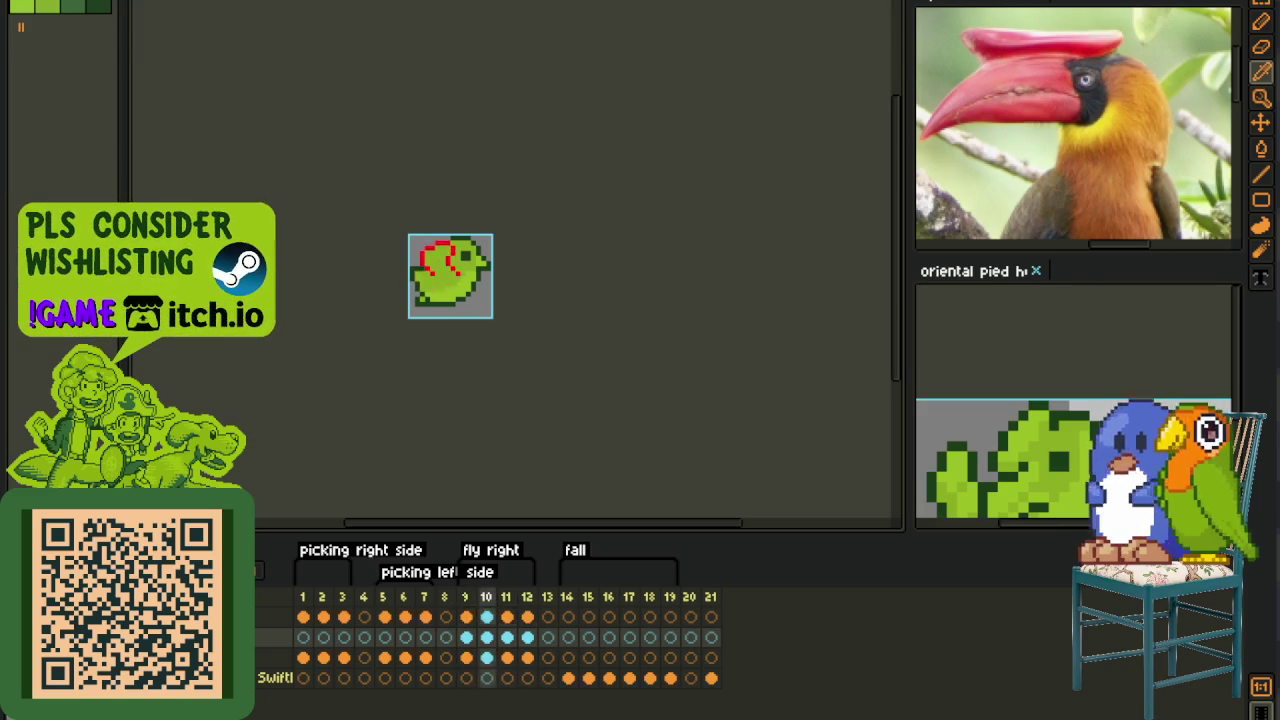
- Zoom and pan around frame 10 to inspect the red wing sketch lines
scroll(450, 380, "down", 1)
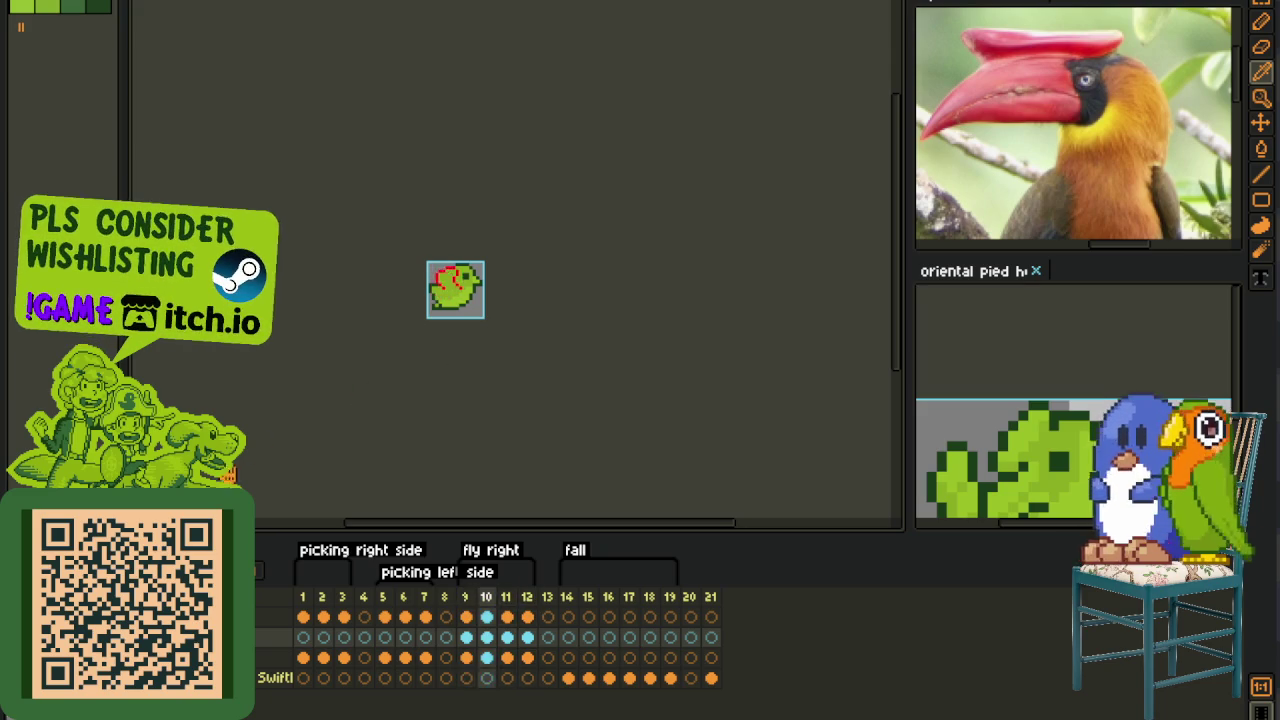
scroll(448, 302, "up", 1)
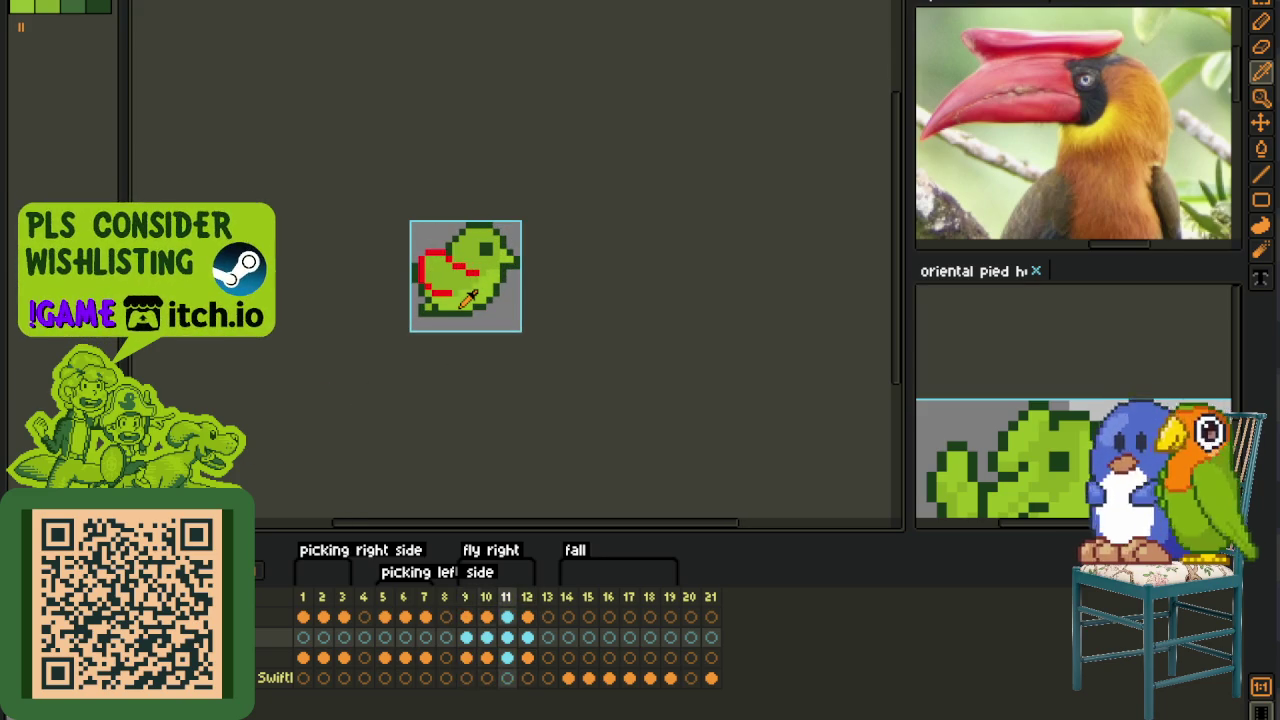
scroll(444, 286, "up", 2)
scroll(447, 270, "up", 1)
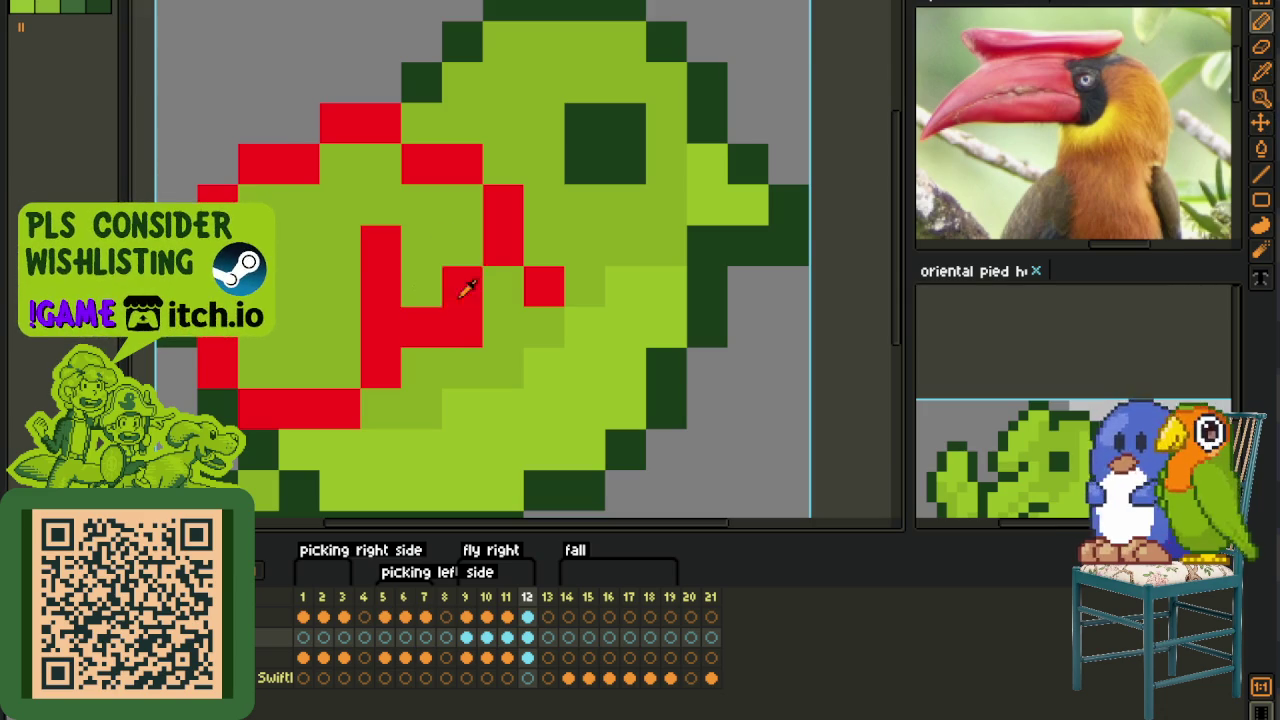
scroll(457, 314, "down", 3)
scroll(603, 313, "up", 2)
scroll(600, 330, "up", 1)
scroll(590, 385, "down", 2)
scroll(601, 374, "down", 1)
key("i")
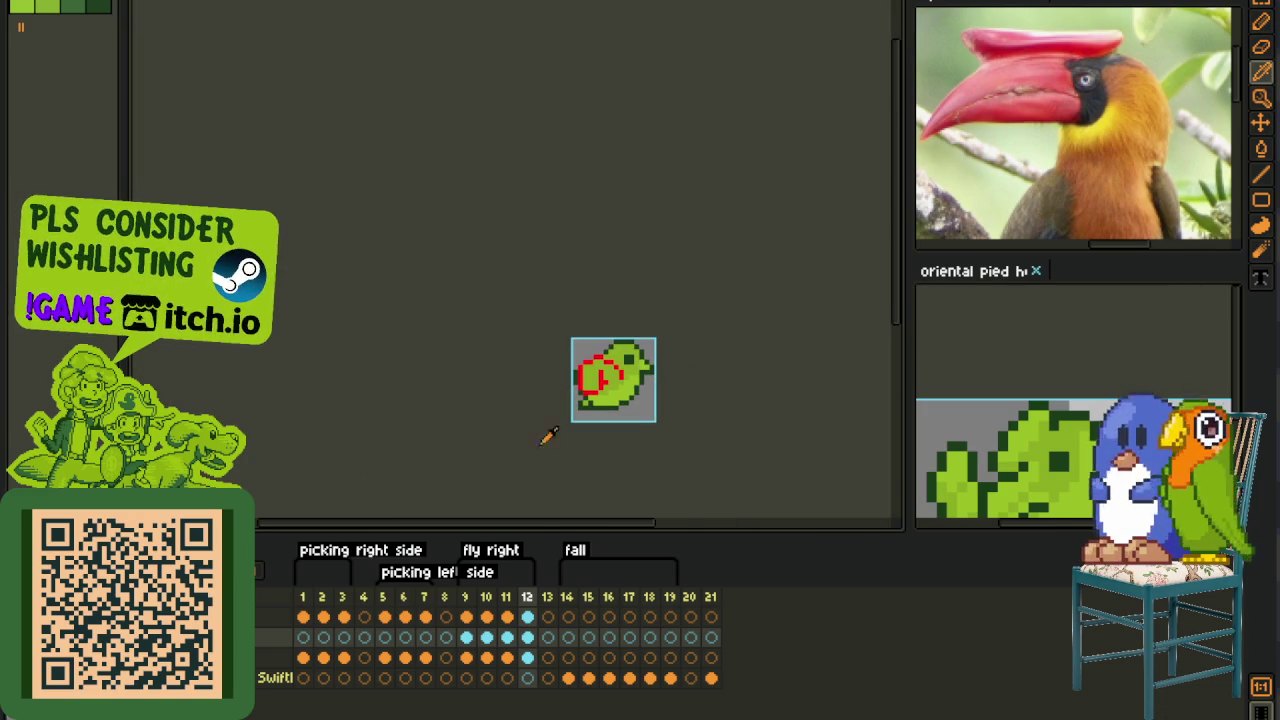
scroll(326, 289, "down", 2)
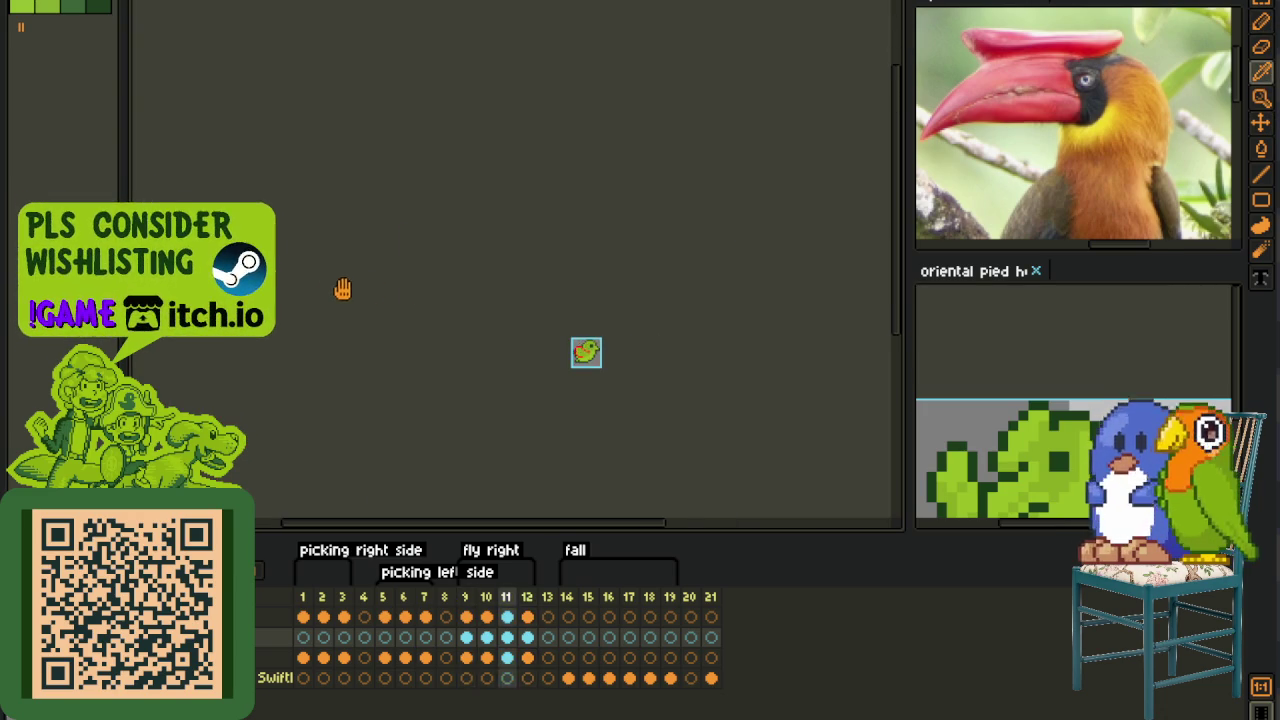
left_click_drag(427, 291, 261, 308)
scroll(406, 356, "up", 1)
key("b")
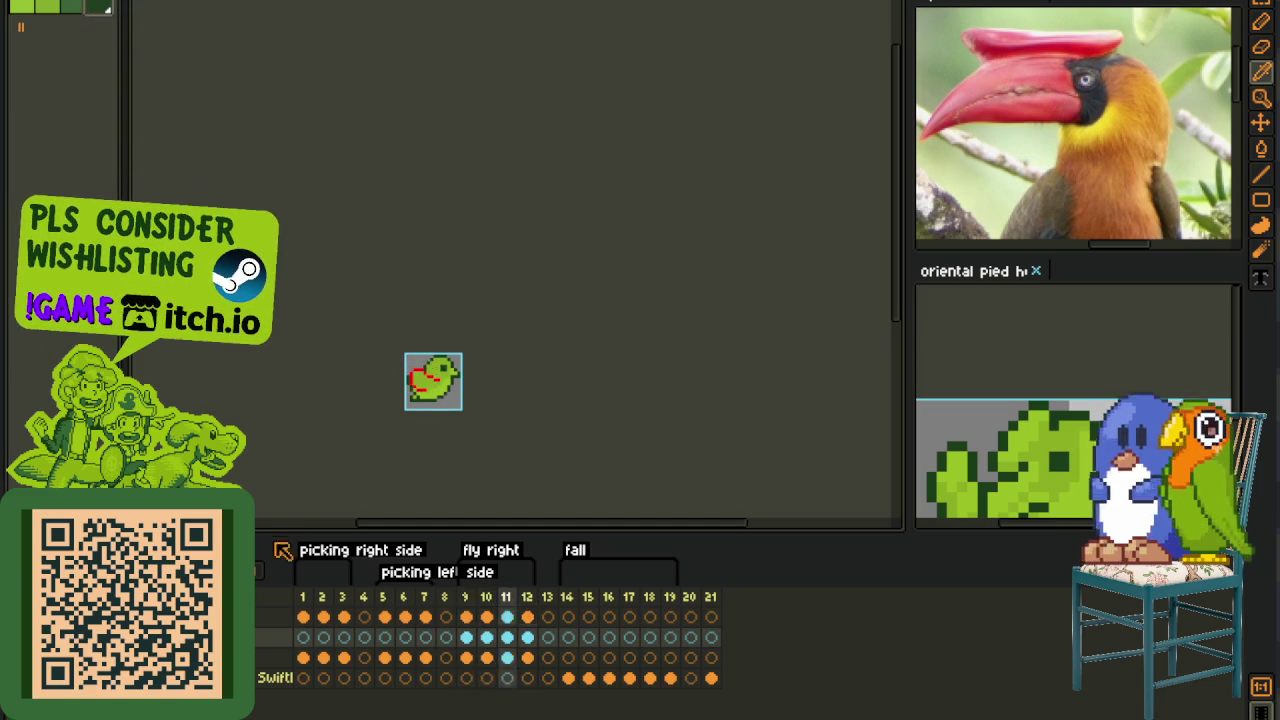
scroll(414, 350, "up", 2)
scroll(440, 400, "up", 2)
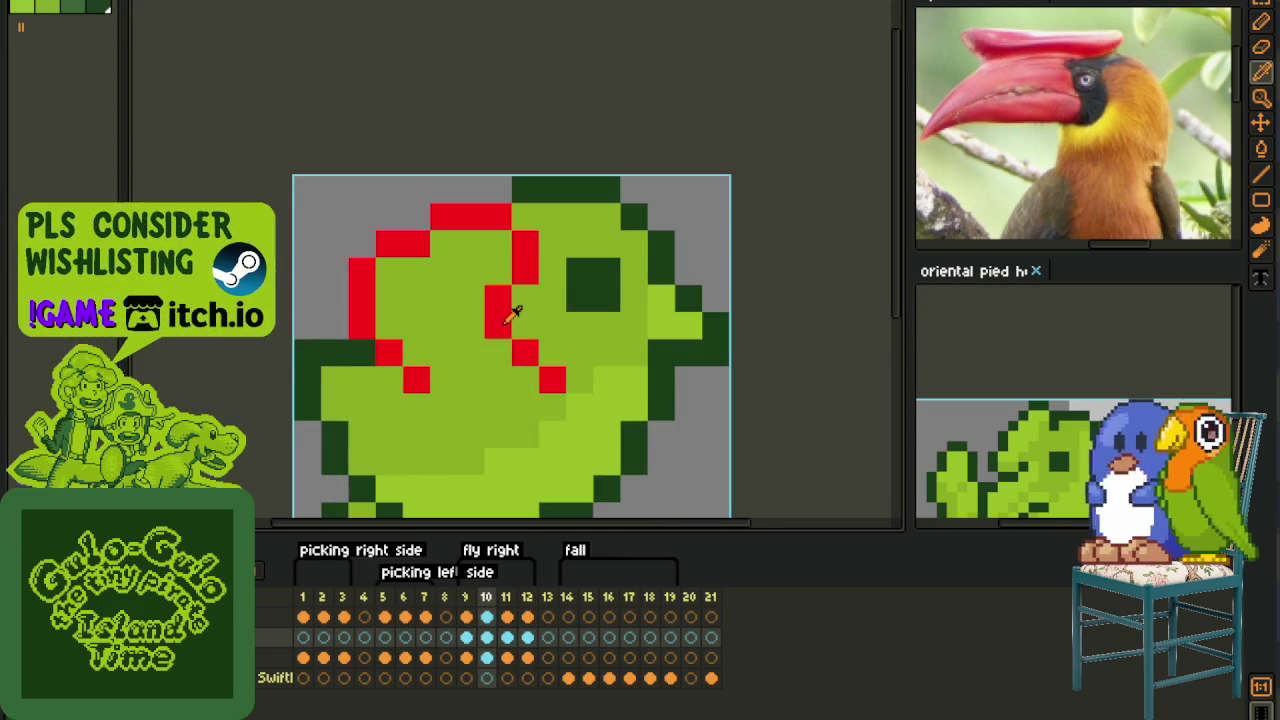
- Replace the red #FF0000 sketch pixels with the dark green outline colour
key("shift+r")
left_click(554, 560)
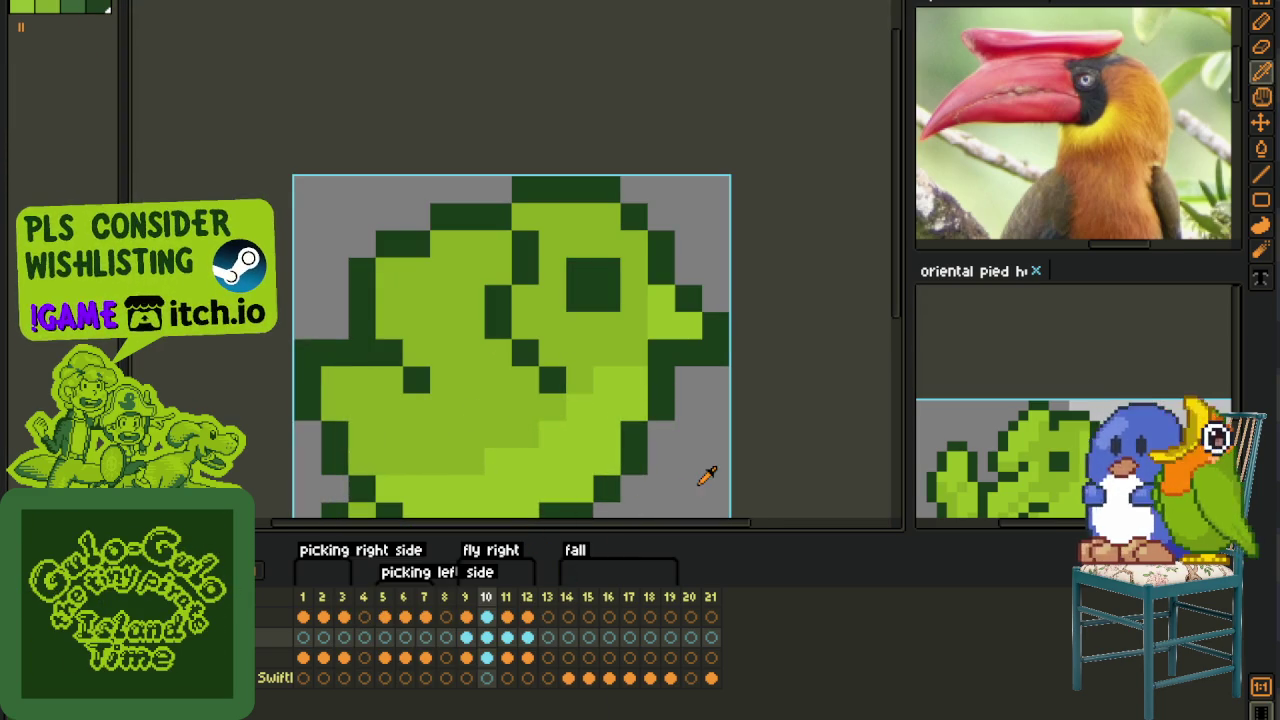
scroll(707, 477, "down", 4)
key("m")
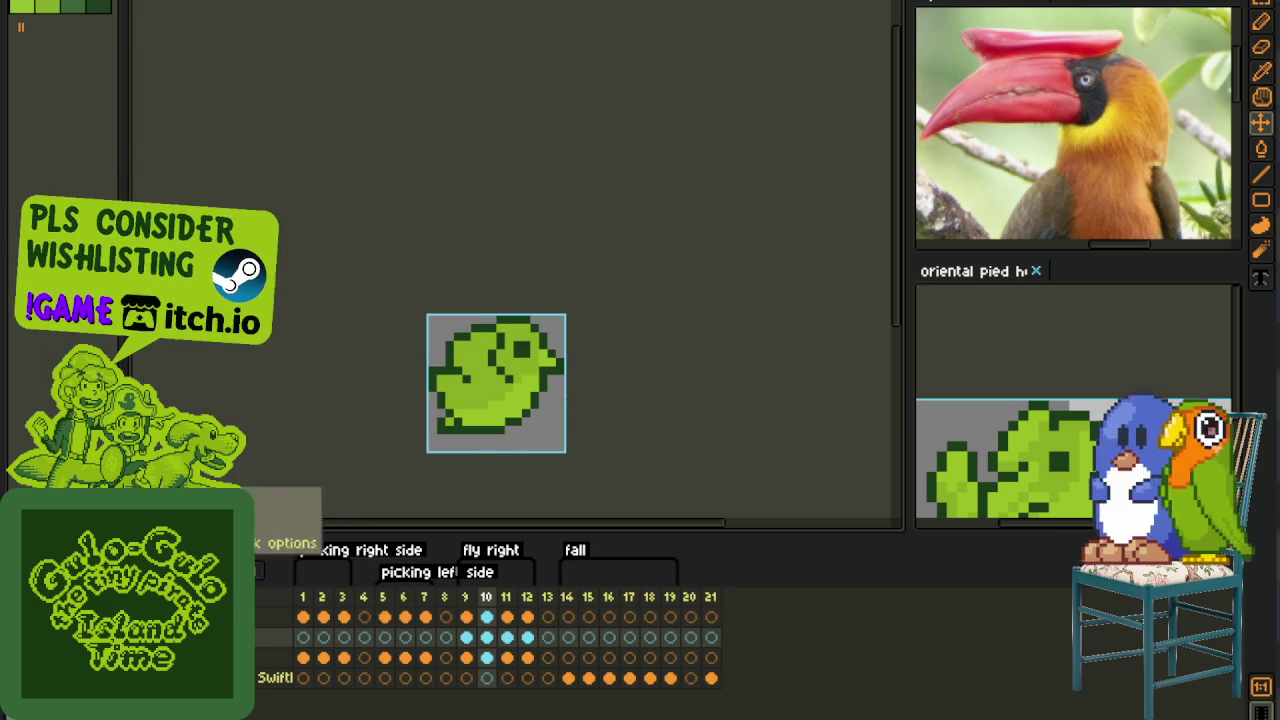
scroll(212, 400, "down", 3)
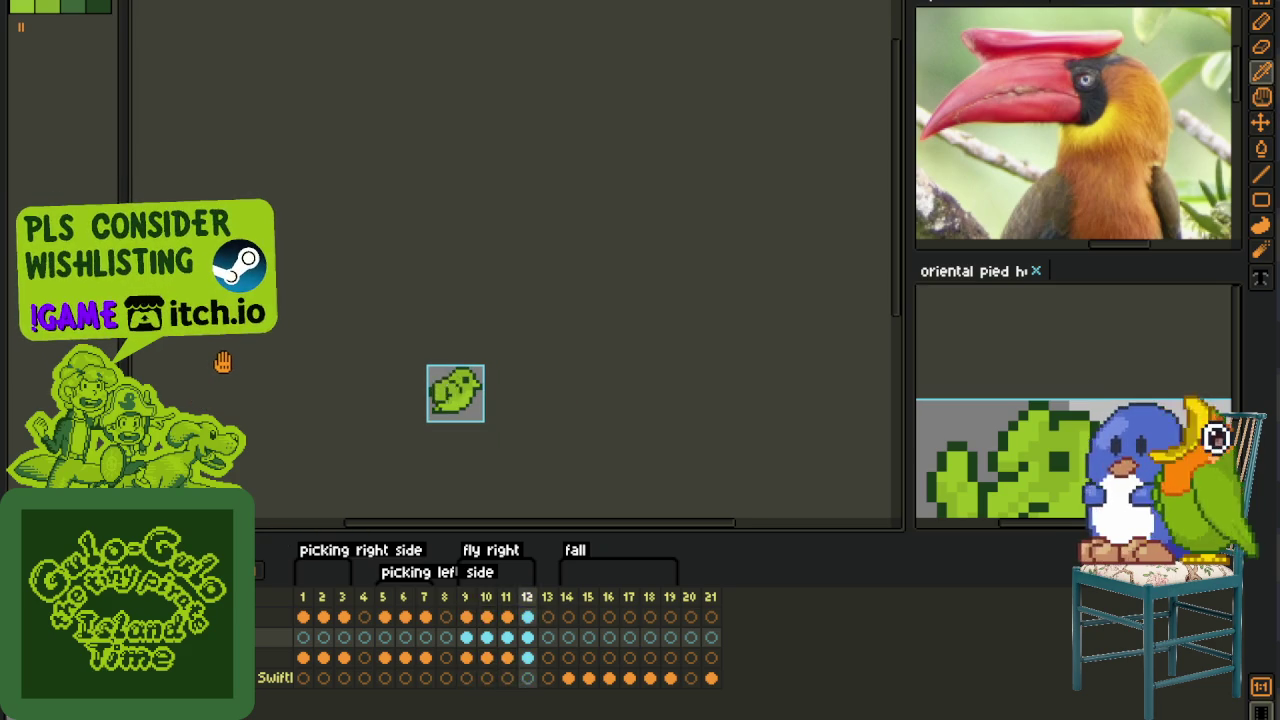
key("Right")
key("Left")
key("Left")
left_click_drag(309, 423, 263, 380)
key("Left")
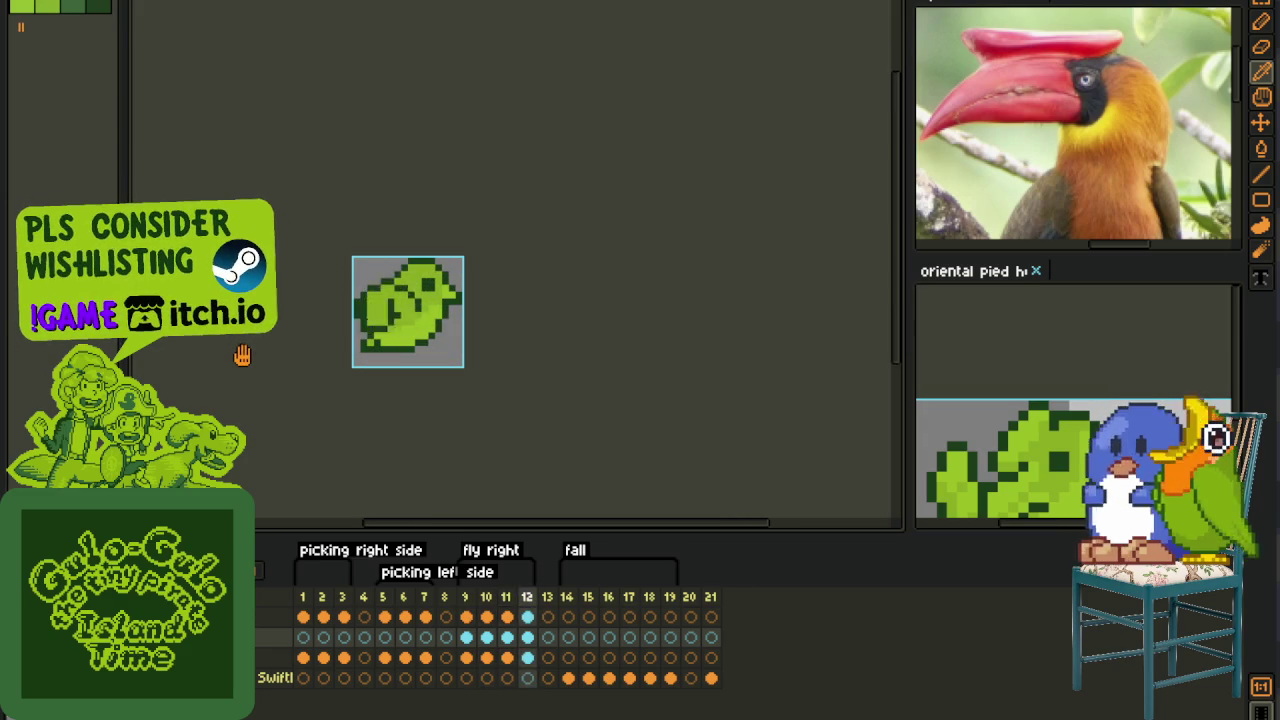
key("Right")
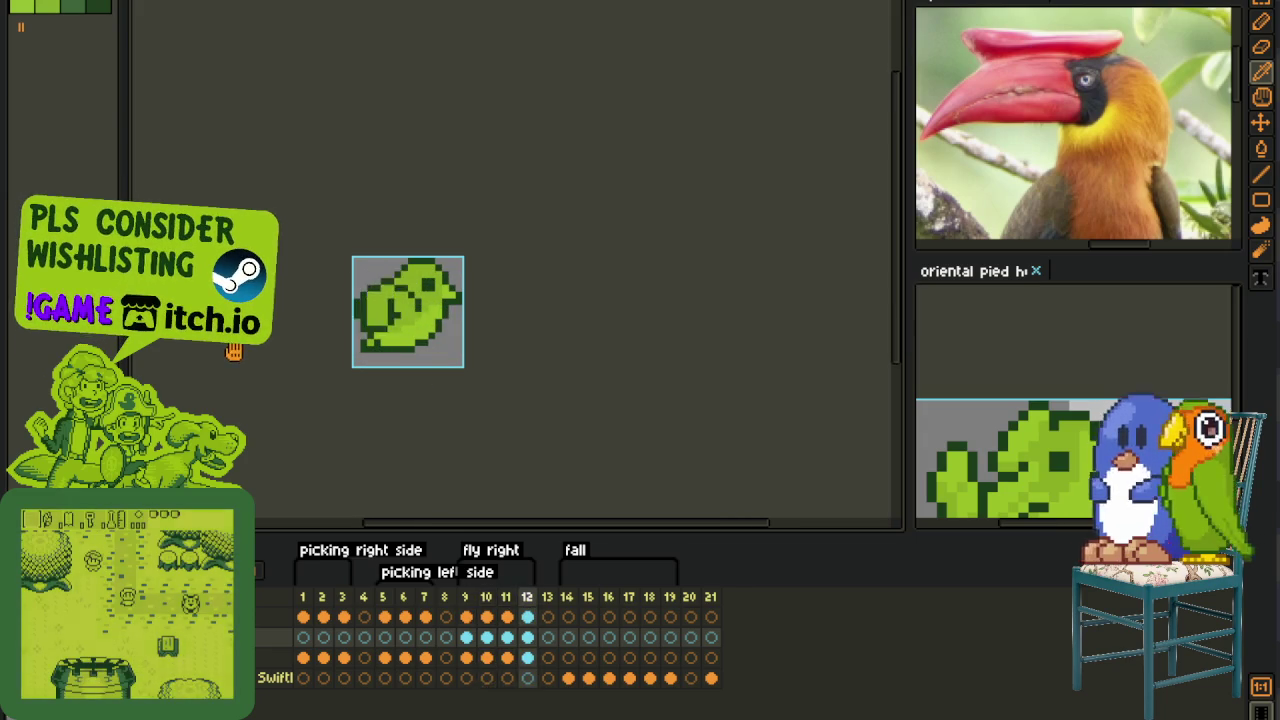
key("Left")
key("Left")
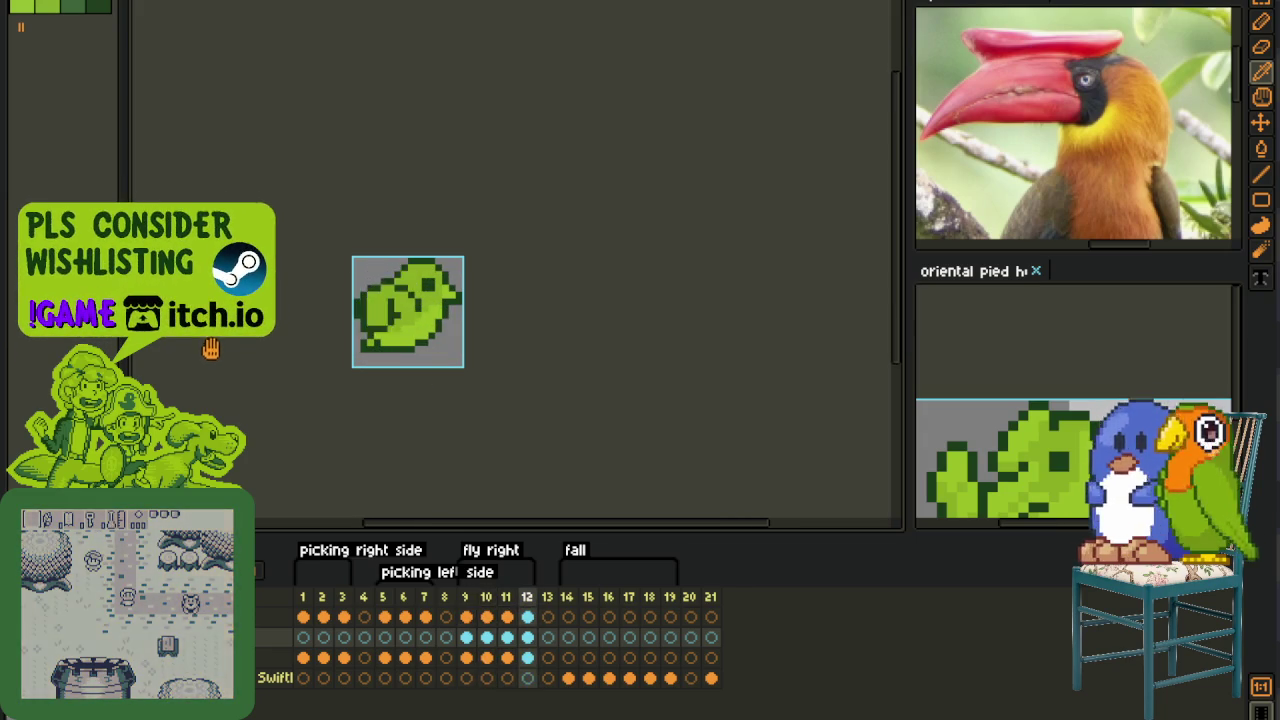
key("Left")
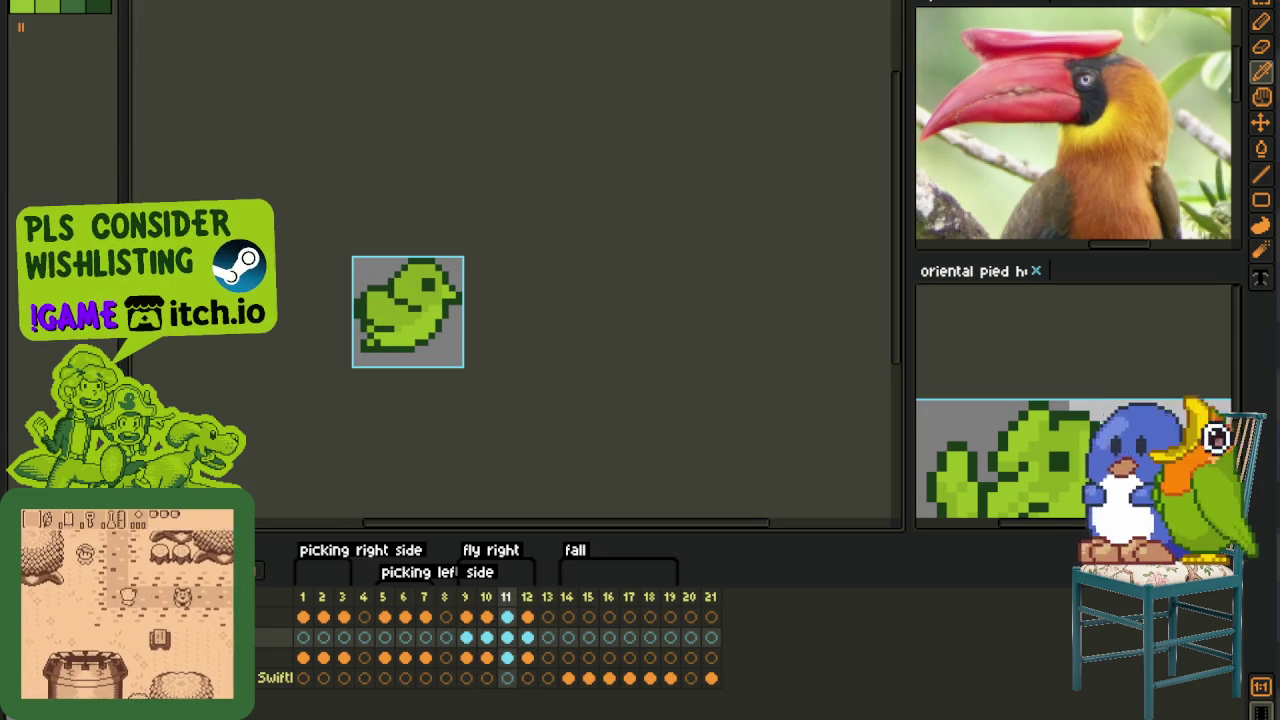
scroll(263, 427, "down", 1)
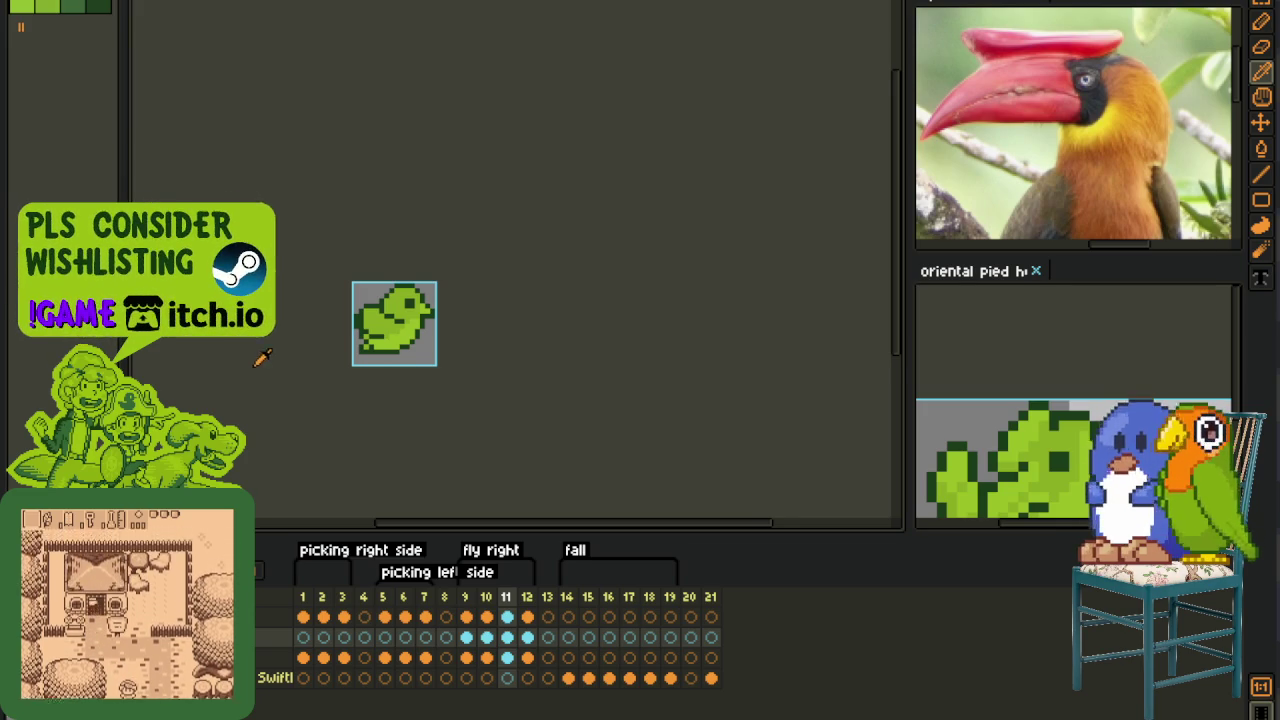
scroll(256, 372, "up", 2)
scroll(282, 270, "down", 2)
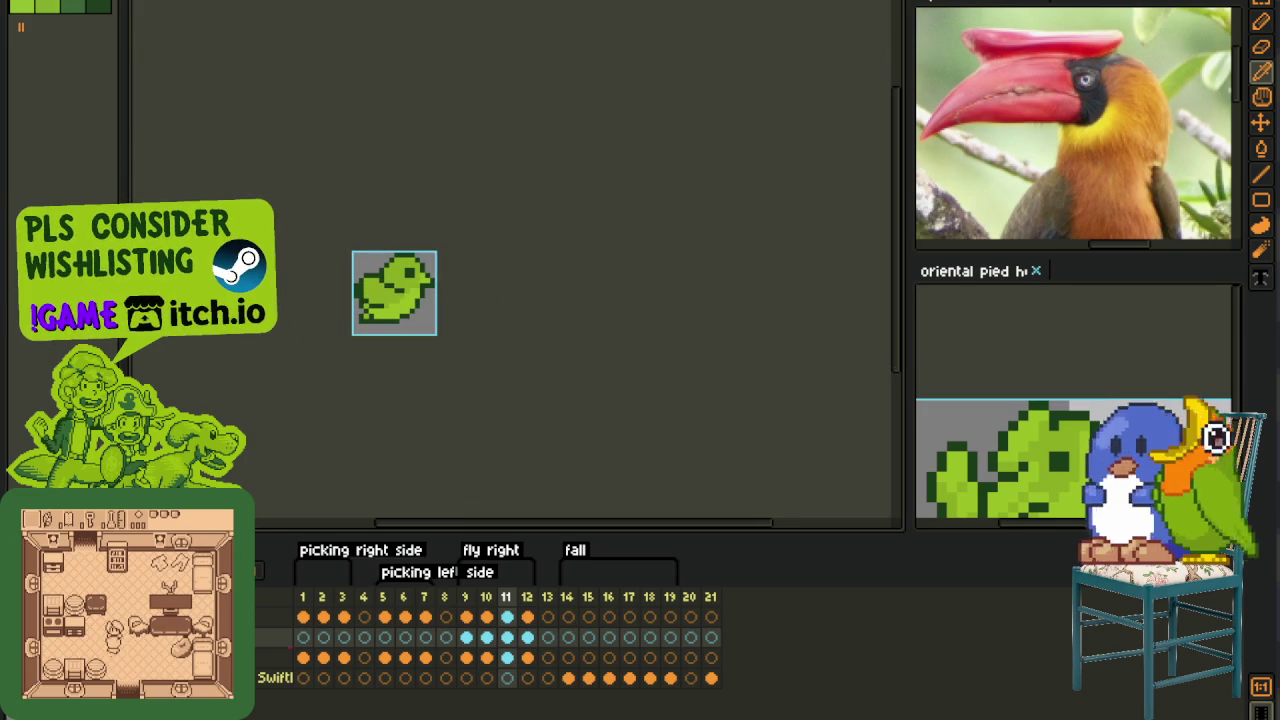
scroll(374, 356, "up", 1)
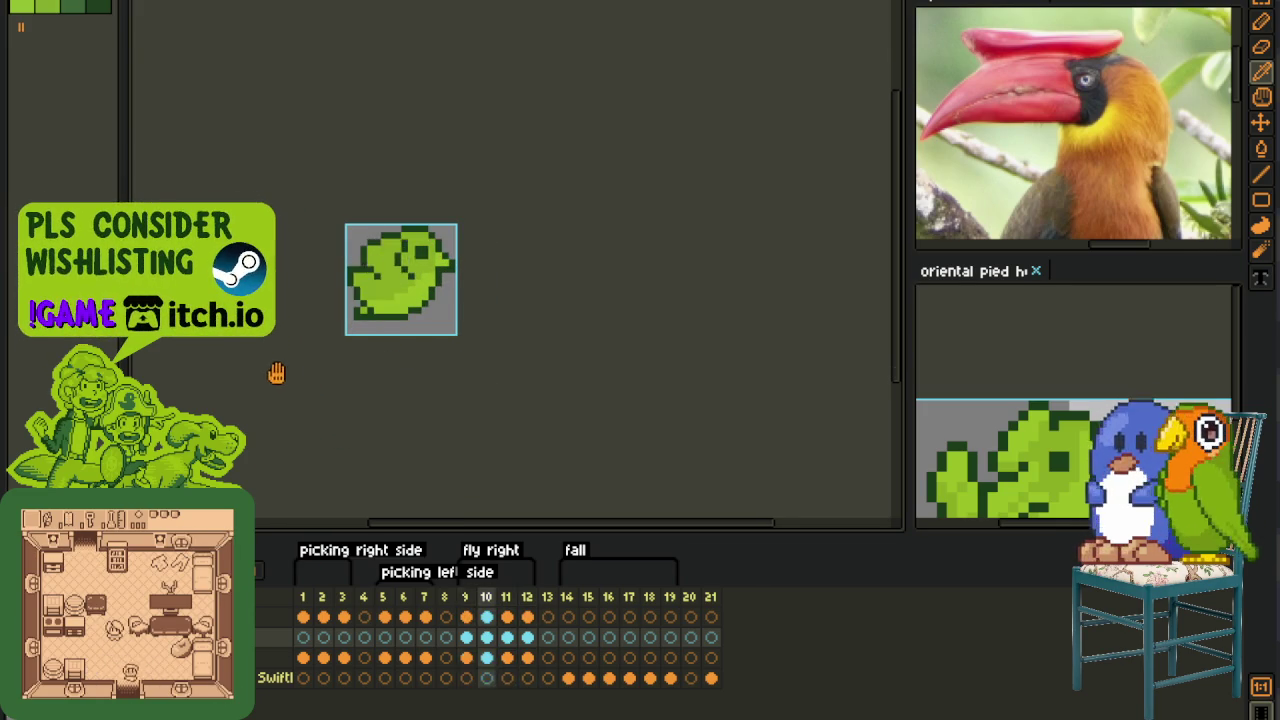
left_click_drag(289, 357, 373, 473)
scroll(373, 473, "down", 2)
scroll(366, 466, "down", 1)
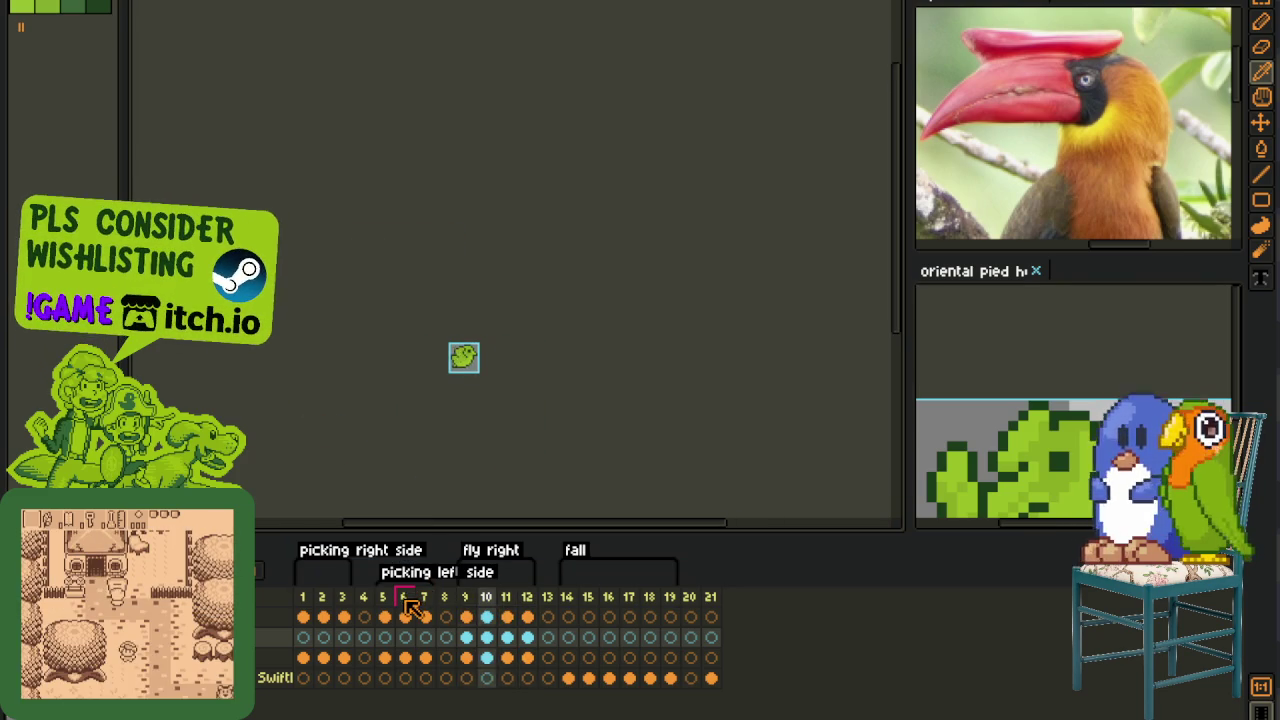
- Check frames 1–3, then make the picking right side tag start at frame 2
left_click(322, 597)
left_click(303, 597)
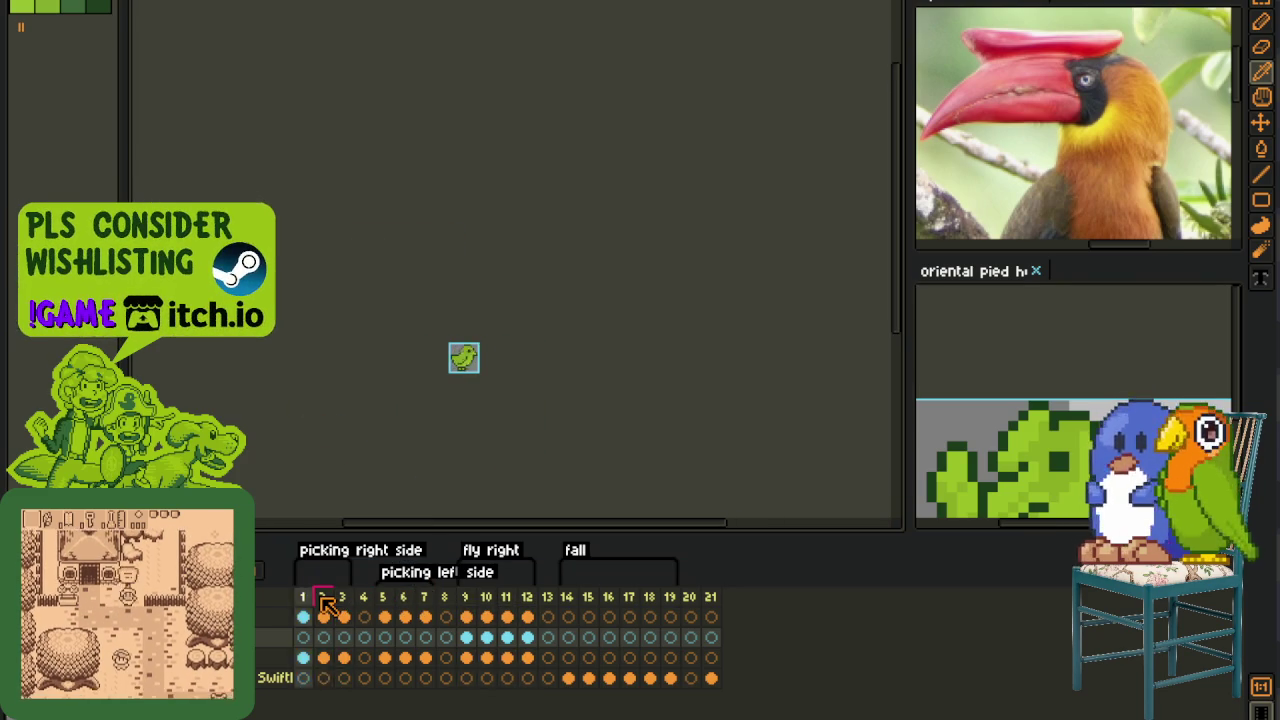
left_click(322, 597)
left_click(303, 597)
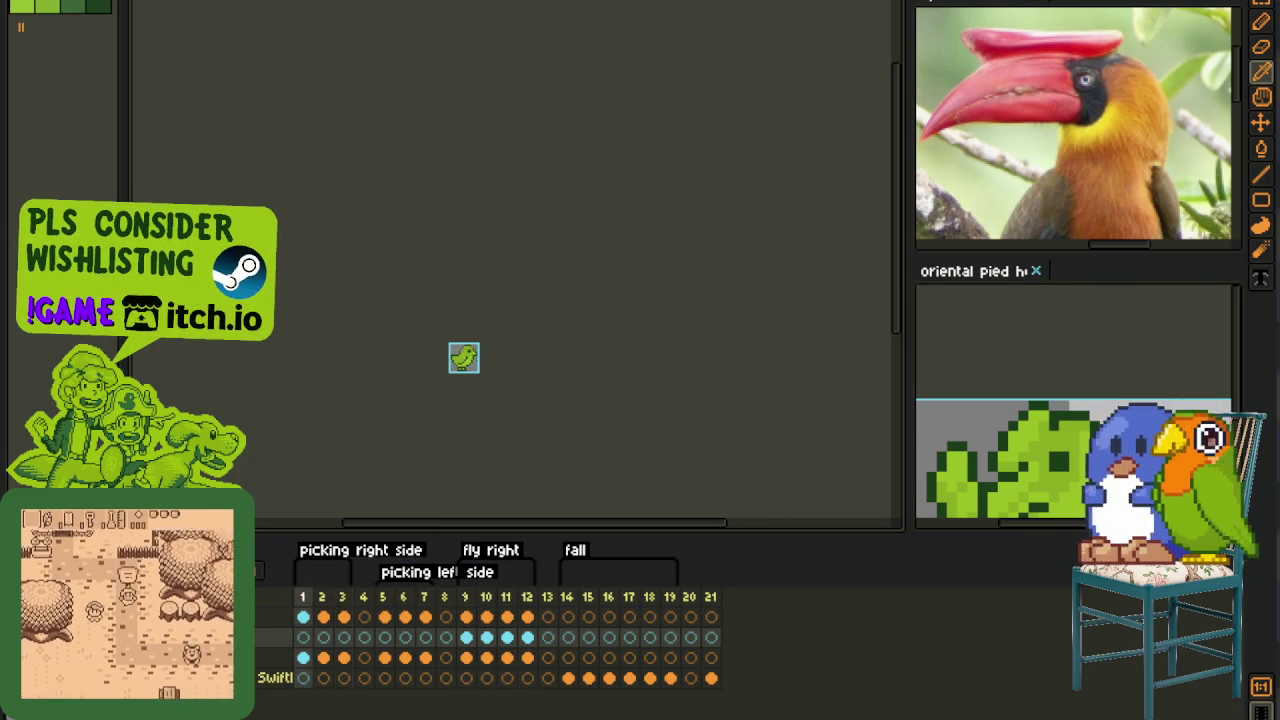
left_click(341, 597)
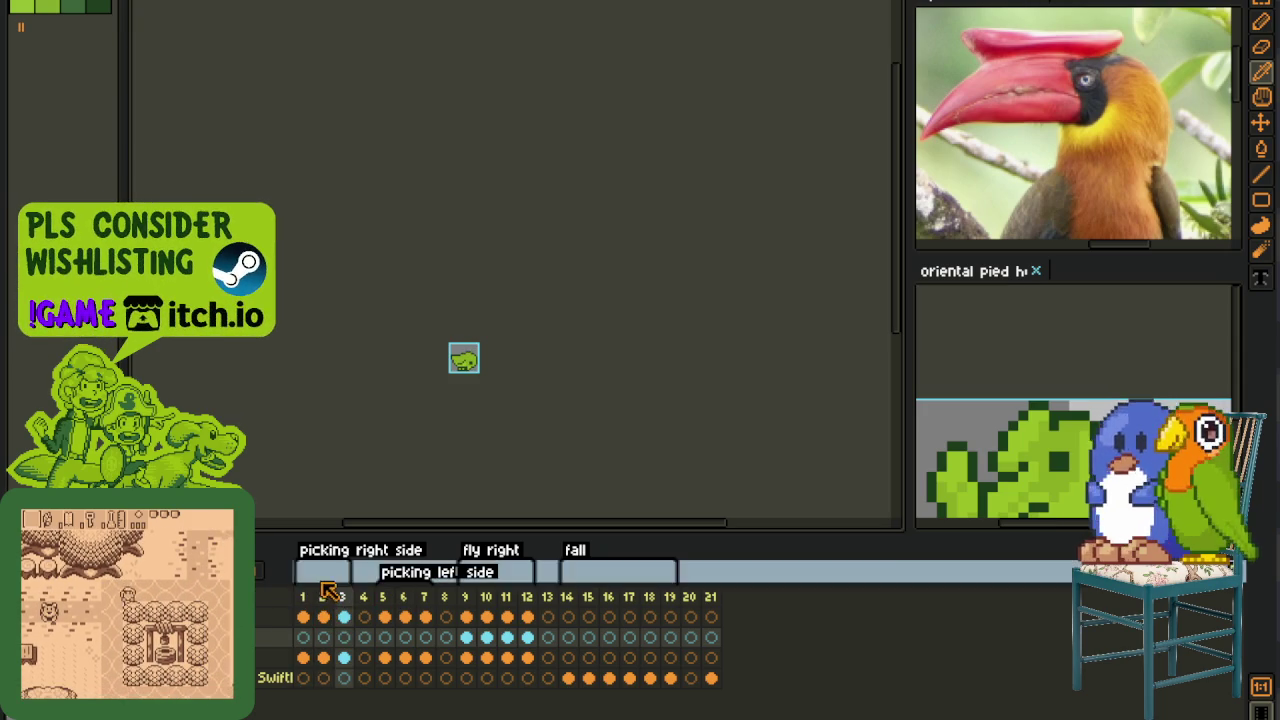
double_click(399, 550)
left_click(626, 250)
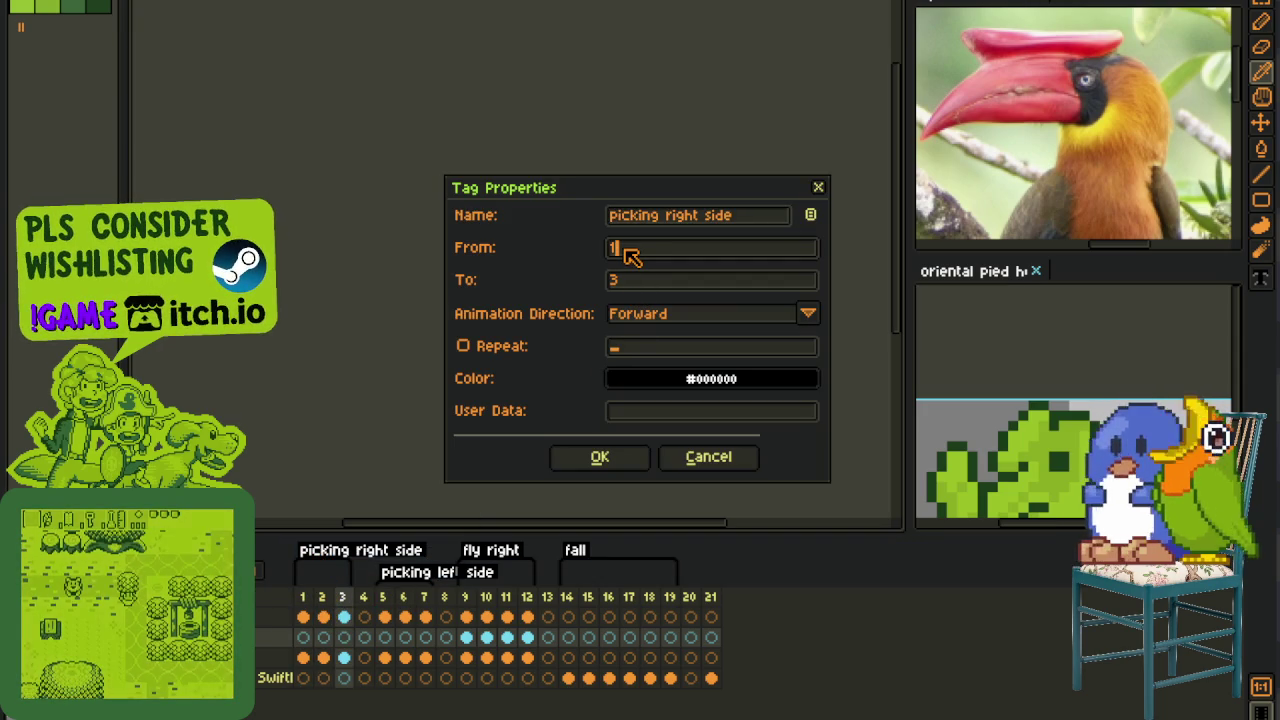
key("Return")
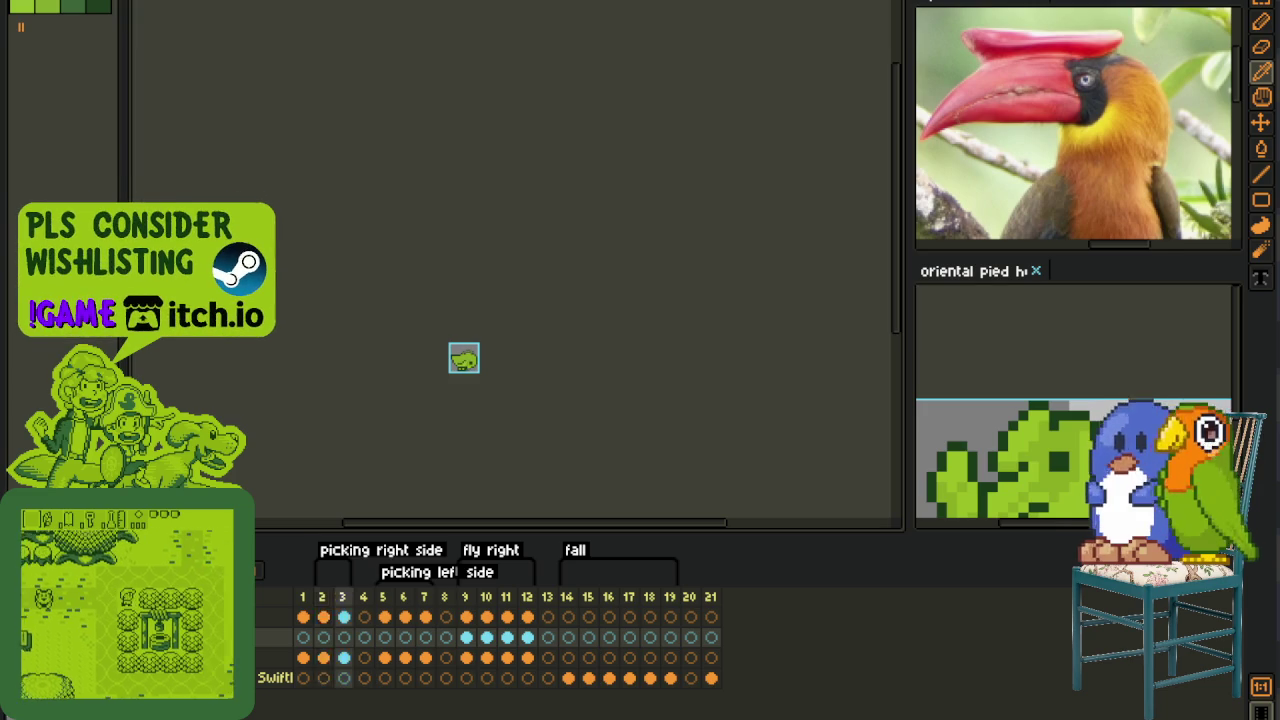
- Make the picking left side tag start at frame 6, then view frames 6 and 9
double_click(414, 572)
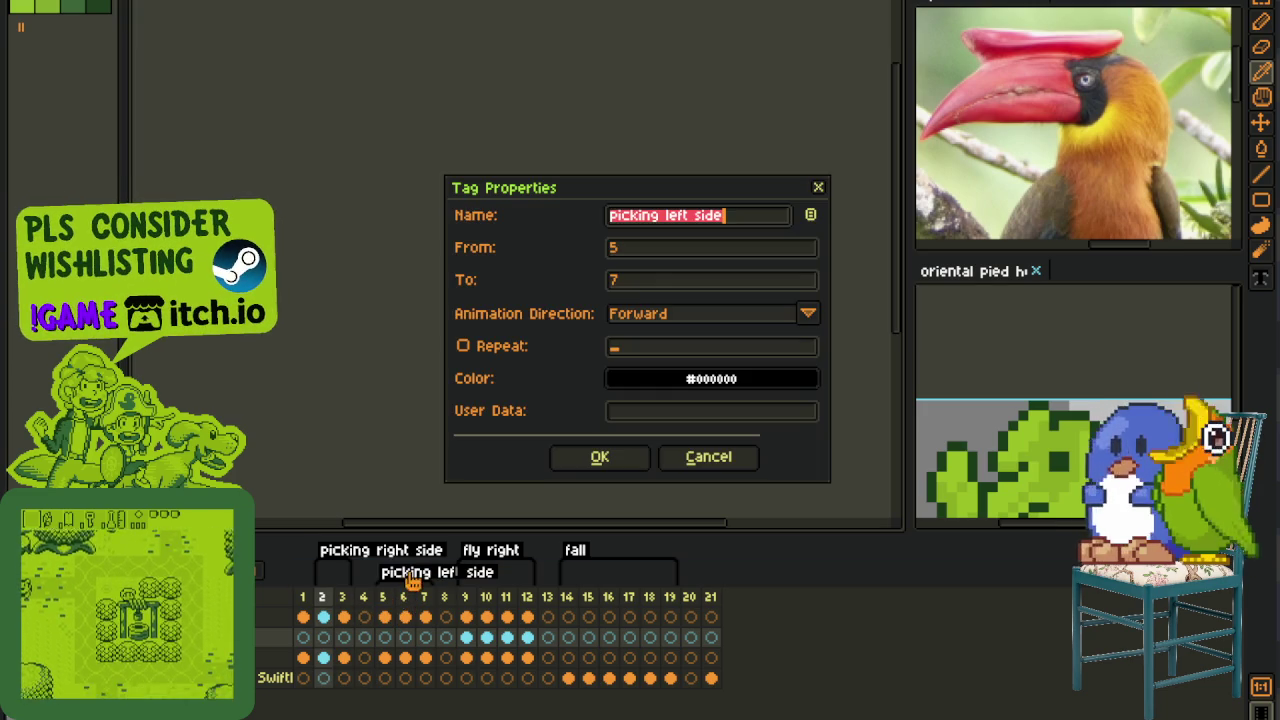
left_click(662, 252)
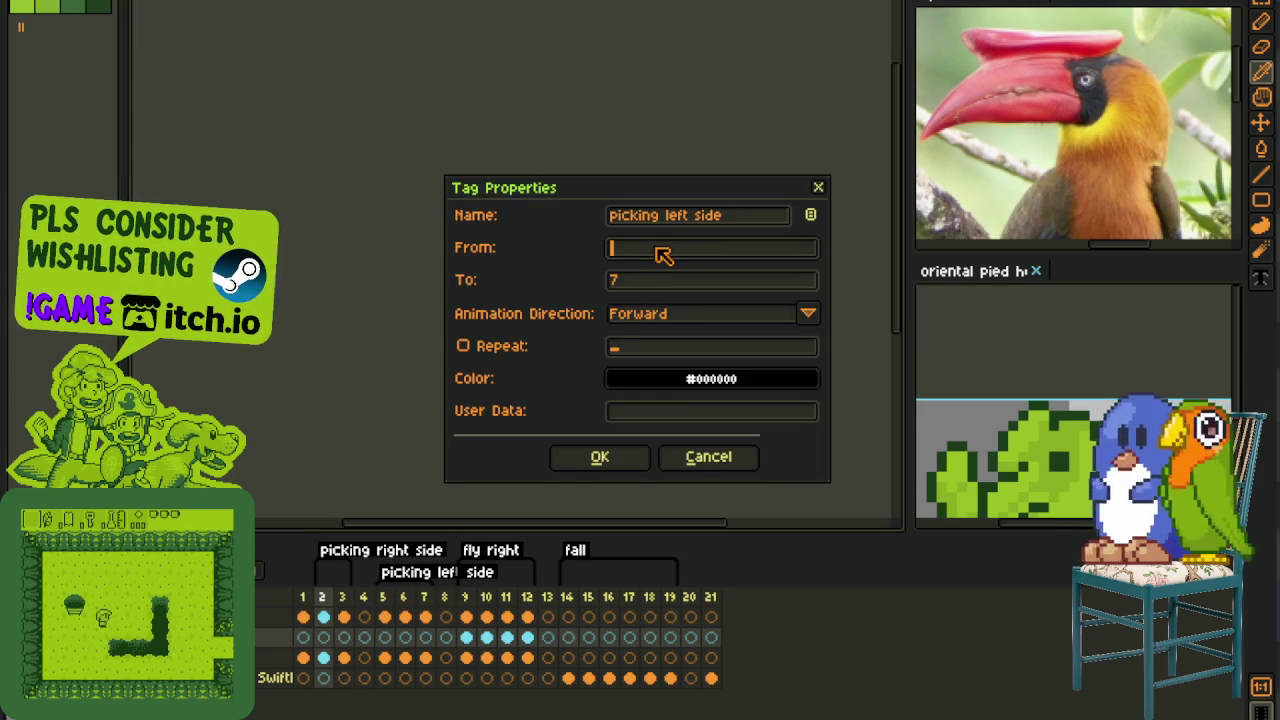
type("6")
key("Return")
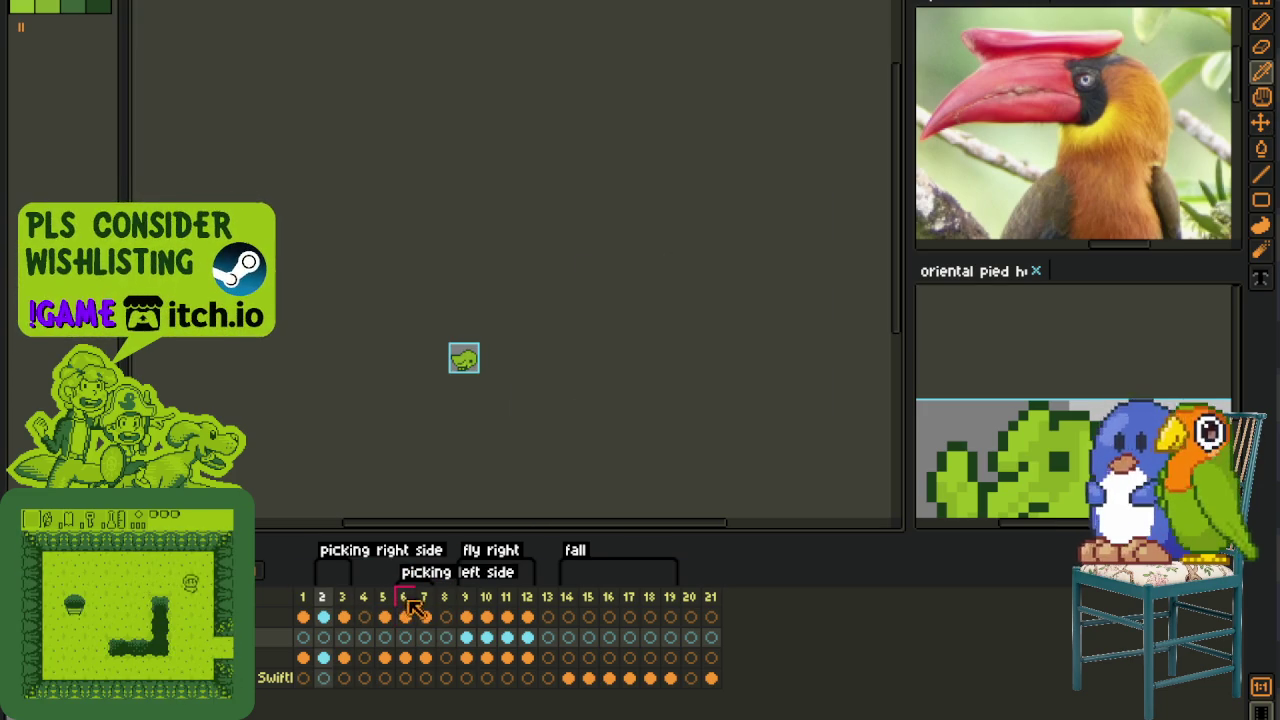
left_click(408, 610)
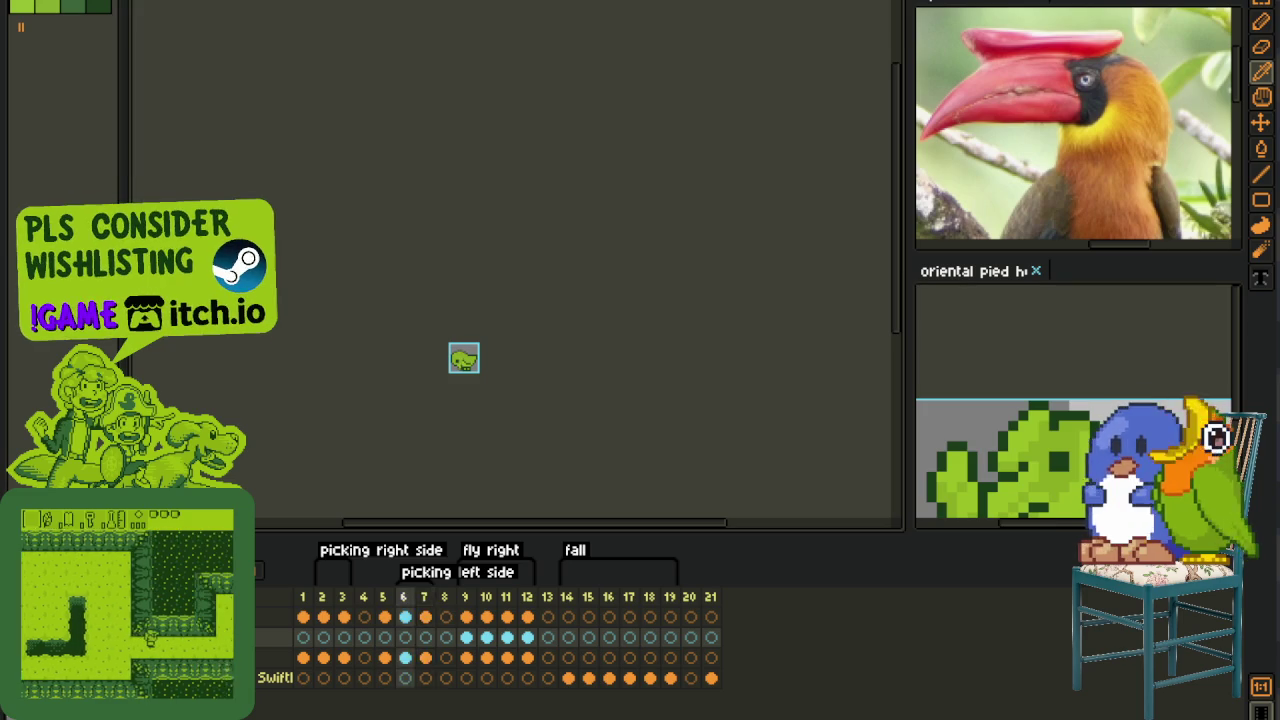
left_click(466, 612)
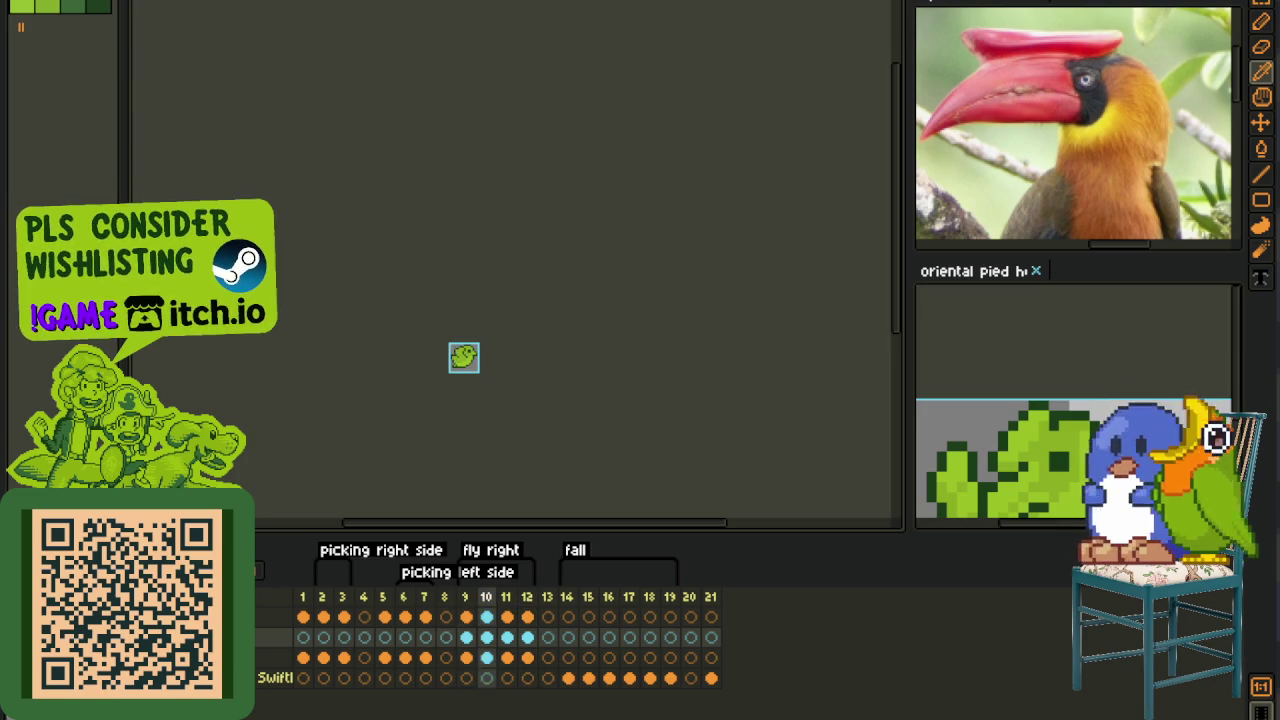
scroll(365, 406, "up", 2)
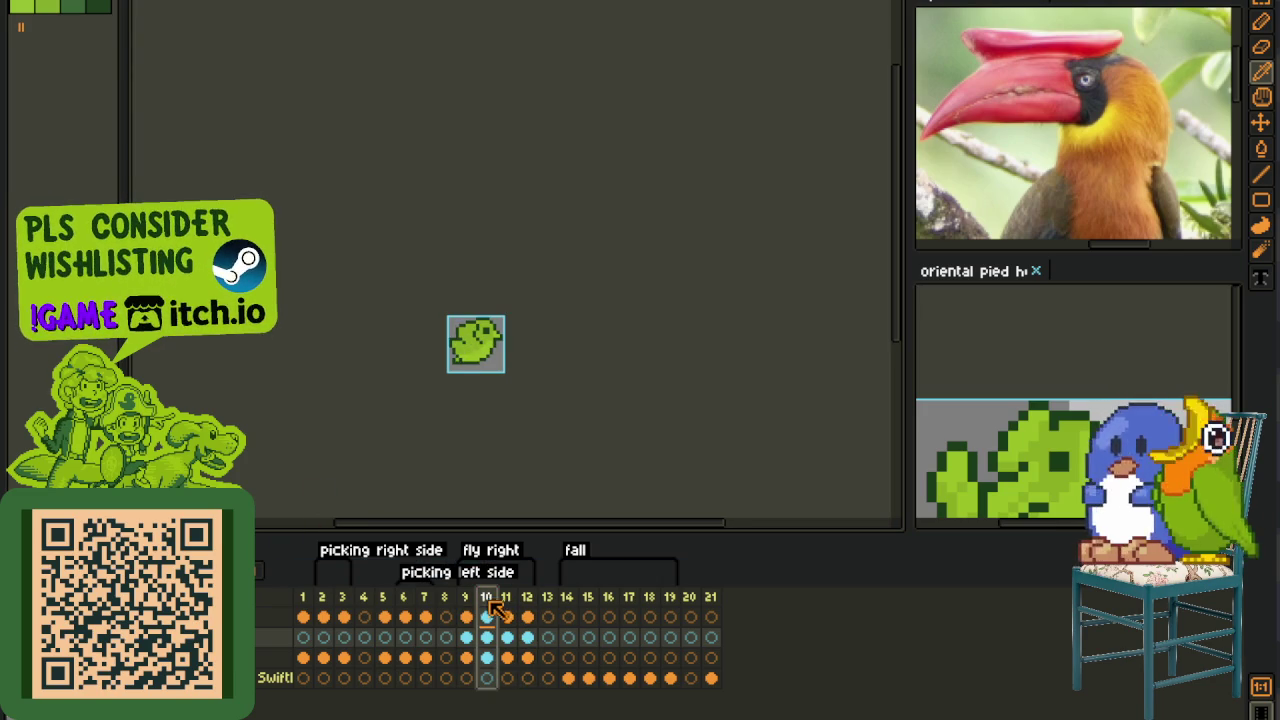
- Copy frames 9–12 and paste them as new frames after the empty frame 13
left_click_drag(467, 597, 537, 596)
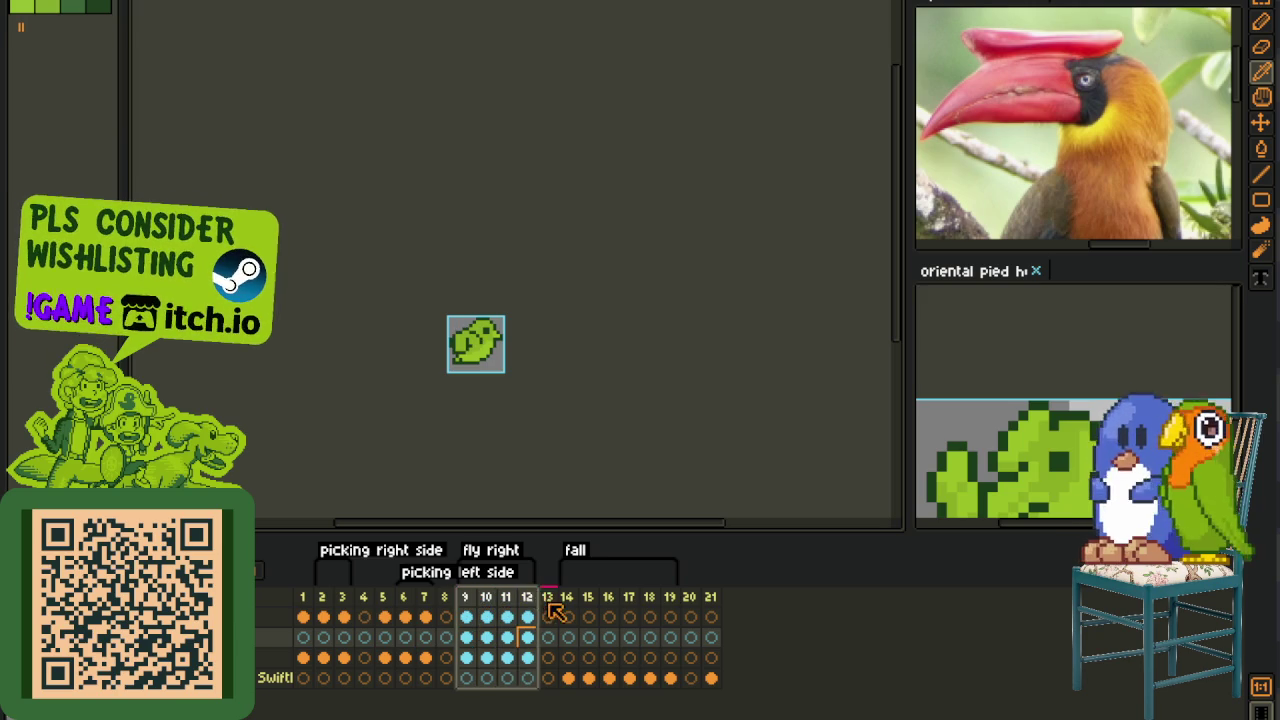
key("ctrl+c")
left_click(549, 597)
key("ctrl+v")
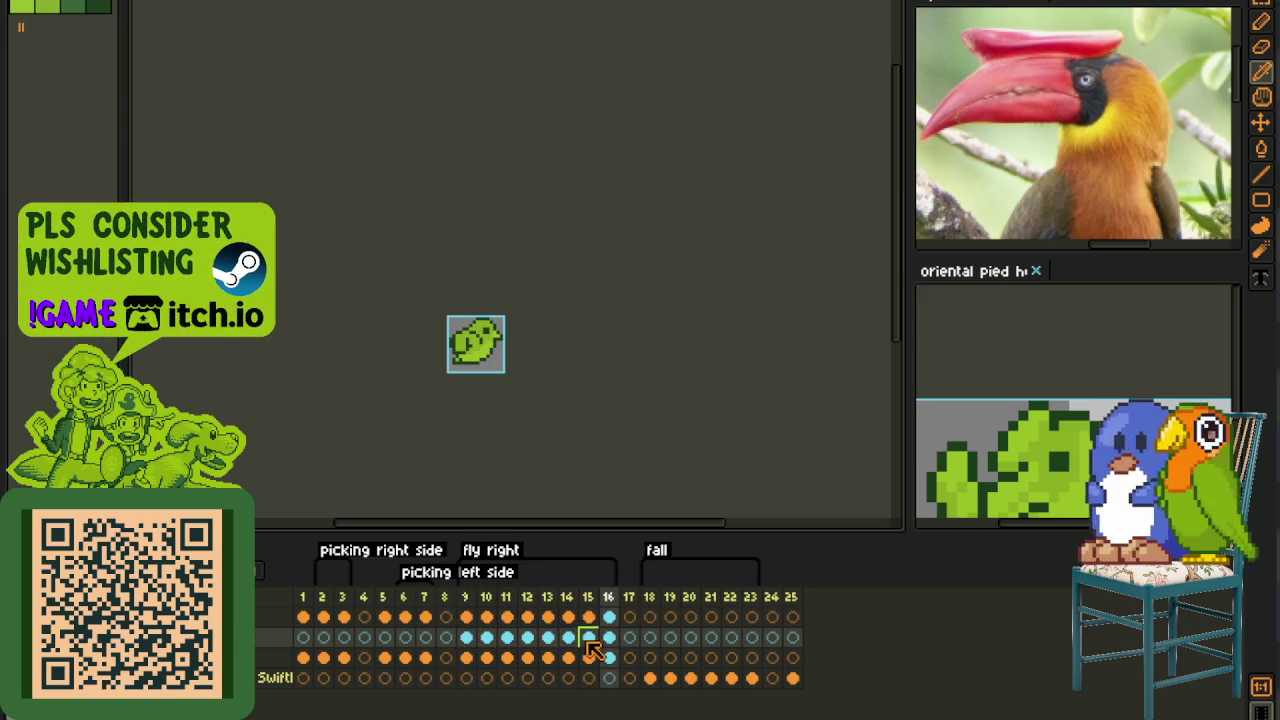
- Insert an empty frame after frame 12 and end the fly right tag at frame 12
left_click(546, 600)
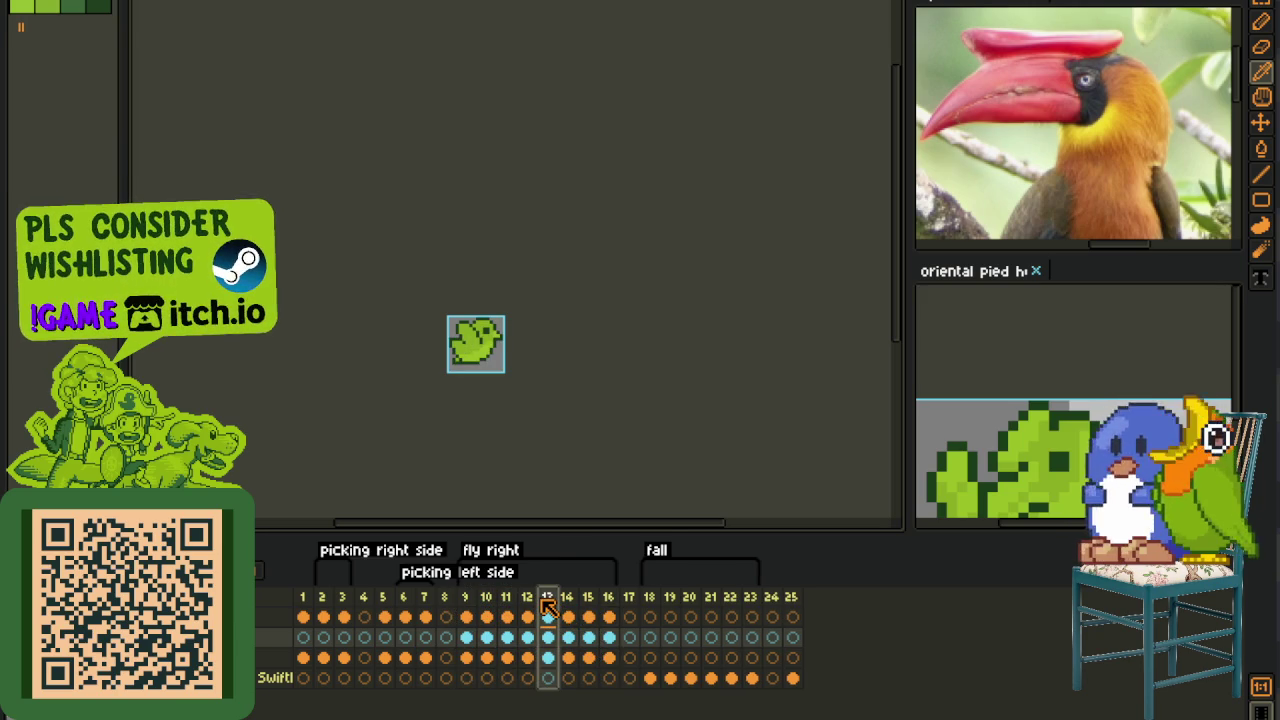
left_click(527, 598)
right_click(530, 598)
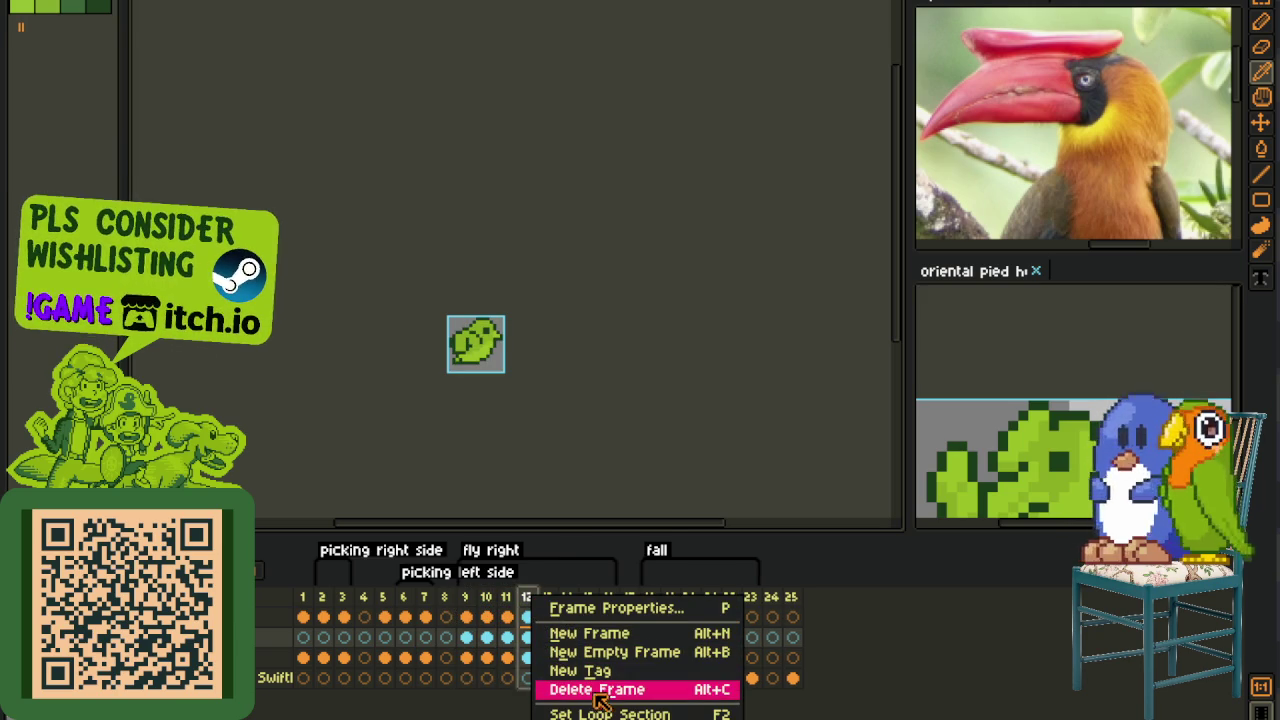
left_click(614, 634)
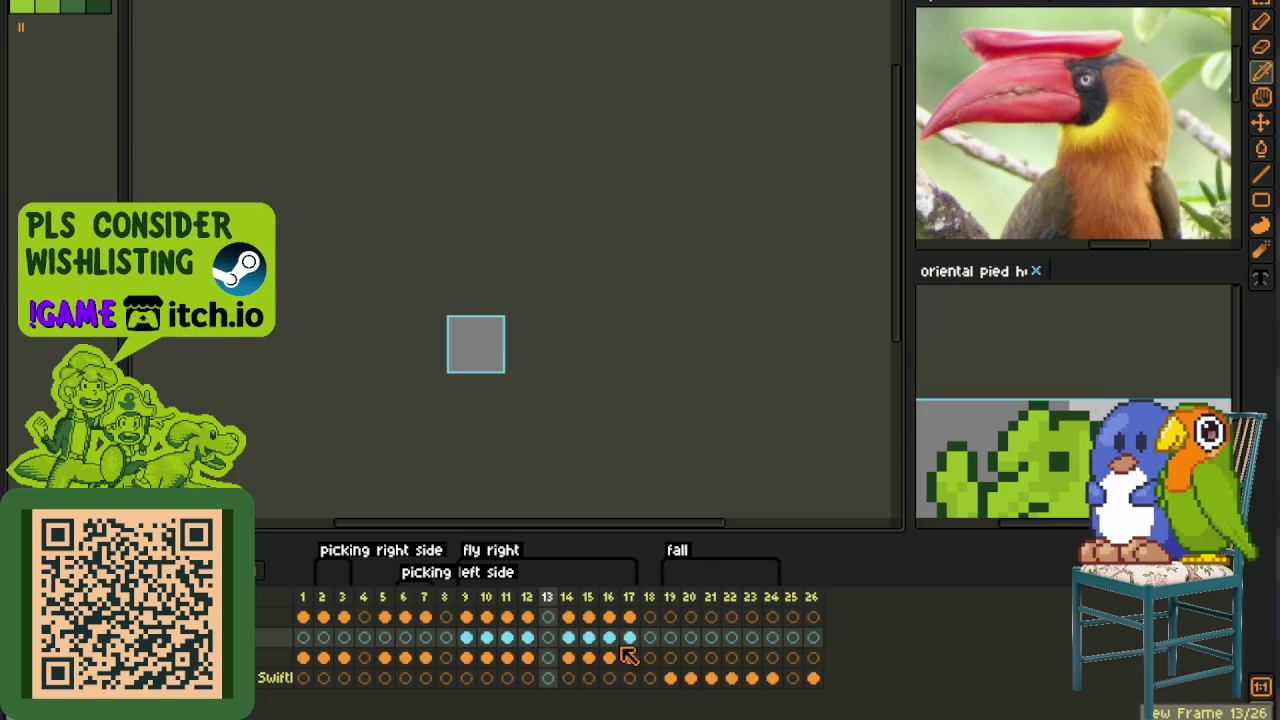
double_click(500, 549)
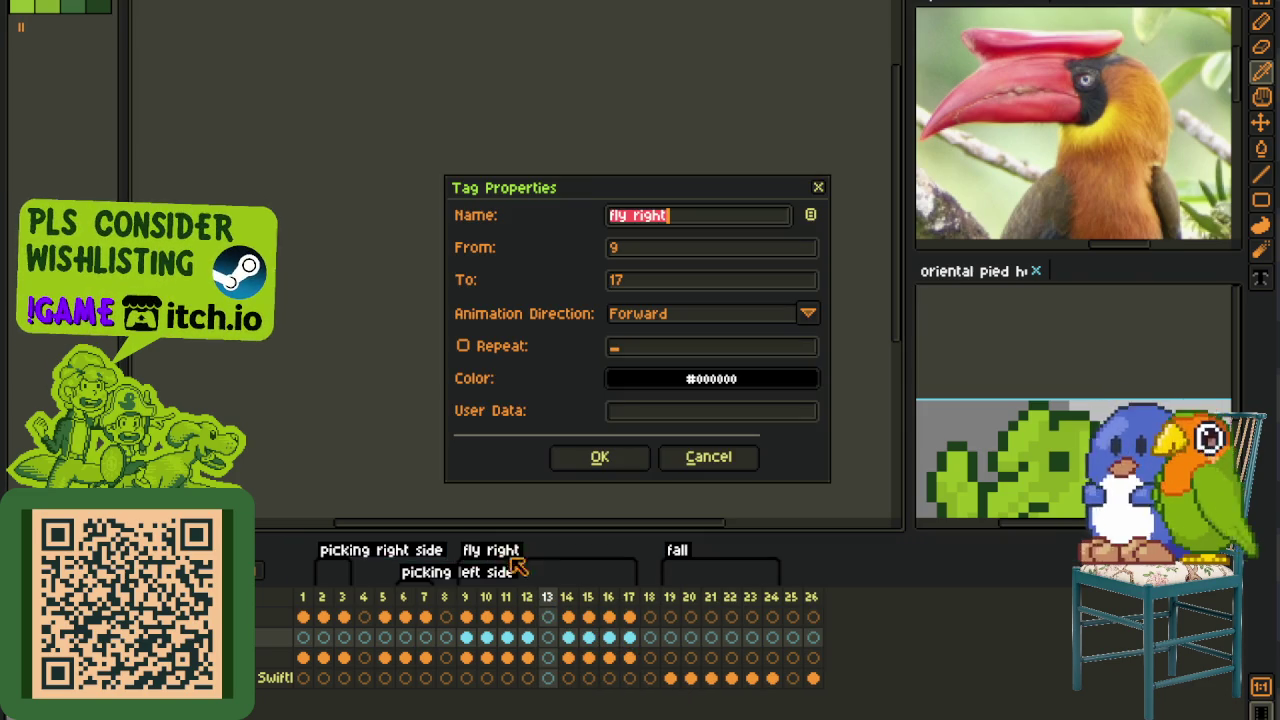
left_click(657, 283)
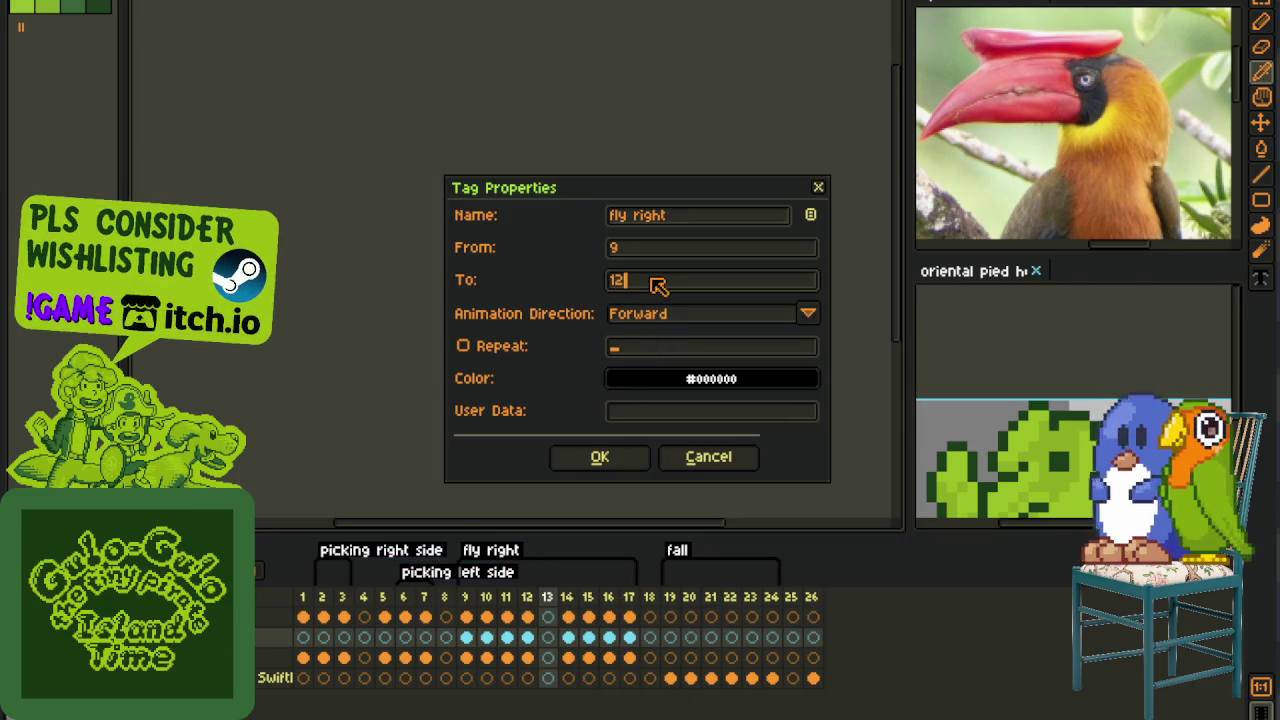
key("Return")
- Create a new tag over frames 14–17 named test
left_click_drag(547, 596, 629, 596)
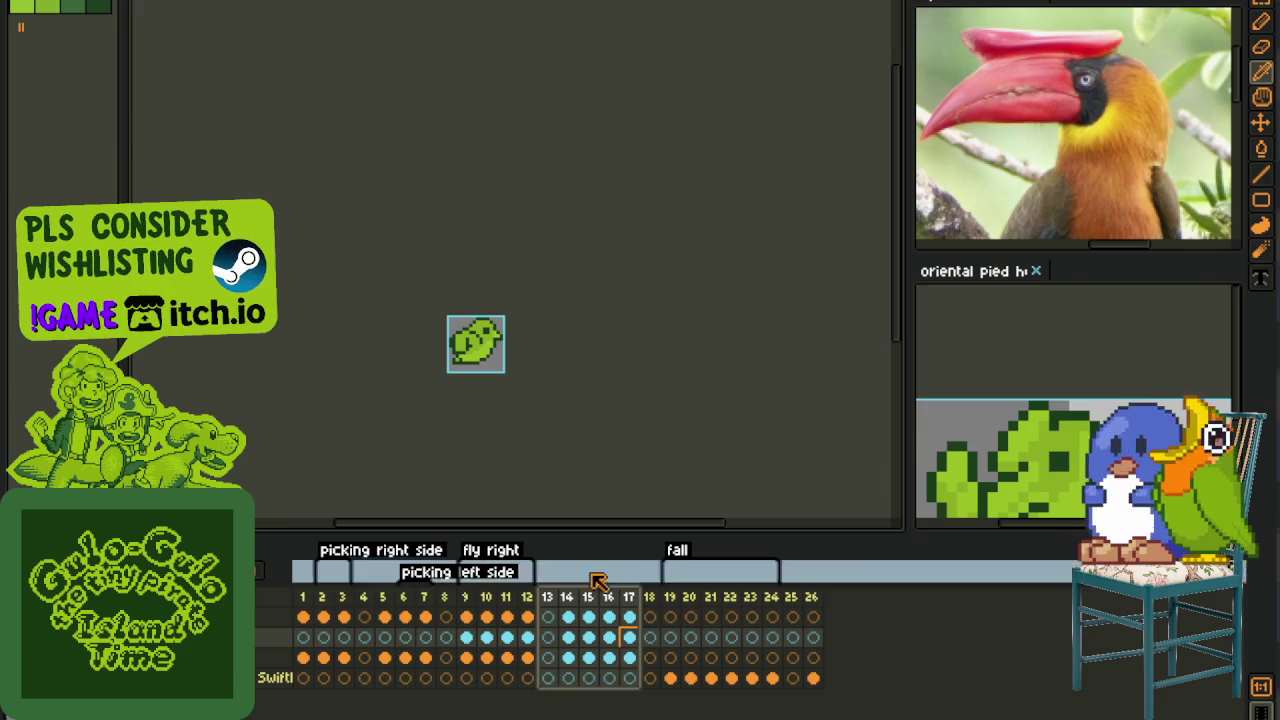
left_click(574, 614)
left_click_drag(576, 614, 629, 617)
right_click(629, 637)
left_click(707, 709)
double_click(588, 556)
type("tesdt")
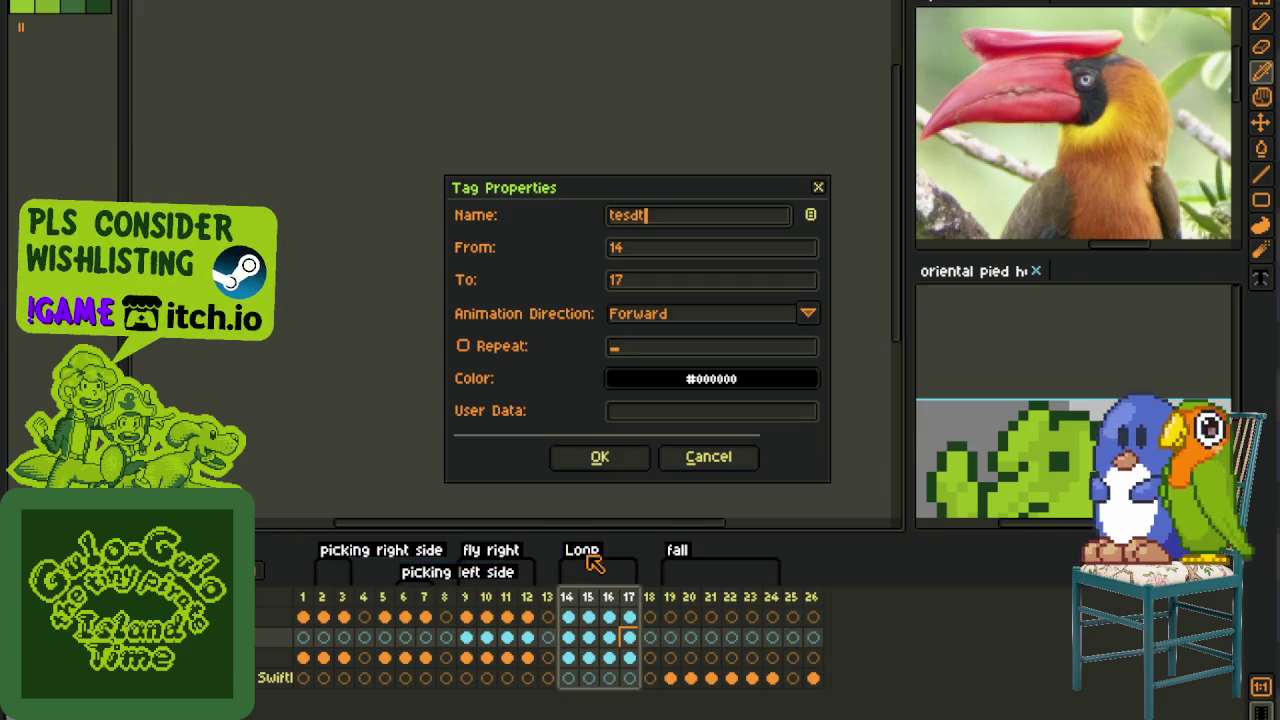
key("Return")
double_click(588, 560)
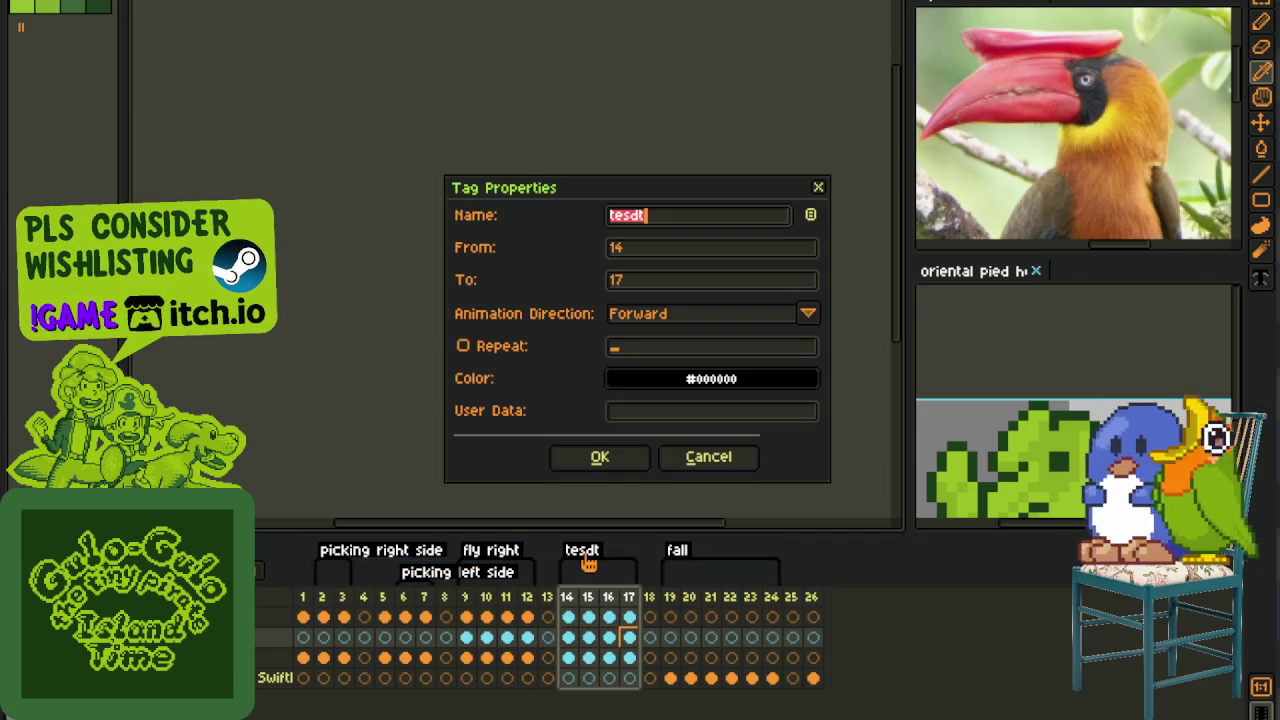
type("t")
key("Return")
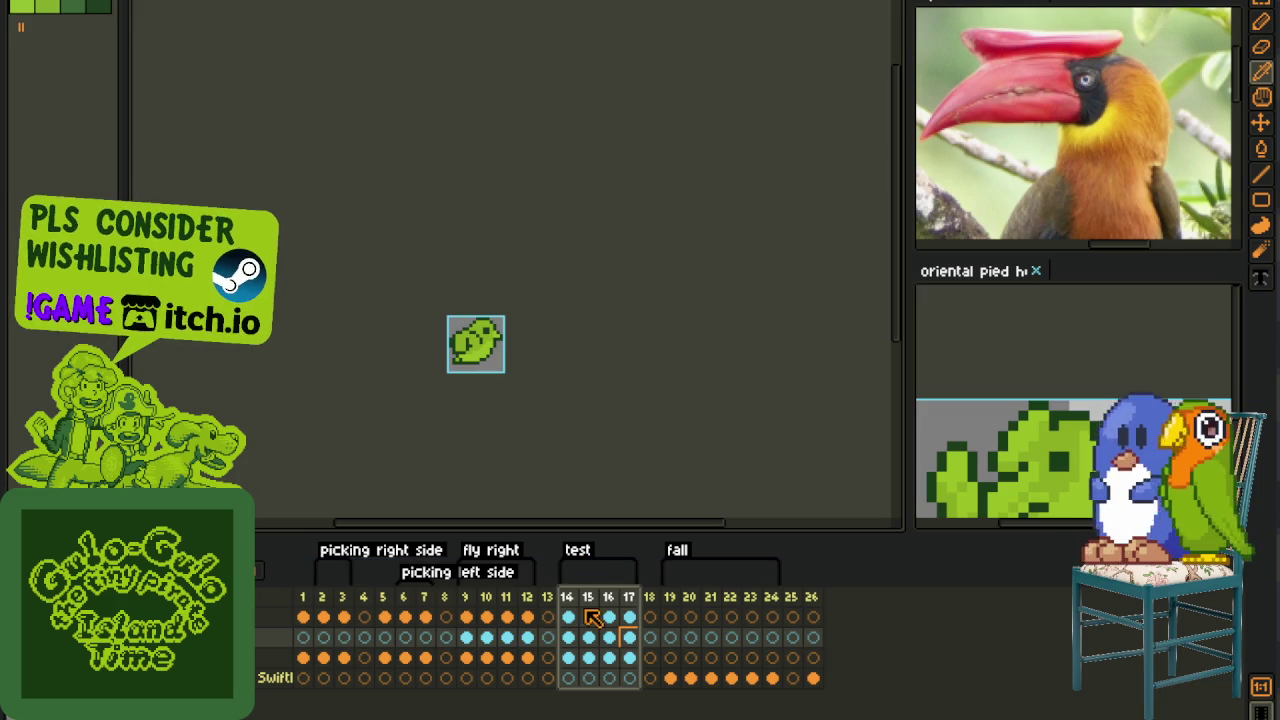
- Review frames 14–16, trying a deletion of frame 16 and undoing it
left_click(590, 600)
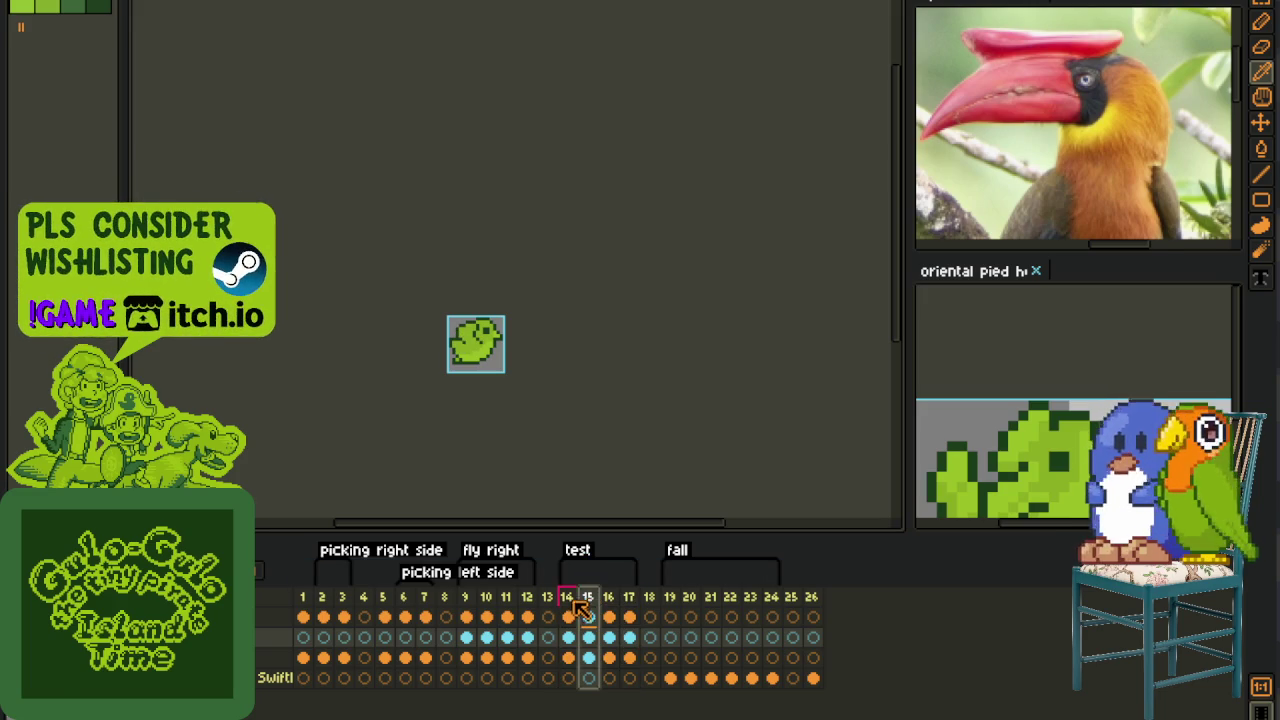
left_click(577, 606)
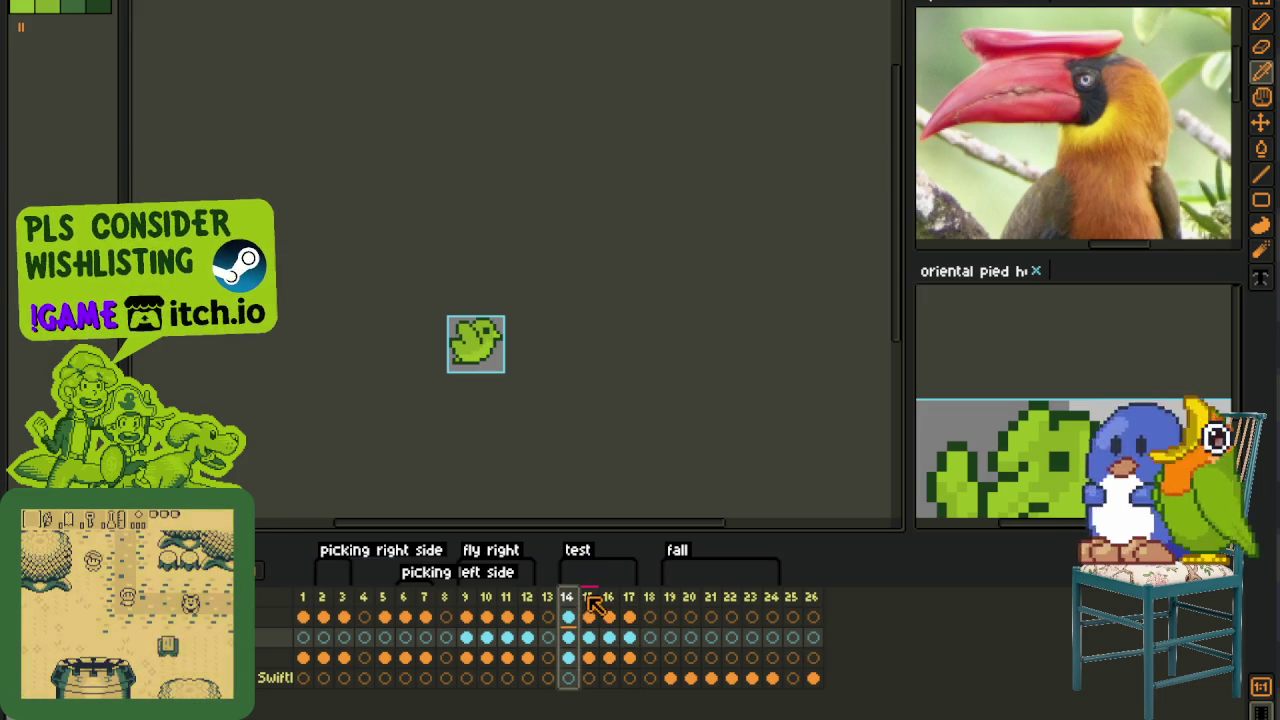
left_click(588, 602)
right_click(588, 598)
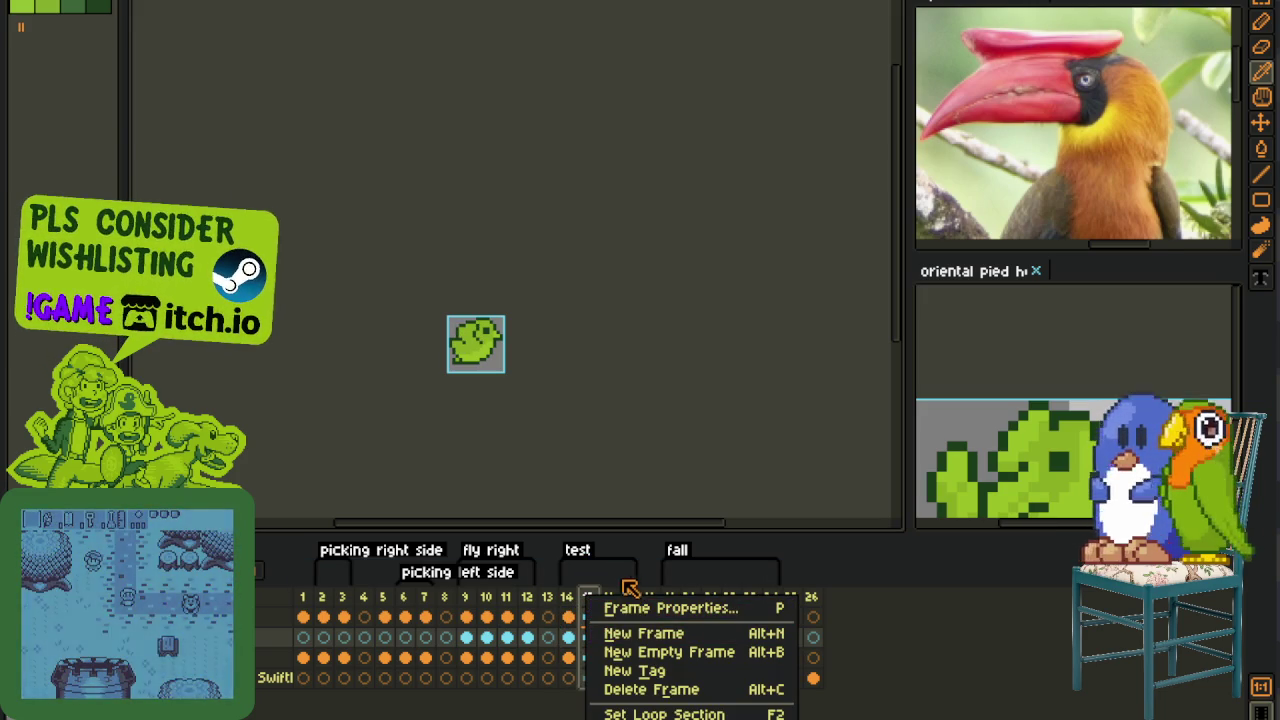
left_click(630, 586)
left_click(612, 598)
right_click(617, 602)
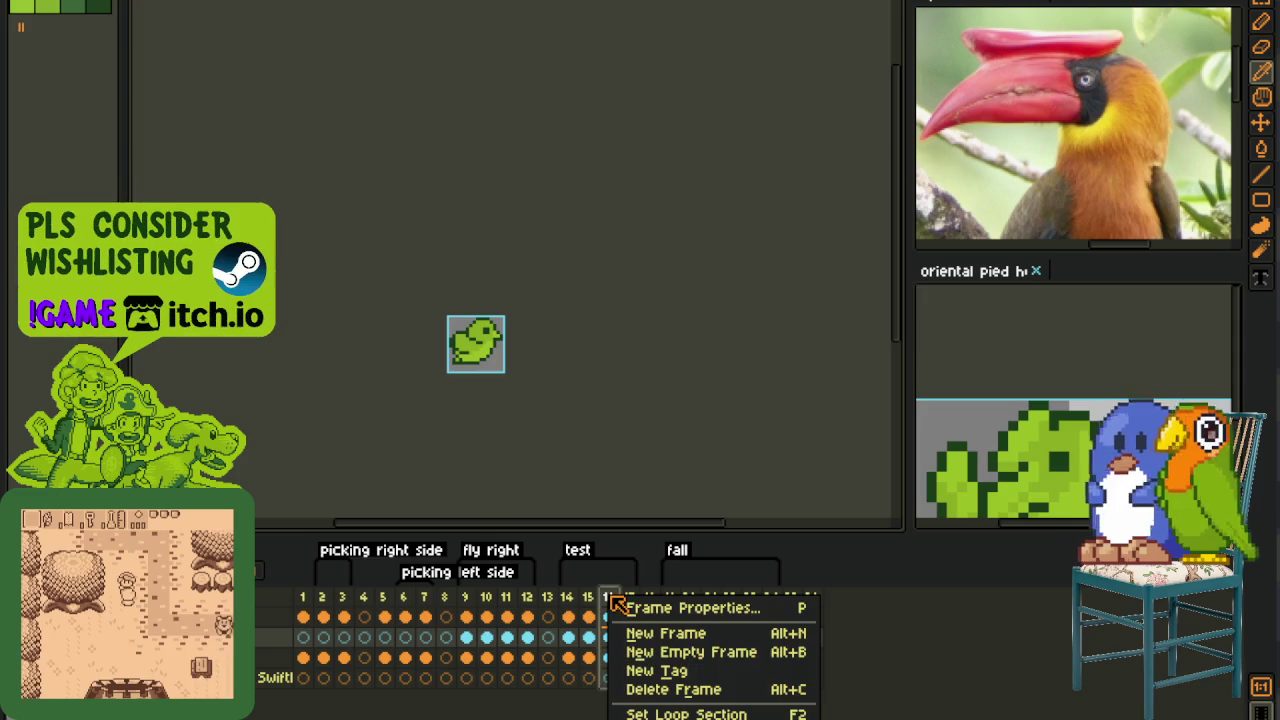
left_click(660, 688)
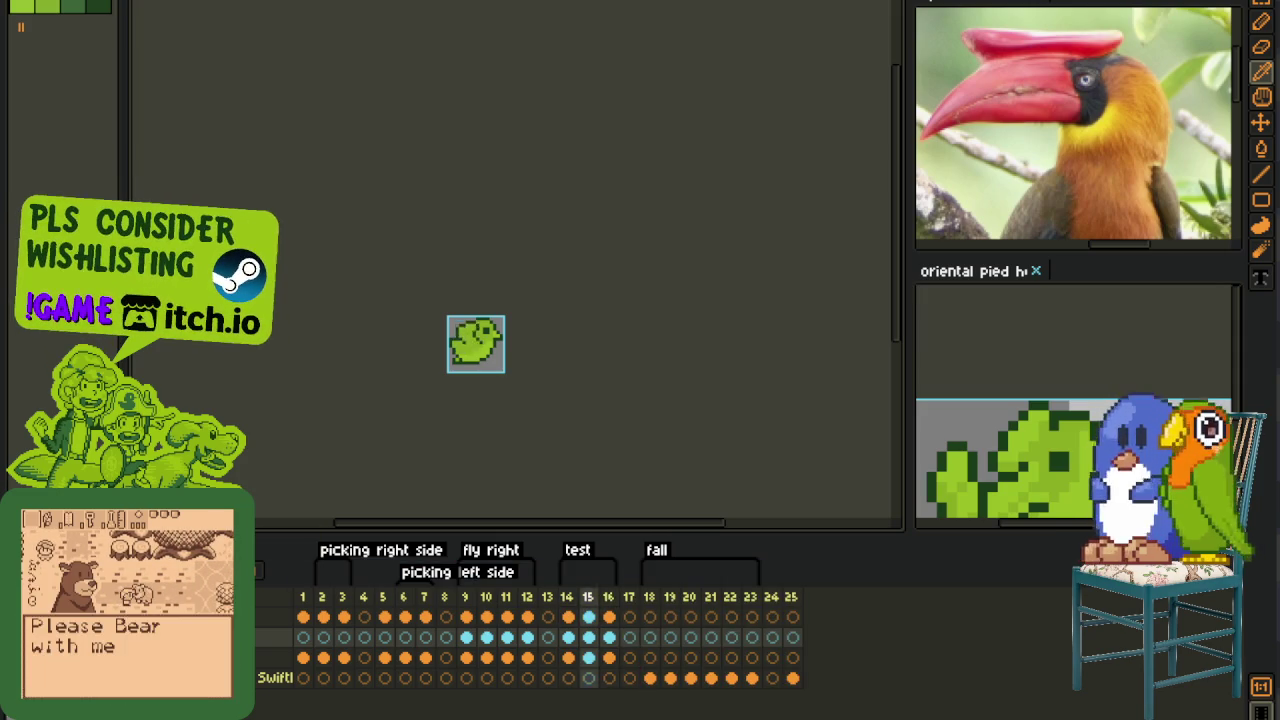
key("ctrl+z")
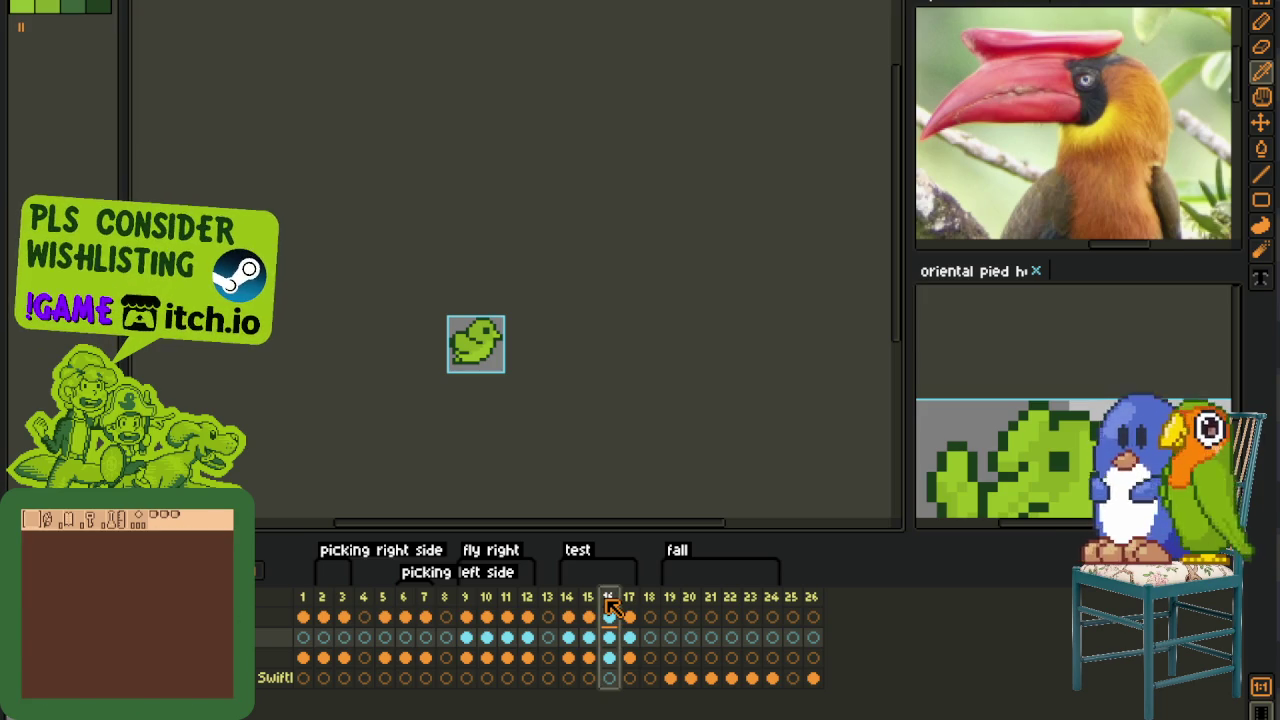
- Preview the test animation without frame 16, then restore it and stop on frame 15
right_click(608, 600)
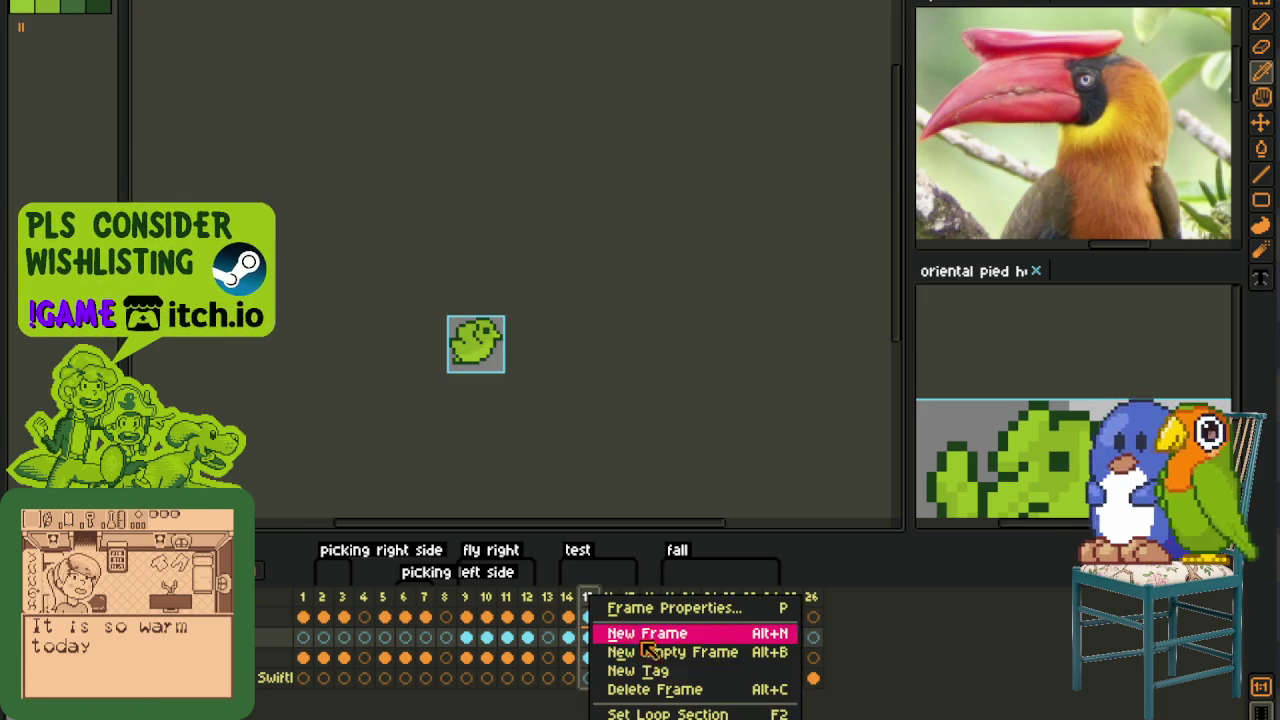
left_click(655, 688)
key("Return")
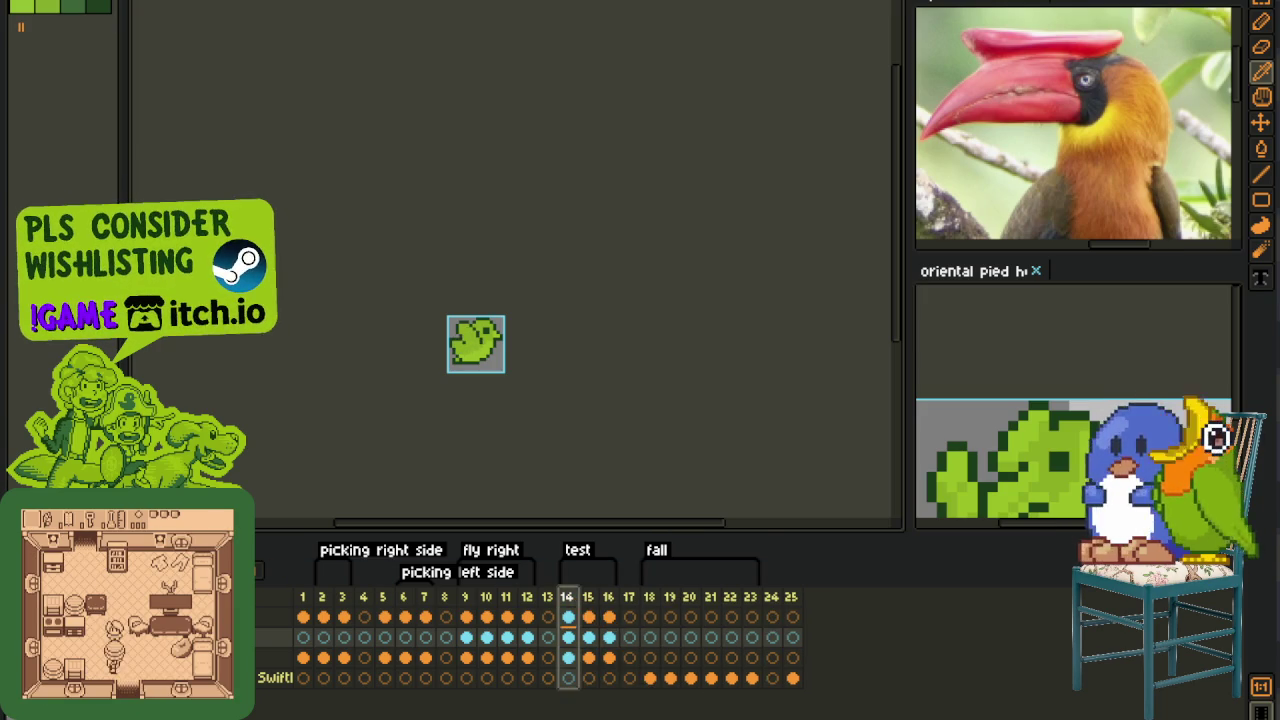
key("minus")
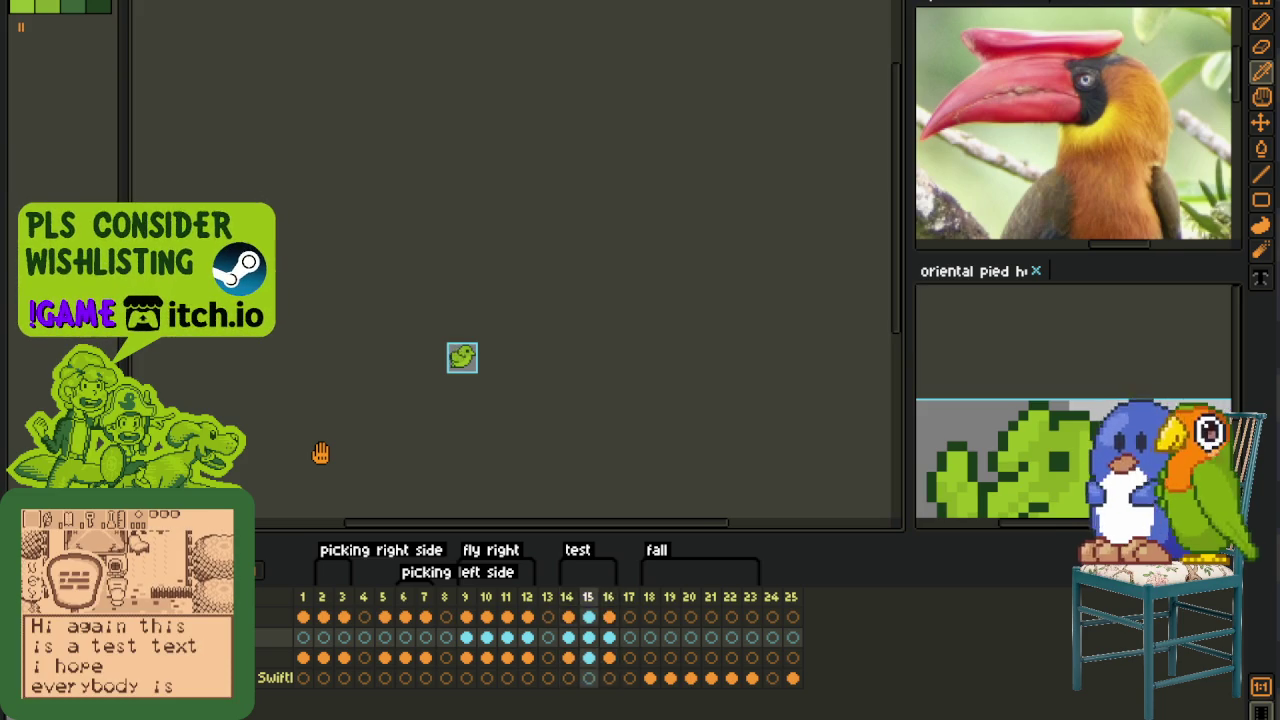
key("ctrl+z")
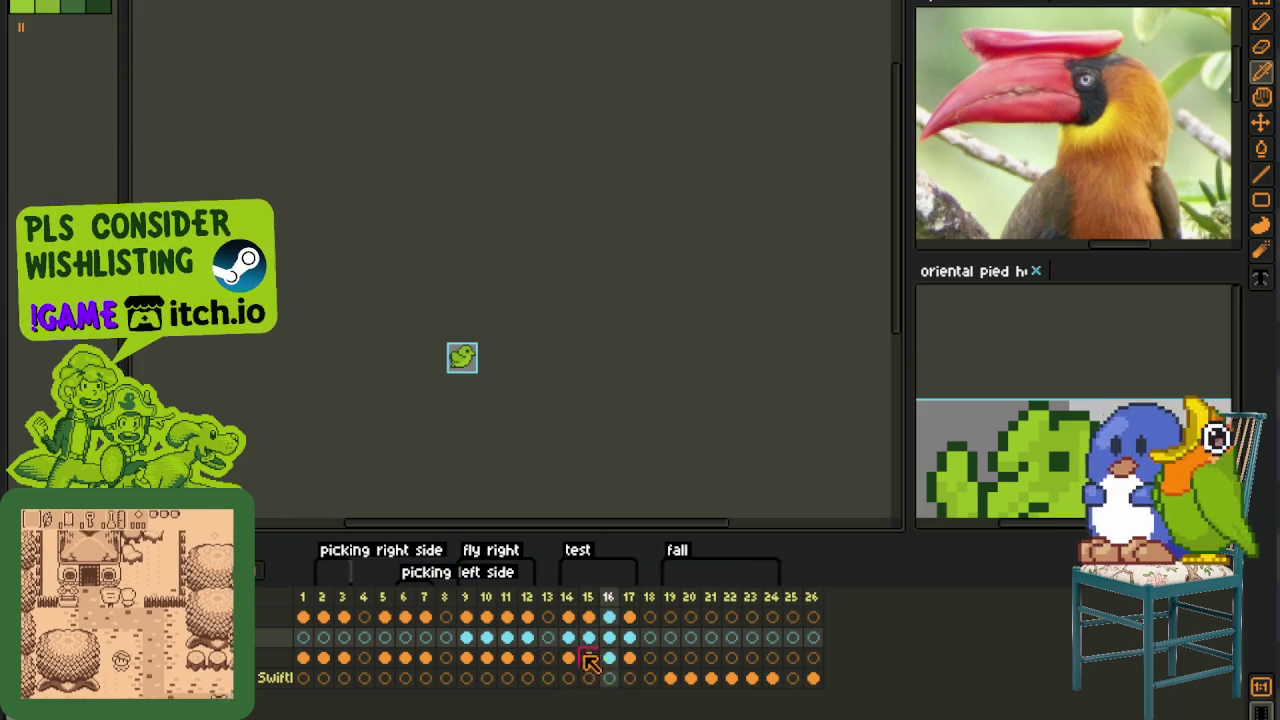
left_click(592, 640)
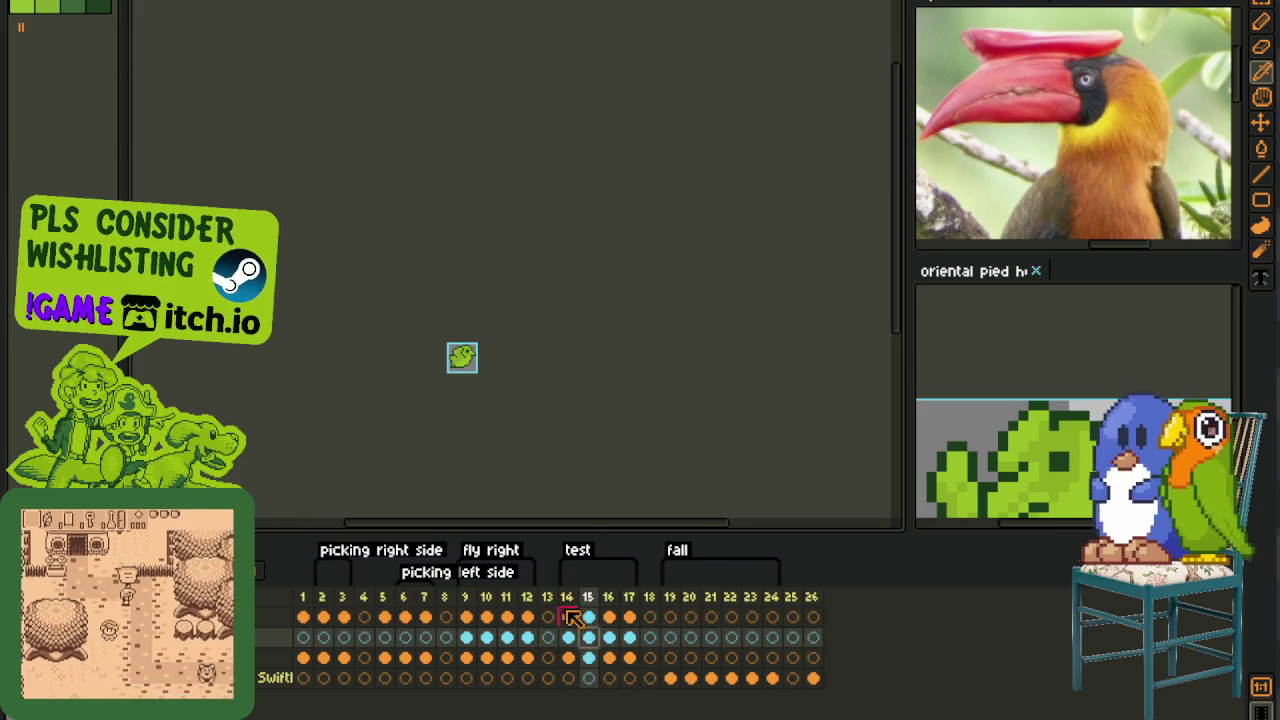
scroll(466, 366, "up", 2)
scroll(466, 366, "up", 2)
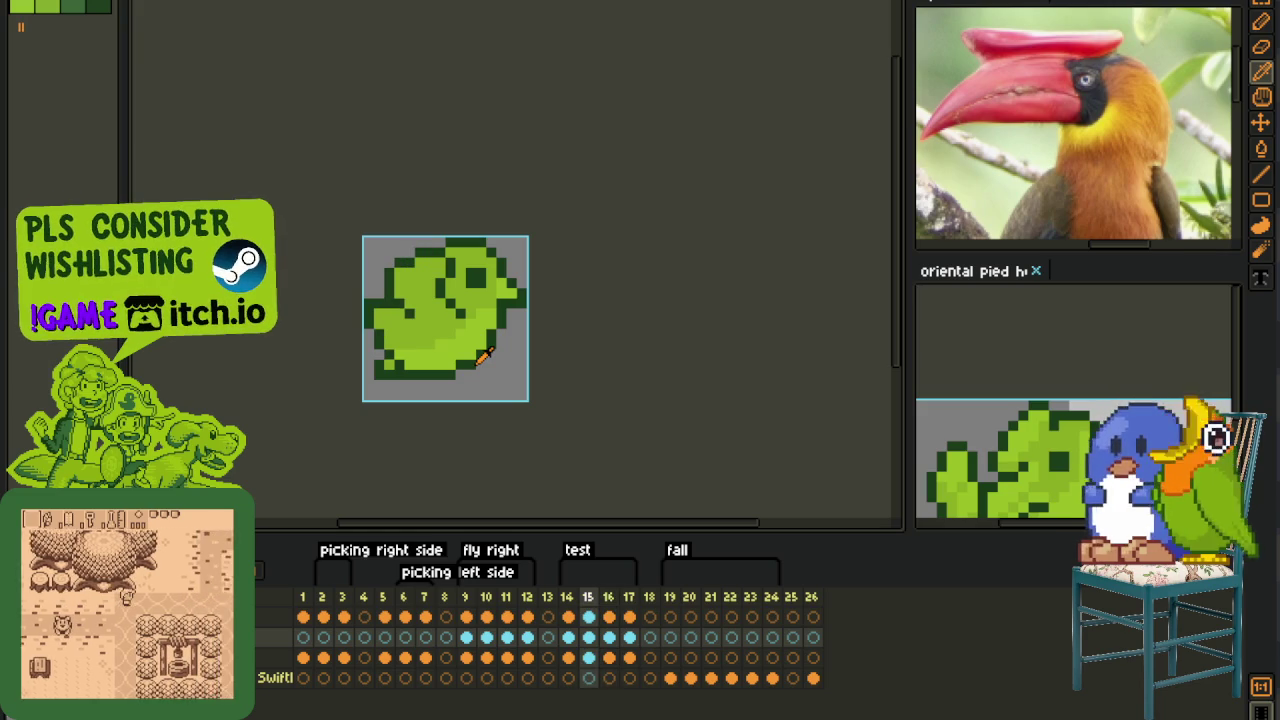
- Compare frames 14 and 15, switch to the pencil, and recolour the wing's dark outline red
key("Left")
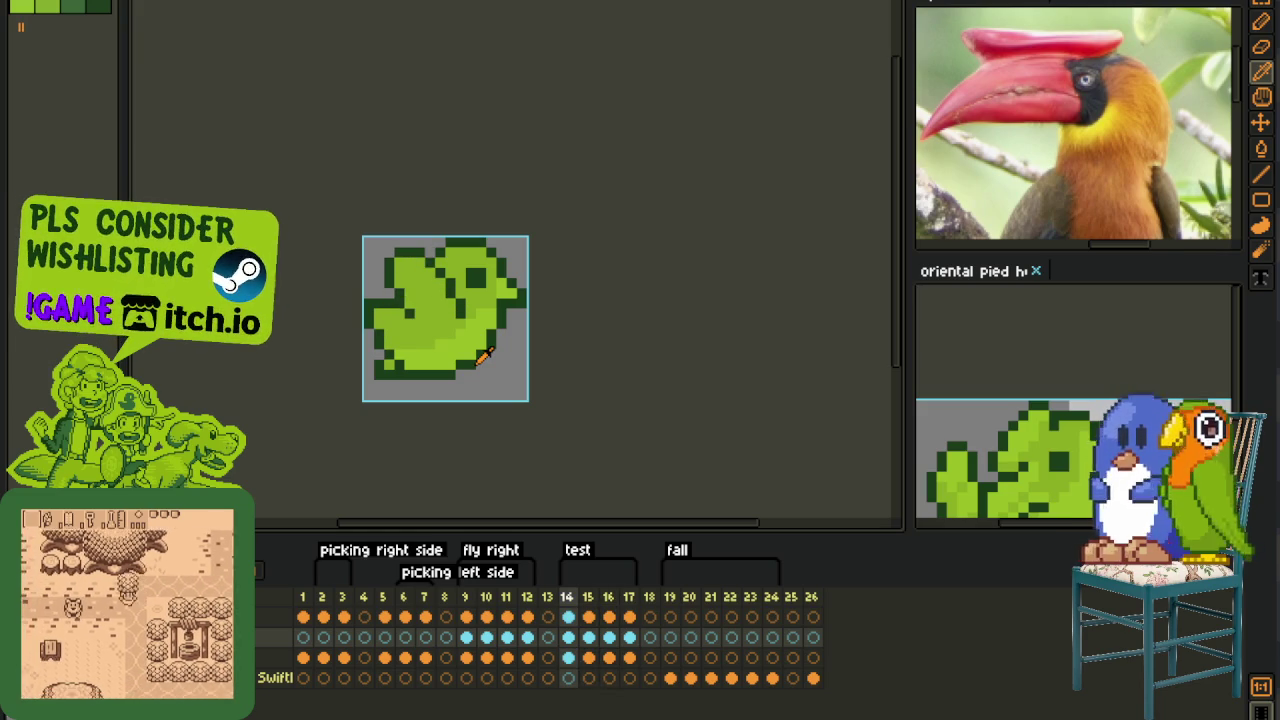
key("Right")
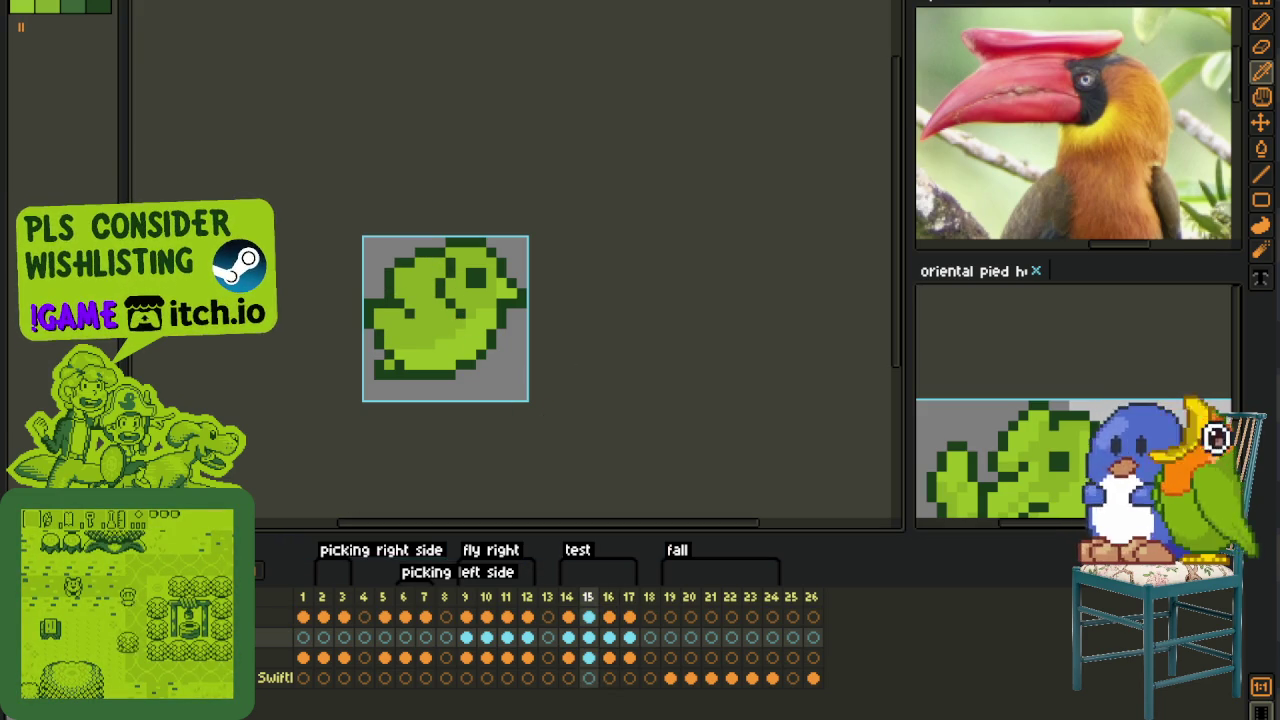
scroll(431, 312, "up", 2)
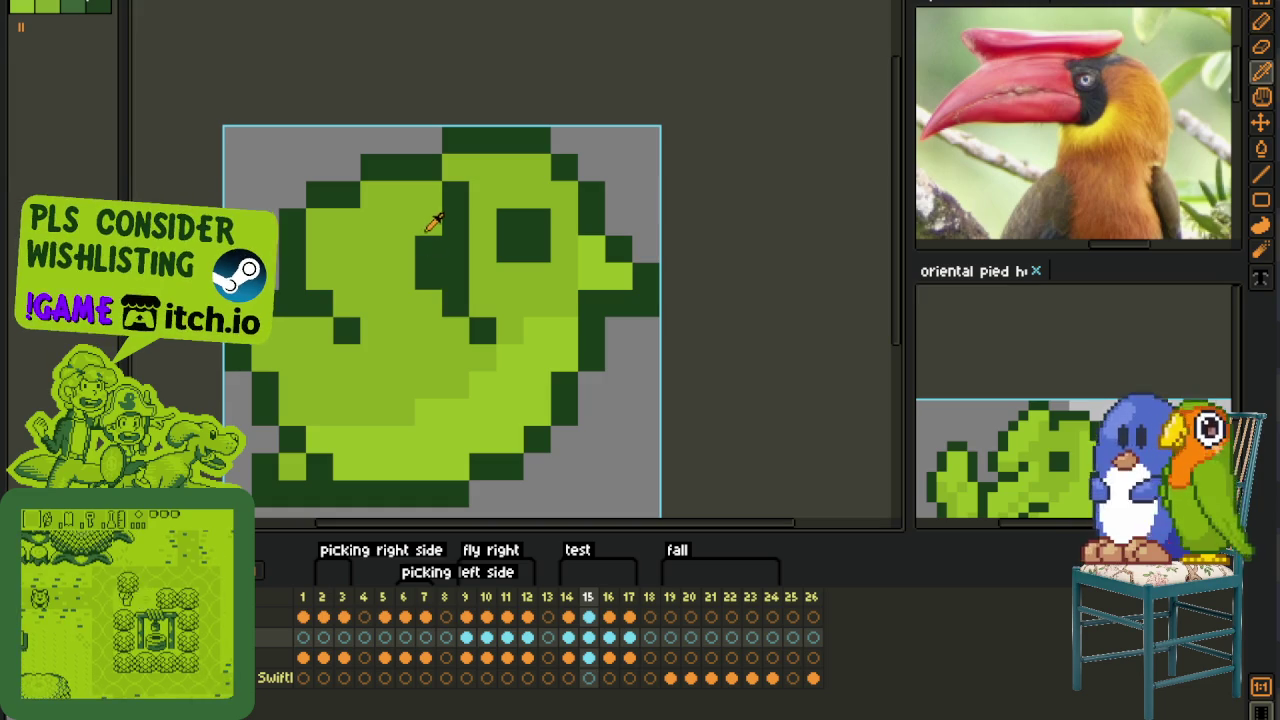
left_click(427, 231, "alt")
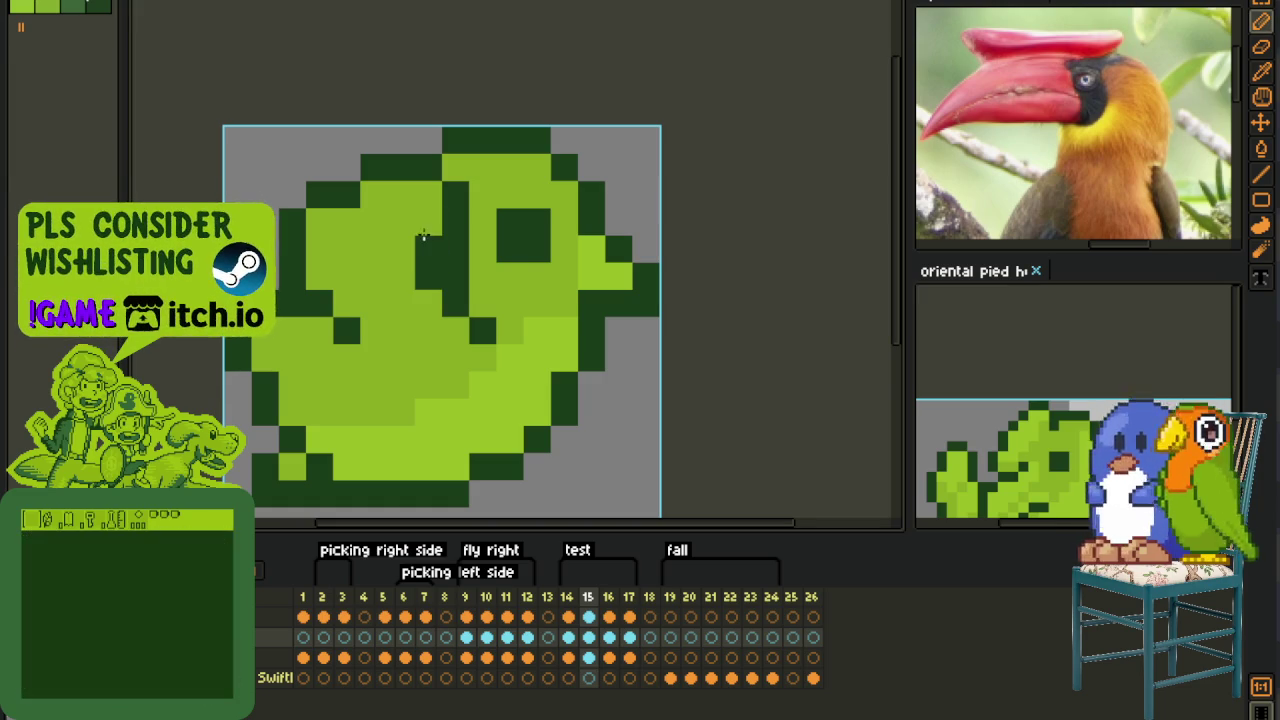
scroll(440, 245, "down", 3)
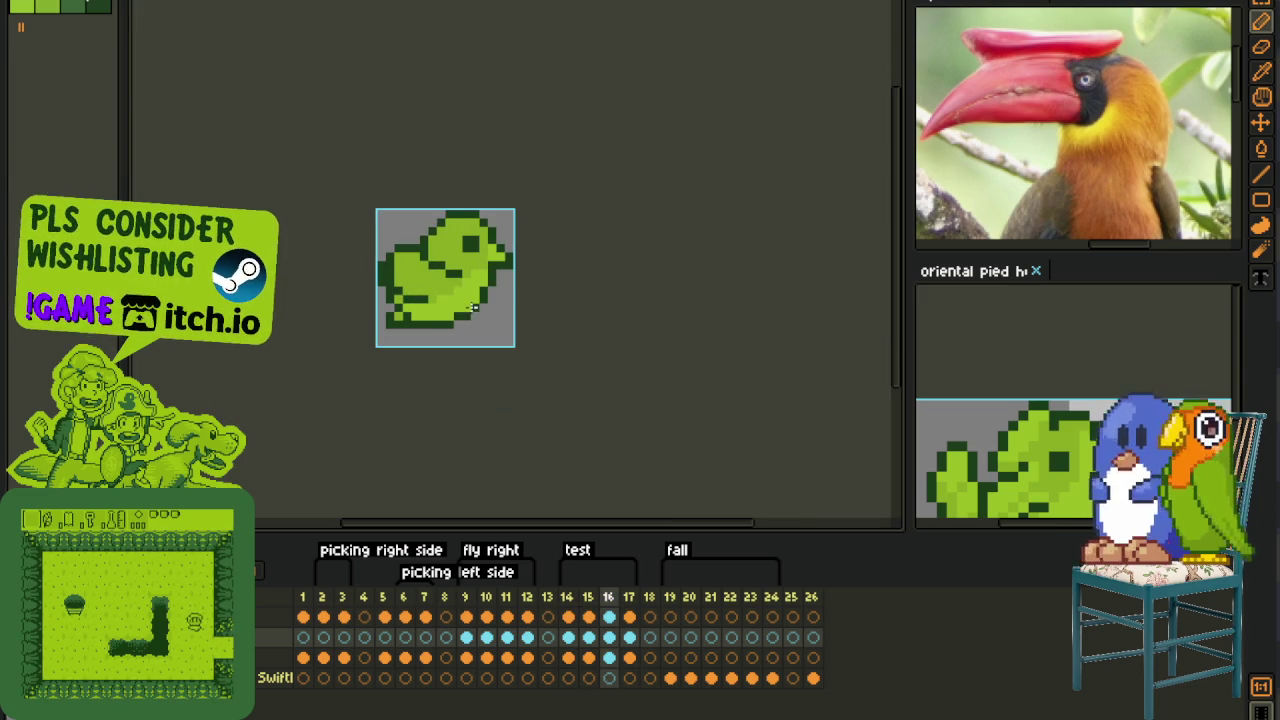
scroll(423, 291, "up", 1)
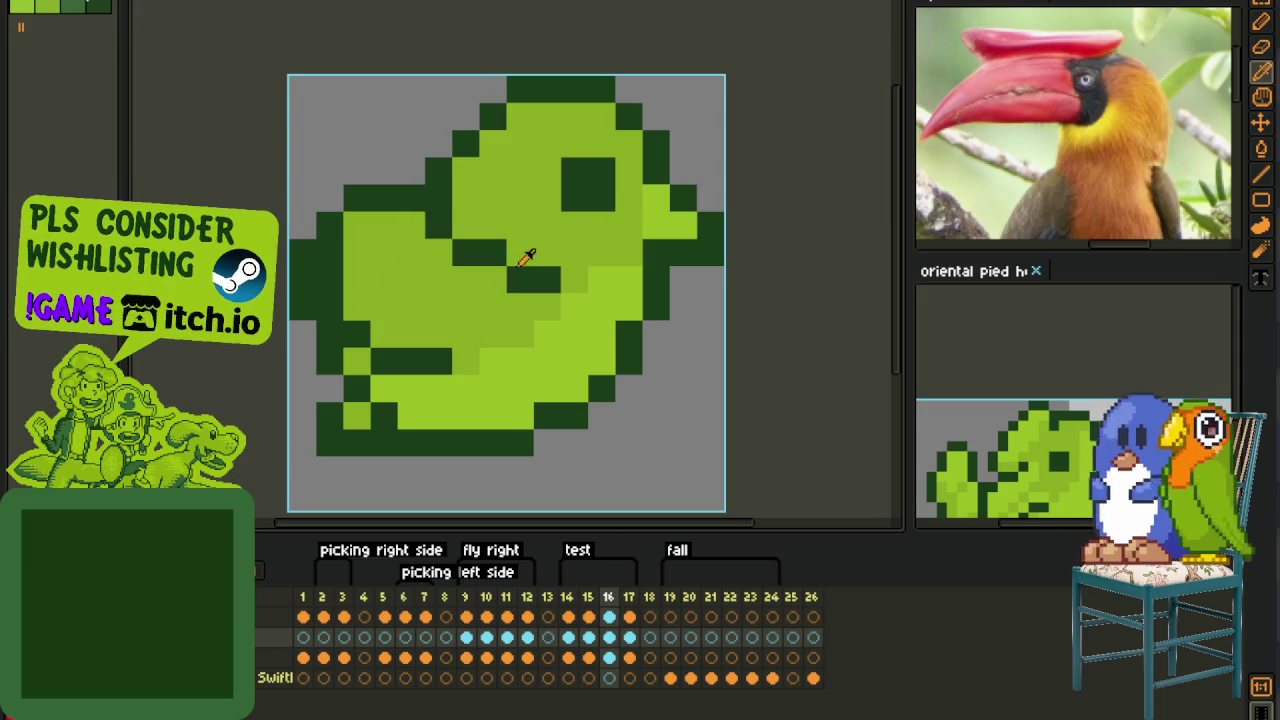
left_click(560, 558)
scroll(706, 380, "down", 1)
scroll(711, 380, "down", 2)
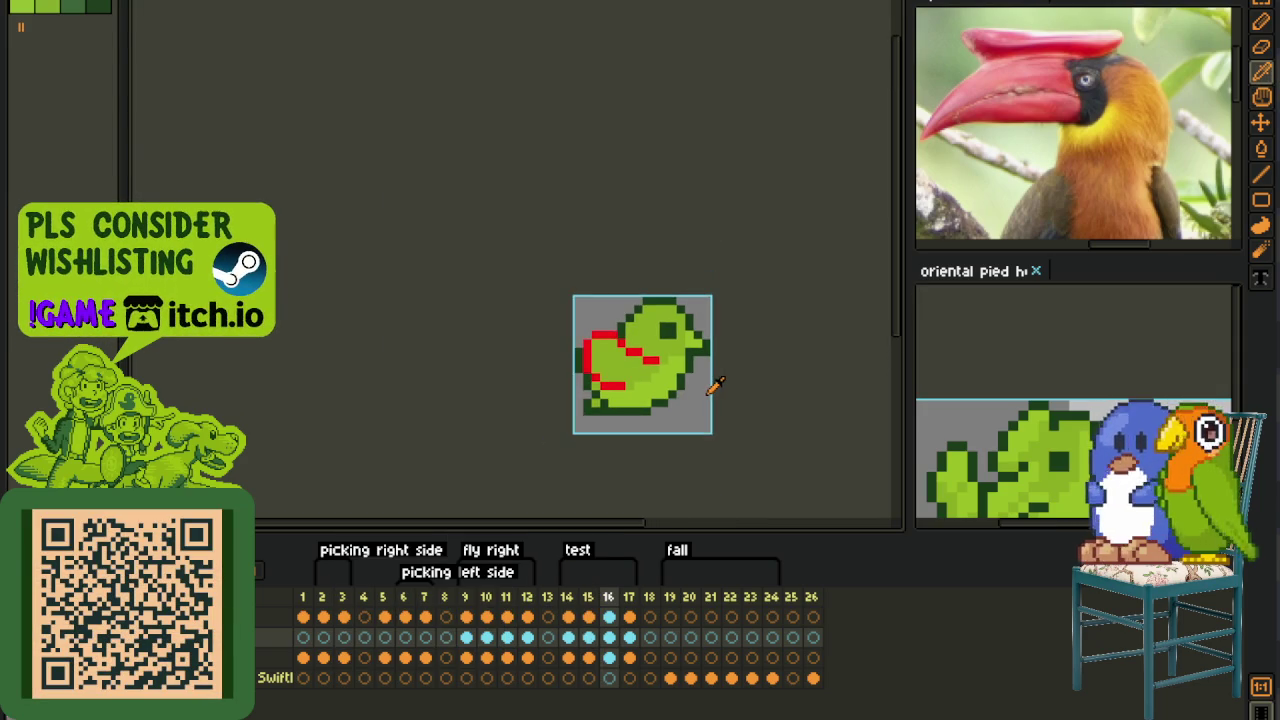
- Erase the red pixels at the wing's lower left and compare with the next frame
scroll(710, 395, "up", 2)
scroll(650, 360, "up", 3)
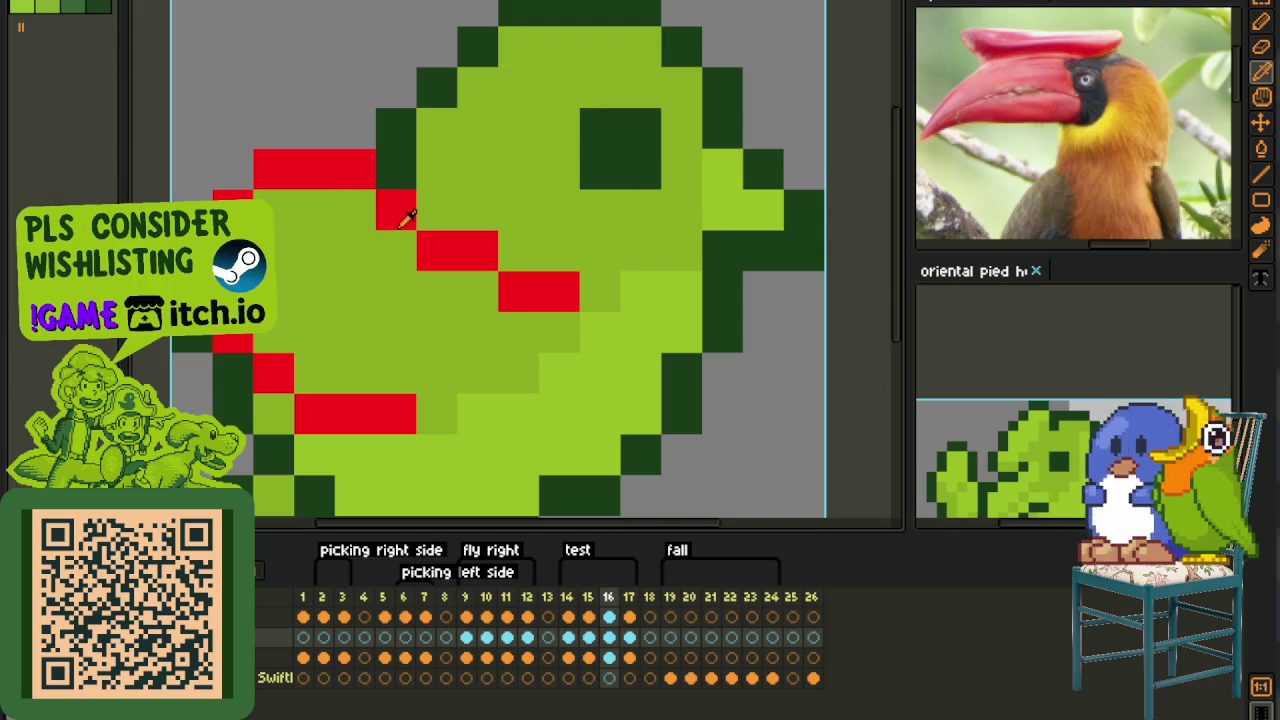
scroll(405, 217, "down", 1)
key("e")
left_click_drag(396, 350, 290, 300)
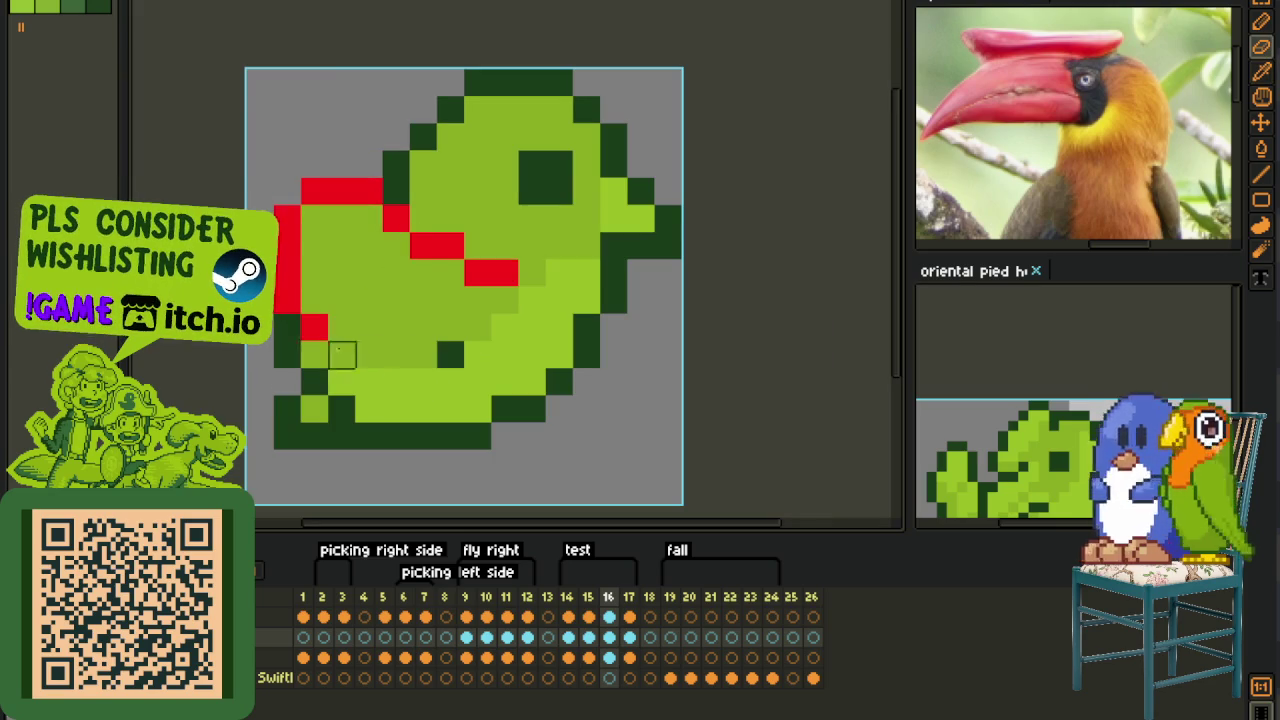
key("b")
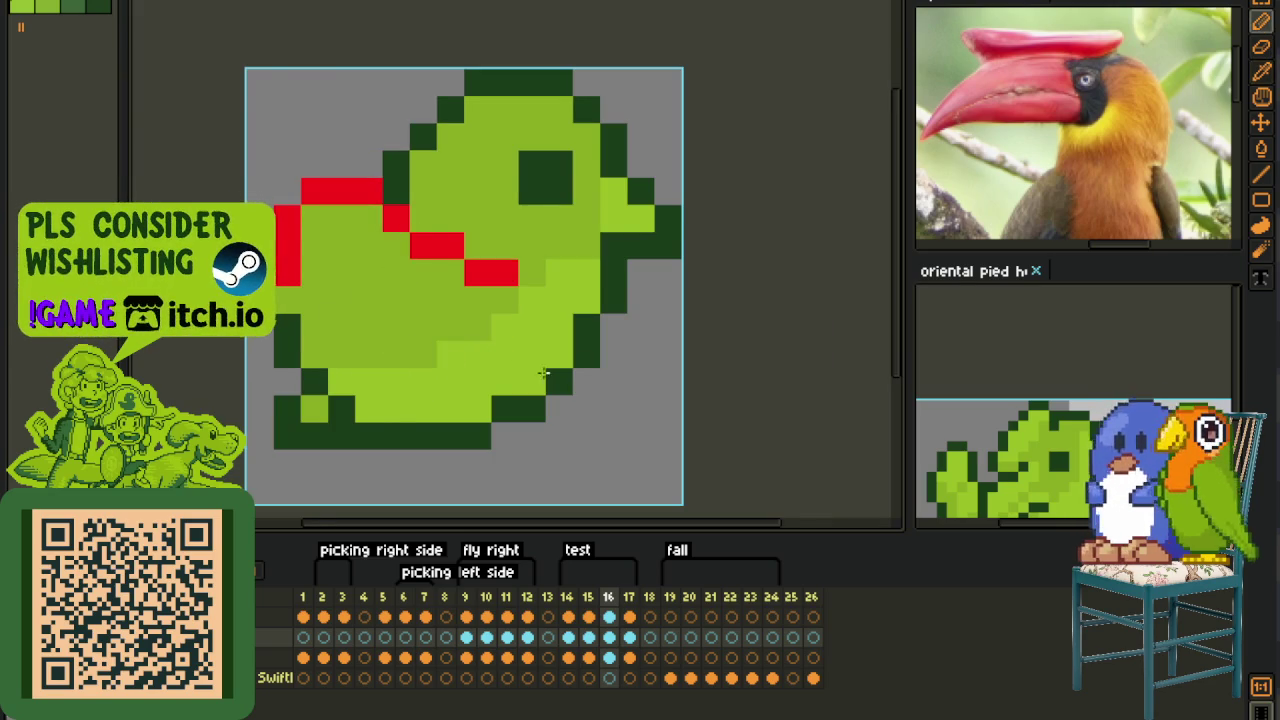
scroll(580, 378, "down", 1)
key("period")
key("comma")
scroll(435, 305, "up", 1)
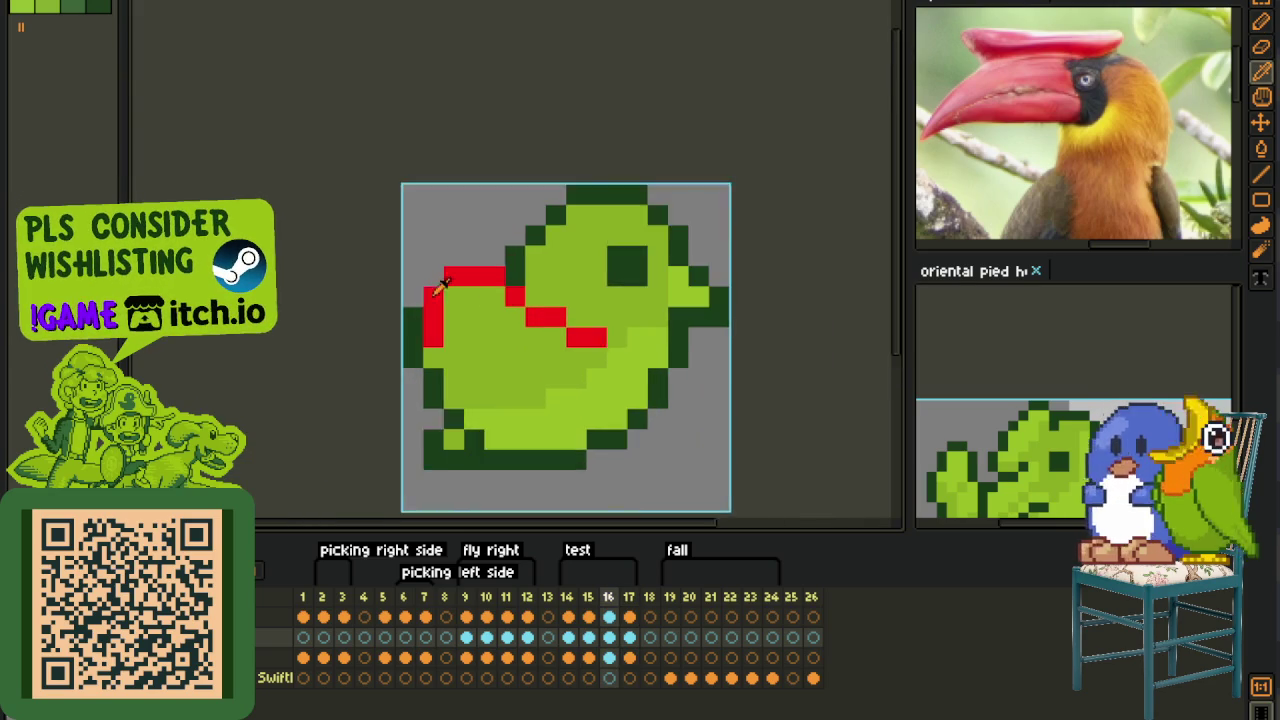
scroll(440, 310, "up", 1)
scroll(436, 266, "down", 1)
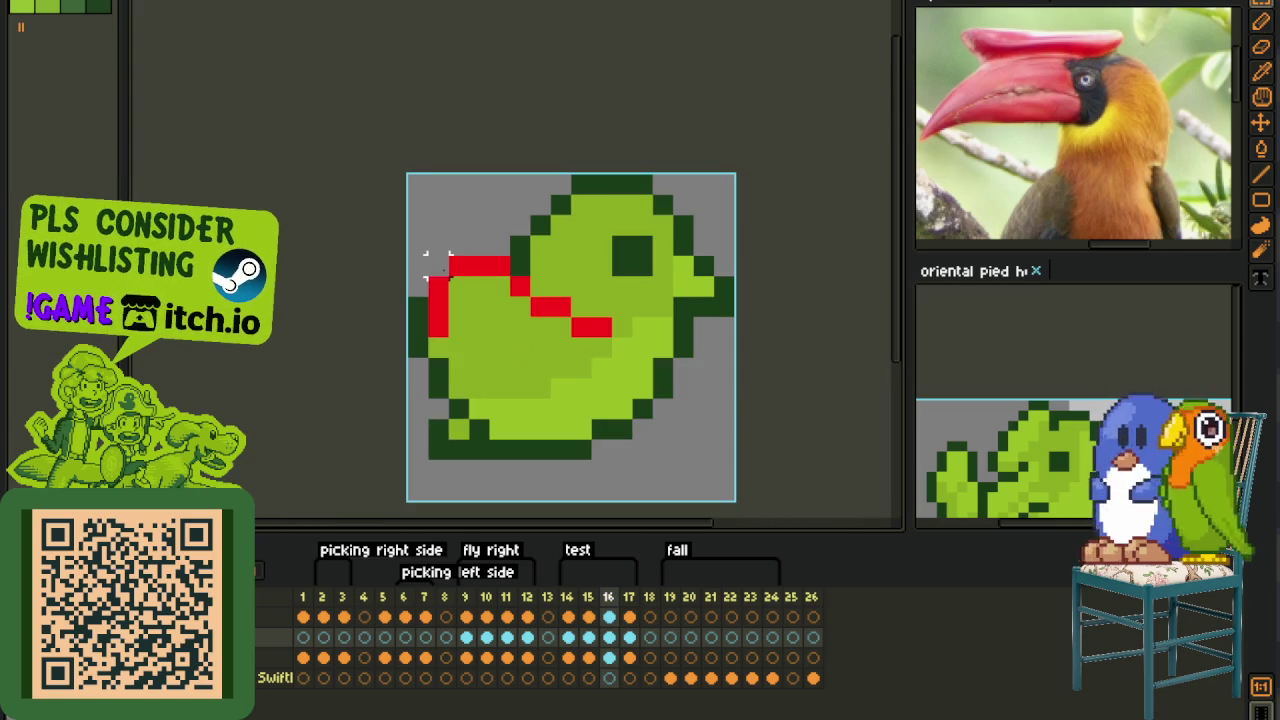
- Hide the timeline and move the selected red strokes down three pixel rows
key("Tab")
left_click_drag(555, 232, 403, 383)
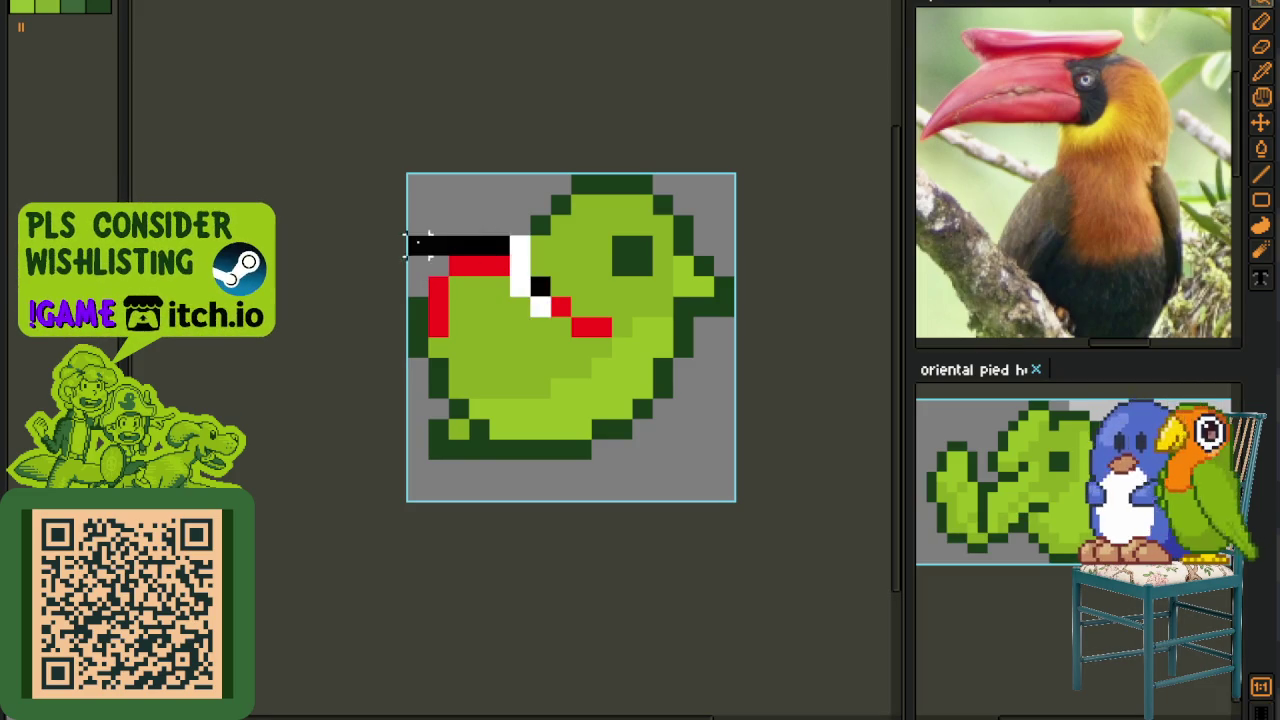
left_click_drag(490, 310, 486, 357)
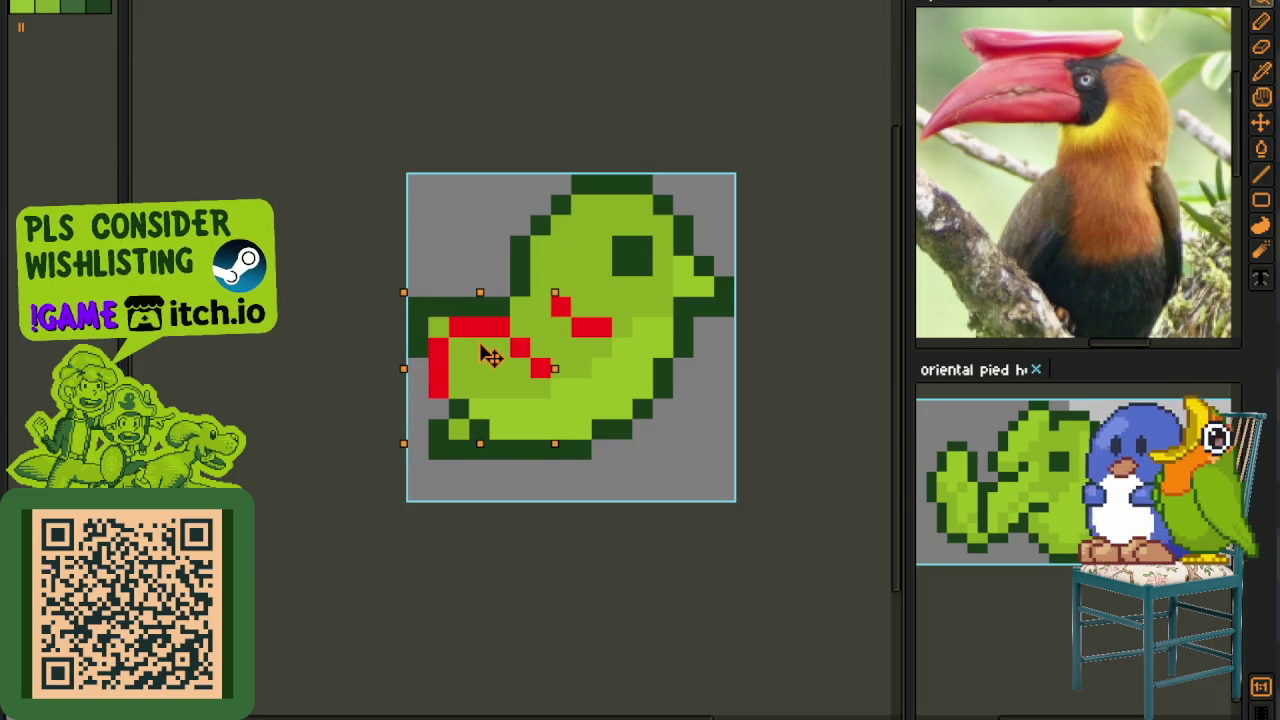
key("Return")
key("b")
- Extend the red bar leftward and join it to the lower red pixels with the pencil
scroll(563, 306, "up", 1)
left_click(560, 305)
left_click(592, 325, "alt")
left_click(558, 334)
left_click(532, 358)
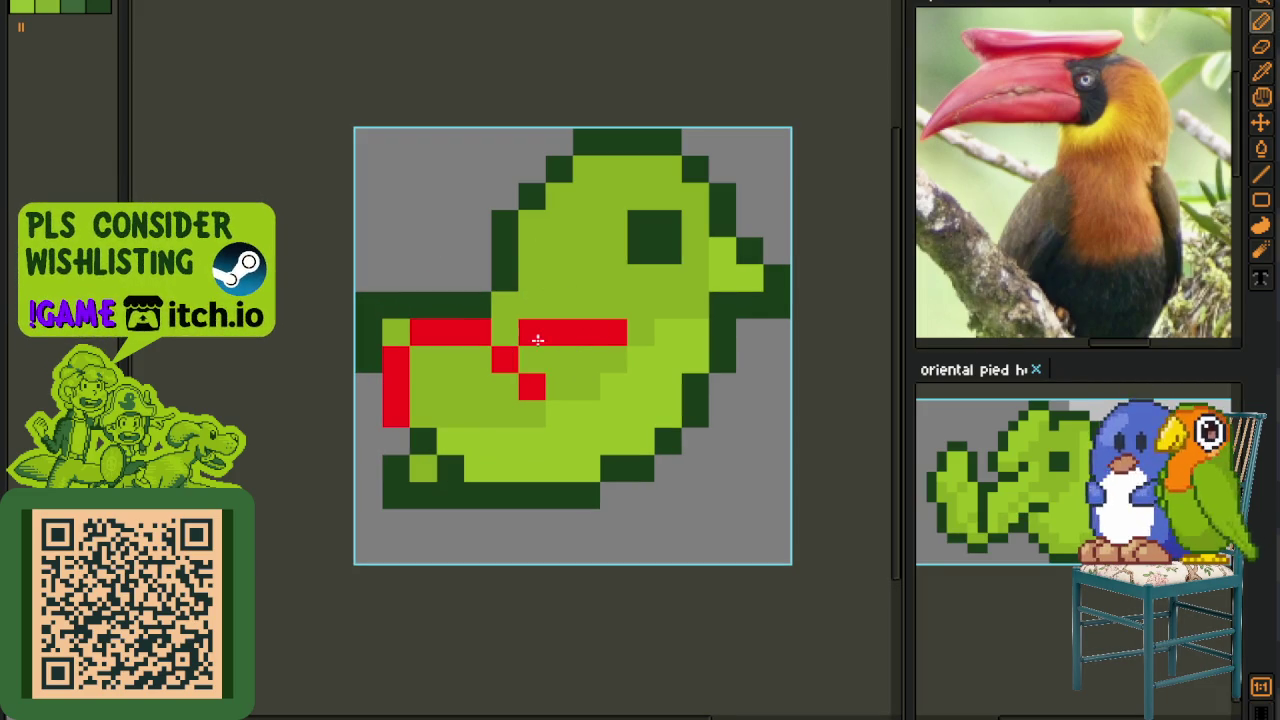
left_click(558, 358)
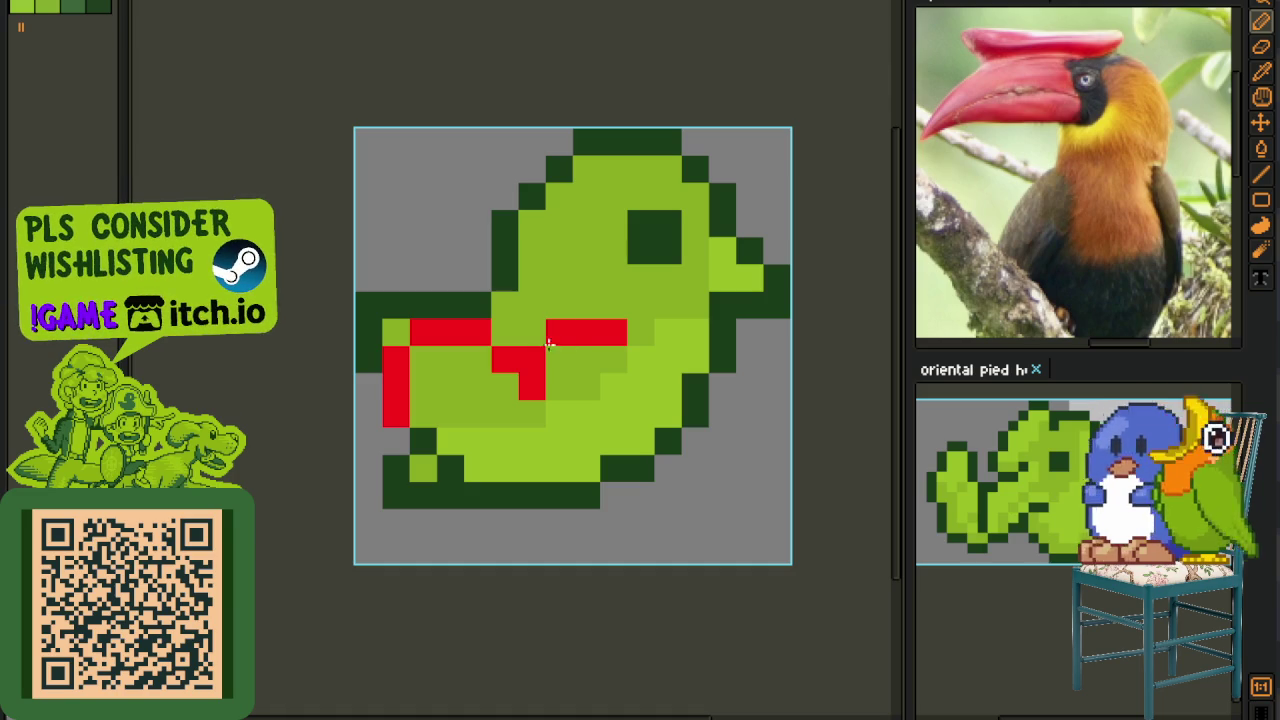
right_click(559, 333)
left_click(559, 359)
- Add a red pixel at the wing's lower point and a short diagonal red stroke
scroll(551, 358, "down", 2)
scroll(527, 396, "up", 2)
left_click(447, 378)
key("ctrl+z")
left_click(455, 384)
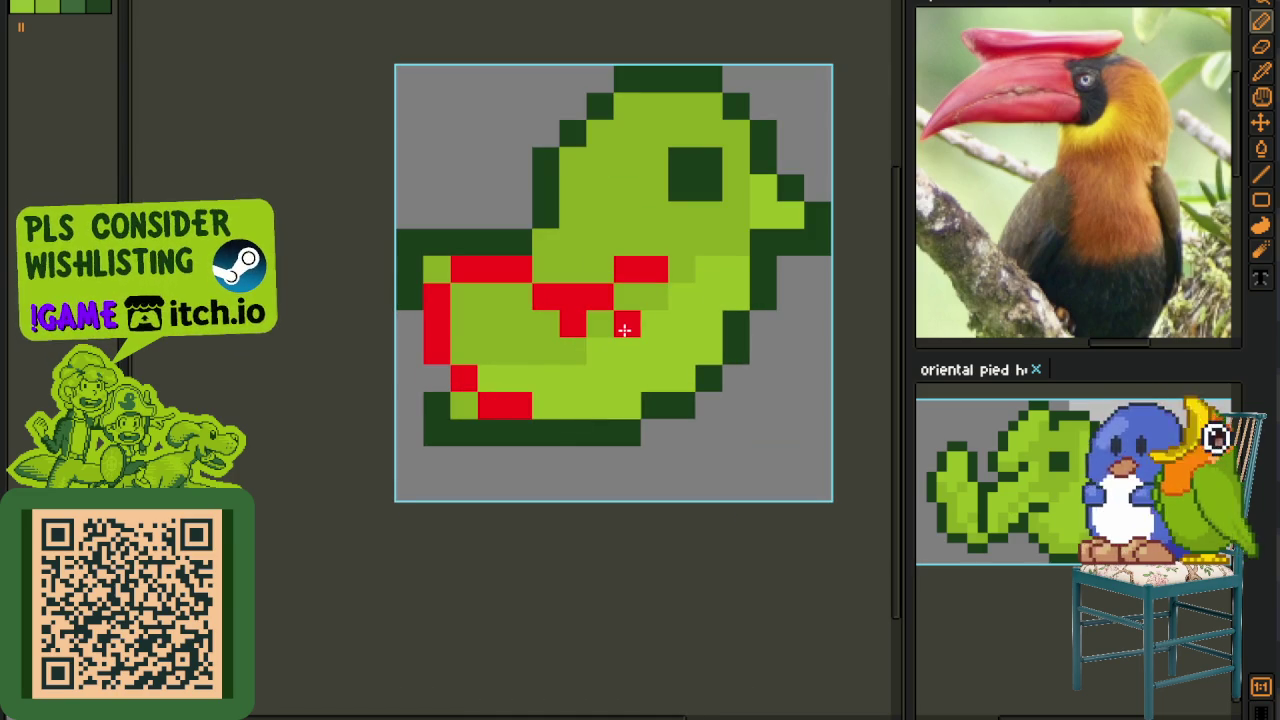
left_click_drag(597, 354, 578, 375)
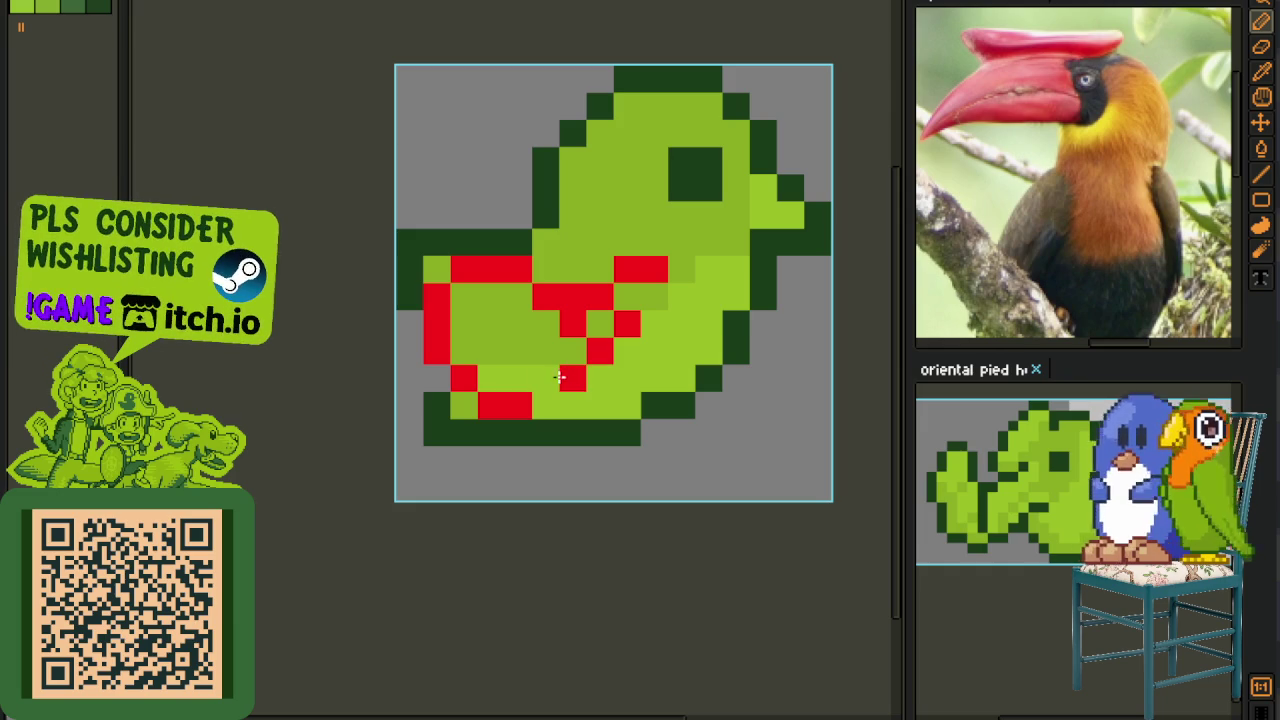
scroll(541, 380, "down", 1)
scroll(560, 360, "down", 2)
scroll(631, 386, "down", 1)
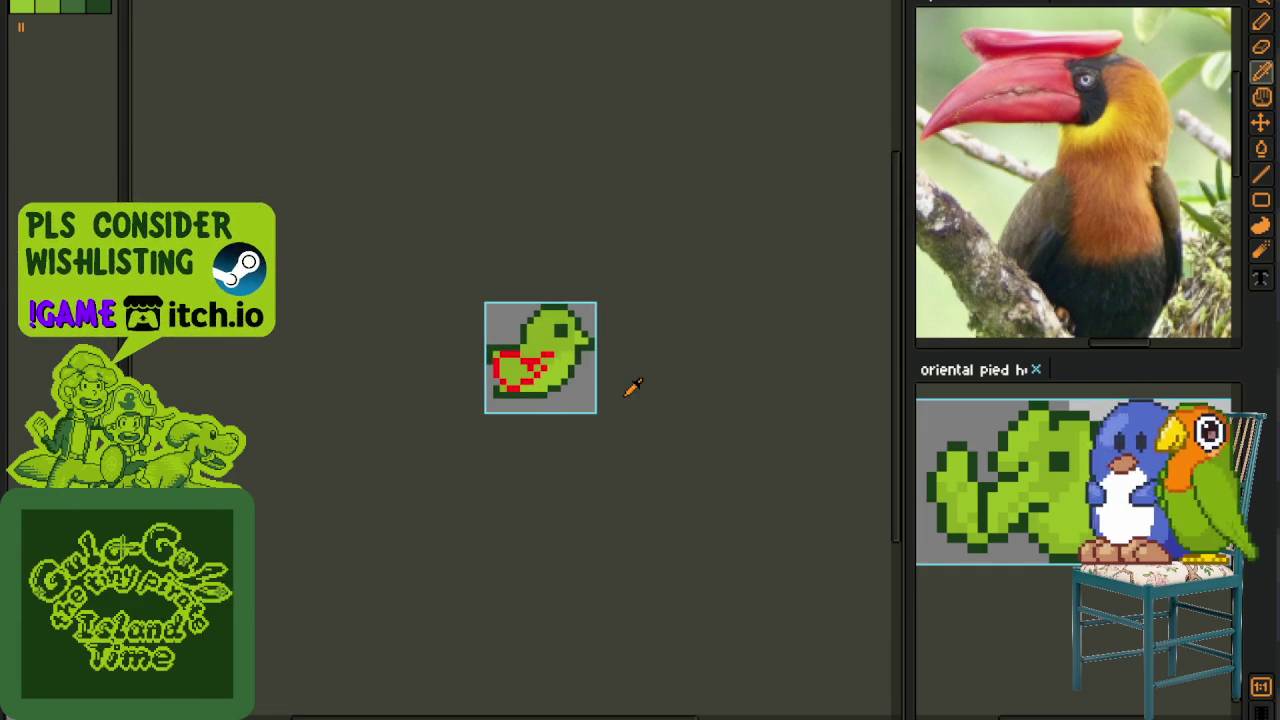
scroll(530, 328, "up", 3)
- Replace red #FF0000 with dark green #0F380F, then show the timeline again
key("shift+r")
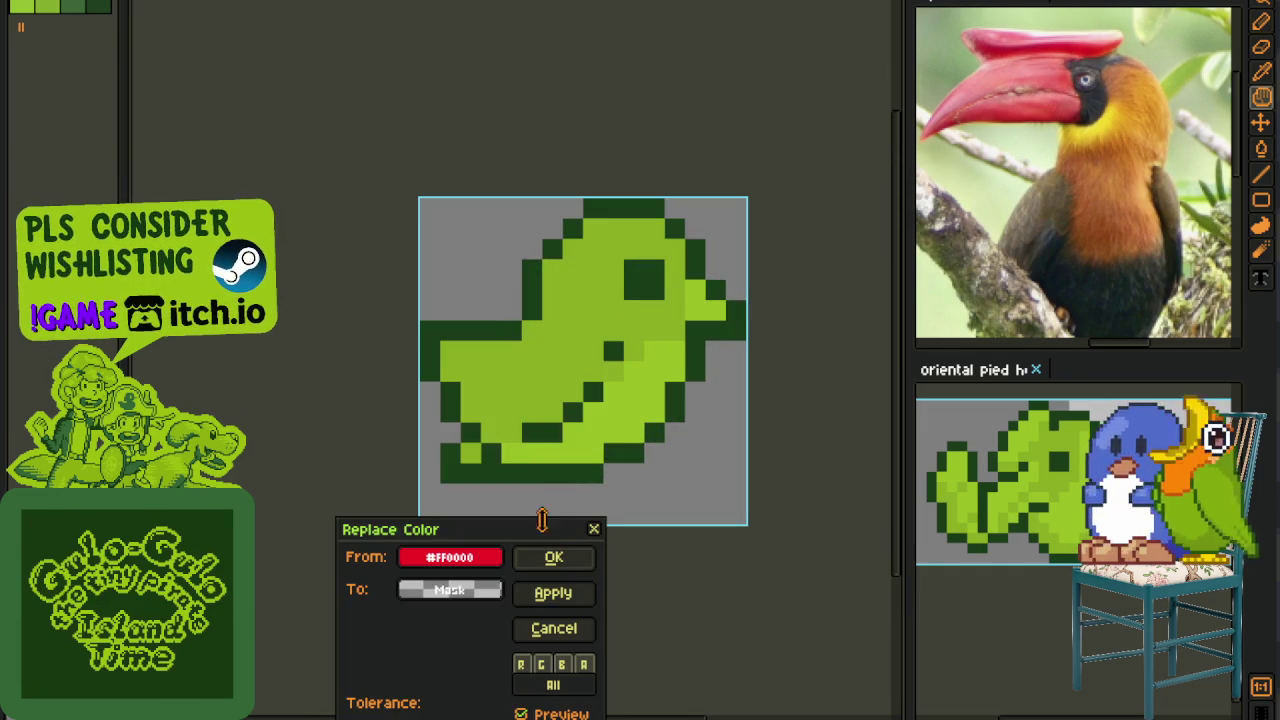
left_click(554, 628)
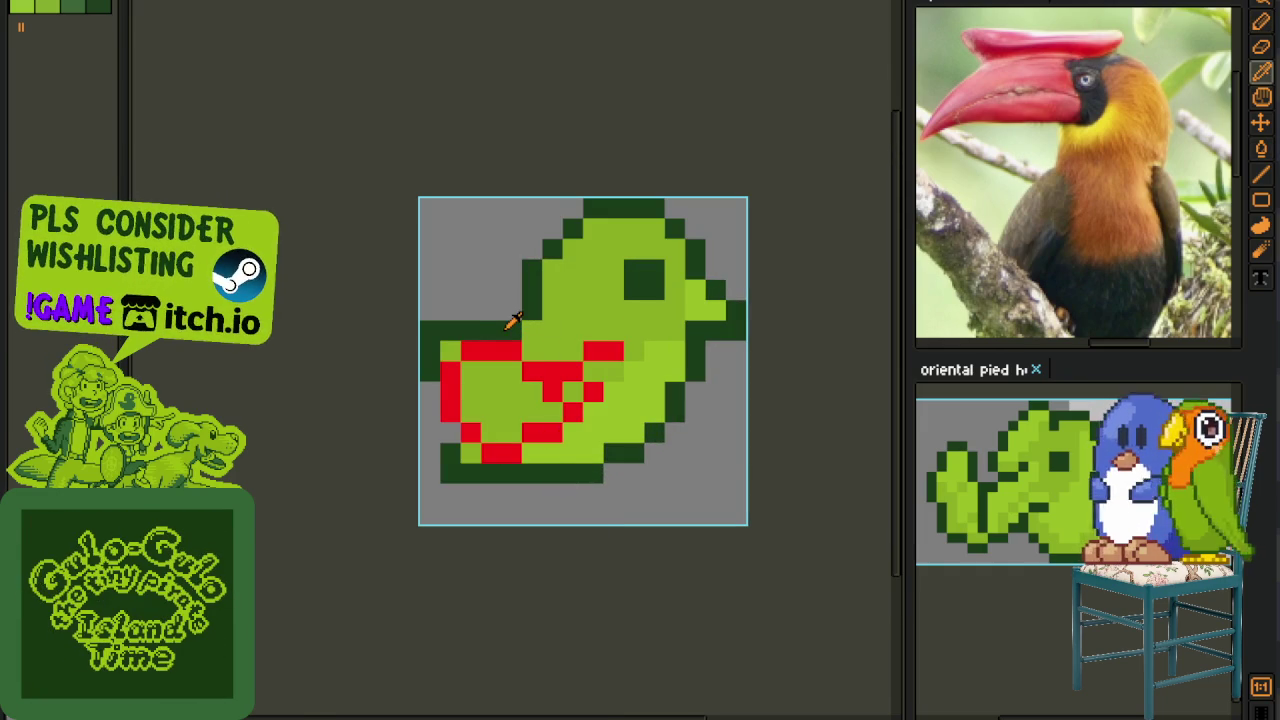
key("shift+r")
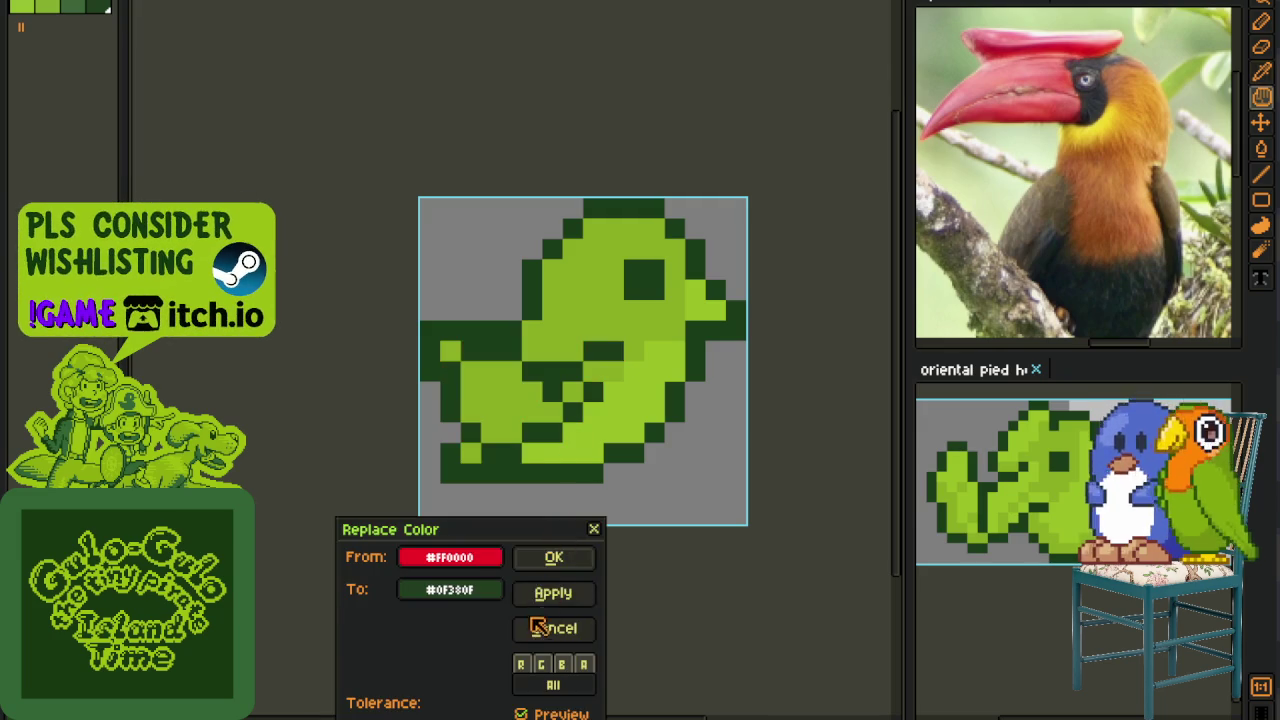
left_click(560, 558)
scroll(580, 525, "down", 2)
scroll(643, 523, "down", 1)
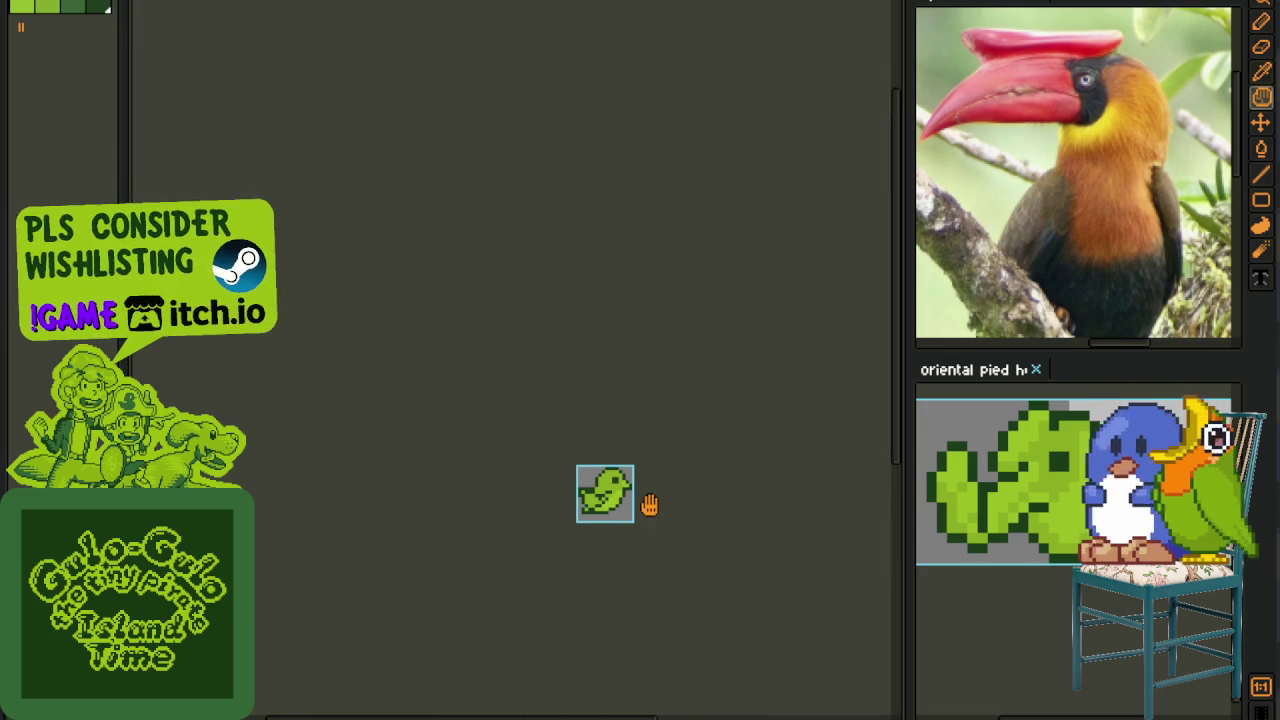
scroll(645, 505, "up", 2)
scroll(600, 470, "up", 2)
scroll(560, 440, "up", 1)
scroll(553, 444, "down", 2)
scroll(680, 486, "down", 1)
key("Tab")
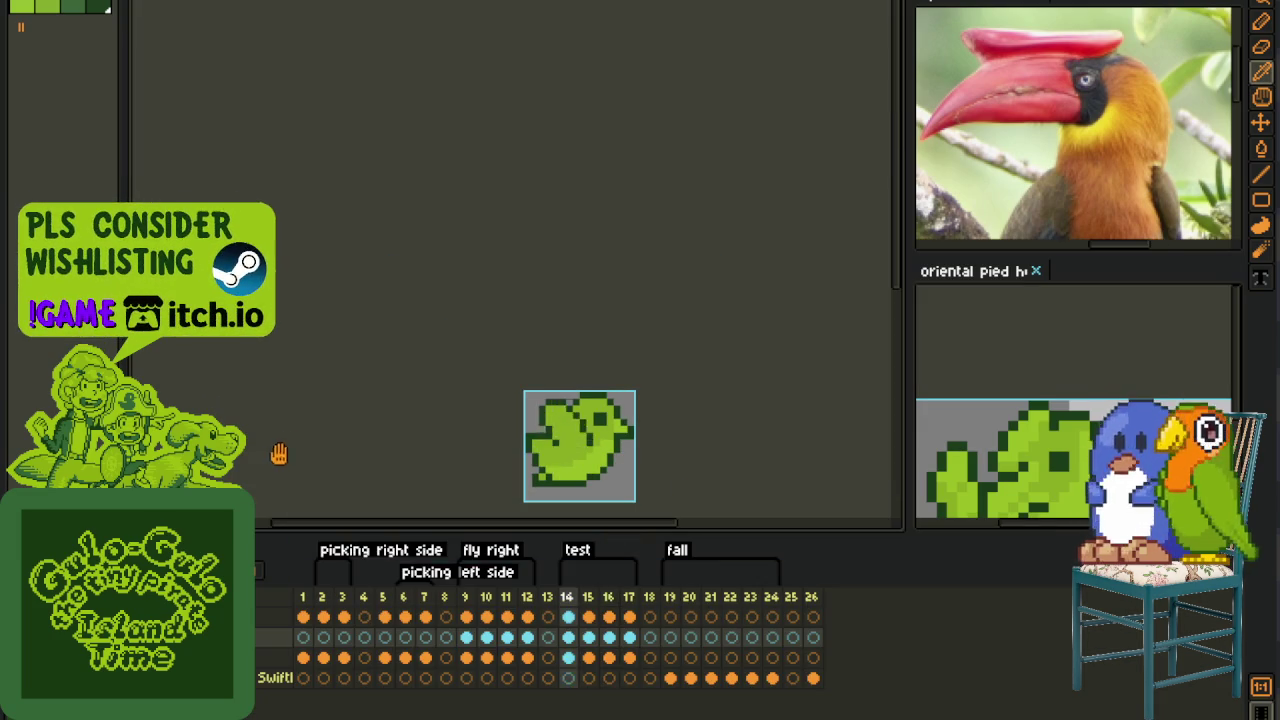
- Zoom in on frame 16 and fill the two top-outline gap pixels dark green, plus one below the wing
scroll(312, 395, "down", 2)
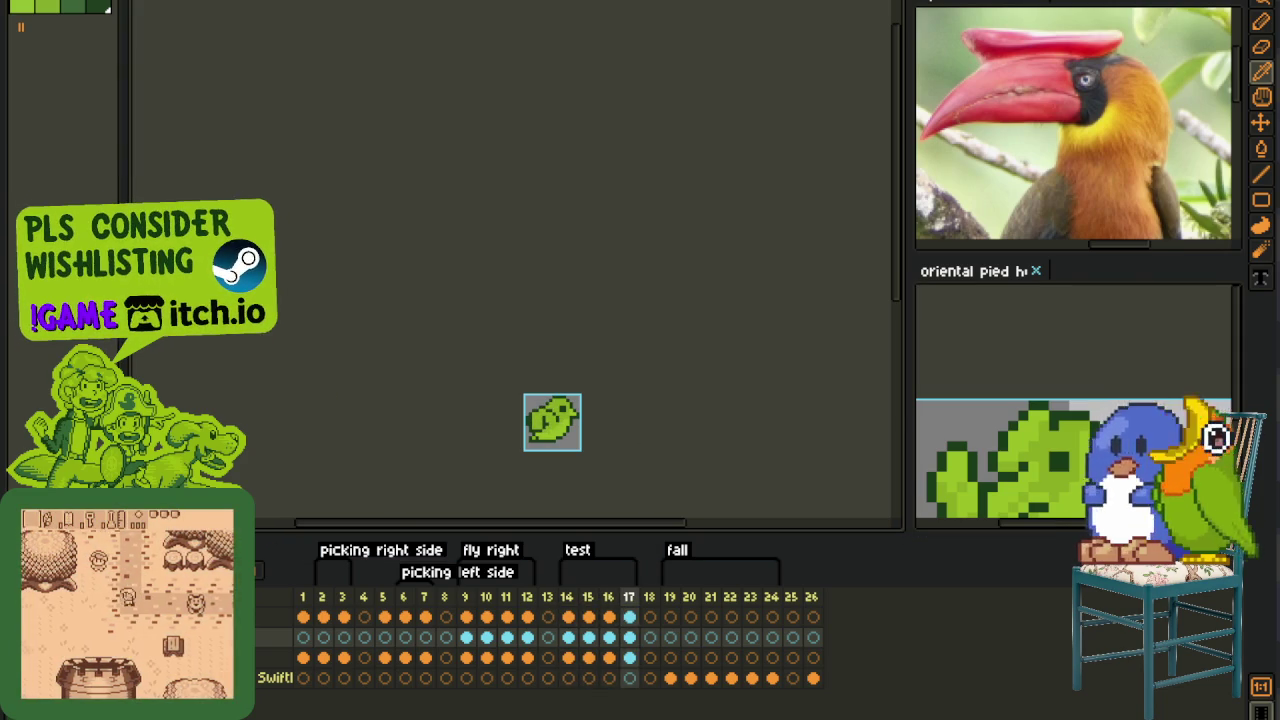
scroll(620, 430, "up", 1)
scroll(620, 430, "up", 2)
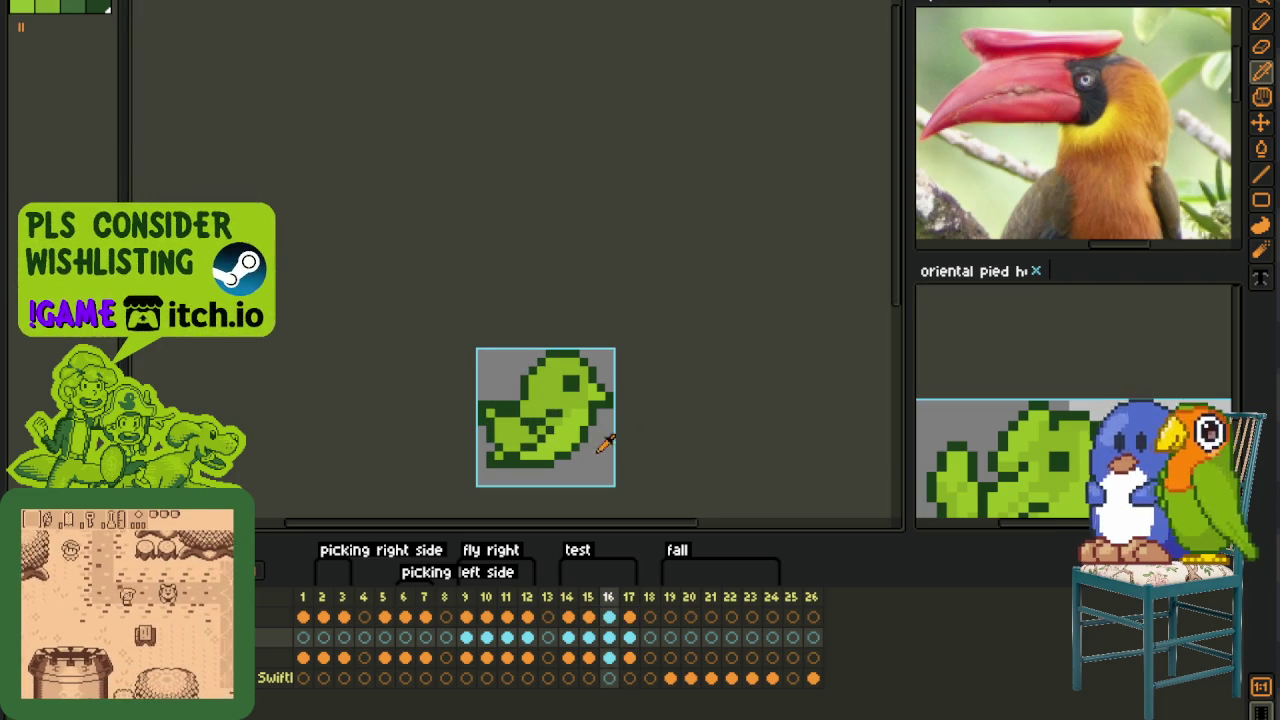
scroll(620, 435, "up", 1)
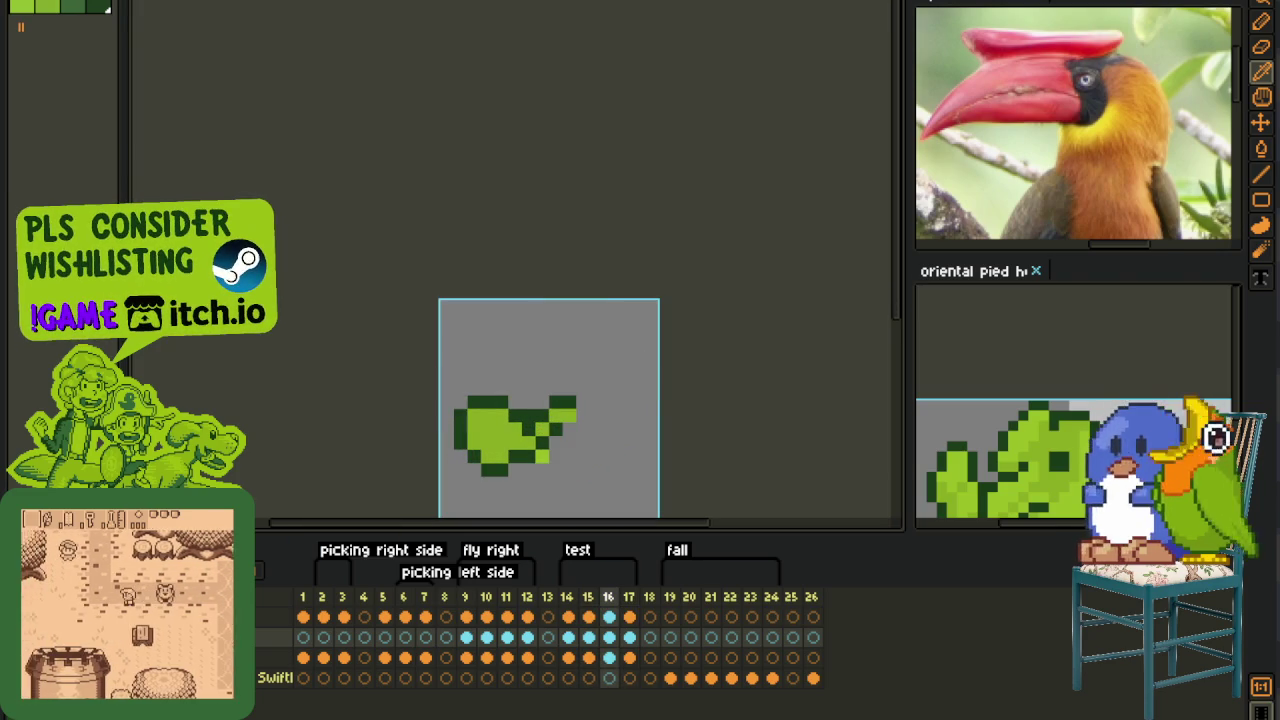
scroll(553, 413, "up", 2)
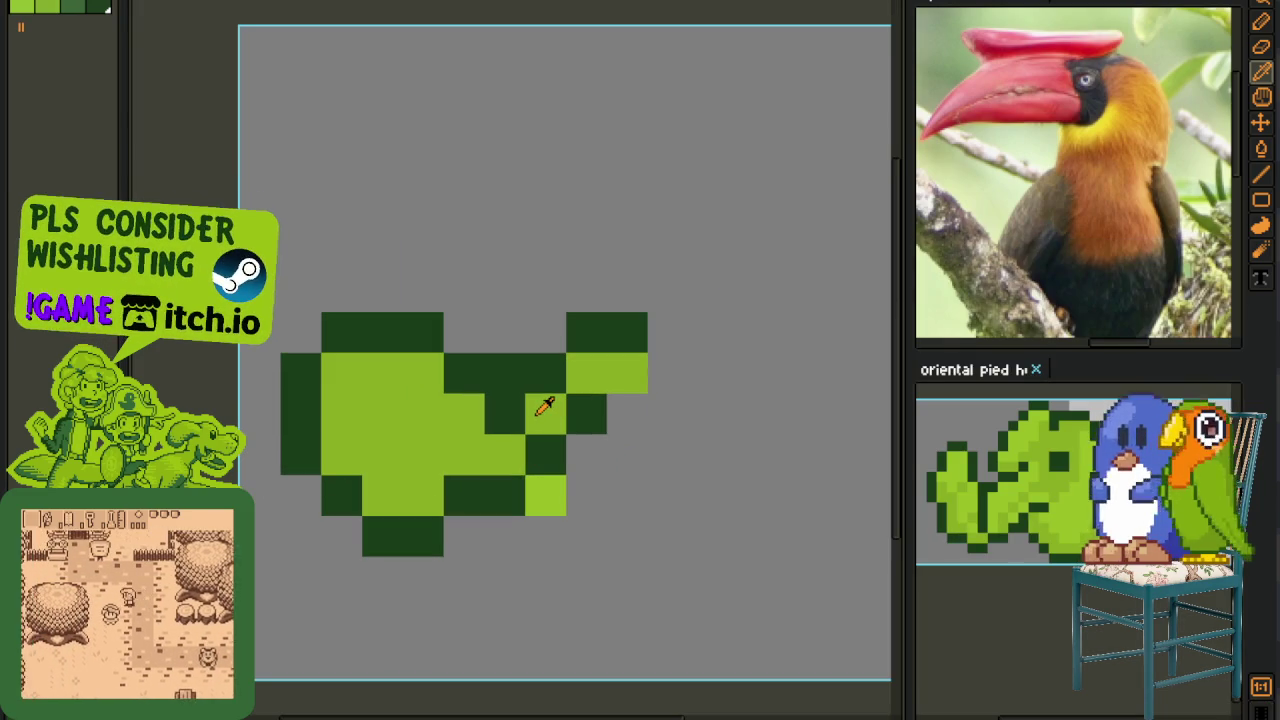
left_click(545, 332)
left_click(505, 332)
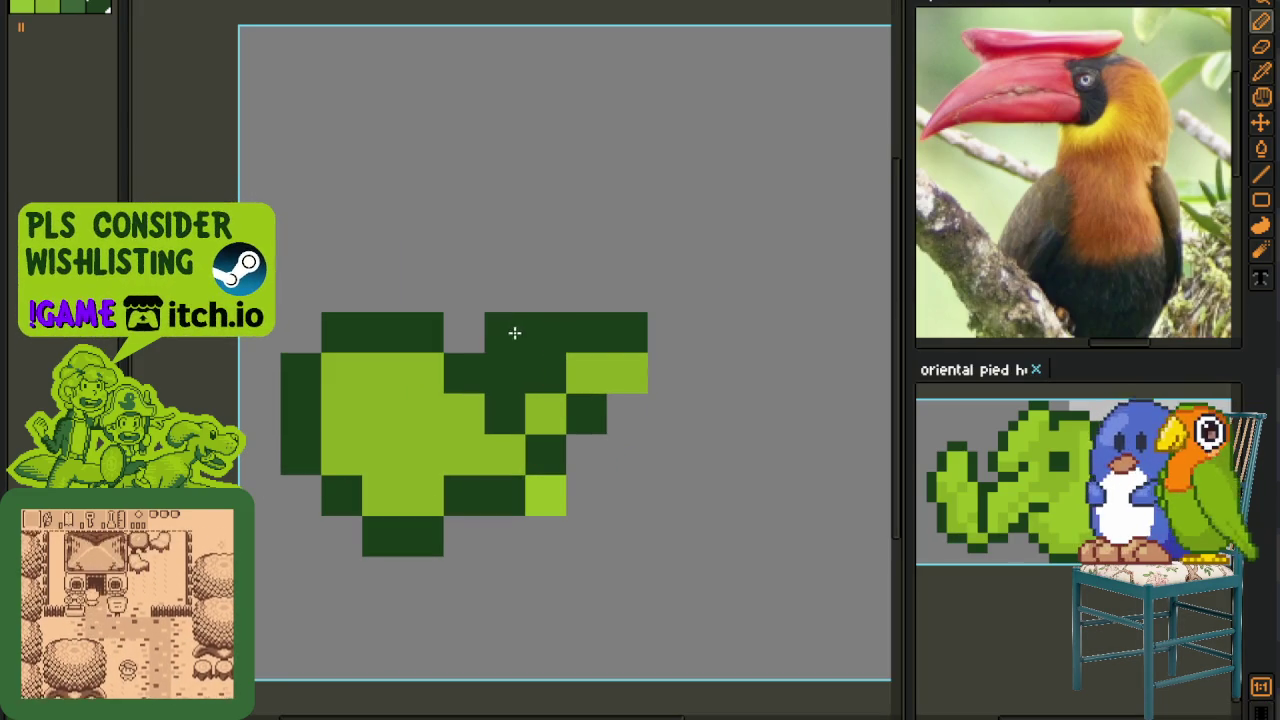
left_click(586, 372)
- Eyedrop the light green, paint two pixels below the wing with it, and show the timeline
left_click(640, 365, "alt")
left_click_drag(590, 372, 533, 380)
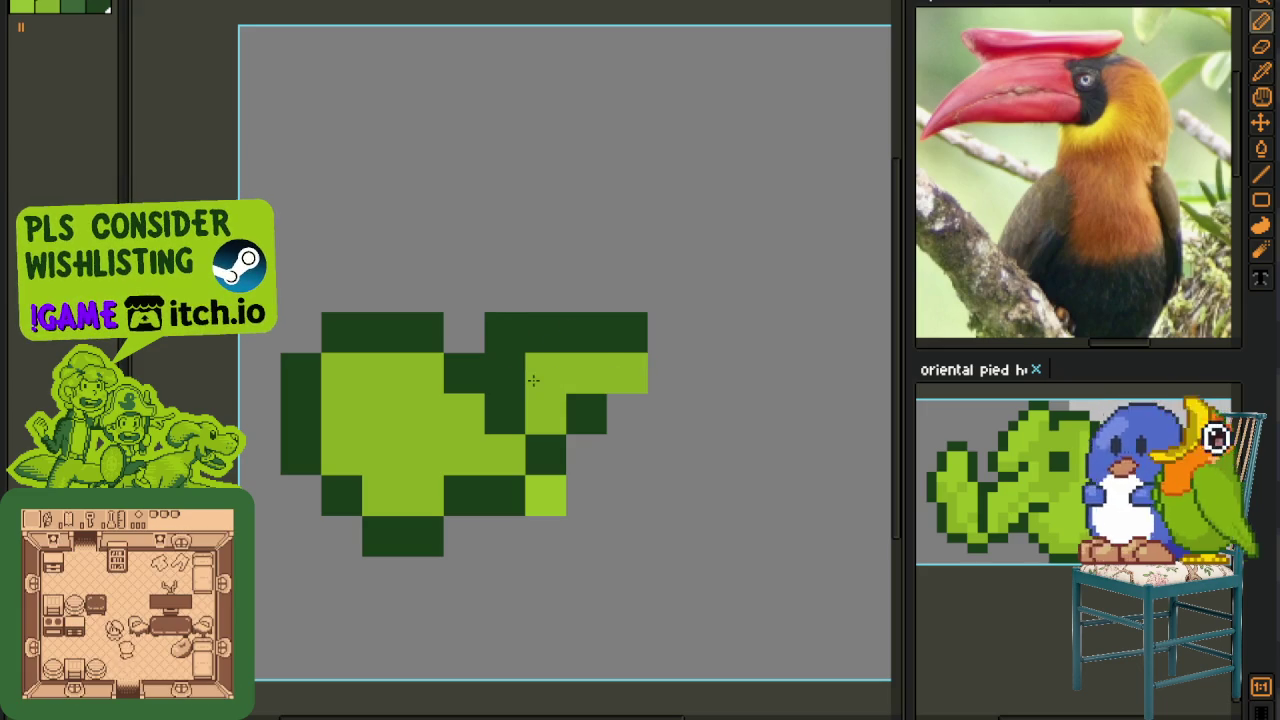
scroll(532, 380, "down", 3)
scroll(610, 392, "down", 2)
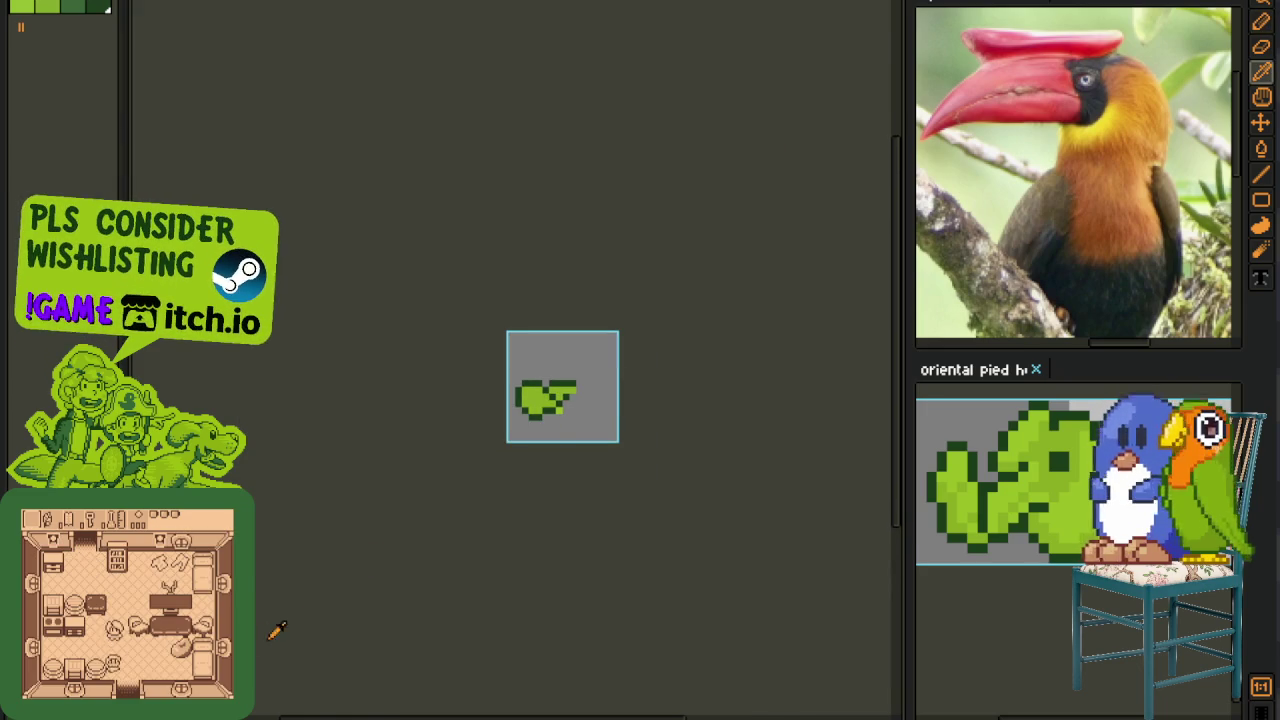
key("Tab")
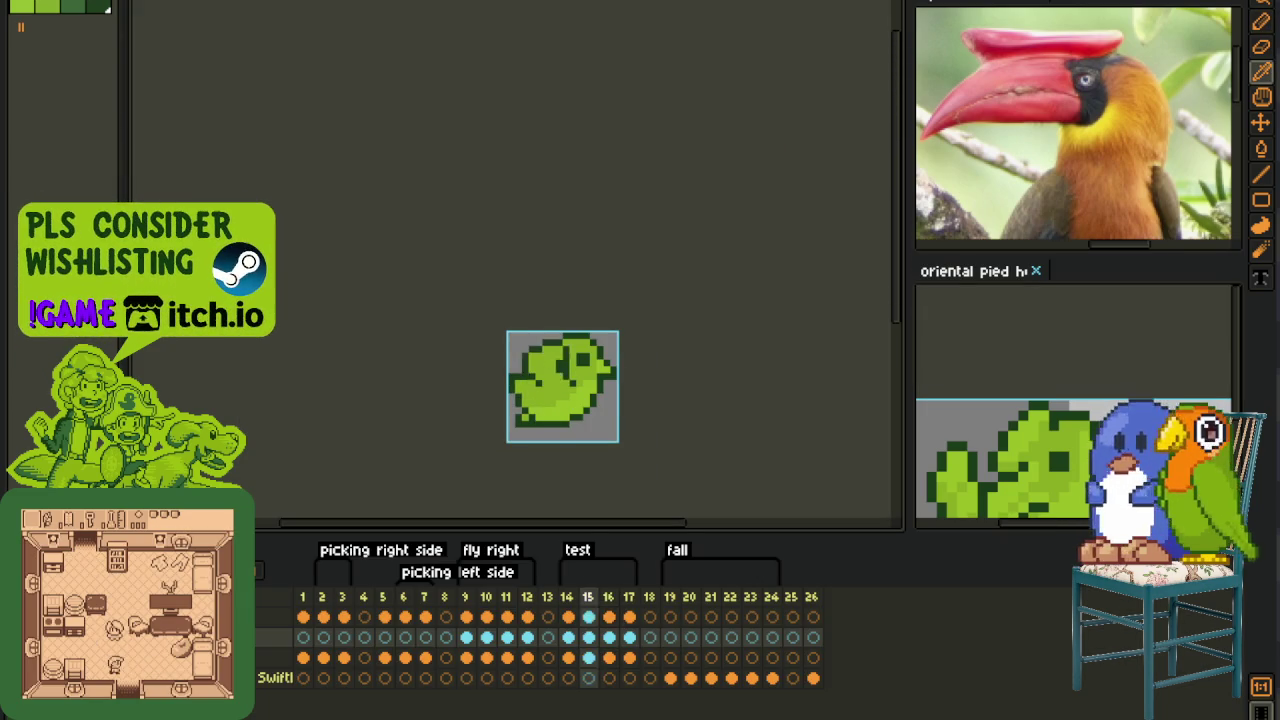
scroll(307, 383, "down", 2)
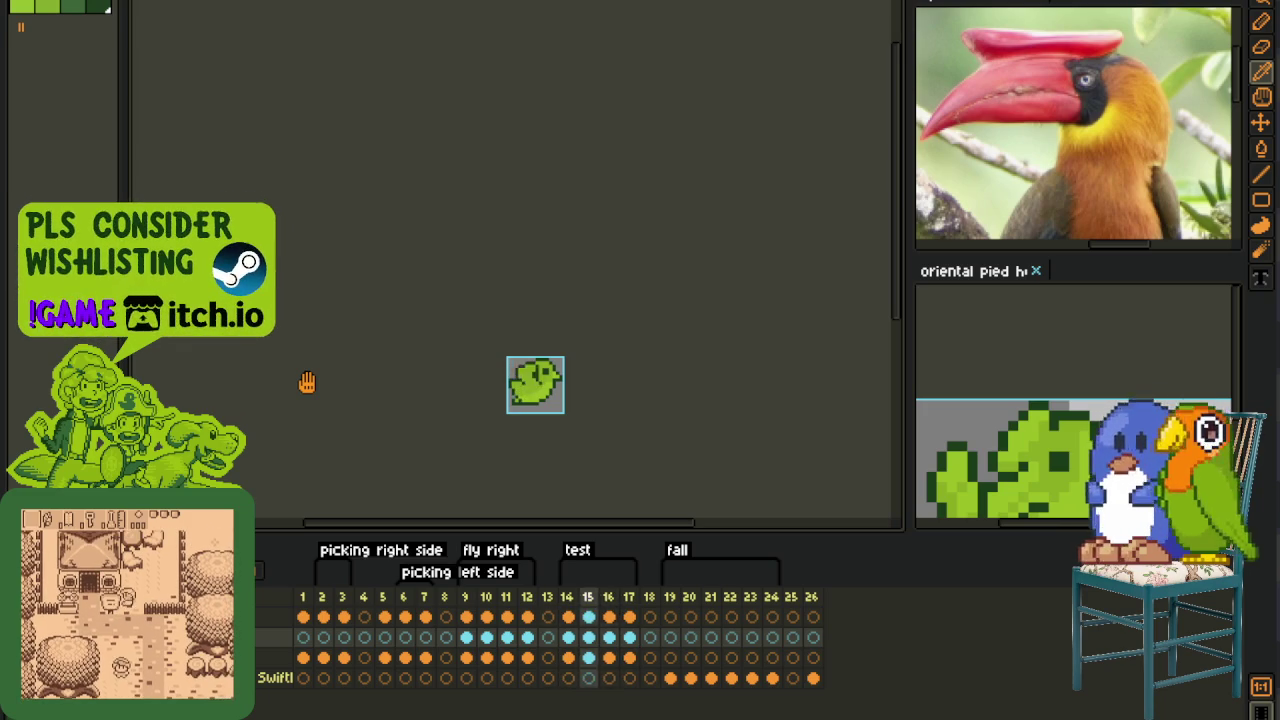
scroll(374, 393, "down", 3)
scroll(374, 393, "up", 1)
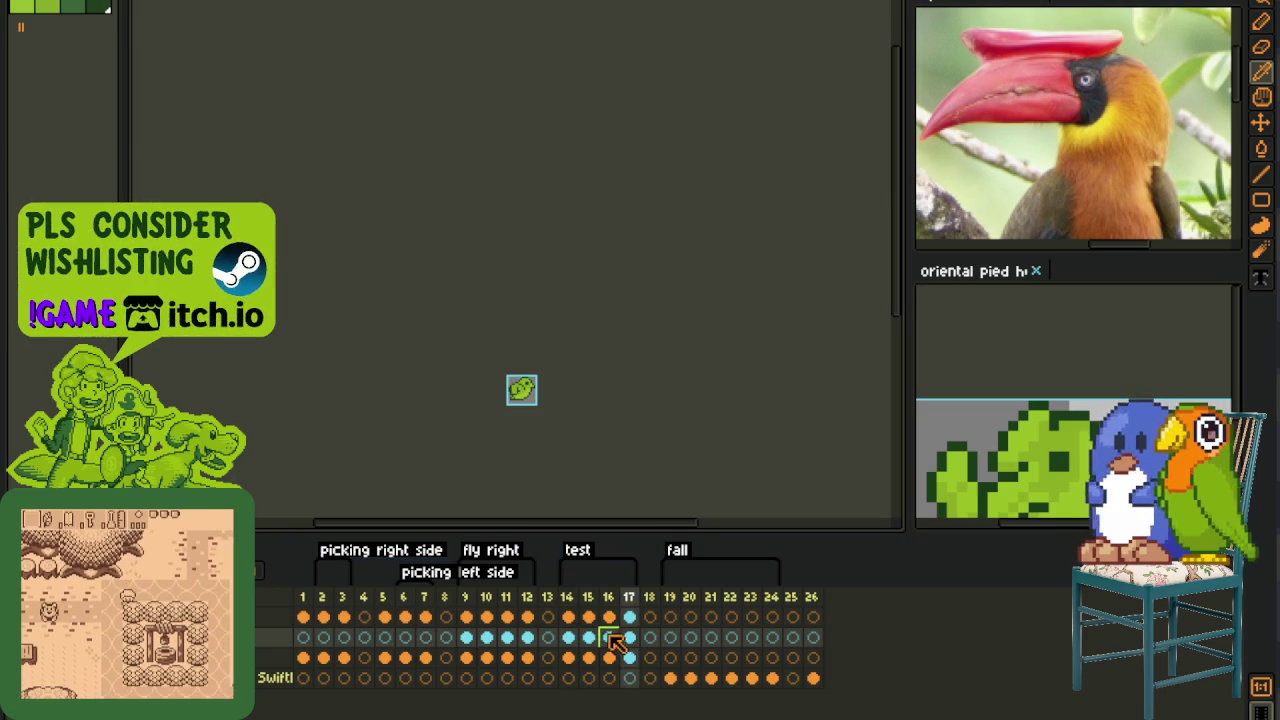
scroll(519, 396, "up", 4)
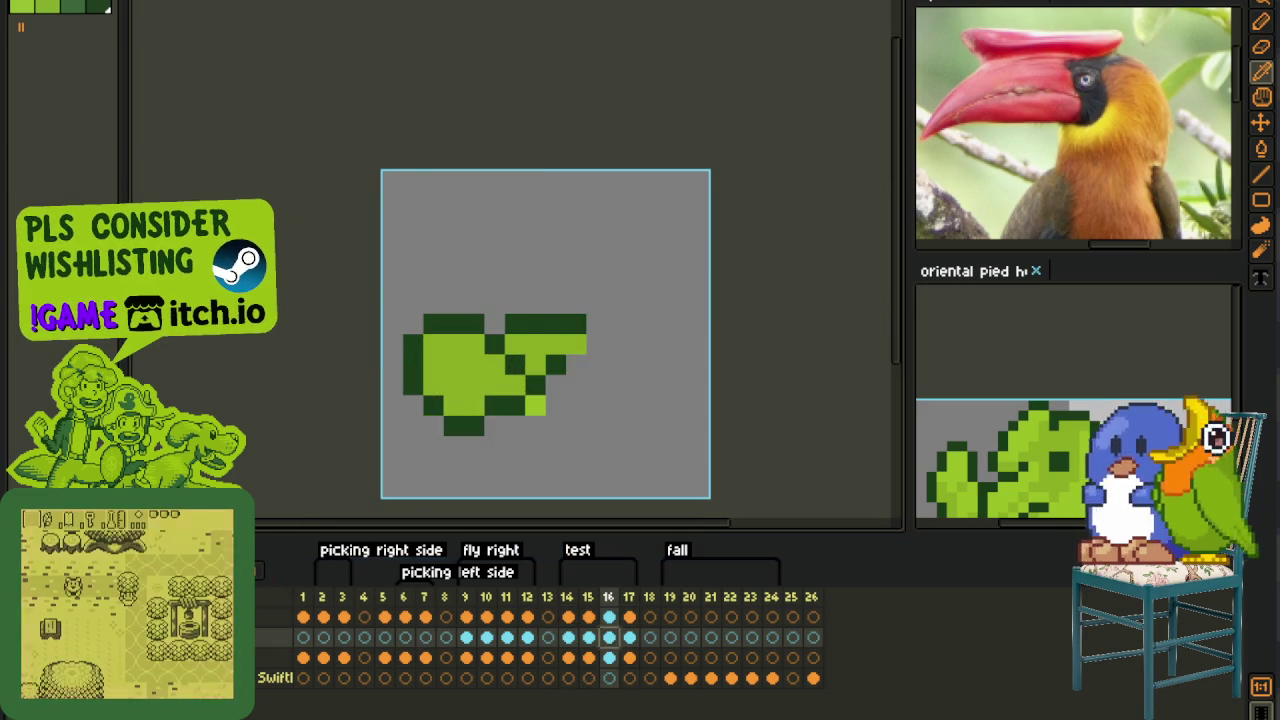
- With the timeline hidden, clear a dark pixel in the upper-right block and turn an edge pixel light green
scroll(510, 350, "up", 1)
key("Tab")
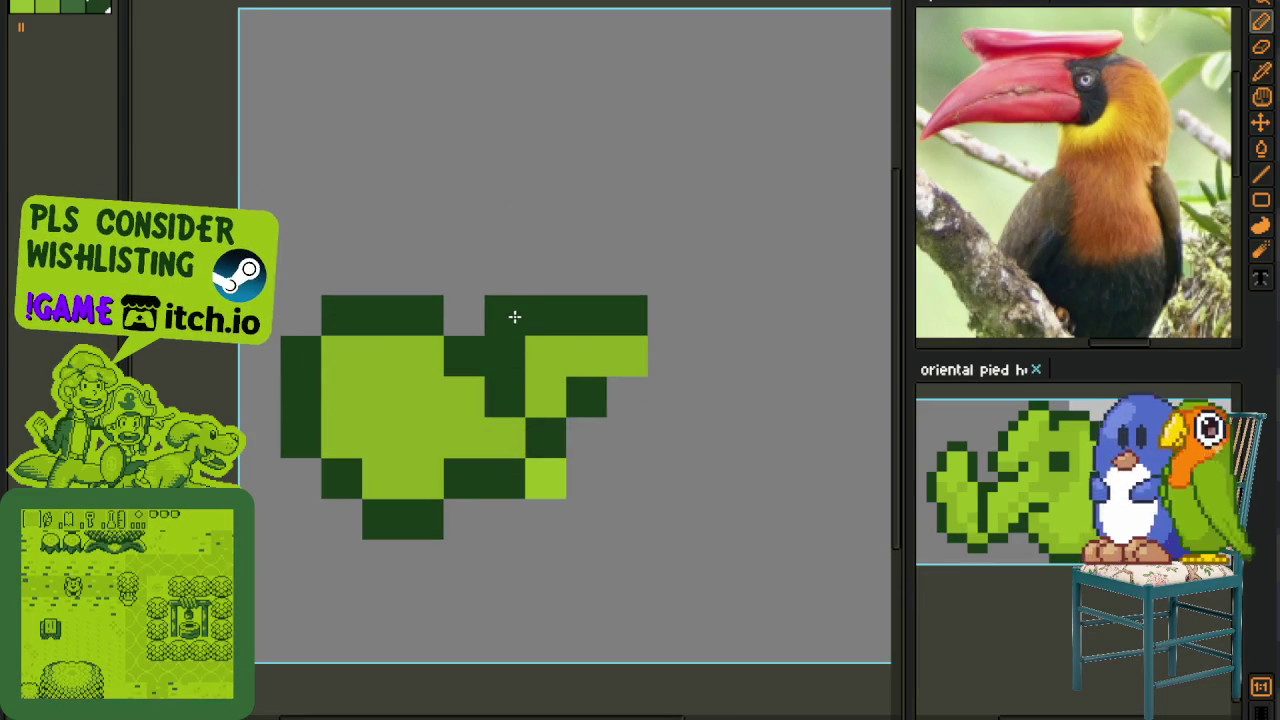
key("alt")
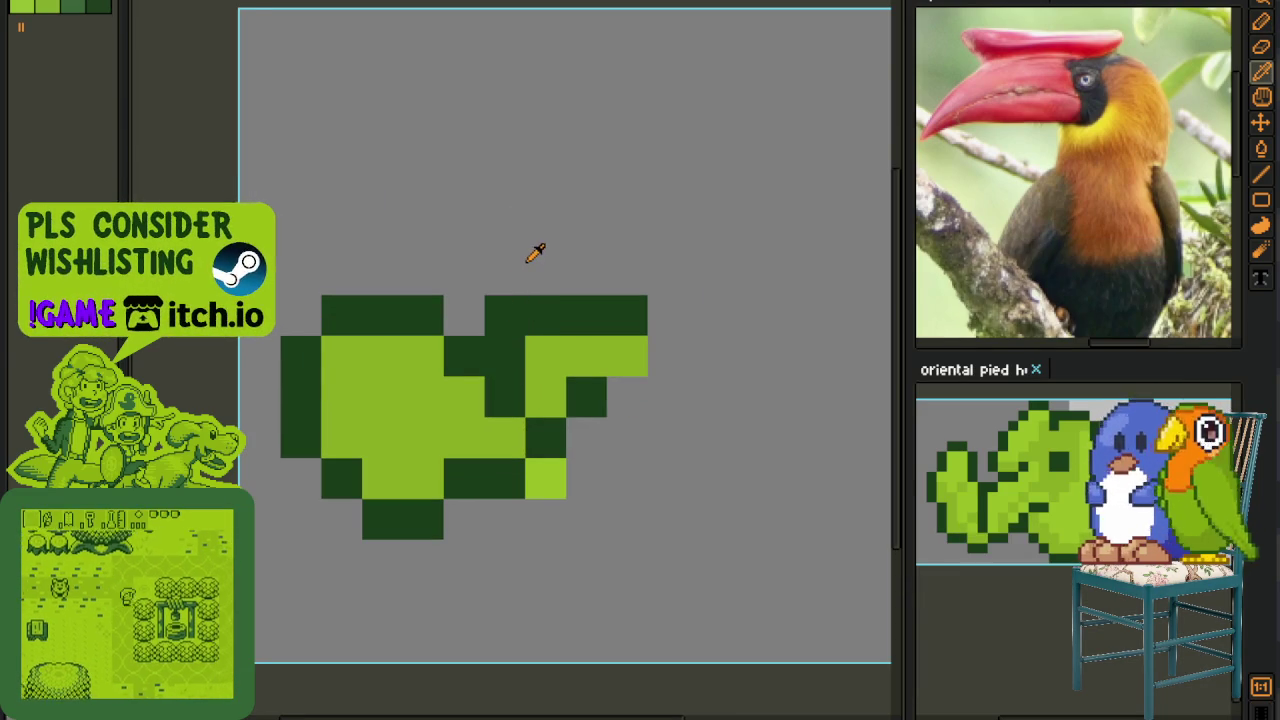
left_click(505, 316)
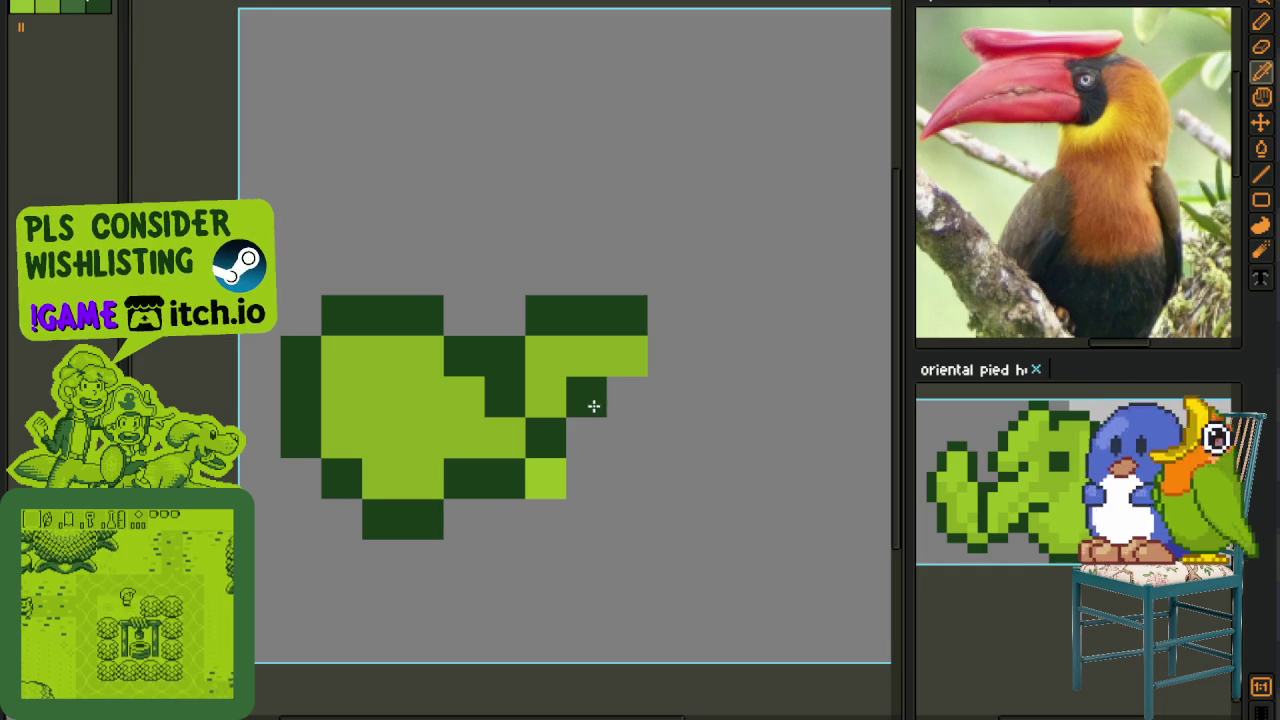
scroll(600, 397, "down", 3)
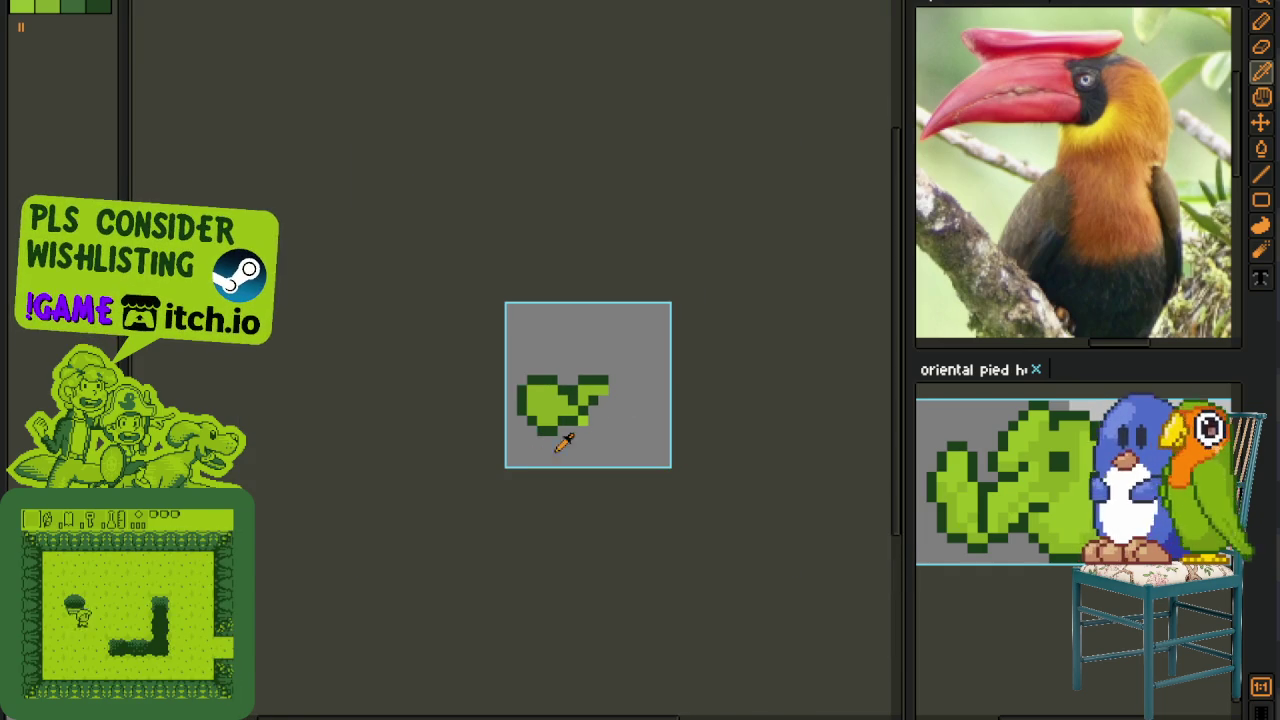
scroll(580, 408, "up", 2)
scroll(677, 294, "up", 2)
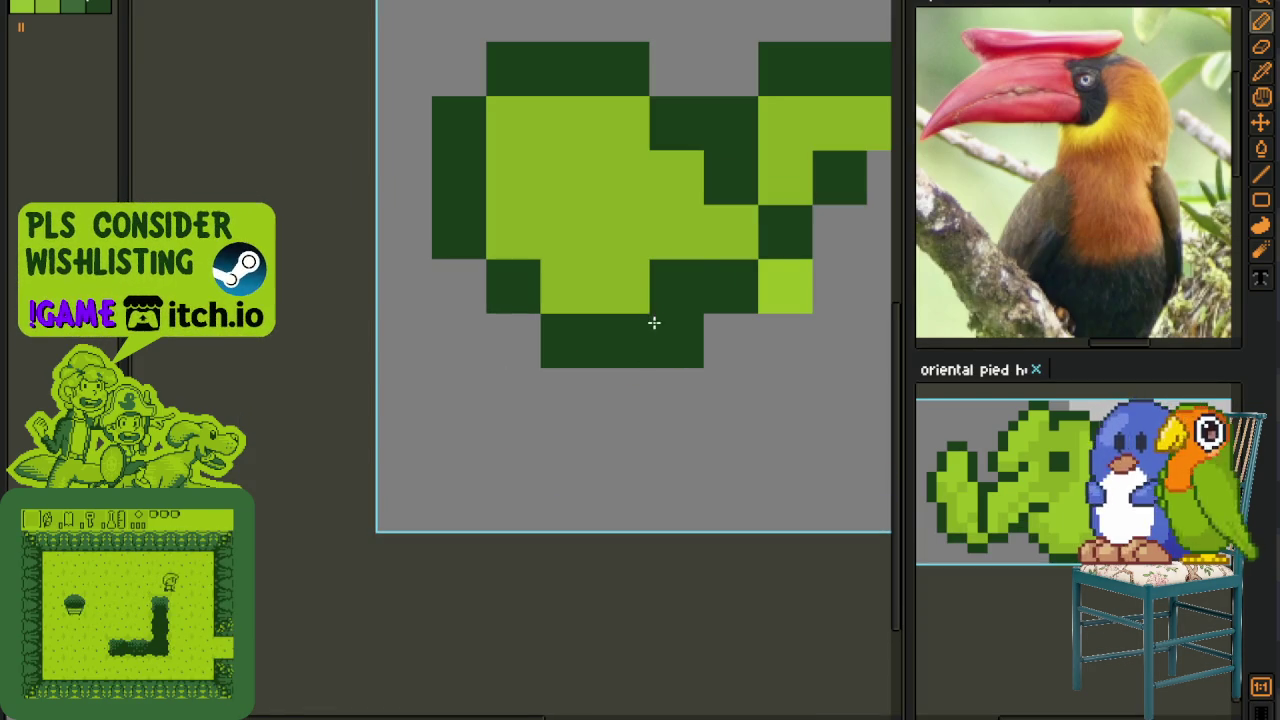
left_click(651, 280)
- Darken a wing-edge pixel, clear the pixel below it, and step back to the previous frame
scroll(700, 310, "down", 2)
scroll(684, 291, "up", 1)
scroll(684, 291, "up", 2)
left_click(466, 237)
left_click(462, 272)
scroll(450, 290, "down", 2)
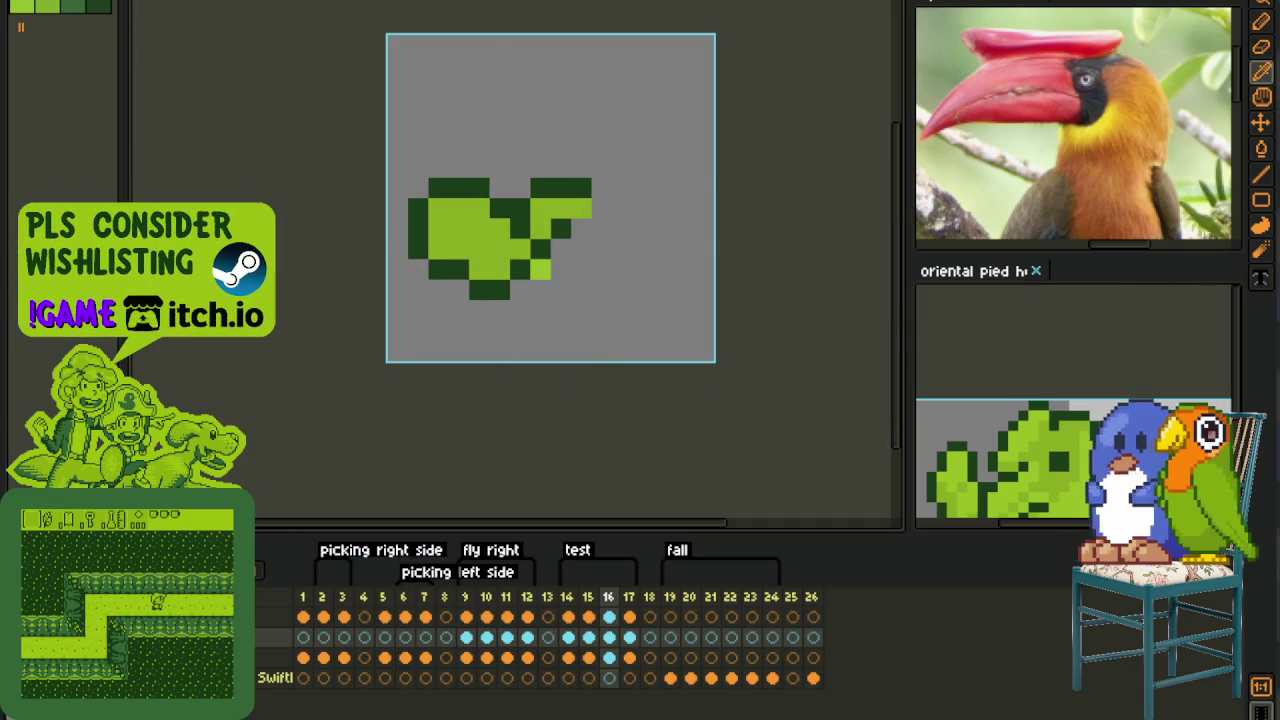
key("Left")
scroll(500, 341, "down", 3)
- Review the bird frames zoomed out at small size, then select the fly right frames 9–12
key("Right")
scroll(512, 356, "down", 1)
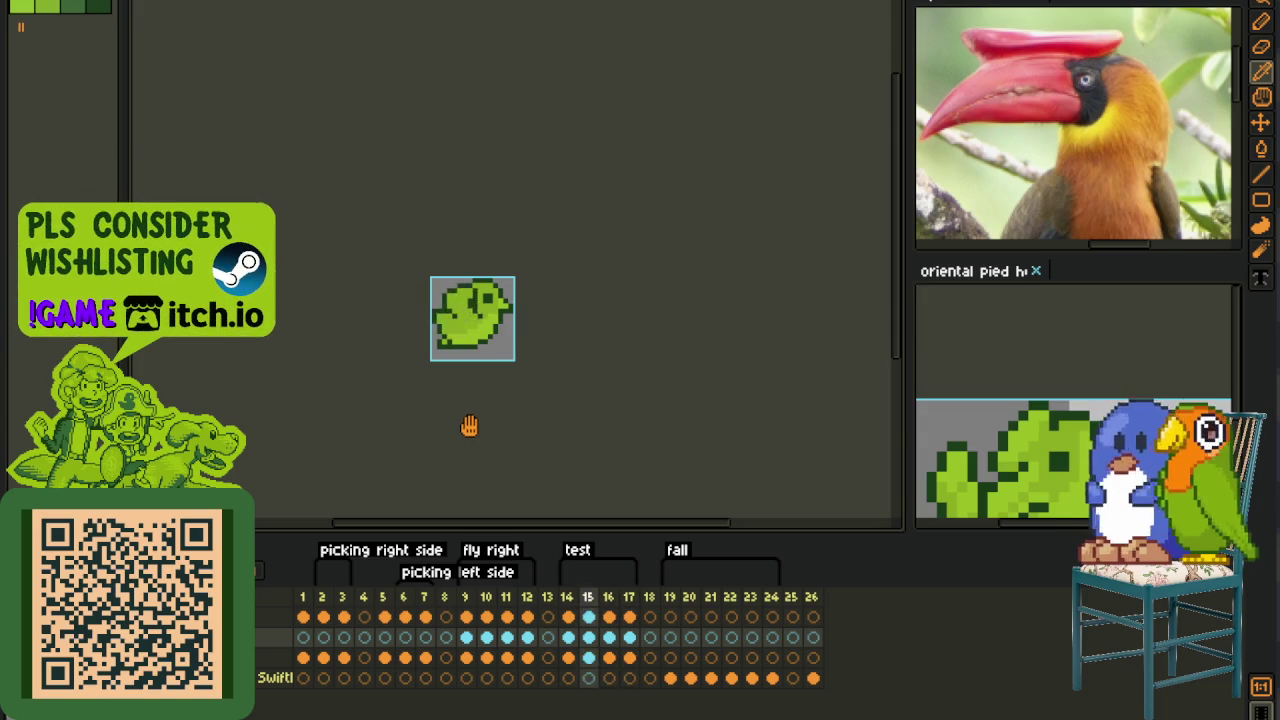
scroll(470, 425, "down", 2)
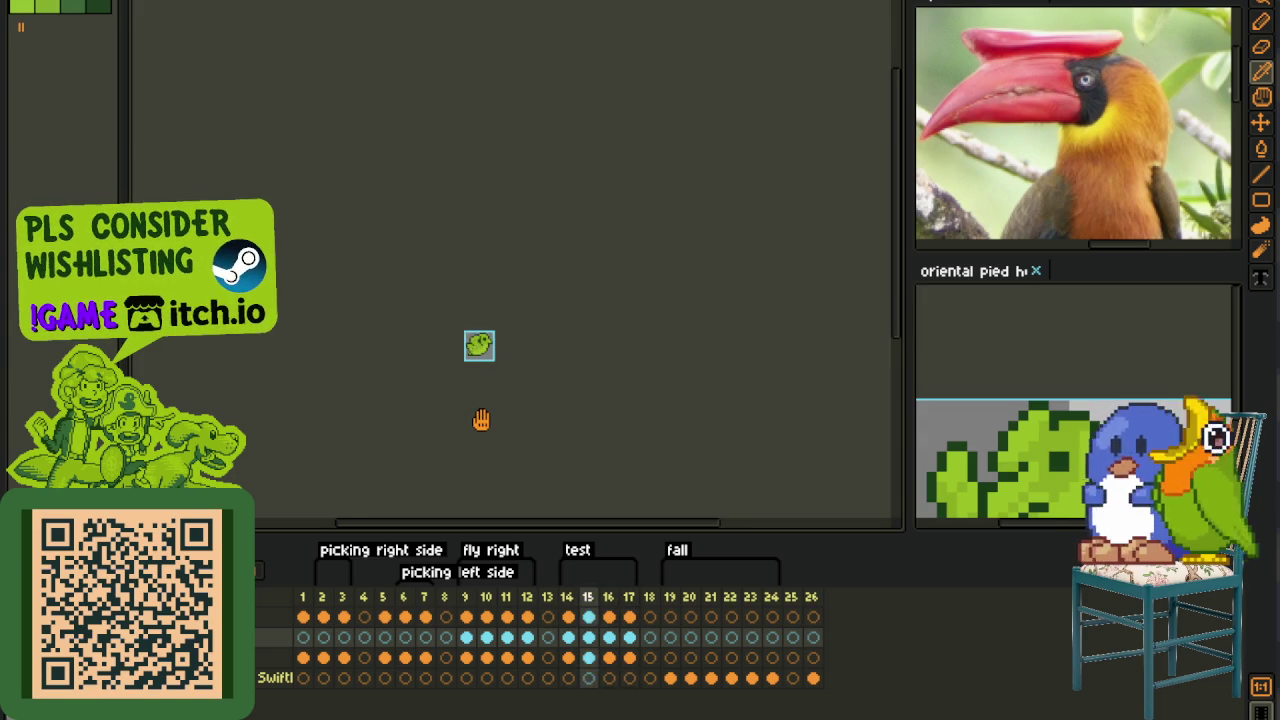
scroll(481, 420, "up", 1)
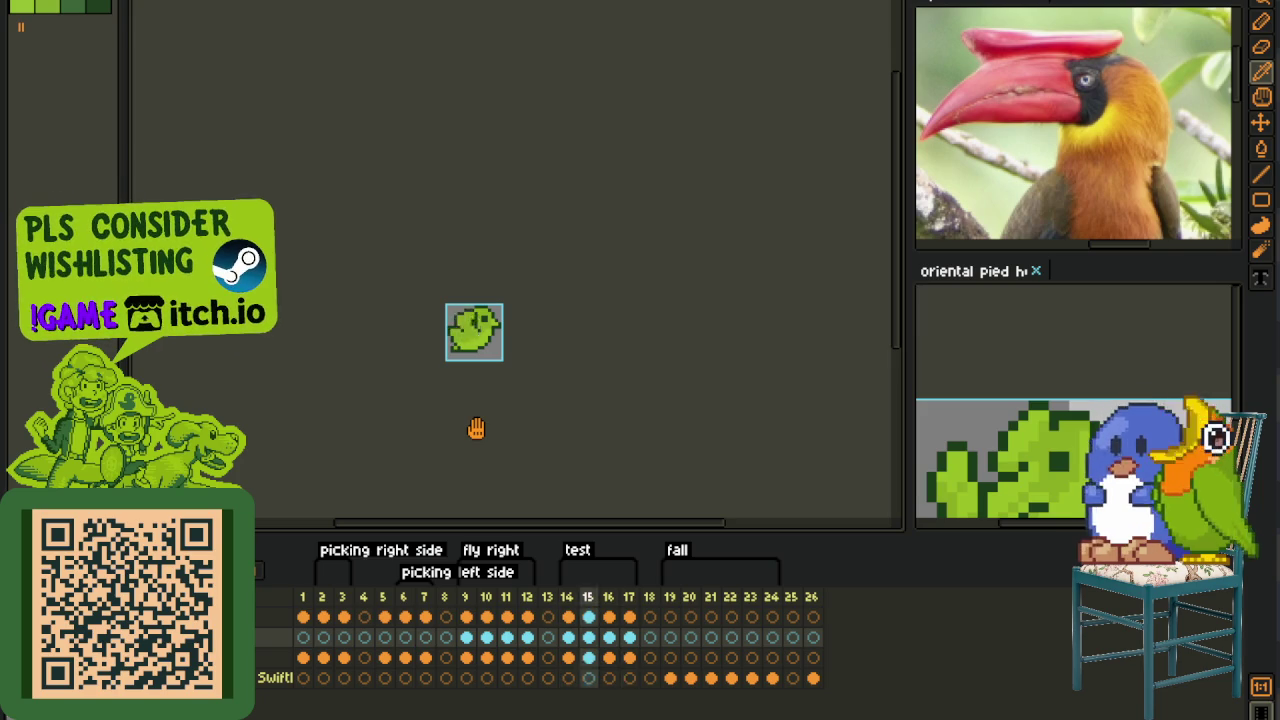
scroll(535, 408, "down", 1)
scroll(535, 408, "up", 1)
scroll(523, 329, "up", 1)
scroll(523, 329, "down", 1)
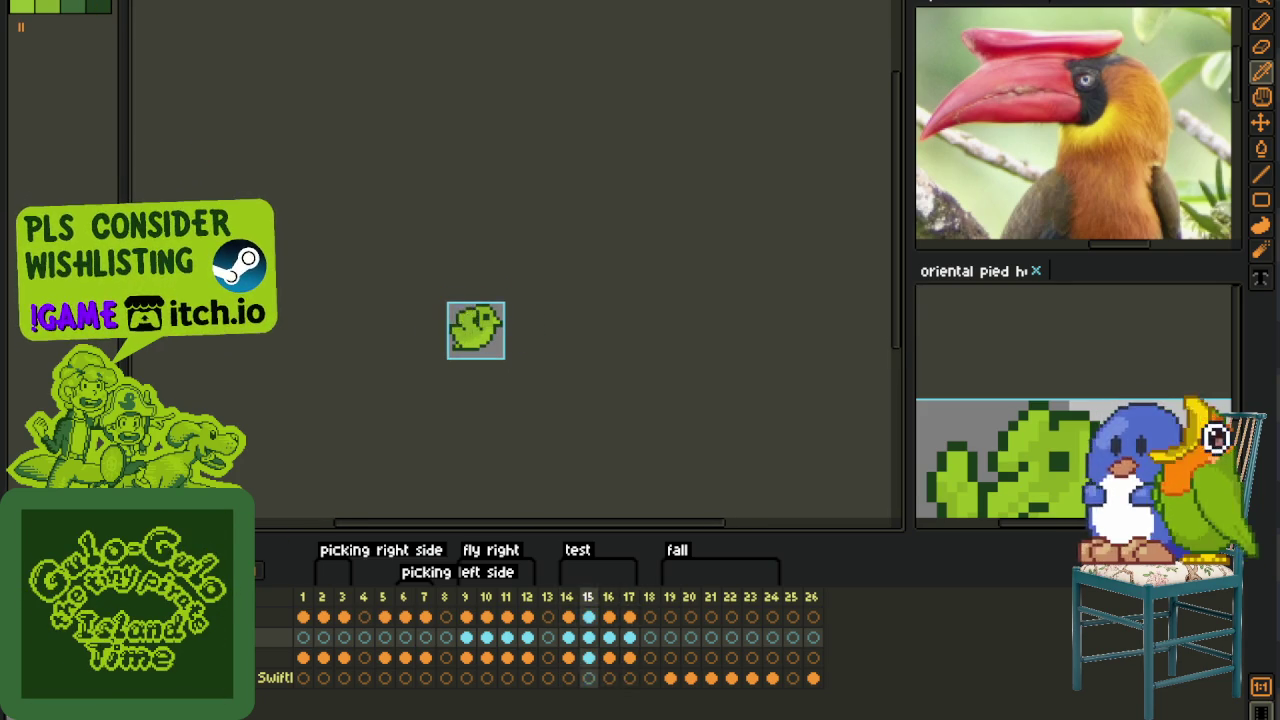
left_click_drag(475, 597, 506, 597)
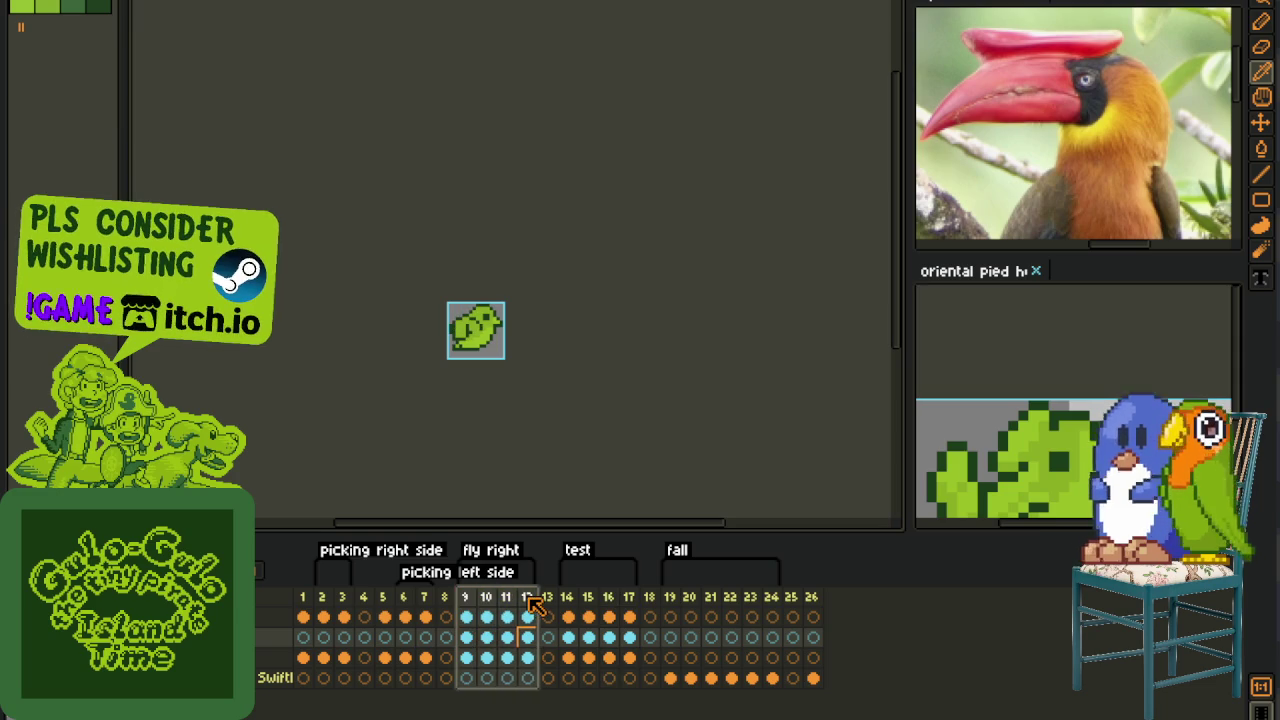
- Delete the old fly right frames and the leftover empty frame
right_click(524, 598)
left_click(595, 689)
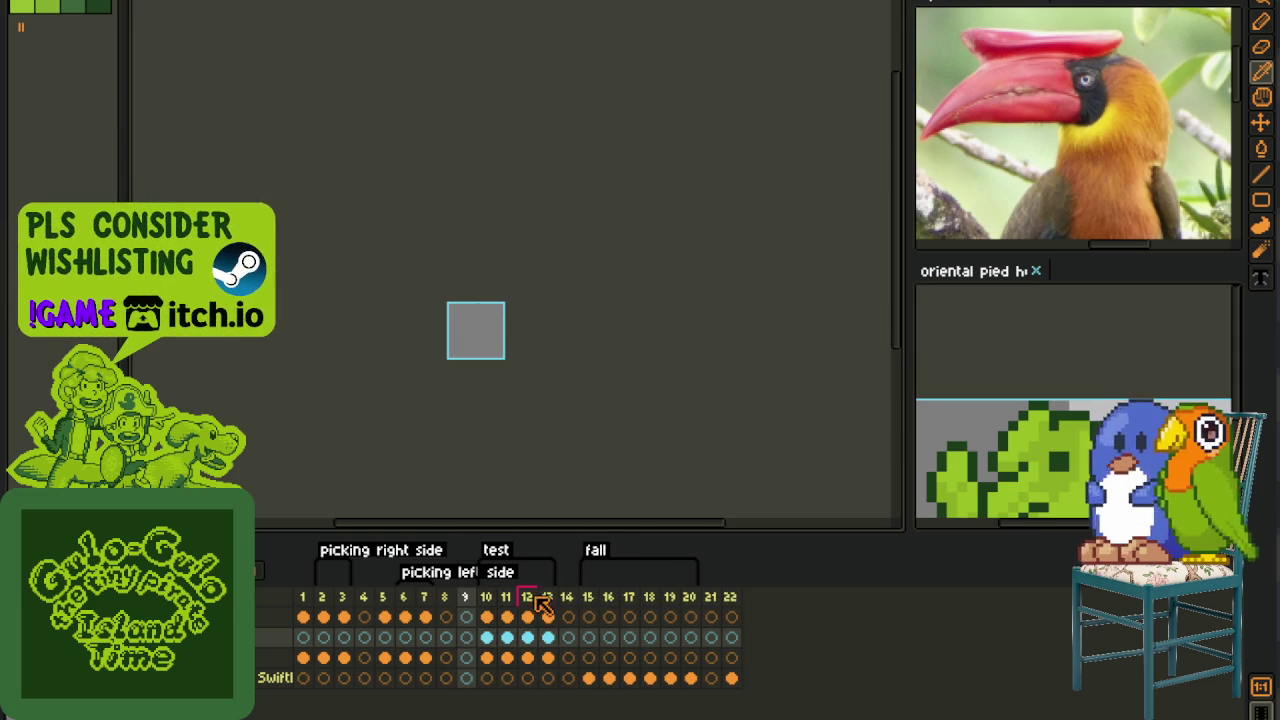
right_click(474, 601)
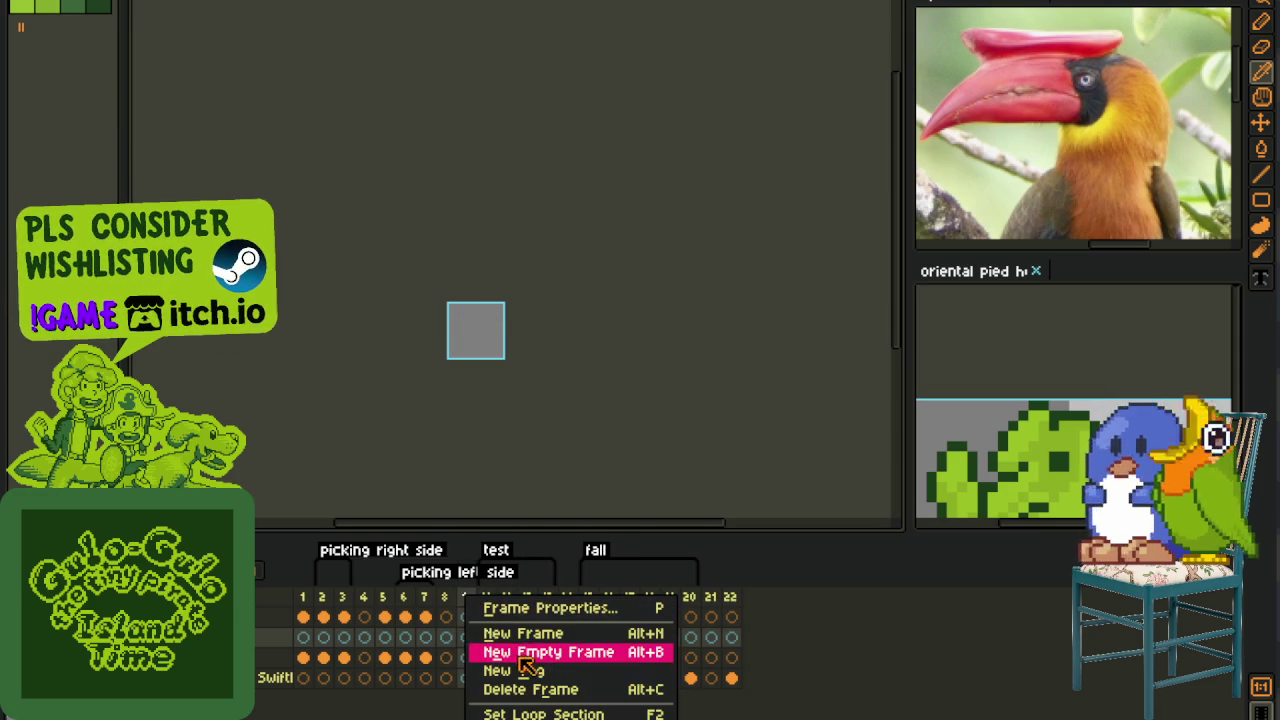
left_click(450, 600)
right_click(450, 598)
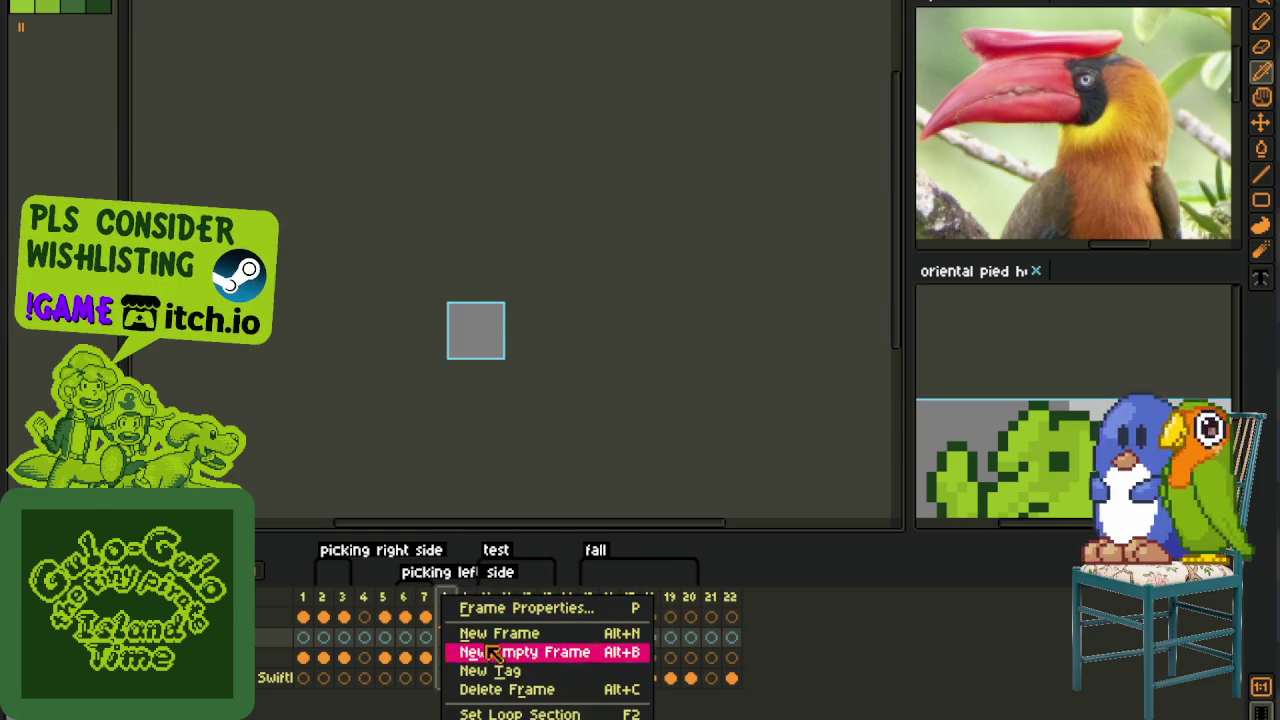
left_click(508, 689)
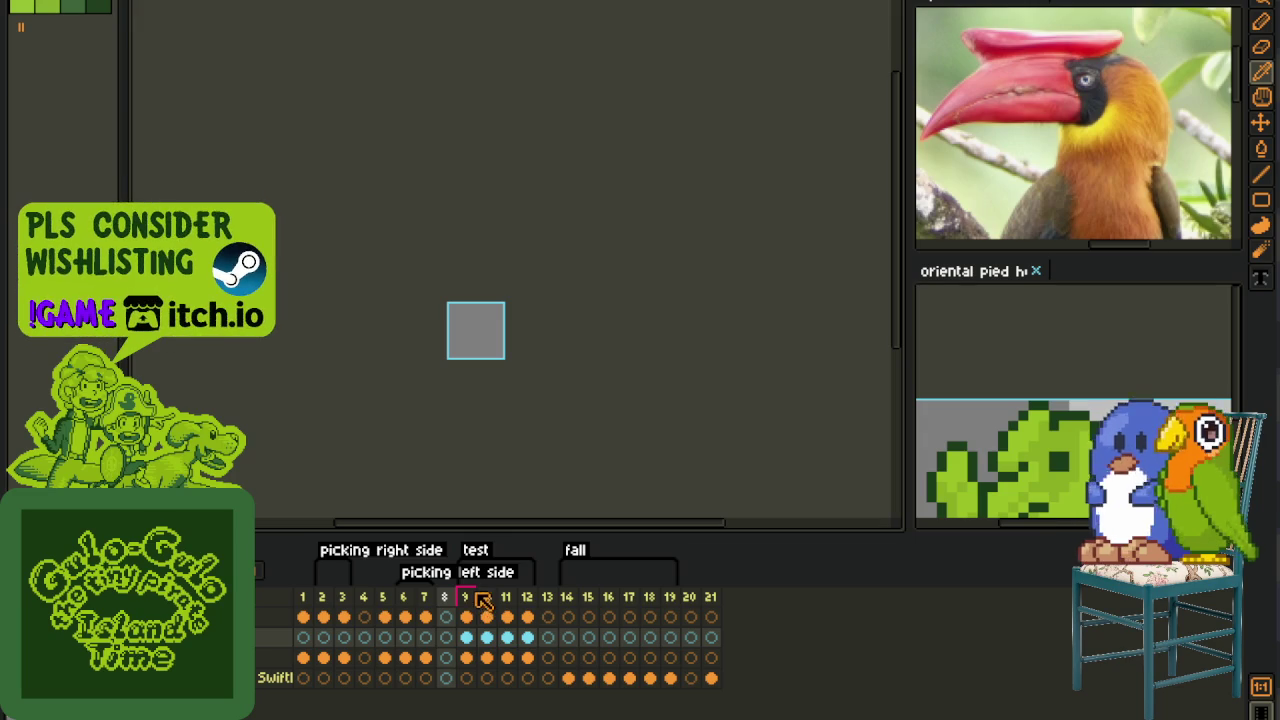
- Rename the test tag to Flight Right and insert a blank frame after frame 13
double_click(476, 551)
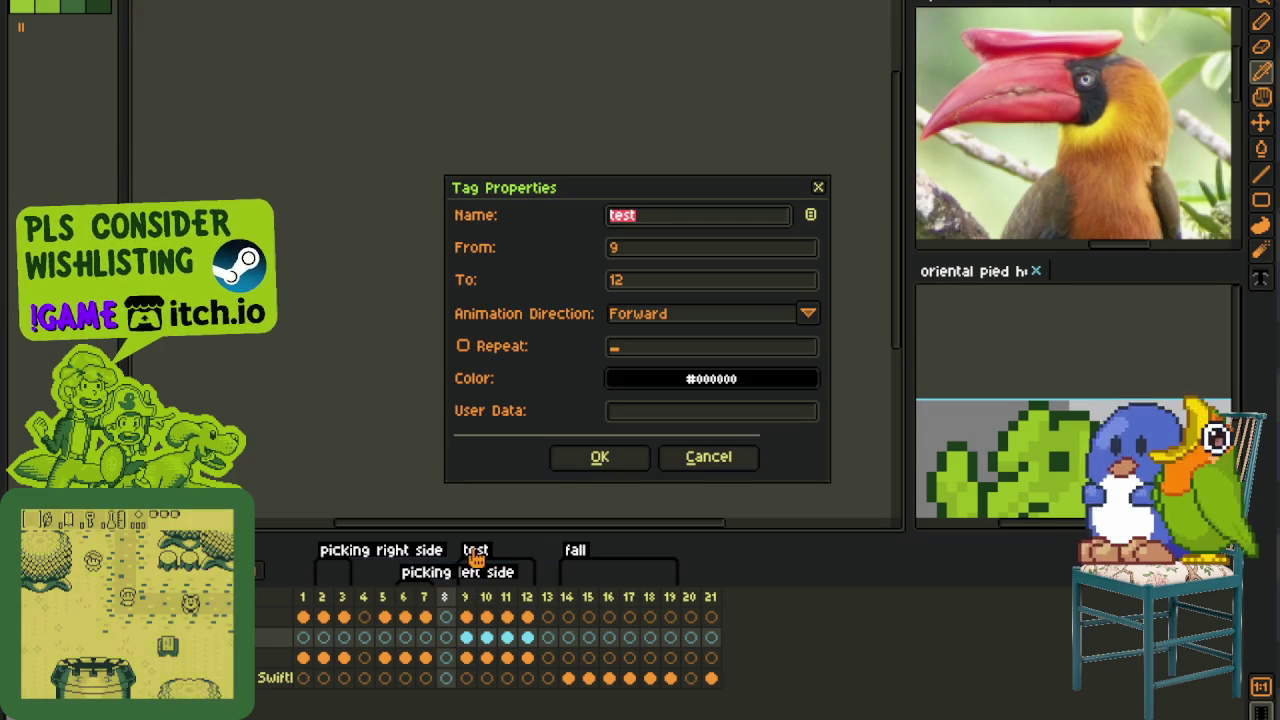
key("BackSpace")
key("BackSpace")
key("BackSpace")
key("BackSpace")
type("ight Right")
key("Return")
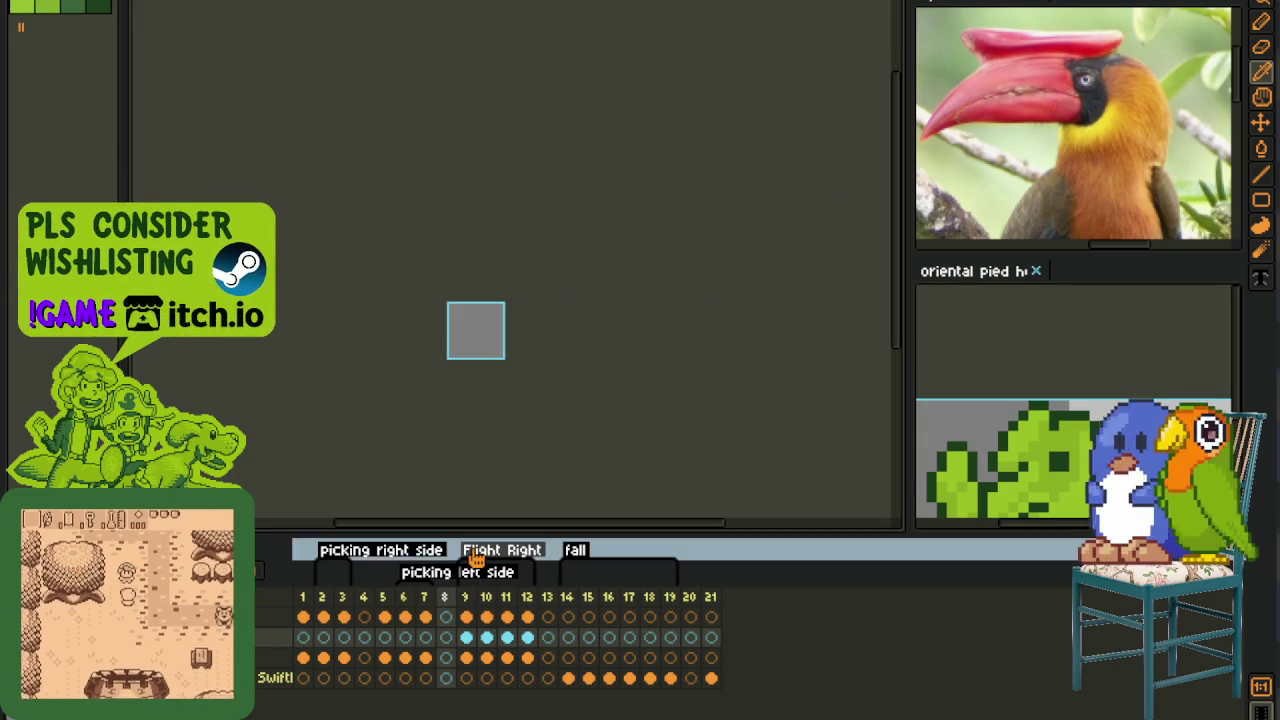
left_click(550, 597)
key("alt+n")
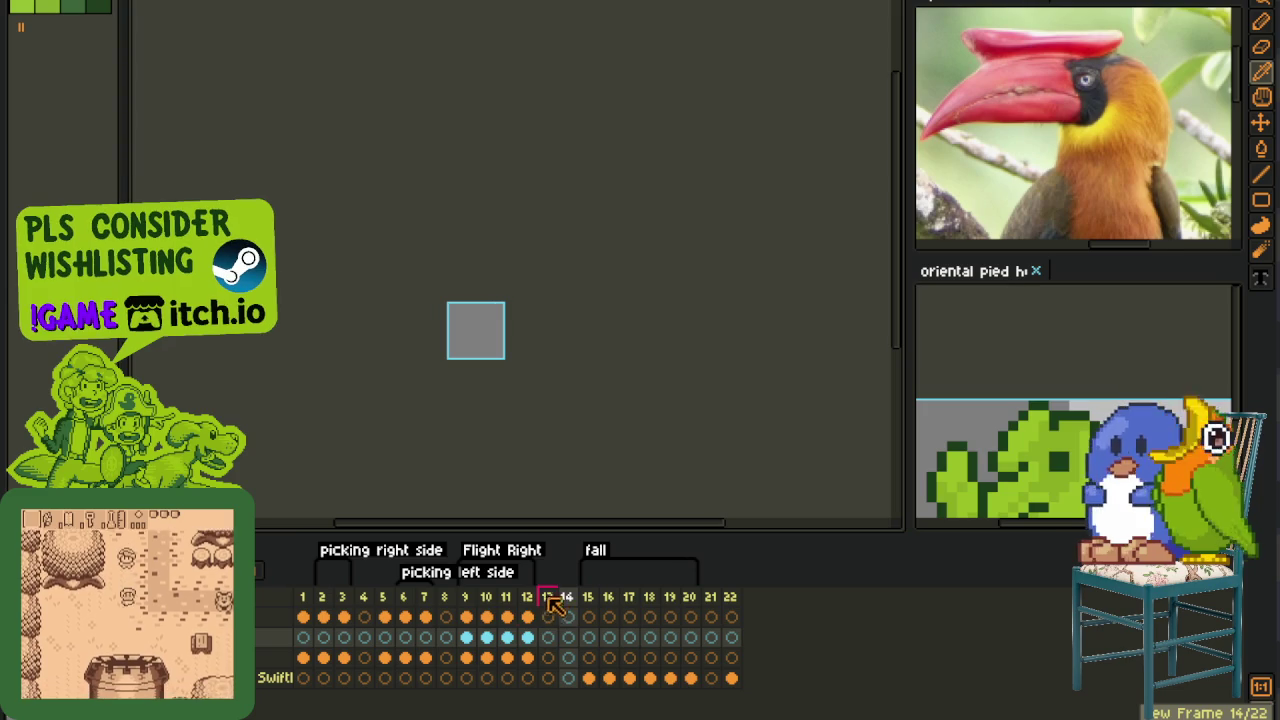
- Add blank frames after Flight Right, undoing a first attempt at copying frames 9–12 to frame 14
left_click_drag(467, 600, 527, 597)
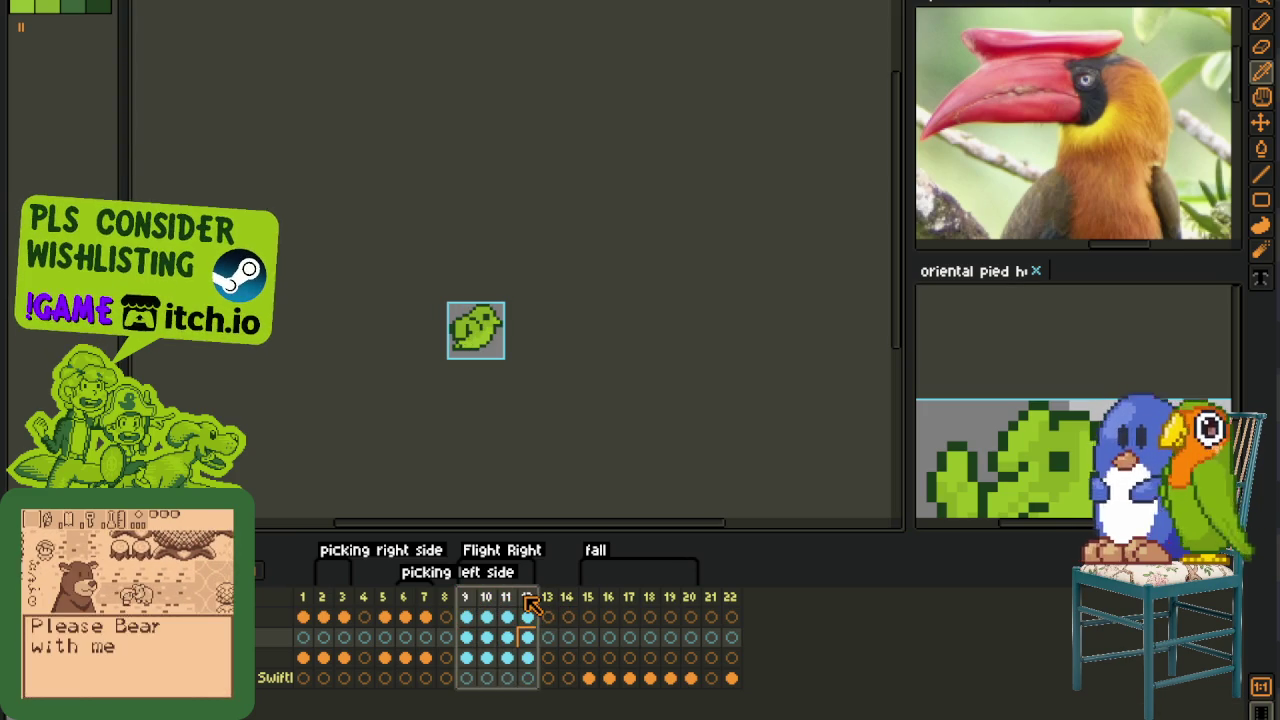
left_click(565, 597)
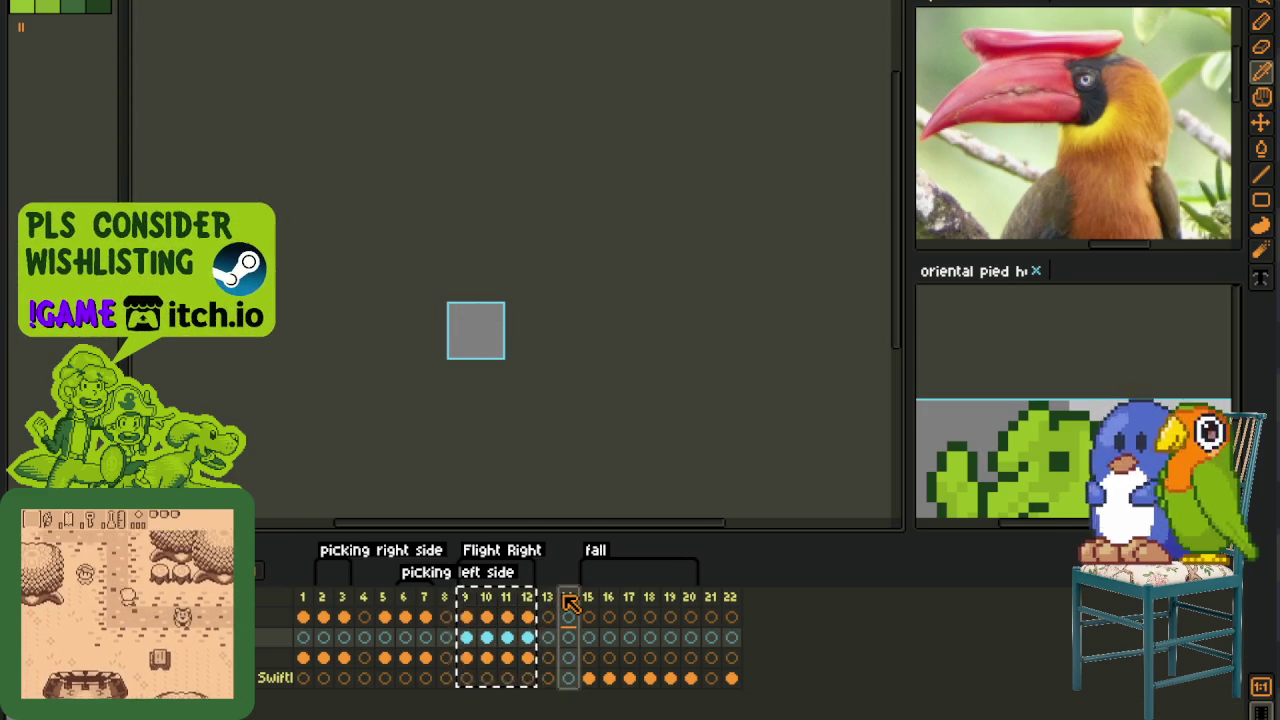
key("alt+n")
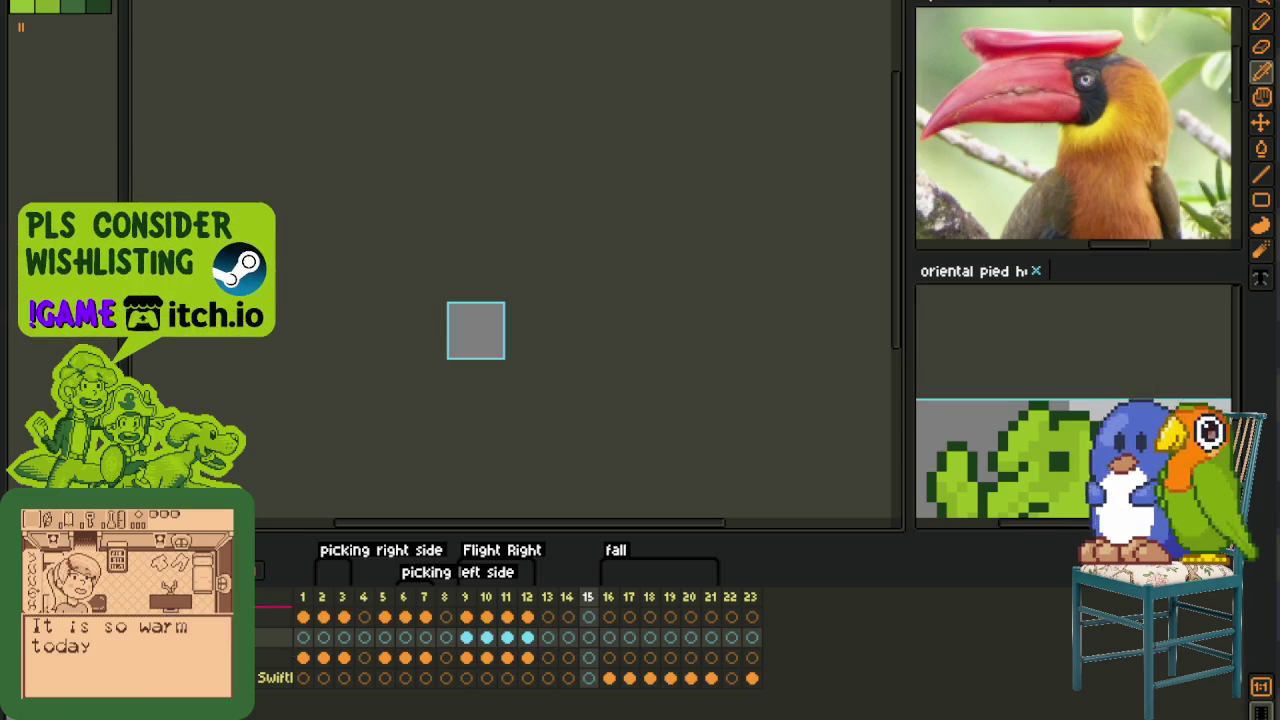
left_click_drag(531, 665, 466, 617)
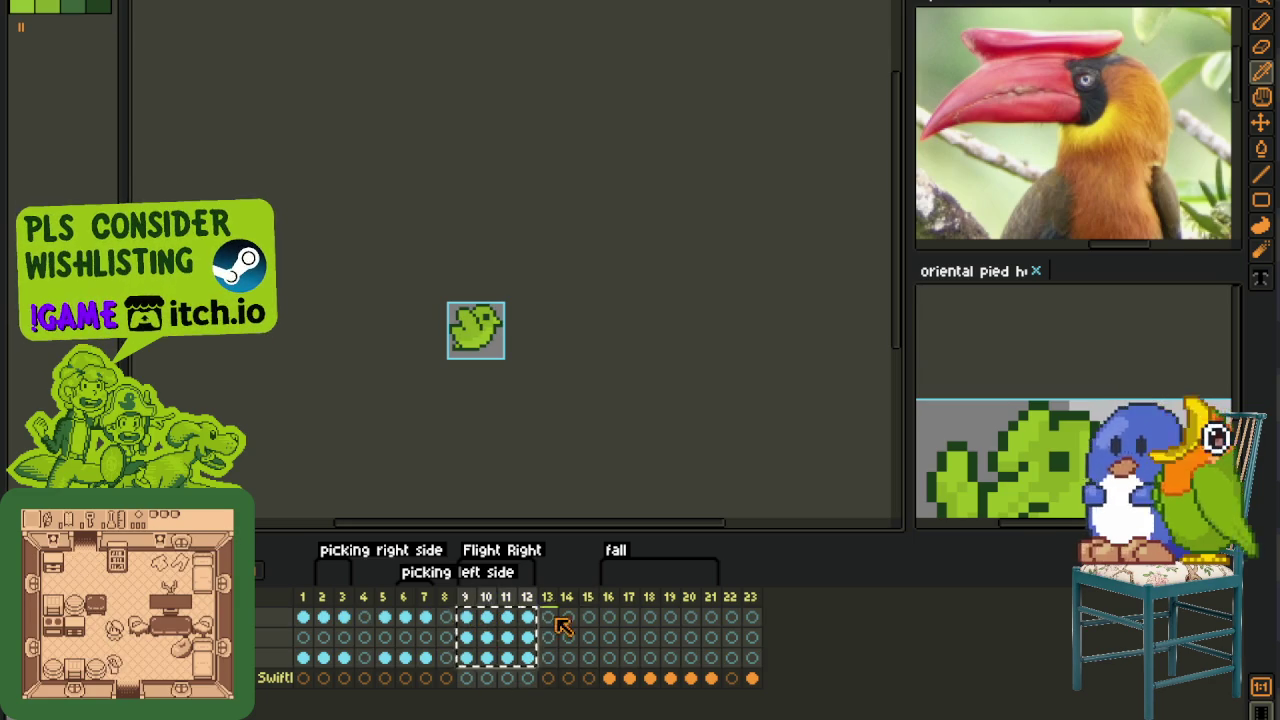
left_click(574, 619)
key("ctrl+z")
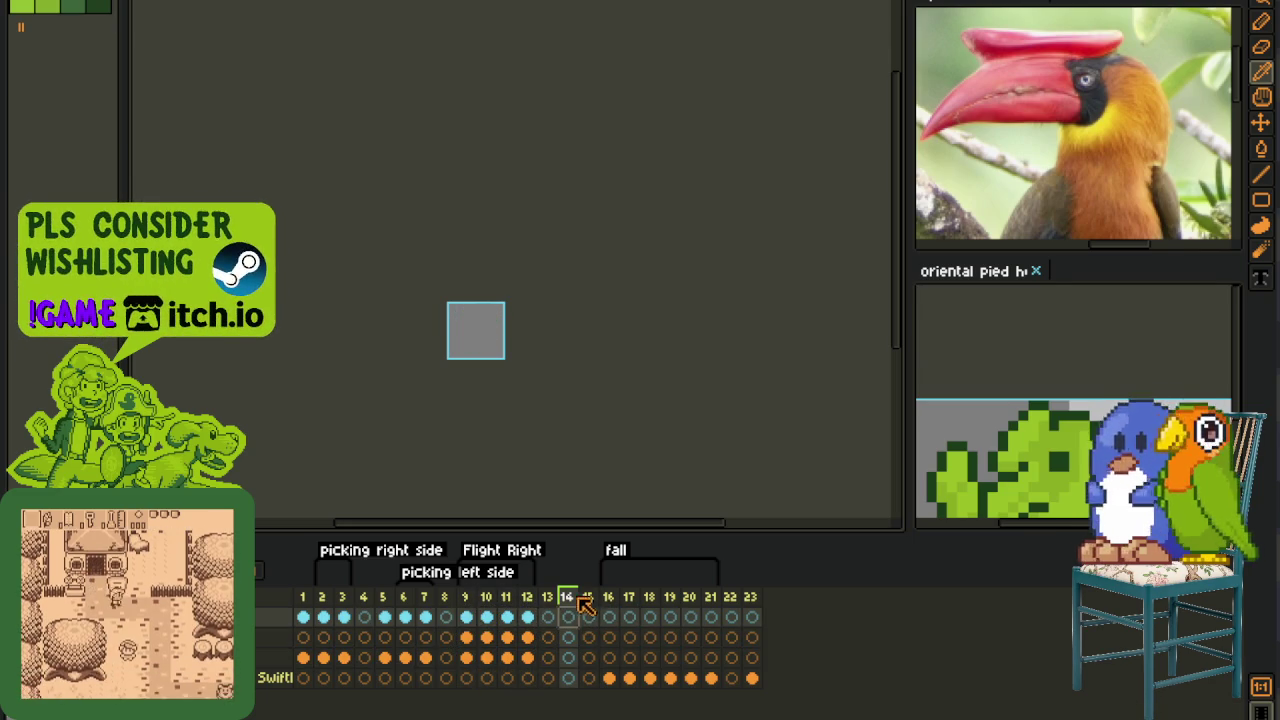
key("alt+n")
key("alt+n")
key("alt+n")
key("alt+n")
key("alt+n")
key("alt+n")
key("alt+n")
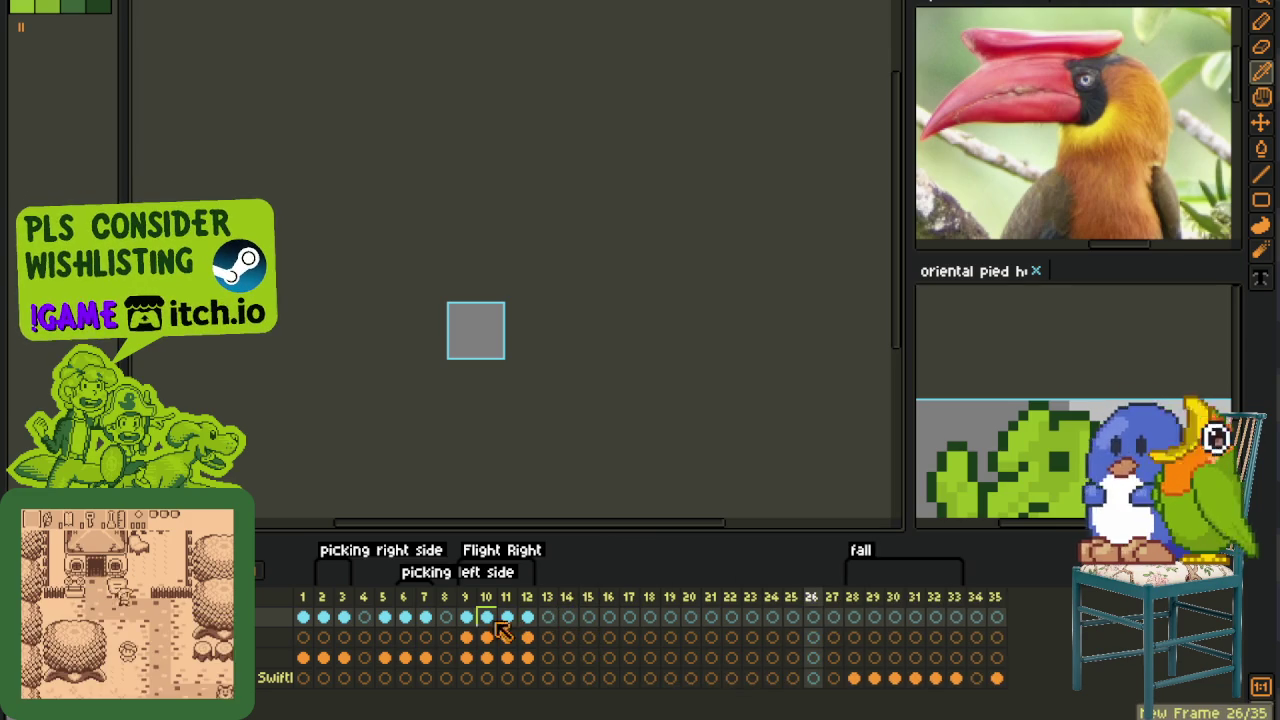
key("alt+n")
key("alt+n")
key("alt+n")
left_click(466, 617)
- Copy frames 9–12 into frames 14–17, delete empty frames 19–26, and select the copies
mouse_move(474, 624)
left_mouse_down()
mouse_move(527, 657)
mouse_move(567, 630)
left_mouse_up()
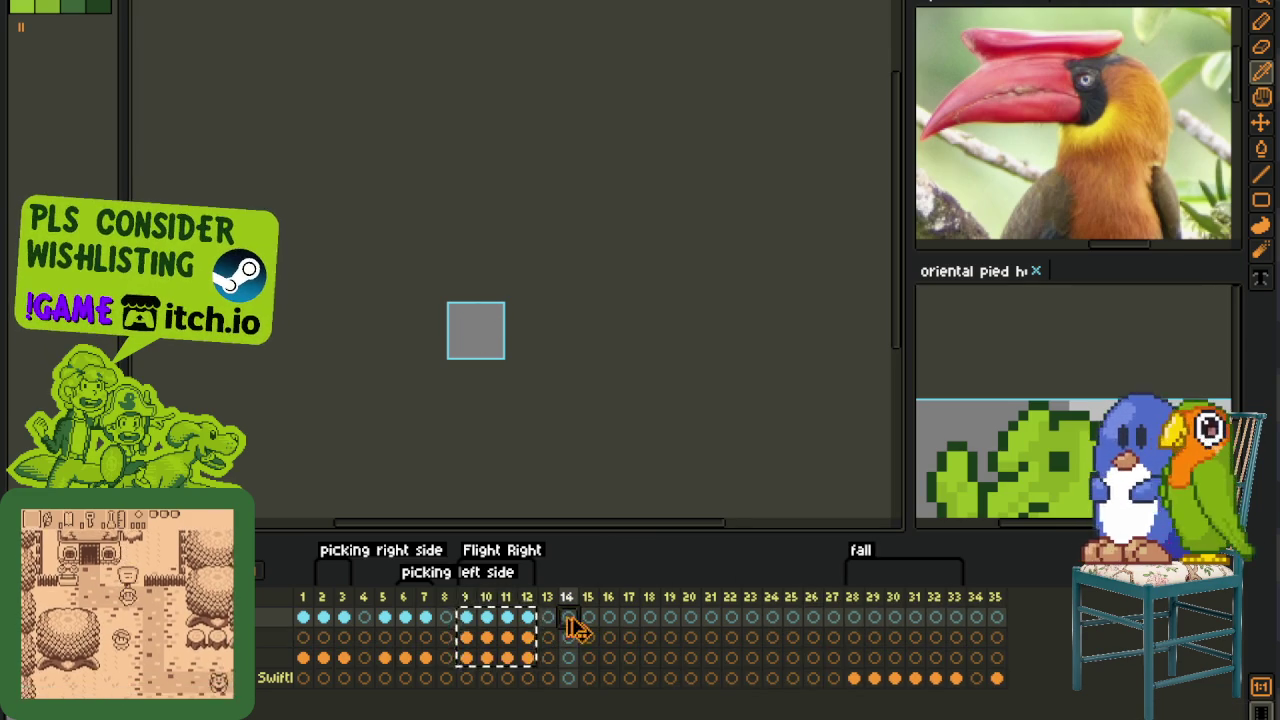
left_click_drag(670, 605, 805, 613)
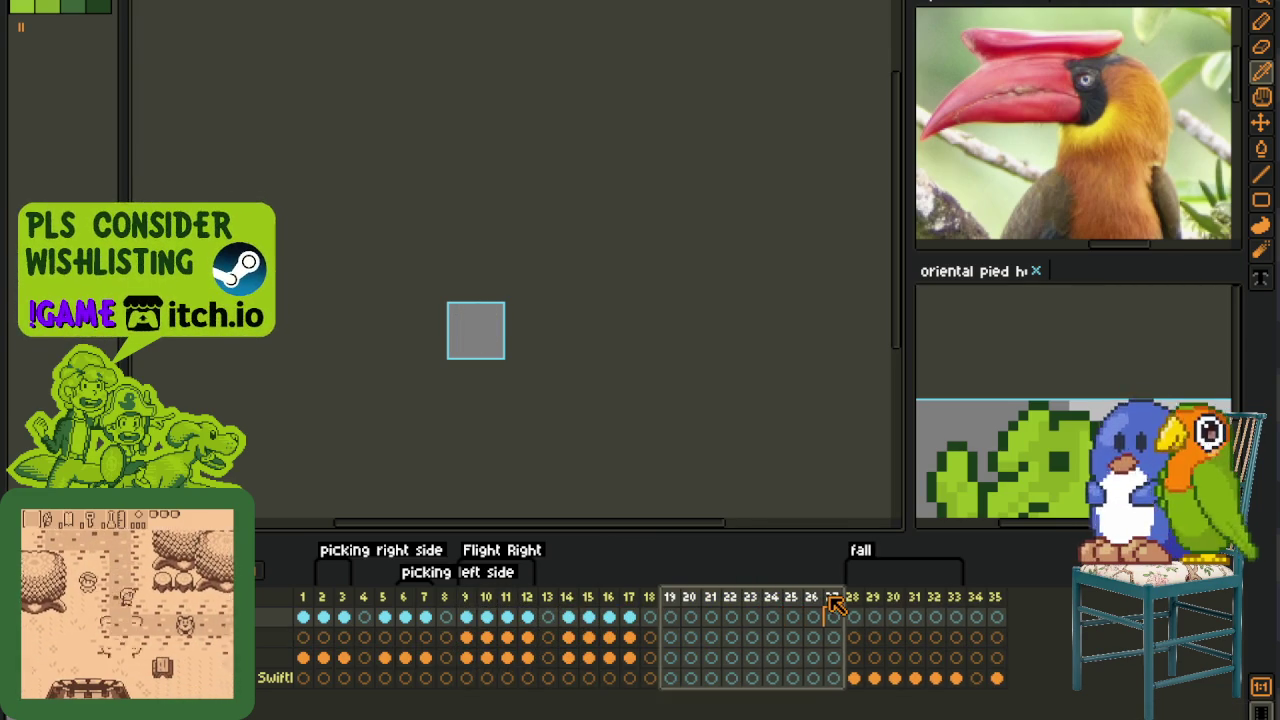
key("alt+c")
left_click(628, 617)
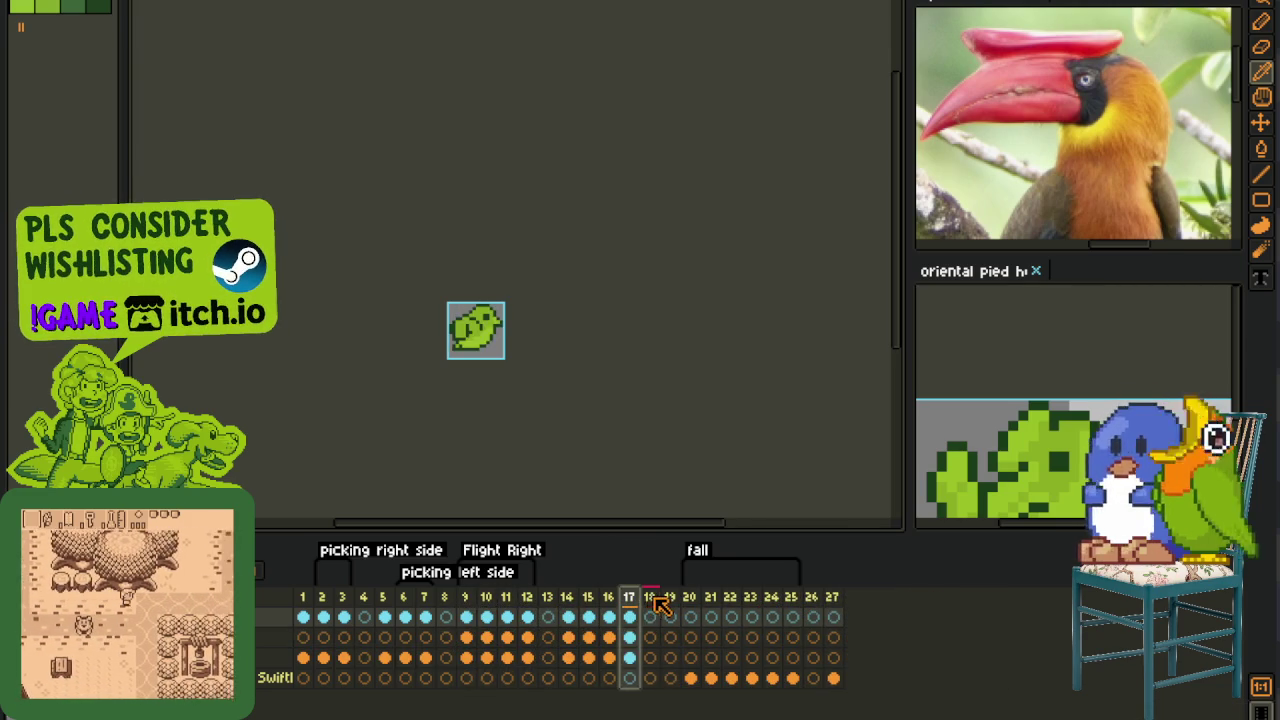
left_click(649, 617)
left_click_drag(575, 605, 629, 600)
right_click(632, 600)
left_click(690, 711)
double_click(592, 550)
type("Fligh")
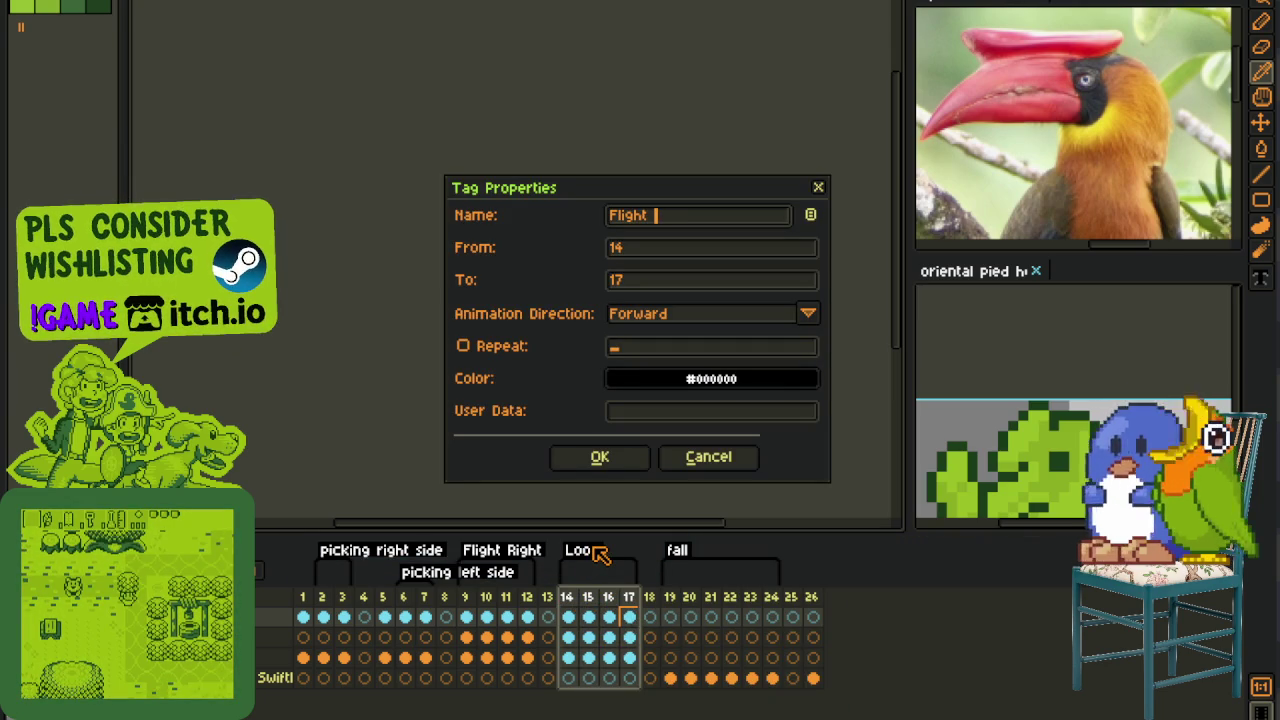
type("t")
key("Return")
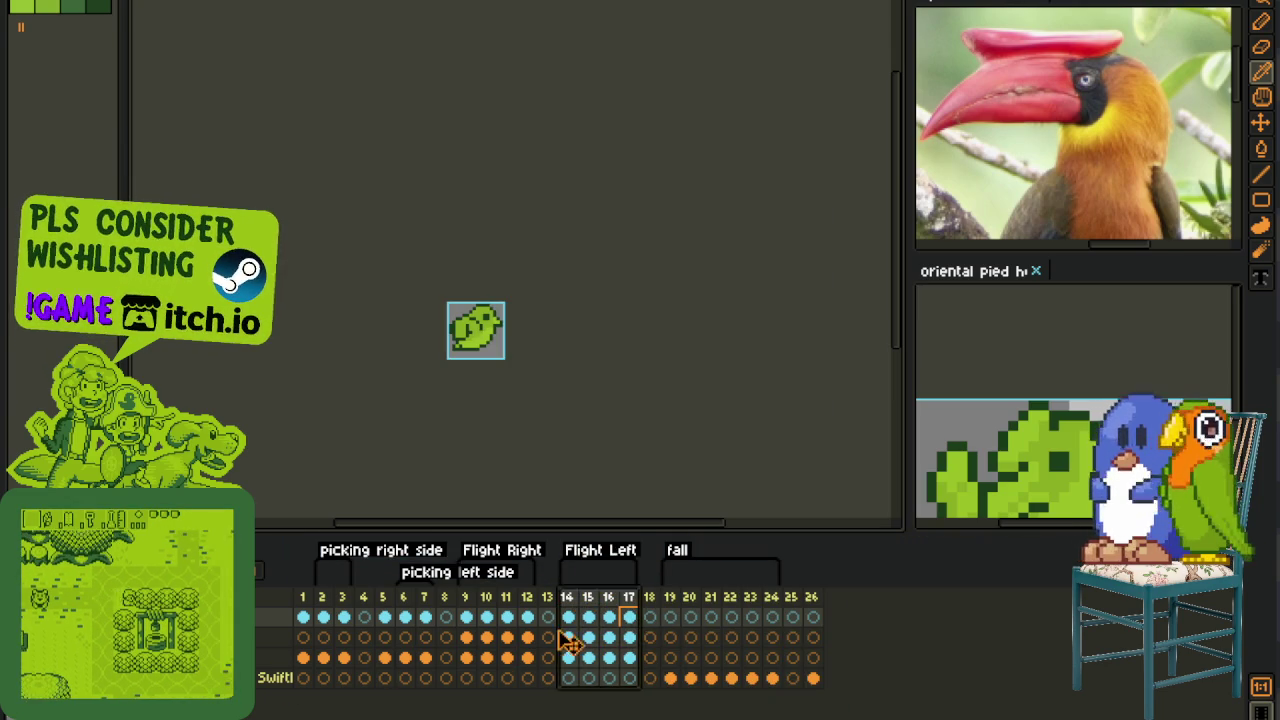
left_click(570, 637)
key("m")
left_click_drag(445, 300, 509, 362)
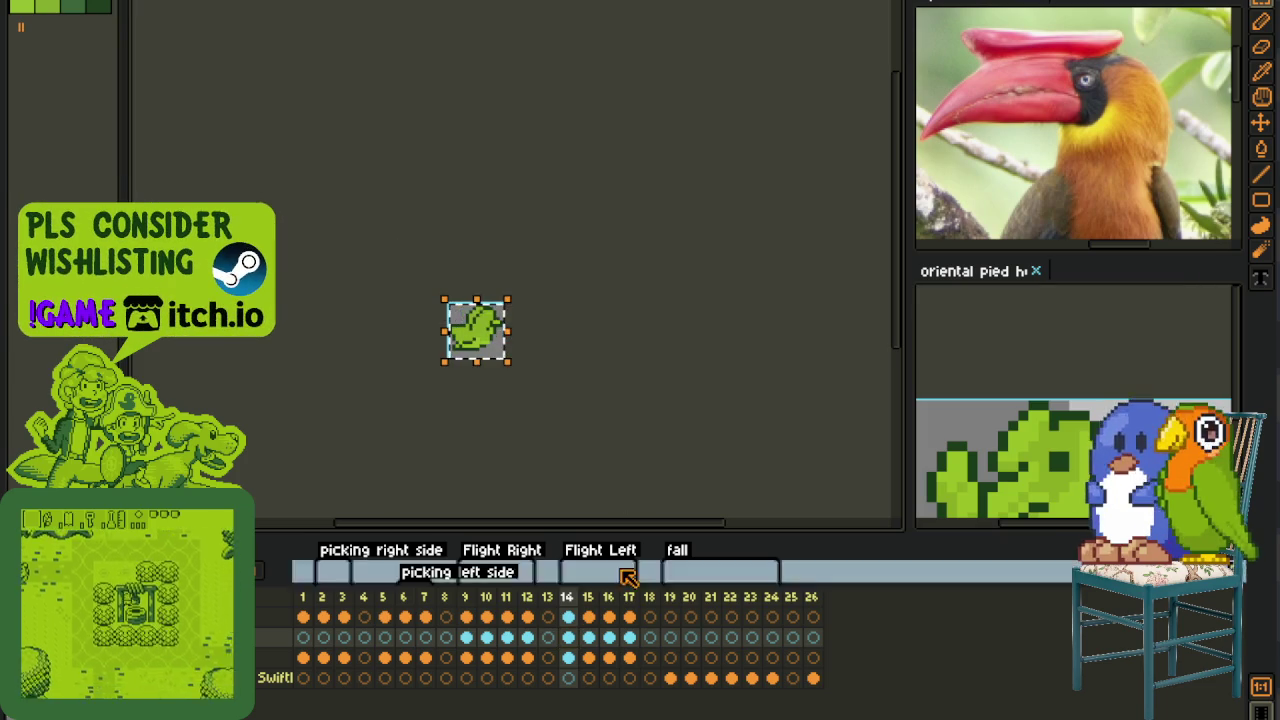
left_click(607, 657)
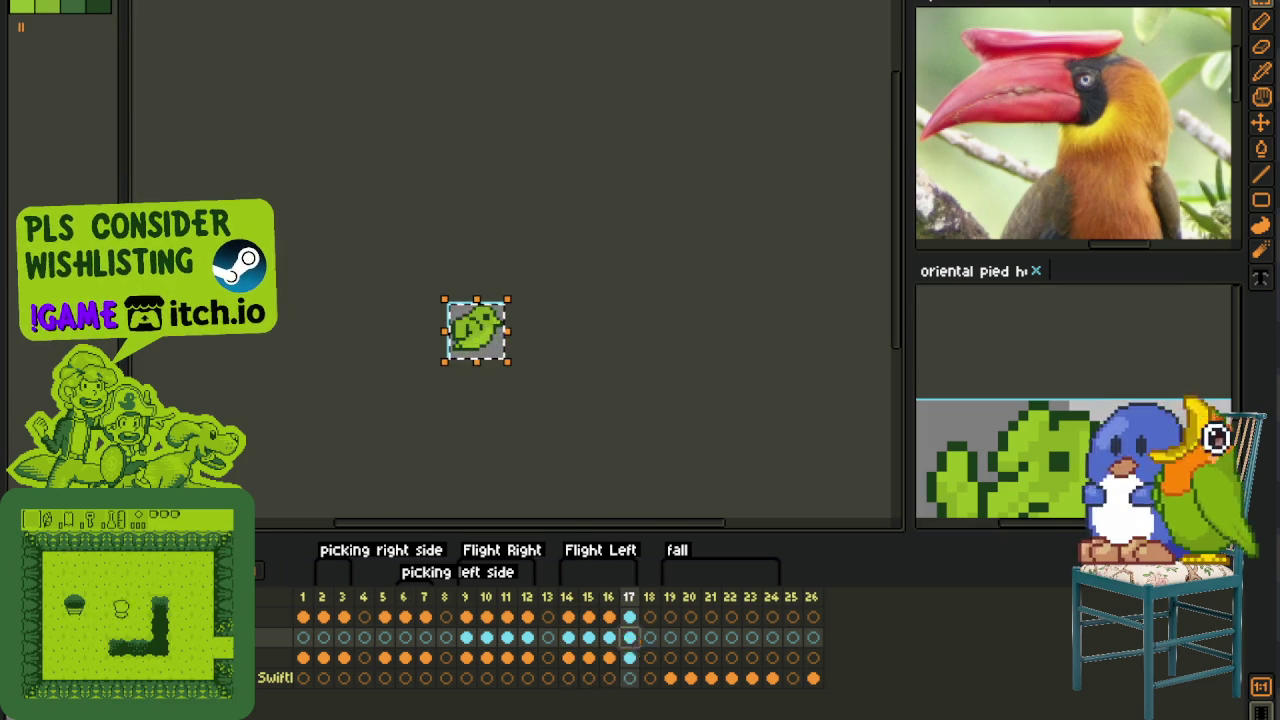
left_click(280, 657)
key("Right")
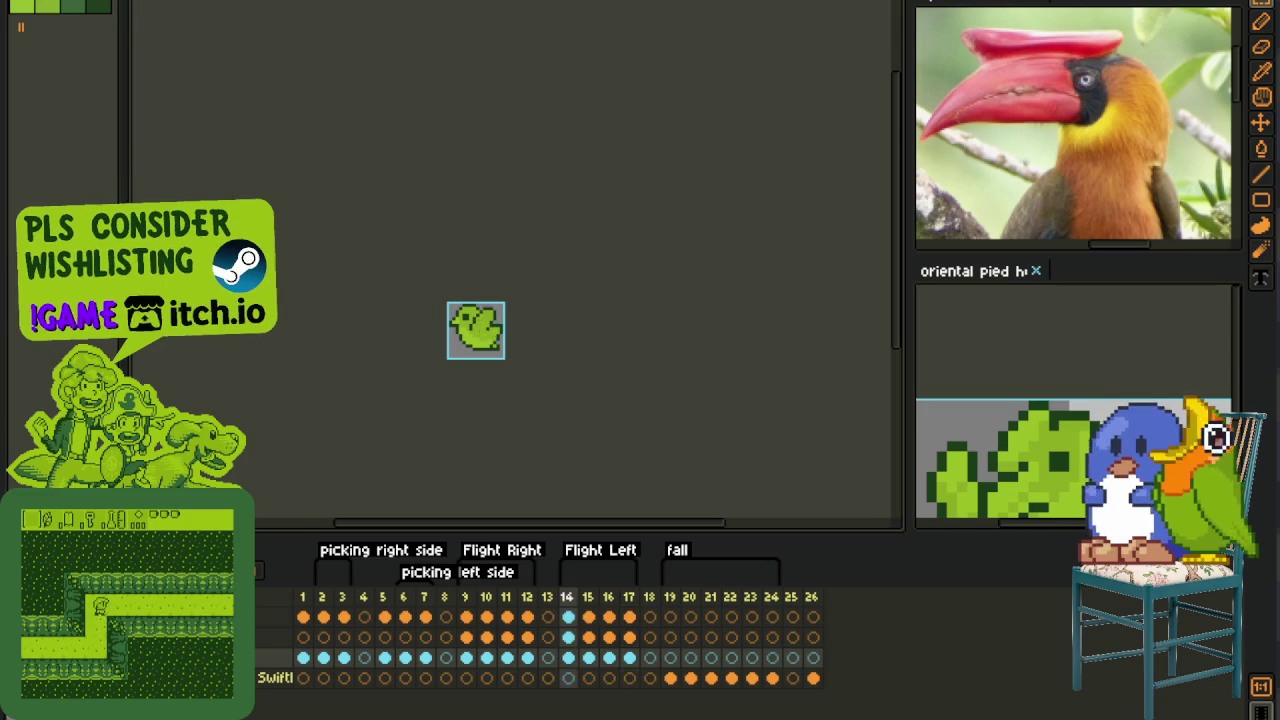
scroll(346, 349, "down", 1)
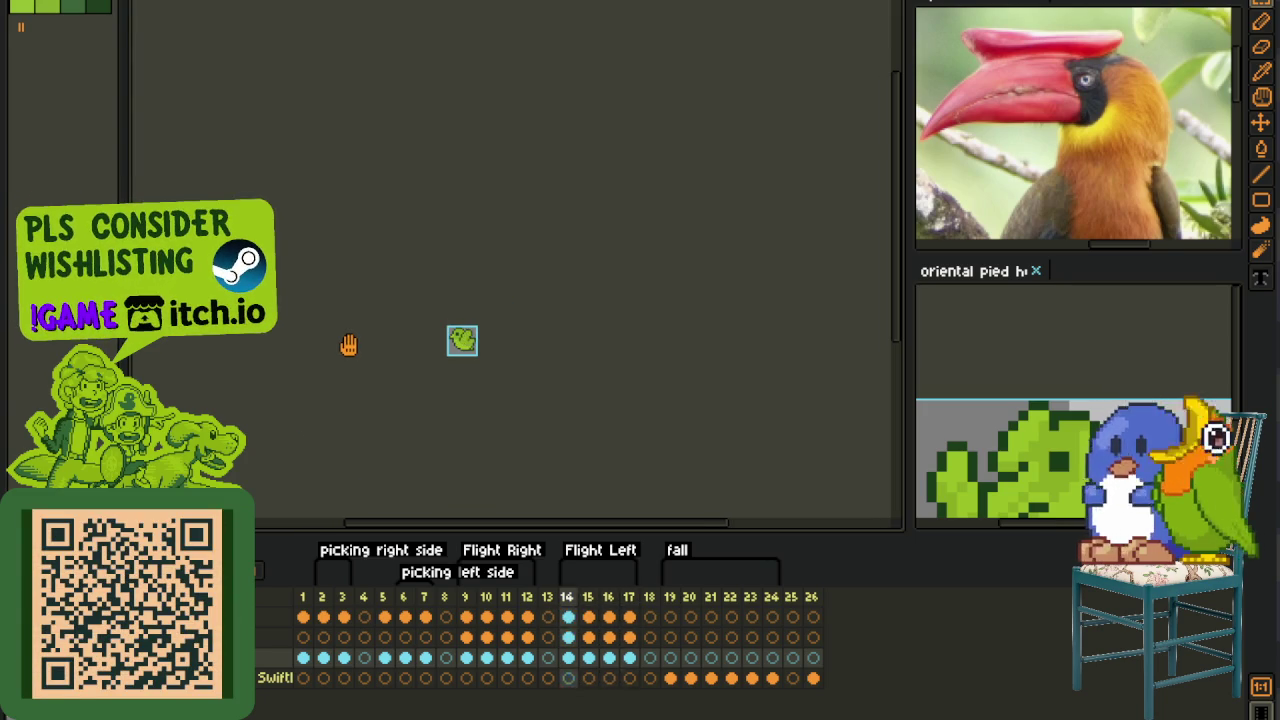
scroll(356, 338, "up", 1)
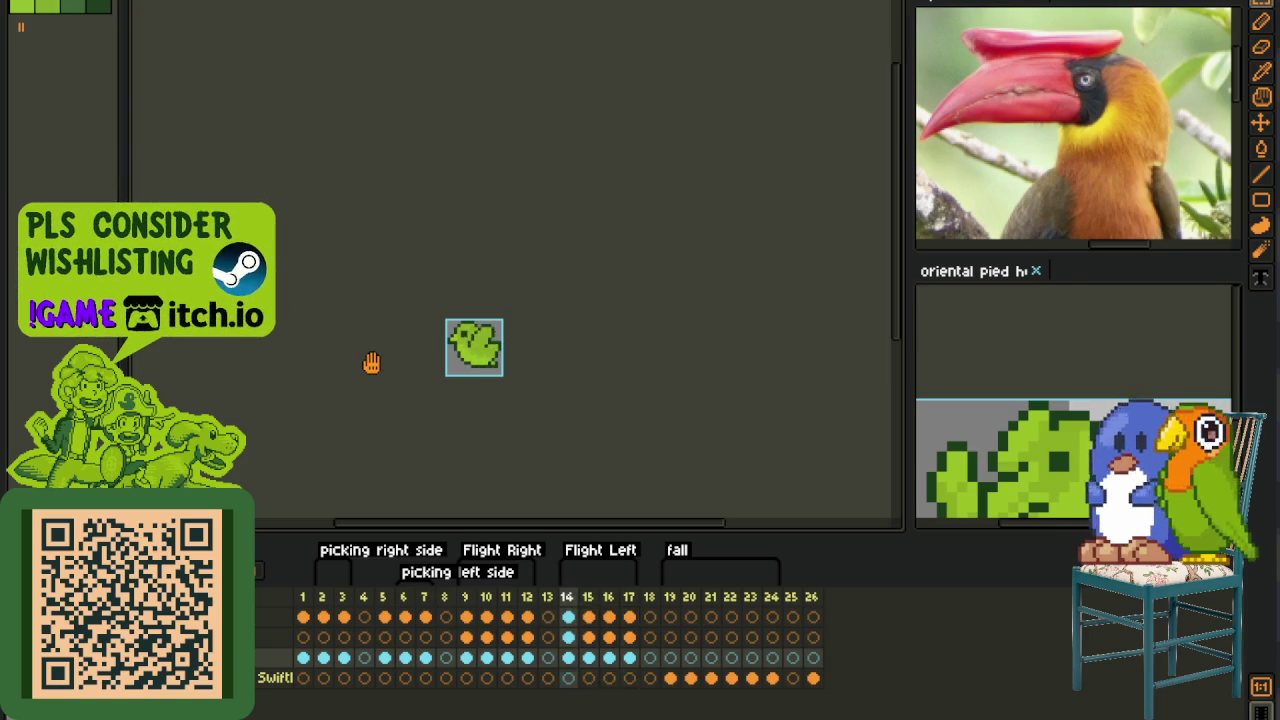
scroll(371, 362, "down", 1)
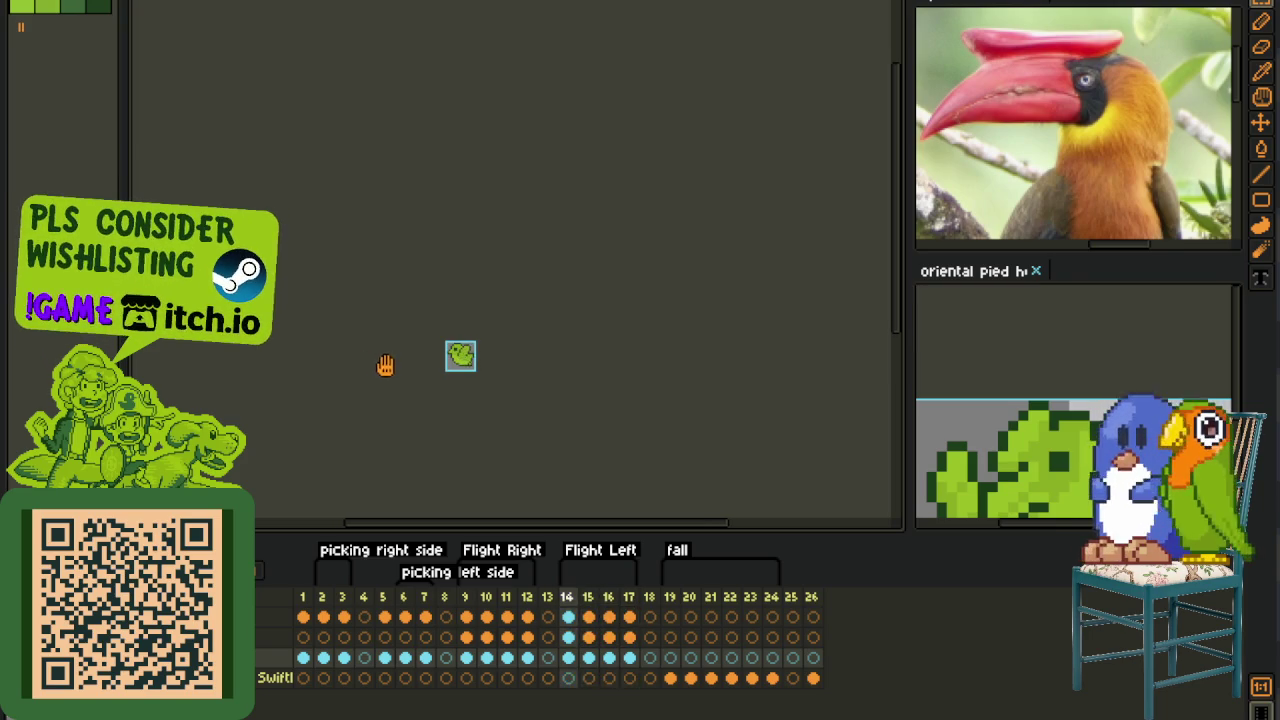
left_click(993, 278)
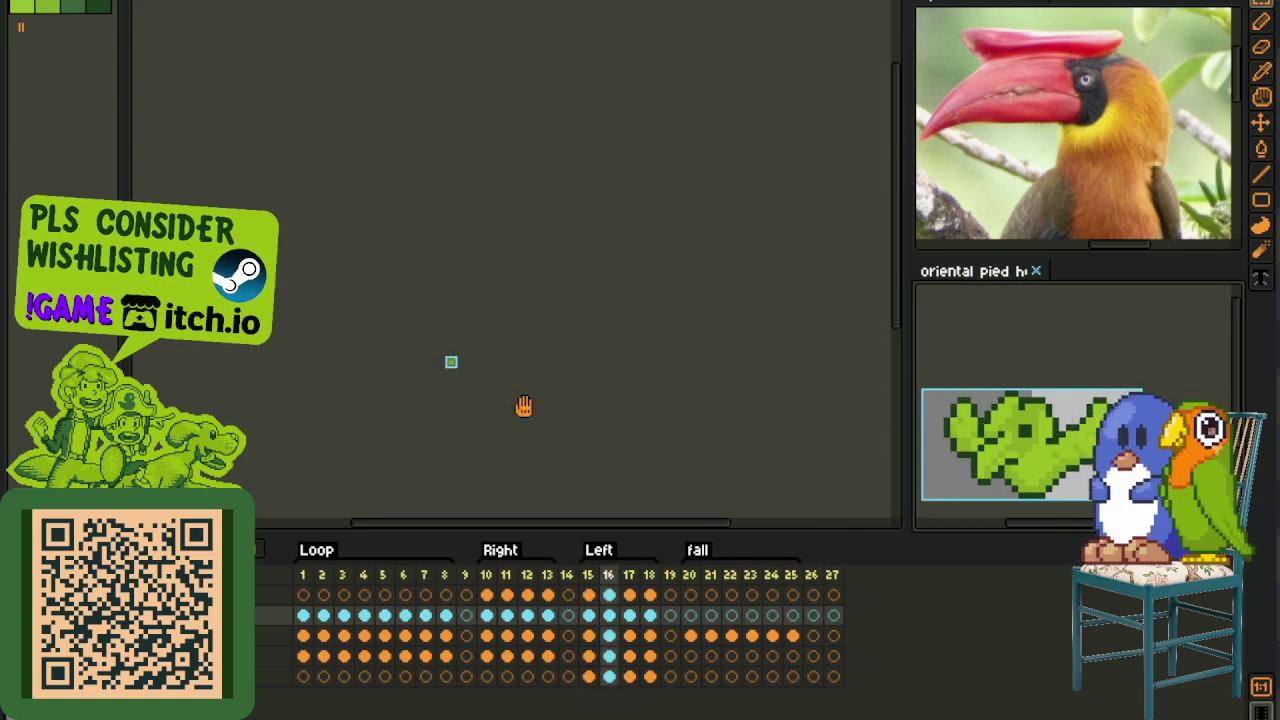
scroll(611, 451, "up", 4)
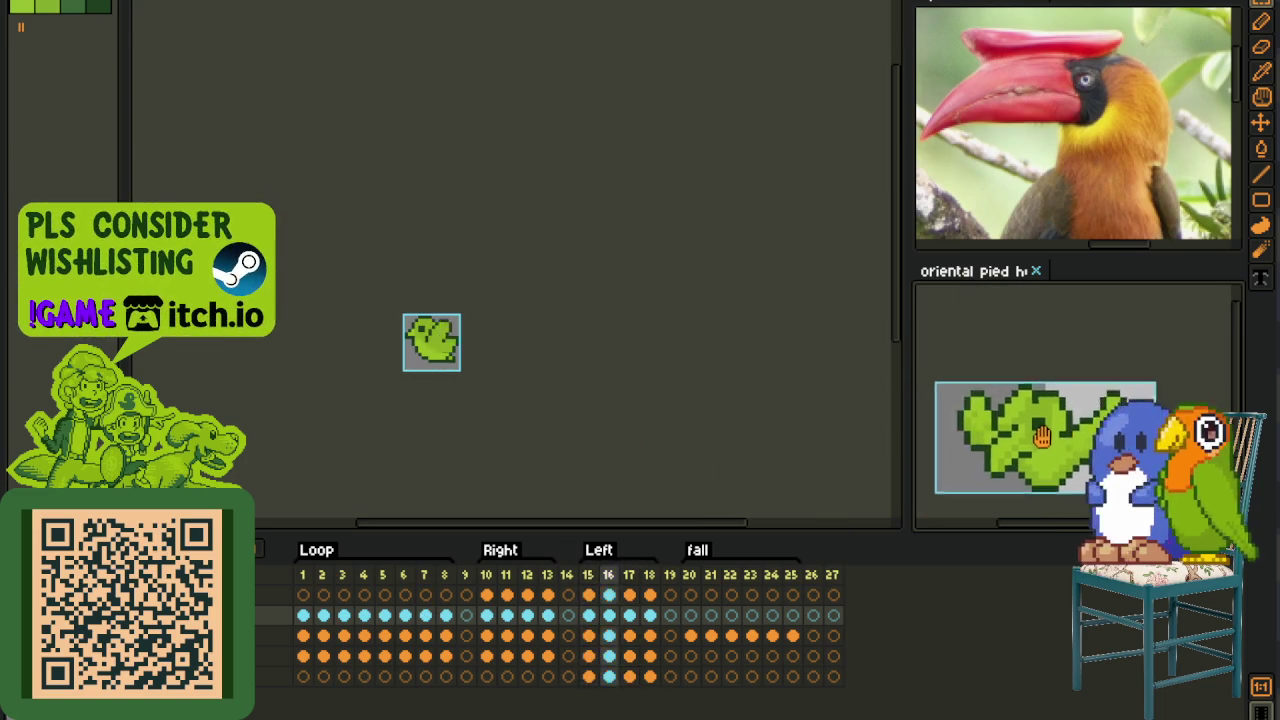
scroll(1053, 422, "up", 1)
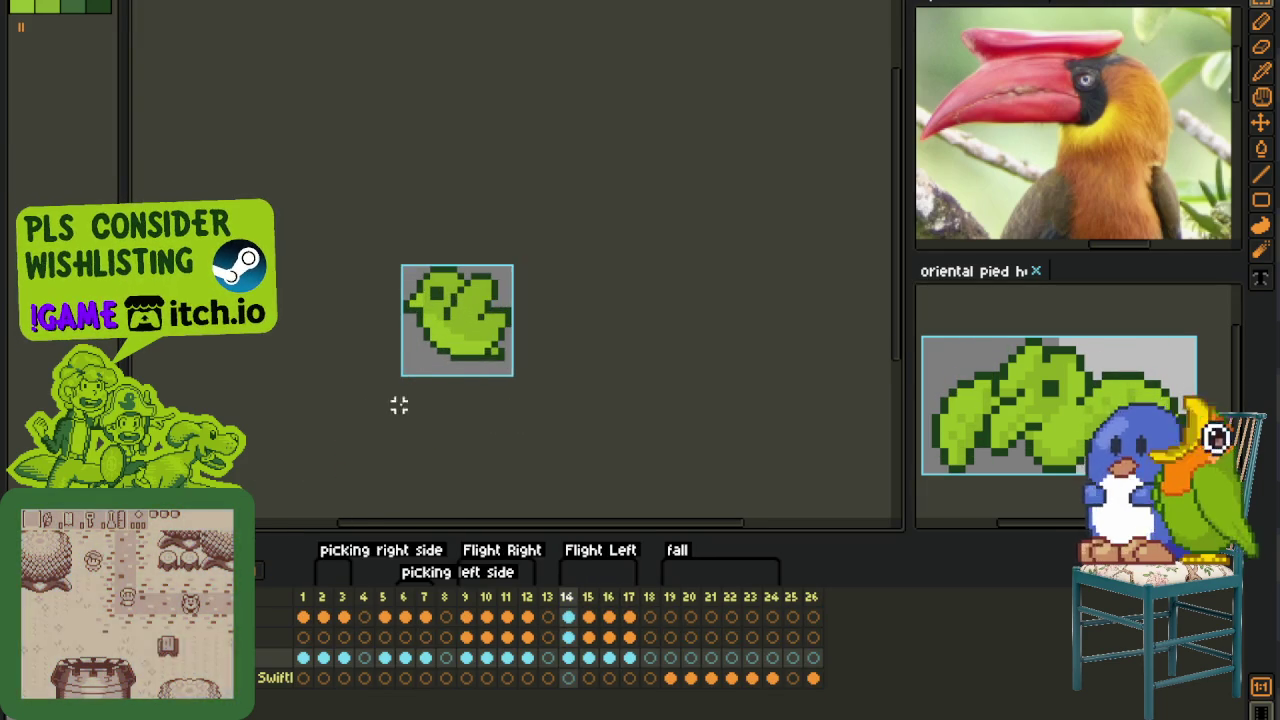
scroll(509, 372, "up", 1)
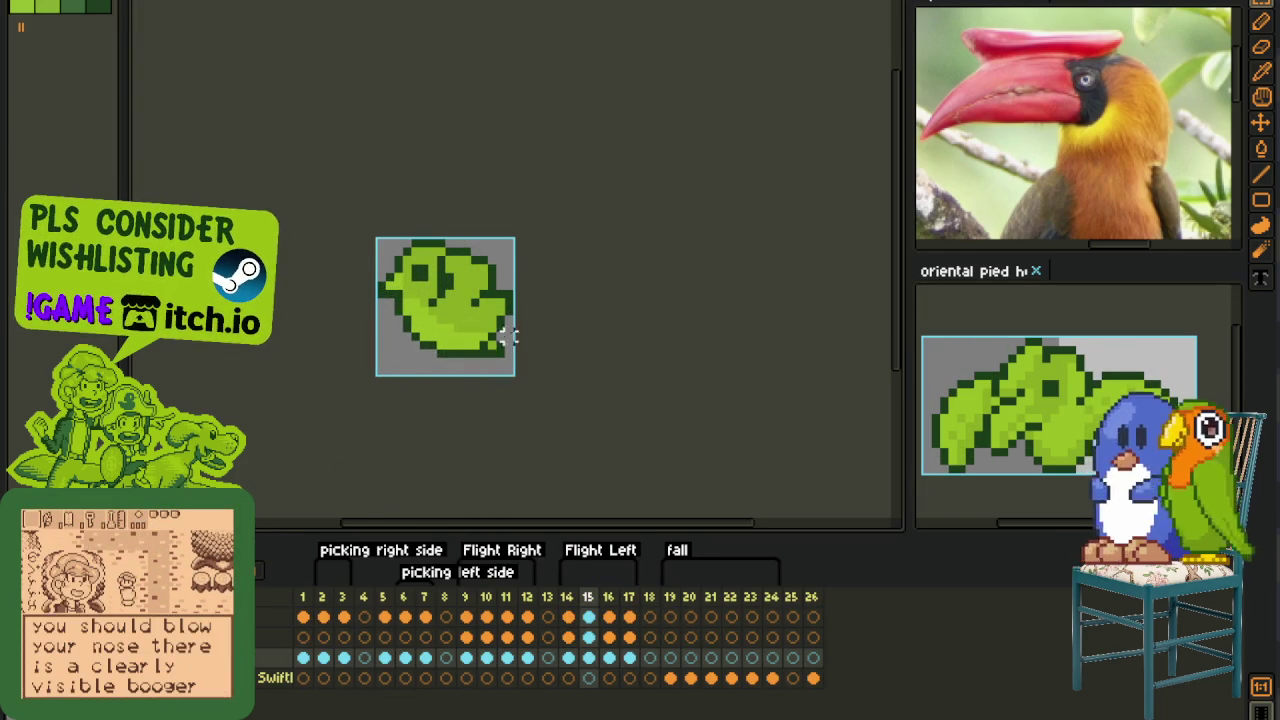
scroll(508, 284, "down", 1)
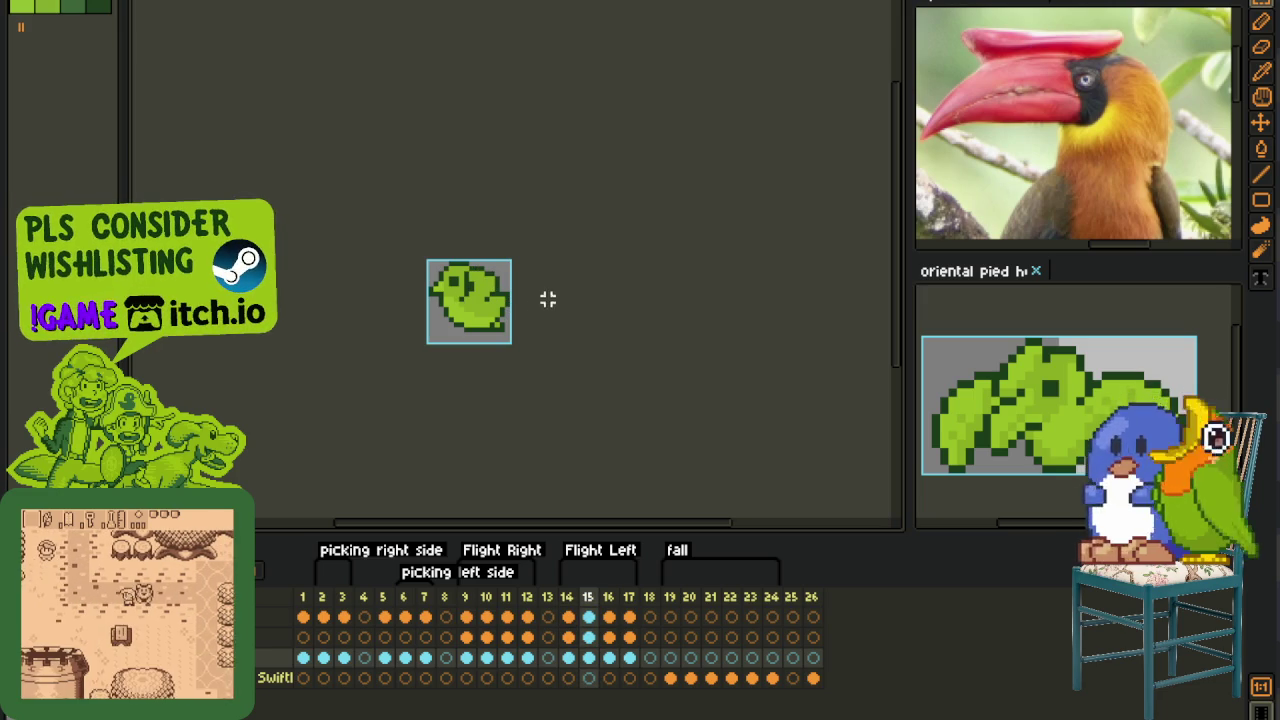
left_click(590, 640)
scroll(463, 292, "up", 4)
scroll(463, 292, "up", 3)
left_click(390, 258)
left_click_drag(390, 285, 430, 352)
key("ctrl+z")
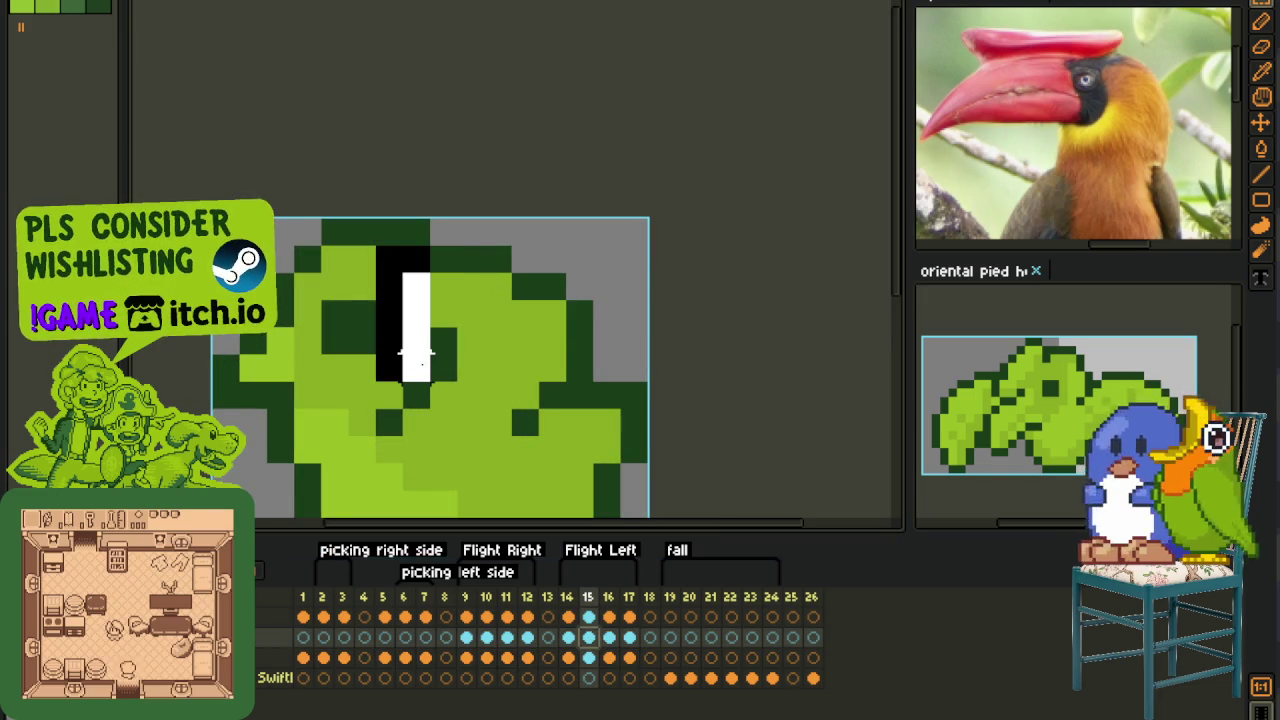
left_click_drag(470, 260, 457, 310)
key("ctrl+z")
key("ctrl+z")
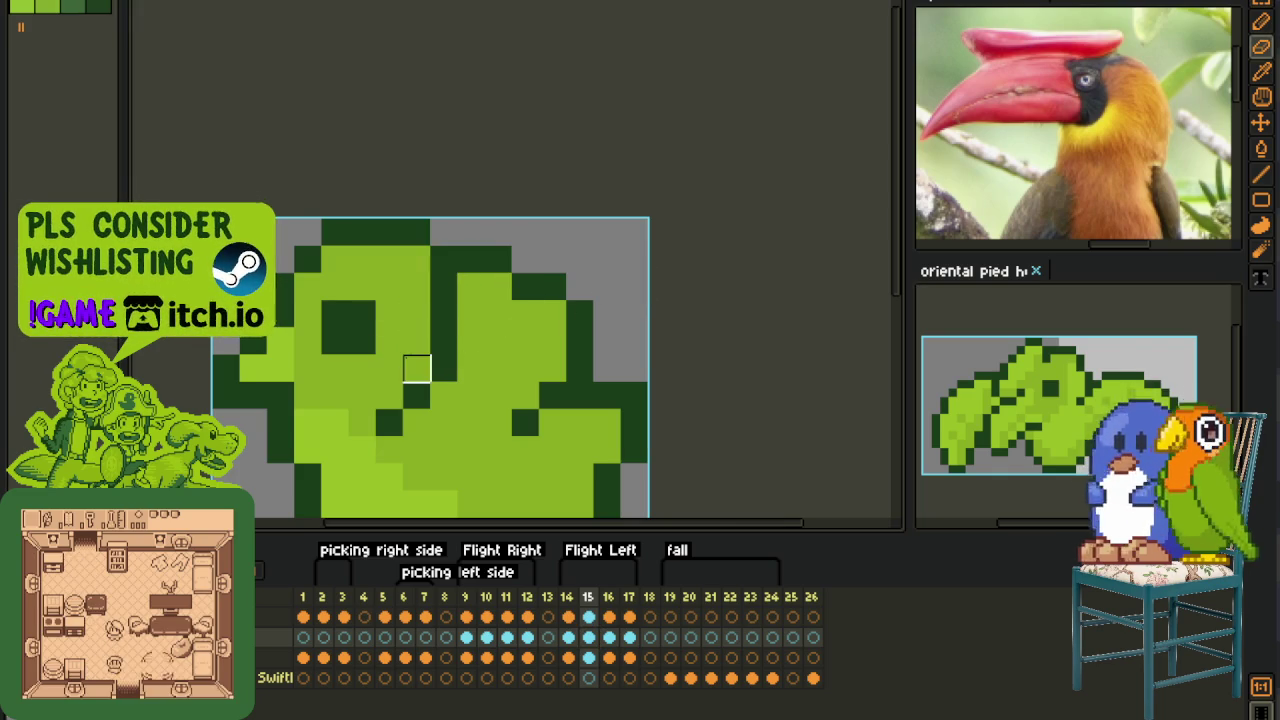
scroll(414, 366, "down", 3)
scroll(591, 320, "down", 1)
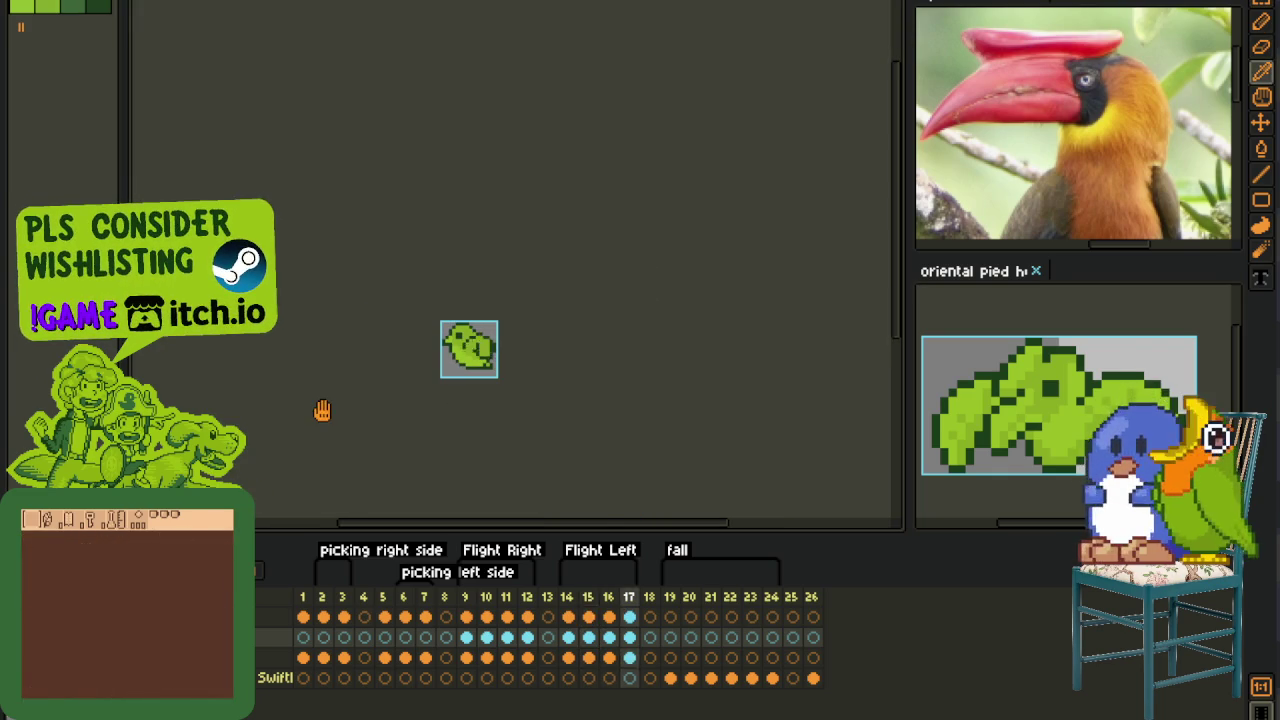
- Step from frame 10 through 12, then drag the hornbill reference photo into its own pane
scroll(327, 389, "down", 1)
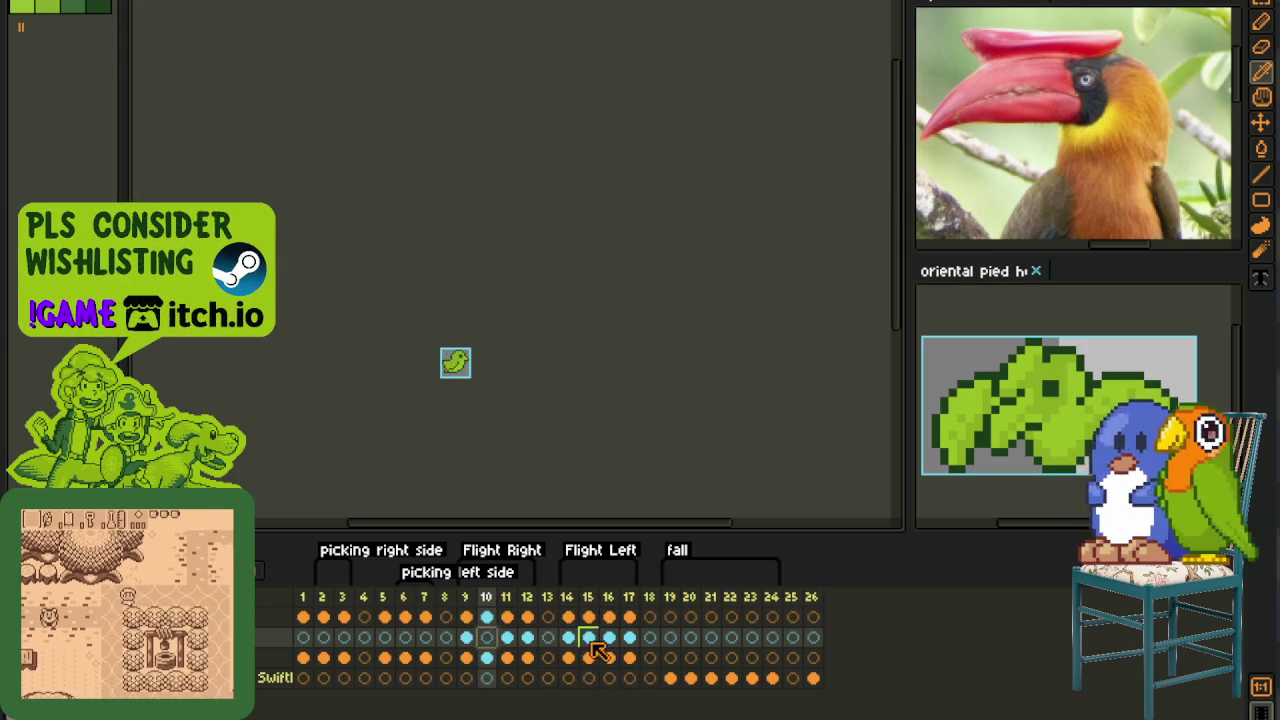
left_click(486, 645)
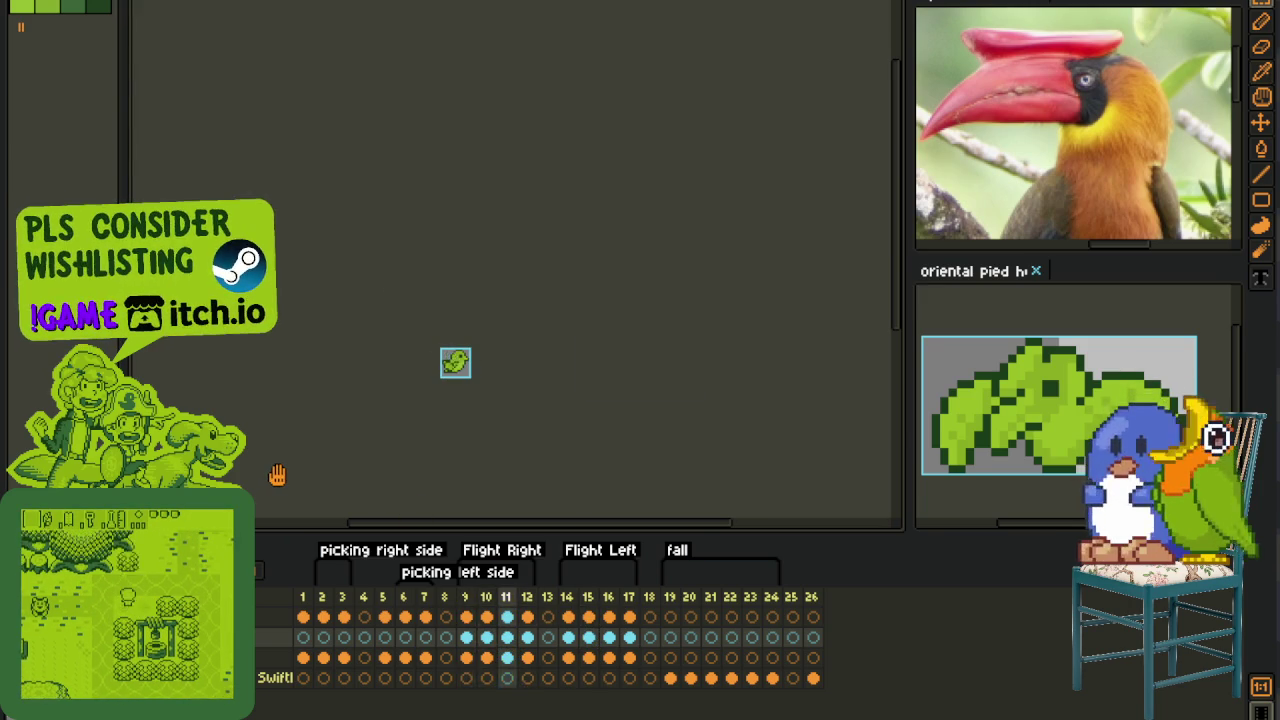
key("Right")
key("Right")
scroll(440, 360, "up", 4)
mouse_move(975, 271)
left_mouse_down()
mouse_move(900, 115)
mouse_move(952, 37)
left_mouse_up()
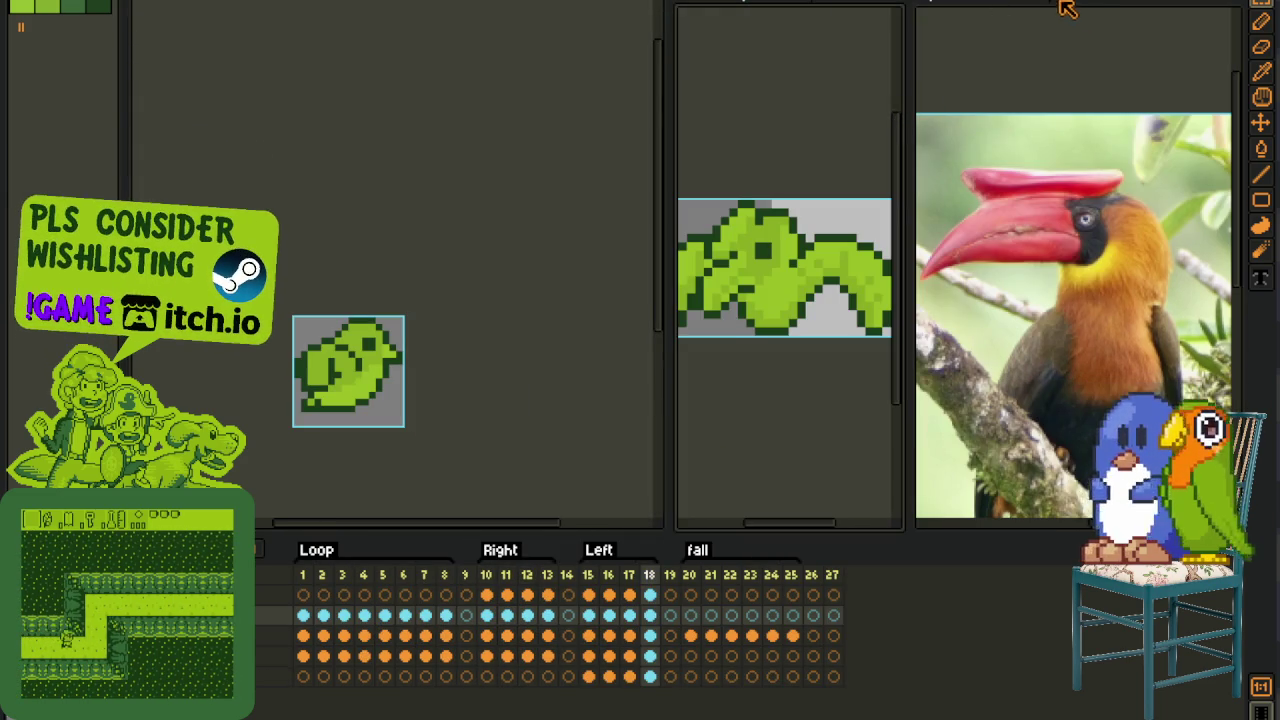
- Close the hornbill photo with Don't Save, widen the flight sprite pane, and return to the bird sprite
left_click(1071, 10)
left_click(636, 368)
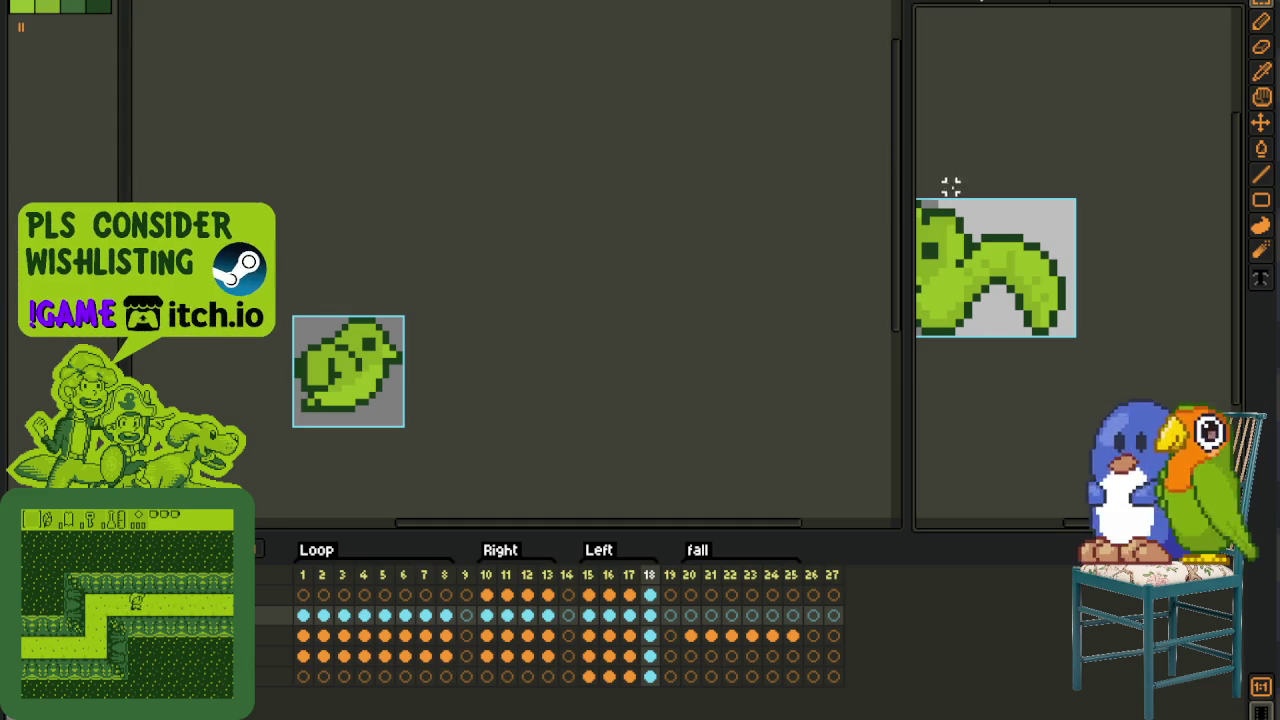
left_click_drag(908, 183, 588, 183)
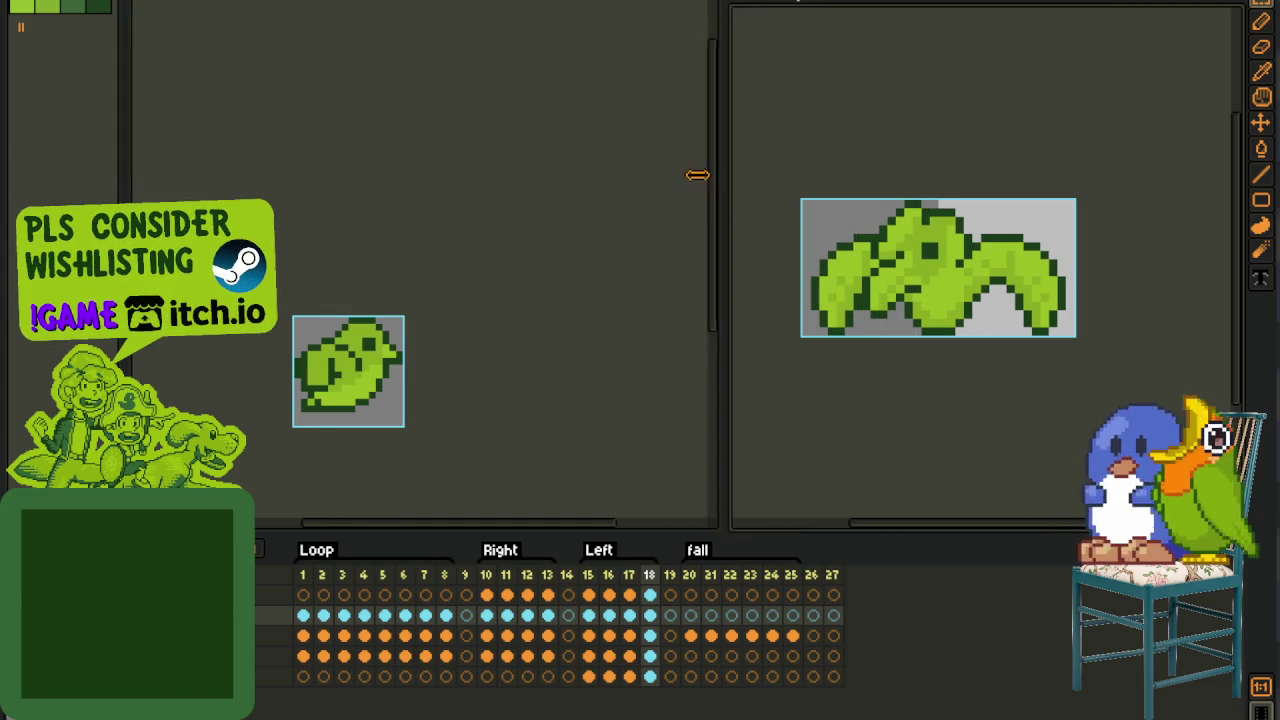
left_click_drag(420, 360, 478, 259)
scroll(888, 250, "down", 2)
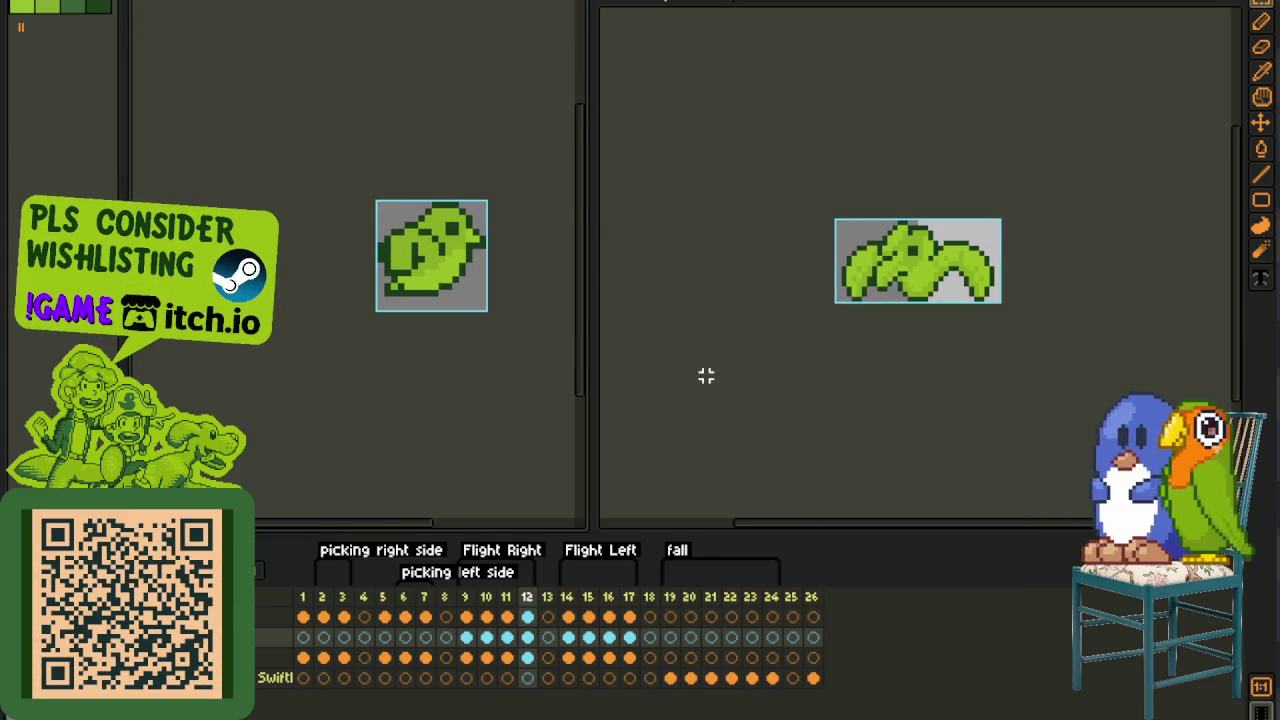
left_click(700, 368)
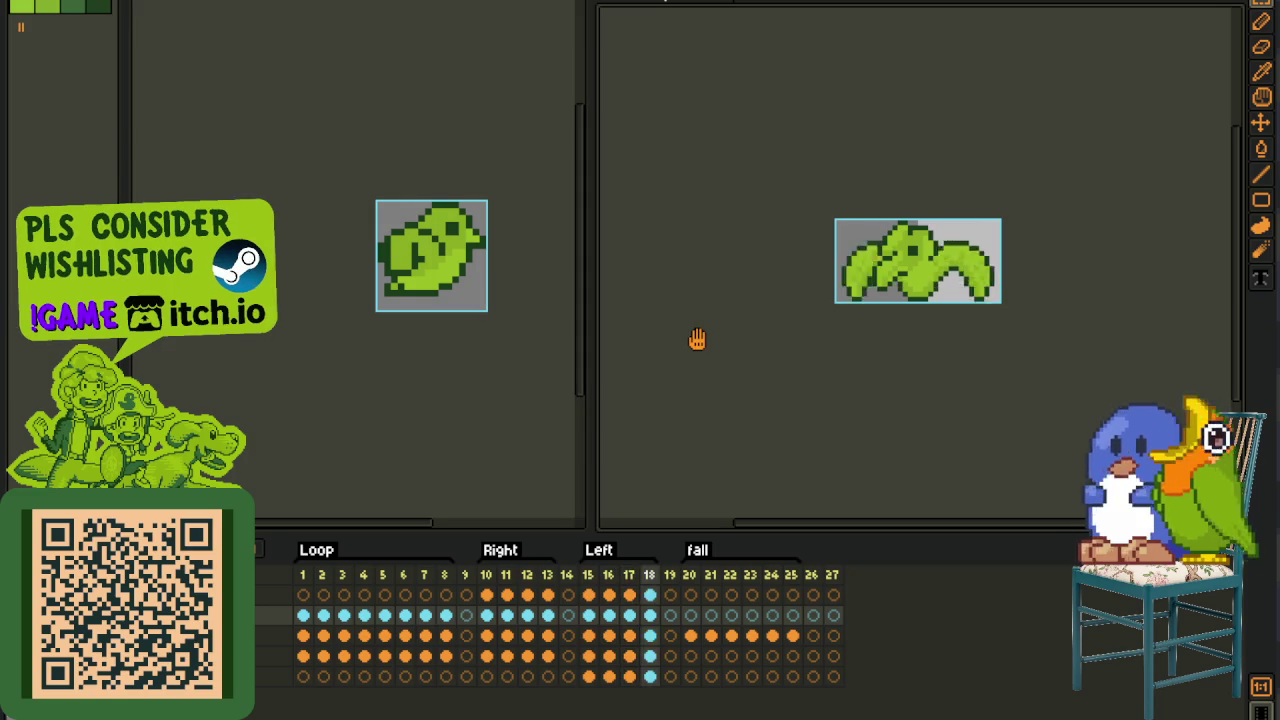
left_click(435, 388)
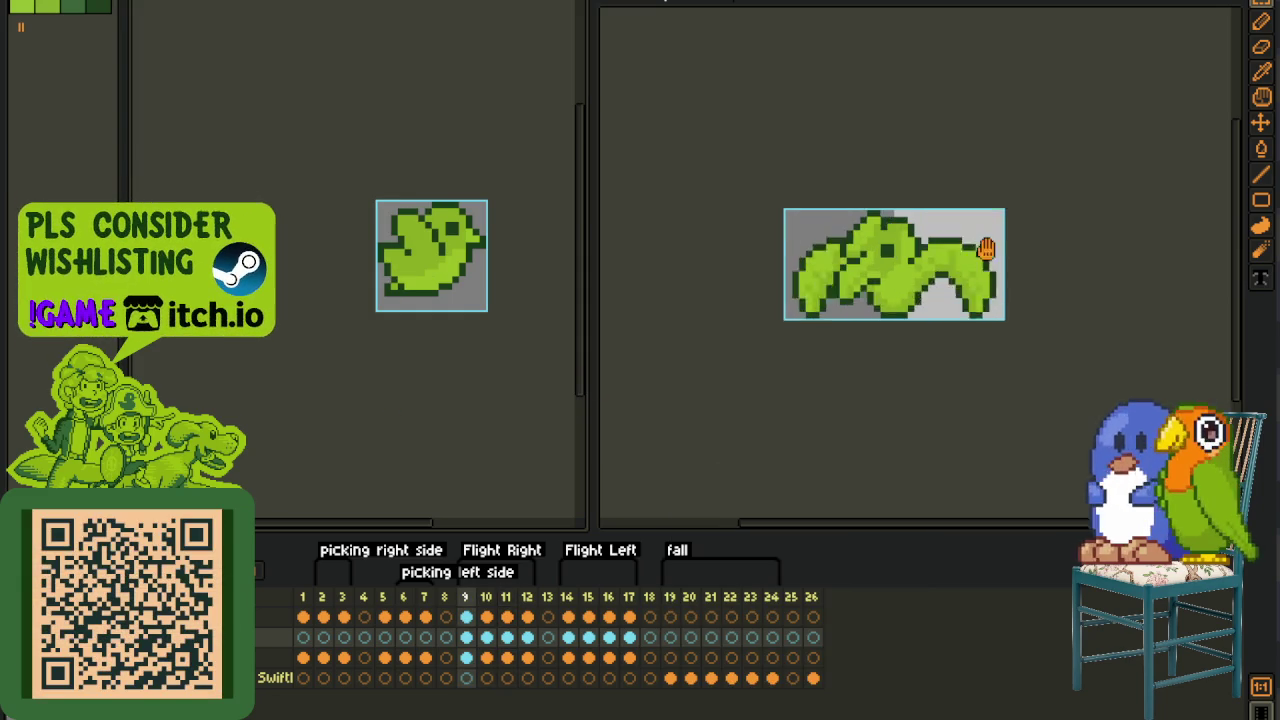
- Go to frame 19 and delete the bird sprite's third layer
scroll(985, 247, "up", 2)
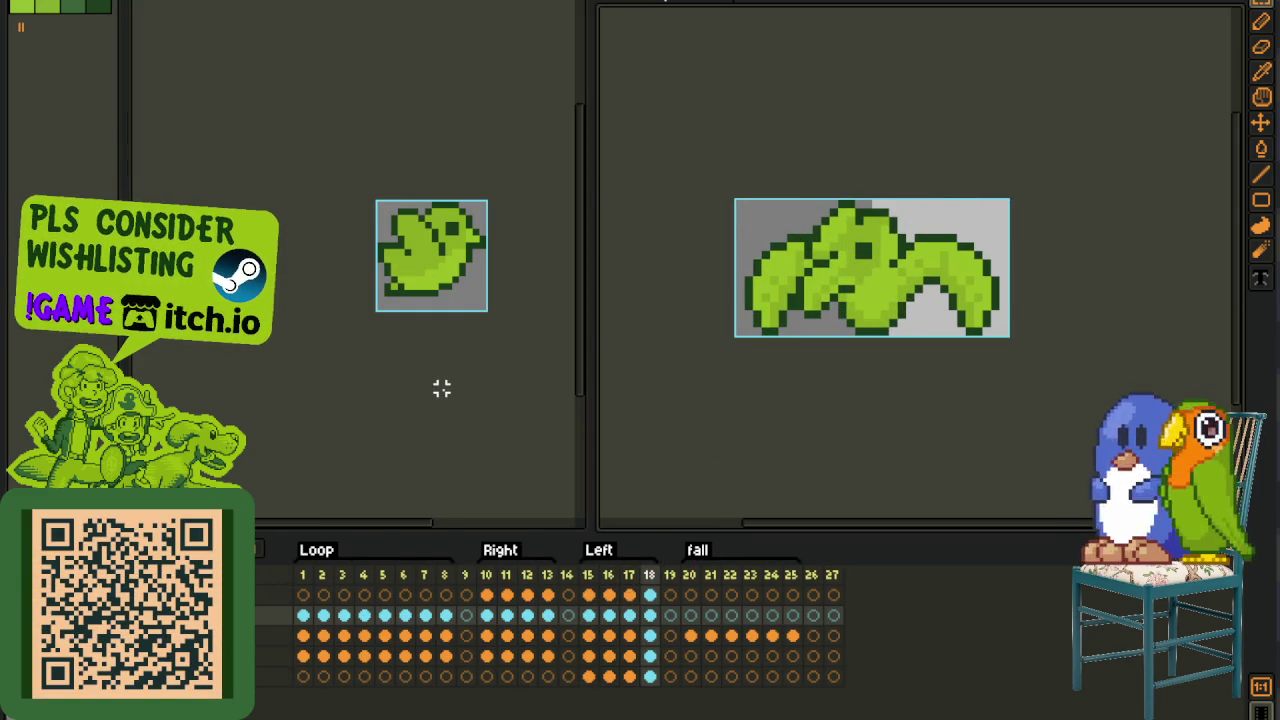
scroll(440, 386, "down", 1)
scroll(434, 386, "down", 1)
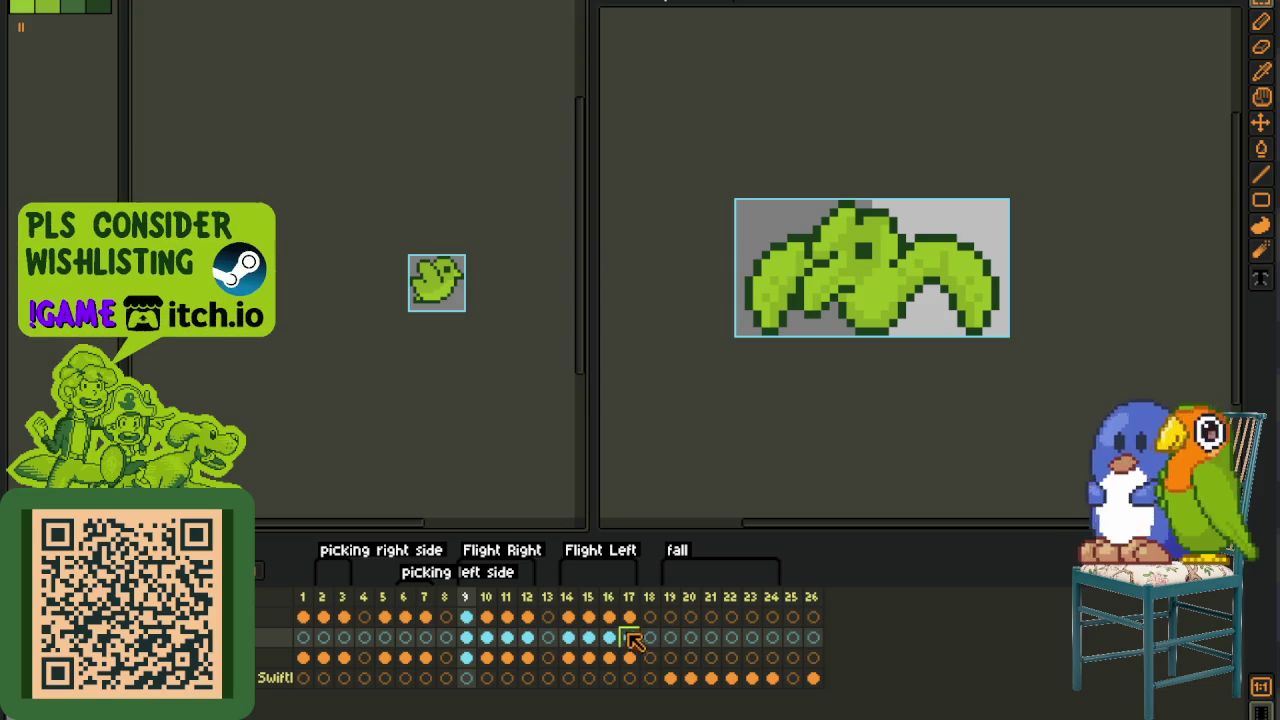
left_click(676, 647)
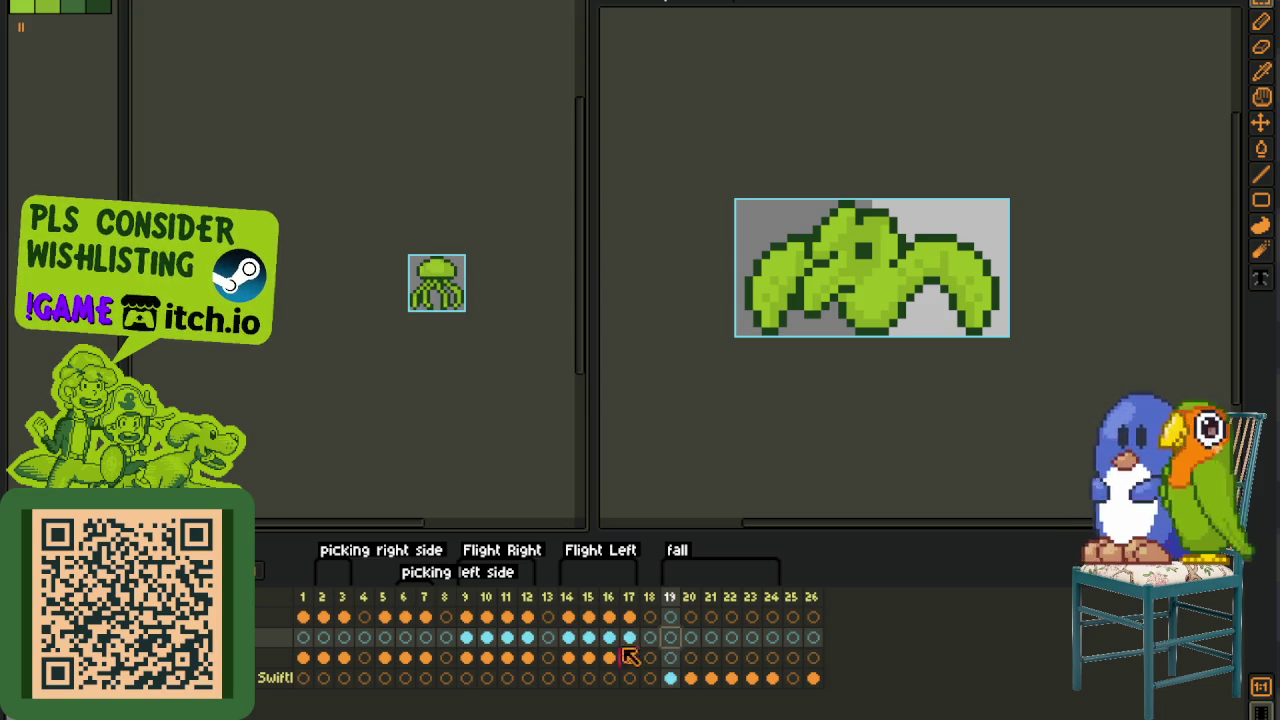
right_click(258, 643)
left_click(300, 637)
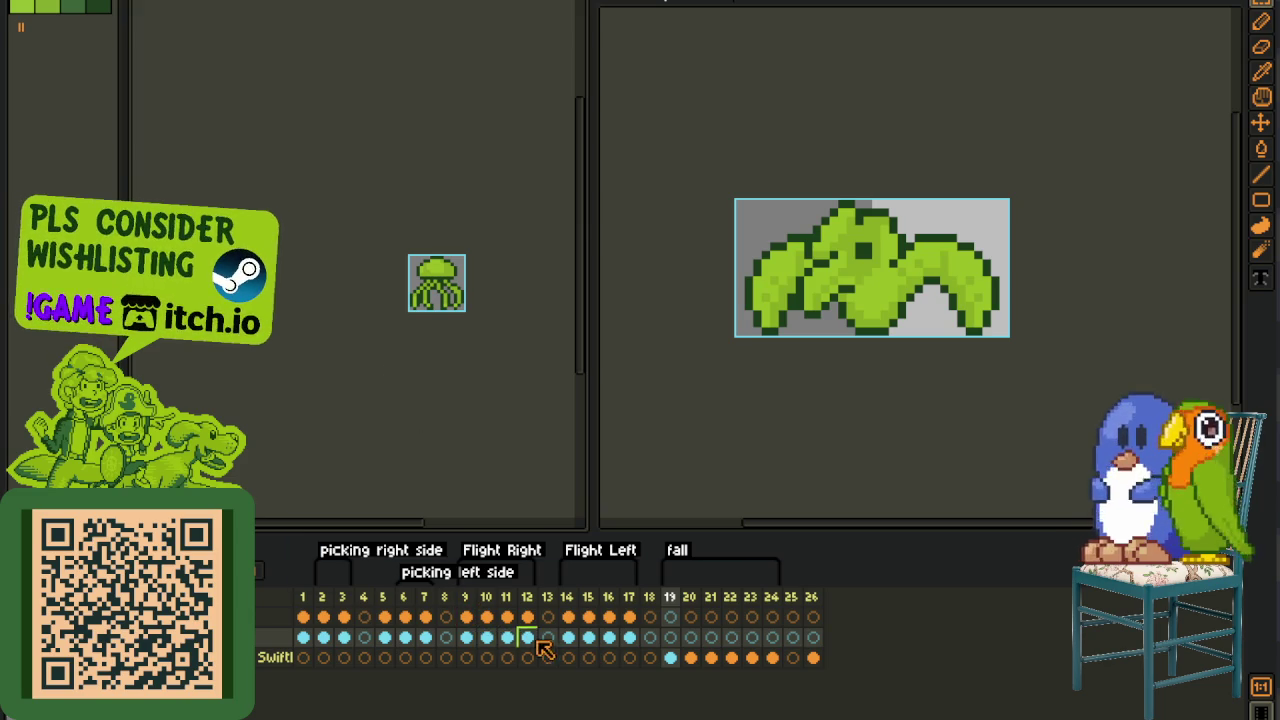
- Review frames 11, 6, 5 and 1, then return to frame 19
left_click(507, 640)
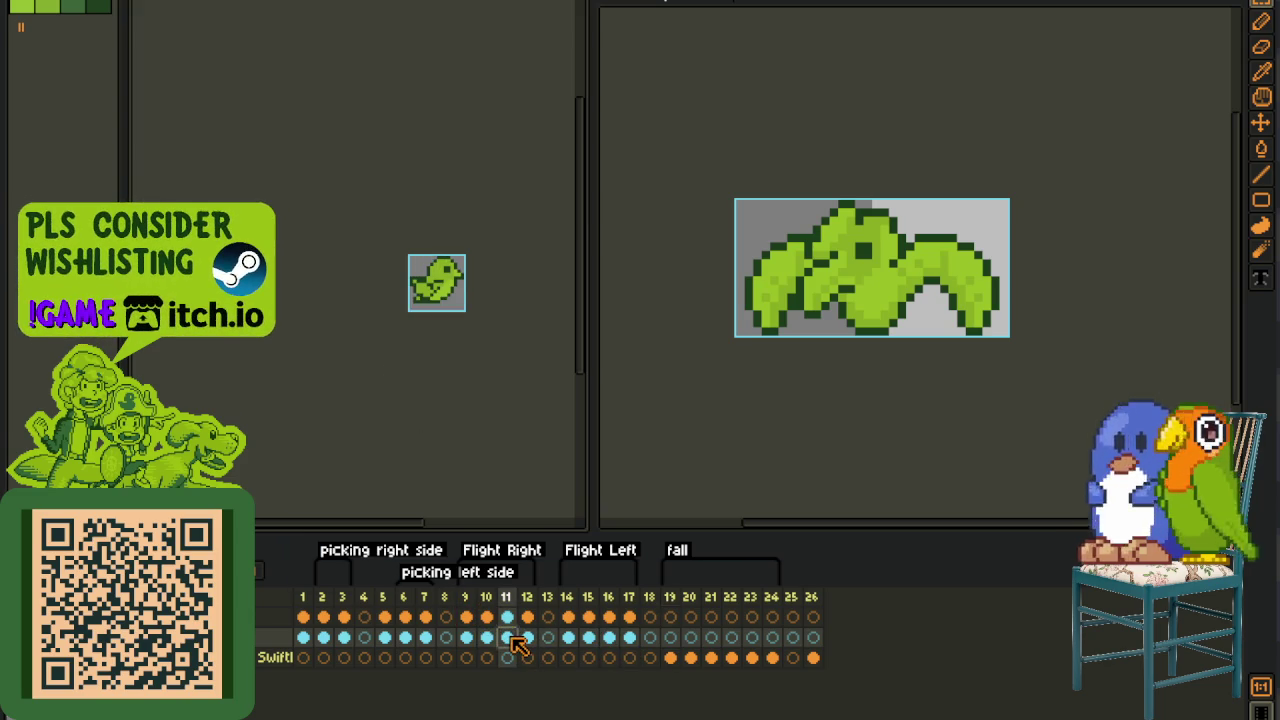
left_click(405, 637)
left_click(384, 637)
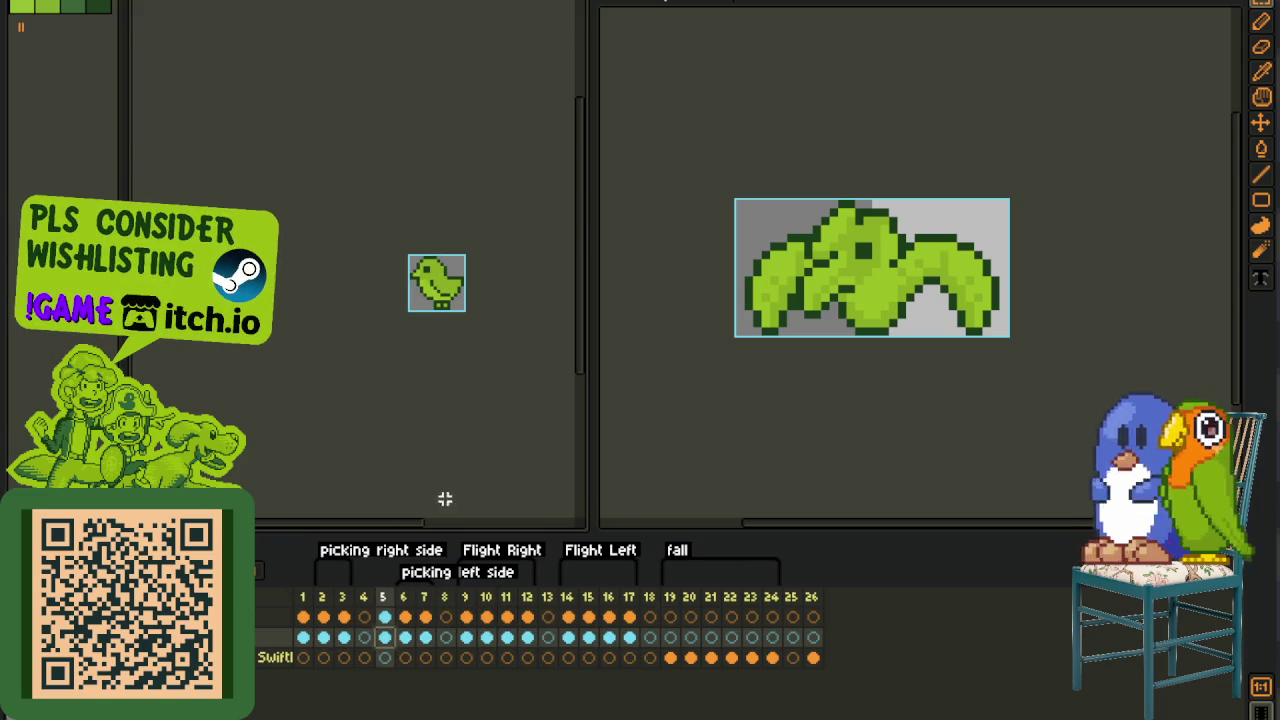
left_click(303, 637)
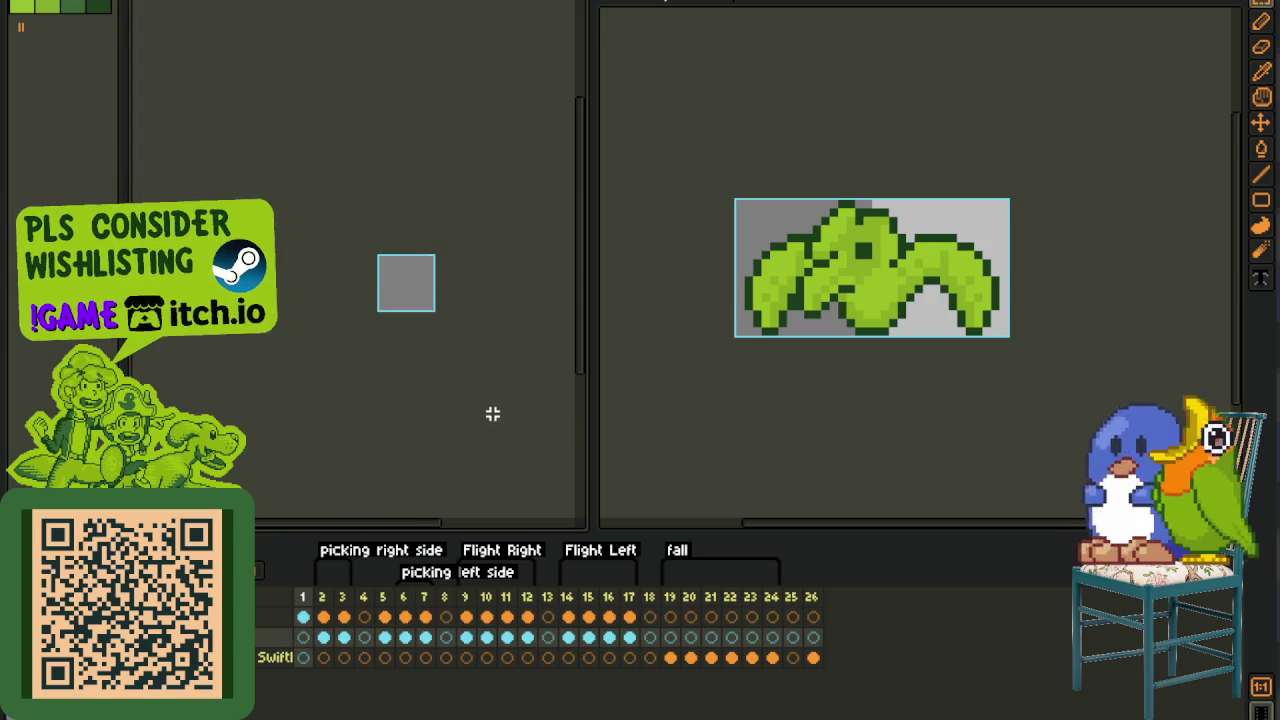
left_click(671, 640)
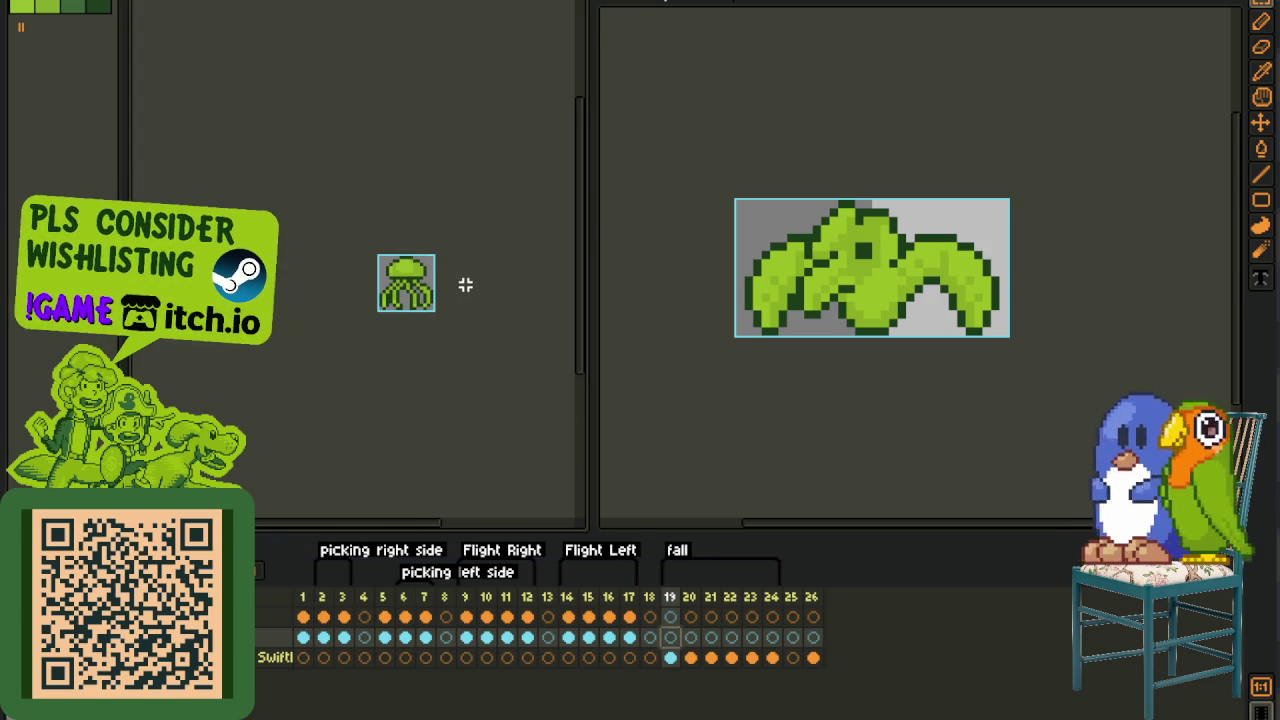
scroll(465, 285, "up", 2)
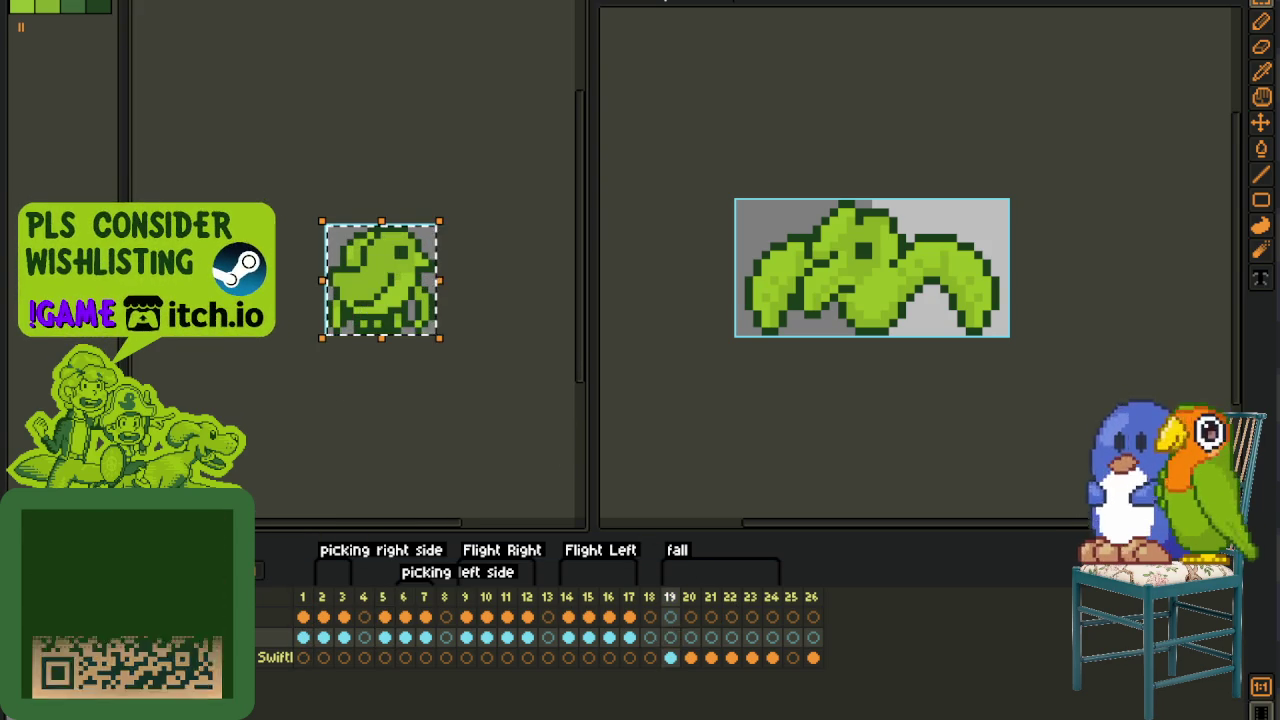
- Replace the dark outline colour with red and widen the bird canvas pane
scroll(455, 265, "up", 2)
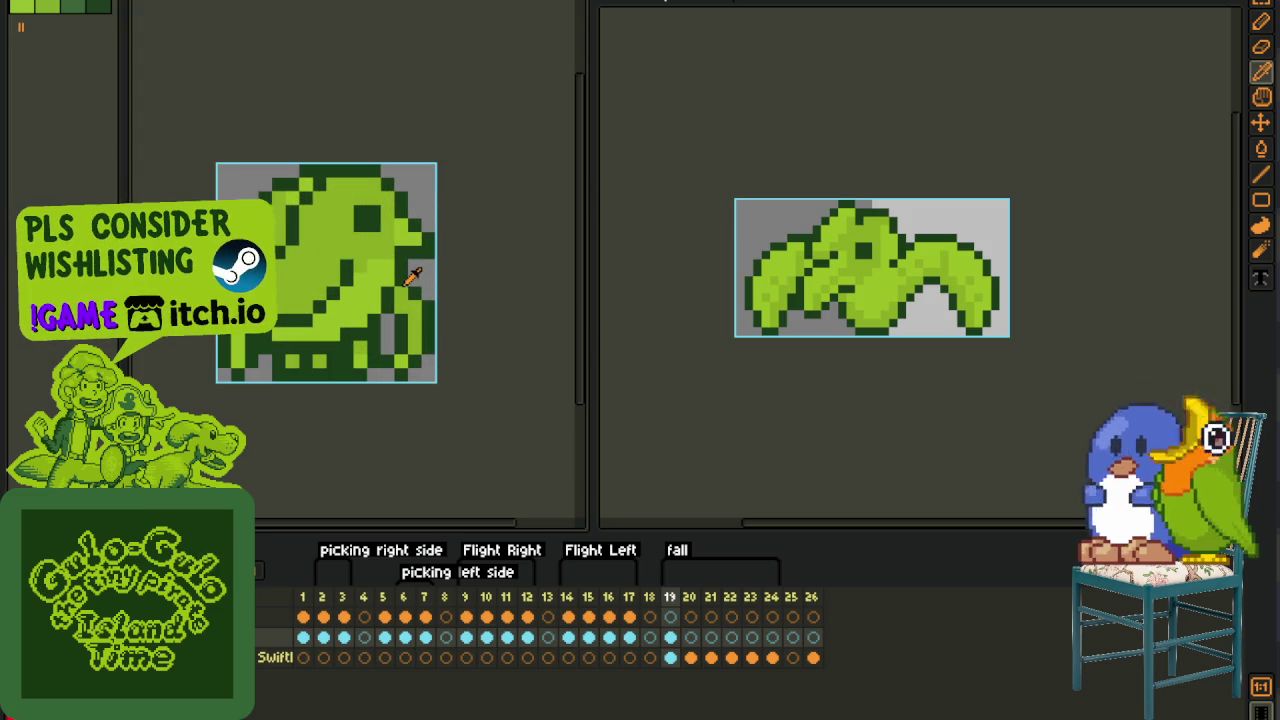
key("shift+r")
left_click(551, 557)
scroll(478, 402, "down", 1)
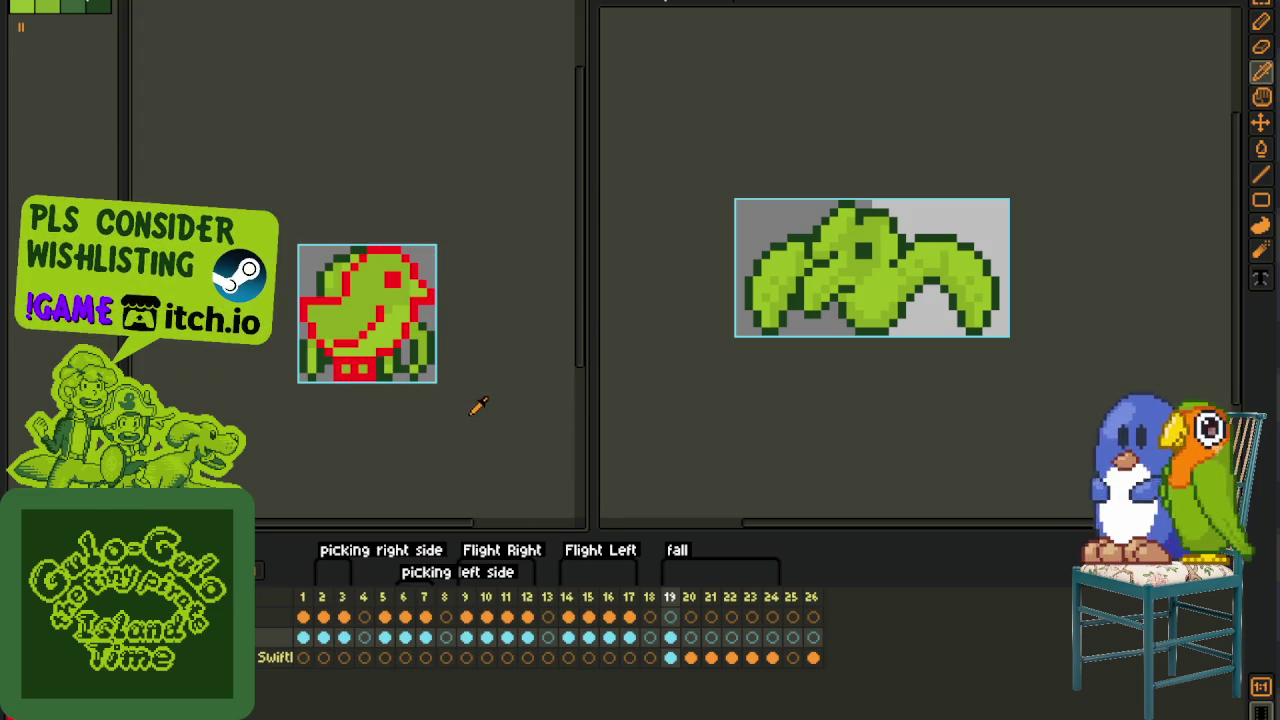
left_click_drag(592, 396, 690, 396)
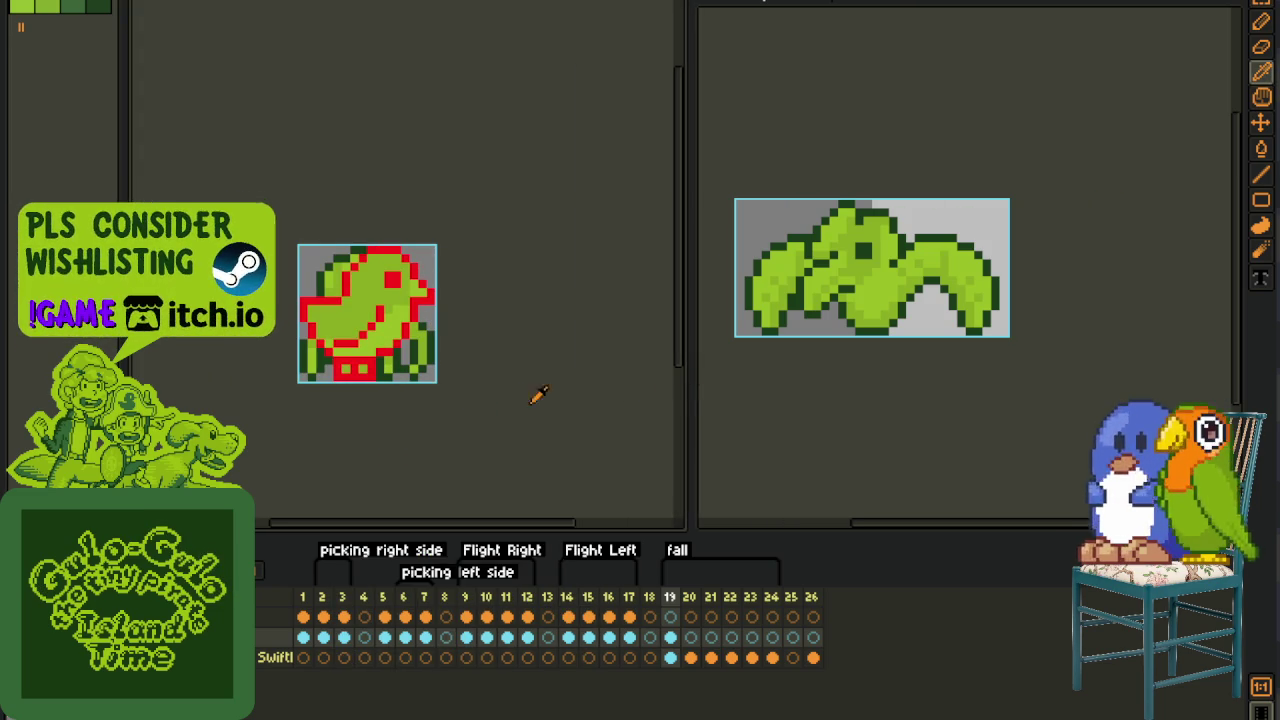
scroll(374, 368, "up", 1)
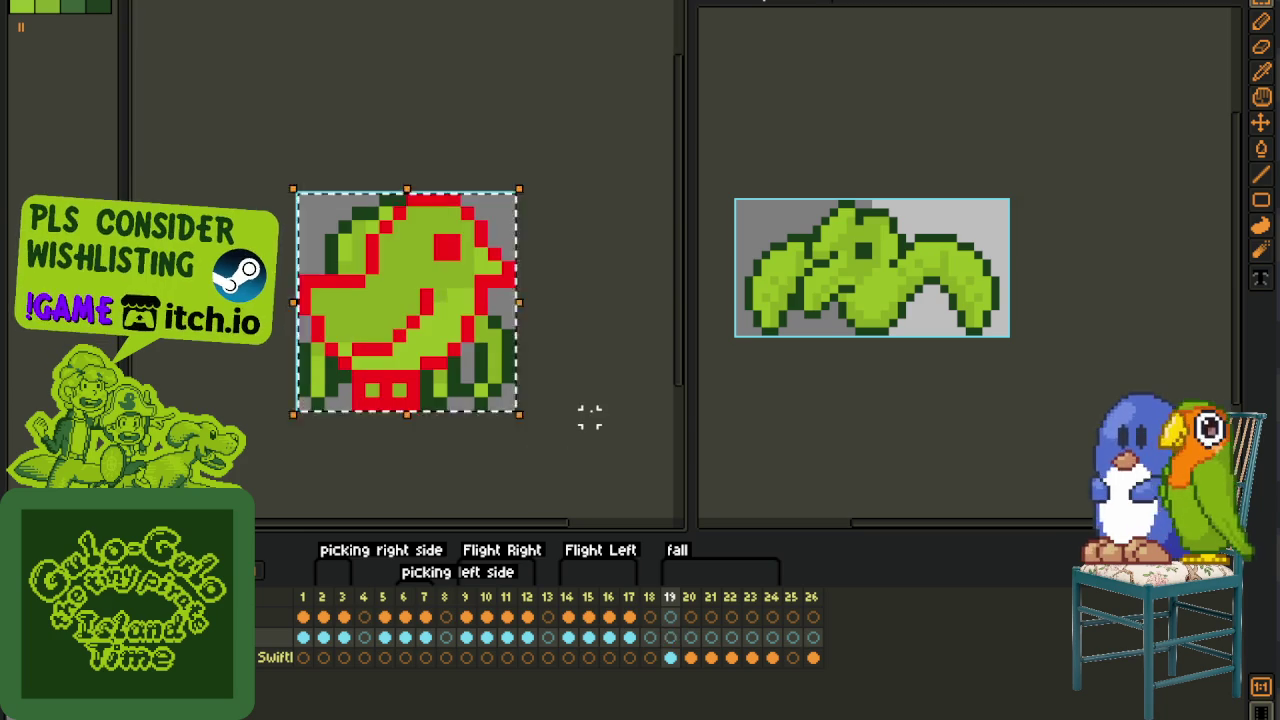
- On frame 20, squash the bird inward from all four sides and clear the dark-green pixels
left_click(694, 618)
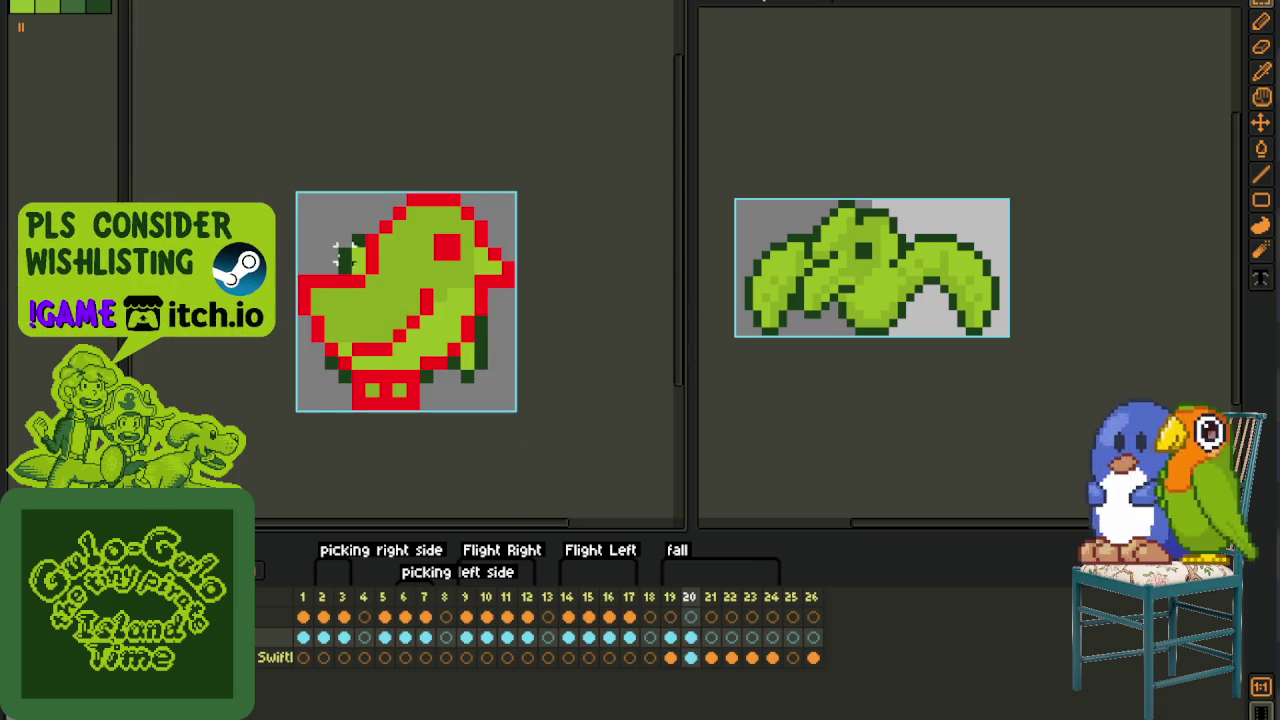
left_click_drag(298, 191, 520, 414)
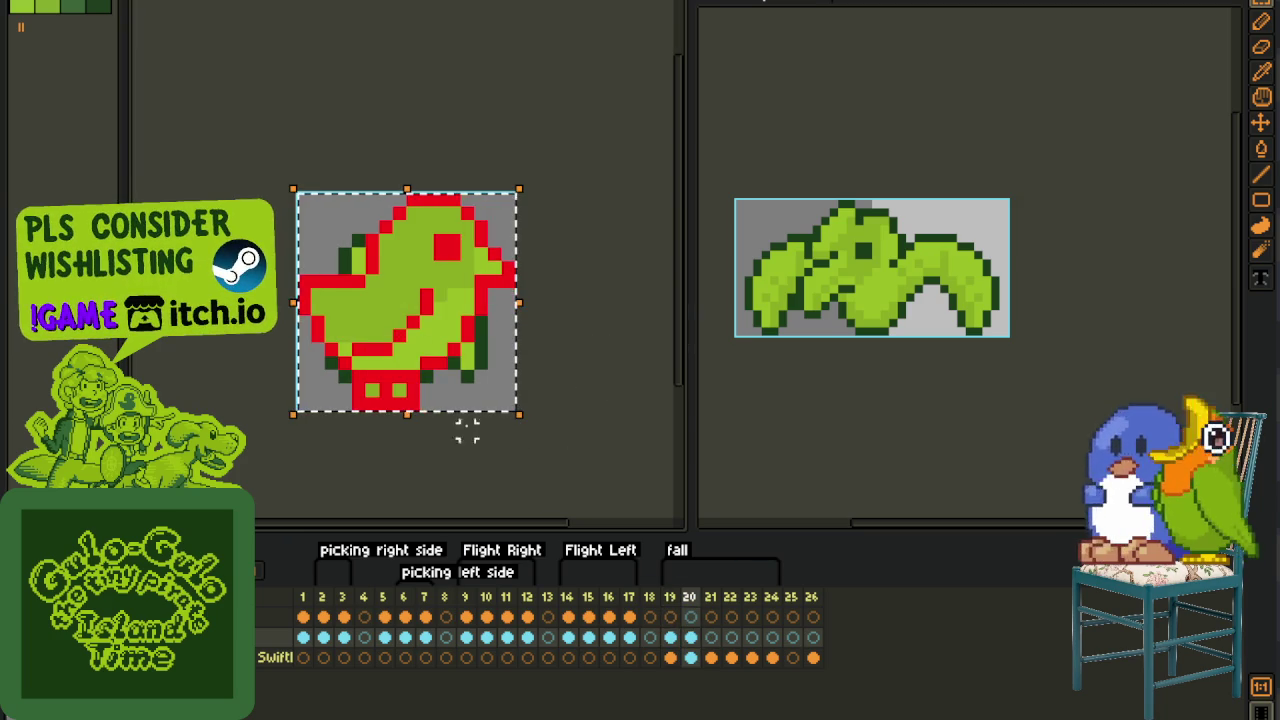
left_click_drag(410, 416, 424, 390)
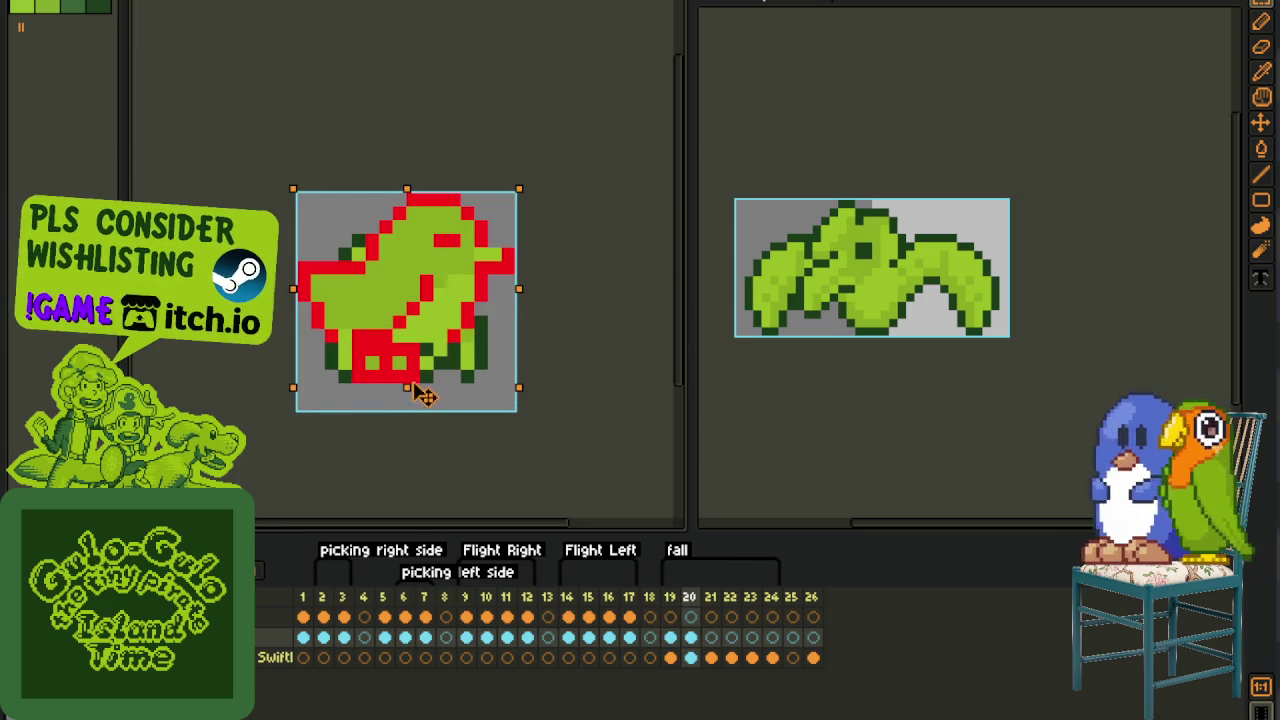
left_click_drag(518, 288, 492, 290)
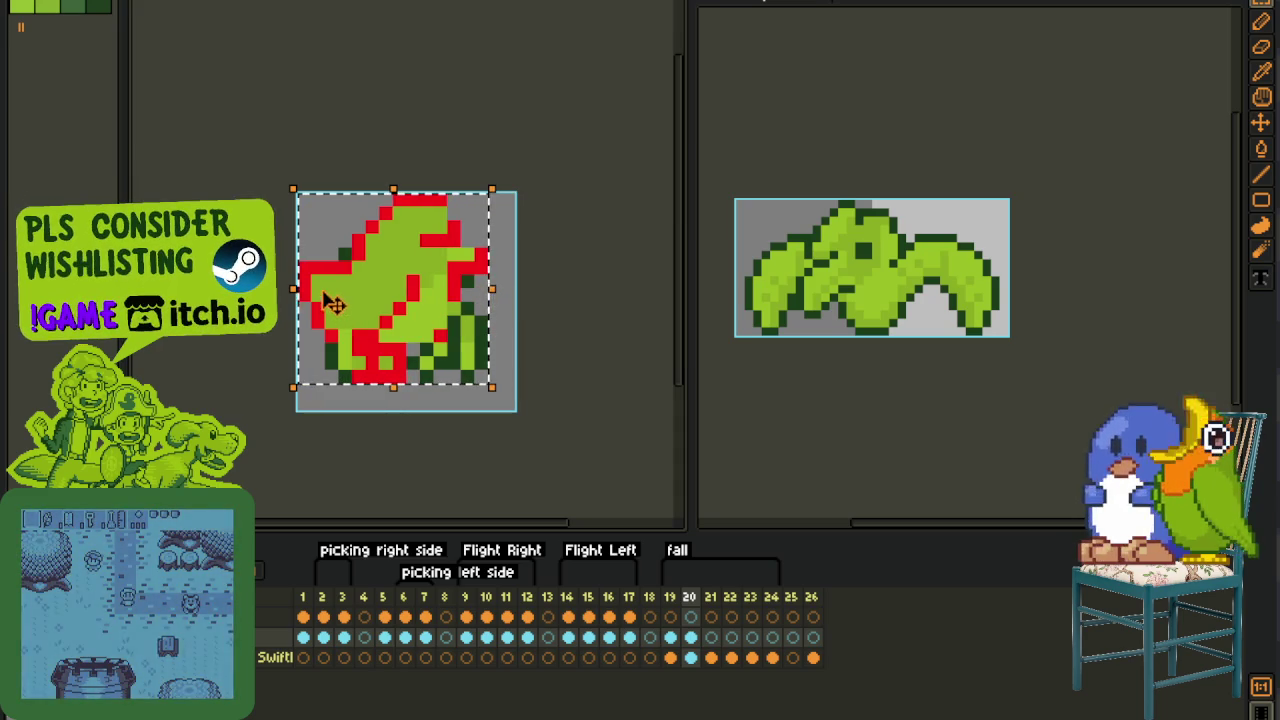
left_click_drag(296, 289, 320, 289)
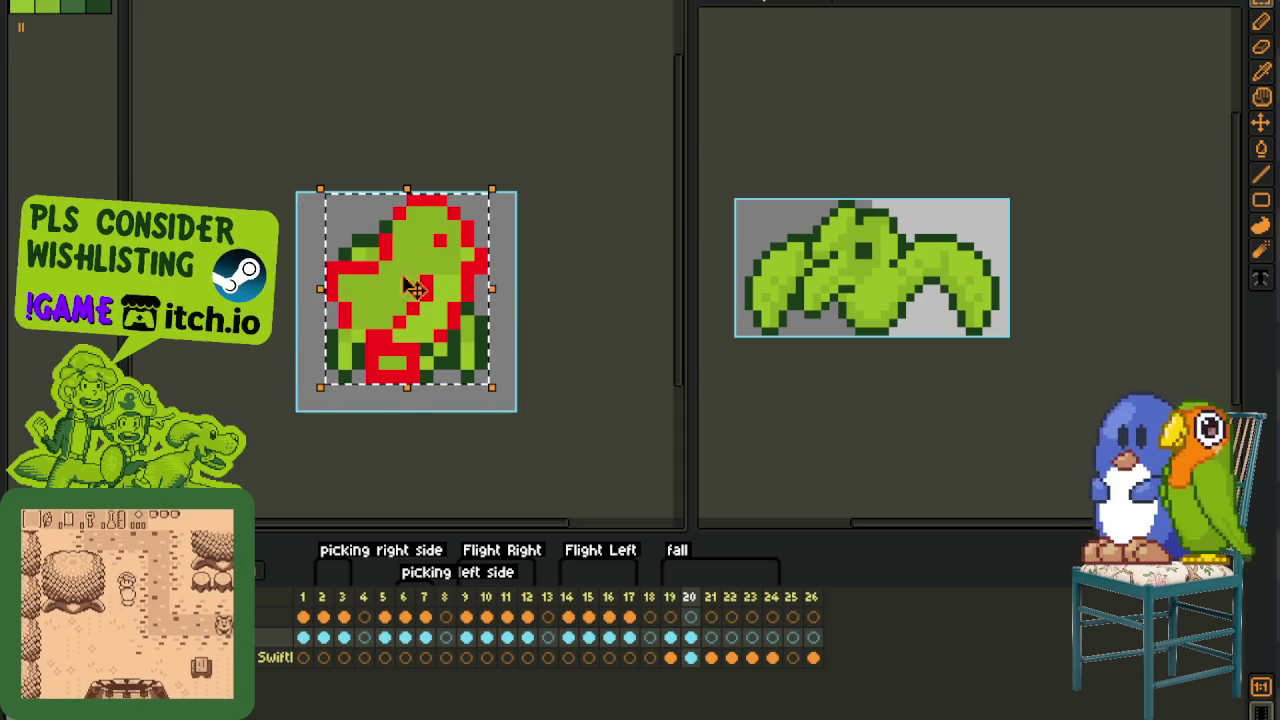
left_click_drag(412, 205, 414, 222)
left_click(549, 228)
left_click(405, 290)
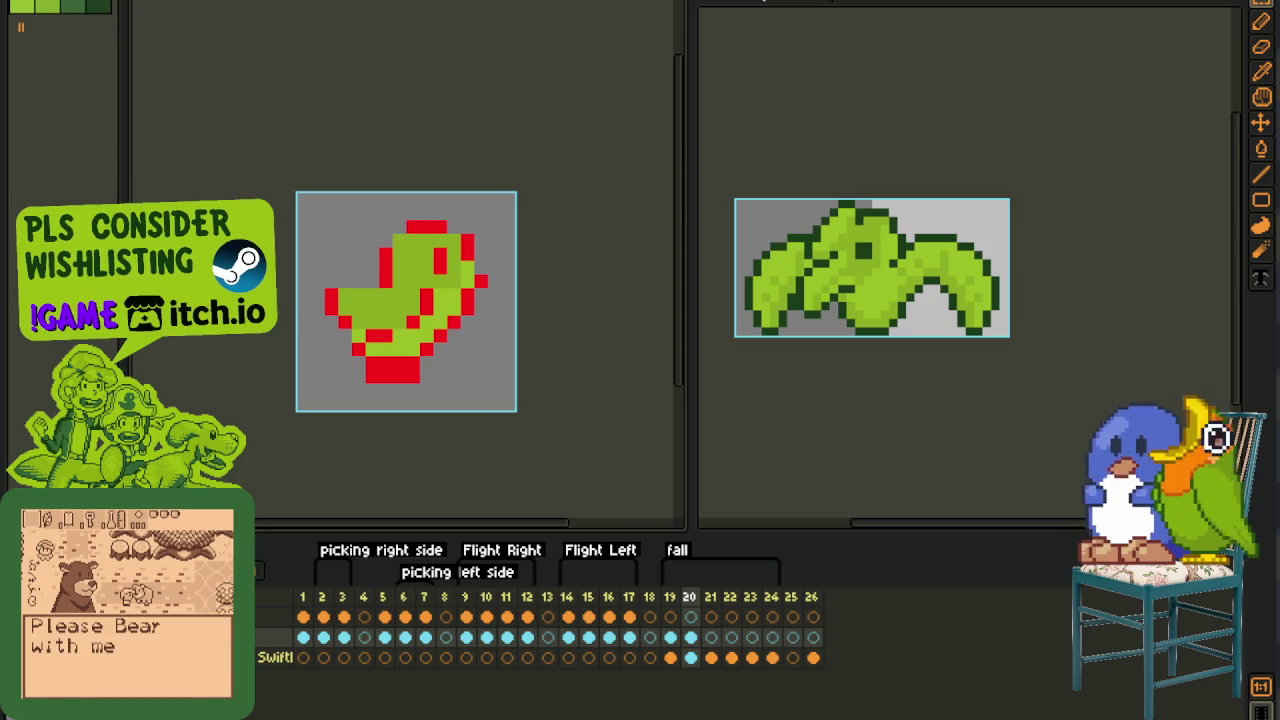
- Fix the red outline pixels along the right edge of the frame 20 bird
scroll(444, 260, "up", 1)
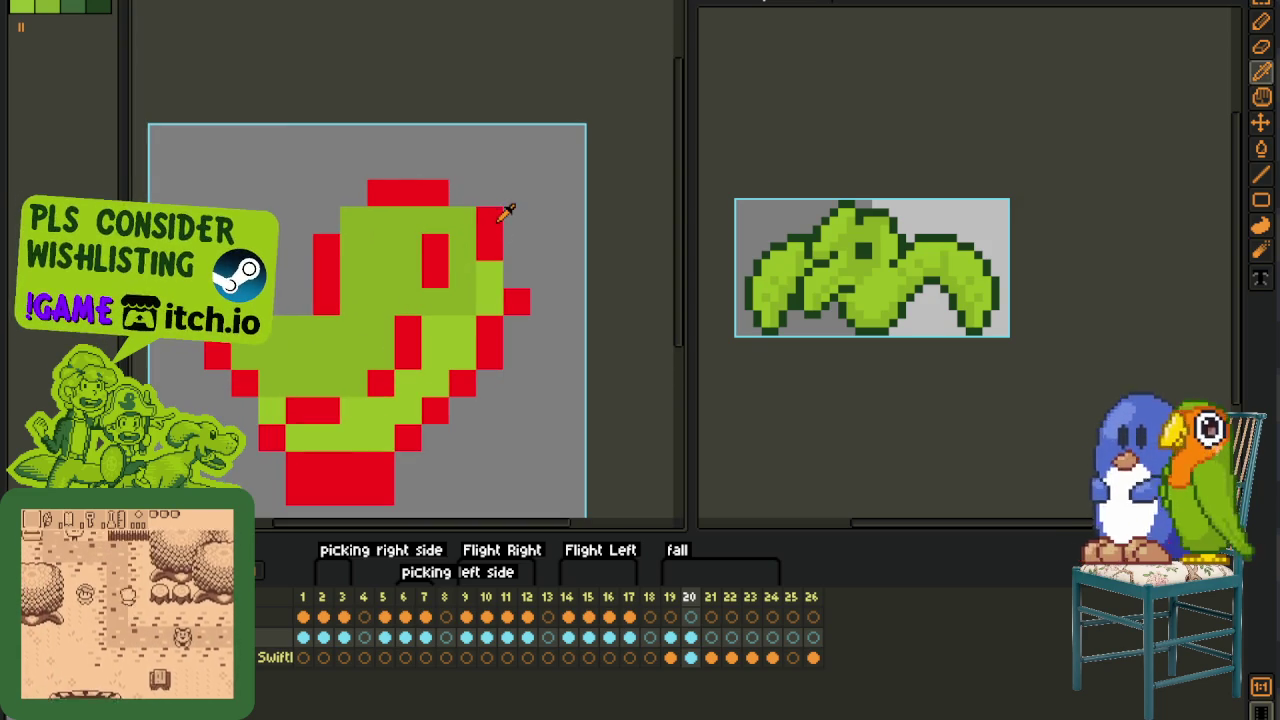
left_click(471, 219)
key("ctrl+z")
left_click(508, 272)
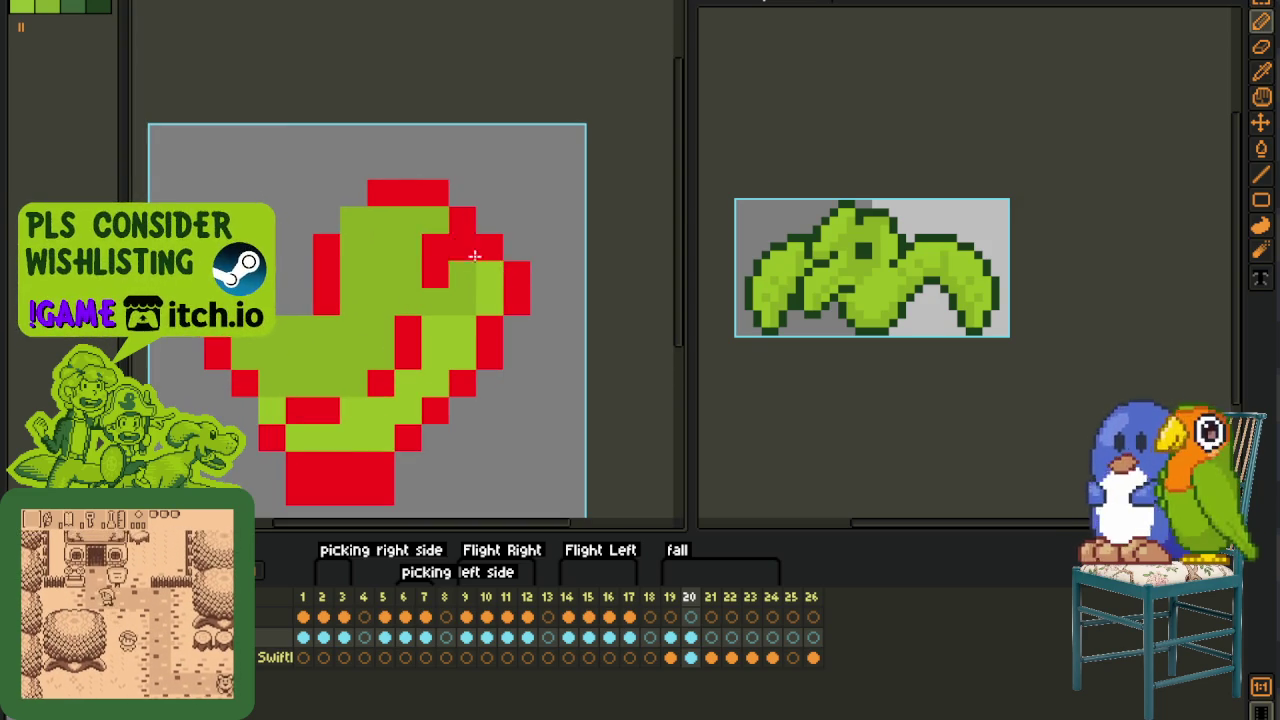
key("ctrl+z")
left_click(493, 272)
- Compare with frame 1, then correct the lower outline pixels of the frame 20 pose
scroll(533, 283, "down", 3)
scroll(451, 281, "up", 2)
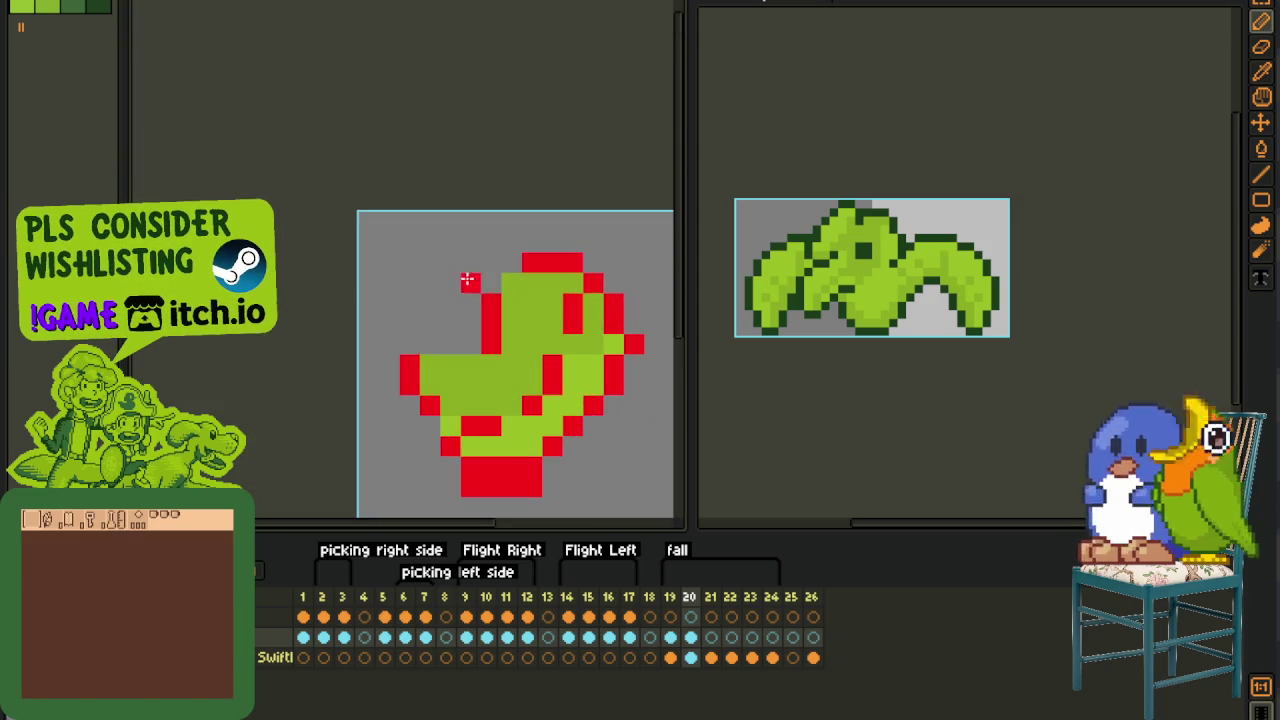
scroll(512, 277, "down", 2)
scroll(399, 301, "up", 2)
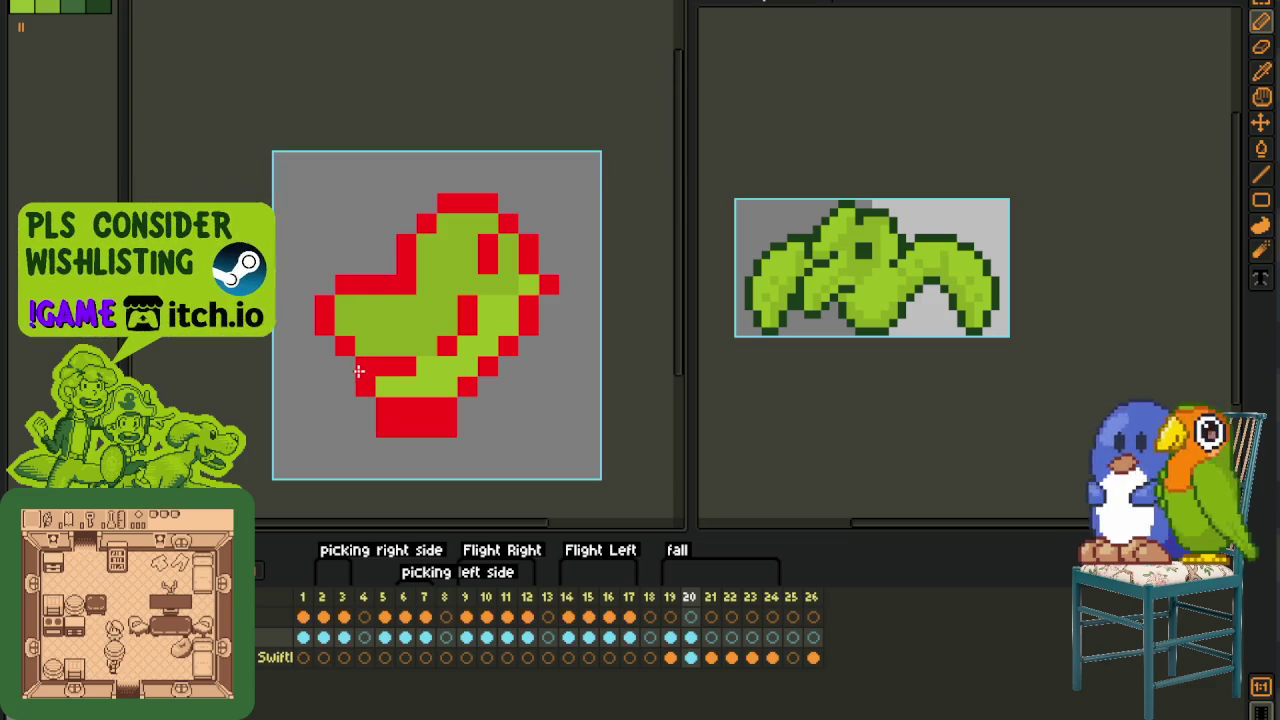
scroll(470, 343, "up", 1)
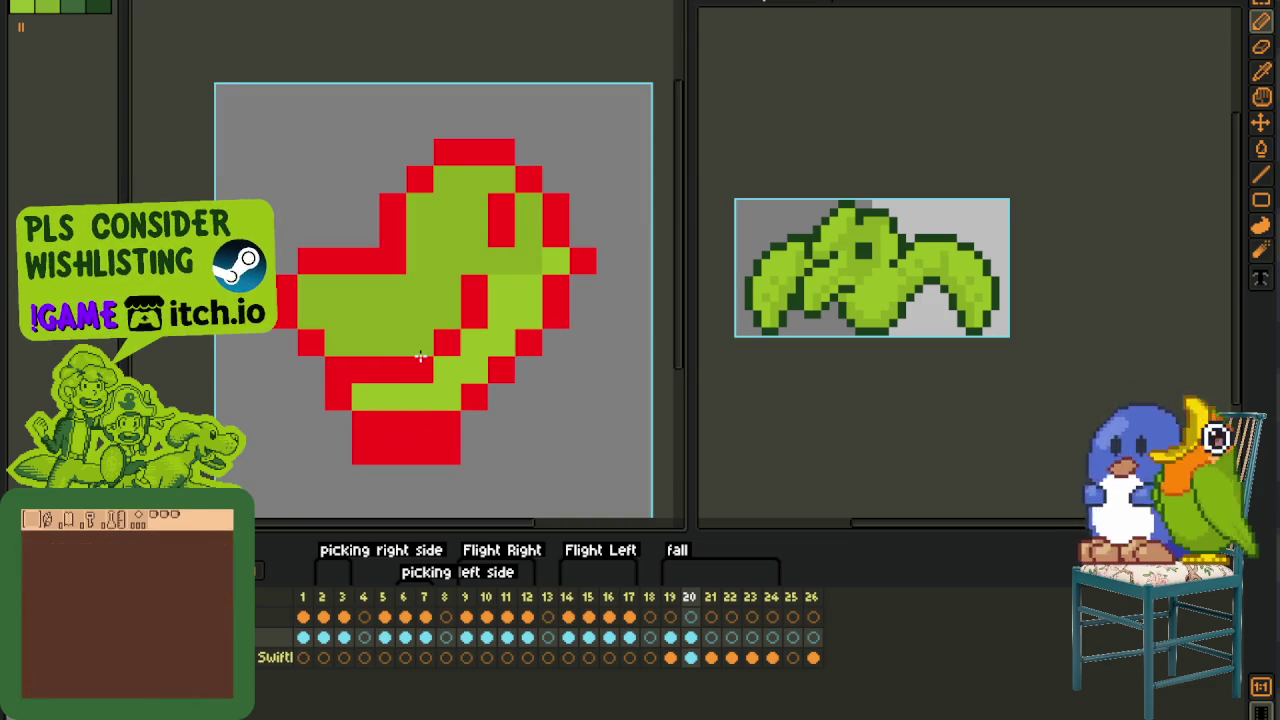
scroll(421, 358, "down", 3)
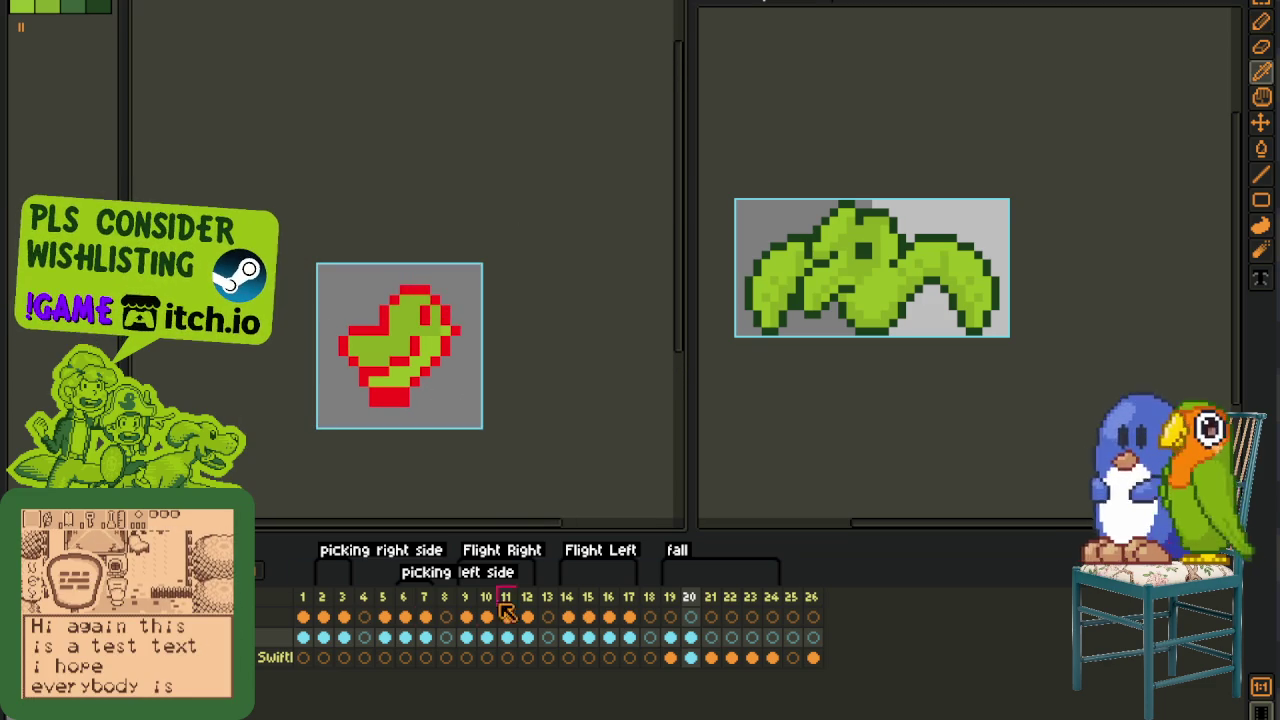
left_click(304, 638)
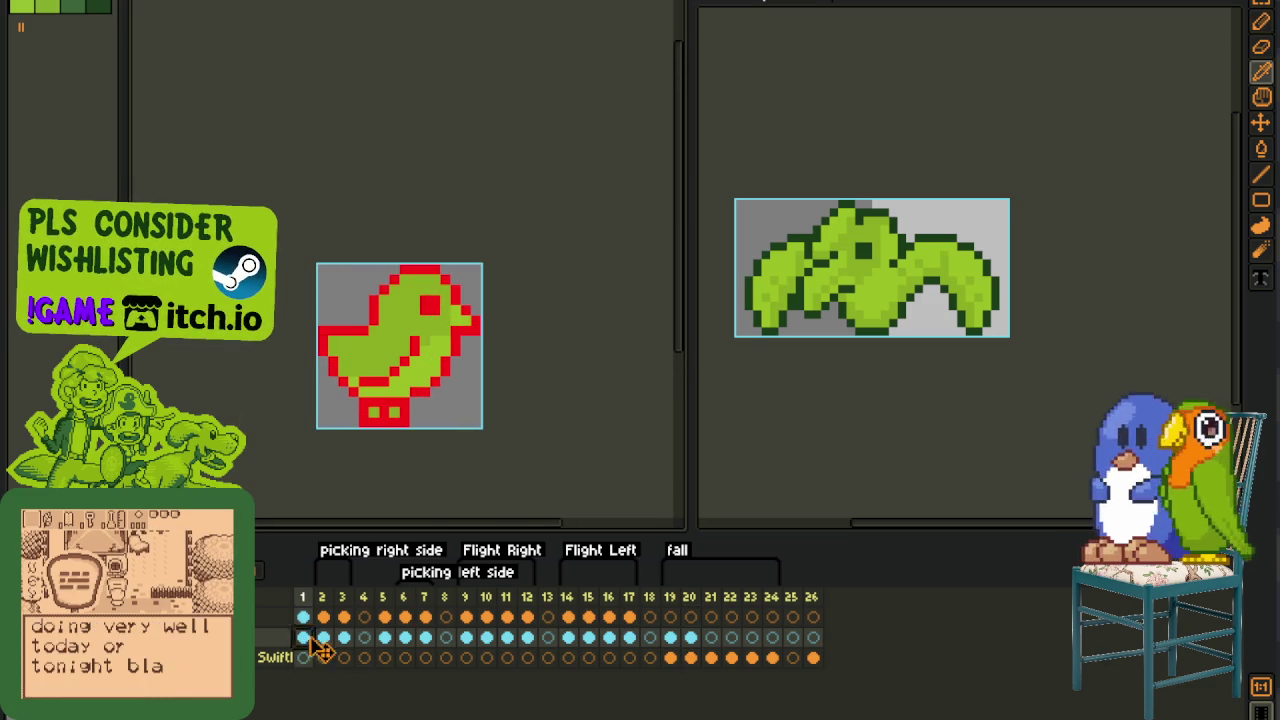
left_click(689, 640)
scroll(398, 390, "up", 3)
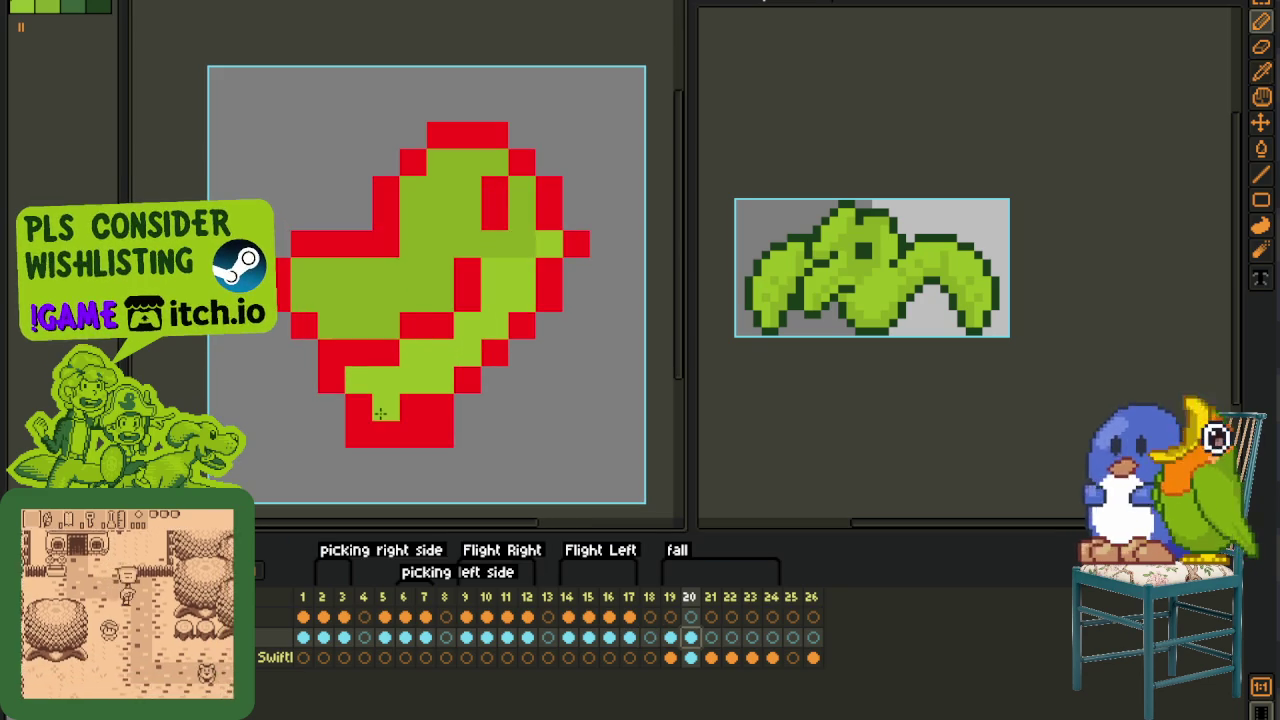
left_click(413, 407)
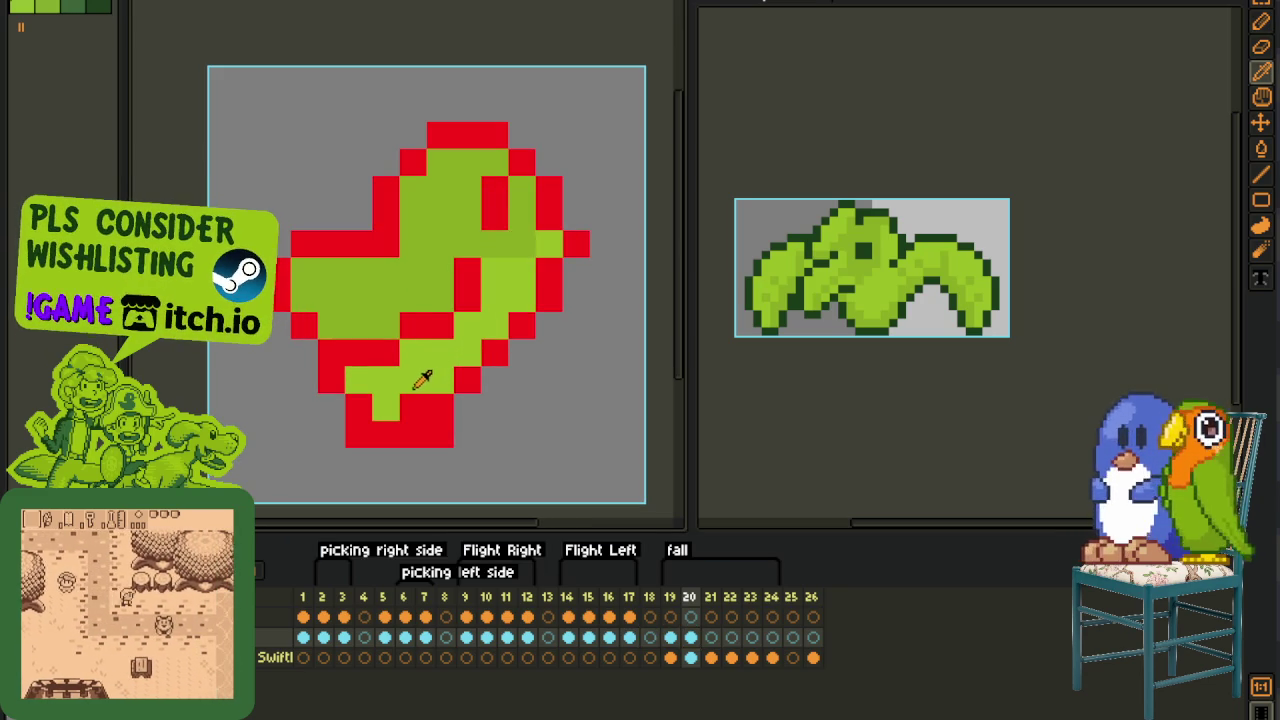
right_click(439, 430)
left_click(438, 428)
- Recheck frame 1 against frame 20, switching between Pencil and Eyedropper
scroll(434, 404, "down", 3)
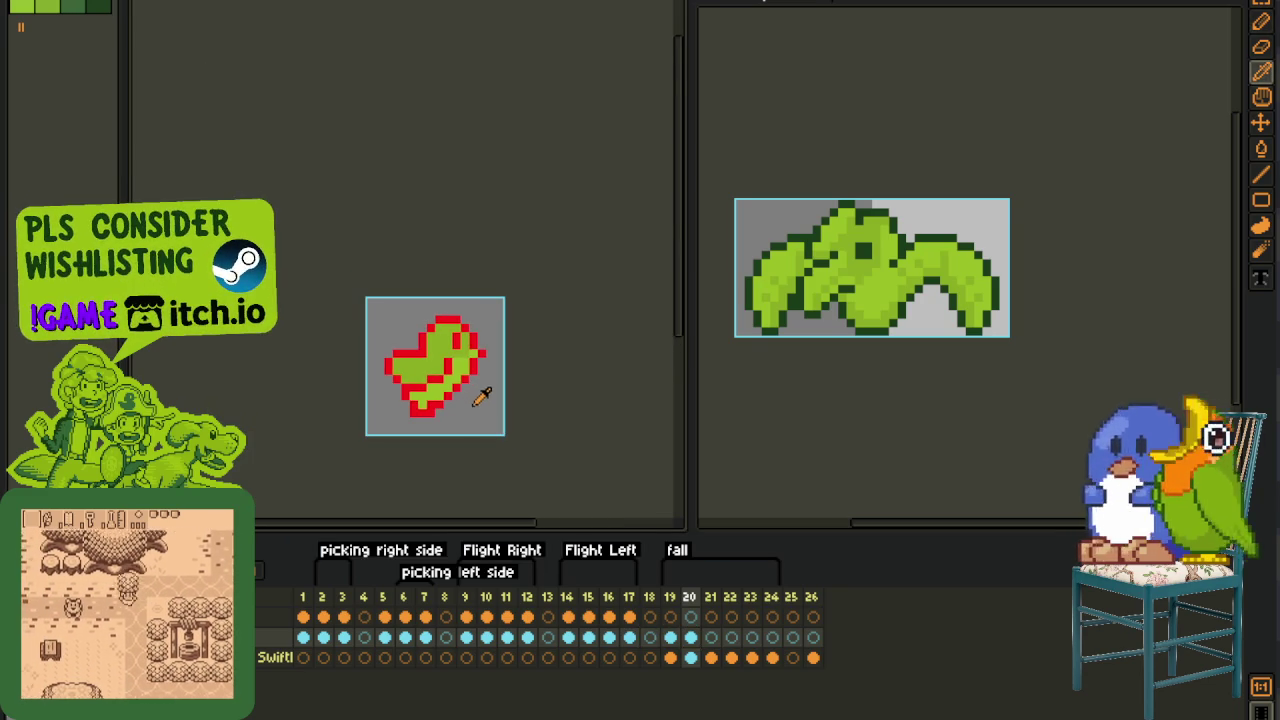
scroll(440, 345, "up", 1)
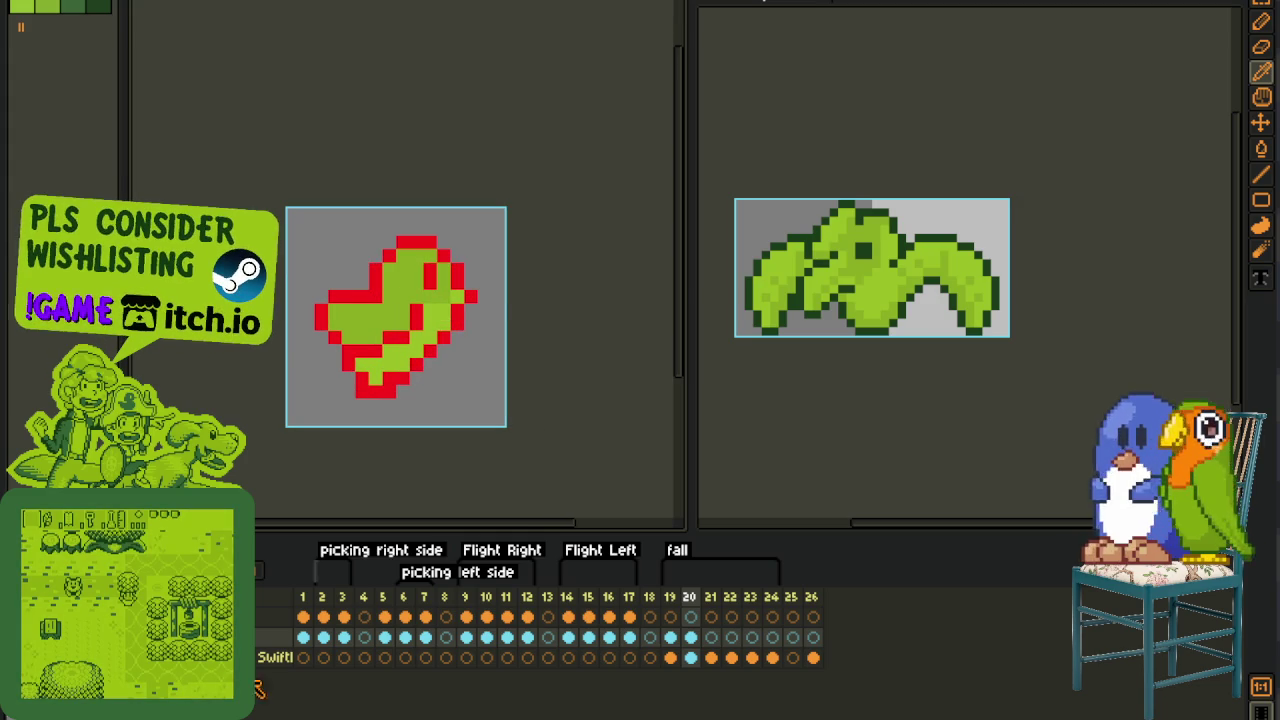
left_click(303, 598)
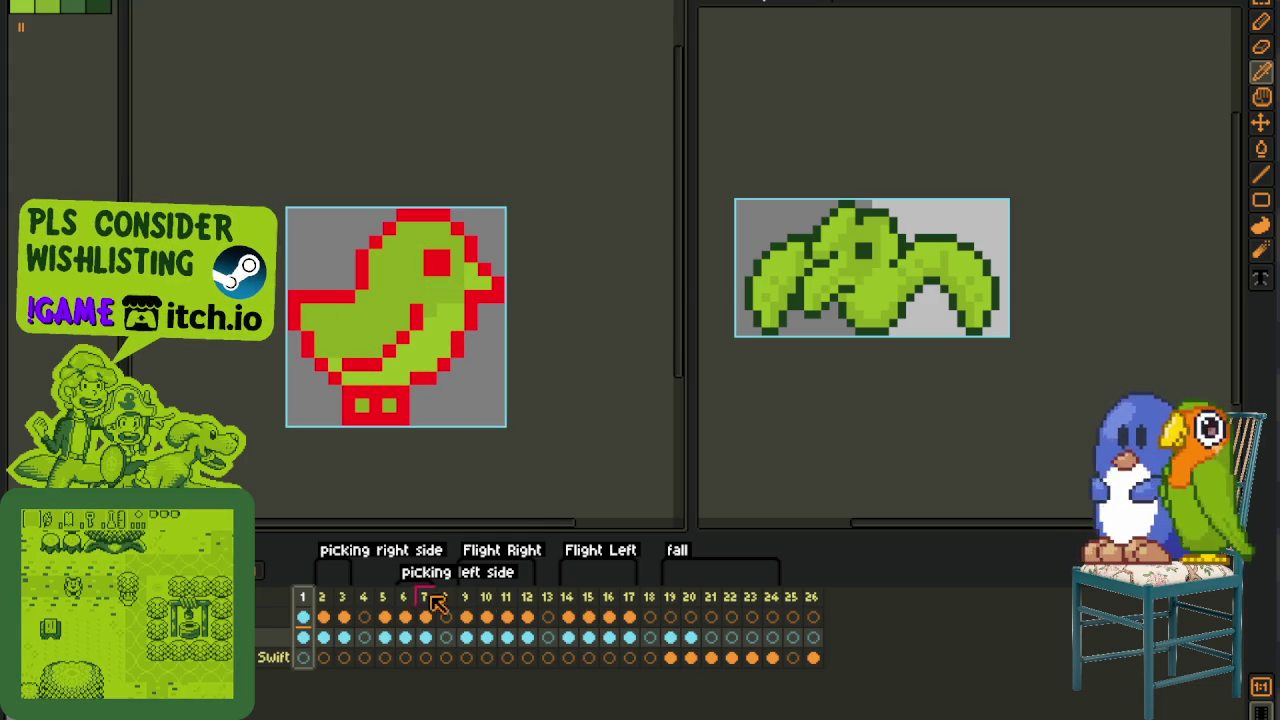
left_click(686, 620)
scroll(450, 330, "up", 1)
key("b")
key("i")
scroll(420, 350, "down", 2)
- Copy the whole frame 20 sprite into frame 21 and save the file
key("m")
left_click_drag(309, 251, 589, 486)
key("Delete")
key("ctrl+z")
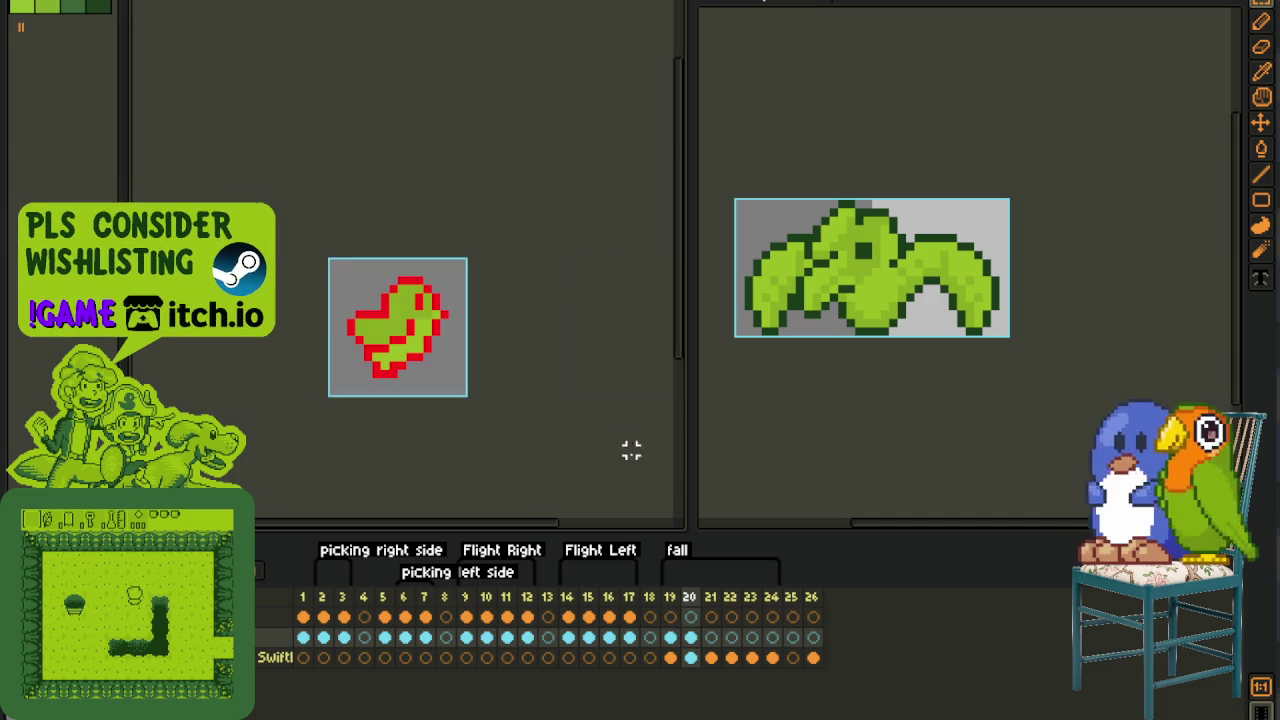
left_click(711, 637)
key("ctrl+v")
key("ctrl+s")
scroll(451, 366, "up", 1)
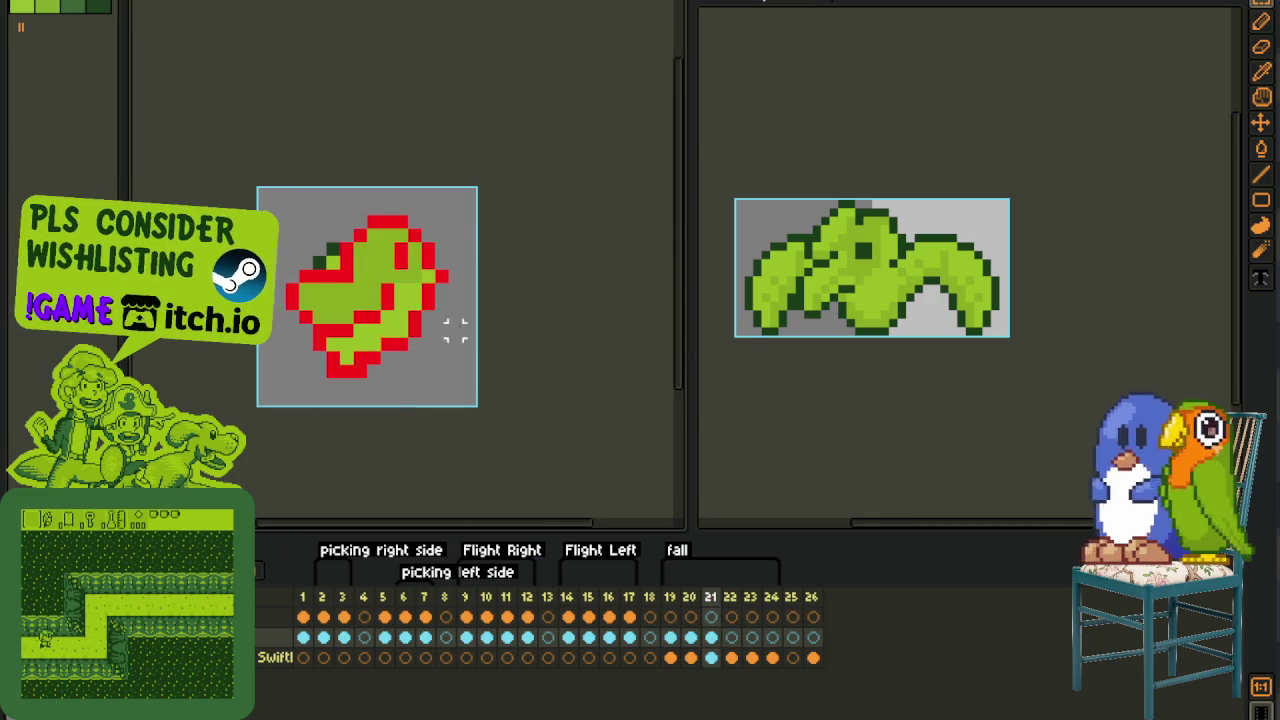
- Select the frame 21 pose, nudge it up, and squeeze it narrower and shorter
scroll(300, 240, "up", 2)
left_click_drag(290, 180, 590, 480)
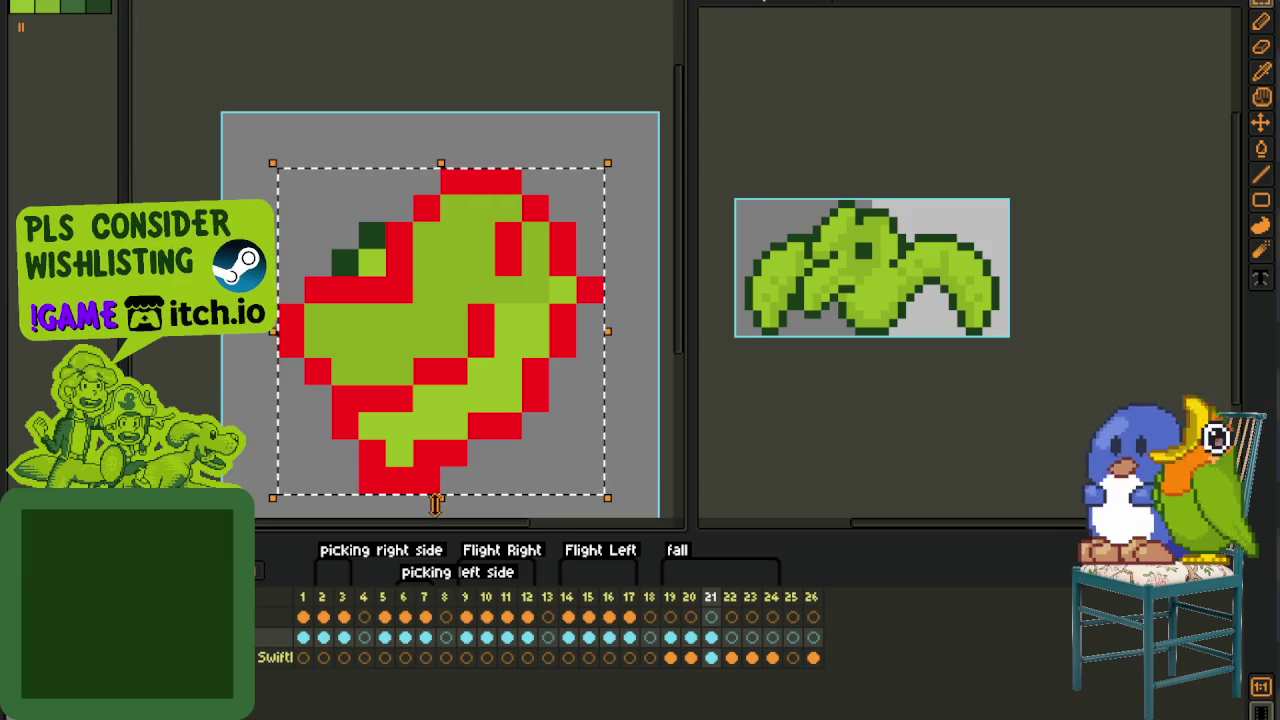
left_click_drag(435, 506, 440, 445)
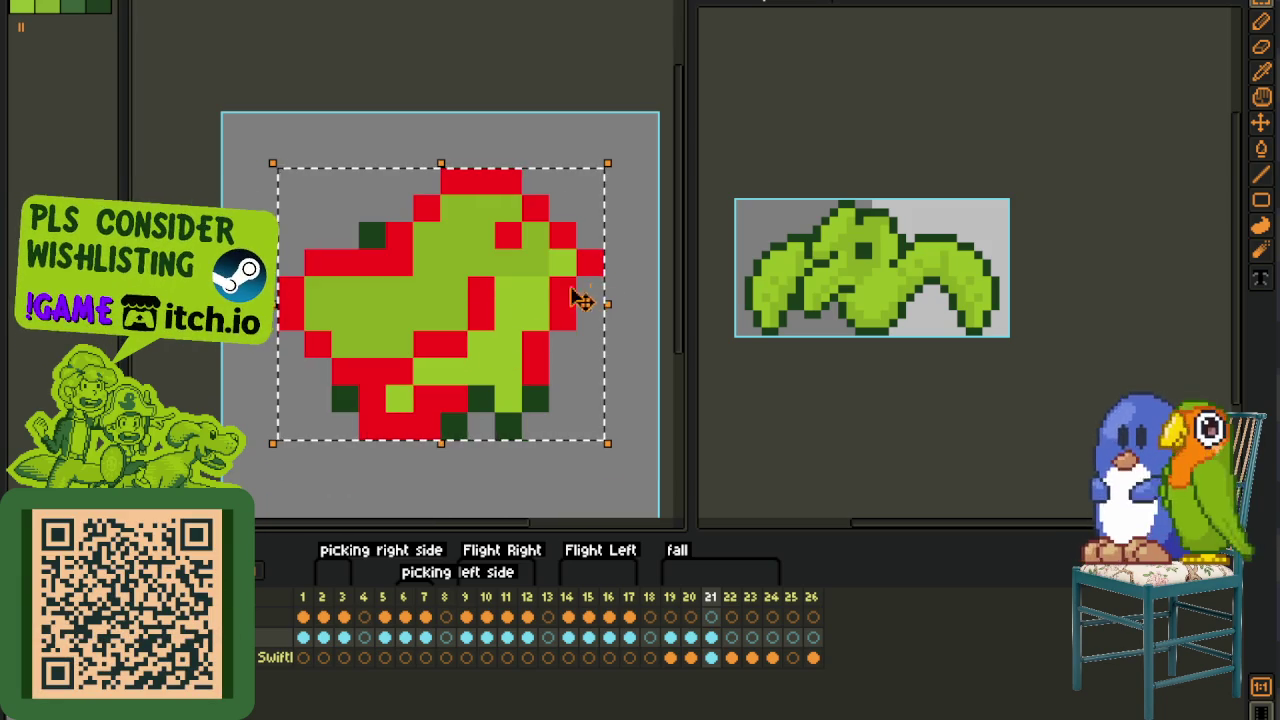
left_click_drag(607, 304, 545, 315)
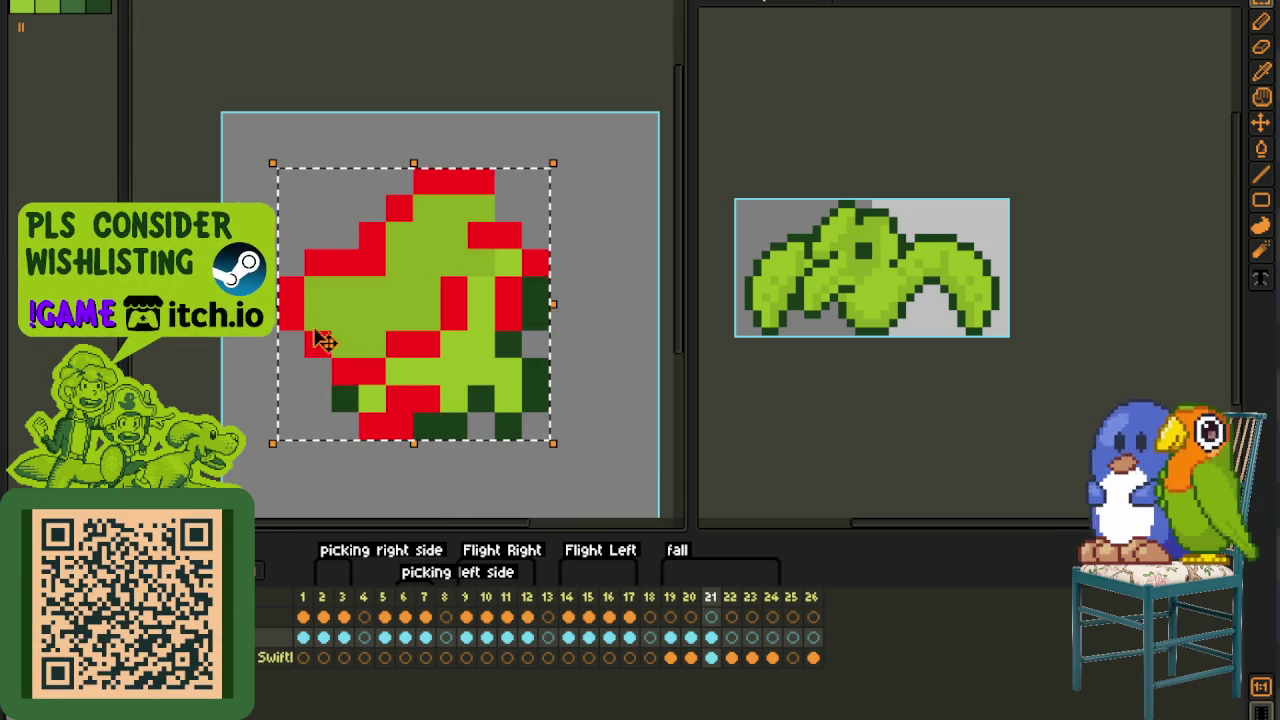
left_click_drag(276, 310, 322, 315)
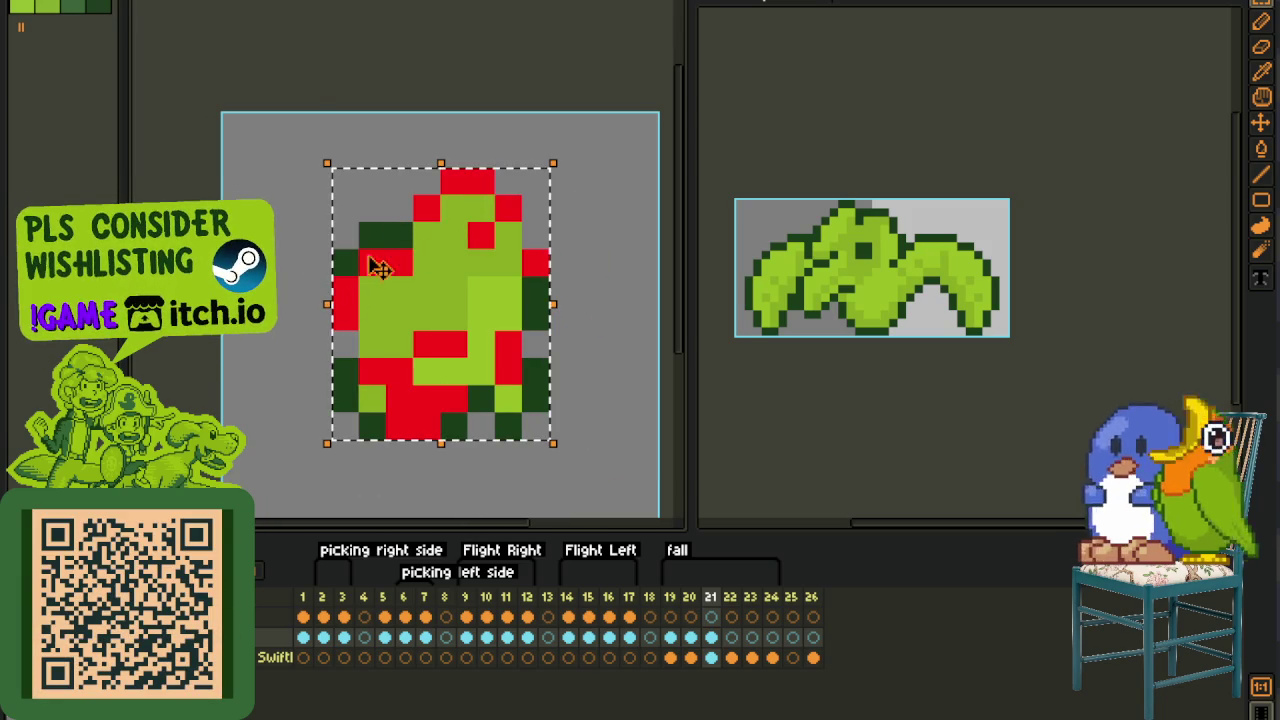
mouse_move(441, 163)
left_mouse_down()
mouse_move(449, 205)
mouse_move(434, 212)
left_mouse_up()
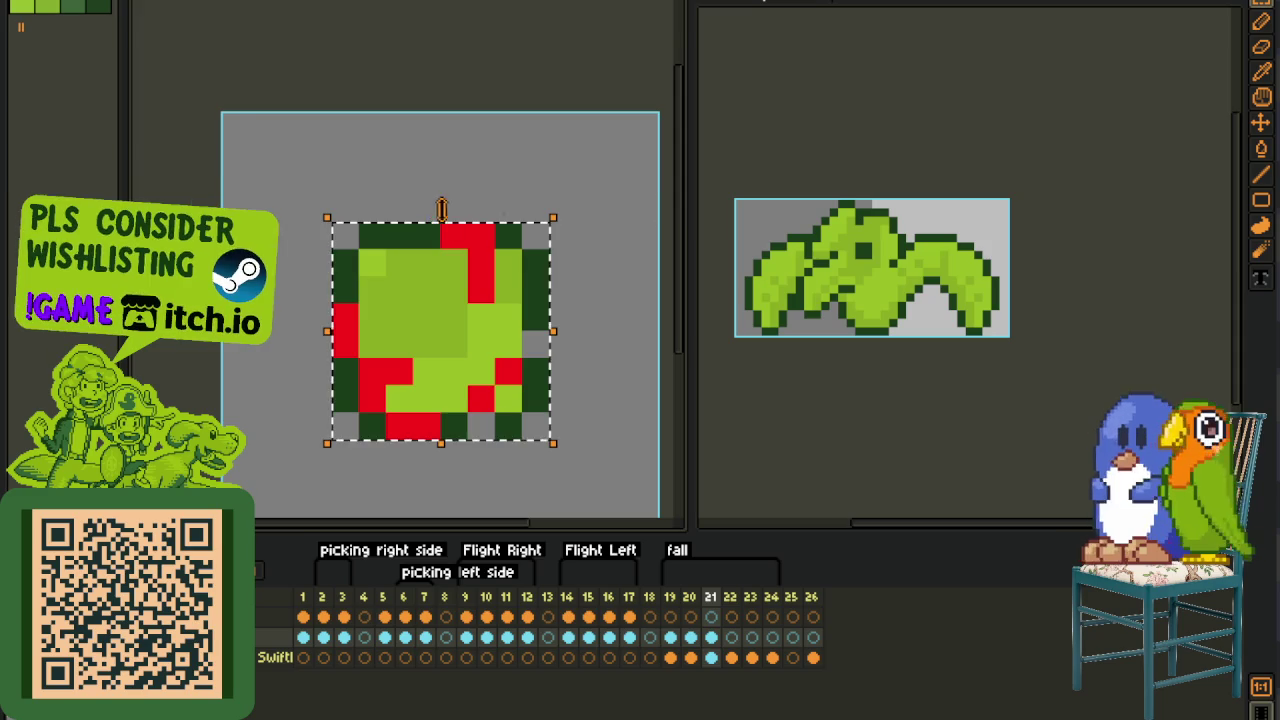
key("Return")
- Briefly delete and restore the sprite, then hide the animation timeline
scroll(470, 415, "down", 3)
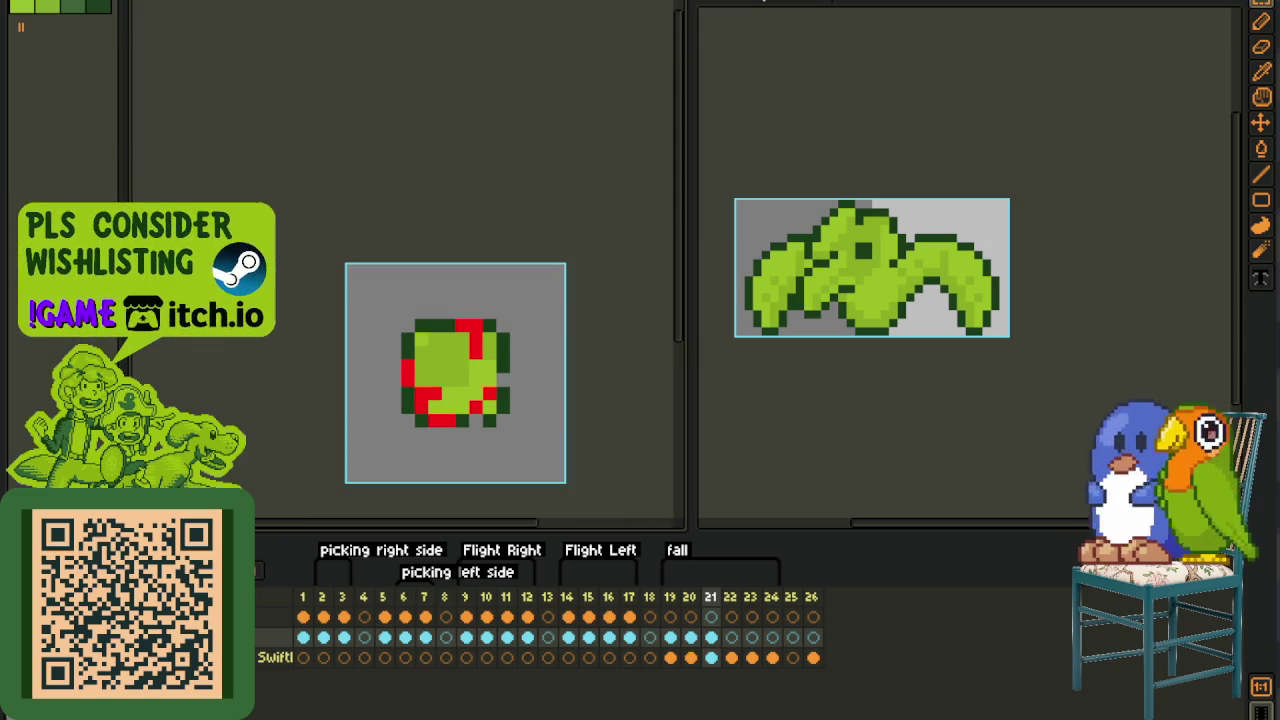
key("Delete")
key("ctrl+z")
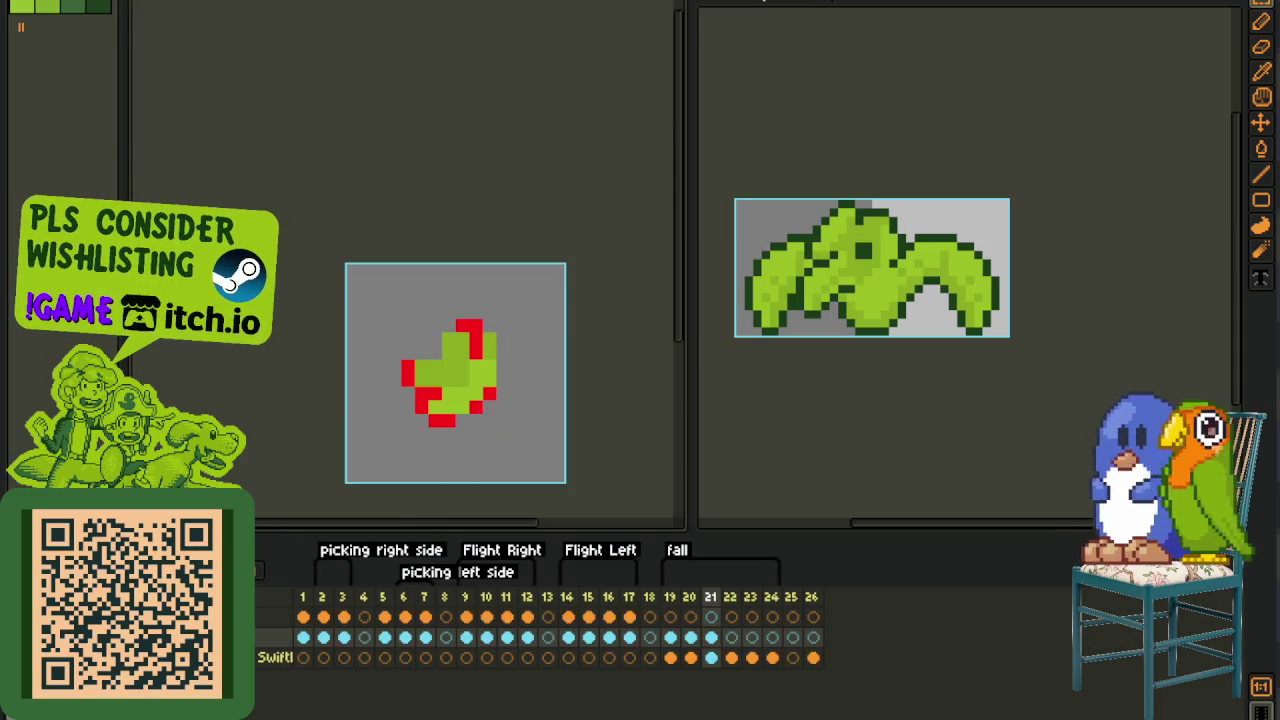
key("Tab")
scroll(452, 425, "up", 1)
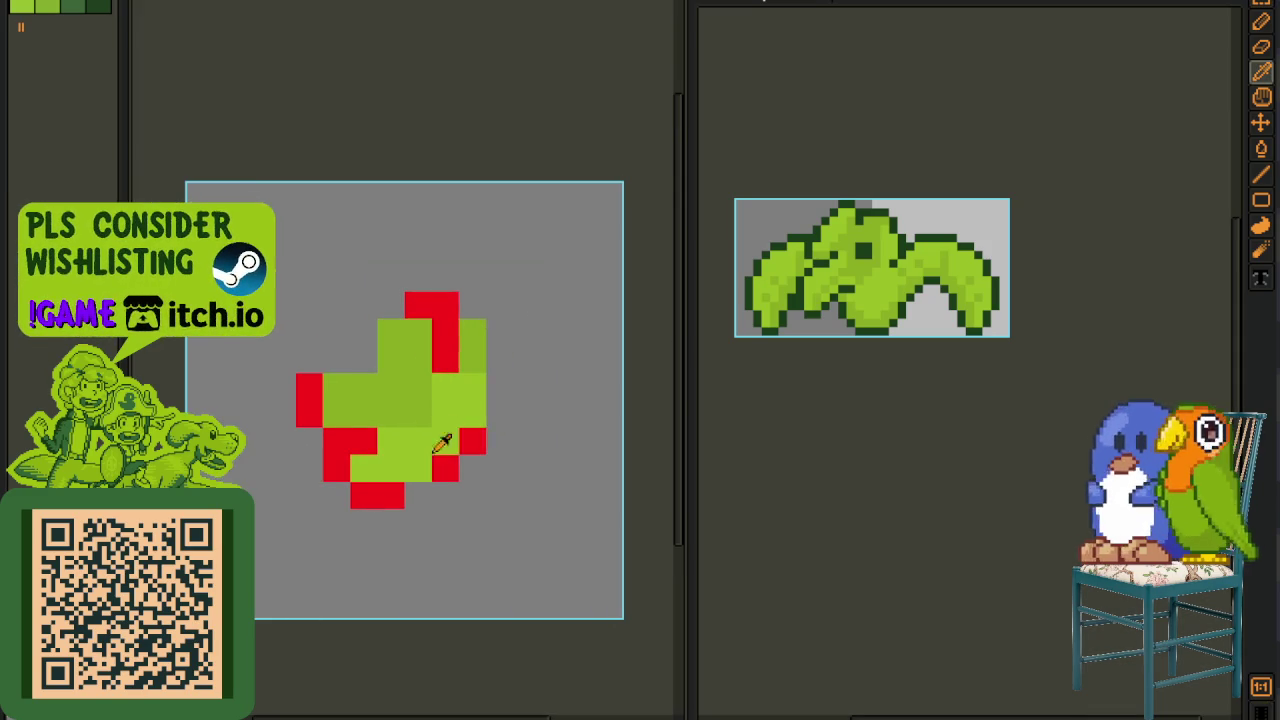
- Paint red outline pixels on the upper left of the squashed frame 21 sprite
key("b")
left_click(418, 468)
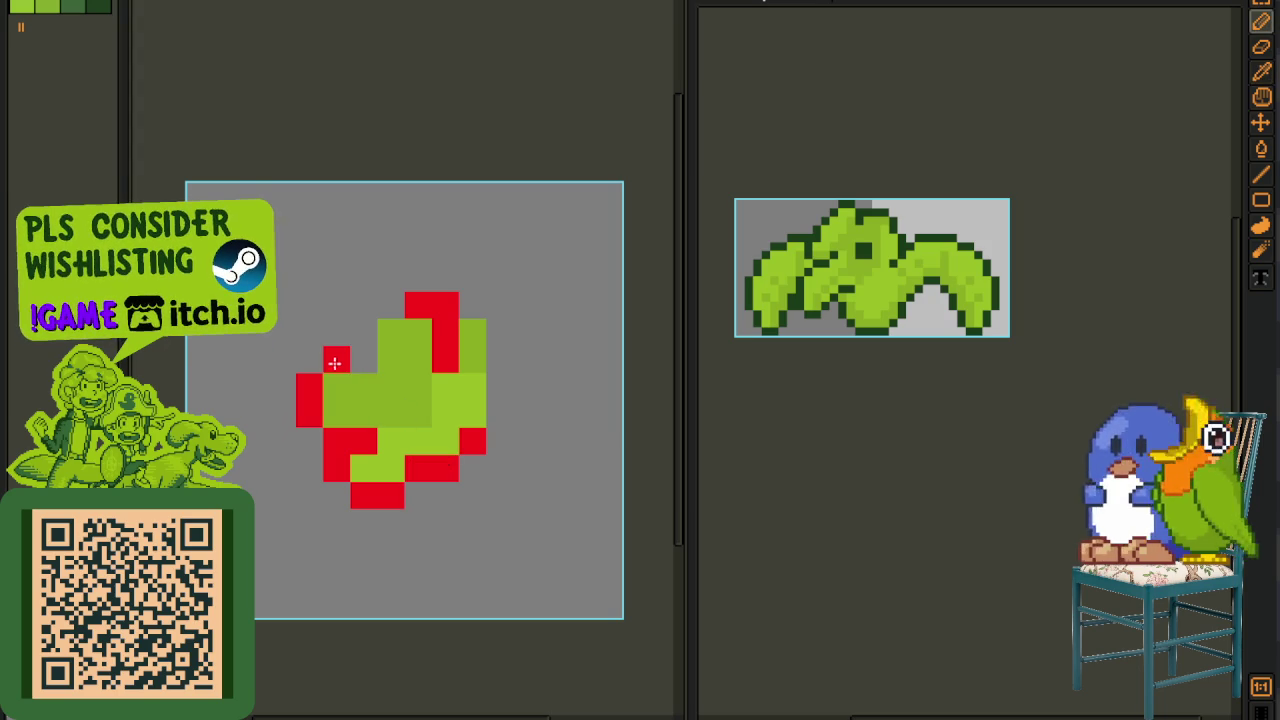
key("ctrl+z")
left_click(340, 375)
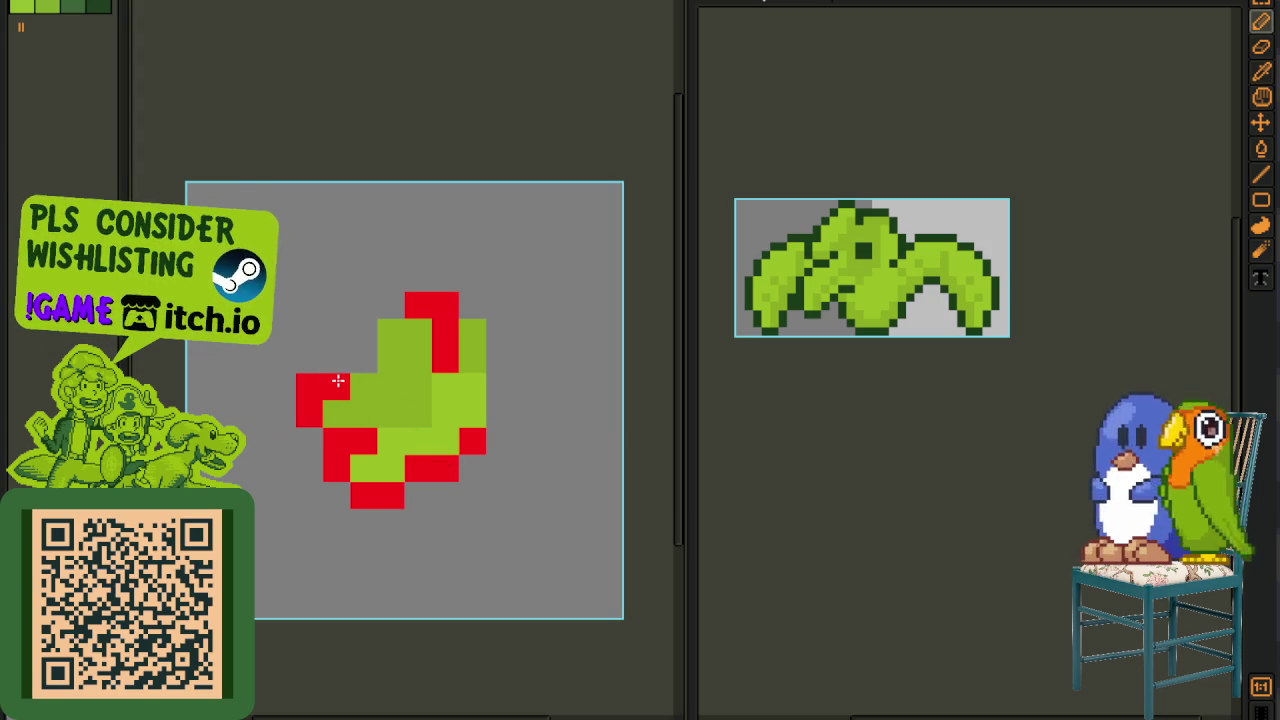
key("ctrl+z")
left_click_drag(338, 364, 353, 367)
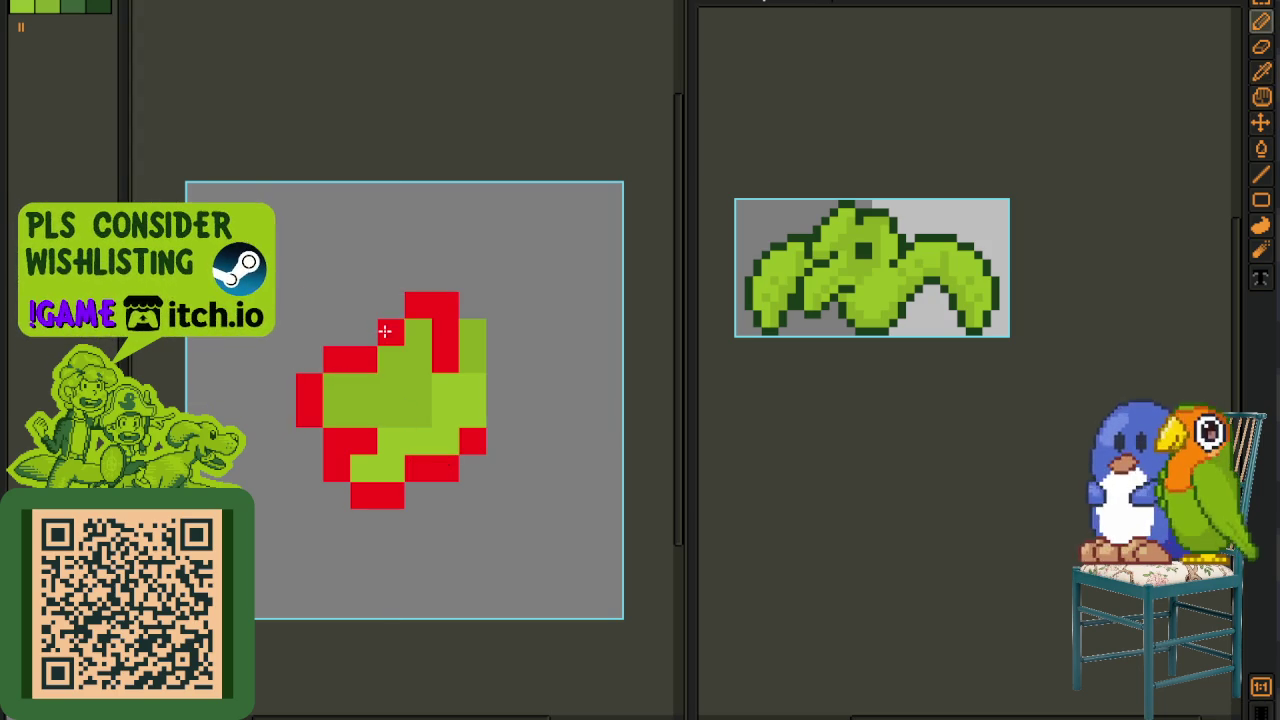
- Add red outline pixels along the right edge, then bring back the timeline
left_click(445, 333)
left_click(472, 305)
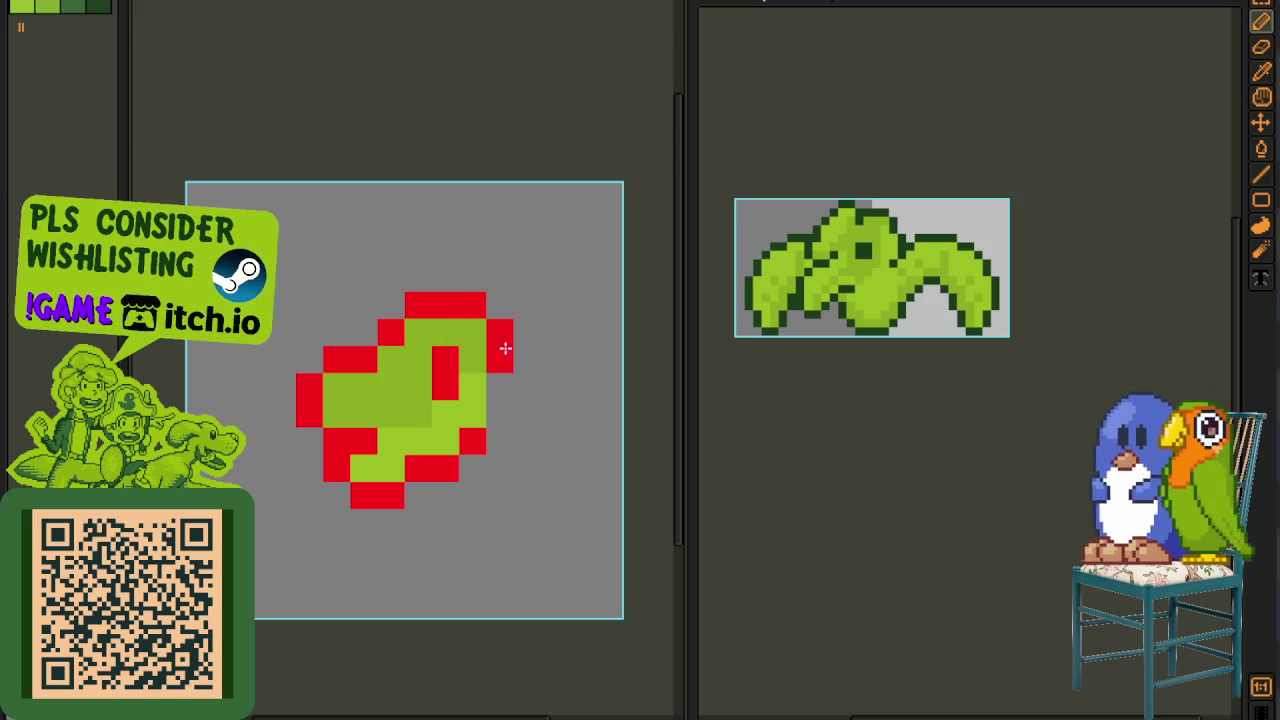
left_click(499, 412)
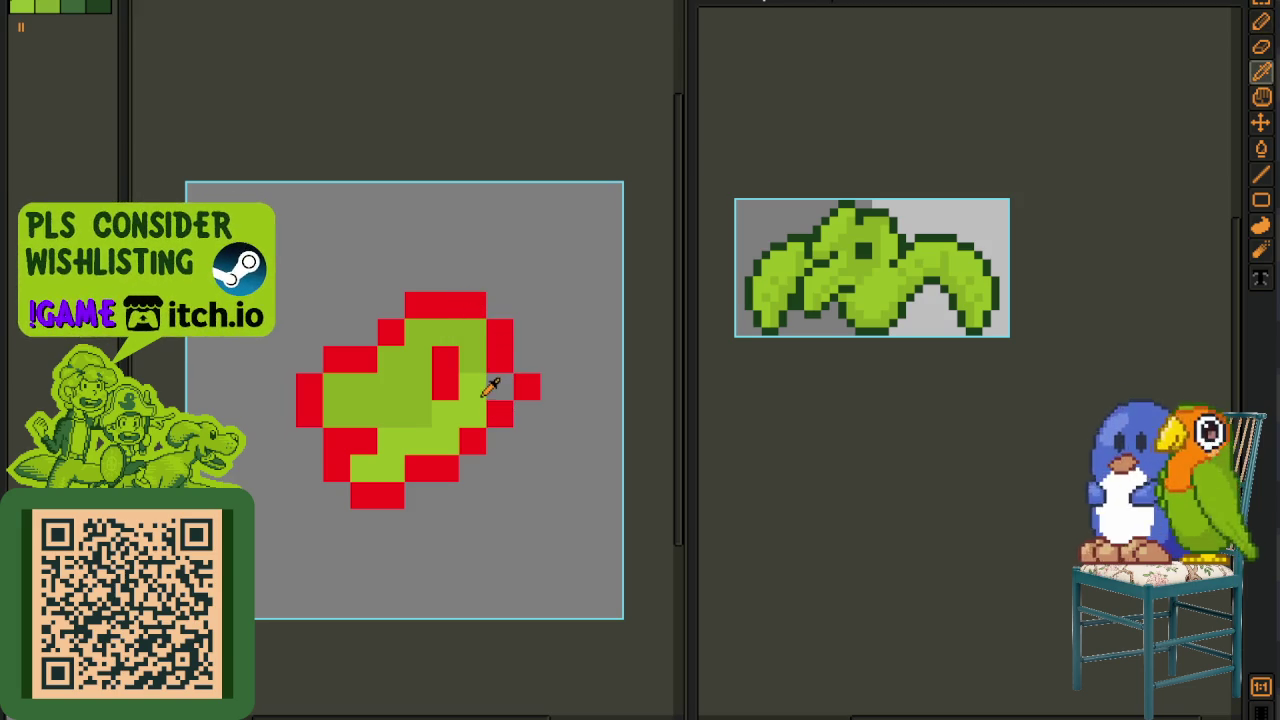
scroll(495, 391, "down", 1)
key("i")
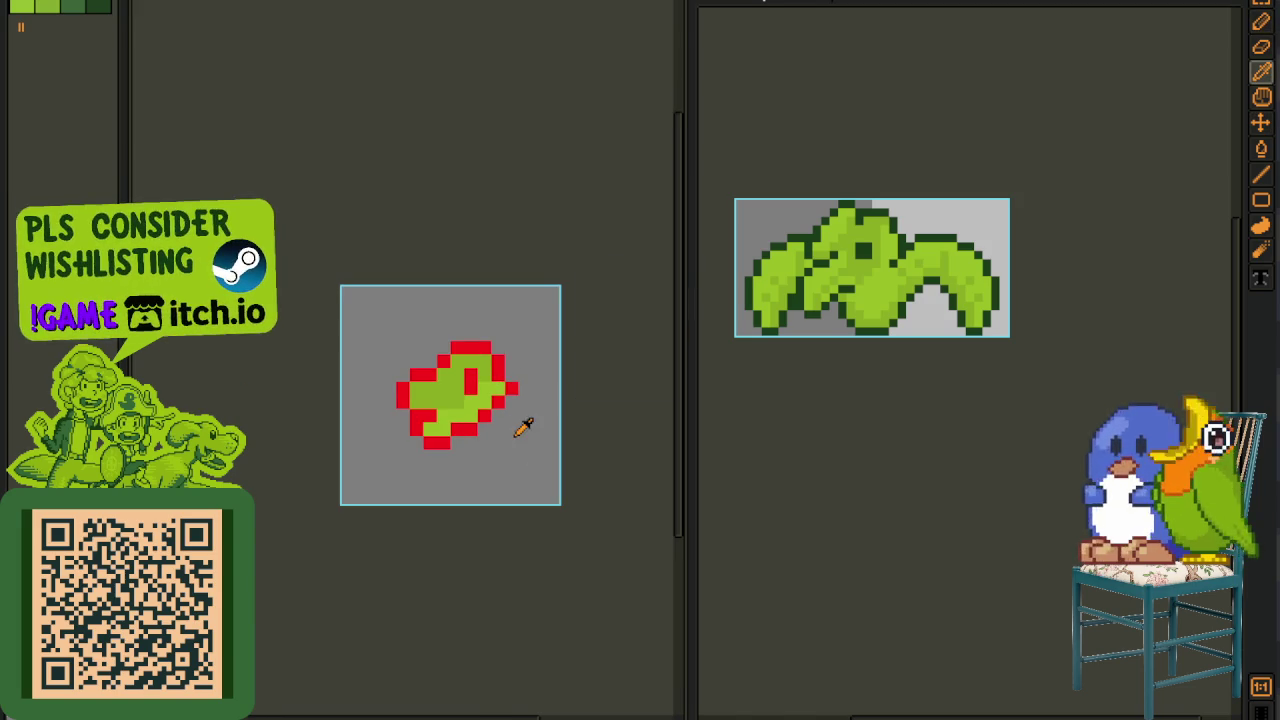
key("Tab")
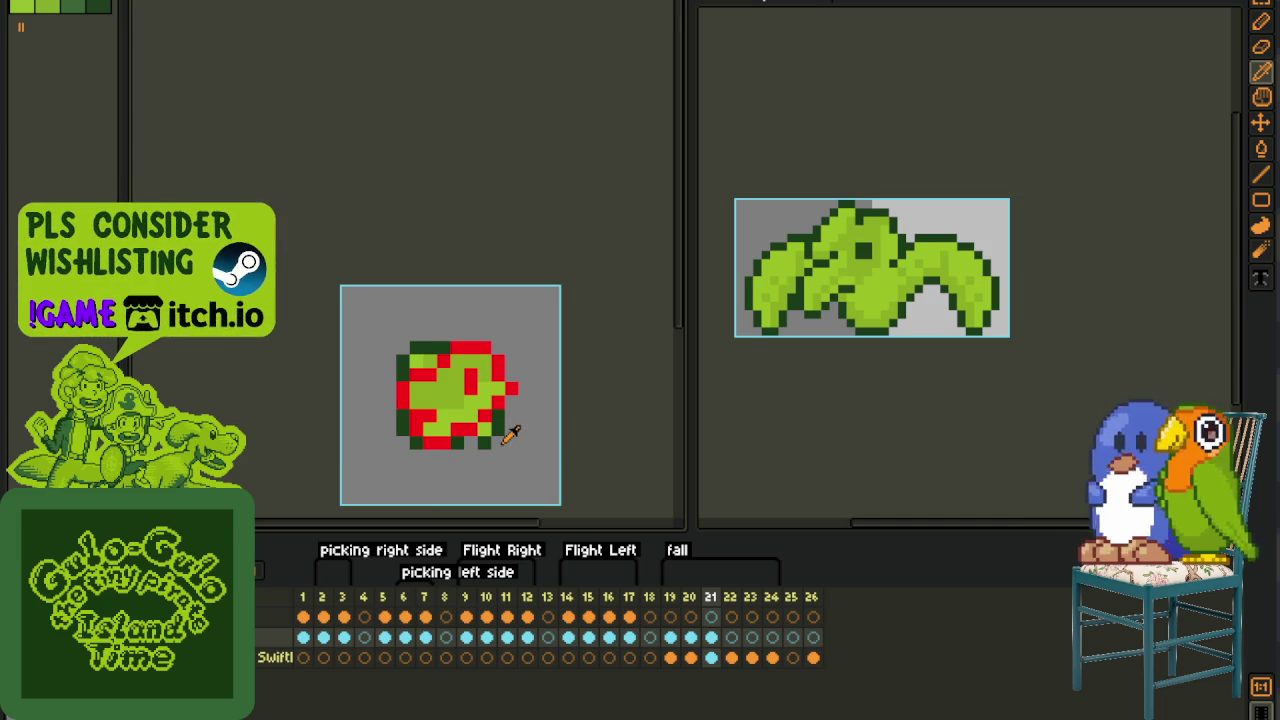
- Undo a stray paint stroke and nudge the selected pixels one pixel left
scroll(513, 433, "up", 1)
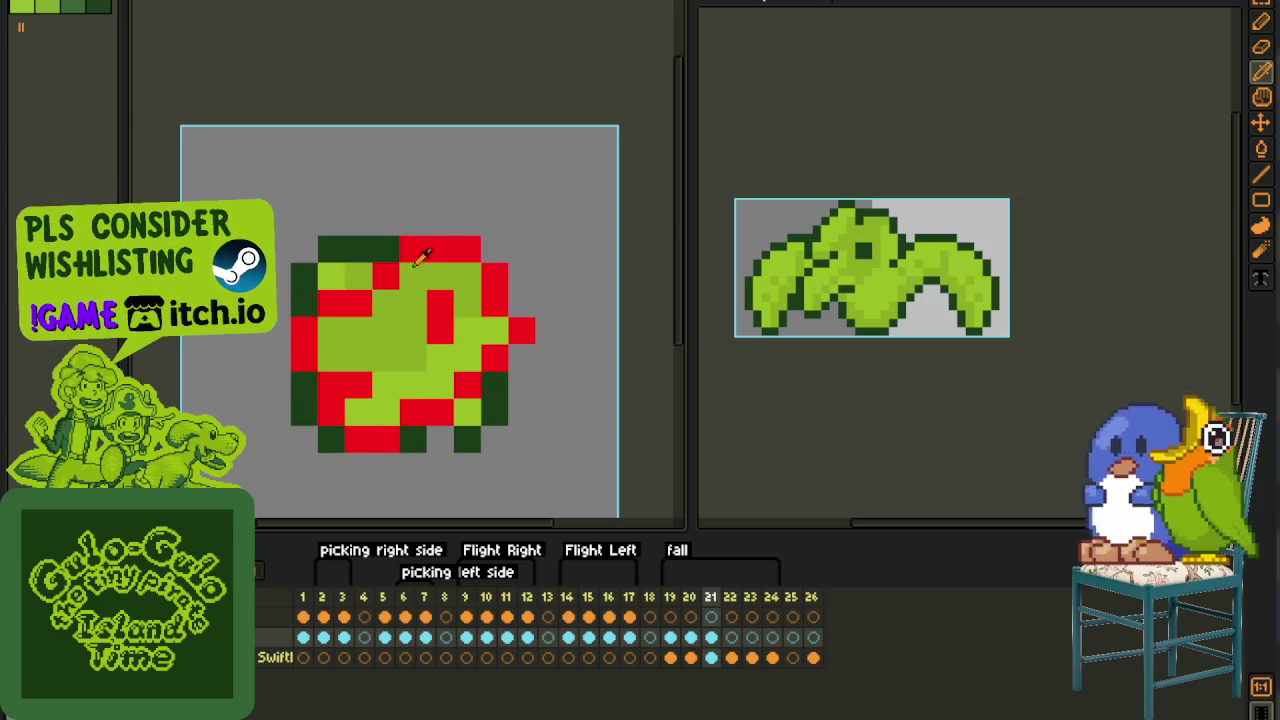
mouse_move(440, 220)
left_mouse_down()
mouse_move(335, 275)
mouse_move(415, 345)
mouse_move(435, 385)
left_mouse_up()
key("ctrl+z")
key("ctrl+z")
key("ctrl+z")
key("ctrl+z")
left_click(557, 214, "ctrl")
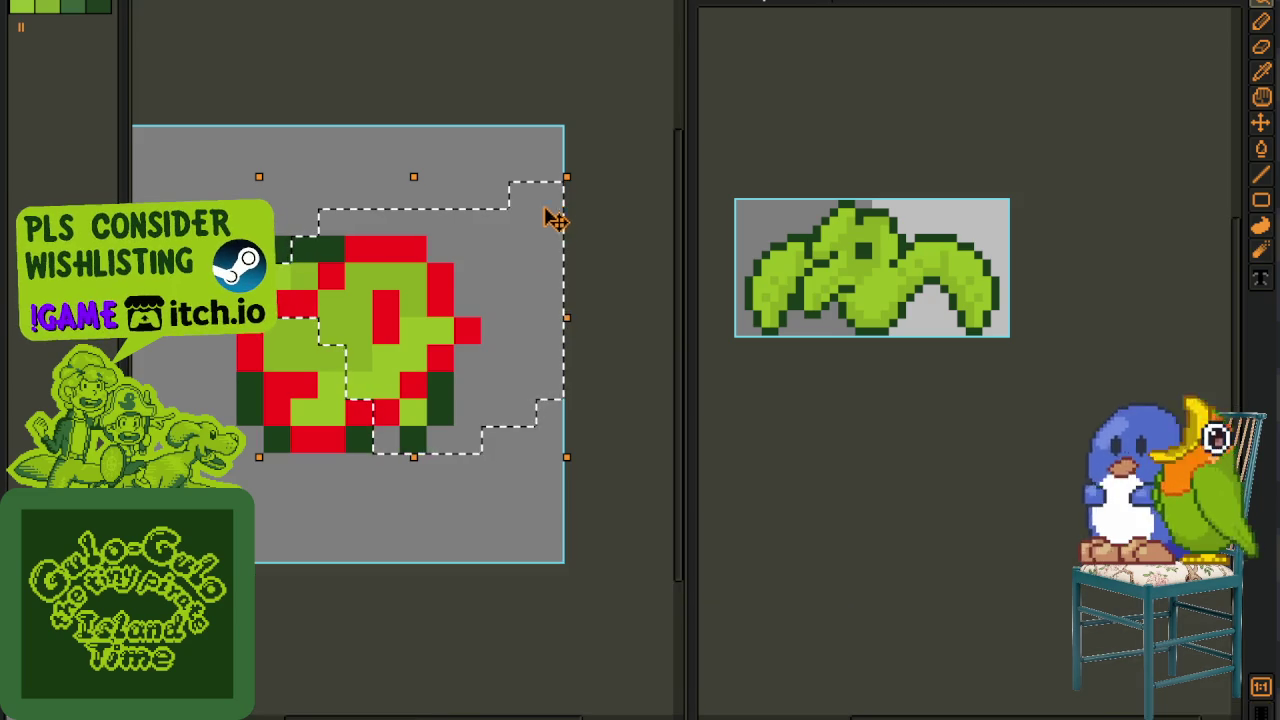
key("Left")
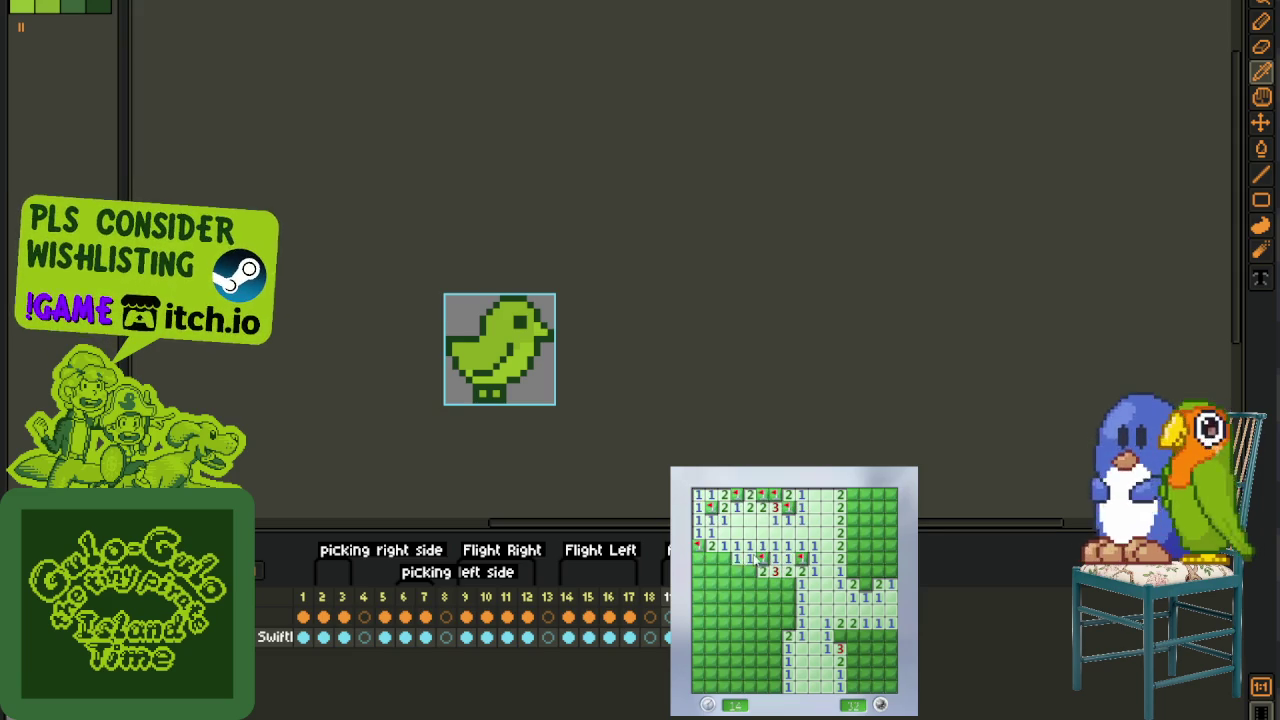
- Reveal cells and flag mines across the lower left of the Minesweeper board
left_click(740, 580)
right_click(724, 558)
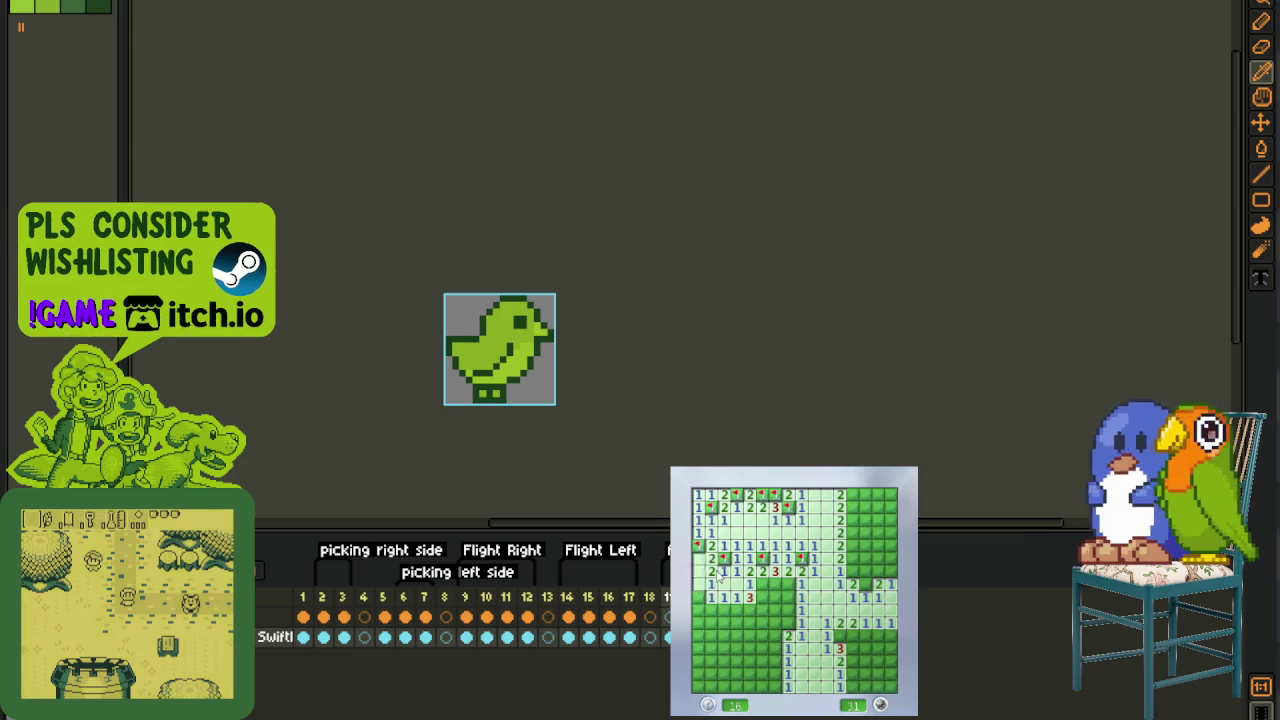
right_click(700, 585)
left_click(712, 610)
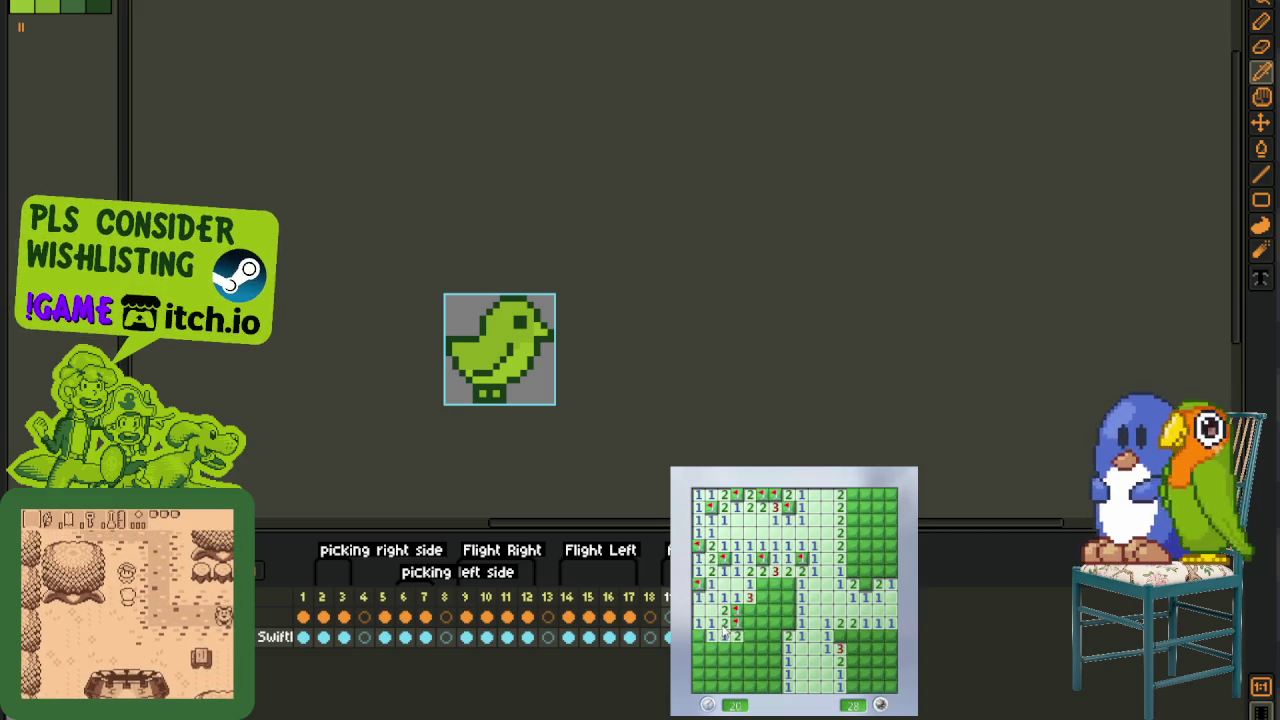
right_click(736, 610)
left_click(712, 640)
left_click(750, 610)
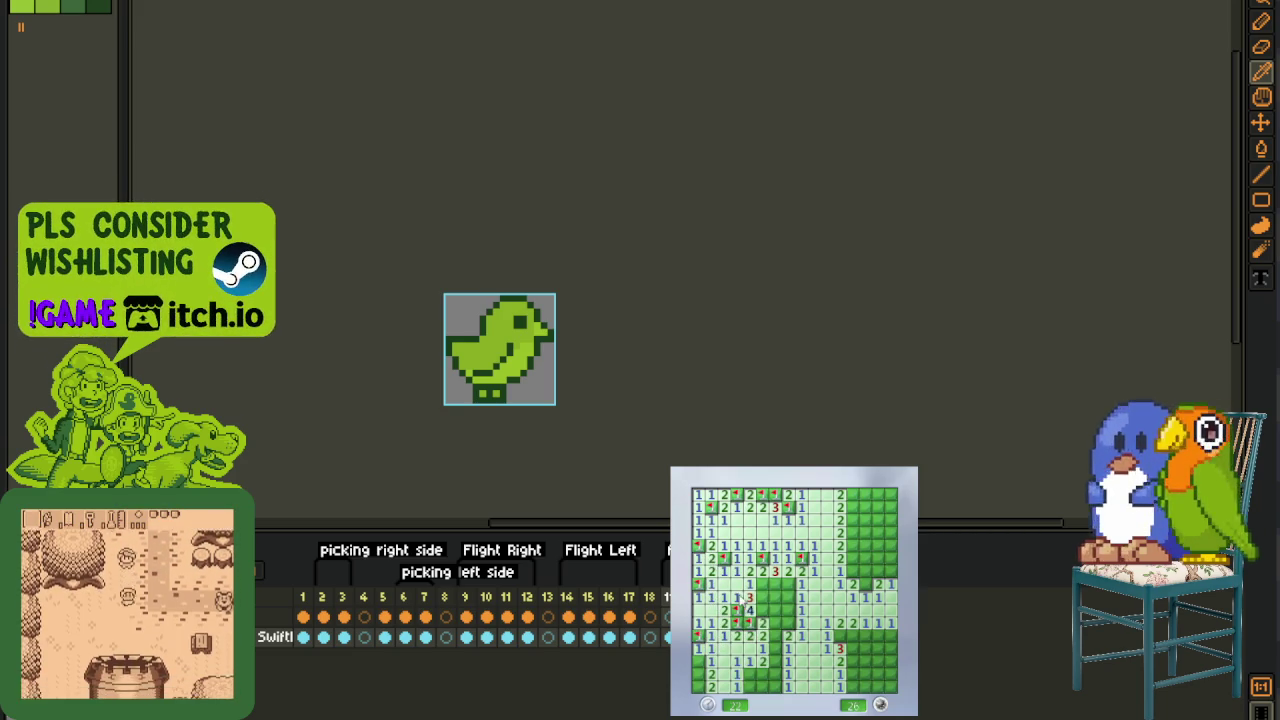
right_click(698, 673)
right_click(708, 680)
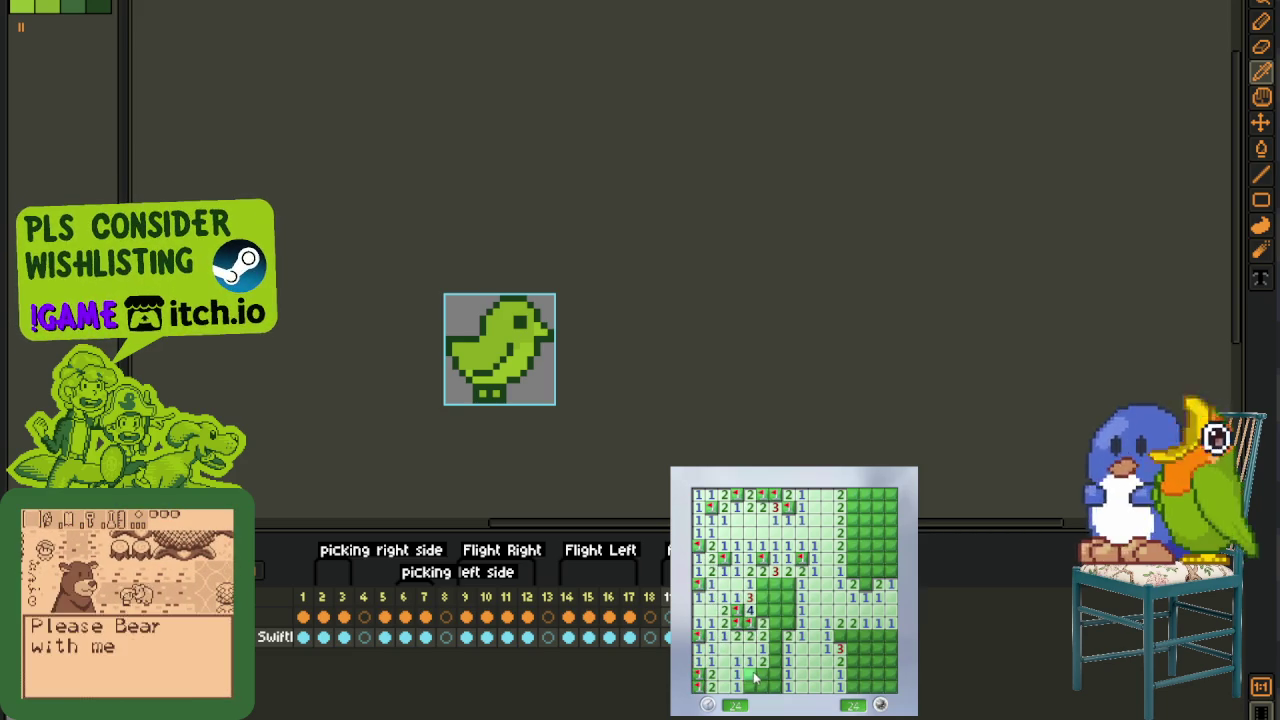
left_click(756, 666)
right_click(787, 622)
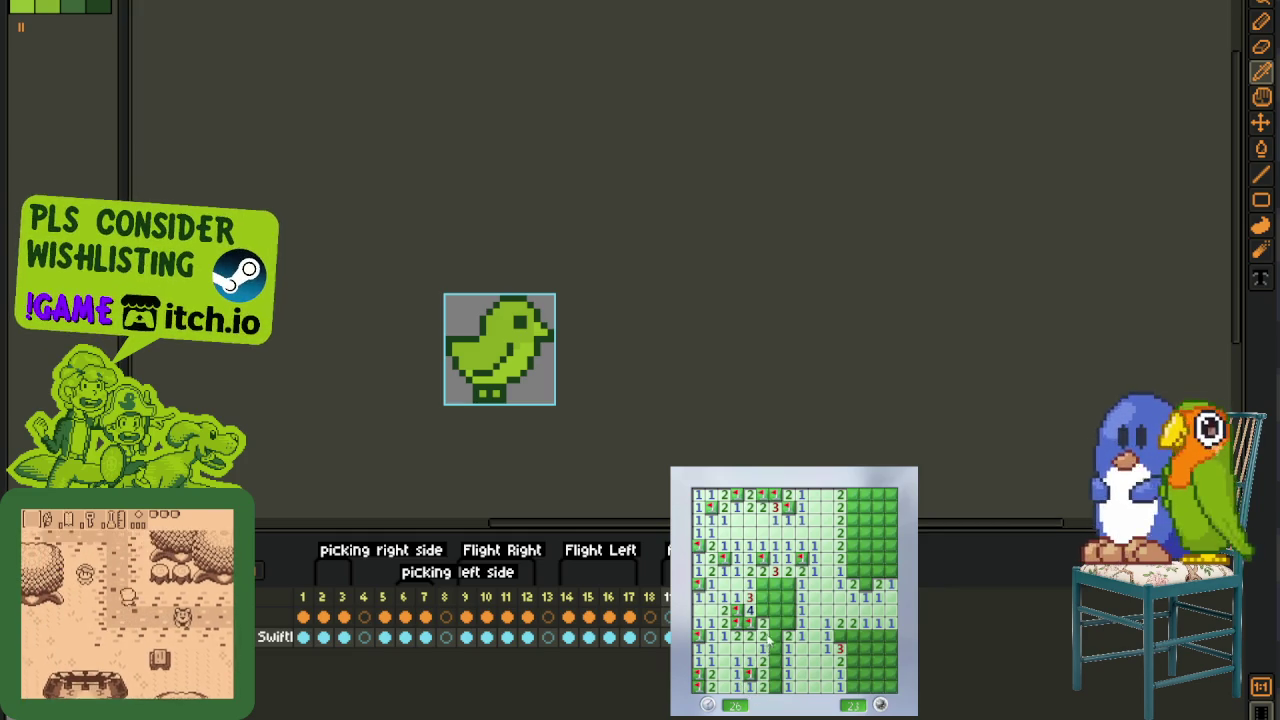
left_click(781, 606)
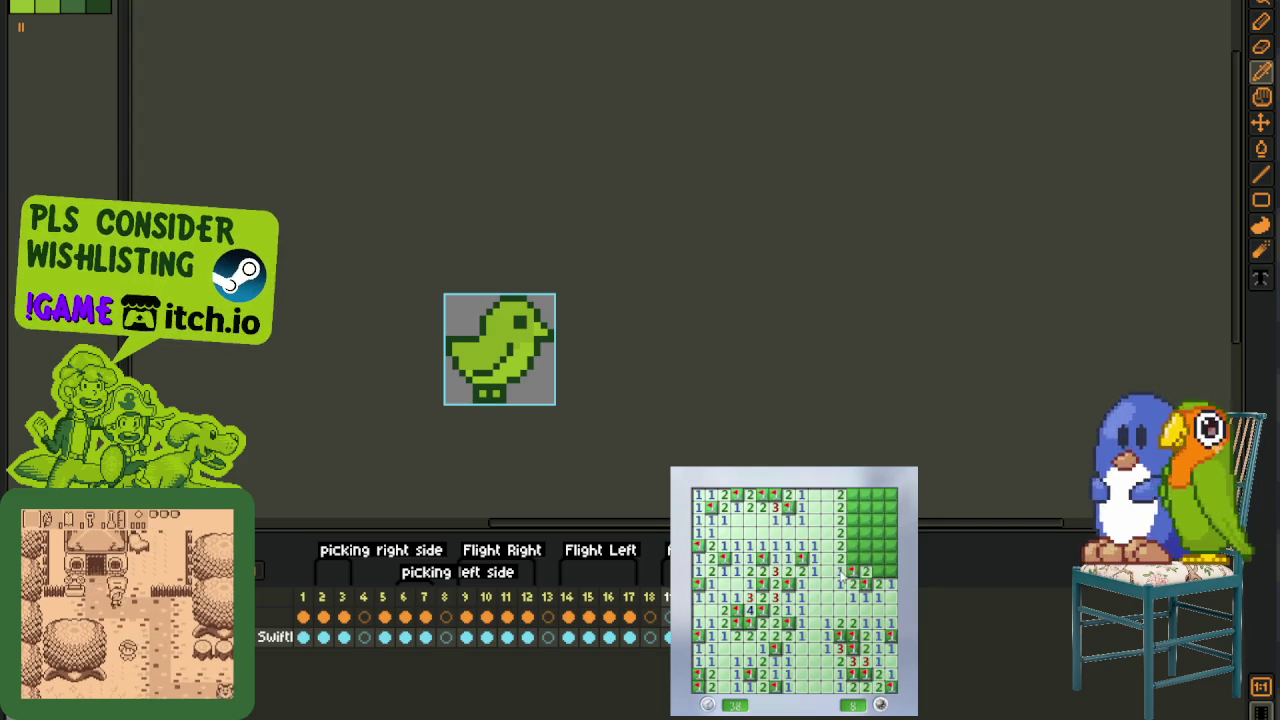
- Flag and reveal the top-right cells, ending the game
right_click(889, 571)
left_click(876, 564)
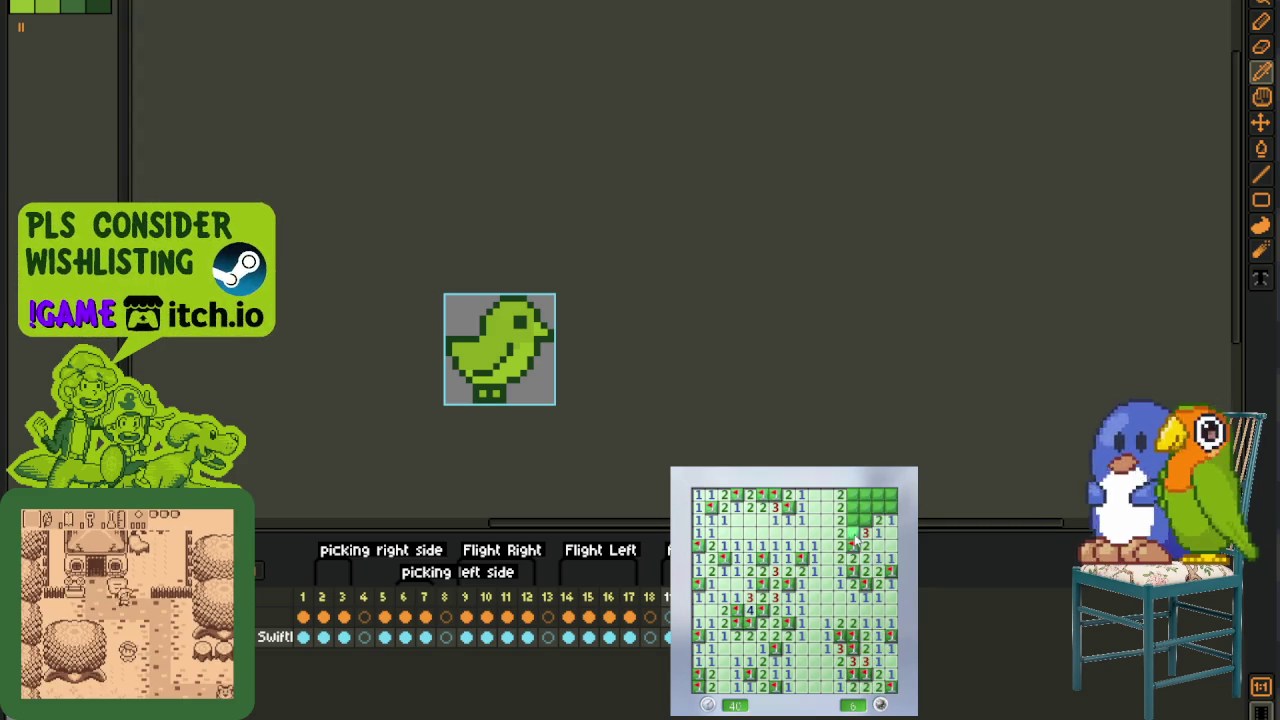
left_click(865, 494)
left_click(866, 507)
right_click(879, 507)
left_click(880, 497)
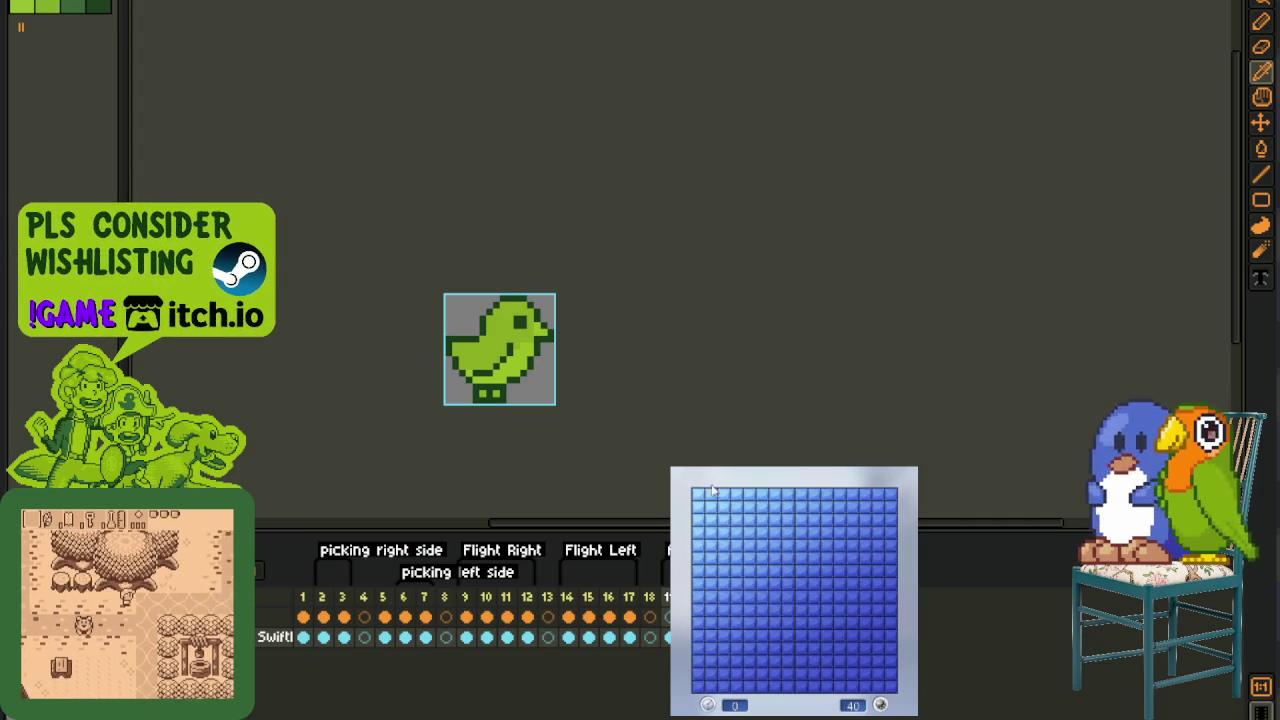
- Open the first region of the new board and flag mines beside and below it
left_click(826, 613)
right_click(866, 609)
right_click(878, 609)
left_click(888, 622)
left_click(866, 636)
right_click(866, 648)
right_click(878, 686)
left_click(890, 686)
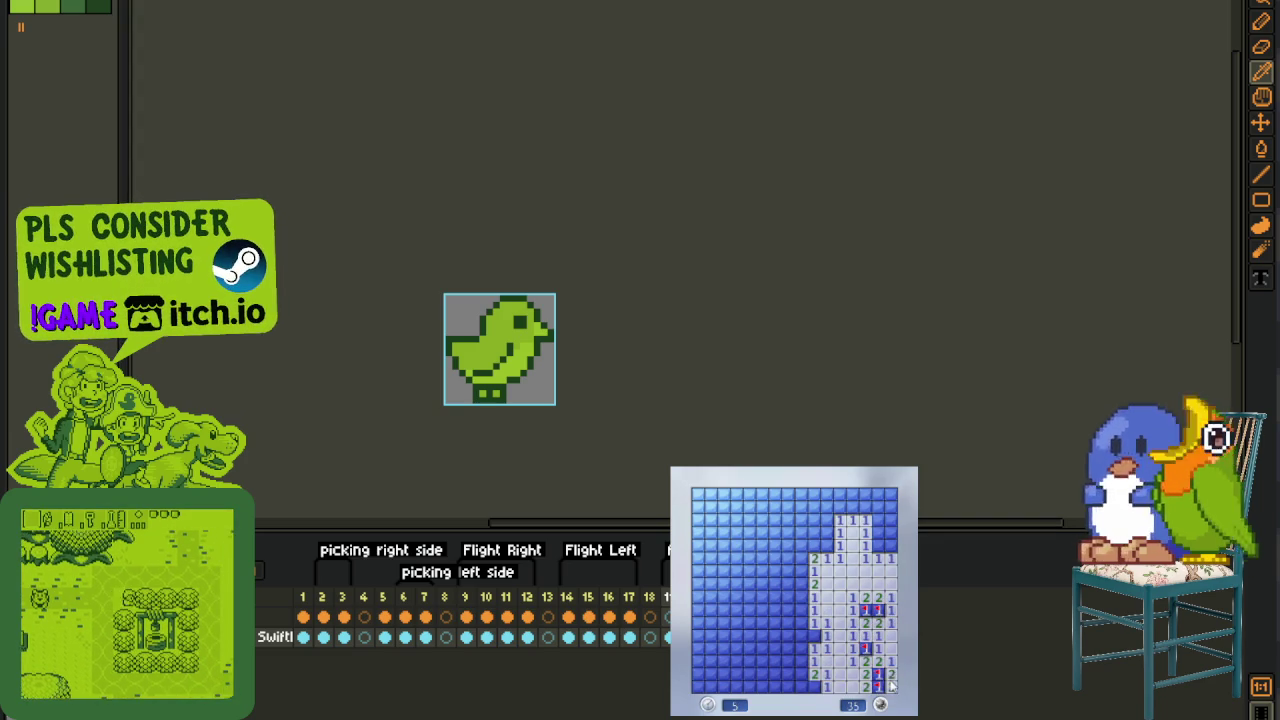
- Flag and reveal cells down the left column of the opened area
right_click(814, 636)
left_click(804, 648)
left_click(788, 648)
left_click(801, 622)
right_click(788, 622)
left_click(788, 609)
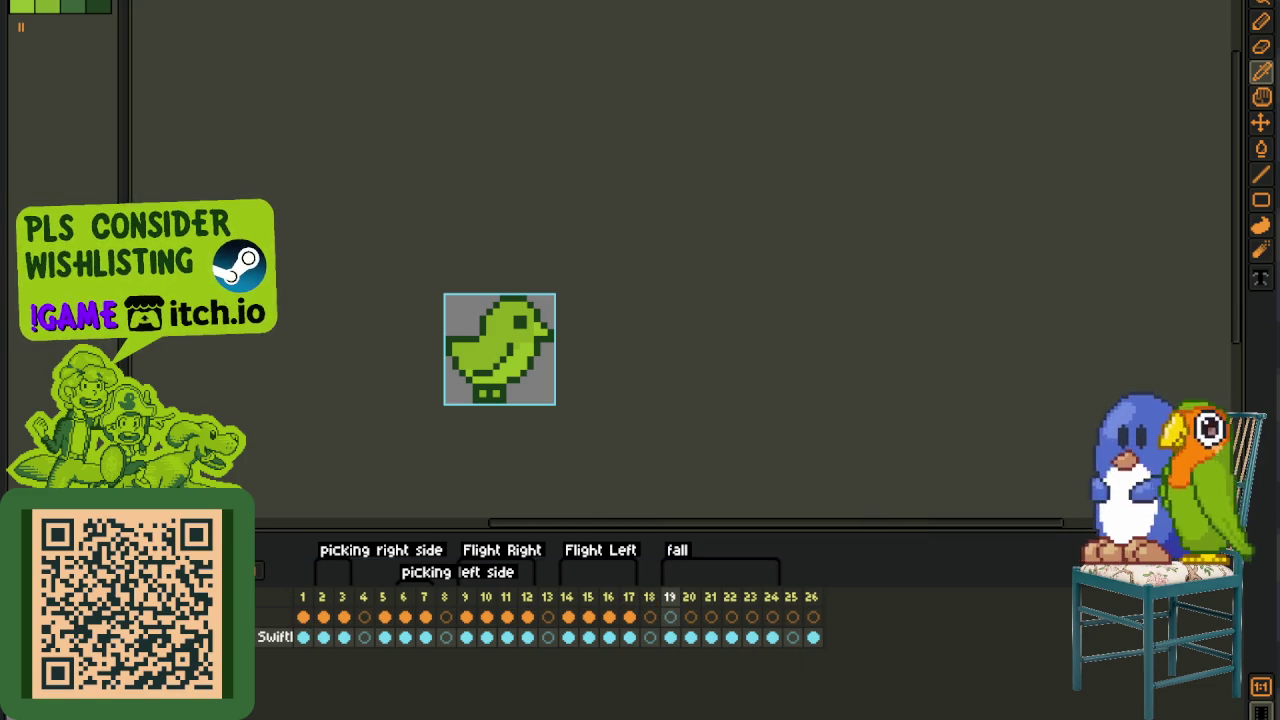
- Copy frame 7's lower-layer image and paste it into frames 19, 20 and 21
left_click(425, 637)
key("m")
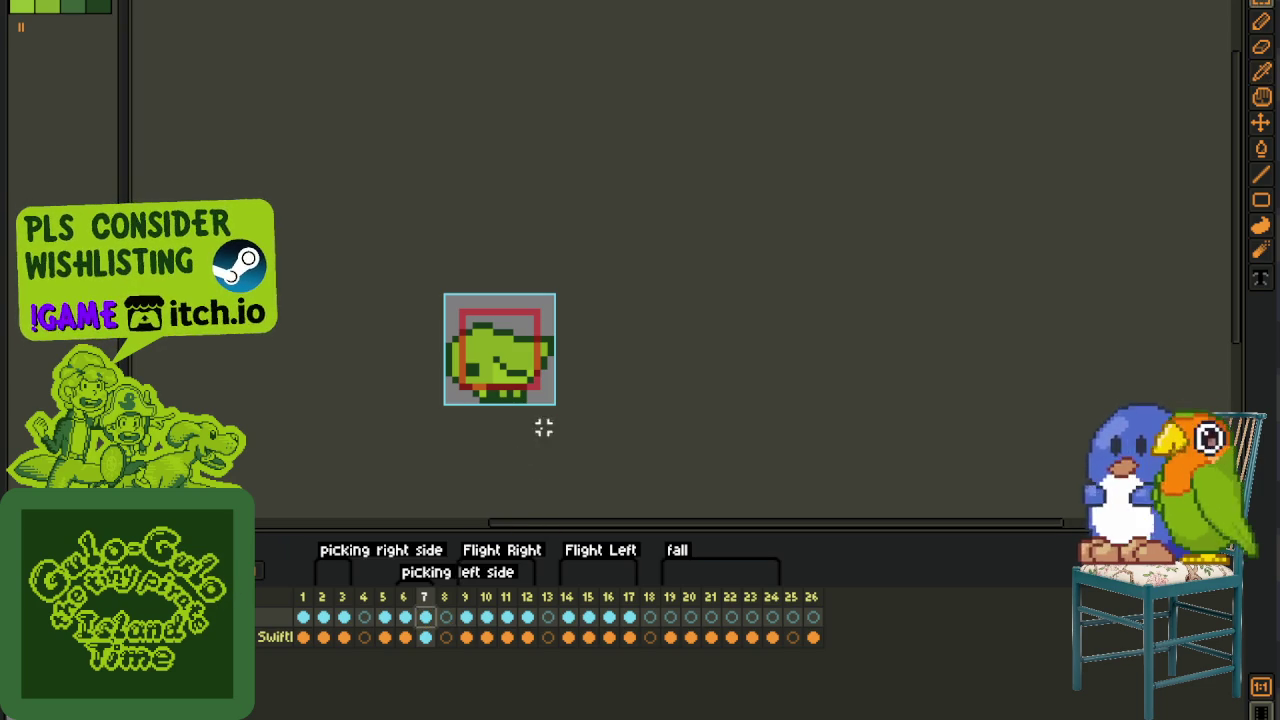
key("ctrl+a")
key("ctrl+c")
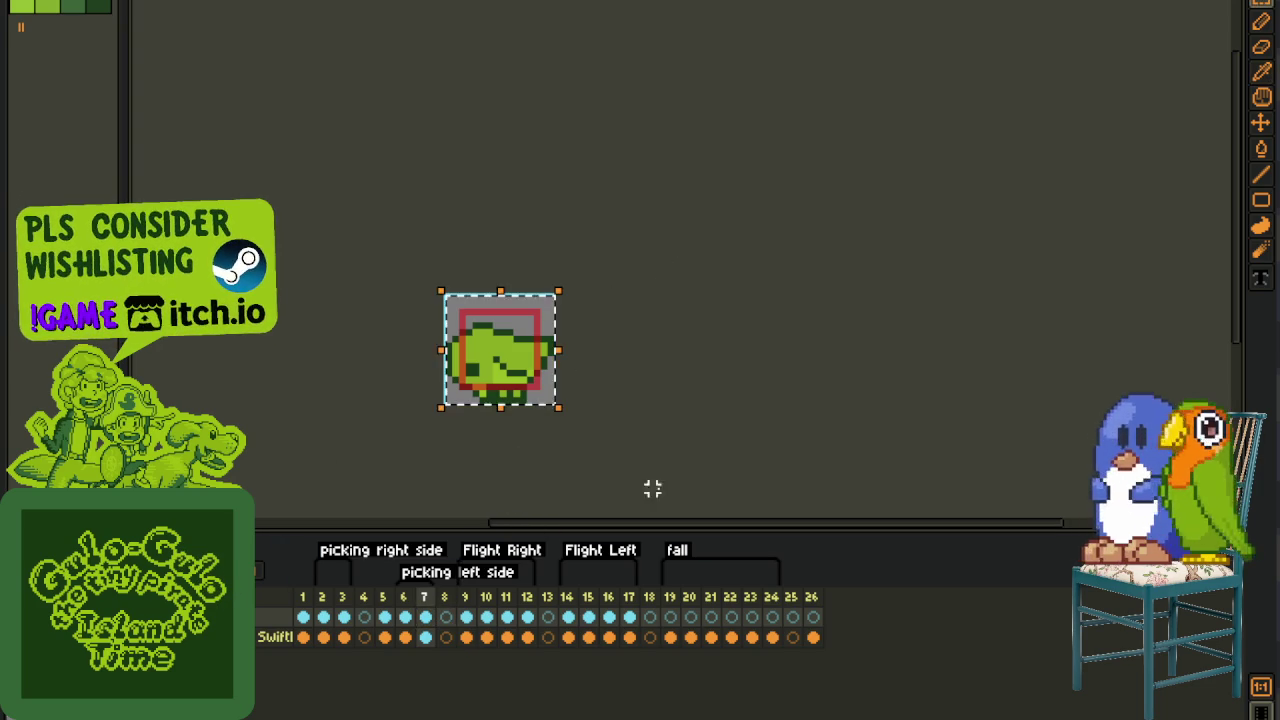
left_click(670, 637)
key("ctrl+v")
left_click(690, 637)
key("ctrl+v")
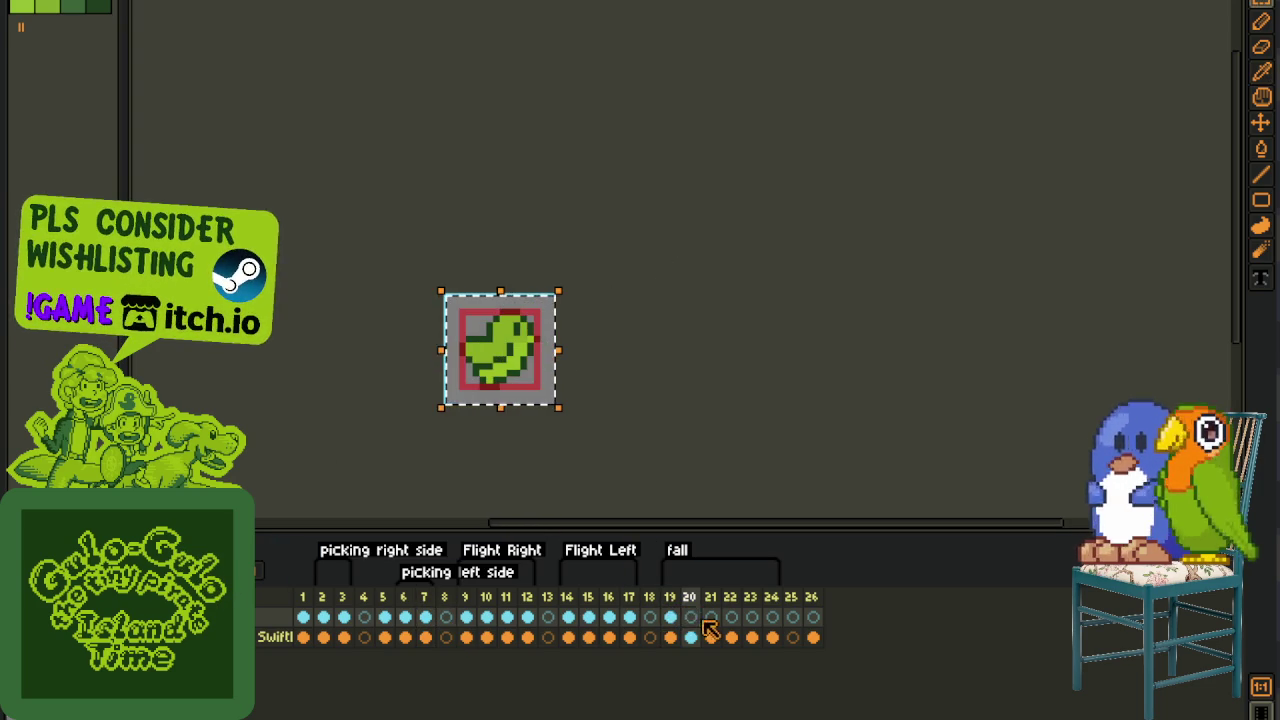
left_click(711, 637)
key("ctrl+v")
- Step through to frame 24, then flag a mine in Minesweeper
left_click(731, 637)
left_click(752, 637)
left_click(772, 637)
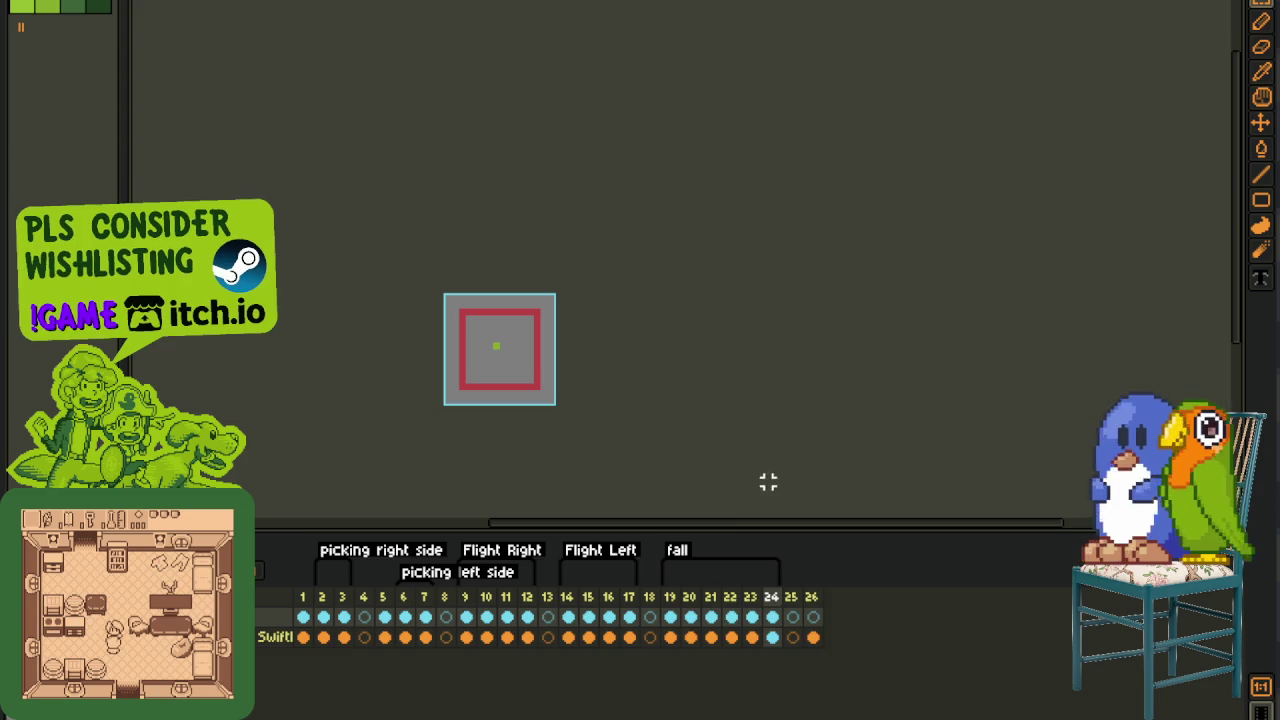
right_click(802, 570)
- Open the cells below the flag and flag the mines beside the new block
left_click(826, 590)
right_click(851, 583)
left_click(856, 600)
right_click(877, 597)
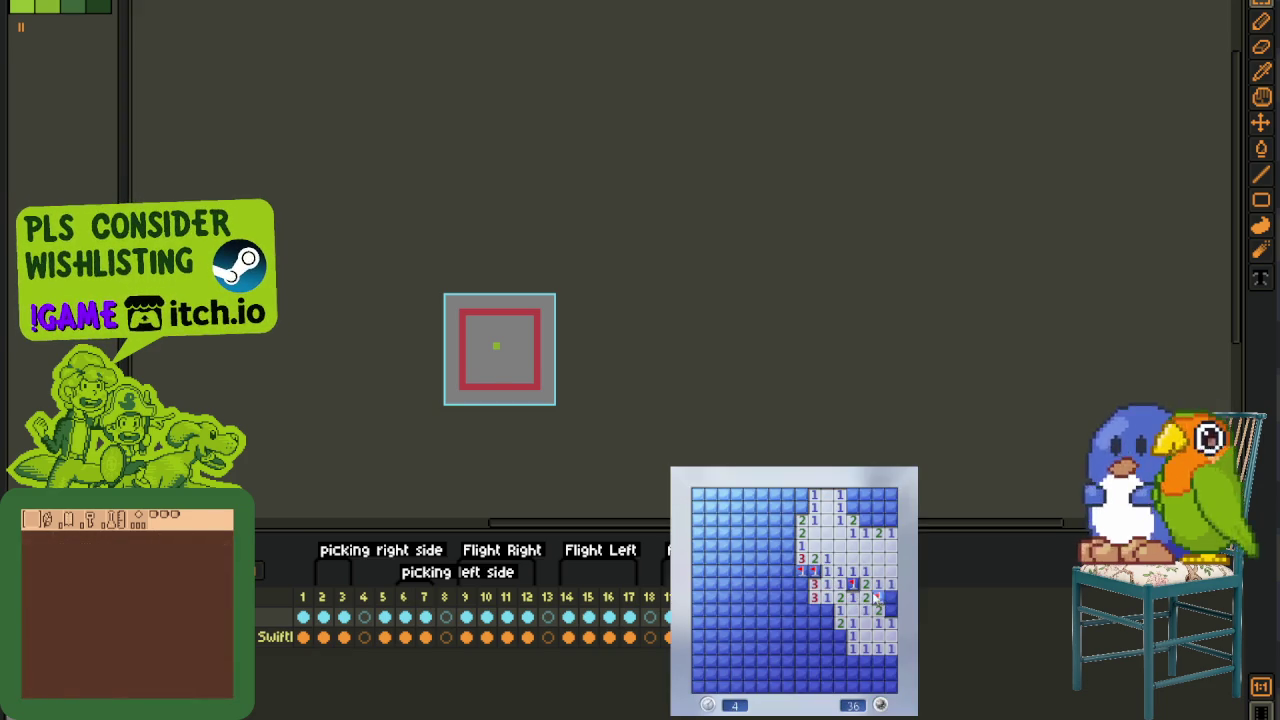
right_click(889, 610)
- Clear the top-right area and flag its mines, including one in the top row
right_click(889, 520)
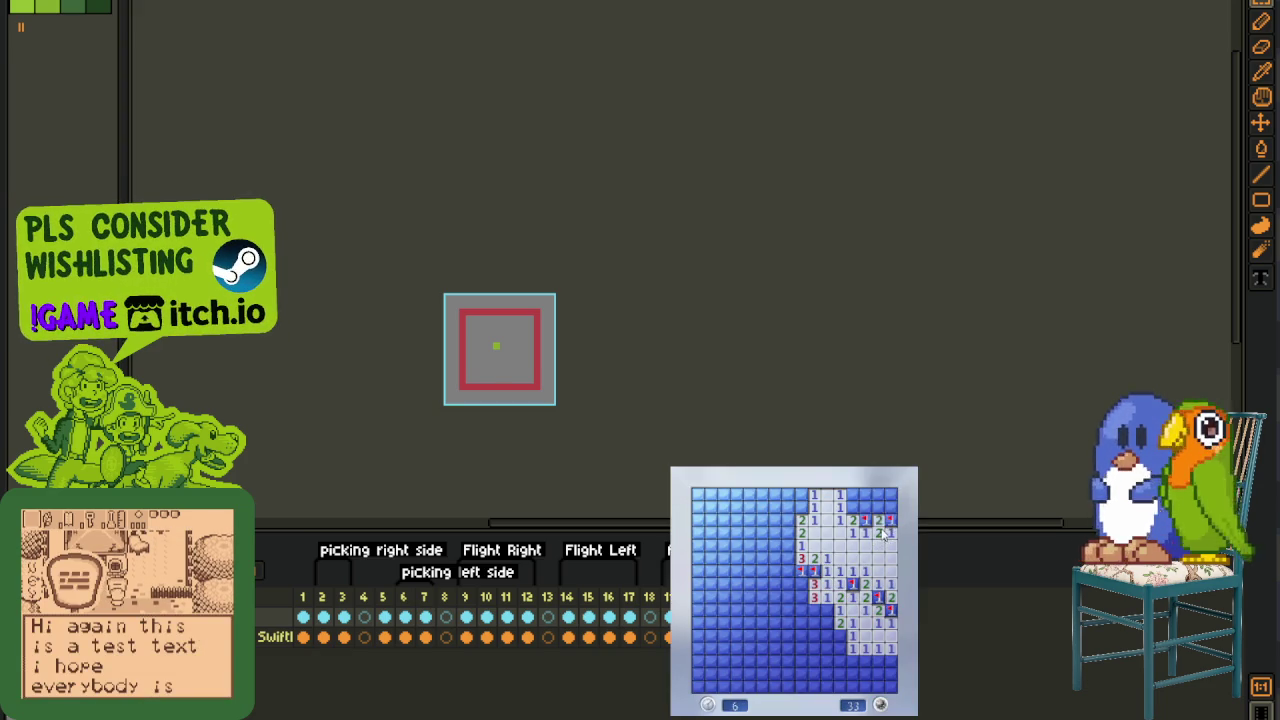
left_click(880, 507)
right_click(878, 520)
left_click(852, 494)
right_click(865, 494)
left_click(878, 494)
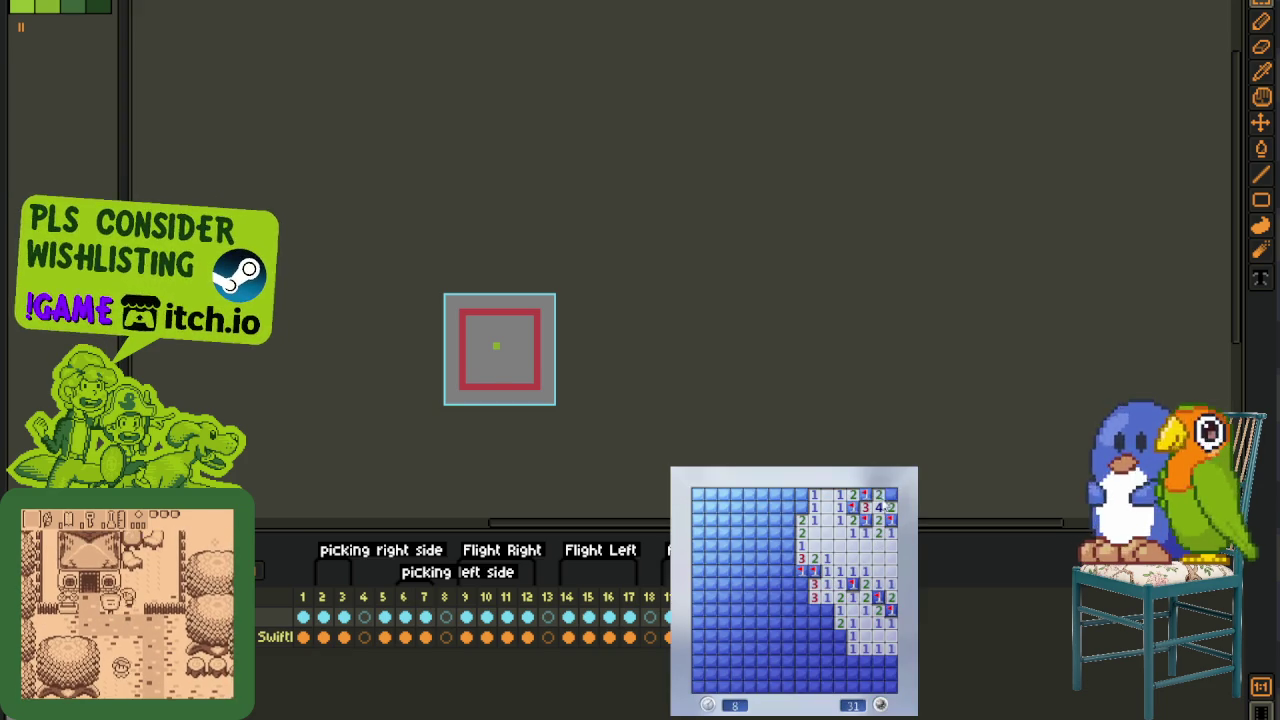
- Flag the mines along the opened area's left edge and reveal the cells around them
right_click(801, 507)
left_click(801, 494)
right_click(788, 520)
left_click(788, 533)
left_click(775, 507)
left_click(762, 520)
- Flag three more left-side mines and uncover the surrounding left-side cells
right_click(788, 546)
left_click(749, 546)
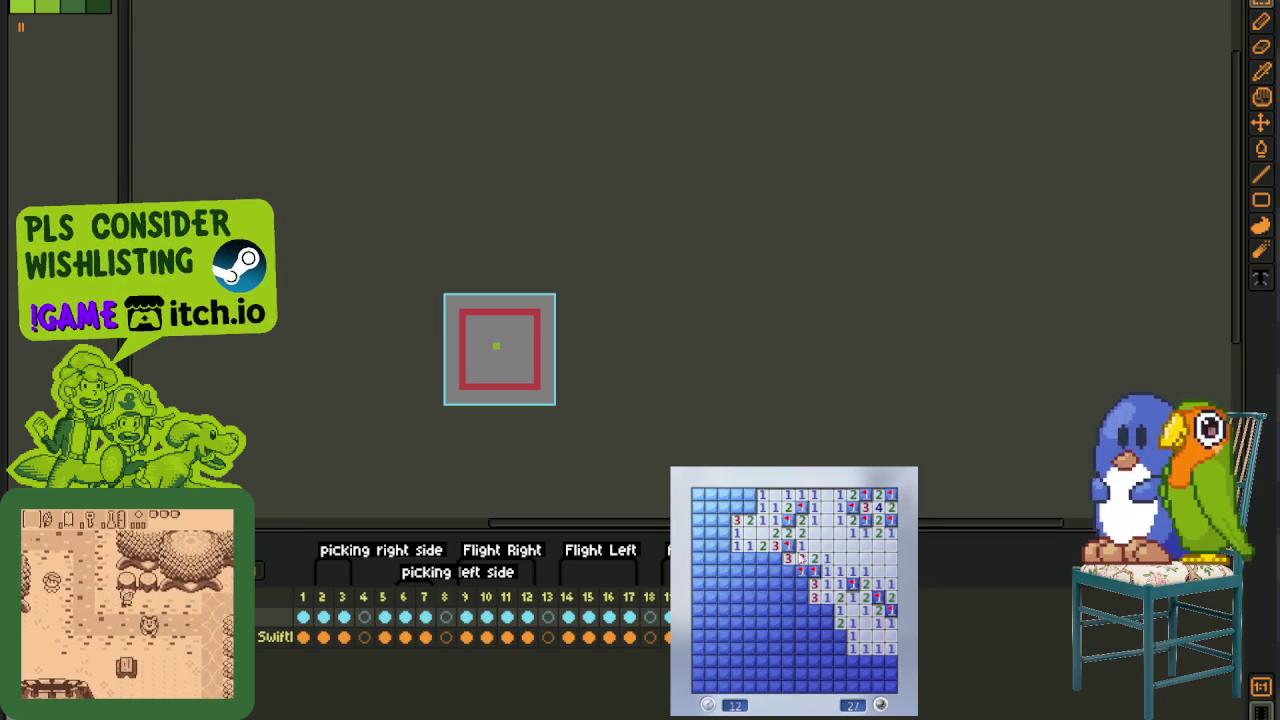
left_click(749, 558)
right_click(762, 558)
right_click(775, 558)
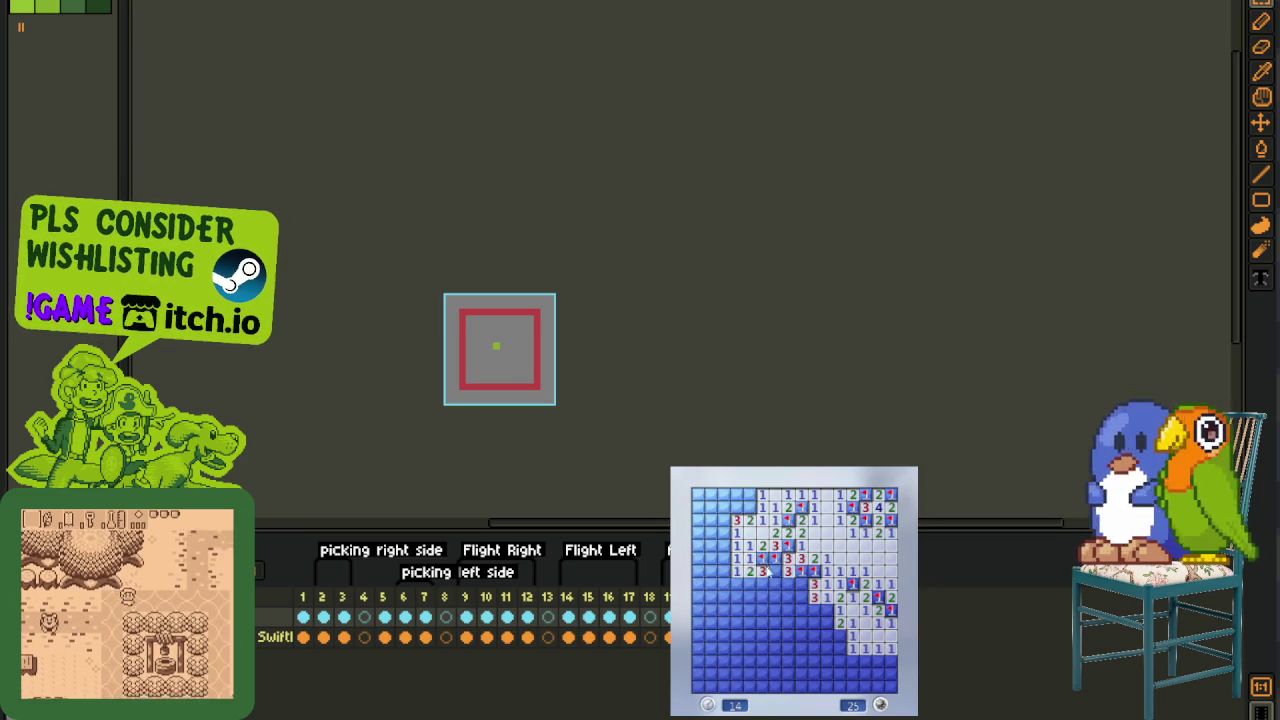
left_click(775, 571)
- Flag two top-left mines and uncover the rest of the top-left corner
right_click(749, 507)
right_click(736, 507)
left_click(749, 494)
left_click(723, 494)
left_click(710, 507)
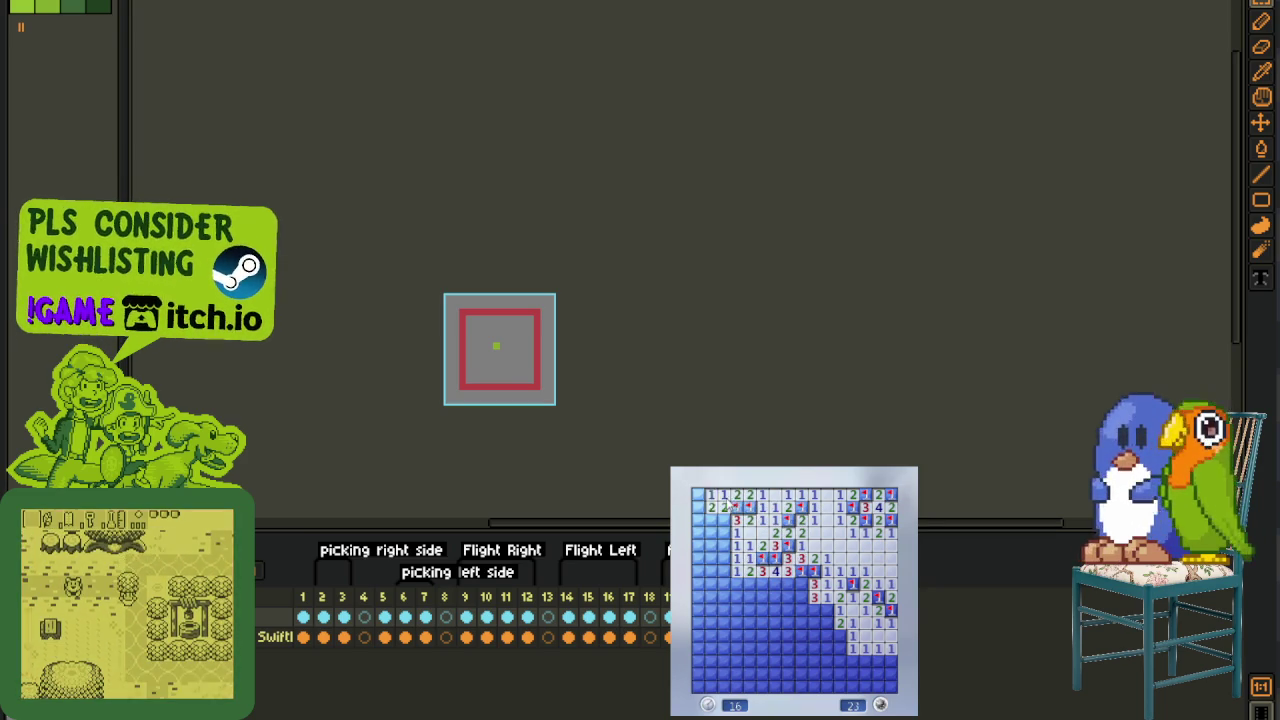
- Clear down the right-middle of the board and flag its mine
left_click(824, 610)
left_click(826, 623)
right_click(838, 636)
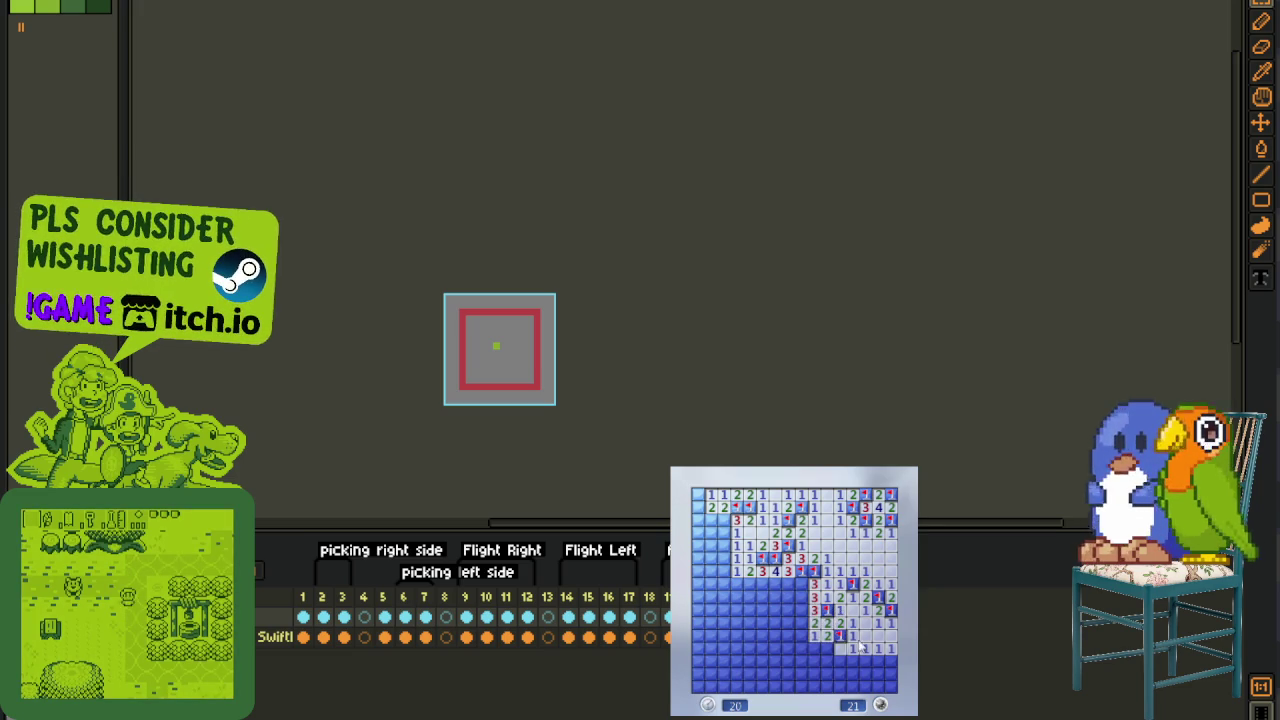
left_click(842, 650)
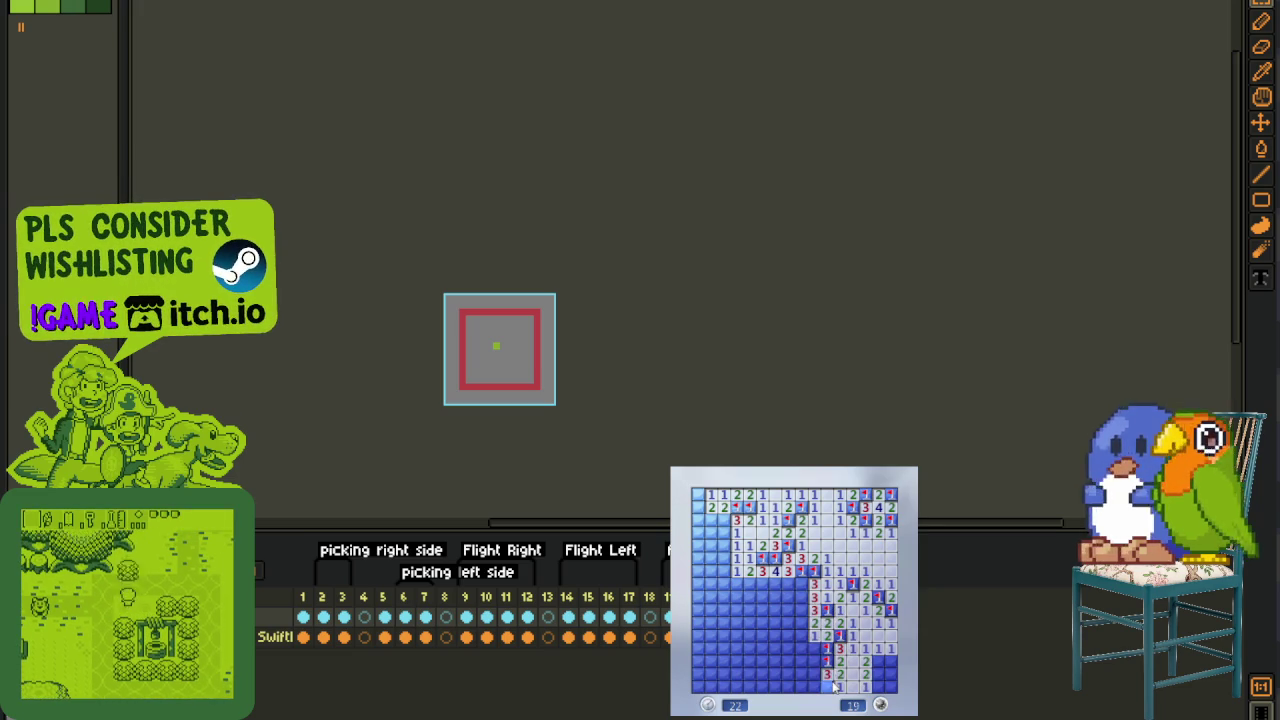
- Open the large lower region and flag three mines on the bottom rows
left_click(822, 660)
left_click(810, 688)
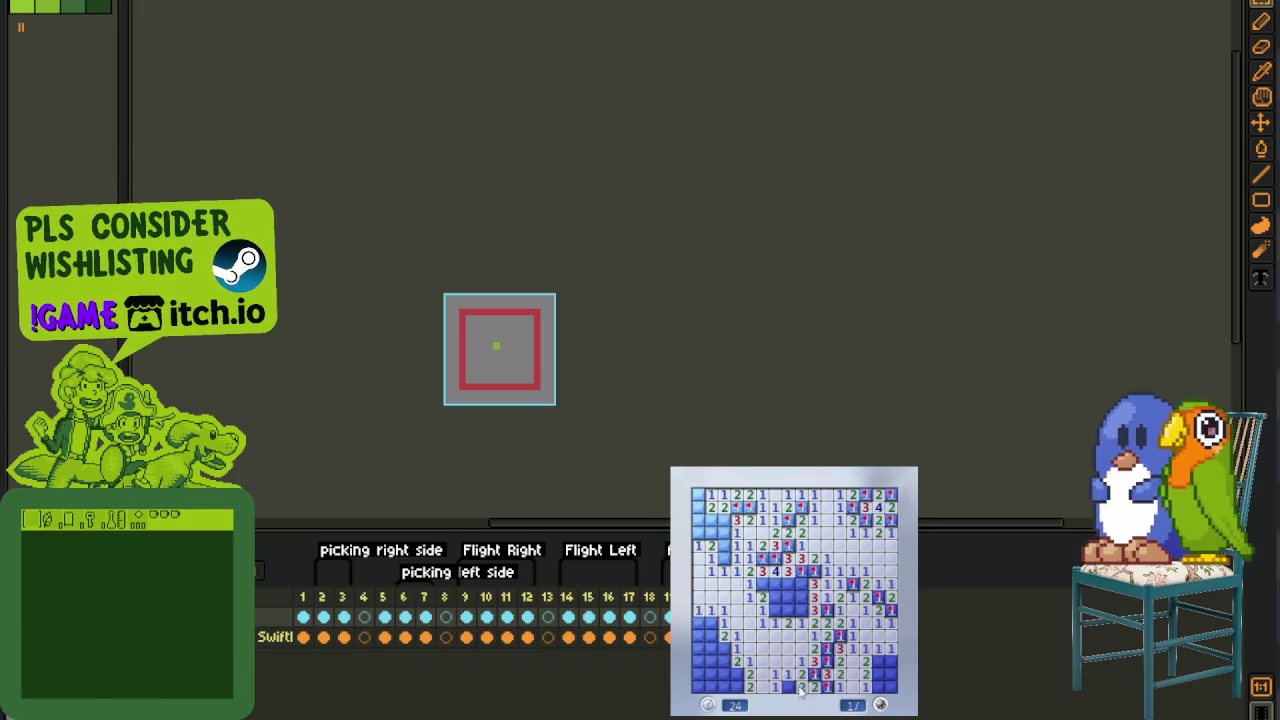
right_click(788, 686)
right_click(878, 660)
right_click(878, 674)
left_click(886, 686)
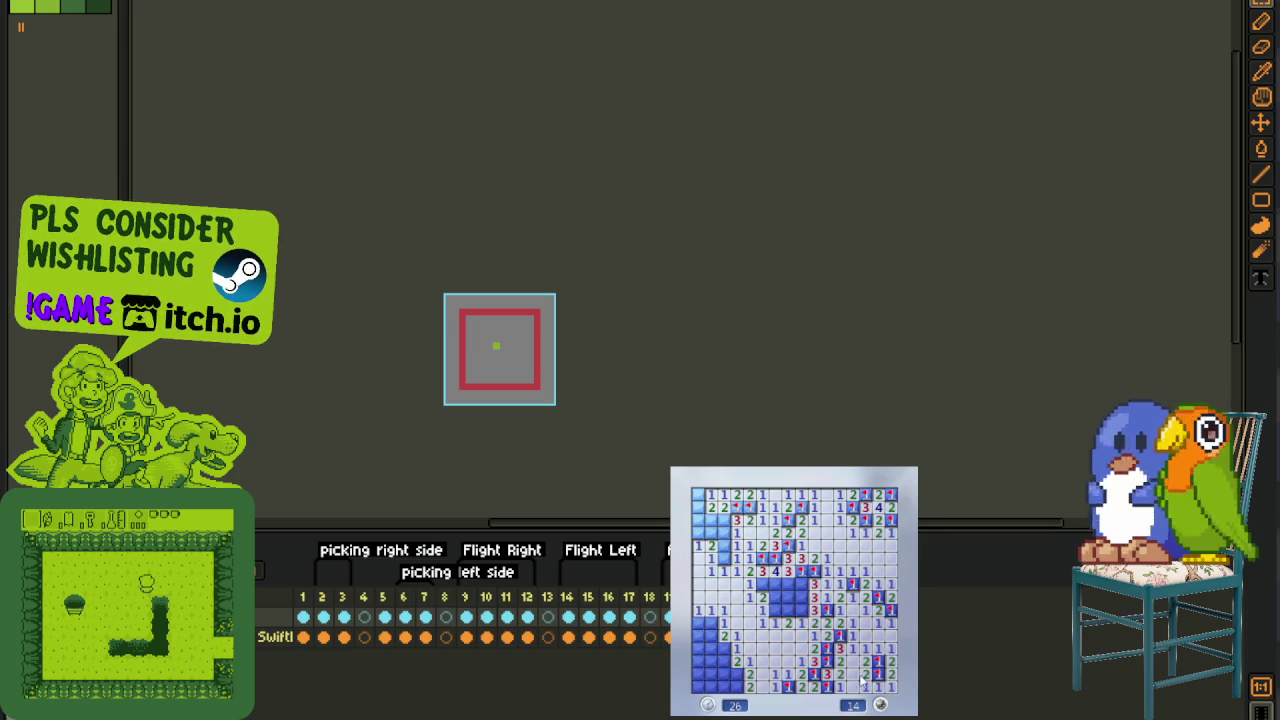
- Flag the lower-left mines and reveal the remaining lower-left and middle cells
right_click(737, 674)
right_click(737, 686)
right_click(724, 648)
left_click(724, 661)
left_click(711, 661)
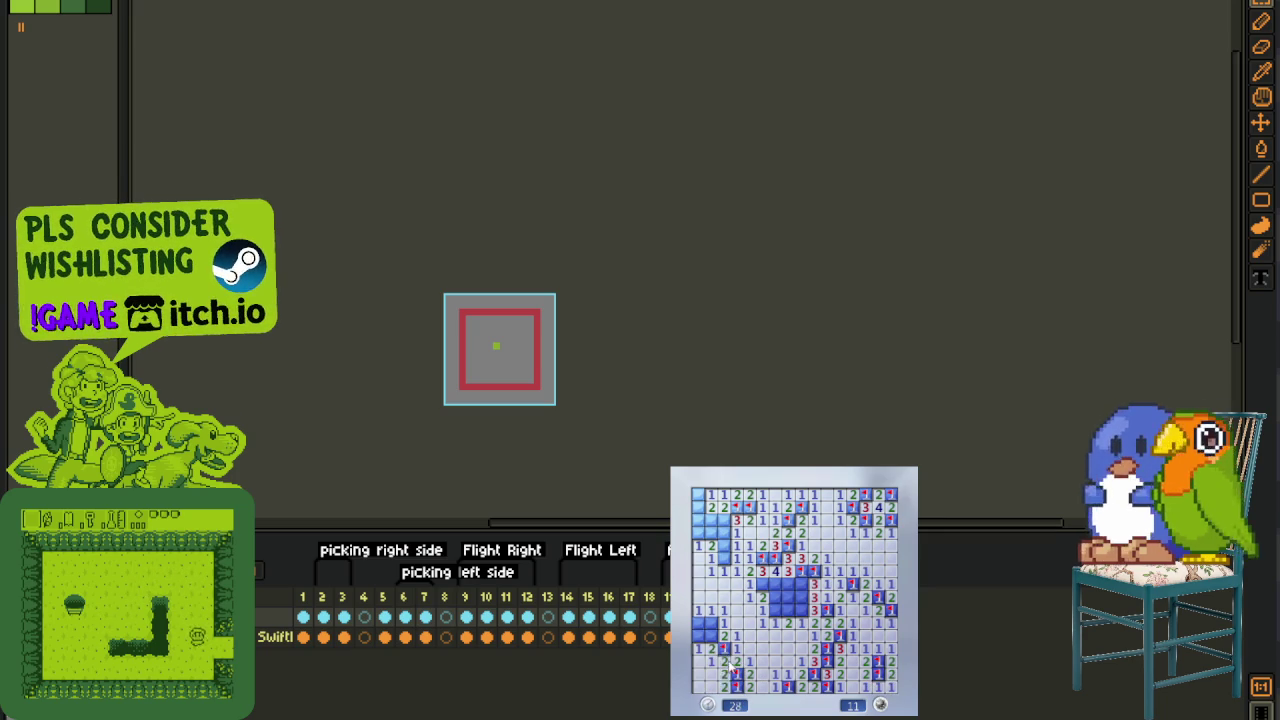
right_click(711, 635)
left_click(698, 622)
right_click(711, 648)
- Flag the last middle and left-middle mines, then start a fresh 40-mine board
right_click(788, 610)
right_click(801, 610)
left_click(801, 583)
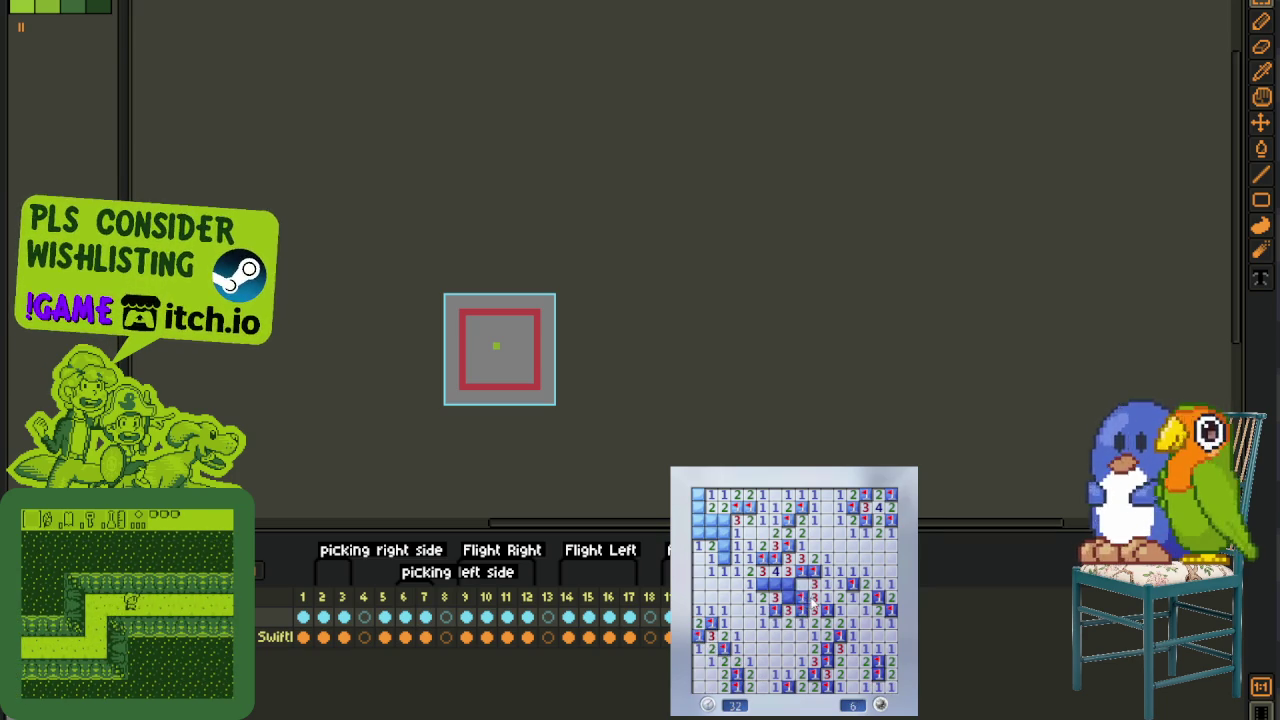
right_click(775, 597)
right_click(762, 583)
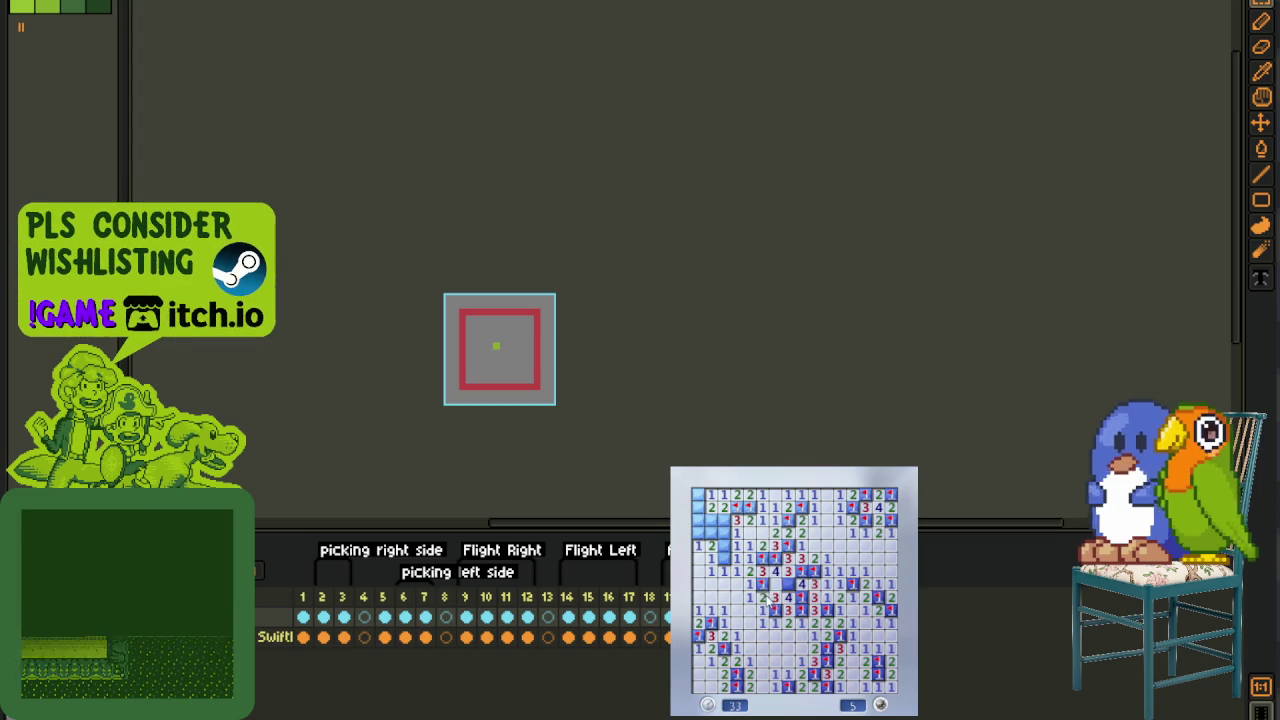
right_click(724, 558)
right_click(711, 533)
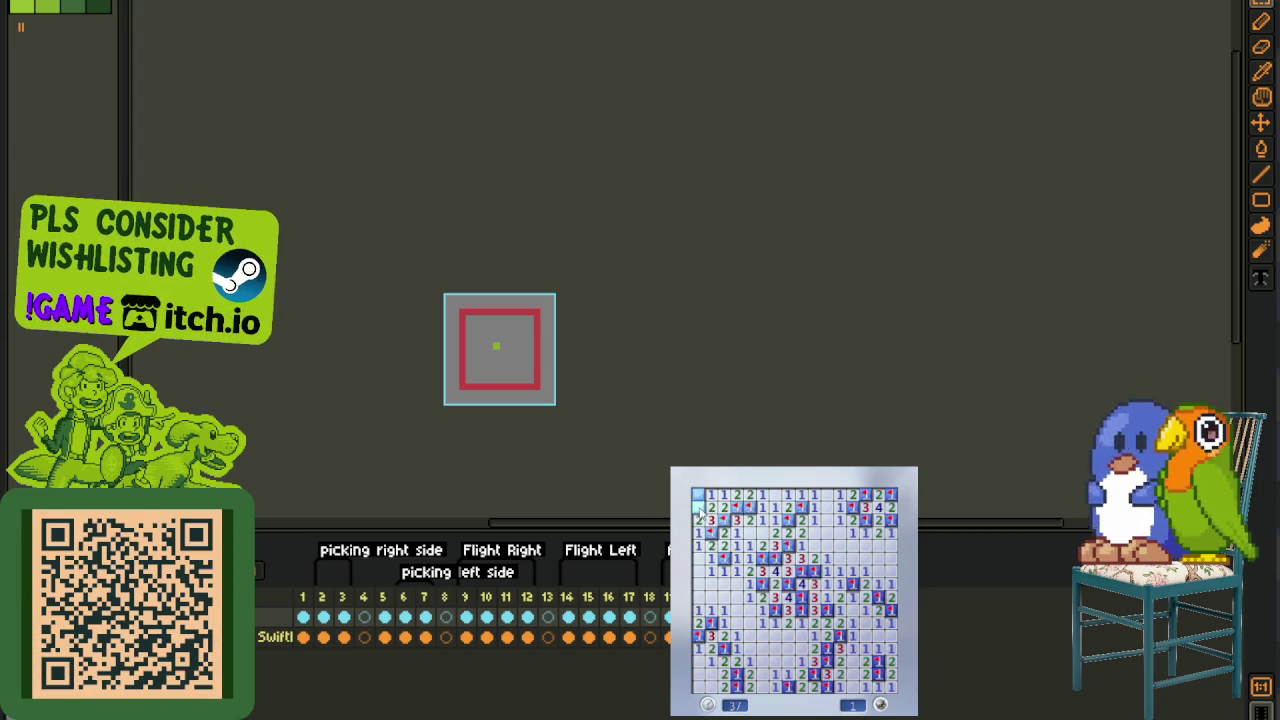
left_click(846, 652)
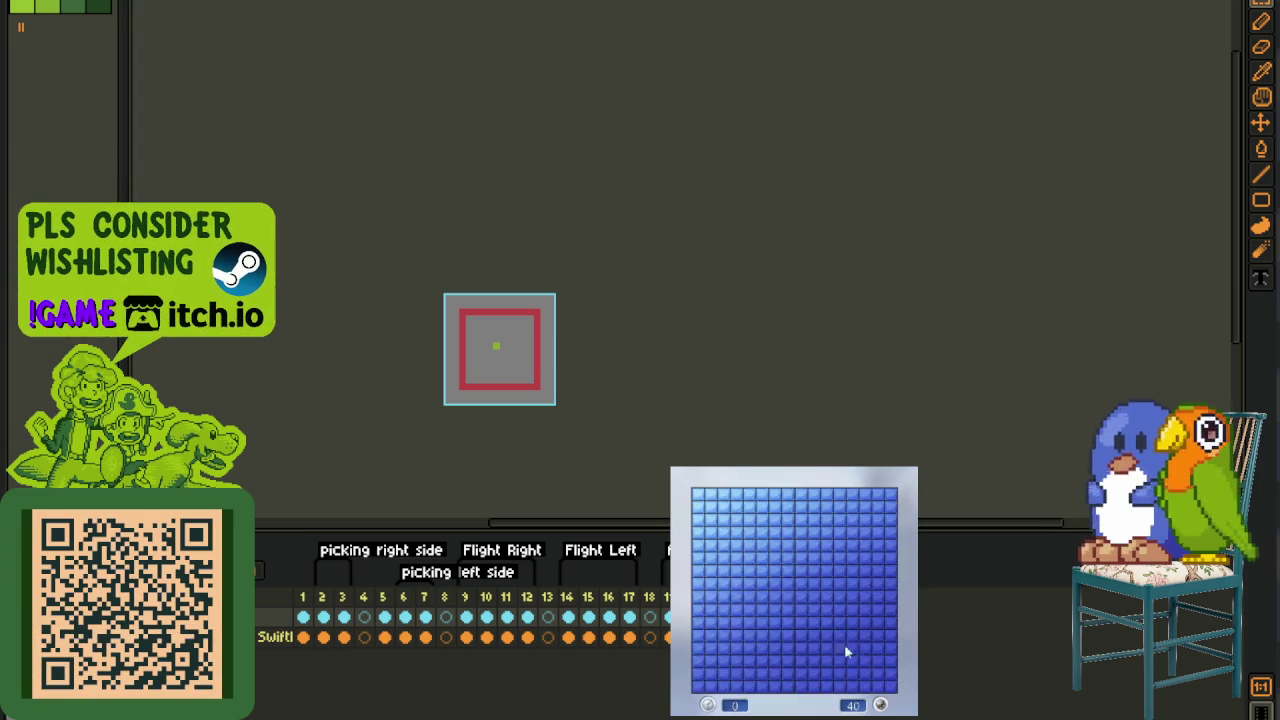
- Open the new board's first area and flag suspected mines at the top and left
left_click(764, 508)
right_click(787, 494)
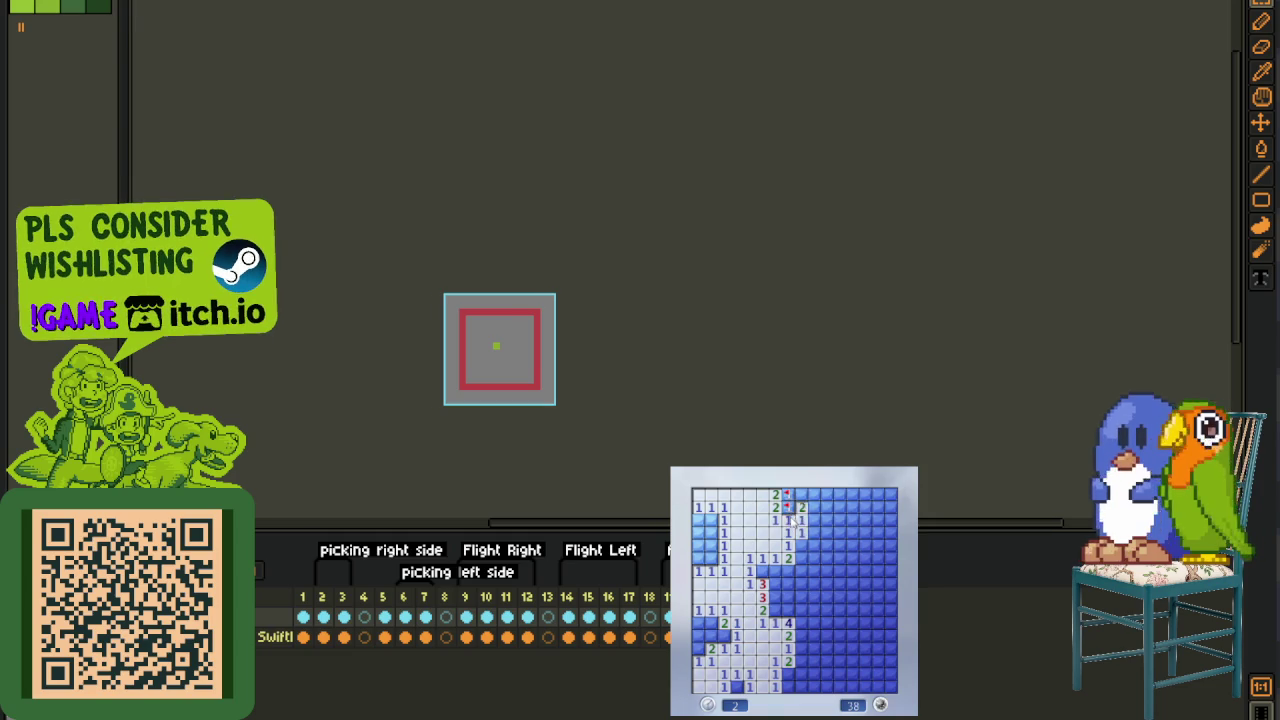
left_click(800, 507)
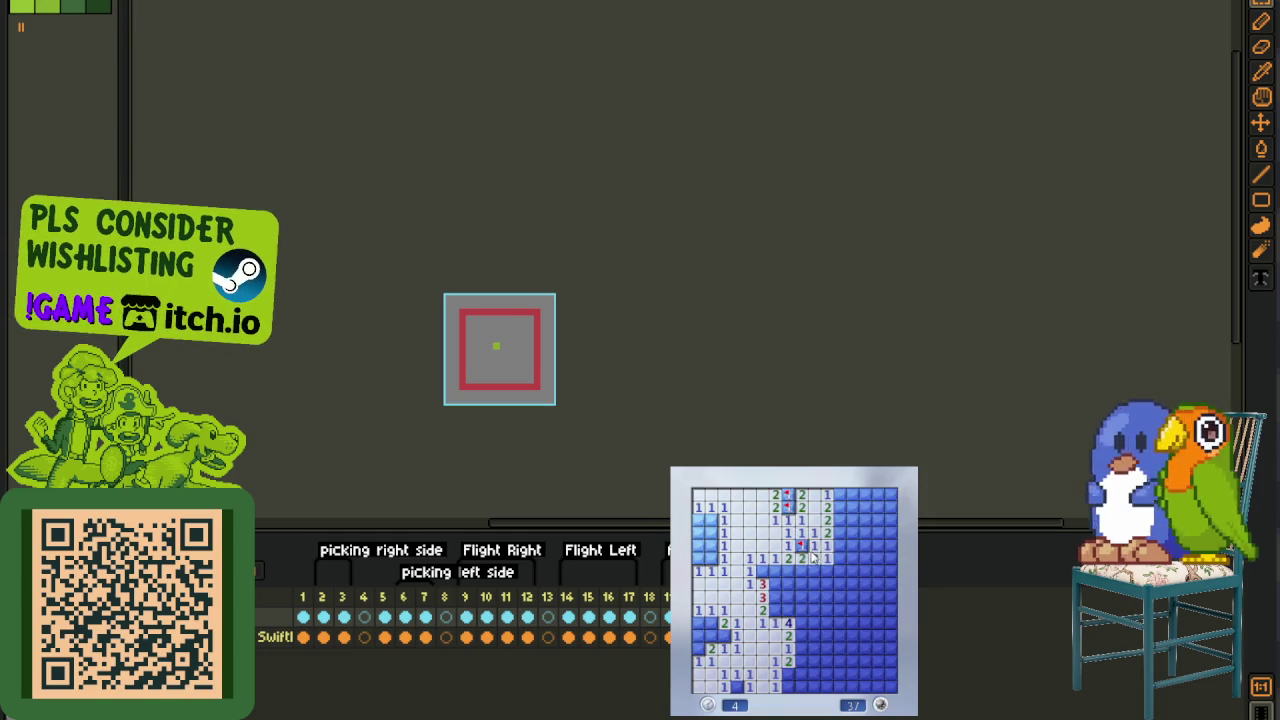
right_click(763, 571)
left_click(776, 571)
right_click(777, 596)
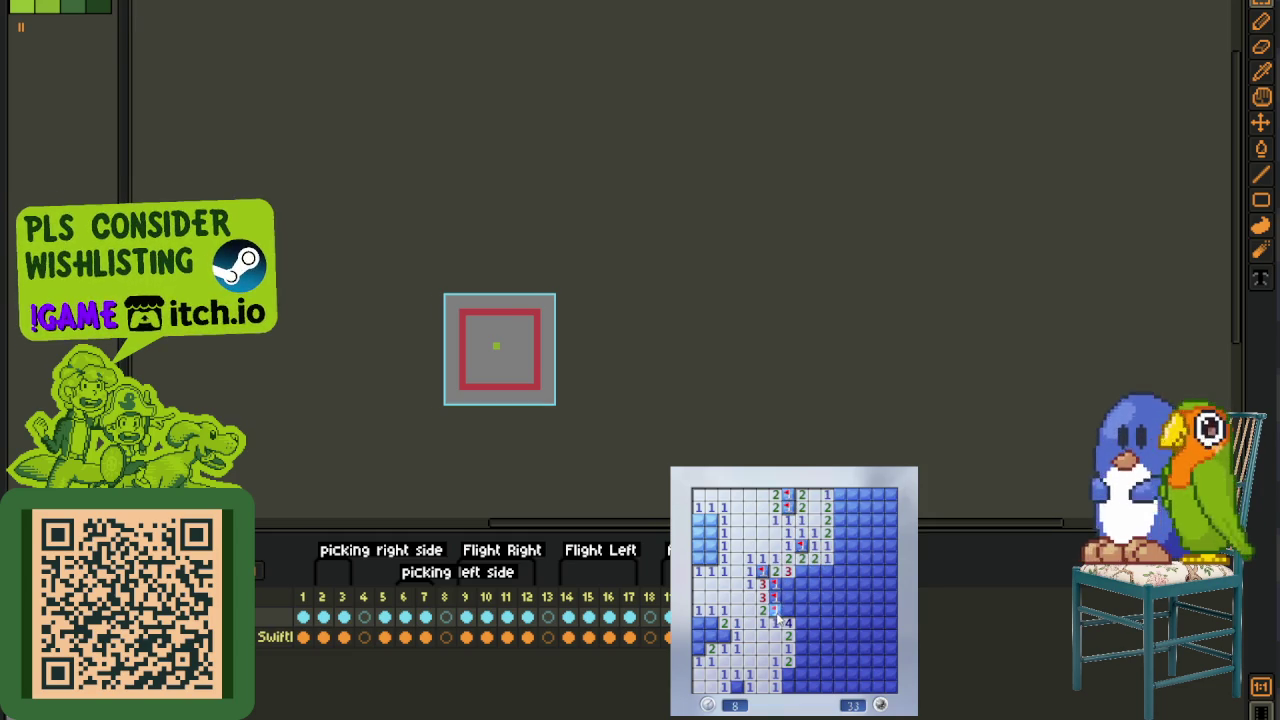
right_click(800, 625)
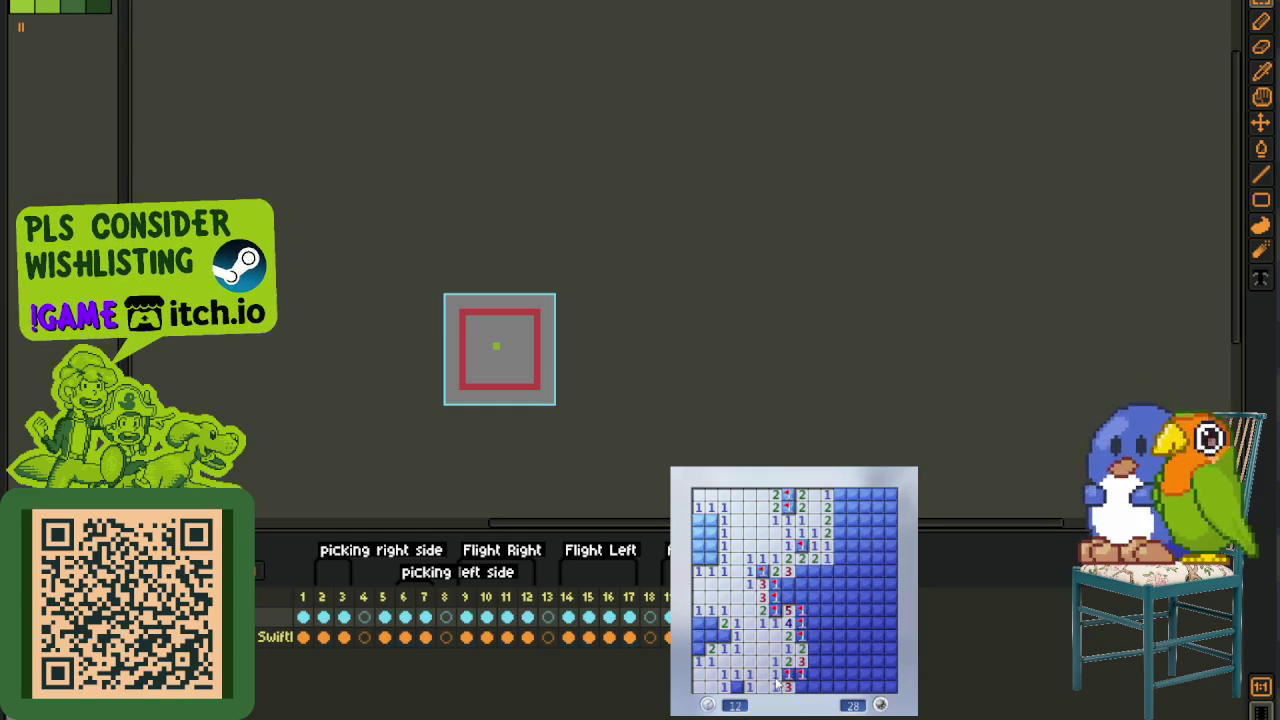
- Flag bottom and left-side mines down to 20 left, then restart after hitting a mine
right_click(740, 686)
right_click(699, 648)
left_click(711, 649)
right_click(711, 558)
left_click(705, 540)
left_click(711, 520)
right_click(801, 571)
right_click(801, 584)
left_click(792, 601)
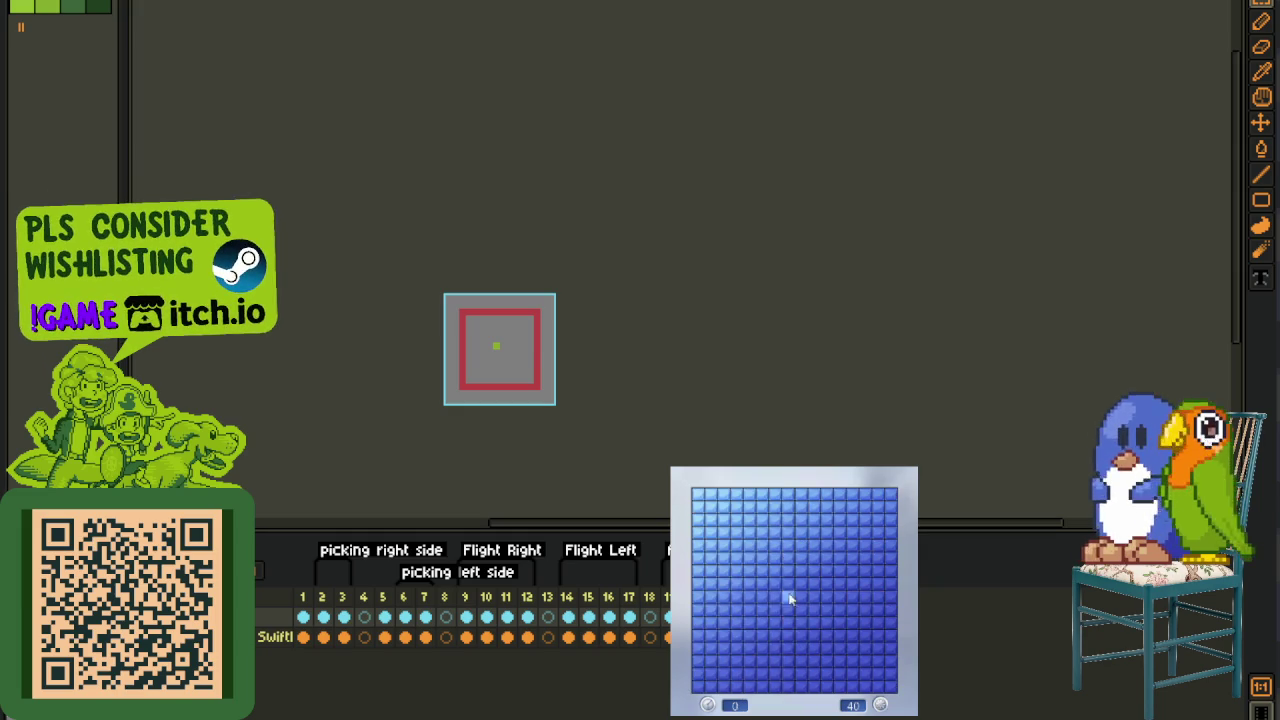
- Open the first areas of the new board and flag mines on the left edge and top
left_click(764, 563)
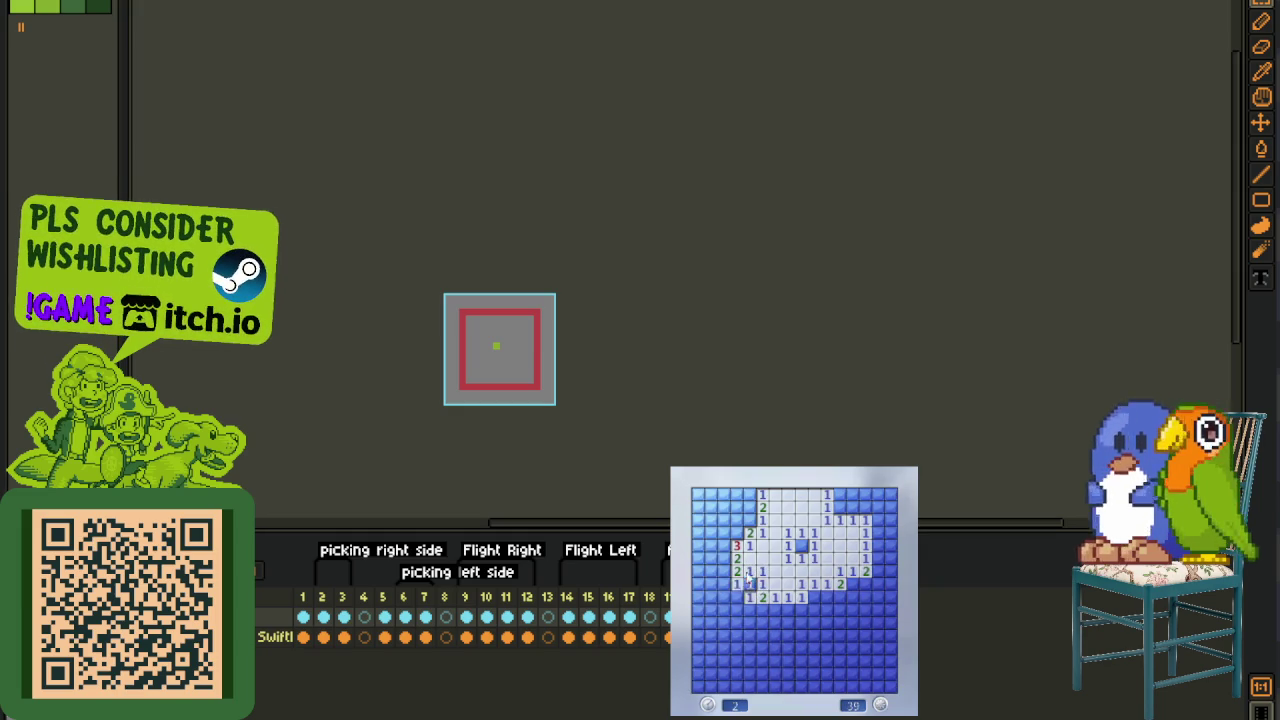
left_click(738, 593)
right_click(723, 545)
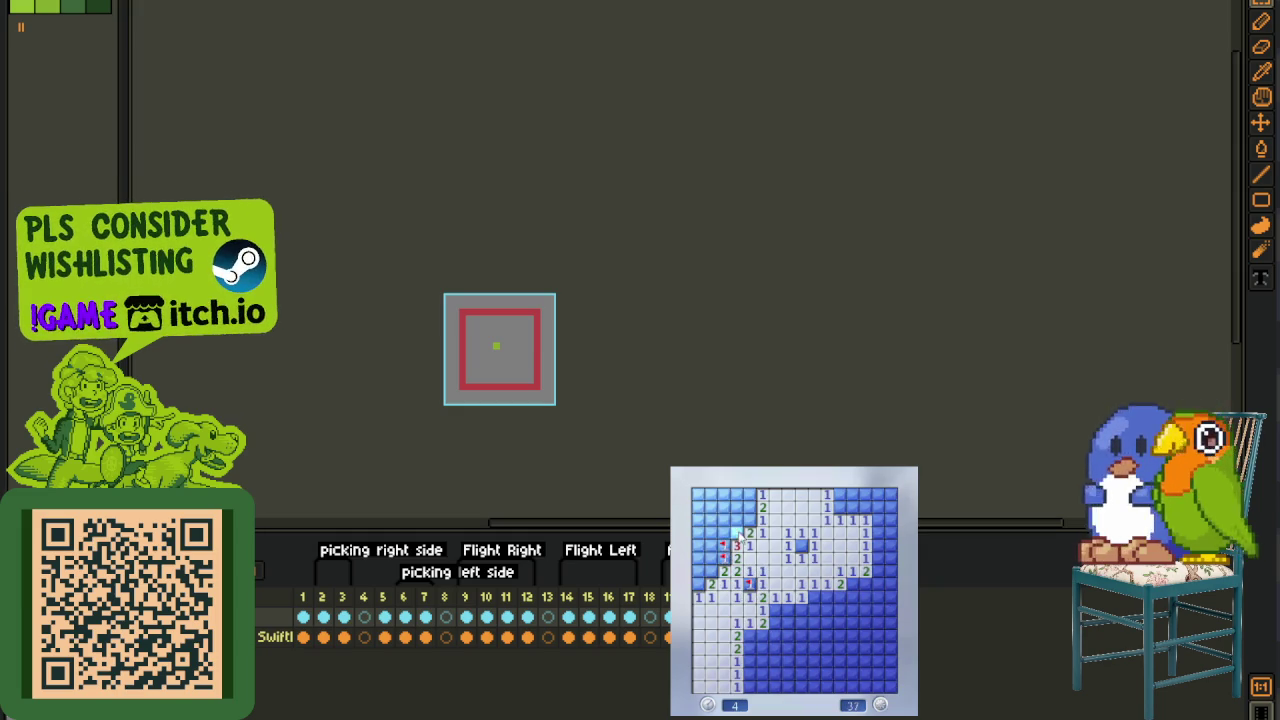
right_click(737, 520)
right_click(748, 493)
left_click(750, 507)
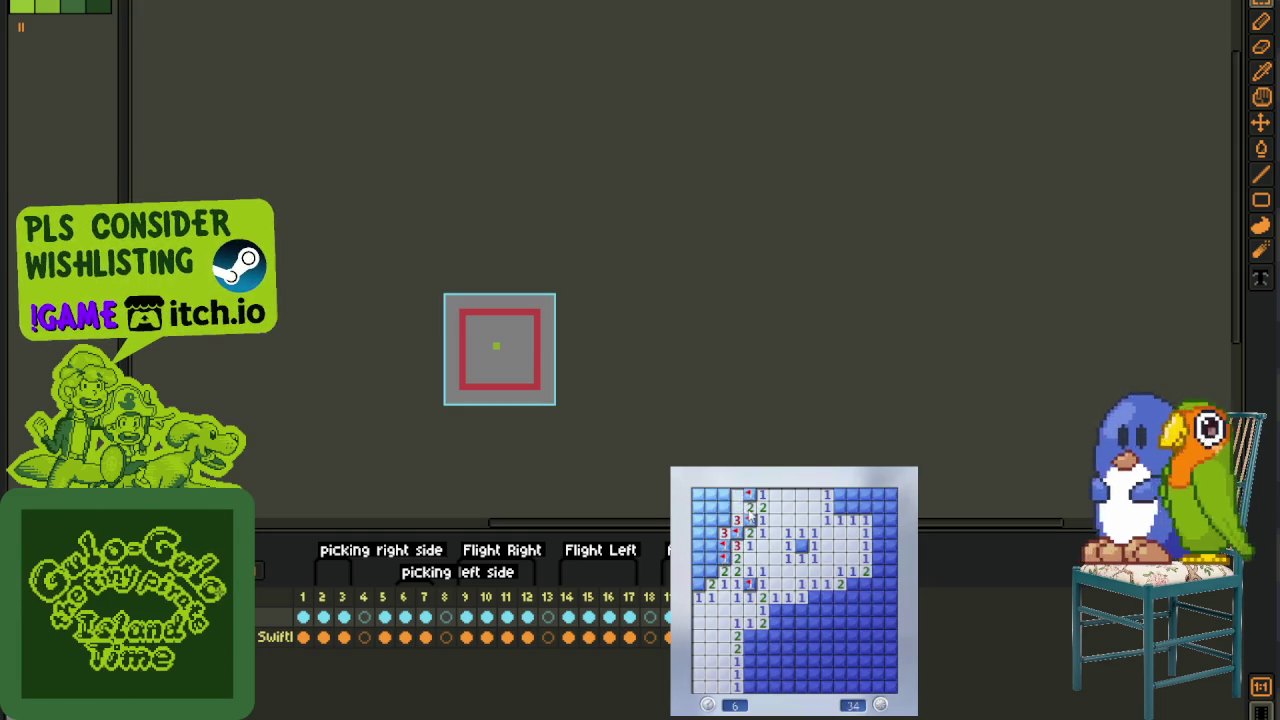
- Flag two top-left mines and reveal the remaining top-left and top-row cells
right_click(712, 558)
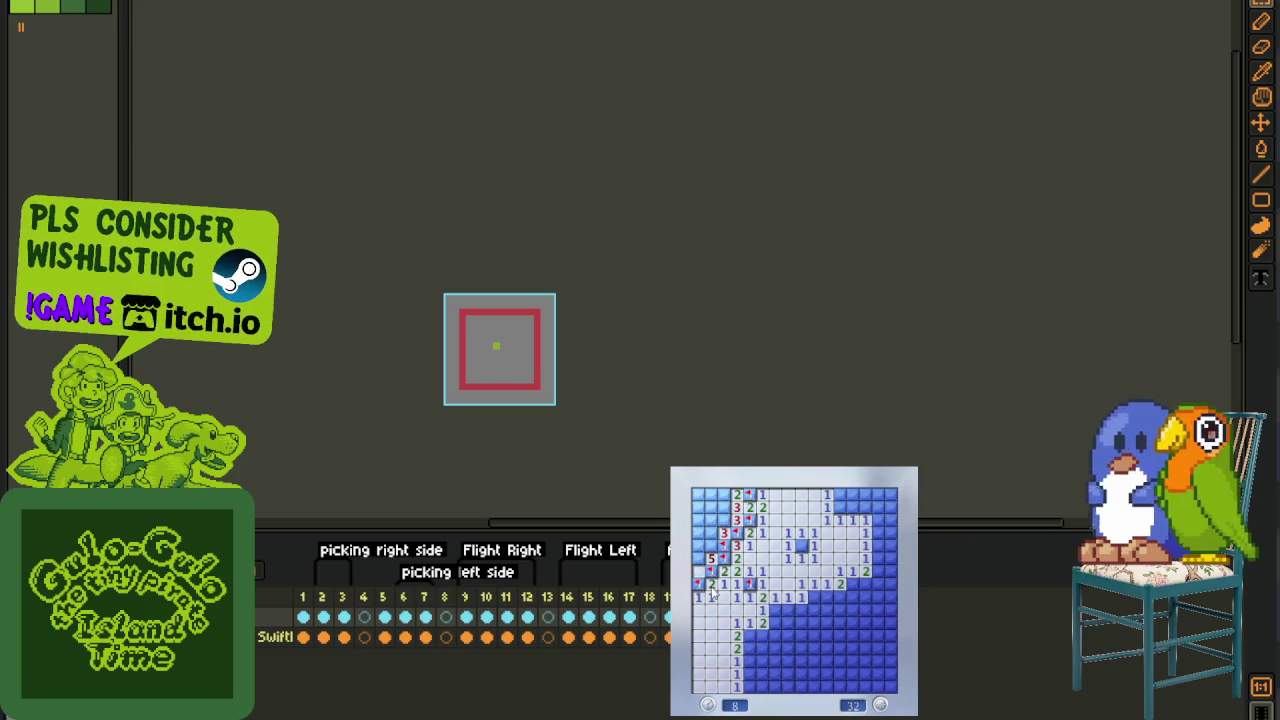
right_click(711, 535)
left_click(705, 520)
left_click(724, 495)
left_click(711, 495)
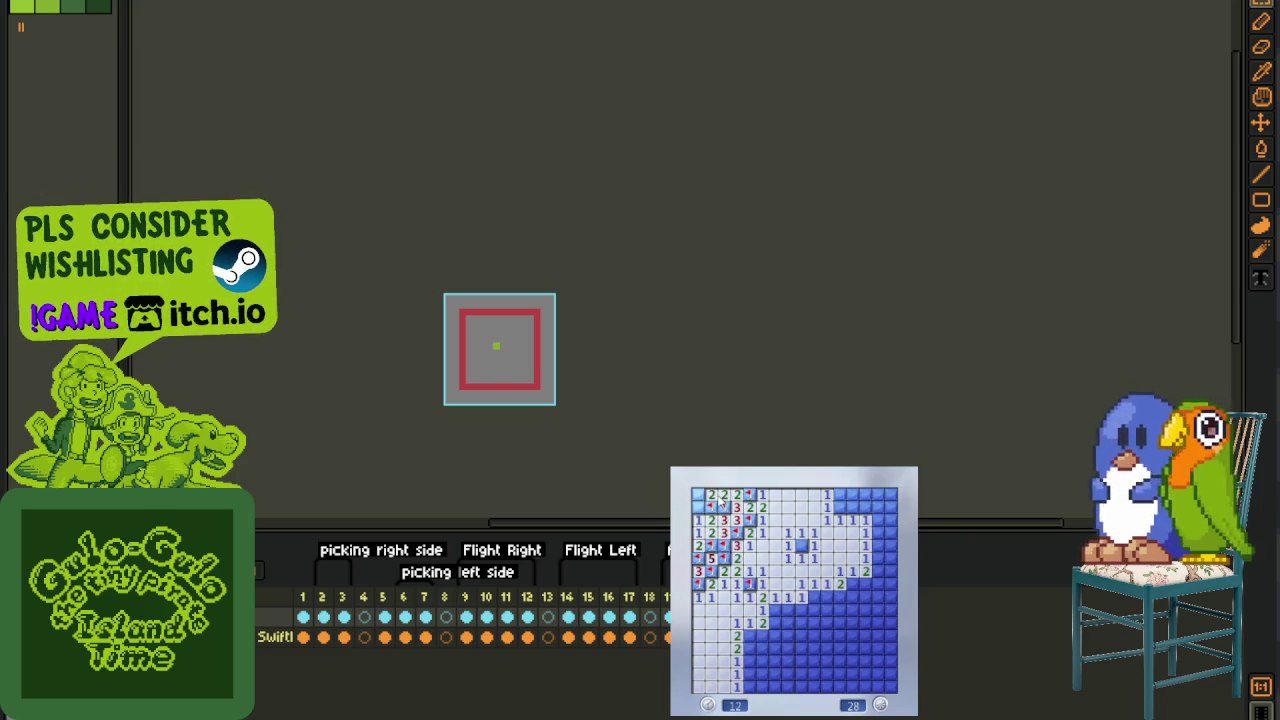
- Flag three mines near the top right and right edge and clear around them
right_click(840, 508)
left_click(853, 519)
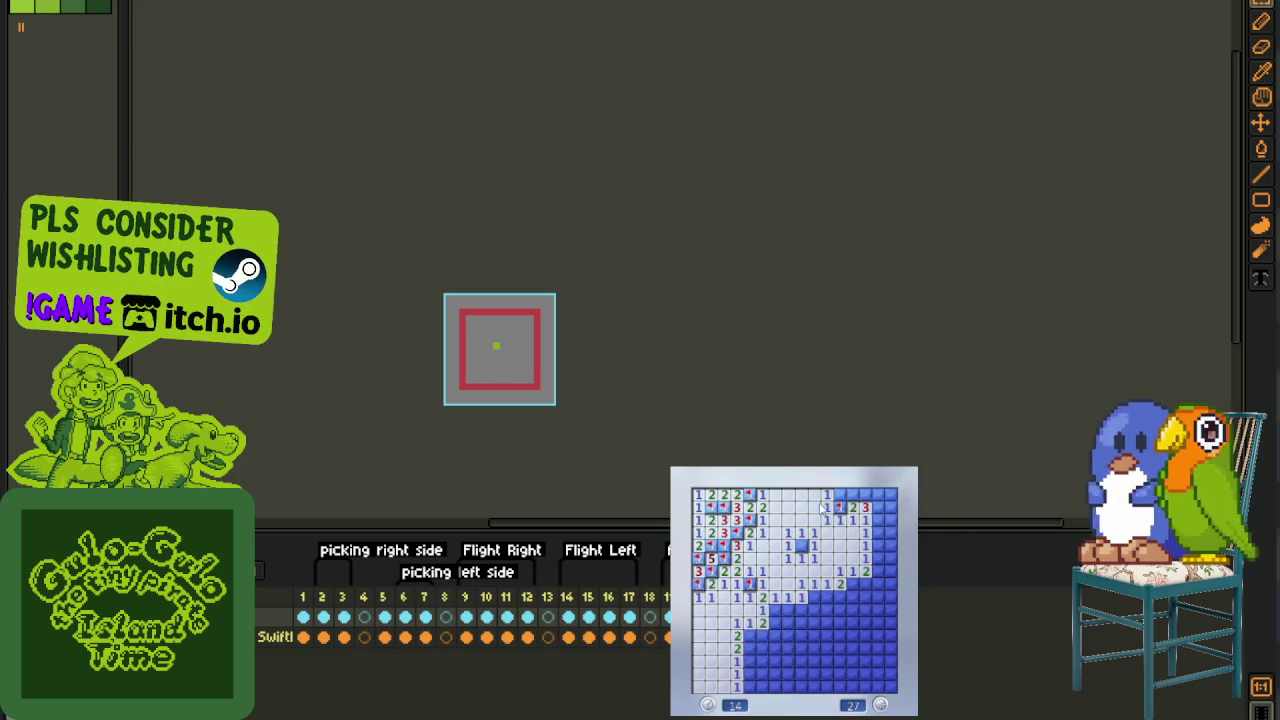
right_click(878, 495)
right_click(878, 520)
left_click(878, 507)
left_click(884, 540)
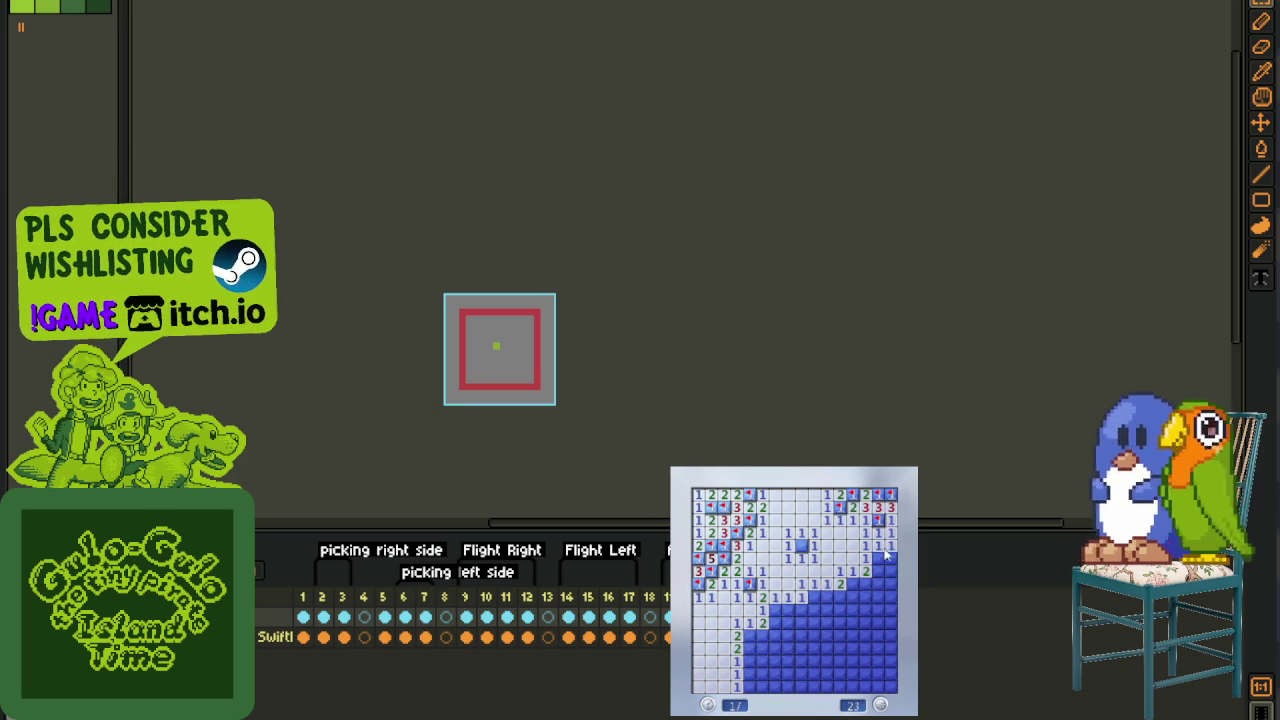
- Open the lower-right area, flag two middle mines and reveal the 3 below
left_click(874, 582)
right_click(852, 596)
right_click(813, 596)
left_click(797, 620)
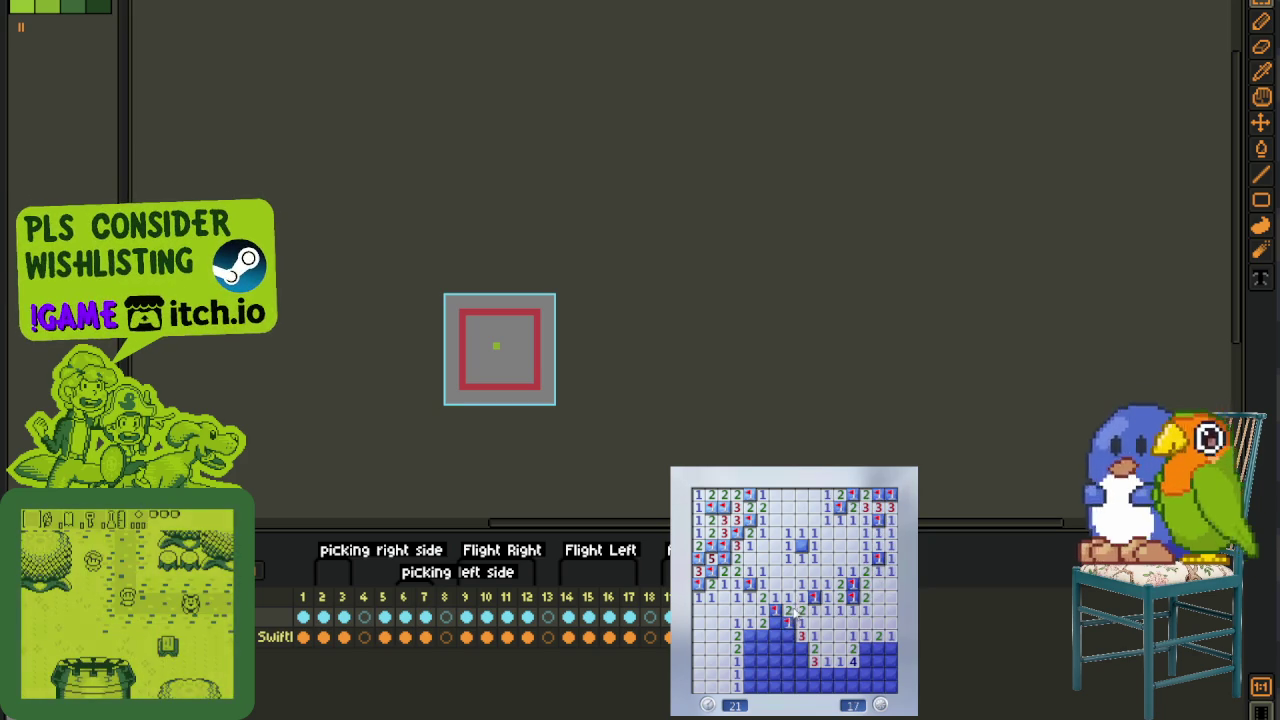
left_click(786, 633)
- Flag the mines in the lower-left column and the nearby lower cells
right_click(749, 635)
right_click(749, 648)
left_click(749, 661)
right_click(749, 686)
right_click(762, 648)
left_click(762, 673)
right_click(774, 661)
- Flag the mines near the bottom and three down the right column
right_click(800, 648)
right_click(800, 661)
left_click(787, 661)
right_click(787, 673)
right_click(865, 648)
right_click(865, 661)
right_click(865, 673)
- Clear the far-right and bottom rows down to 2 mines left, then start a new game with F2
left_click(878, 648)
right_click(891, 673)
right_click(891, 686)
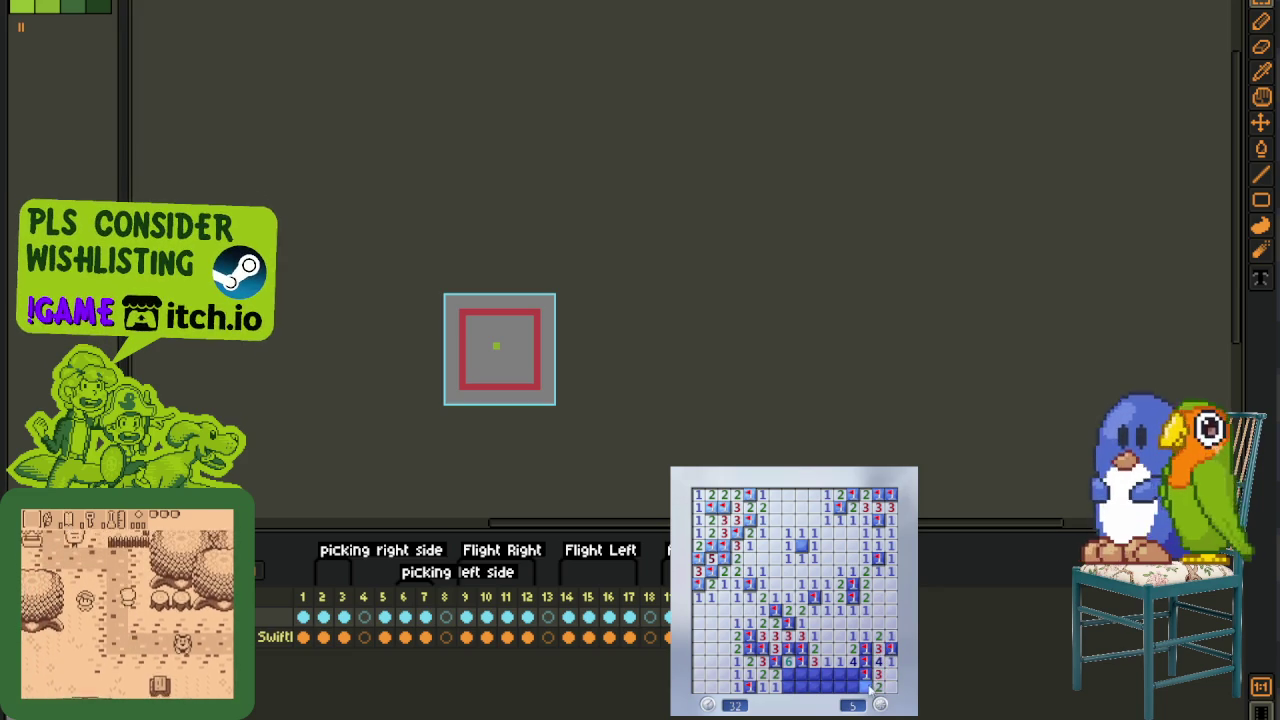
left_click(802, 673)
right_click(815, 686)
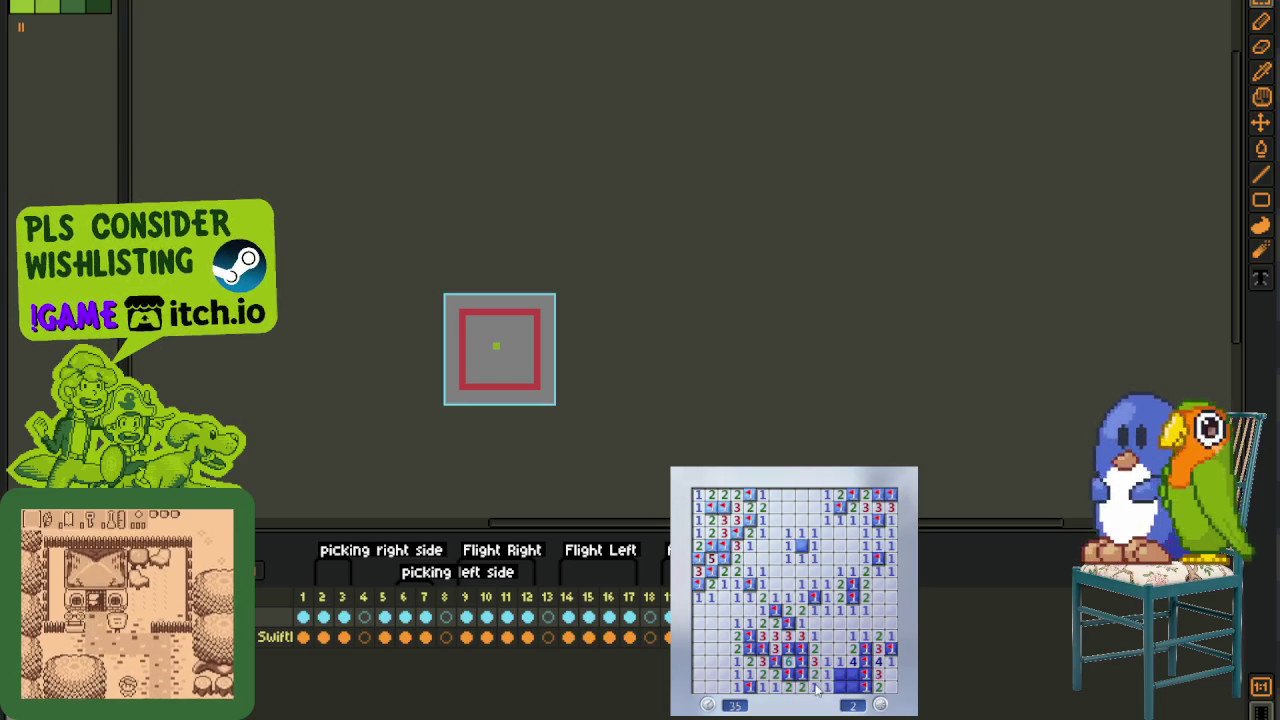
left_click(853, 675)
key("F2")
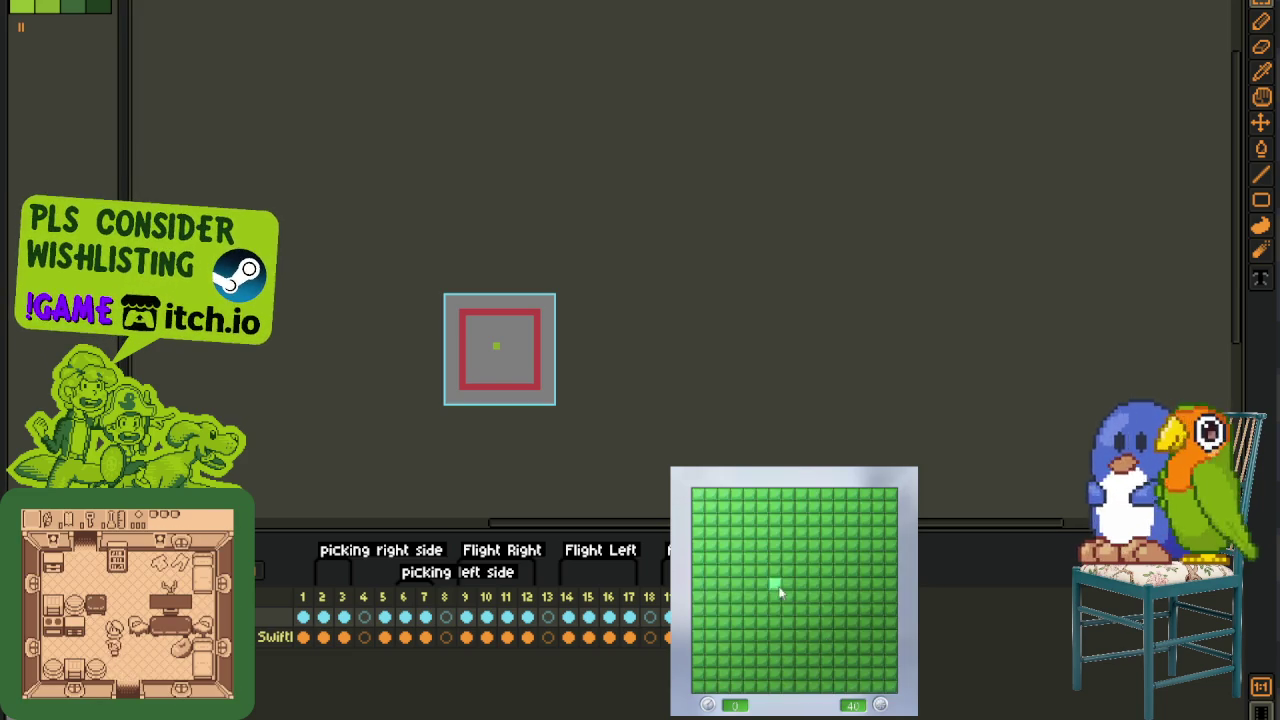
- Open the new board and clear the top-left corner, flagging two mines
left_click(769, 583)
right_click(722, 533)
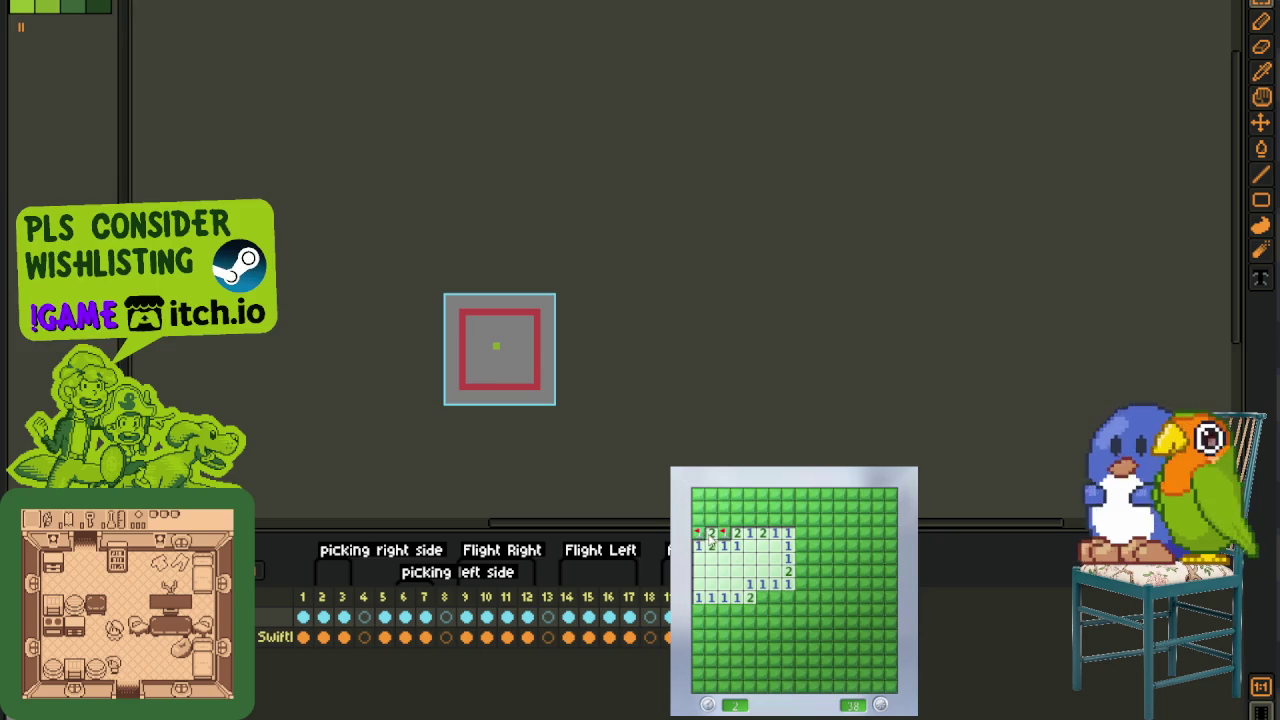
left_click(712, 520)
right_click(737, 507)
left_click(737, 494)
left_click(737, 520)
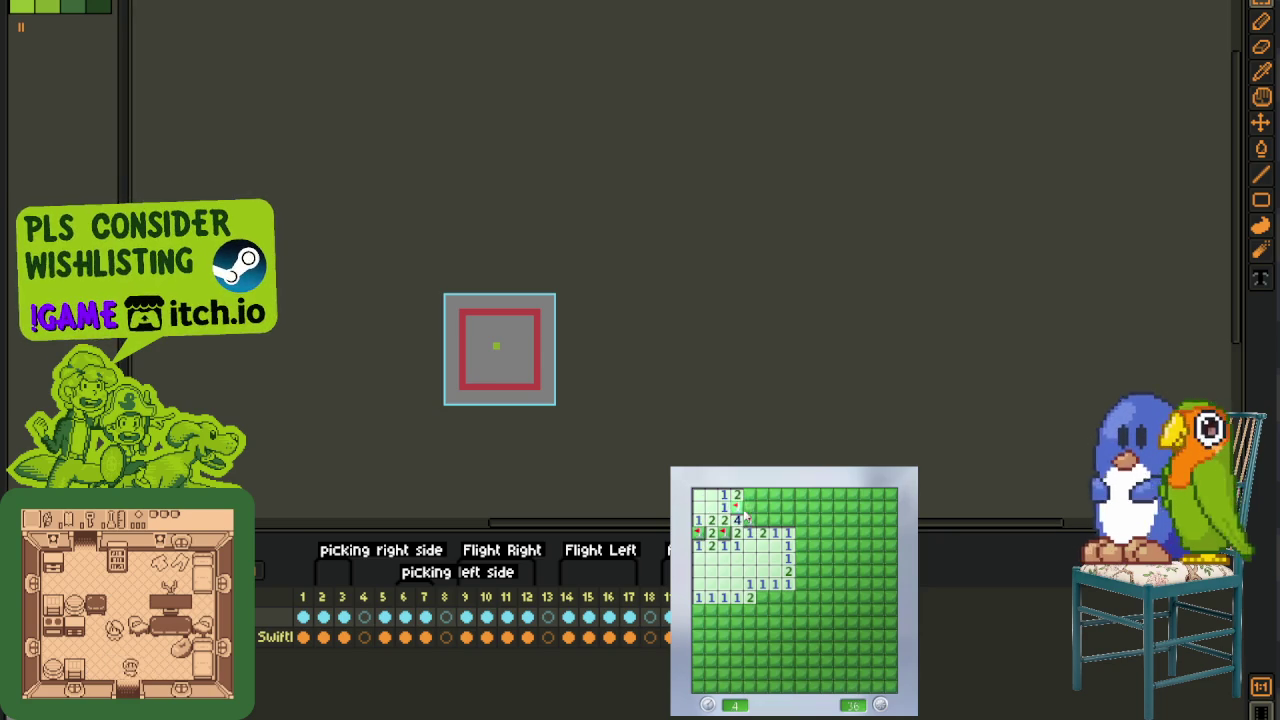
- Extend the cleared area rightward along the top, flagging two more mines
left_click(775, 507)
right_click(775, 520)
left_click(800, 533)
left_click(813, 533)
right_click(787, 507)
left_click(805, 507)
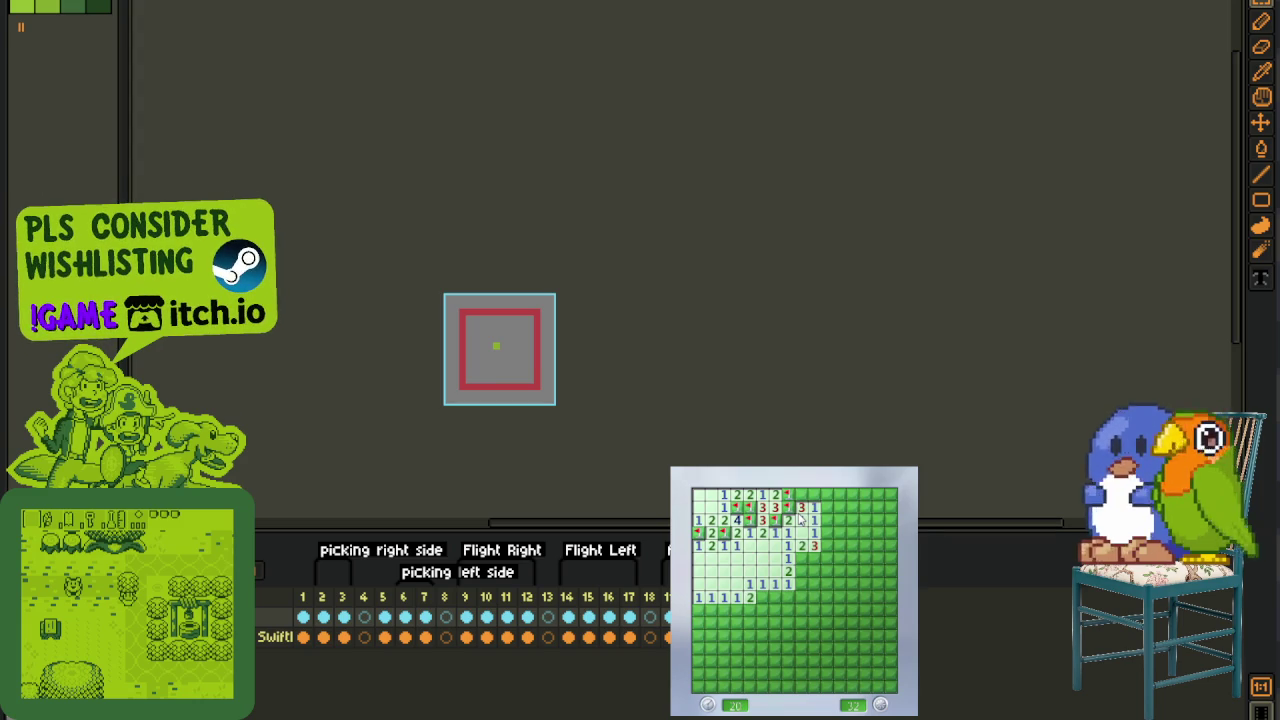
- Flag mines at the cleared edge and open a large central and upper-right block
right_click(802, 558)
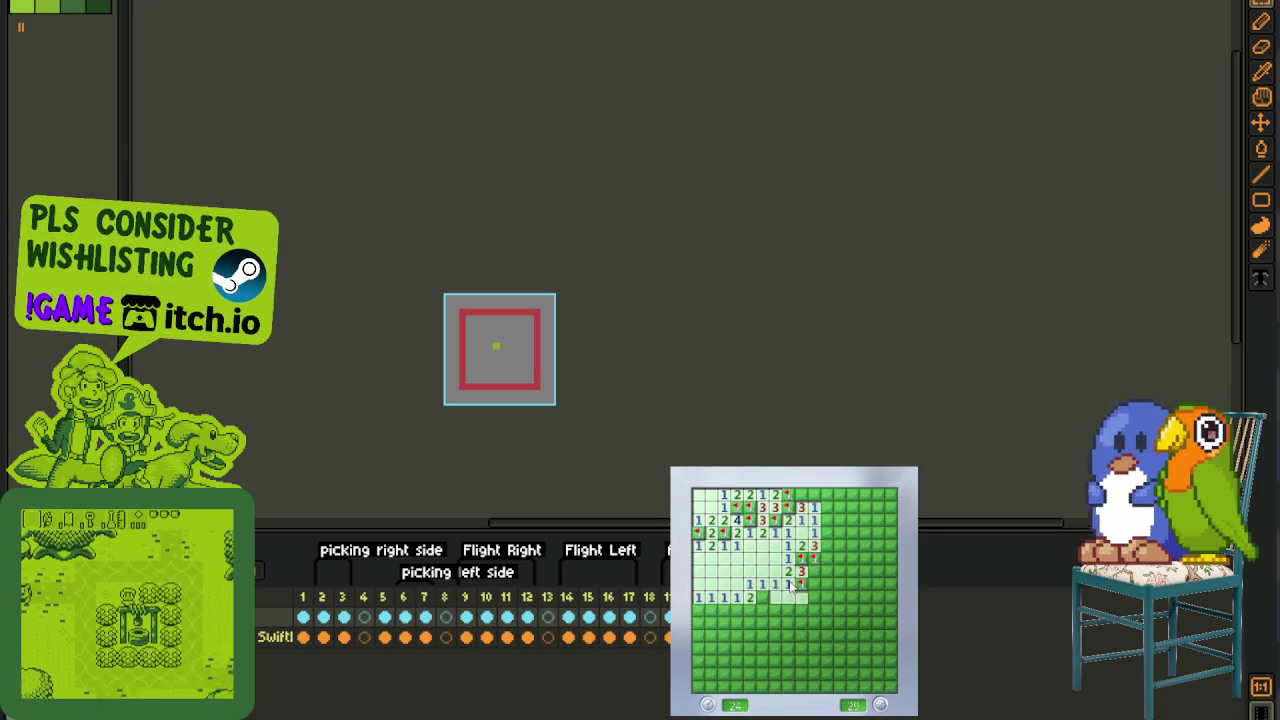
left_click(803, 590)
right_click(826, 571)
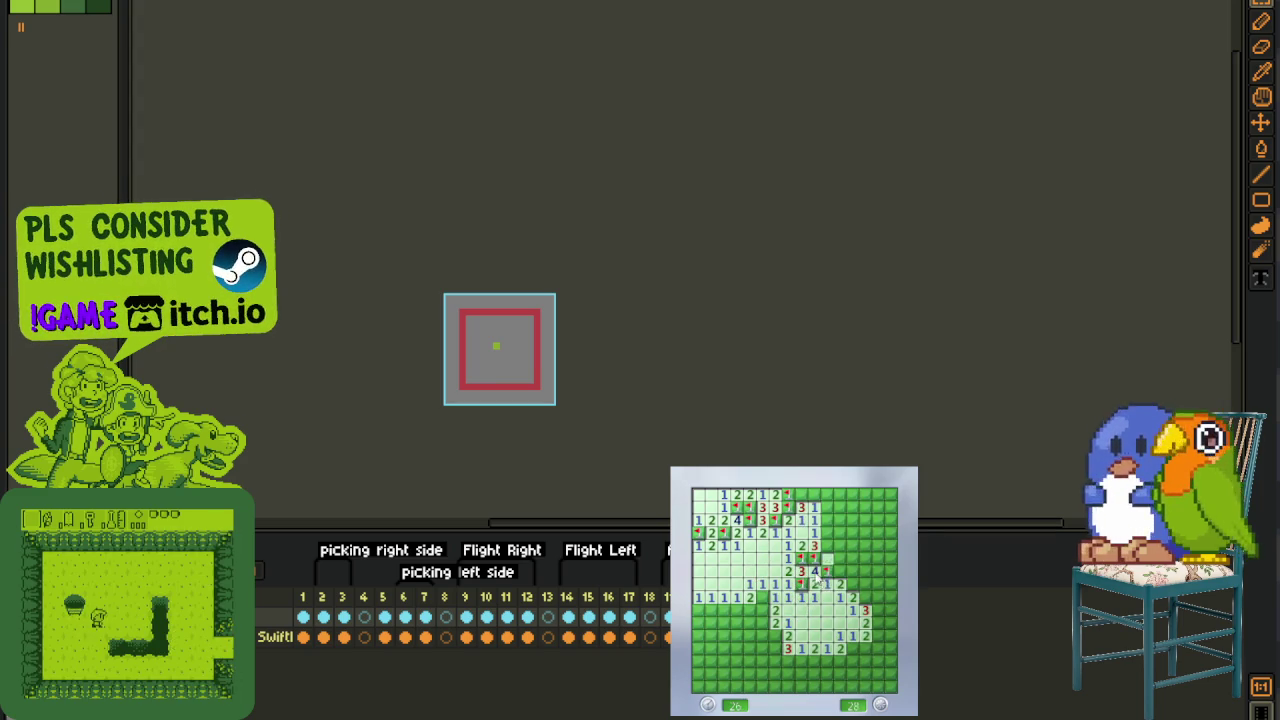
left_click(840, 568)
- Flag five mines down the right side and open the lower-right cells
right_click(852, 585)
right_click(865, 598)
right_click(877, 610)
right_click(877, 622)
right_click(851, 648)
left_click(889, 622)
left_click(892, 640)
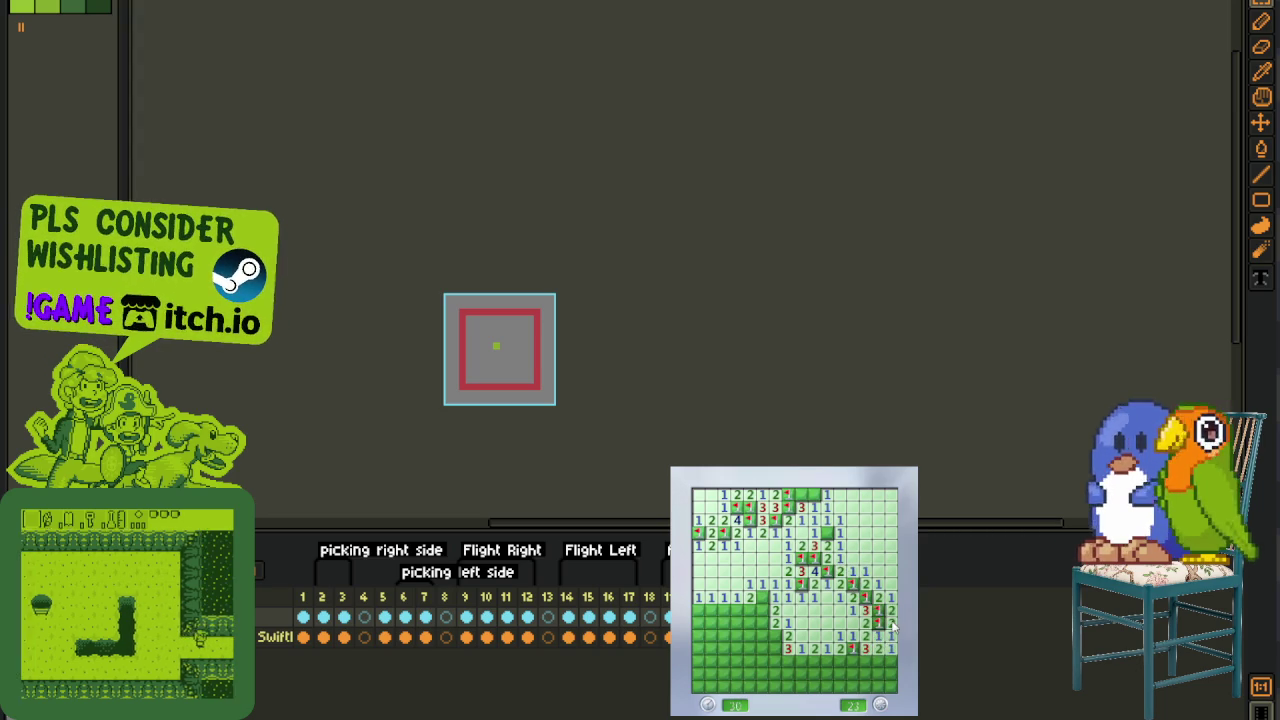
- Flag mines near the right edge, top row and left side, leaving 18 mines
right_click(827, 533)
right_click(814, 494)
left_click(801, 494)
right_click(762, 597)
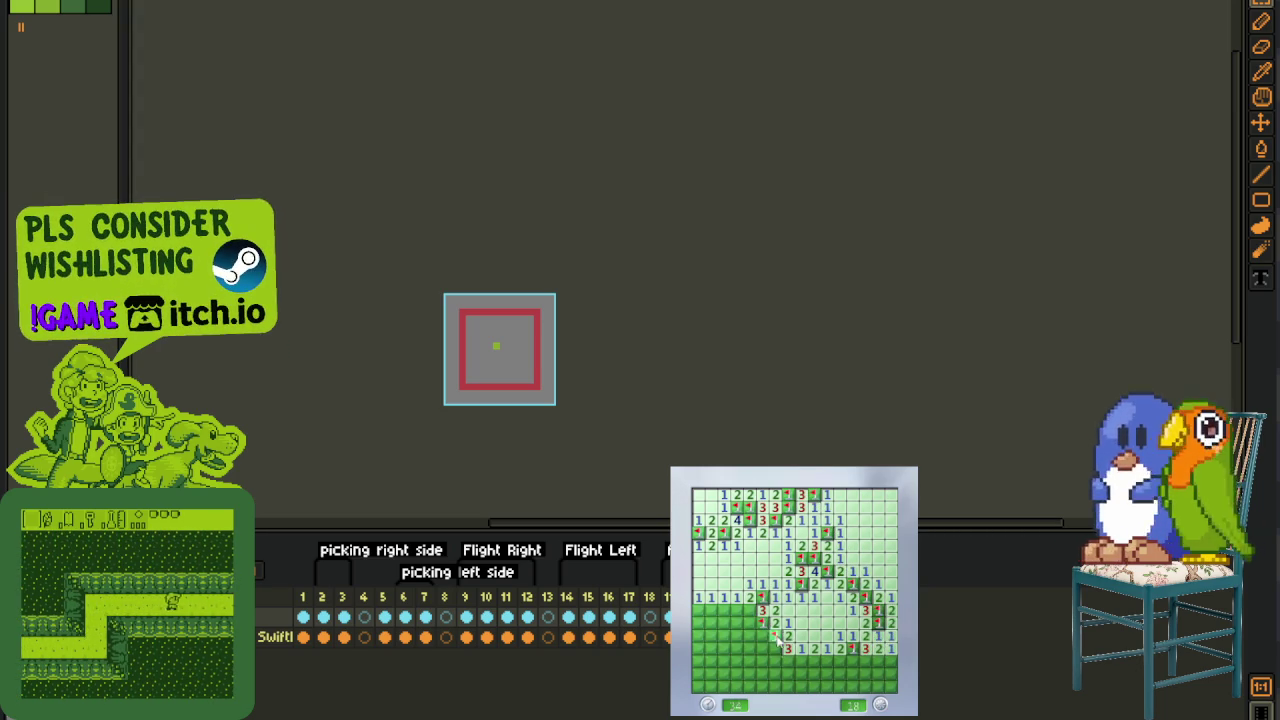
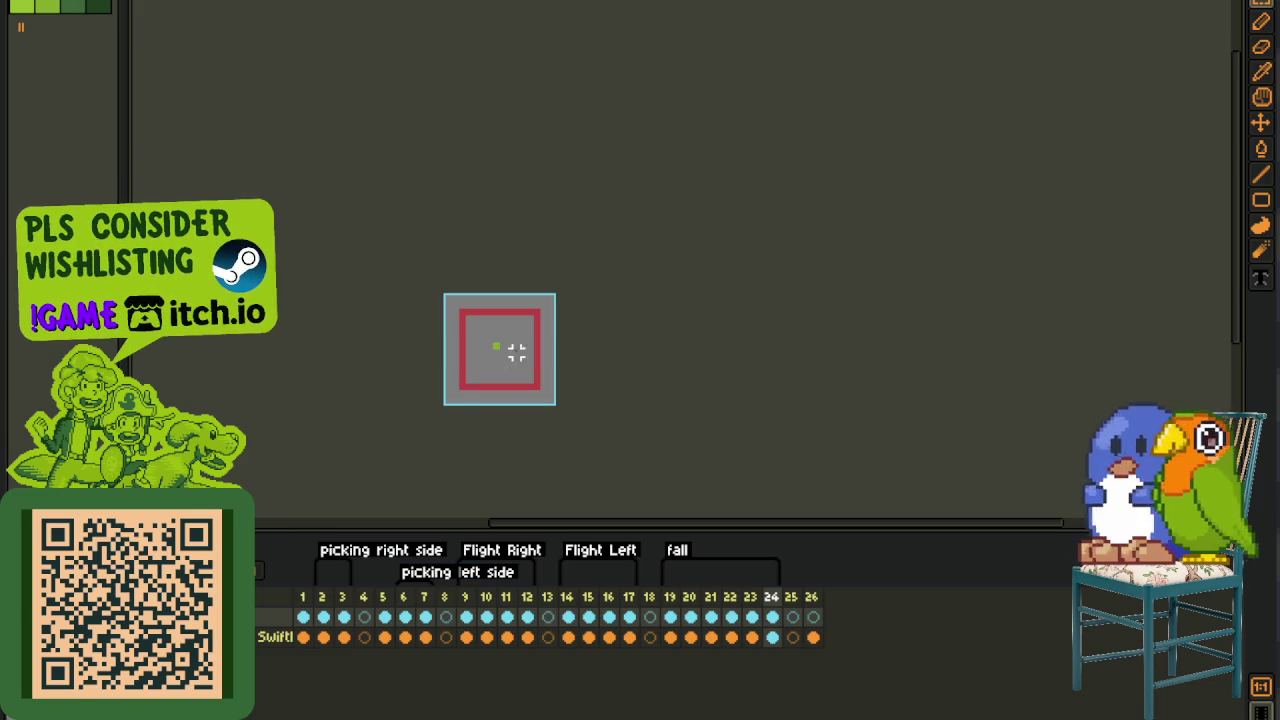
- Play the bird animation from frame 2, then step back to view frame 19 on the second layer
scroll(510, 357, "up", 2)
scroll(528, 374, "down", 2)
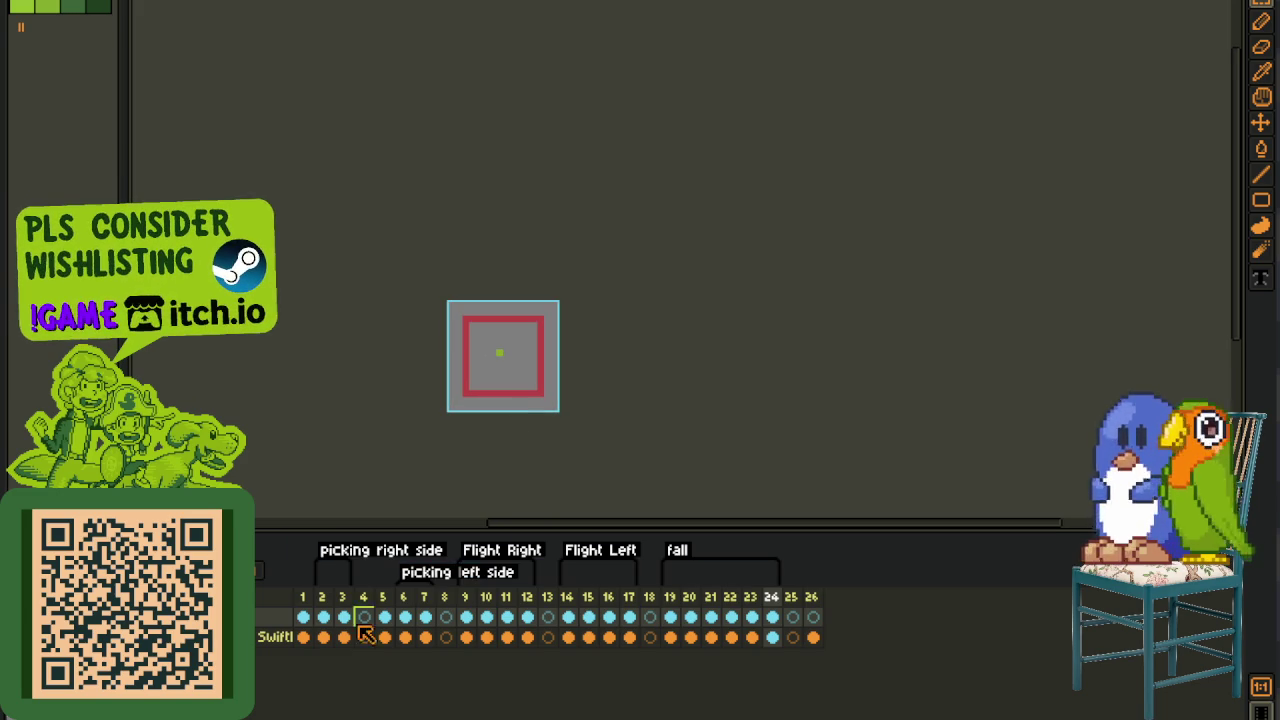
left_click(328, 618)
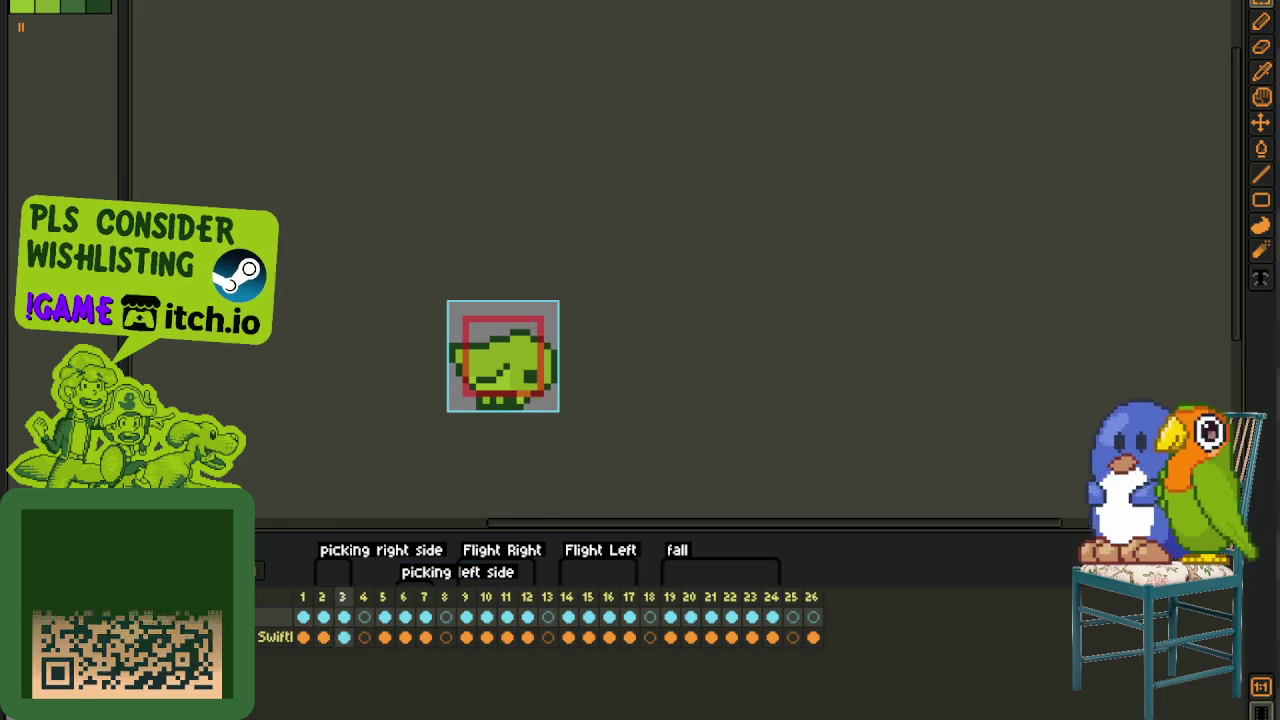
key("Return")
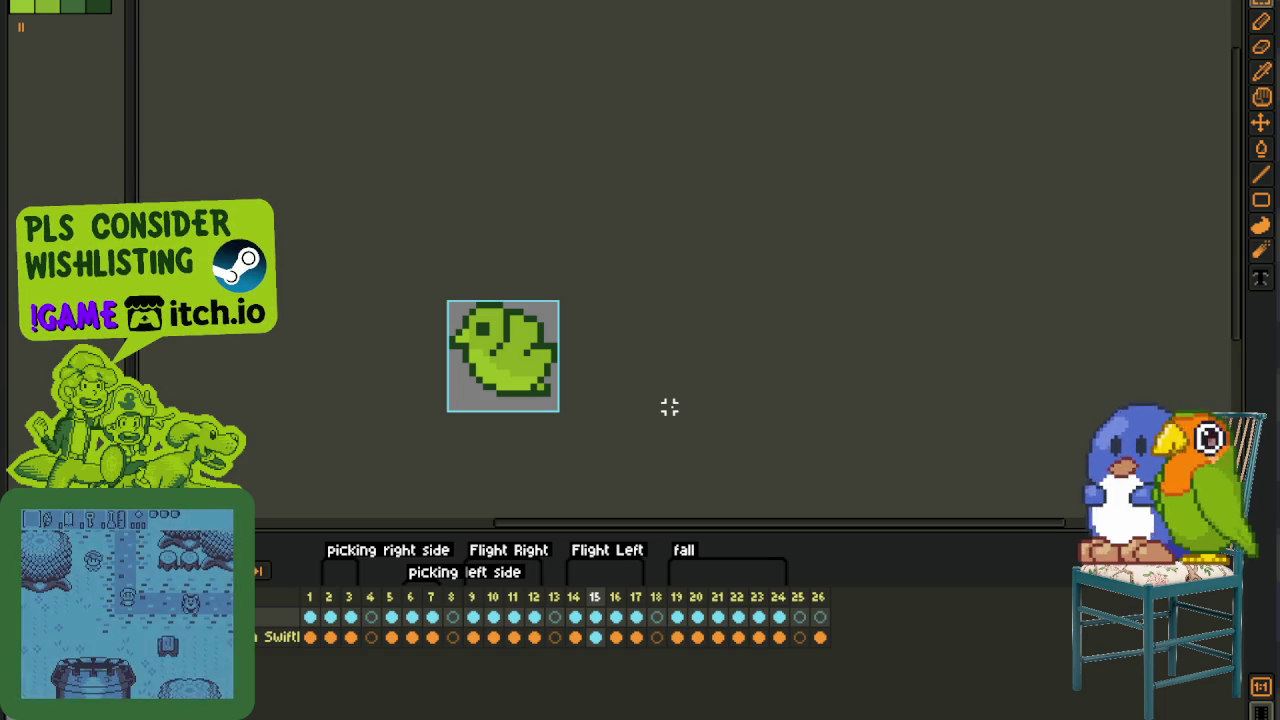
key("Left")
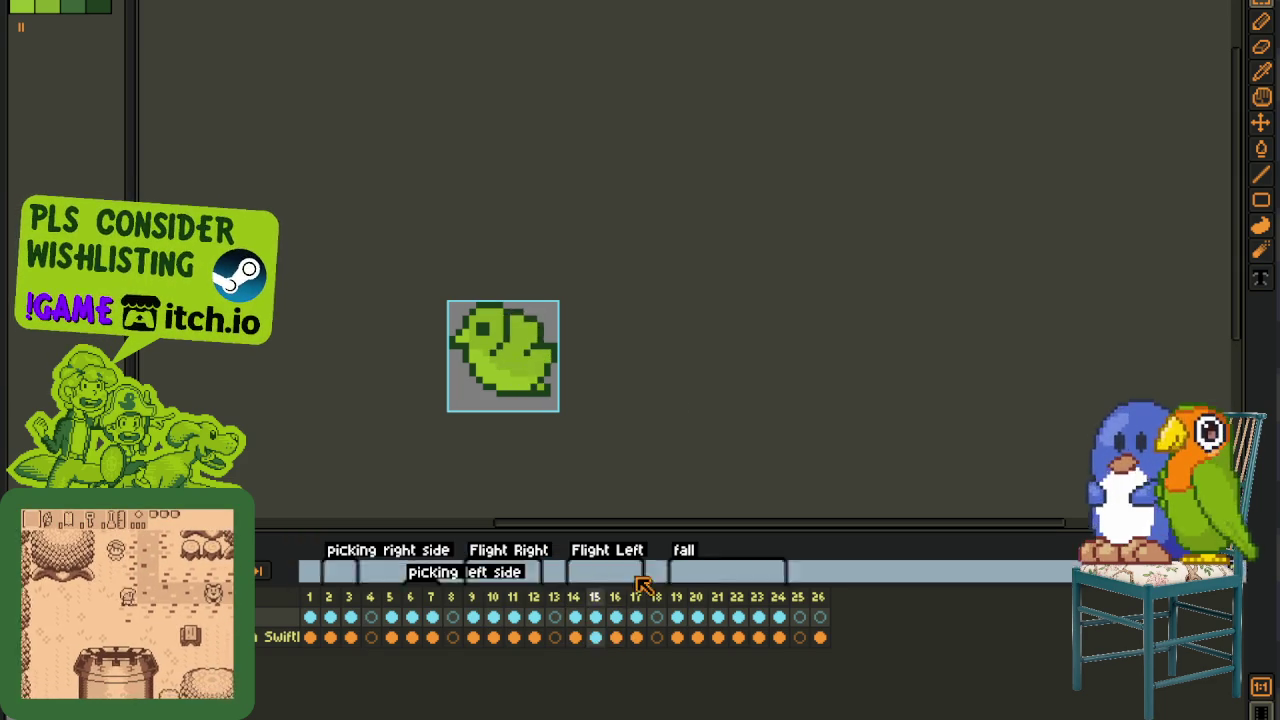
left_click(685, 638)
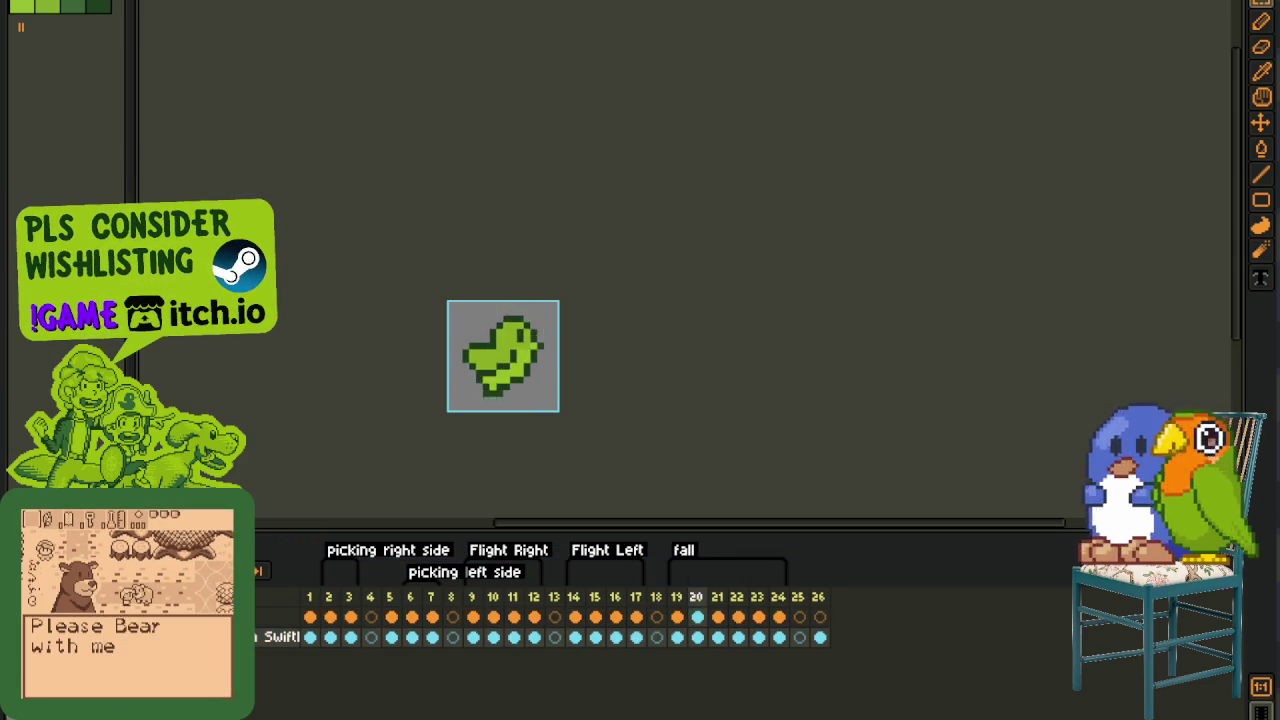
- Switch to the portrait sprite sheet document and back to the bird sprite
key("ctrl+Tab")
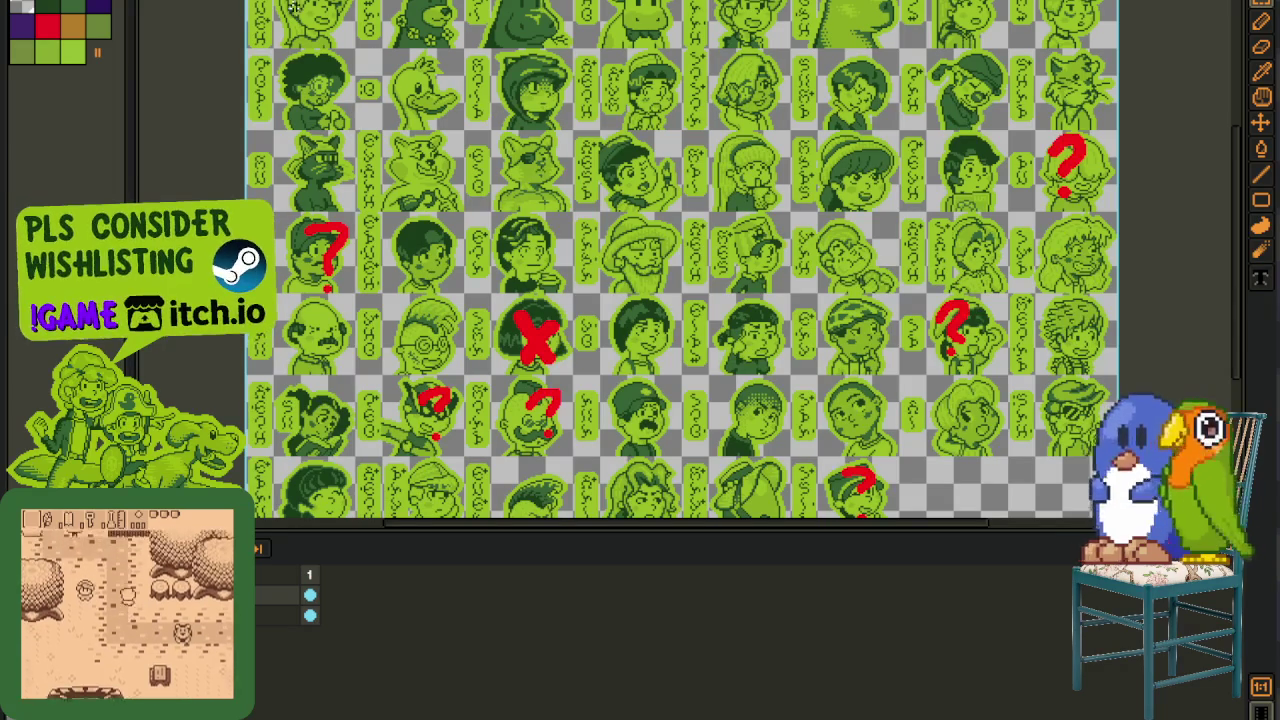
key("ctrl+Tab")
scroll(480, 300, "down", 1)
scroll(523, 311, "up", 2)
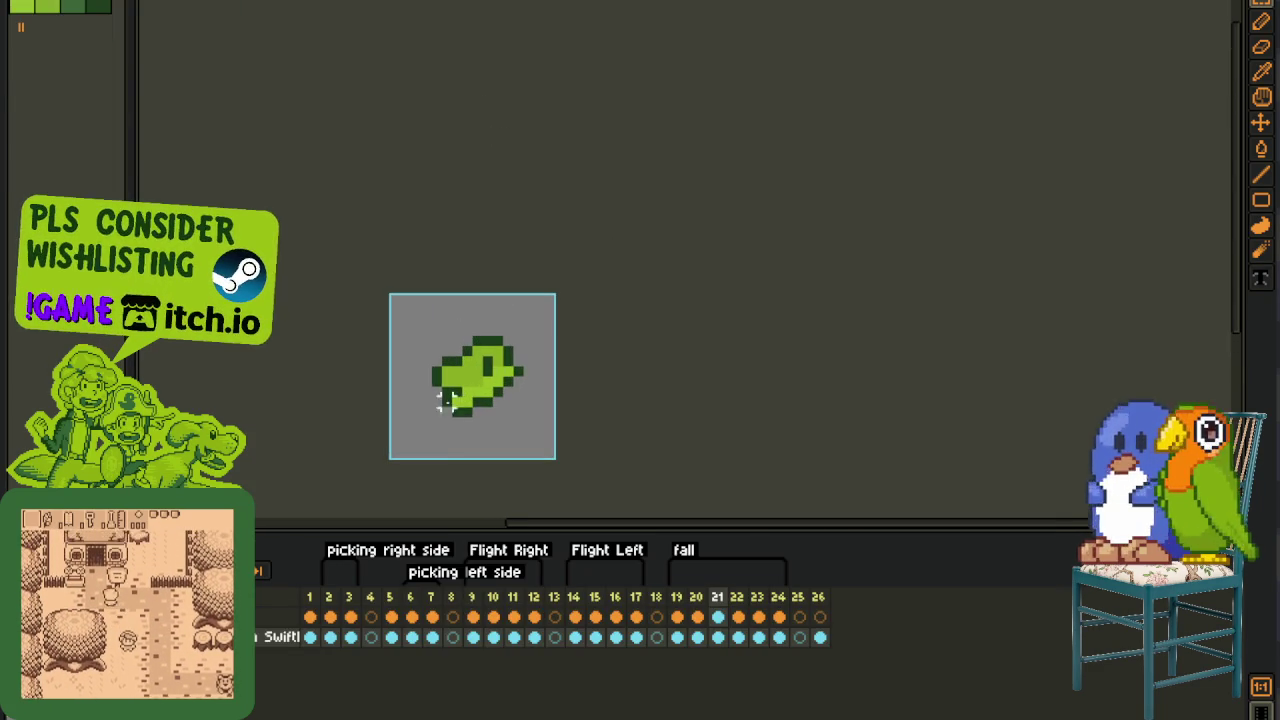
scroll(445, 378, "up", 1)
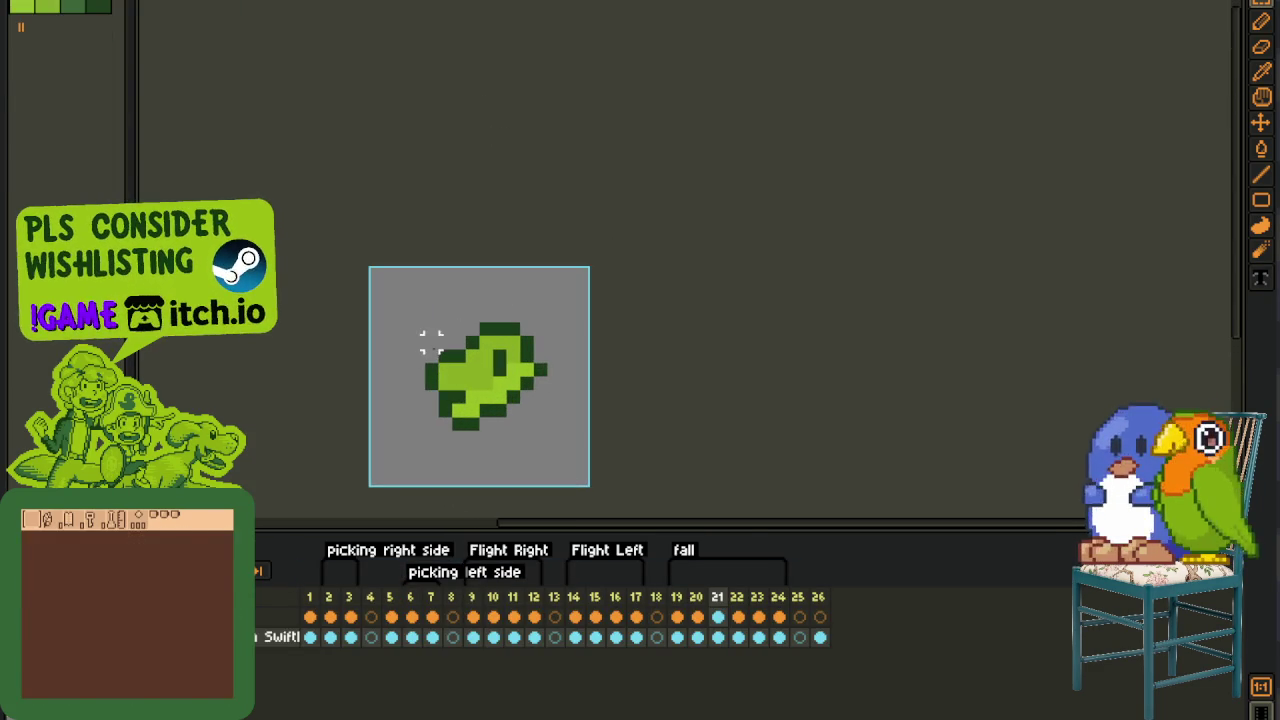
- Select a rectangle around the bird sprite twice, clearing the selection each time
left_click_drag(420, 318, 592, 434)
scroll(730, 382, "down", 1)
key("ctrl+d")
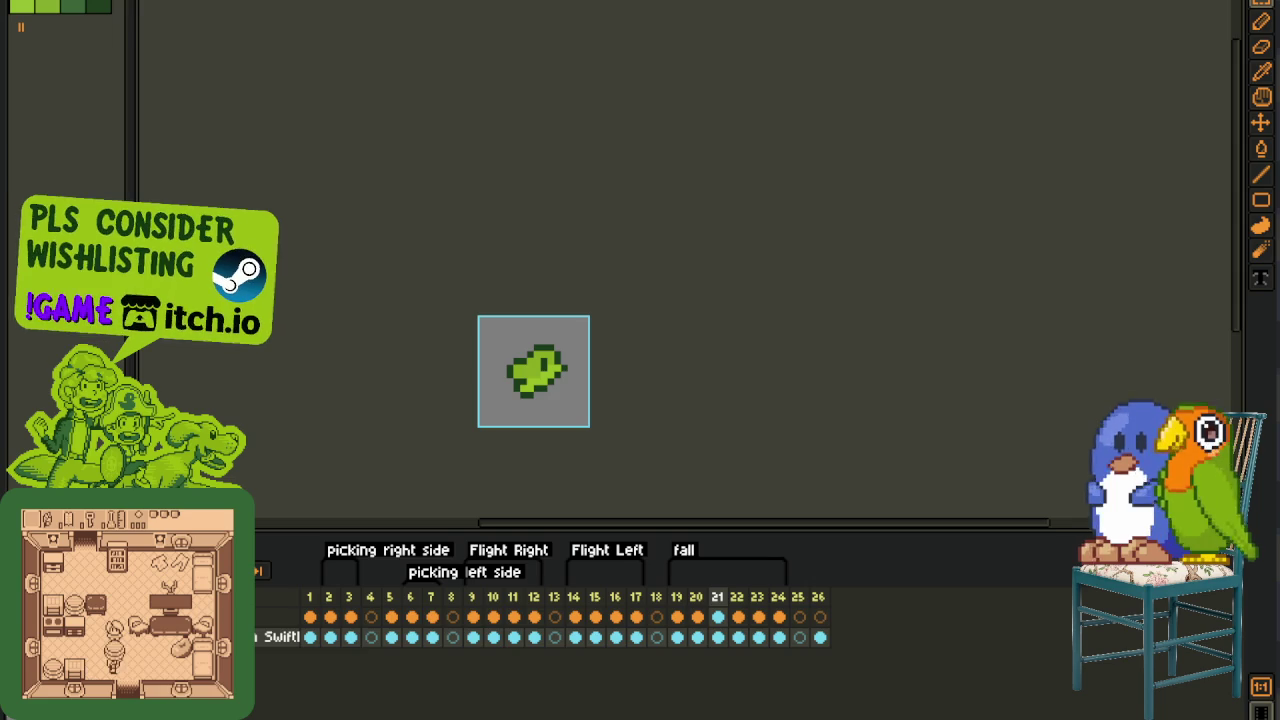
scroll(532, 355, "up", 1)
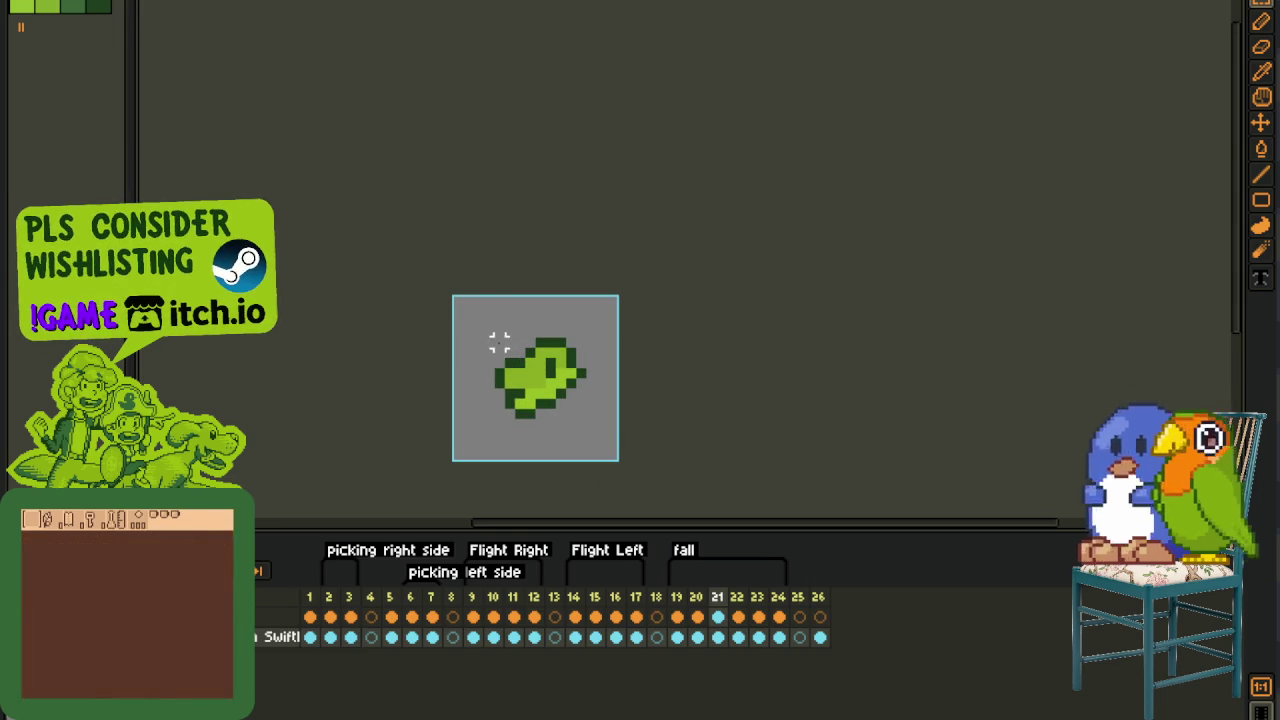
left_click_drag(490, 333, 592, 424)
key("ctrl+d")
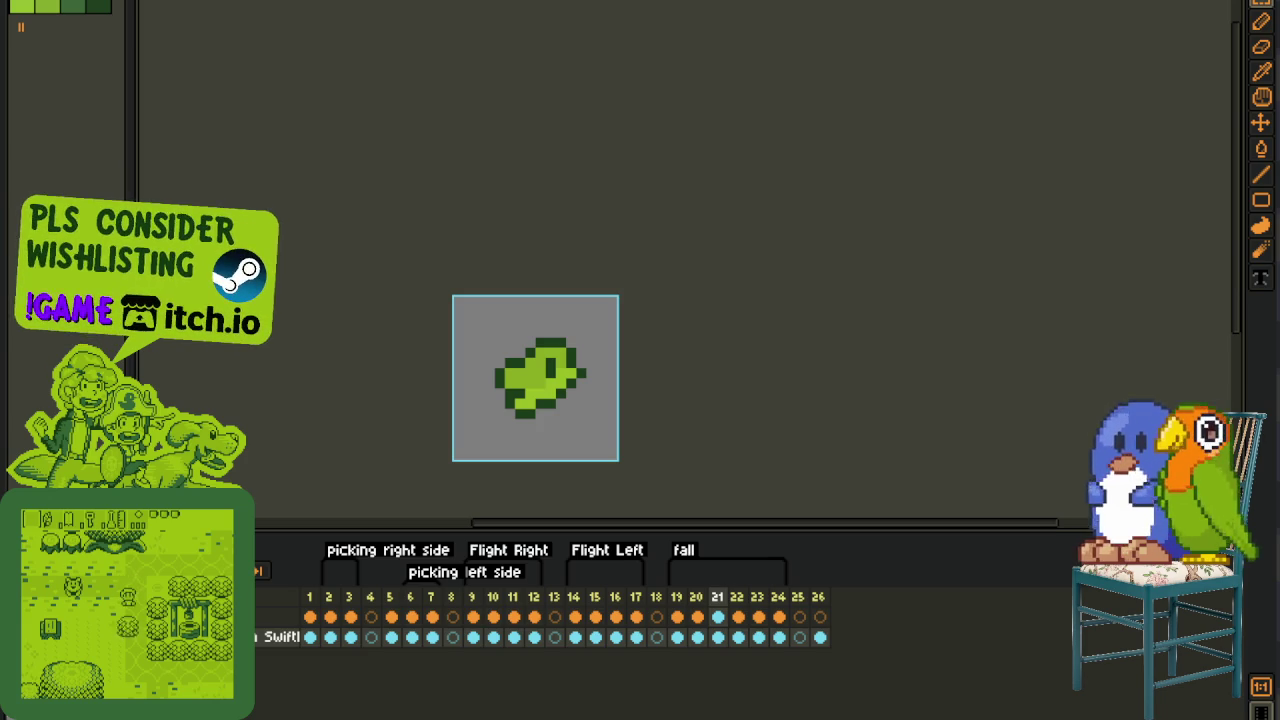
- Check another bird sprite document, then return to the tagged animation and recentre the canvas
key("ctrl+Tab")
scroll(740, 290, "up", 2)
scroll(752, 244, "up", 1)
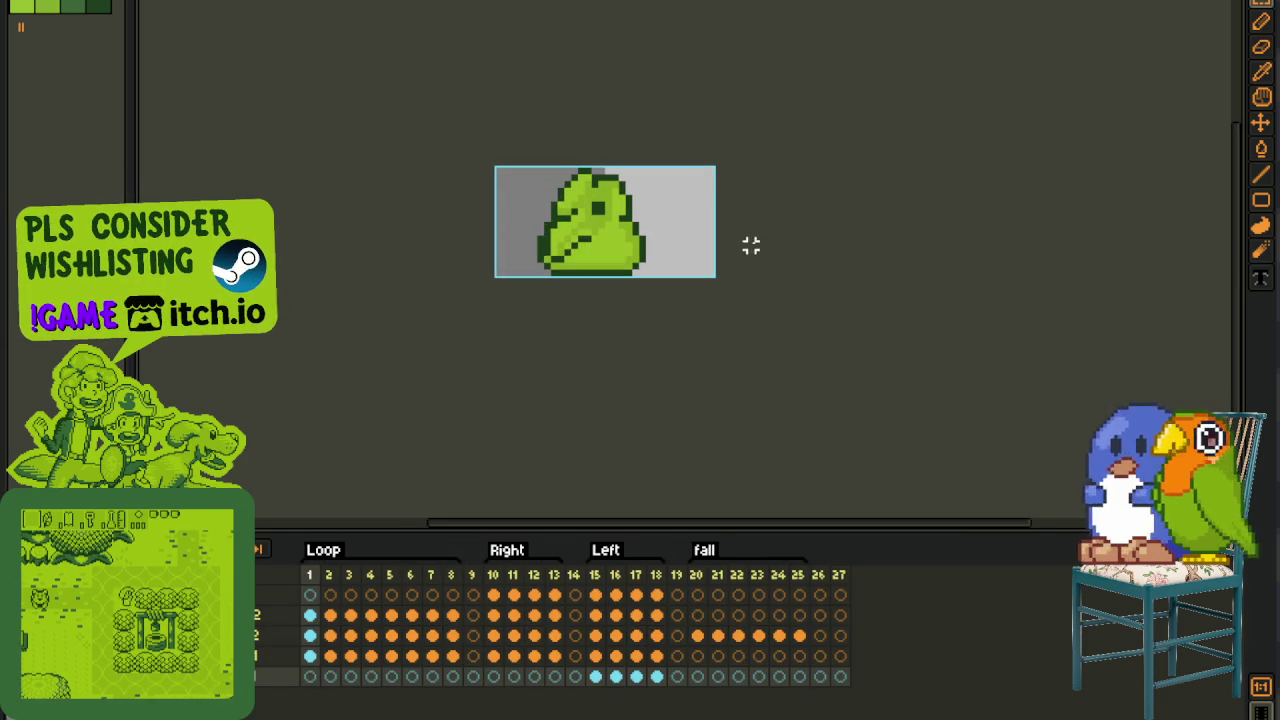
key("ctrl+Tab")
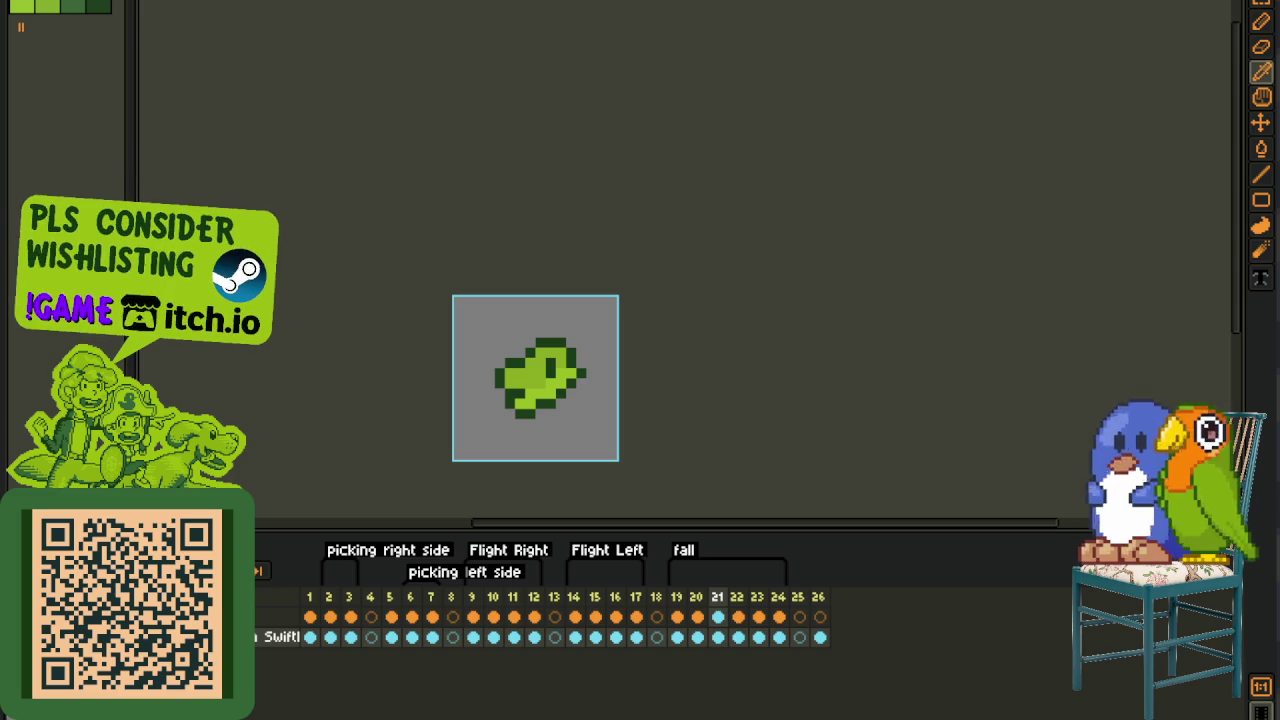
scroll(686, 369, "down", 5)
scroll(784, 277, "up", 4)
scroll(801, 248, "up", 2)
left_click_drag(801, 248, 778, 352)
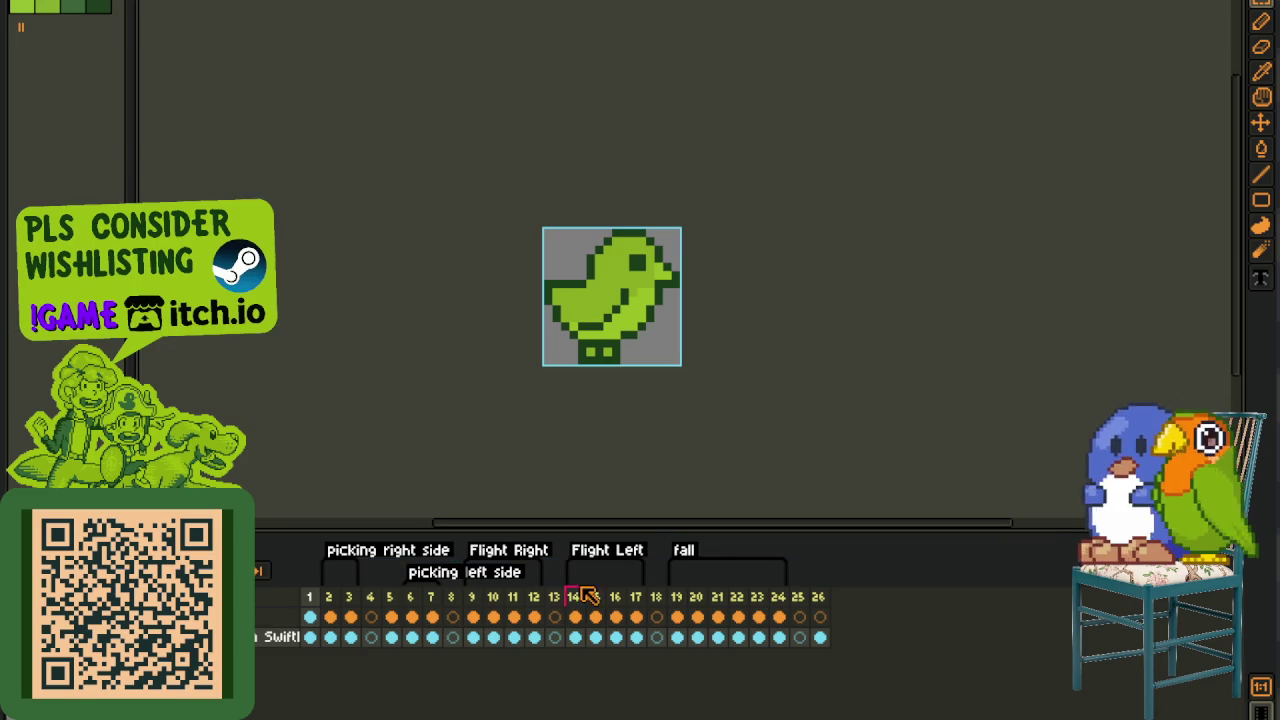
- Delete frames 1–18 from the timeline, then delete frames 7–8
left_click(554, 604)
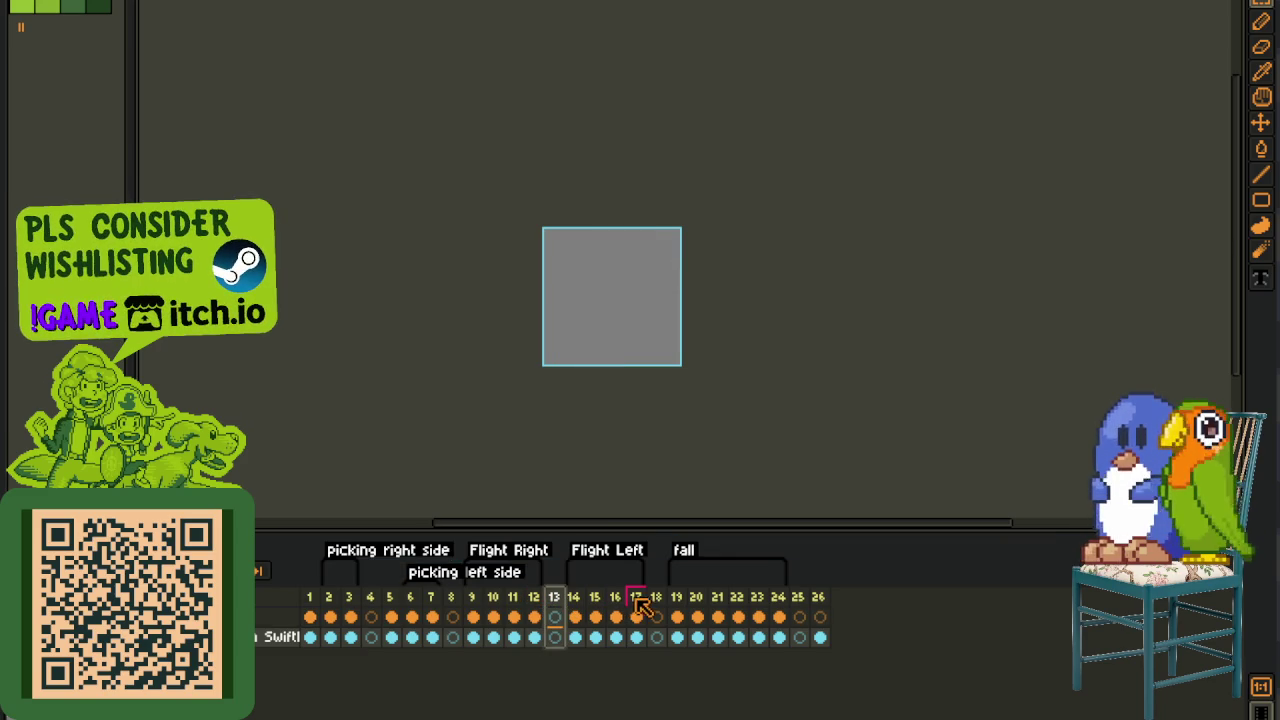
left_click_drag(658, 606, 323, 605)
key("Delete")
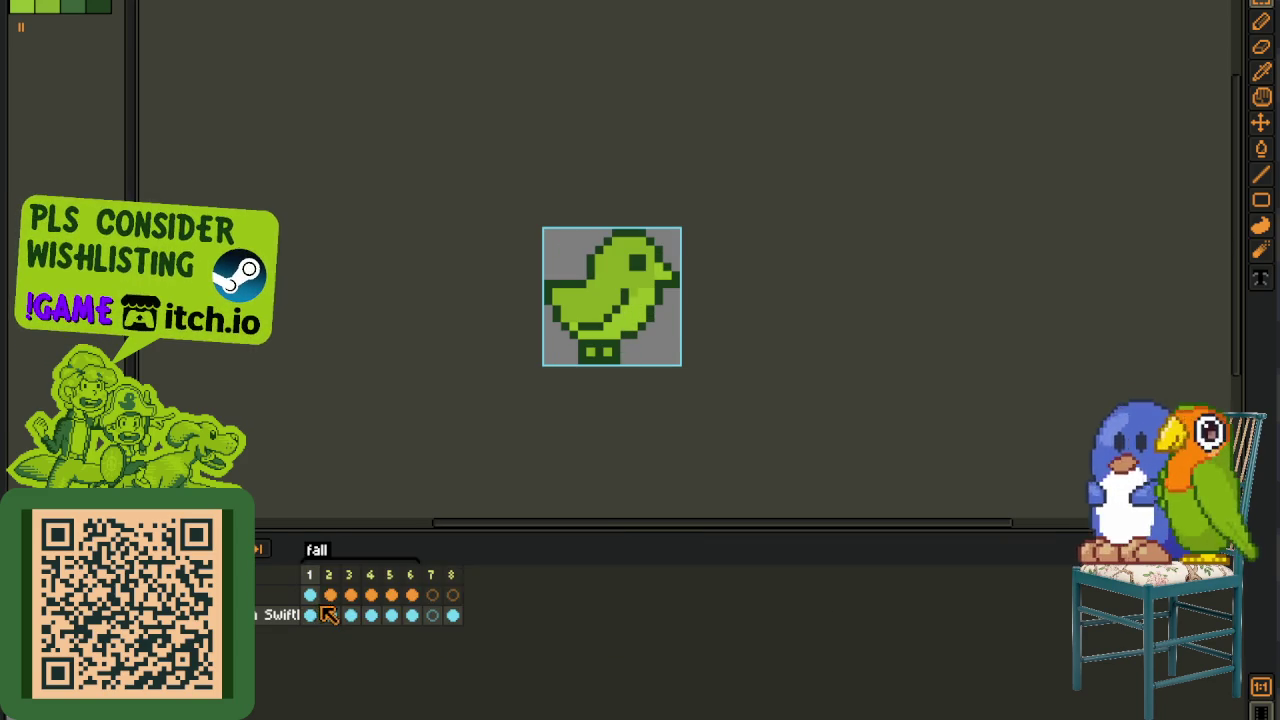
left_click_drag(432, 596, 486, 588)
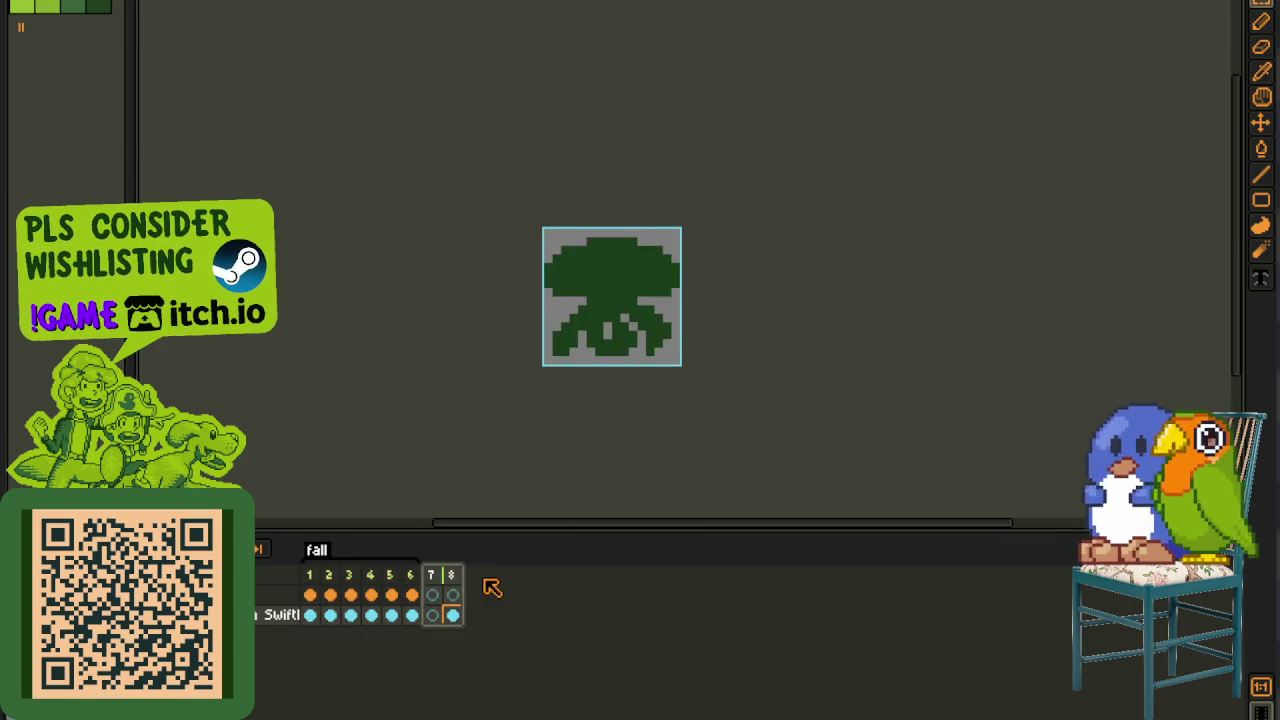
key("Delete")
- On the second layer, delete frames 1–2 and then frames 2–4
left_click(356, 594)
left_click(350, 606)
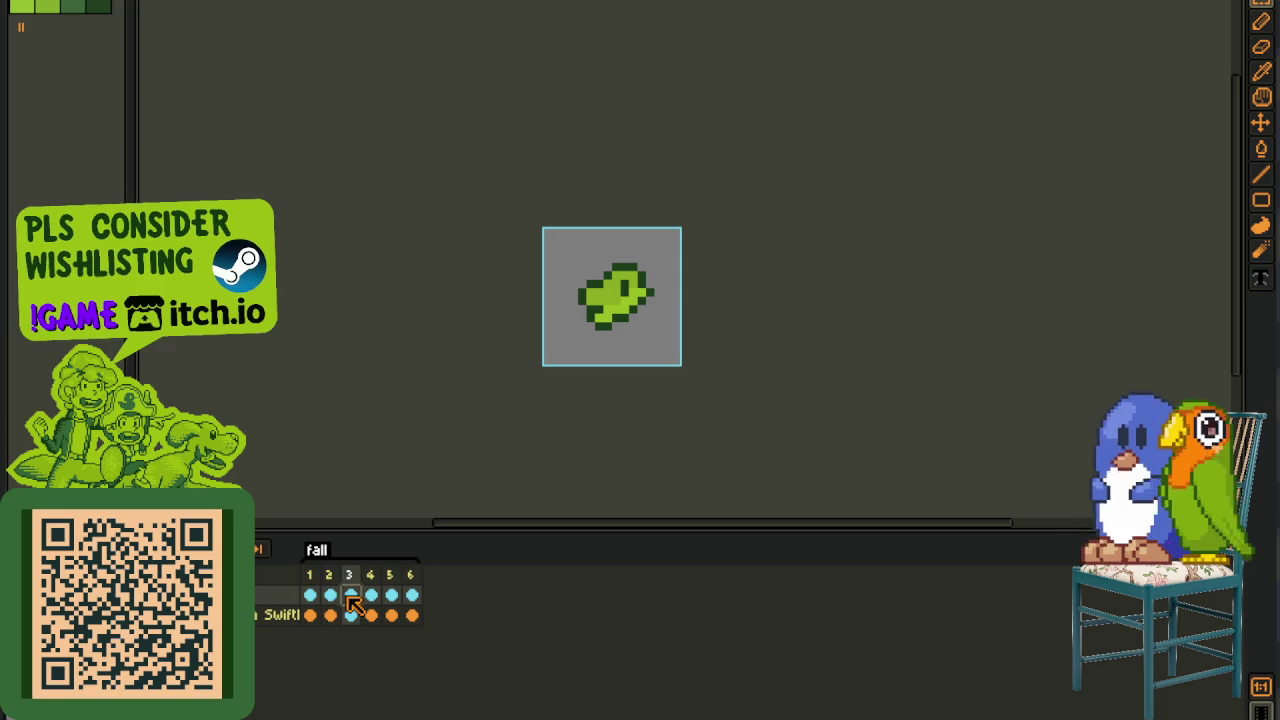
left_click(330, 595)
left_click(310, 590, "shift")
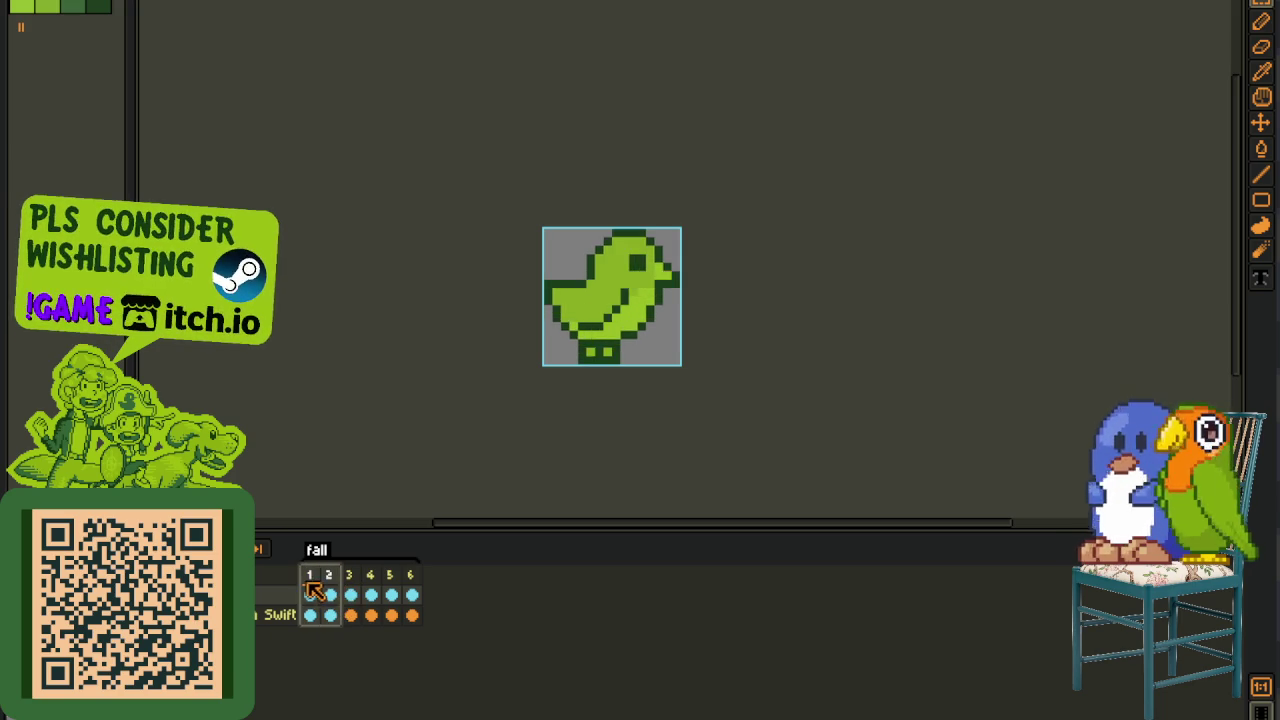
key("Delete")
left_click(330, 594)
left_click(372, 594)
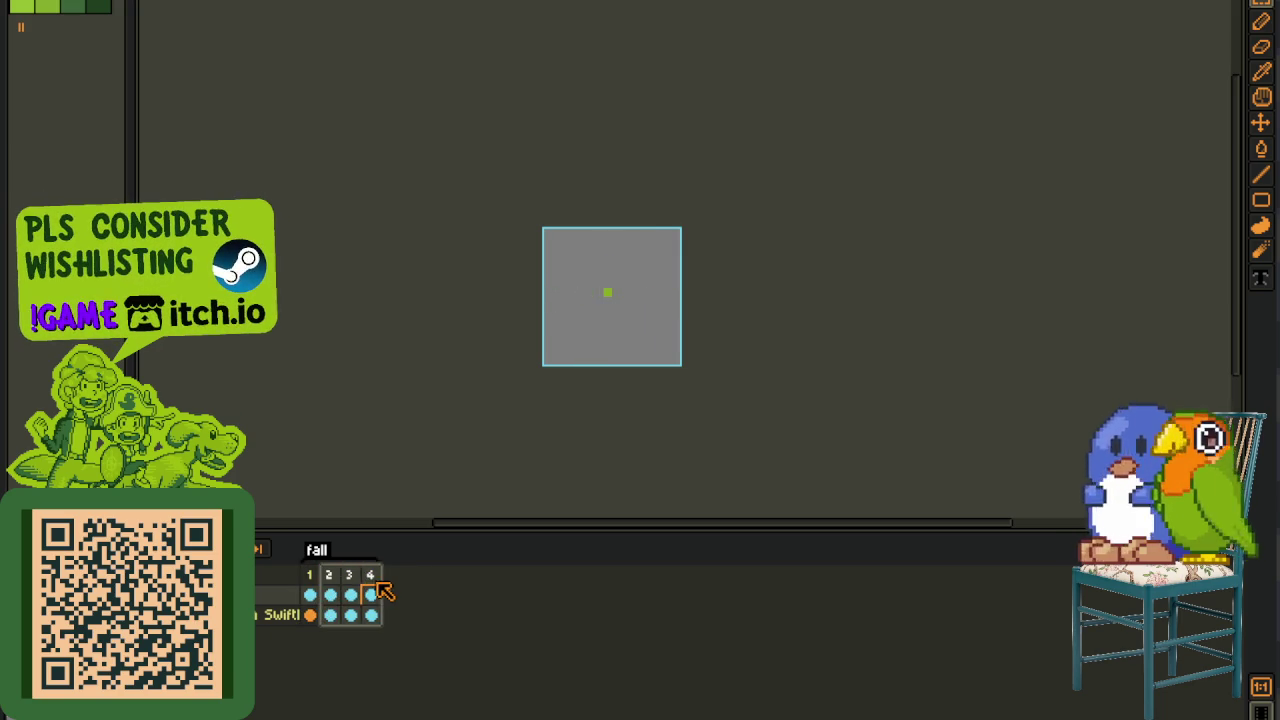
key("Delete")
- Rename the fall tag to 'pick r' in Tag Properties
double_click(316, 550)
type("tiny bird")
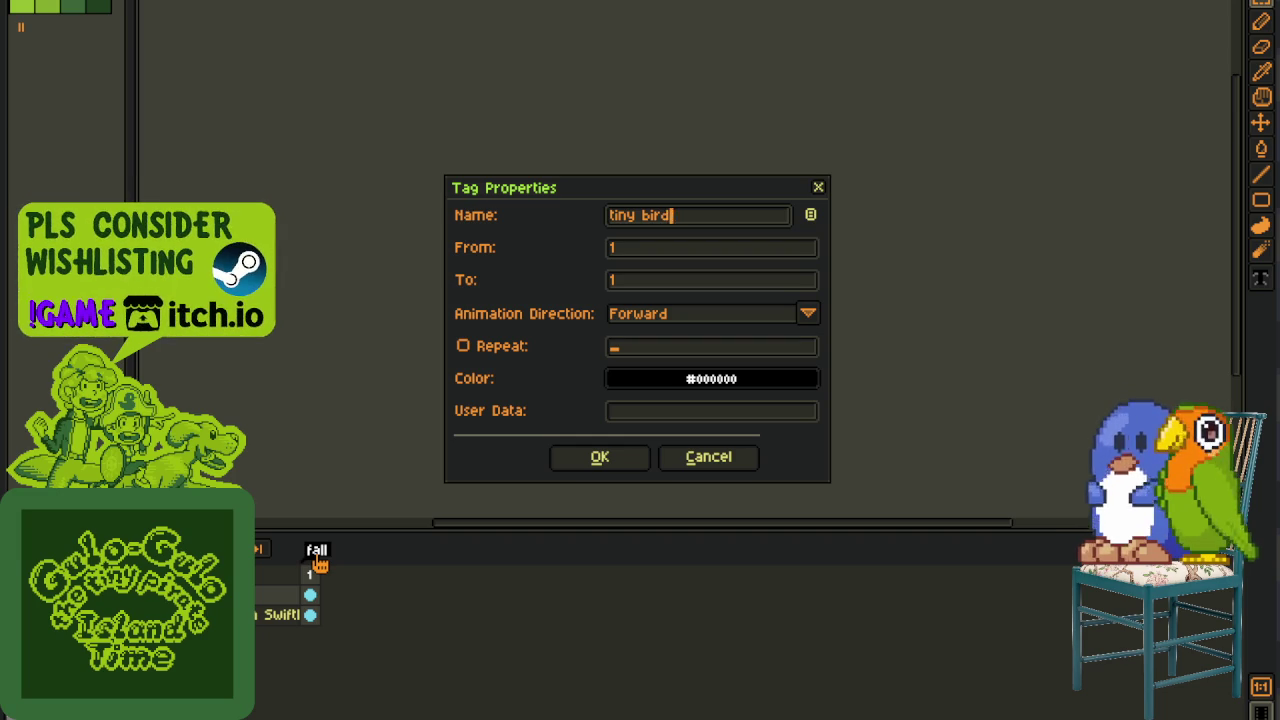
key("BackSpace")
key("BackSpace")
key("BackSpace")
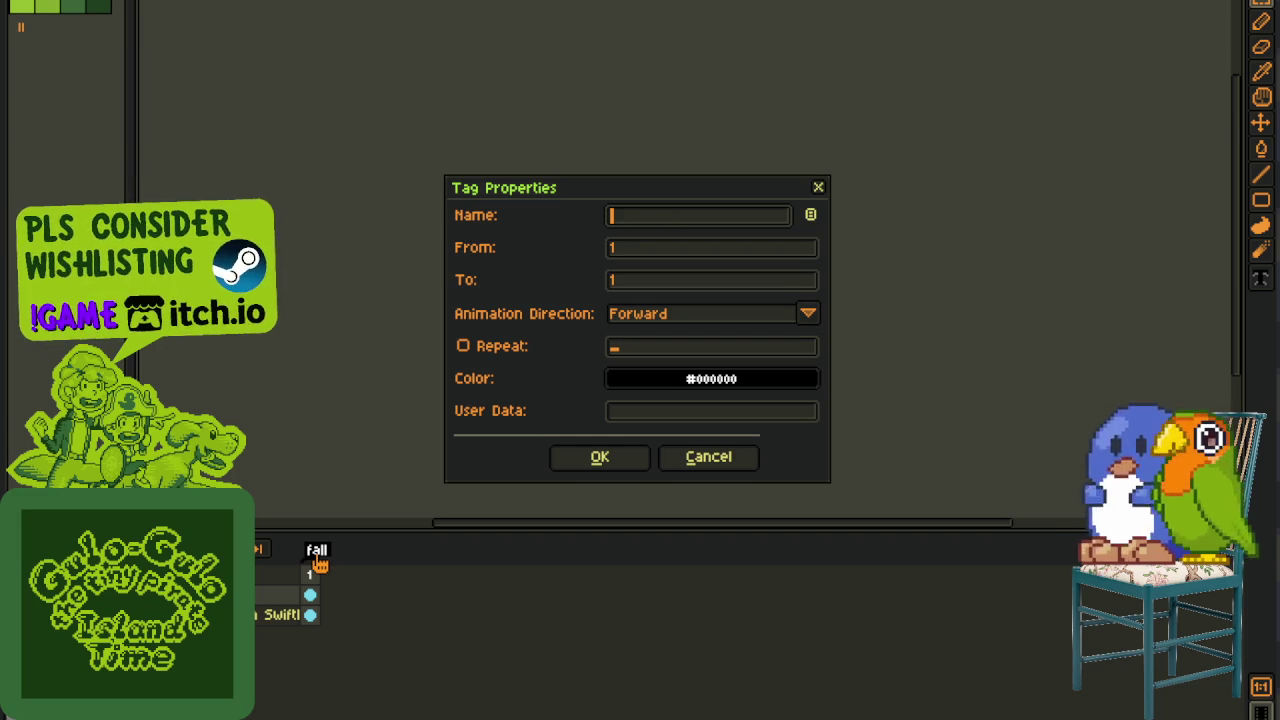
type("pick")
key("Return")
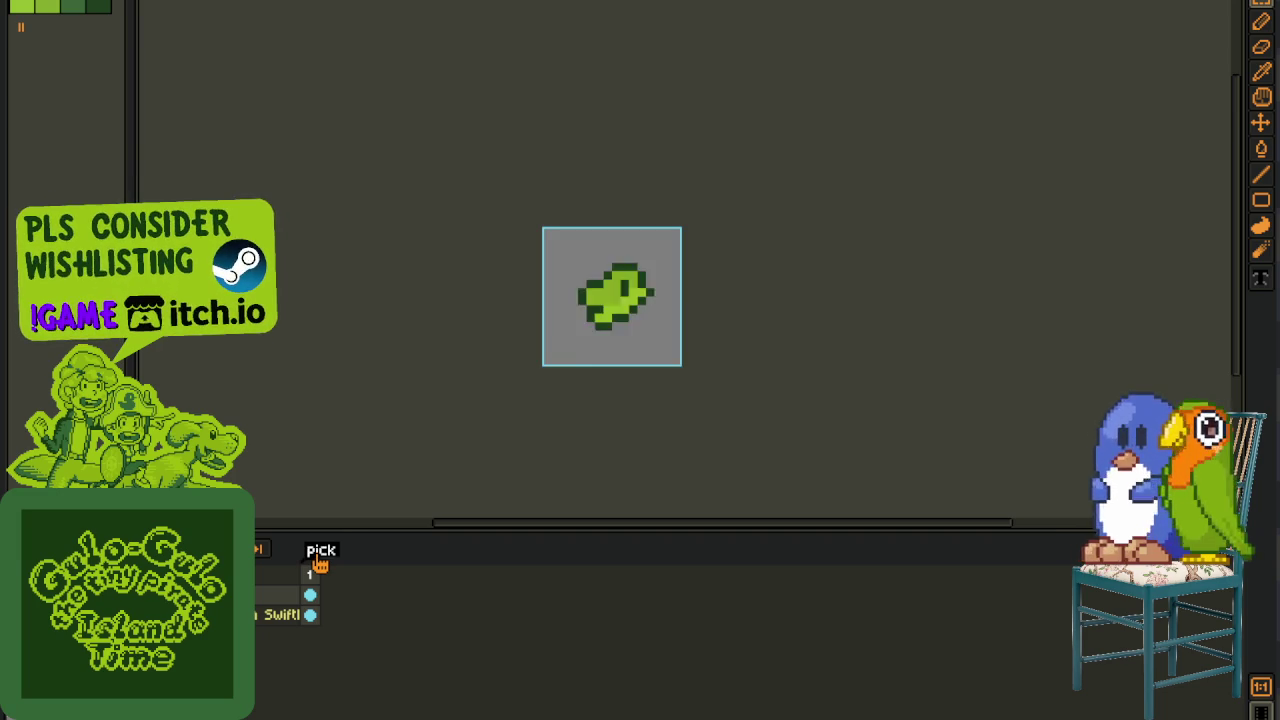
double_click(321, 560)
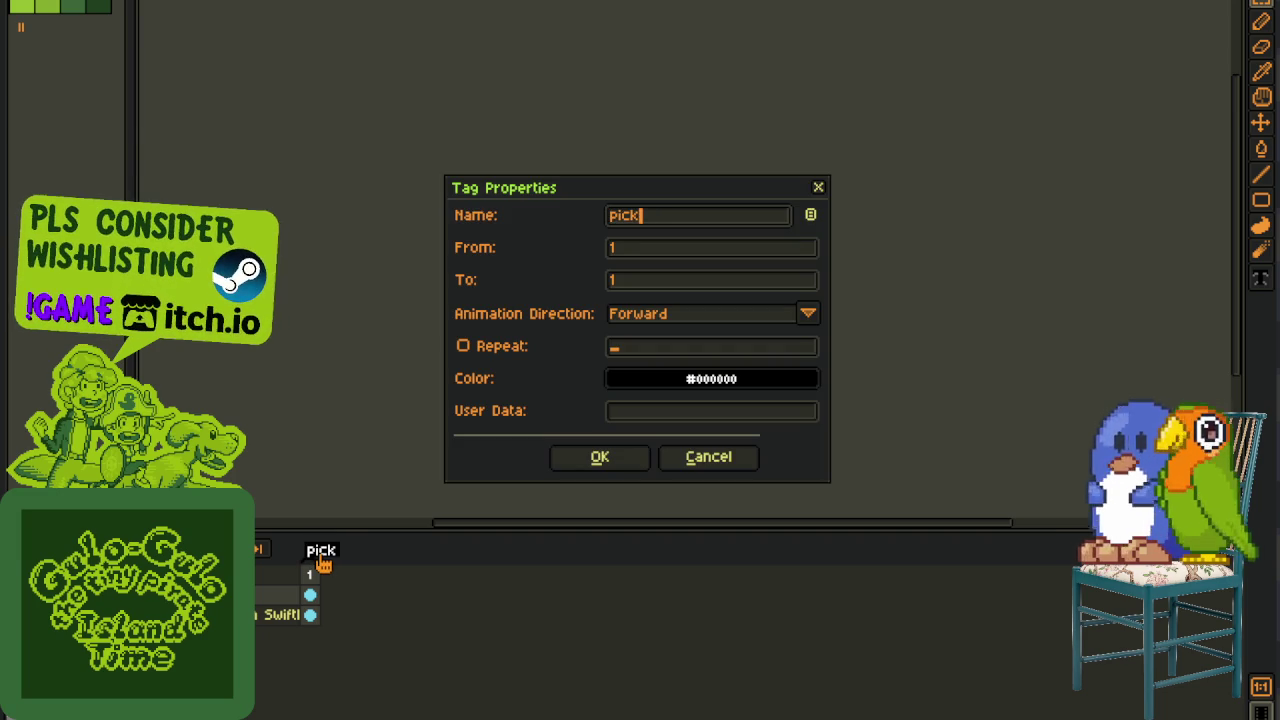
type("r")
key("Return")
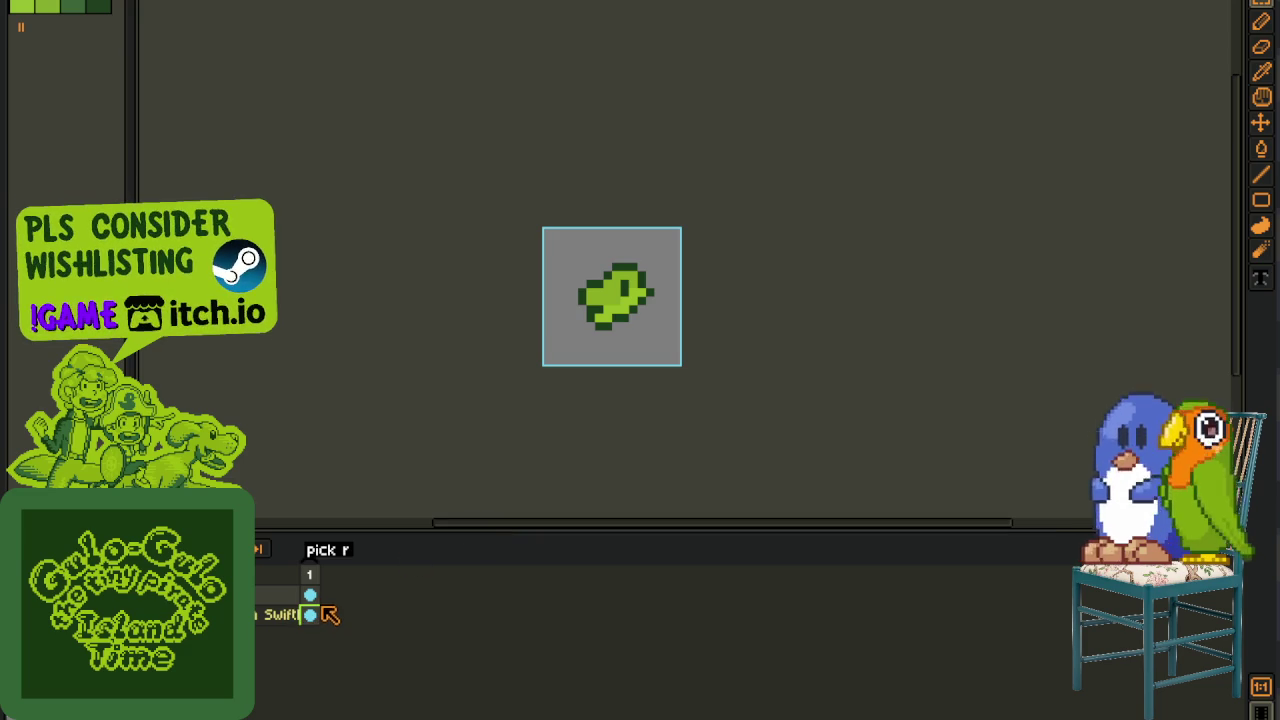
- Add a second frame and extend the pick r tag to span frames 1–2
key("alt+n")
double_click(328, 550)
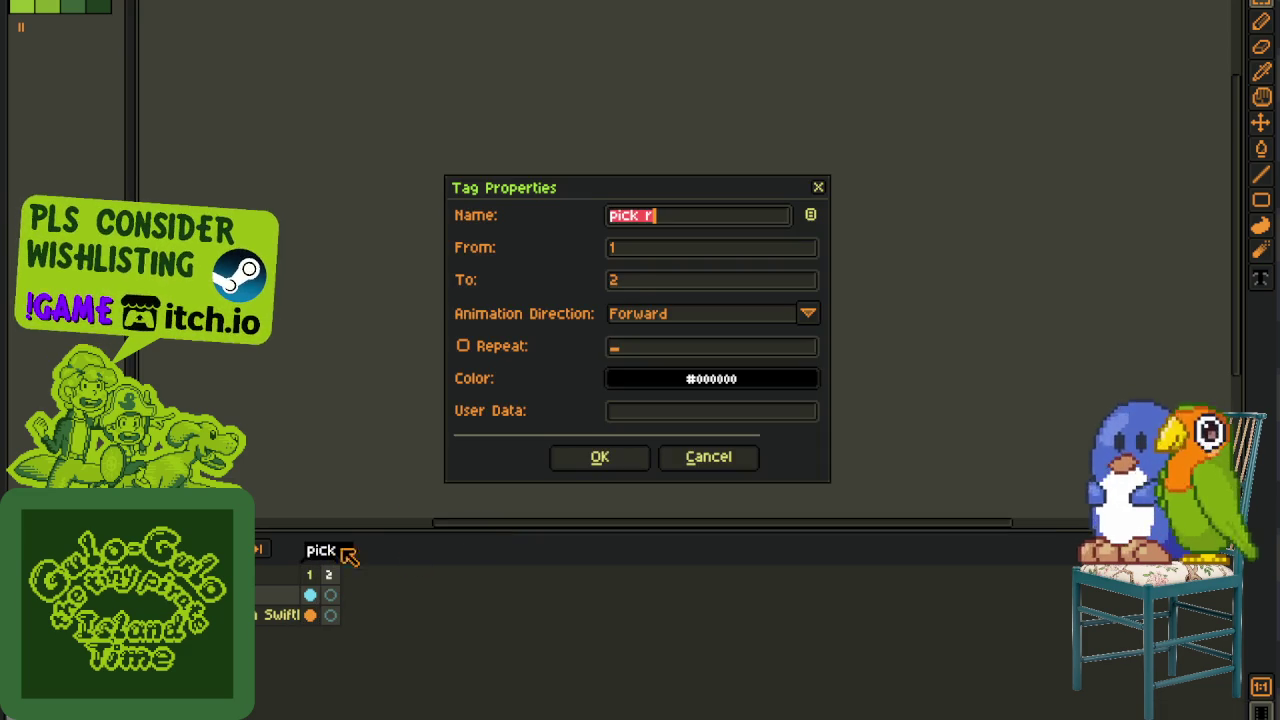
left_click(626, 283)
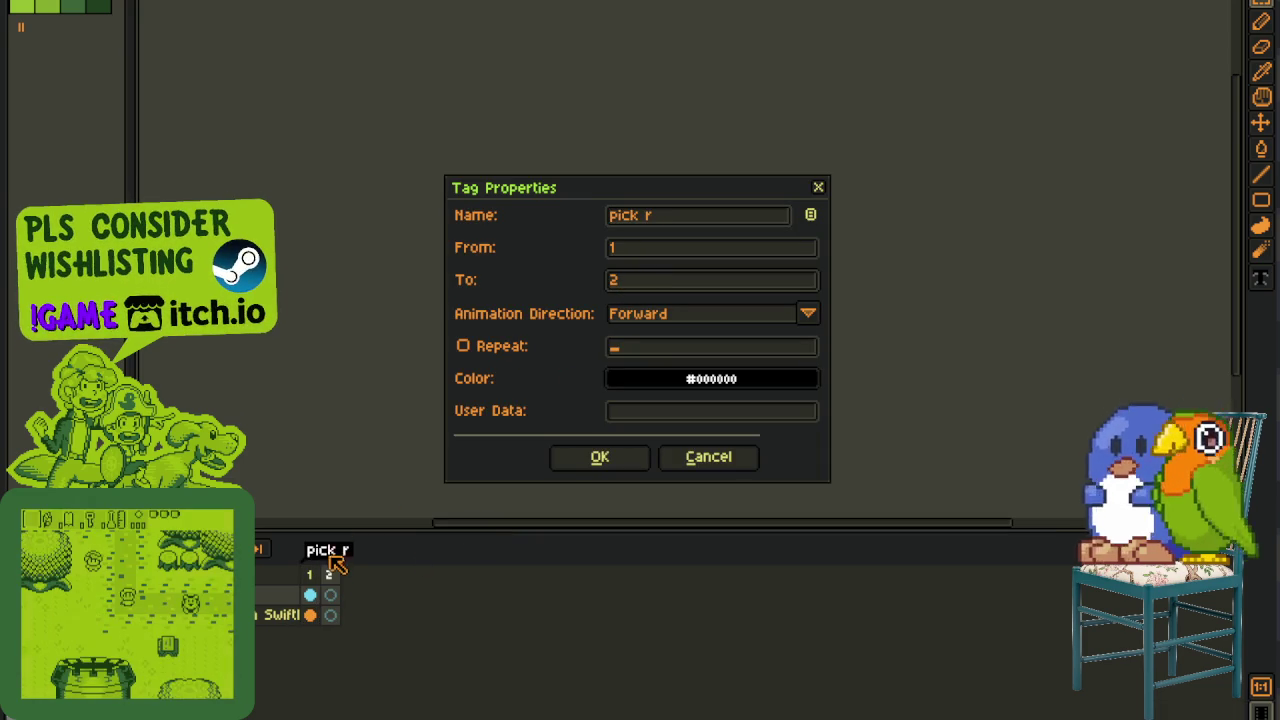
left_click(735, 459)
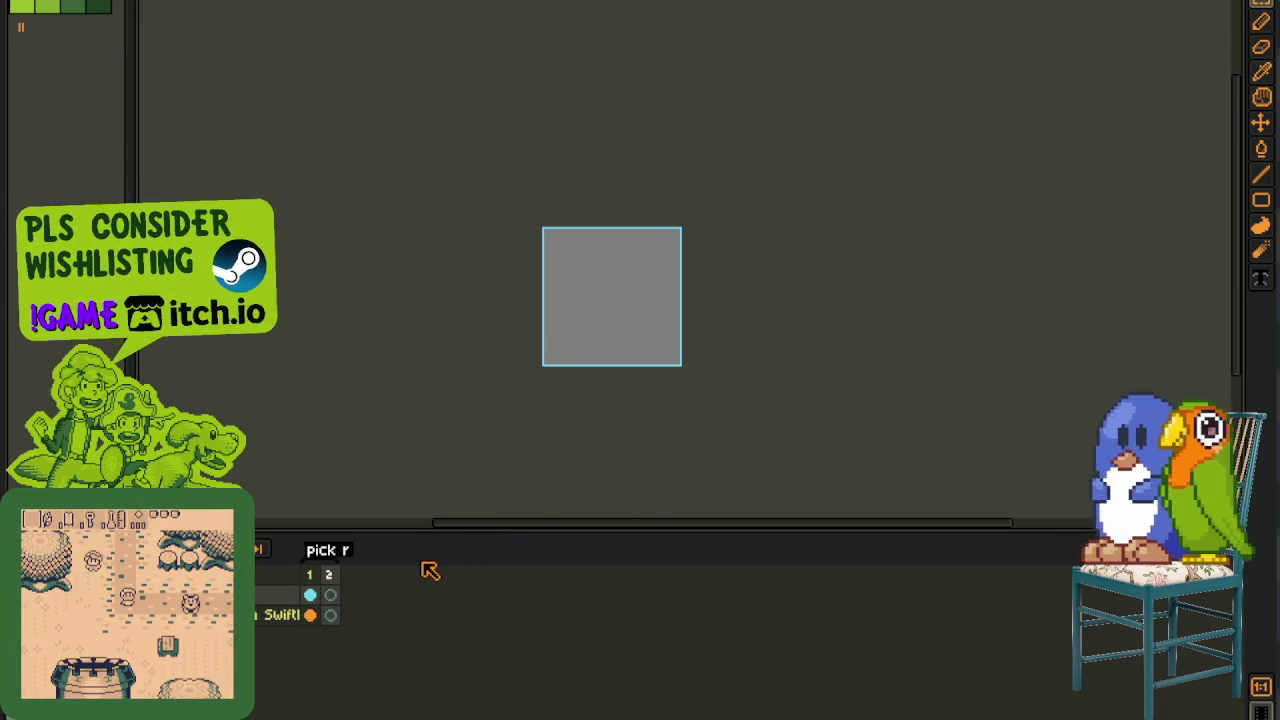
- Add a third frame, extend the tag to end at frame 3, and keep adding frames toward 21
key("alt+n")
double_click(340, 550)
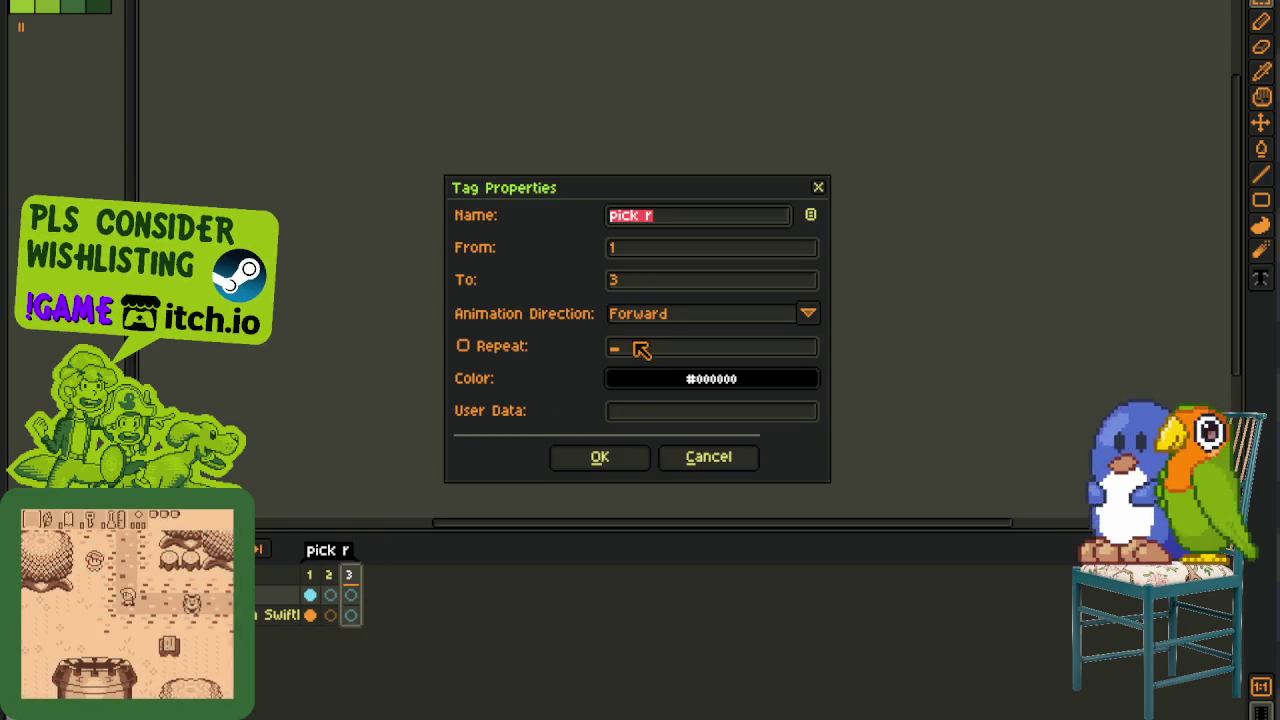
left_click(650, 283)
key("Return")
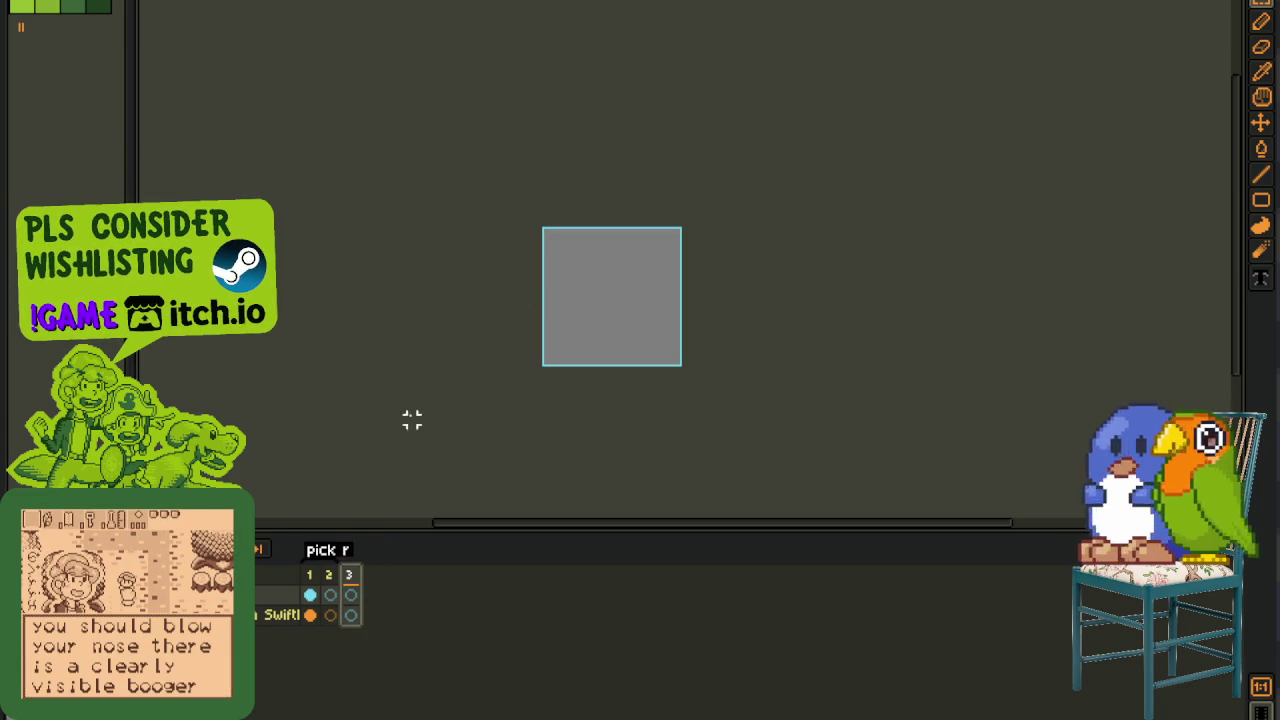
key("alt+n")
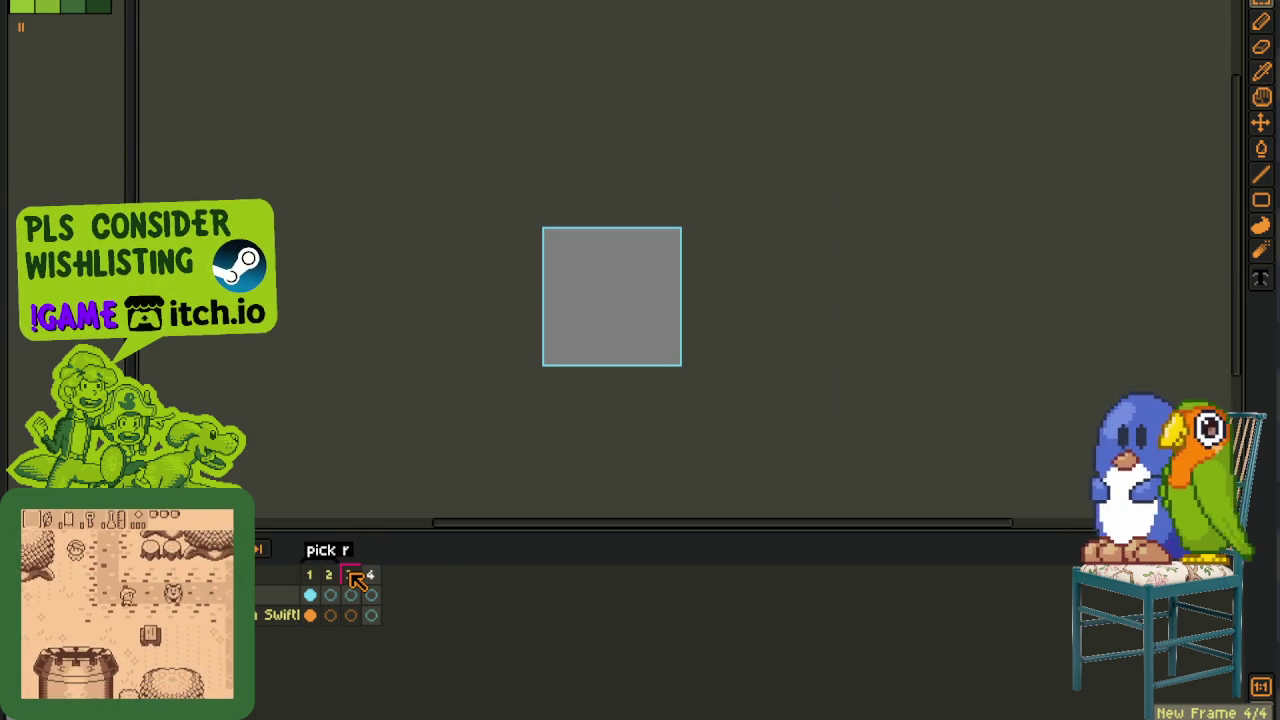
key("alt+n")
key("alt+n")
key("alt+n")
key("alt+n")
key("alt+n")
key("alt+n")
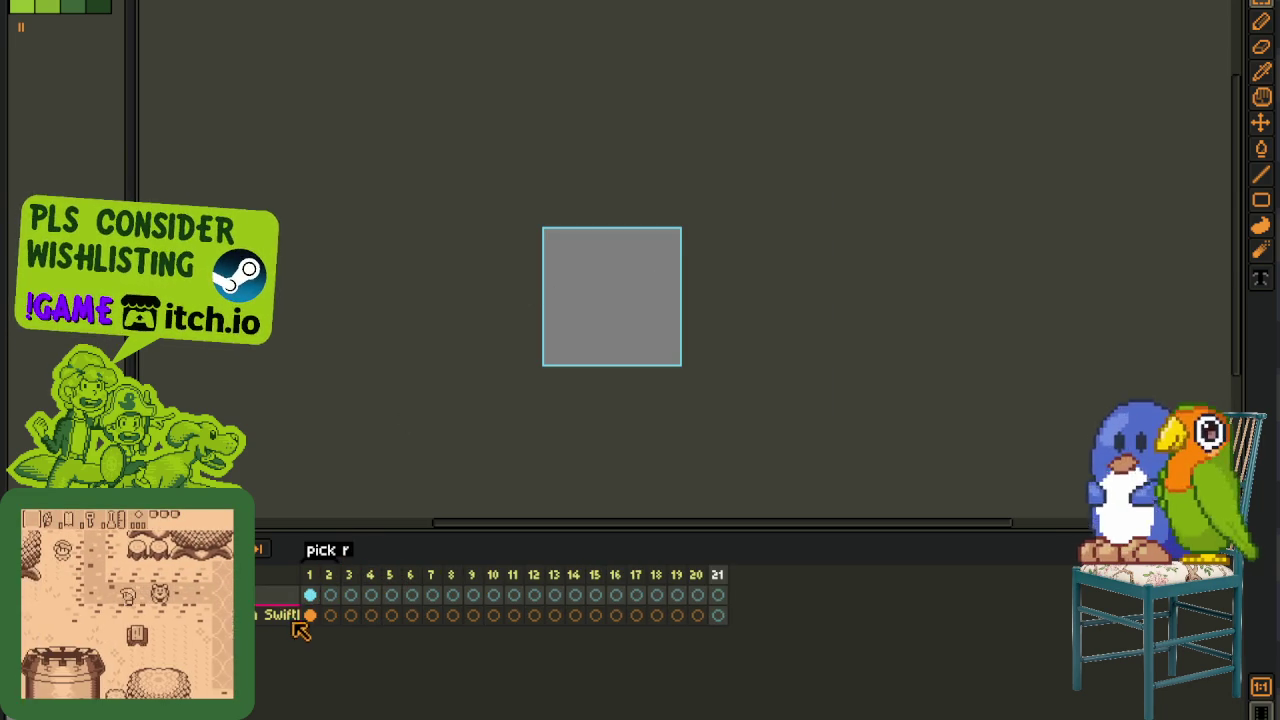
- Paste the green bird into frame 1 and into frames 4, 5, 6 and 7
key("ctrl+v")
left_click(828, 443)
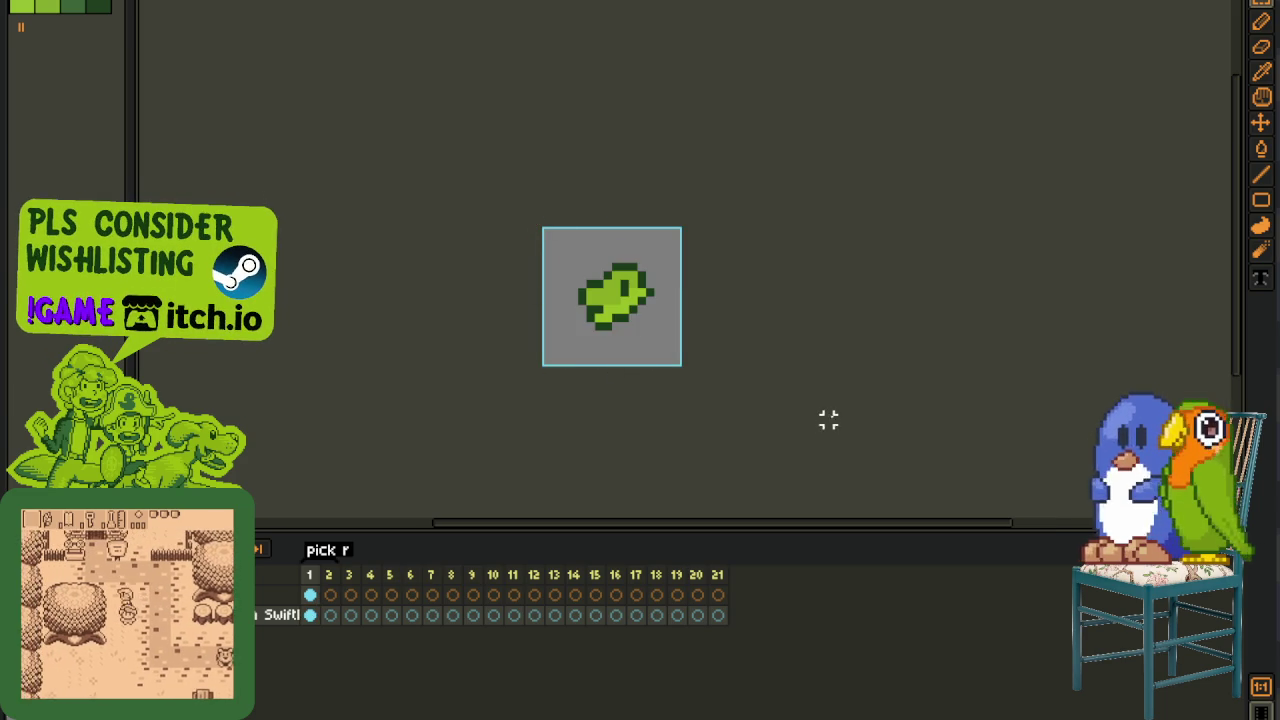
left_click(386, 620)
key("ctrl+v")
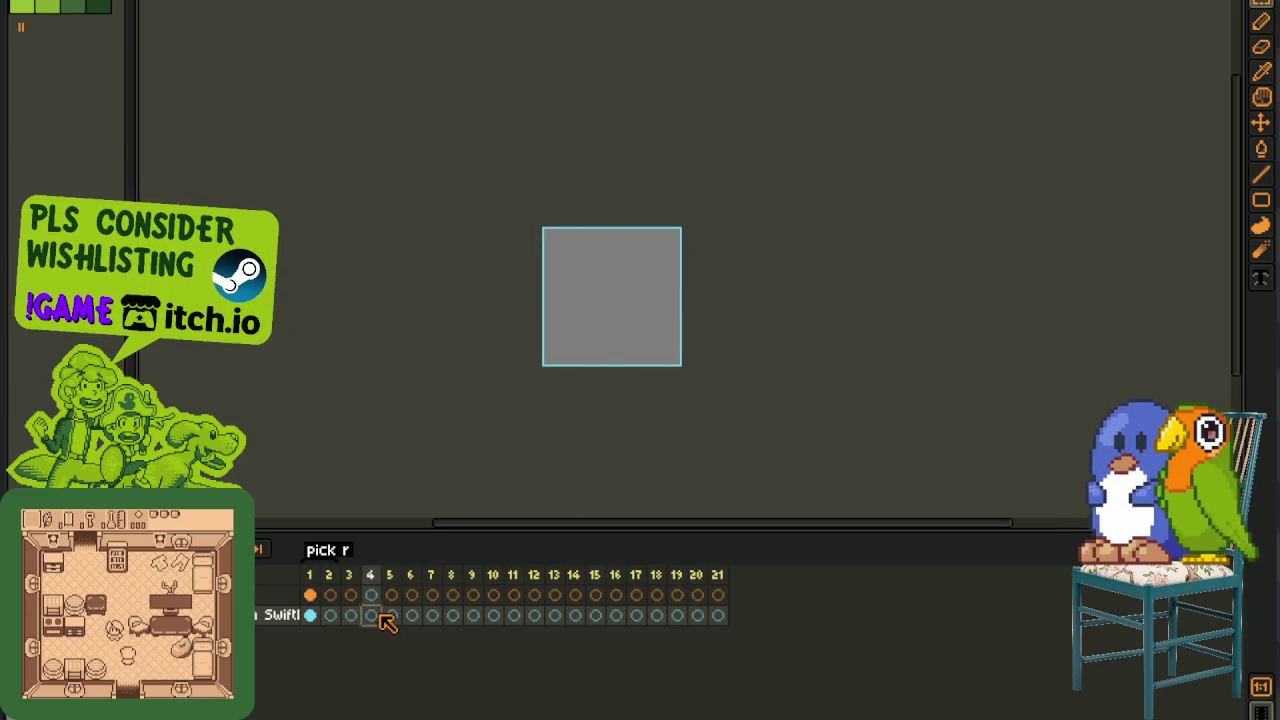
key("period")
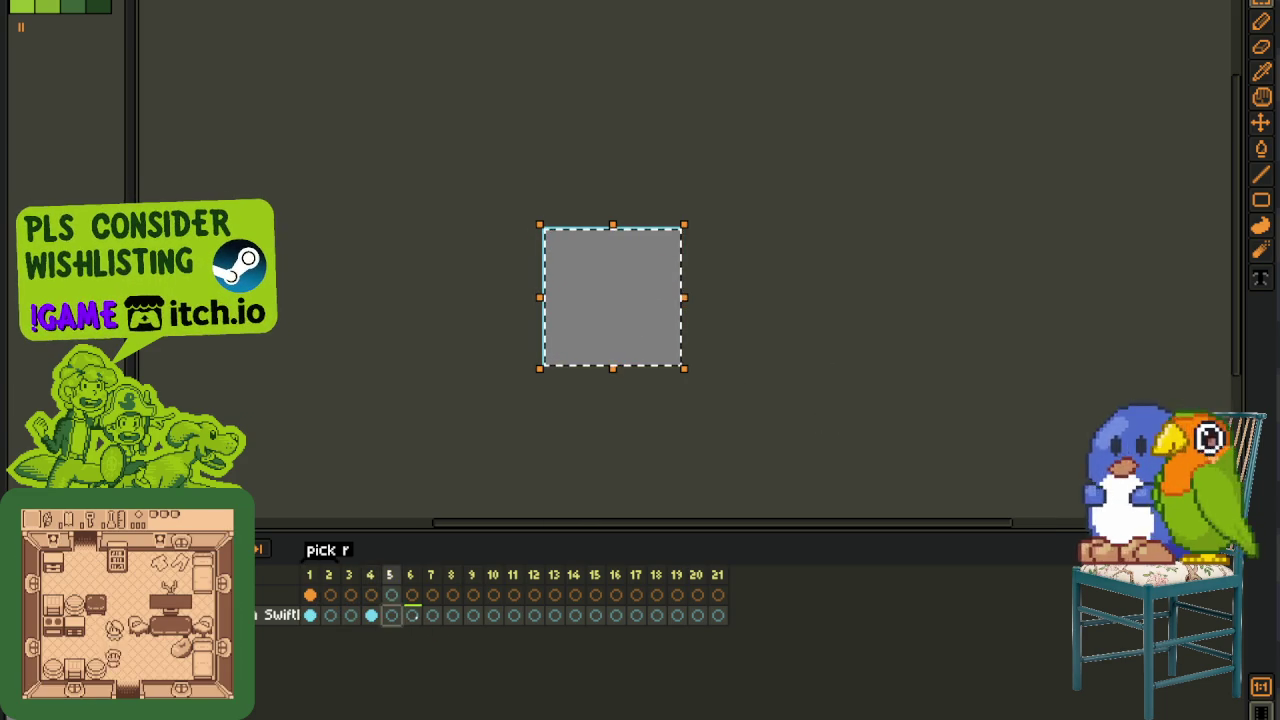
key("ctrl+v")
key("period")
key("ctrl+v")
key("period")
key("ctrl+v")
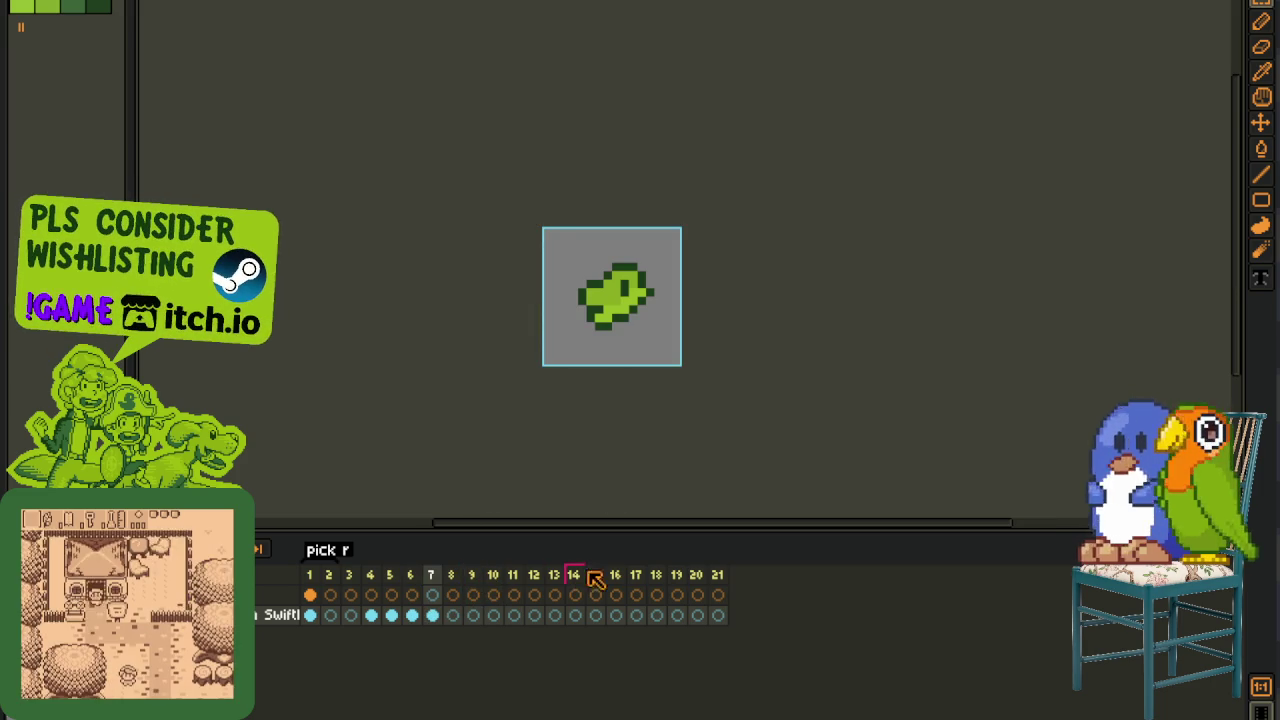
- Add a new empty layer from the layer list's context menu
scroll(686, 346, "up", 1)
scroll(686, 335, "up", 1)
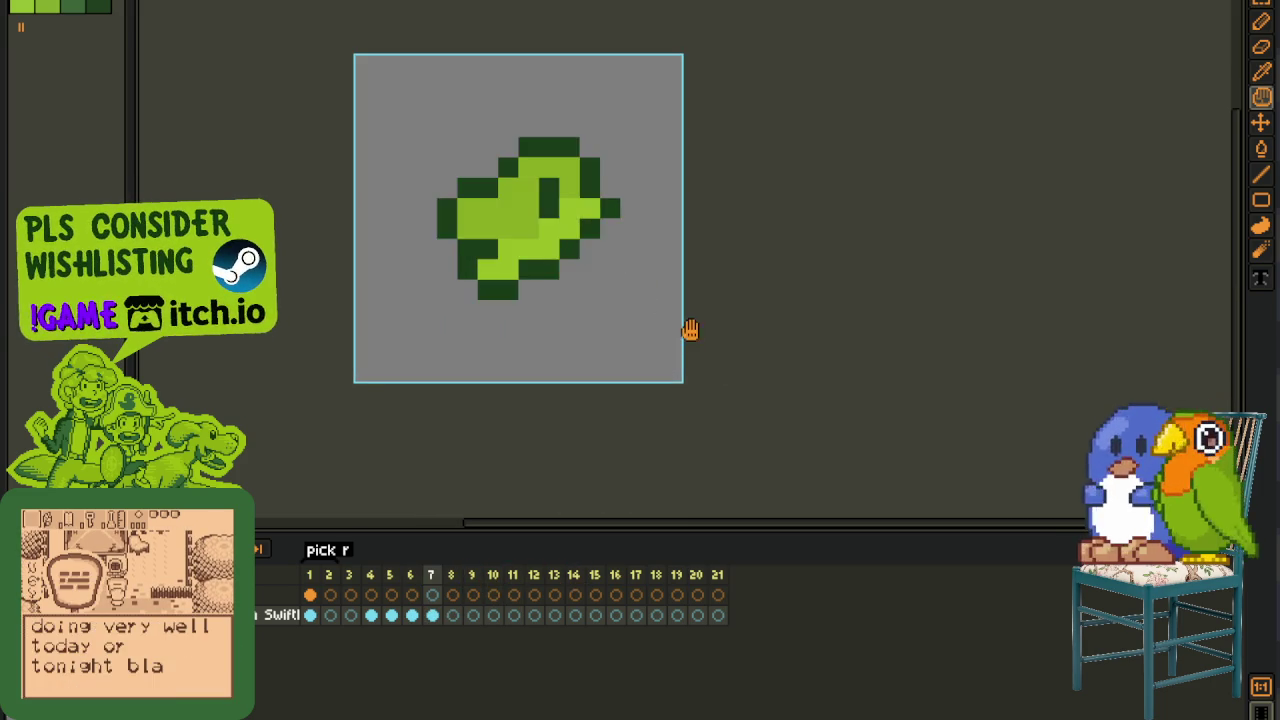
scroll(445, 245, "down", 1)
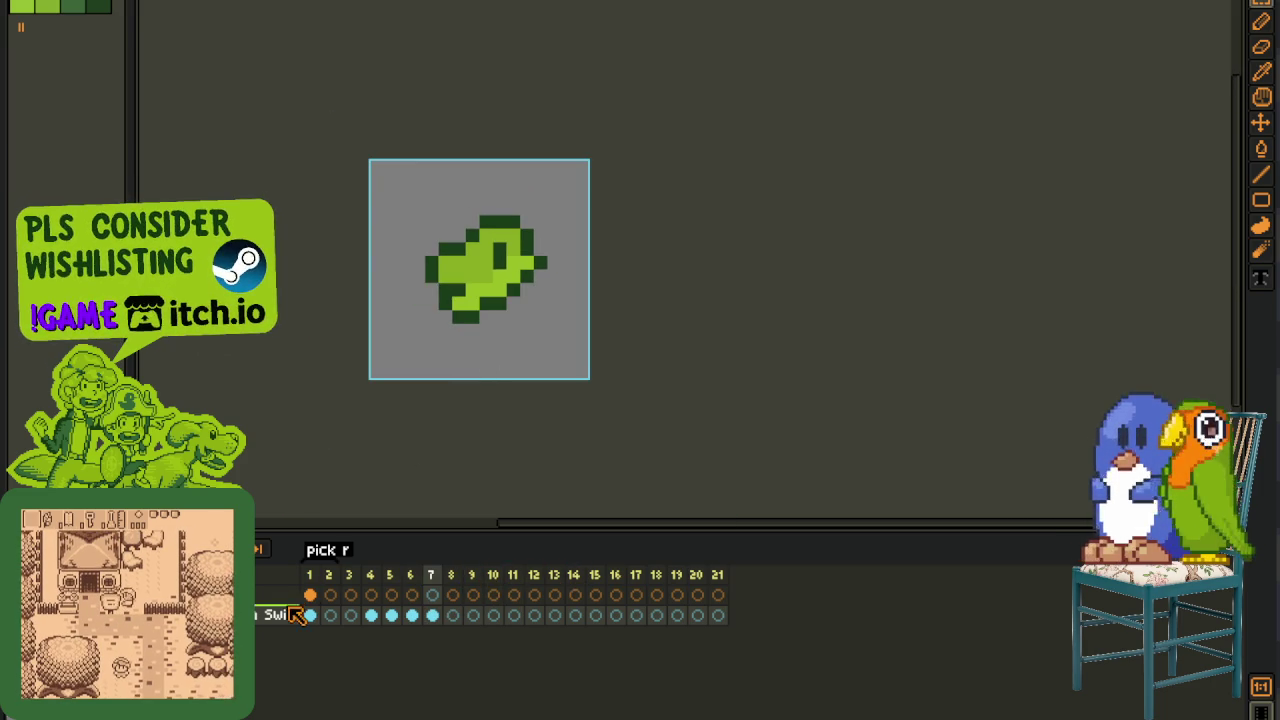
scroll(527, 317, "down", 1)
scroll(540, 314, "down", 1)
left_click_drag(560, 311, 506, 362)
right_click(250, 615)
left_click(403, 619)
- Go to frame 4 and zoom in on the bird with the Eyedropper ready
left_click(371, 615)
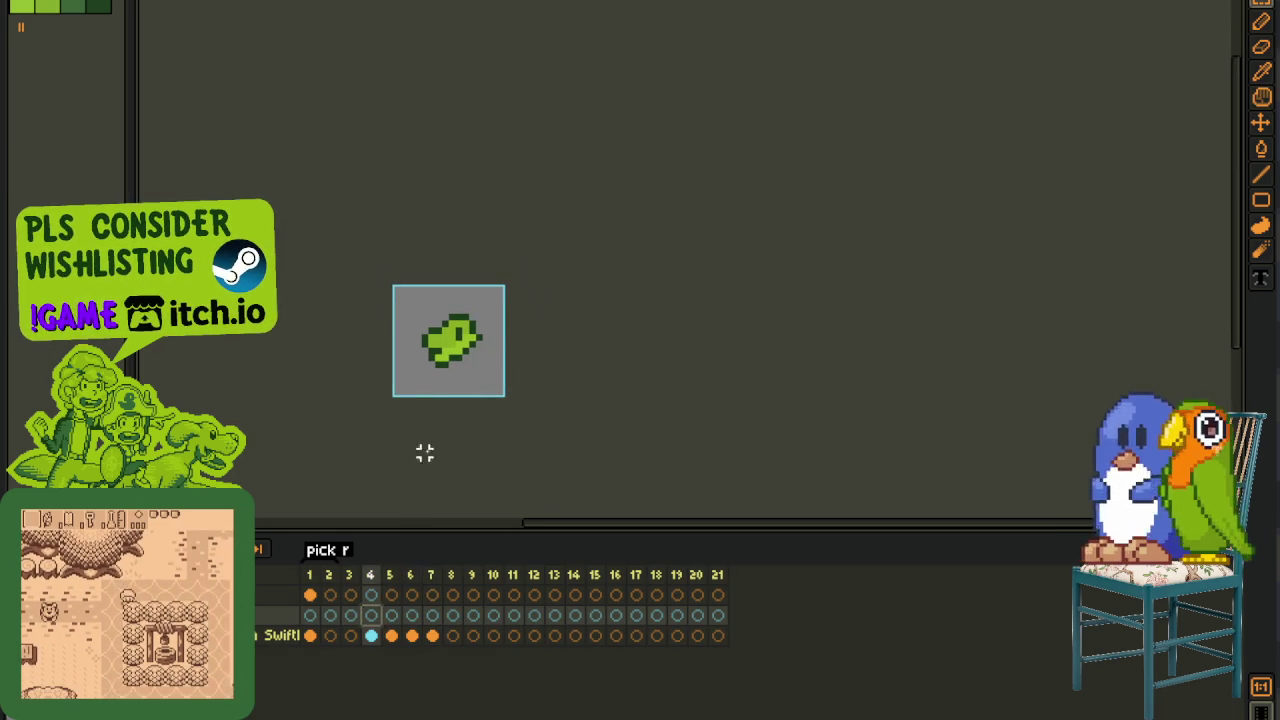
scroll(441, 383, "up", 1)
key("o")
scroll(449, 363, "up", 1)
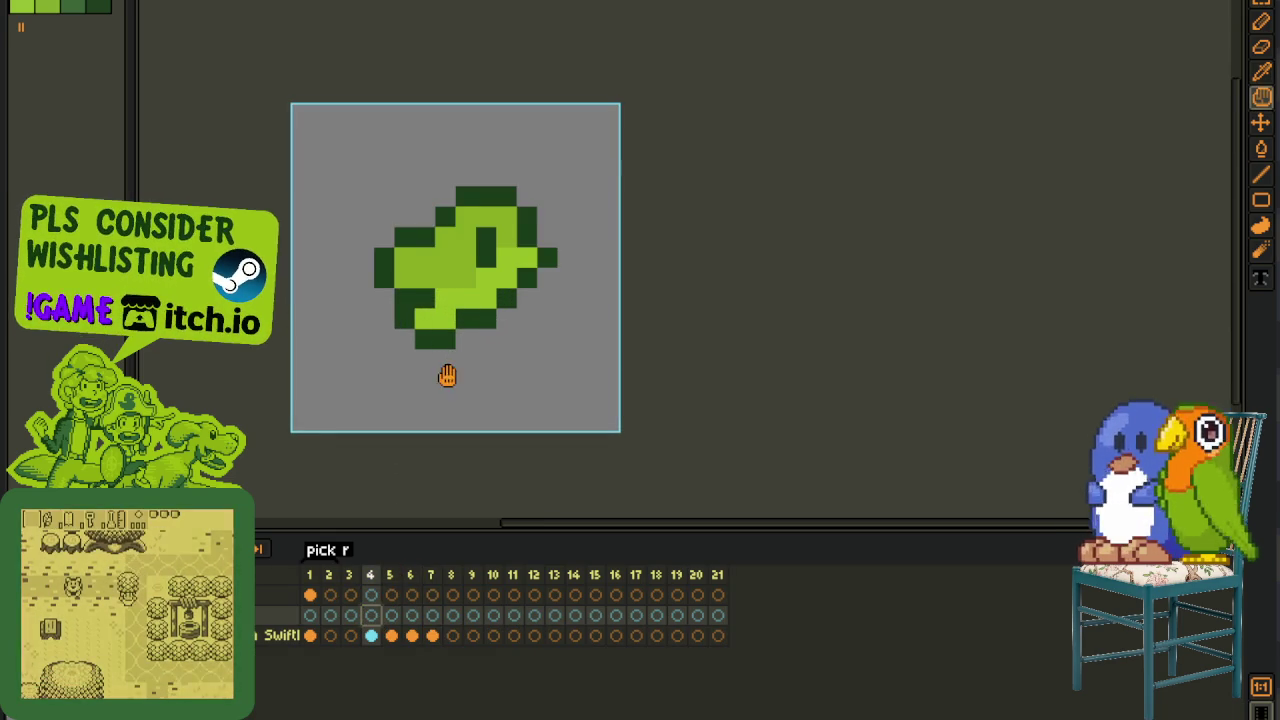
scroll(449, 410, "down", 1)
scroll(470, 425, "down", 1)
key("h")
key("o")
scroll(462, 405, "up", 1)
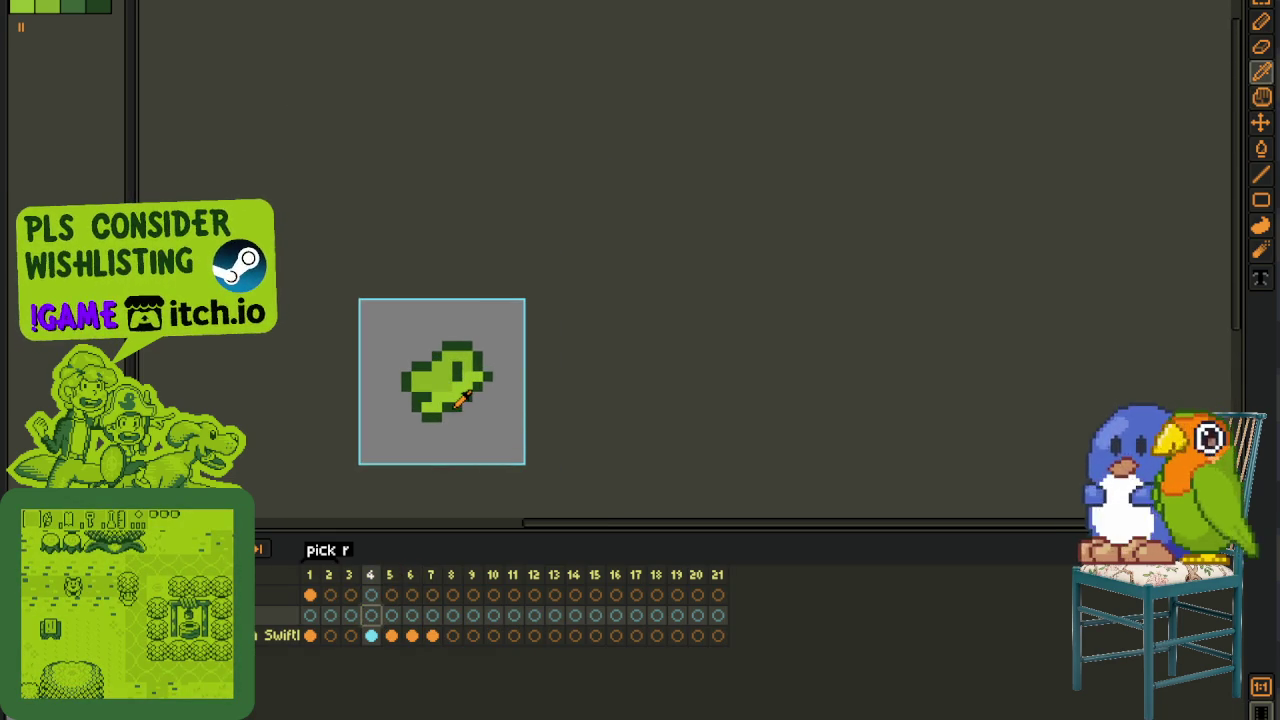
scroll(460, 398, "up", 1)
scroll(458, 393, "up", 1)
scroll(458, 392, "up", 1)
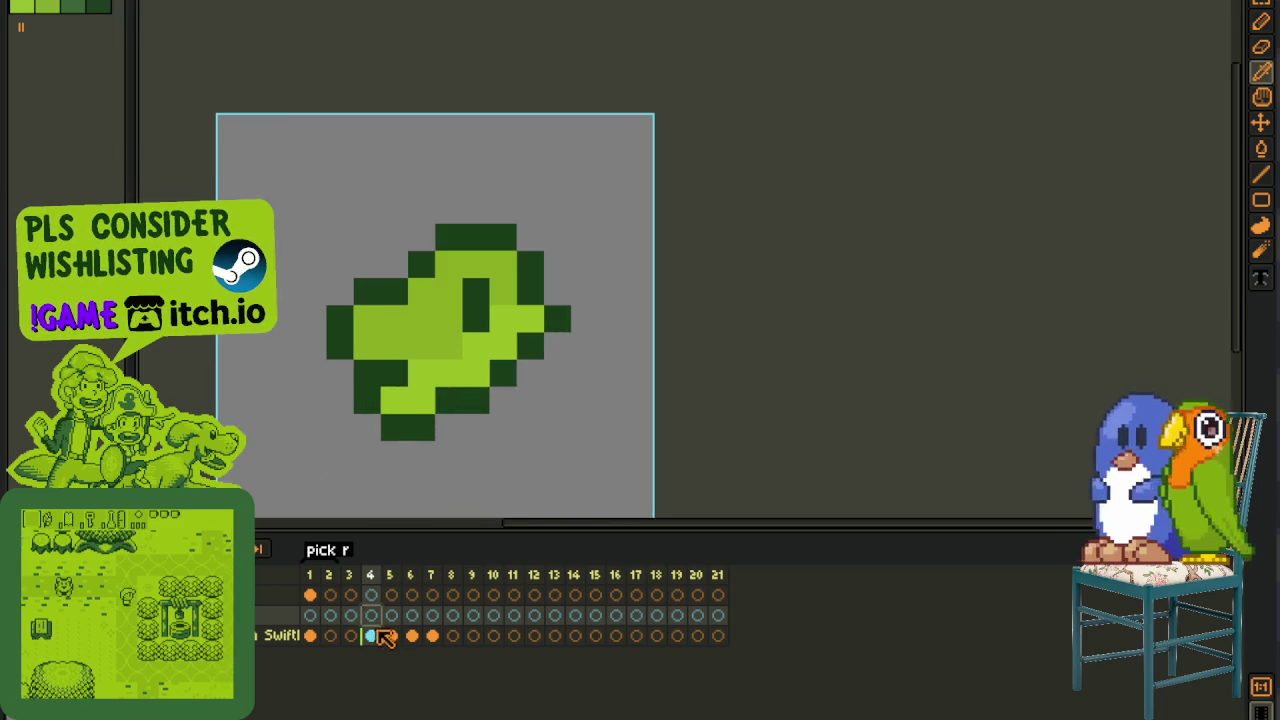
- On frame 4 of the bird layer, paint one pixel dark green and erase the dark pixel beneath
left_click(371, 635)
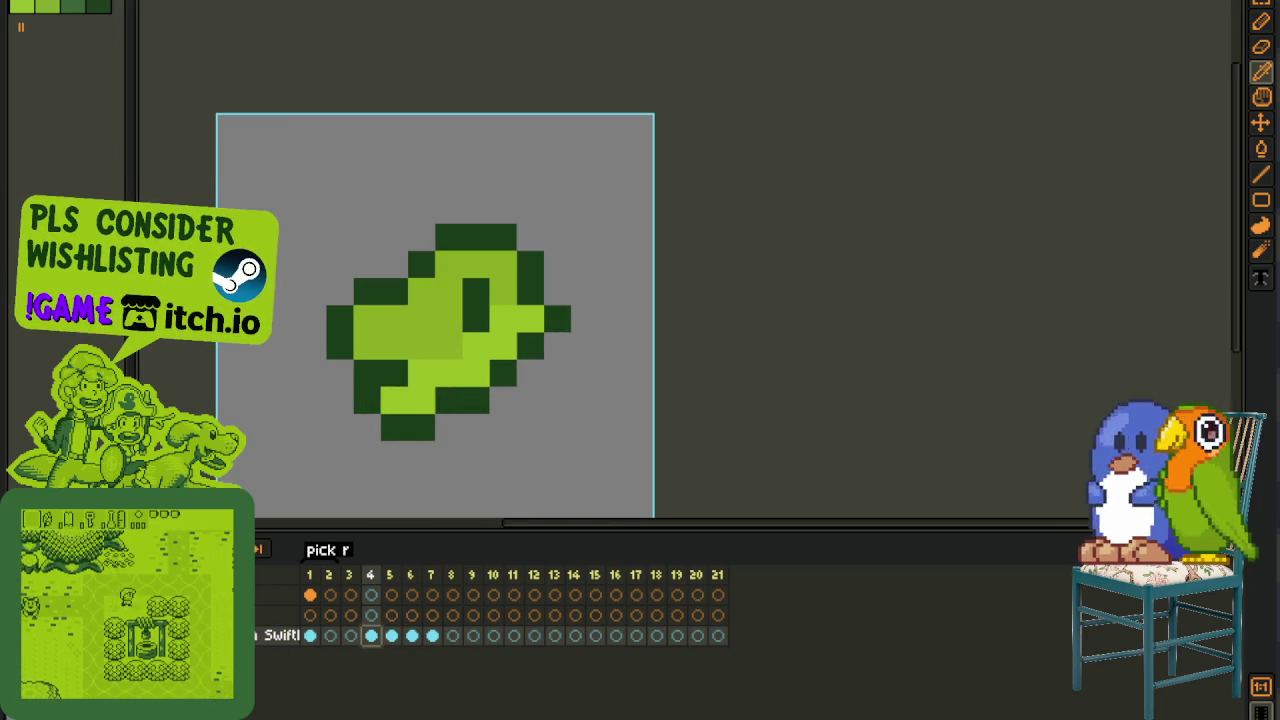
key("b")
left_click(429, 401)
right_click(422, 428)
scroll(531, 437, "down", 4)
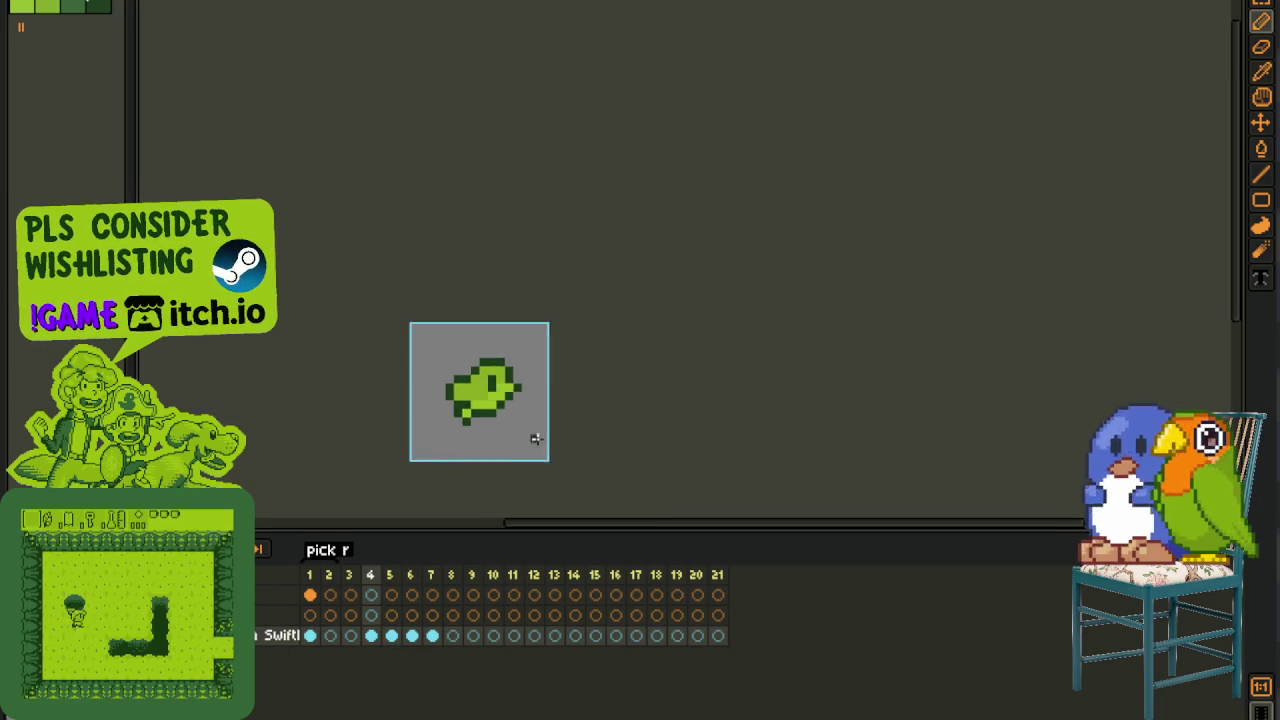
key("o")
scroll(519, 425, "up", 3)
key("b")
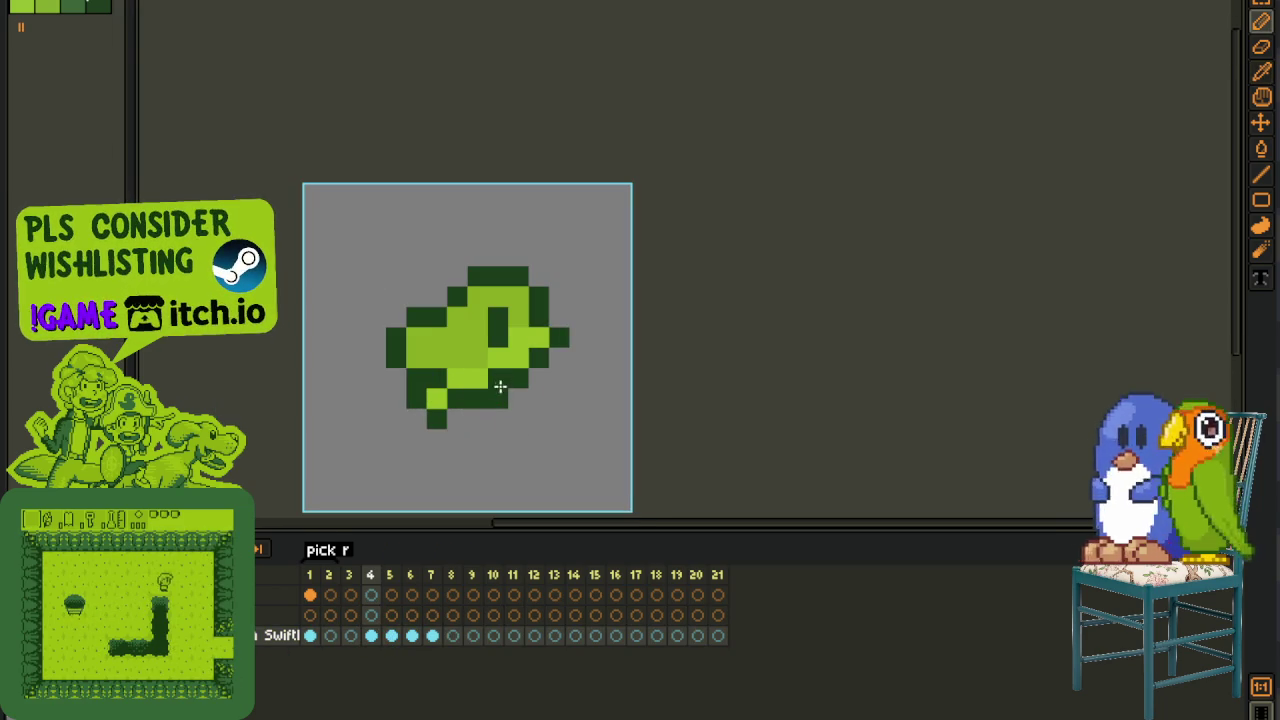
scroll(513, 390, "down", 1)
scroll(557, 400, "down", 3)
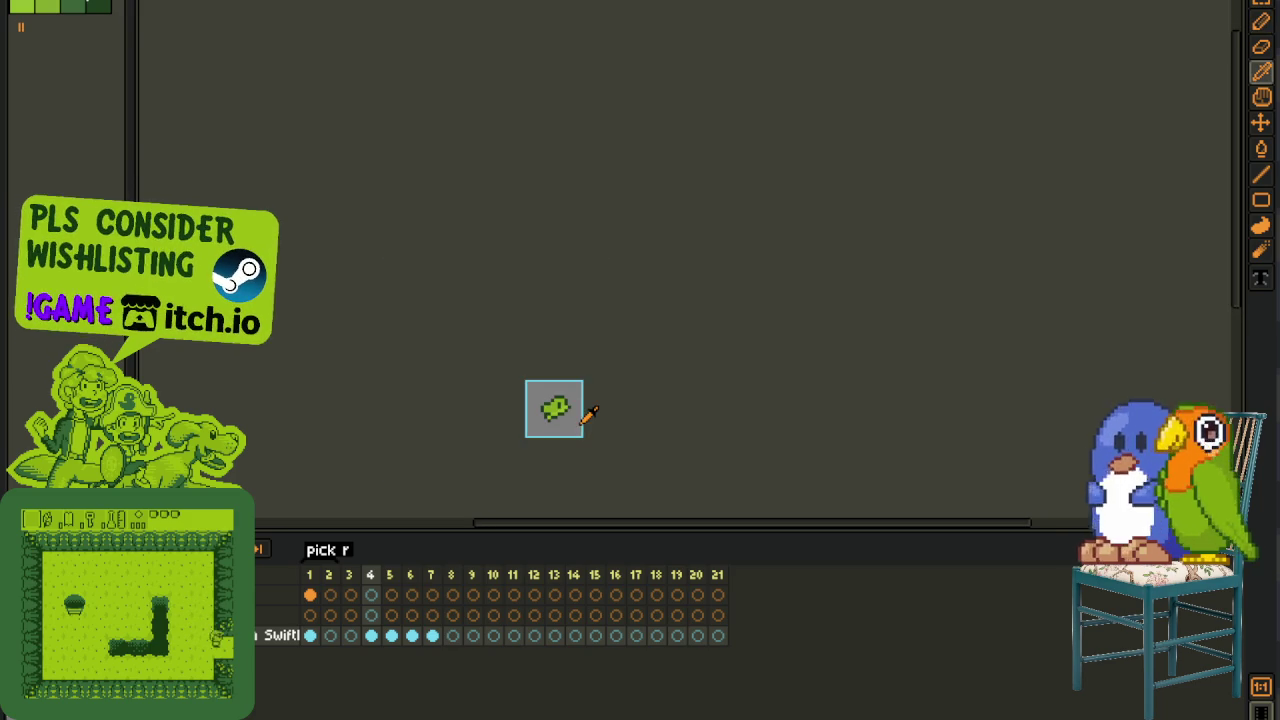
- Pan the canvas left and switch to the Move tool
key("p")
left_click_drag(586, 414, 518, 424)
scroll(520, 422, "up", 2)
key("o")
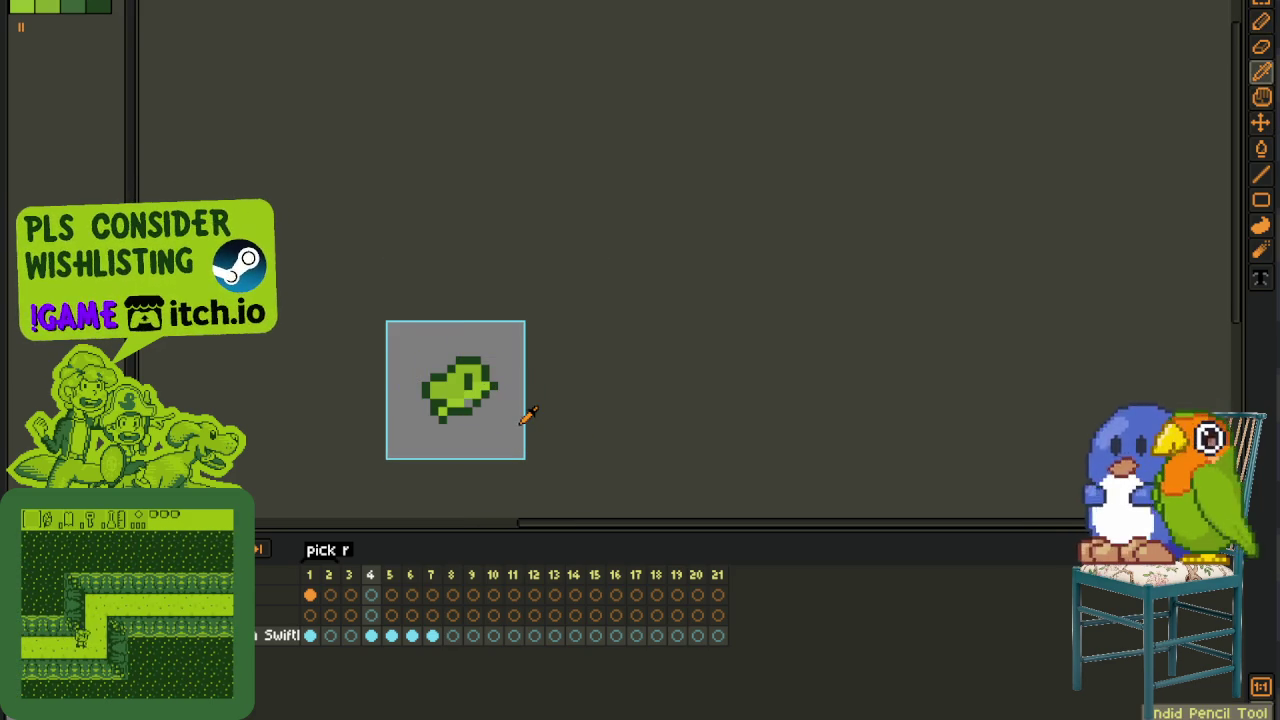
scroll(525, 418, "up", 1)
key("m")
scroll(478, 426, "up", 1)
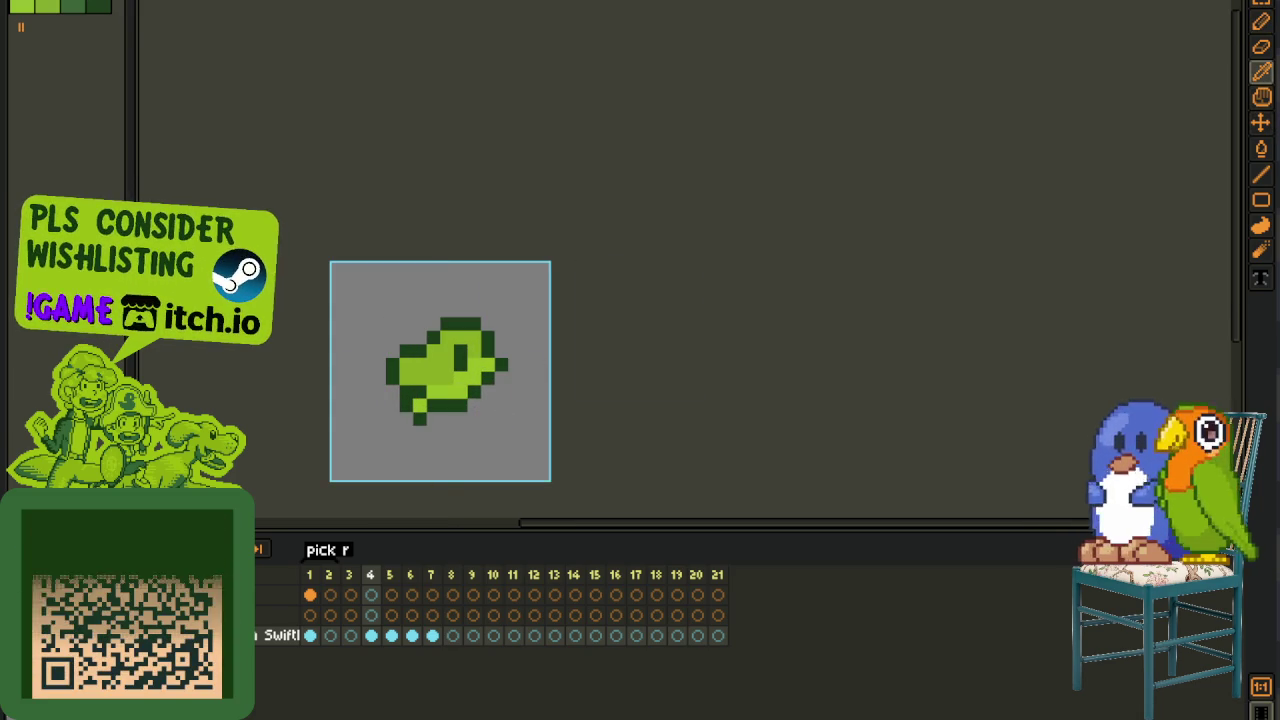
- Clear the bird cels in frames 5–7, re-paste the bird into frames 5 and 6, and save
left_click_drag(391, 636, 432, 636)
key("Delete")
left_click(391, 636)
key("ctrl+v")
left_click(411, 636)
key("ctrl+v")
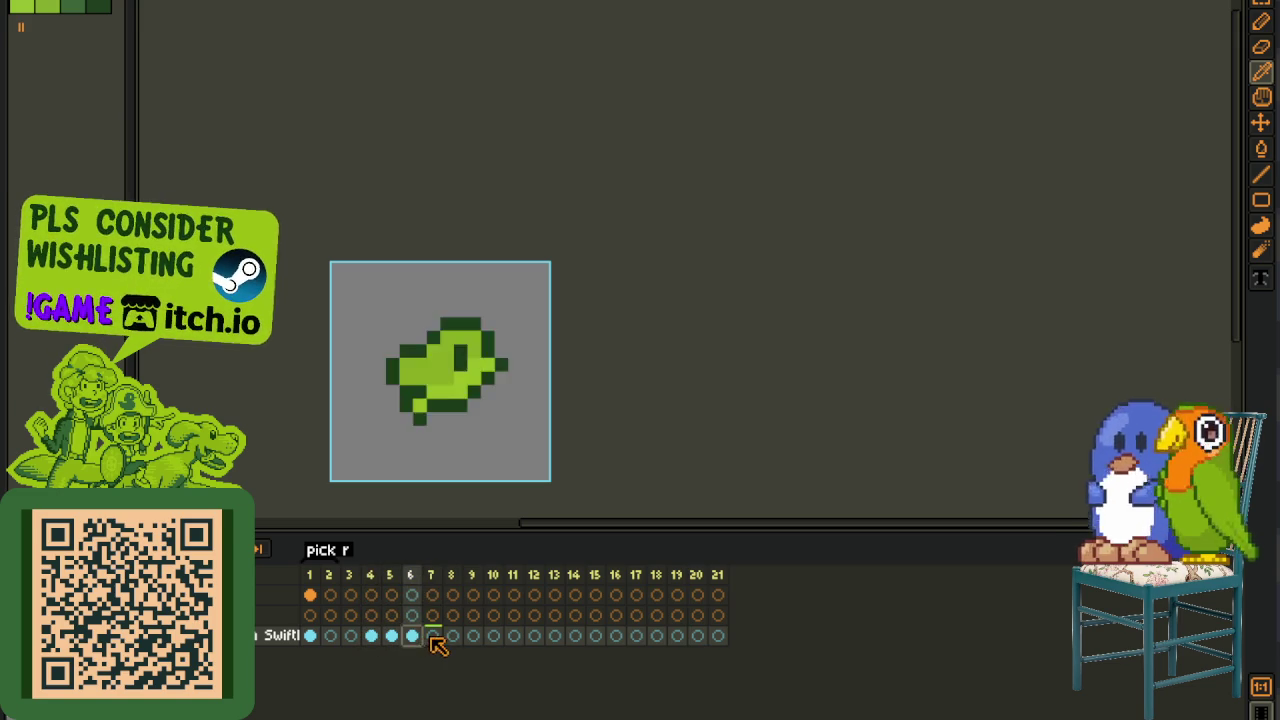
left_click(432, 636)
key("ctrl+s")
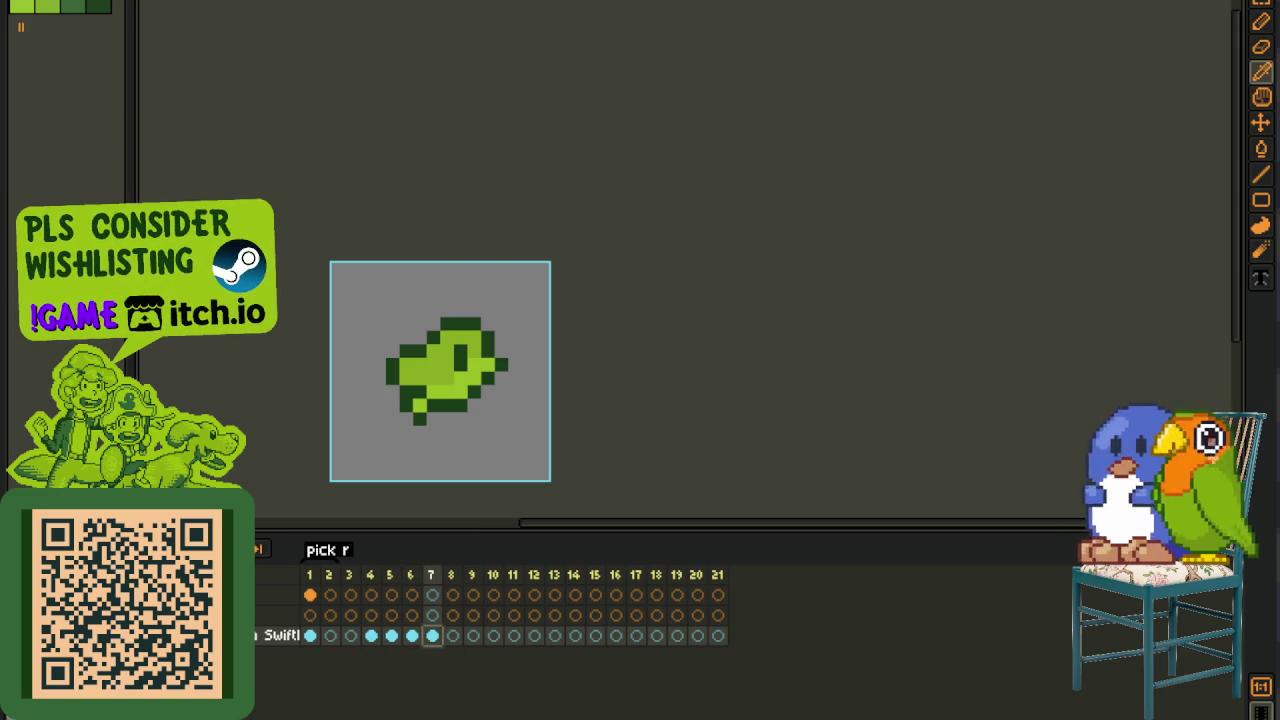
left_click(372, 613)
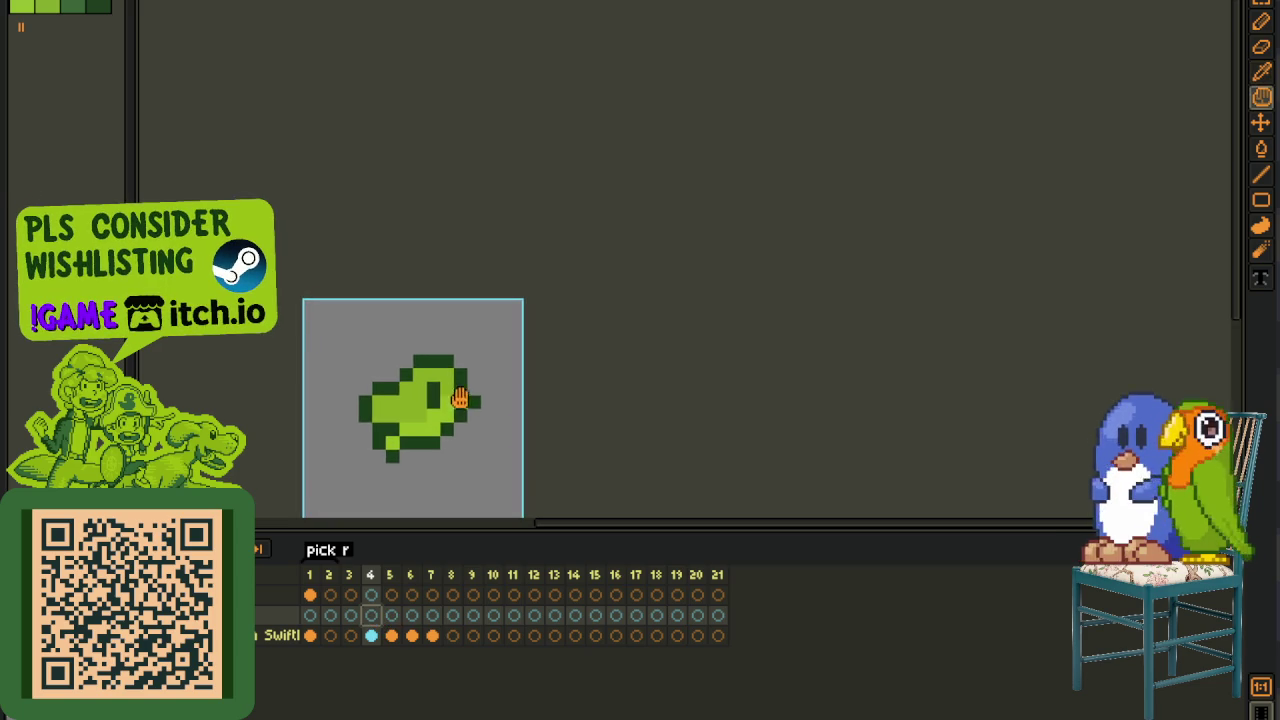
- With the Pencil, draw a red outline at the bird's upper left in frame 4
scroll(457, 414, "up", 1)
scroll(449, 423, "up", 2)
scroll(464, 424, "down", 2)
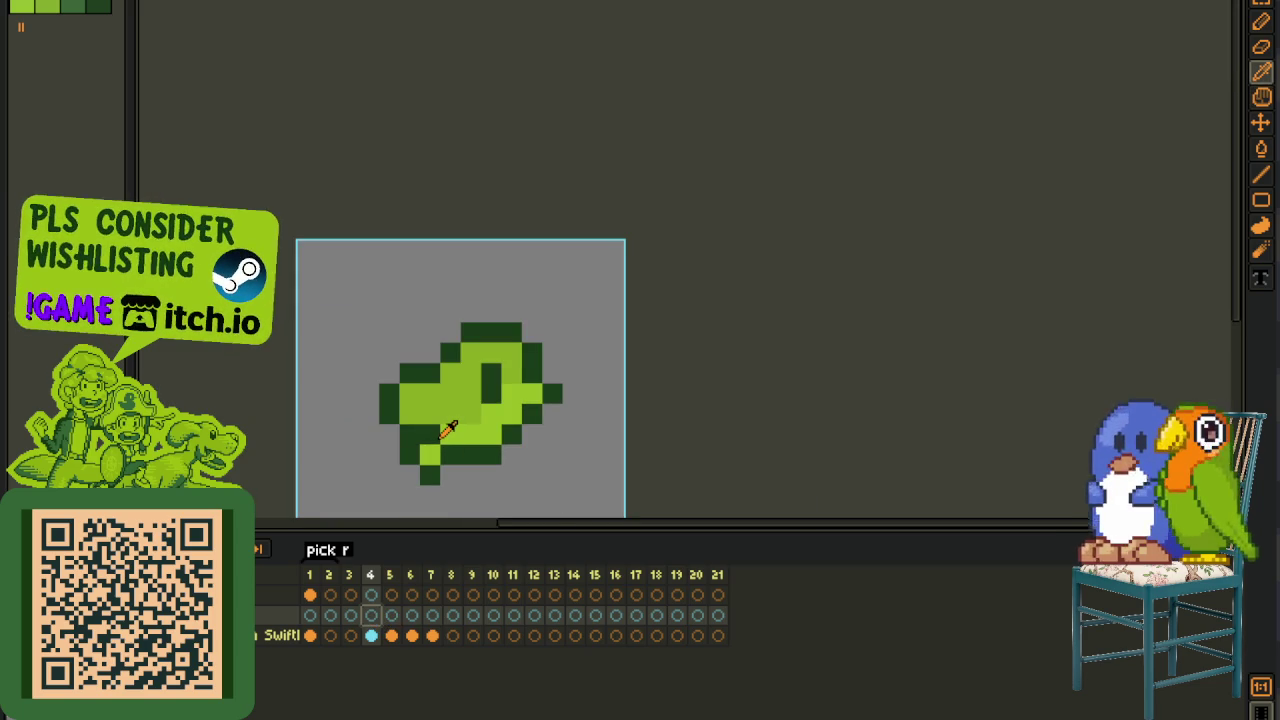
key("b")
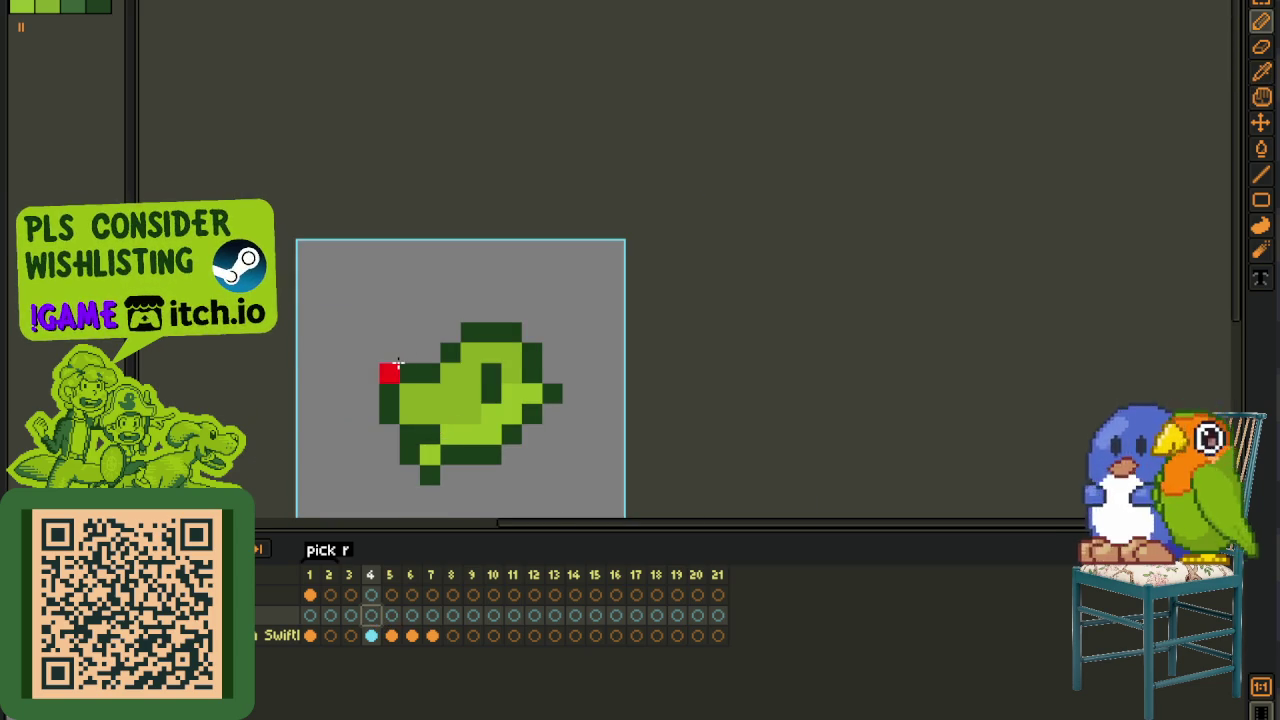
scroll(402, 366, "up", 1)
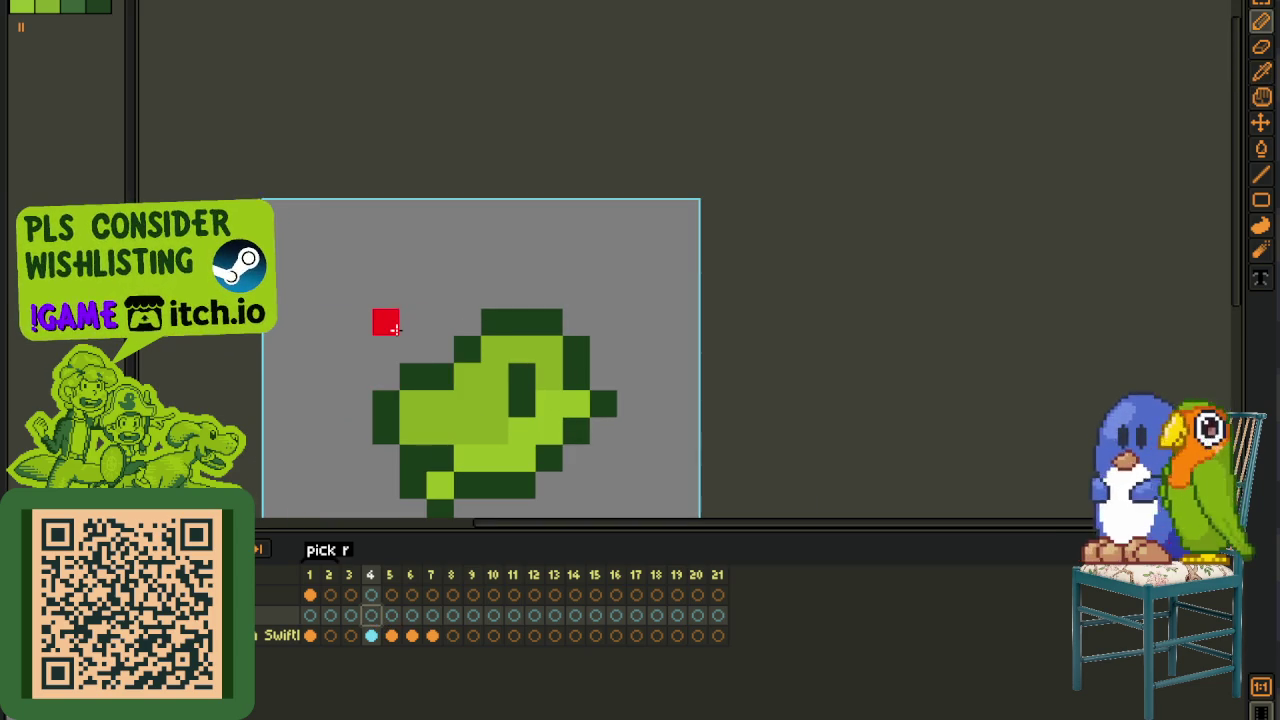
left_click_drag(419, 330, 431, 340)
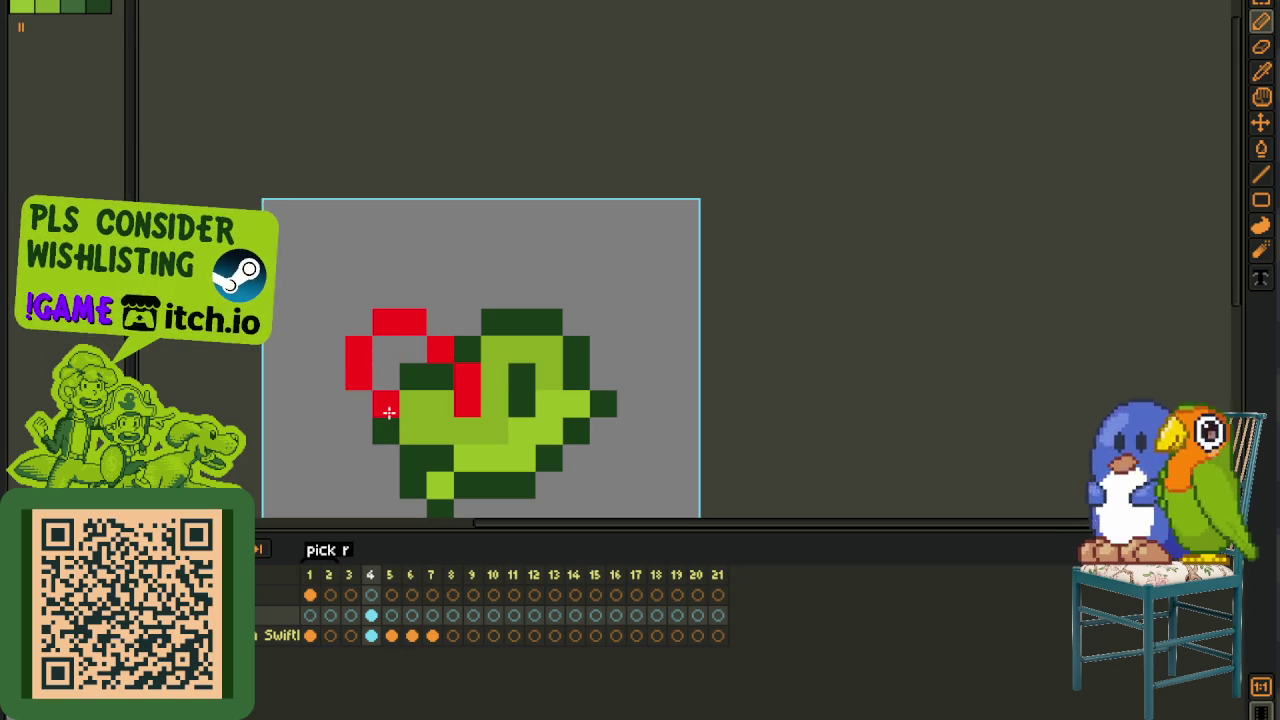
scroll(459, 420, "down", 1)
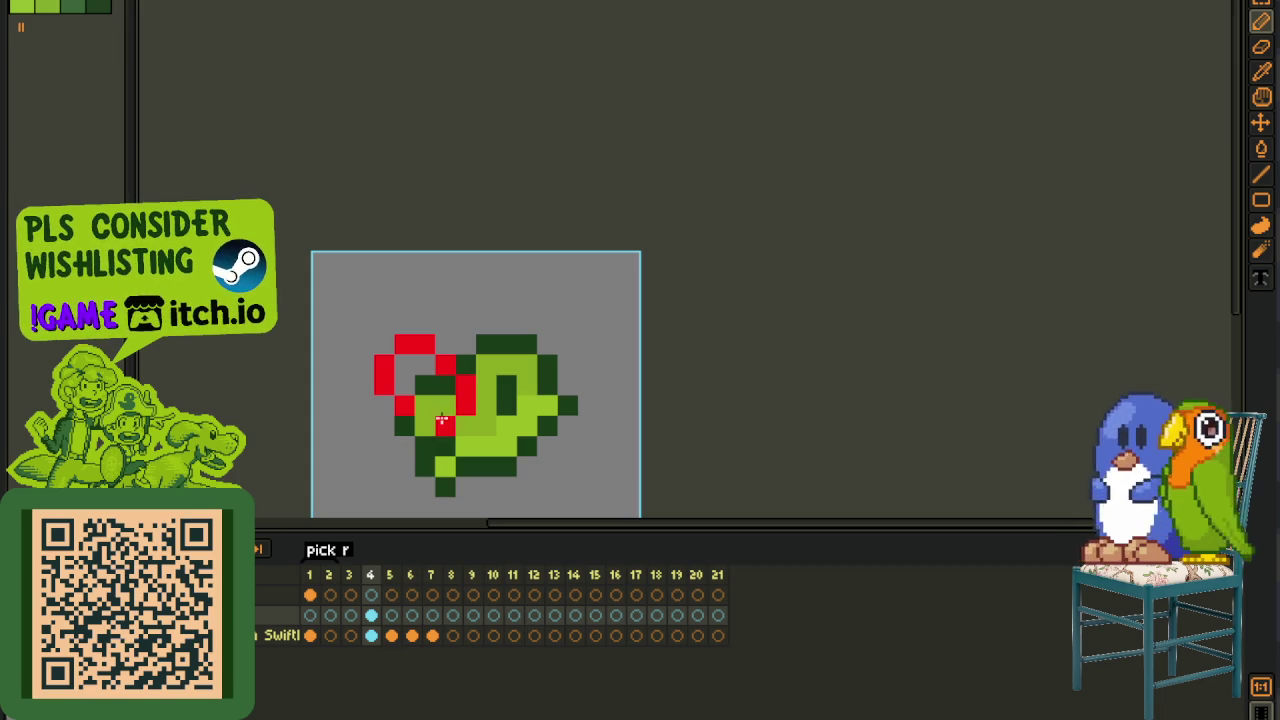
- Pick pale pink with the Eyedropper and fill the inside of the red outline
key("i")
scroll(503, 394, "up", 1)
scroll(458, 404, "up", 1)
key("b")
left_click_drag(338, 396, 310, 315)
scroll(354, 296, "down", 2)
key("i")
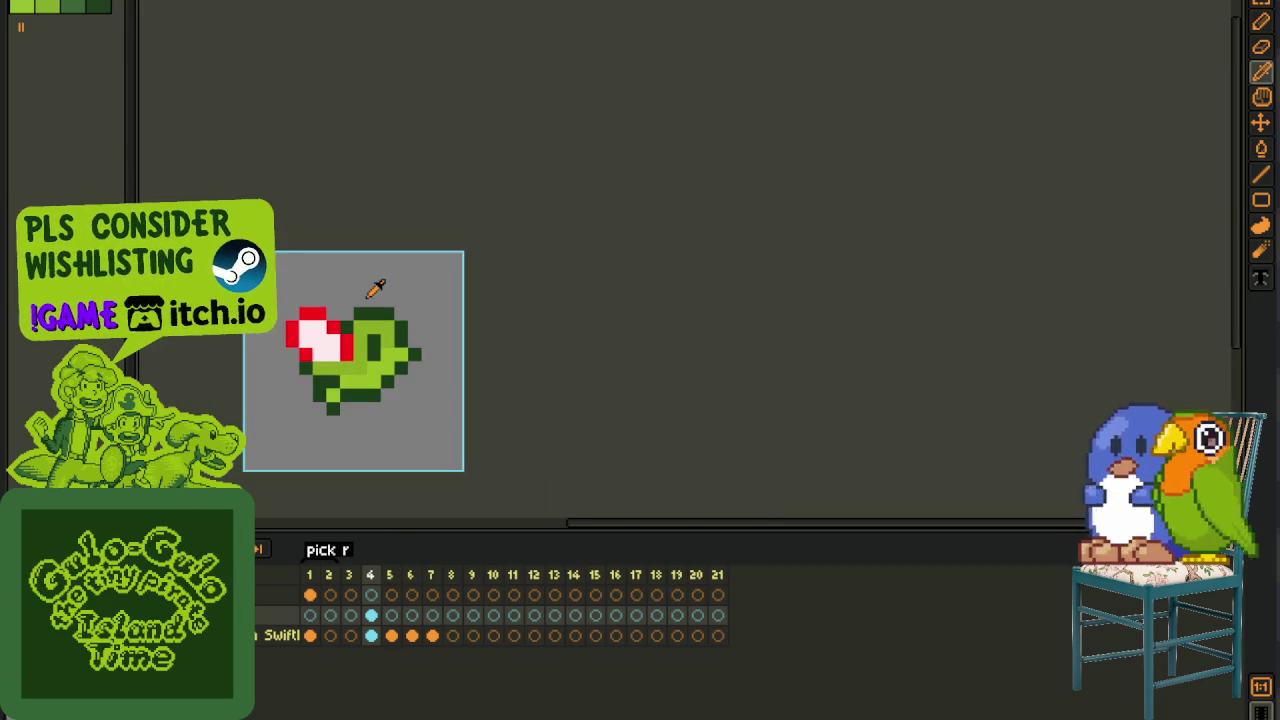
scroll(354, 296, "down", 1)
scroll(337, 326, "up", 2)
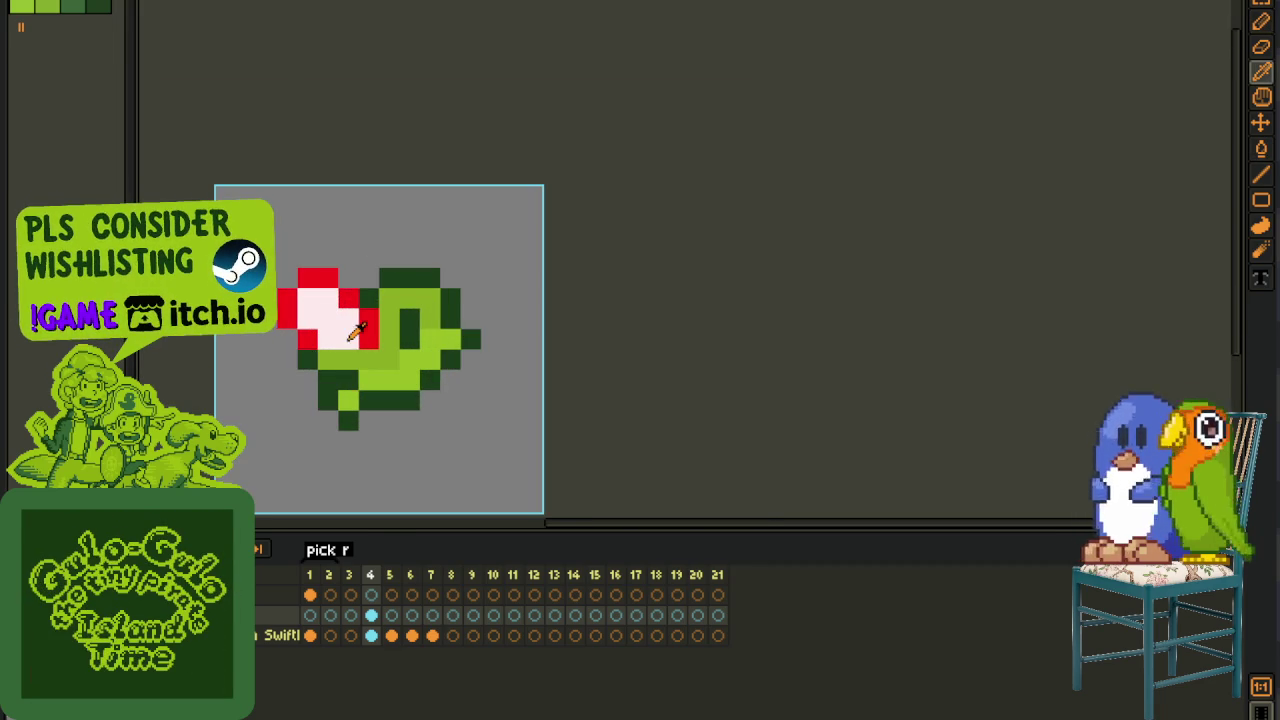
scroll(371, 342, "down", 2)
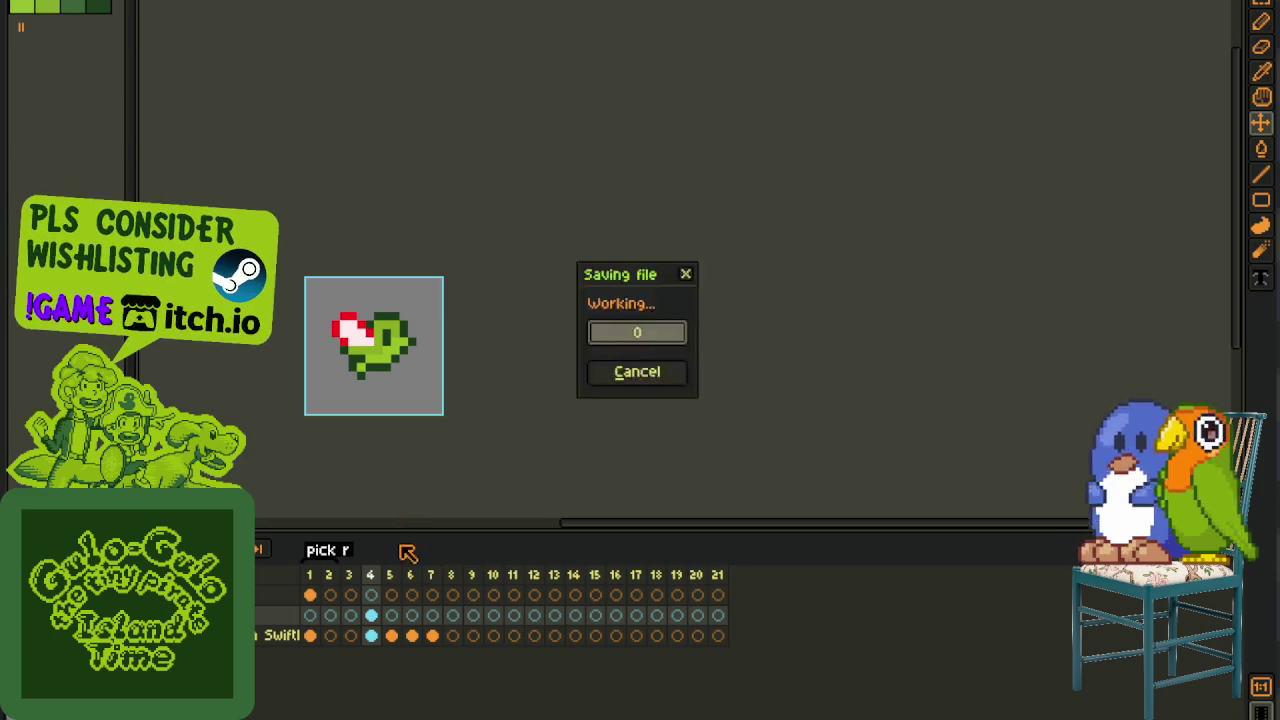
- Save the sprite and go to frame 5 of the red-headed bird
scroll(349, 340, "up", 1)
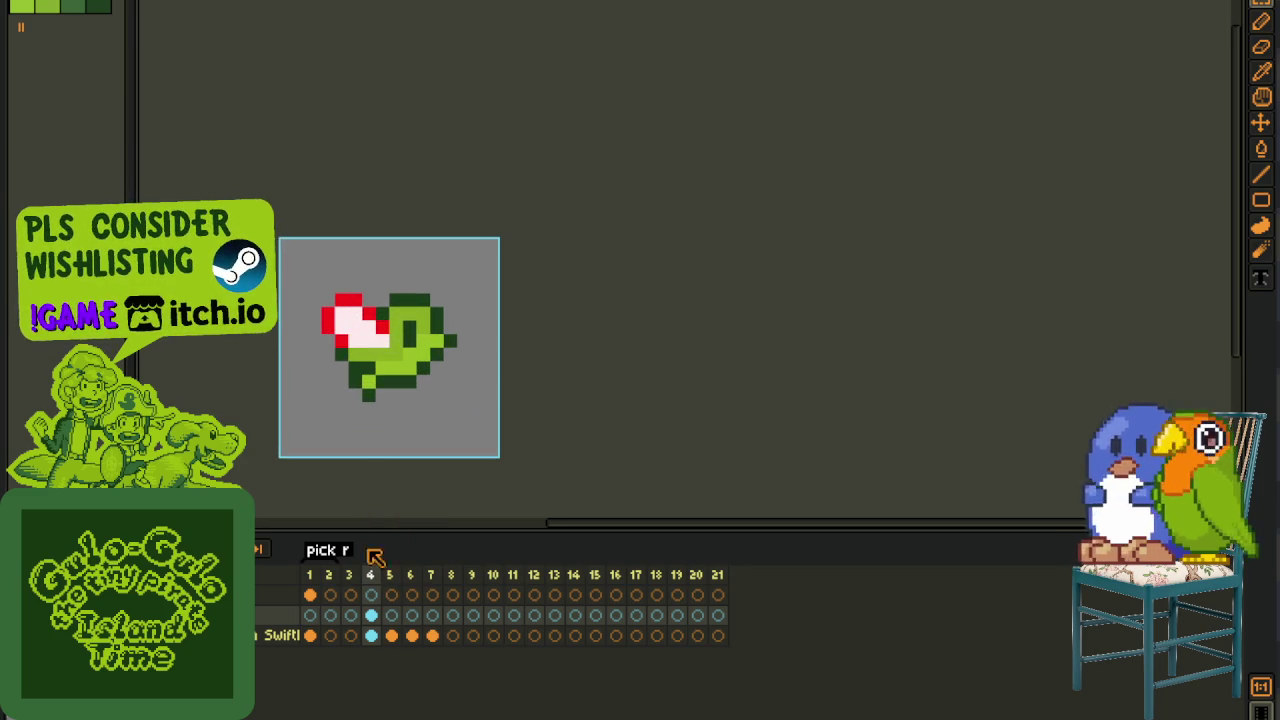
scroll(270, 200, "down", 1)
key("ctrl+s")
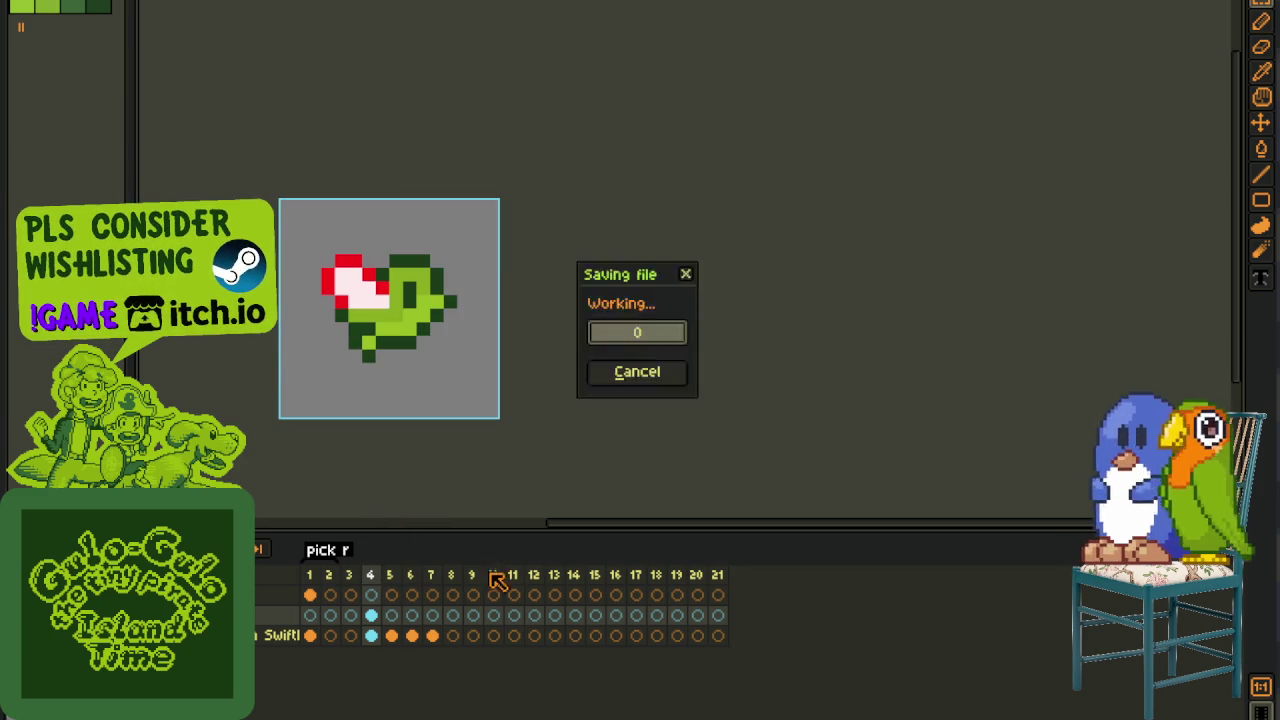
left_click(393, 616)
key("ctrl+s")
- Recolour frame 5's head pixels, swapping between red, pale pink and dark green
scroll(352, 304, "up", 1)
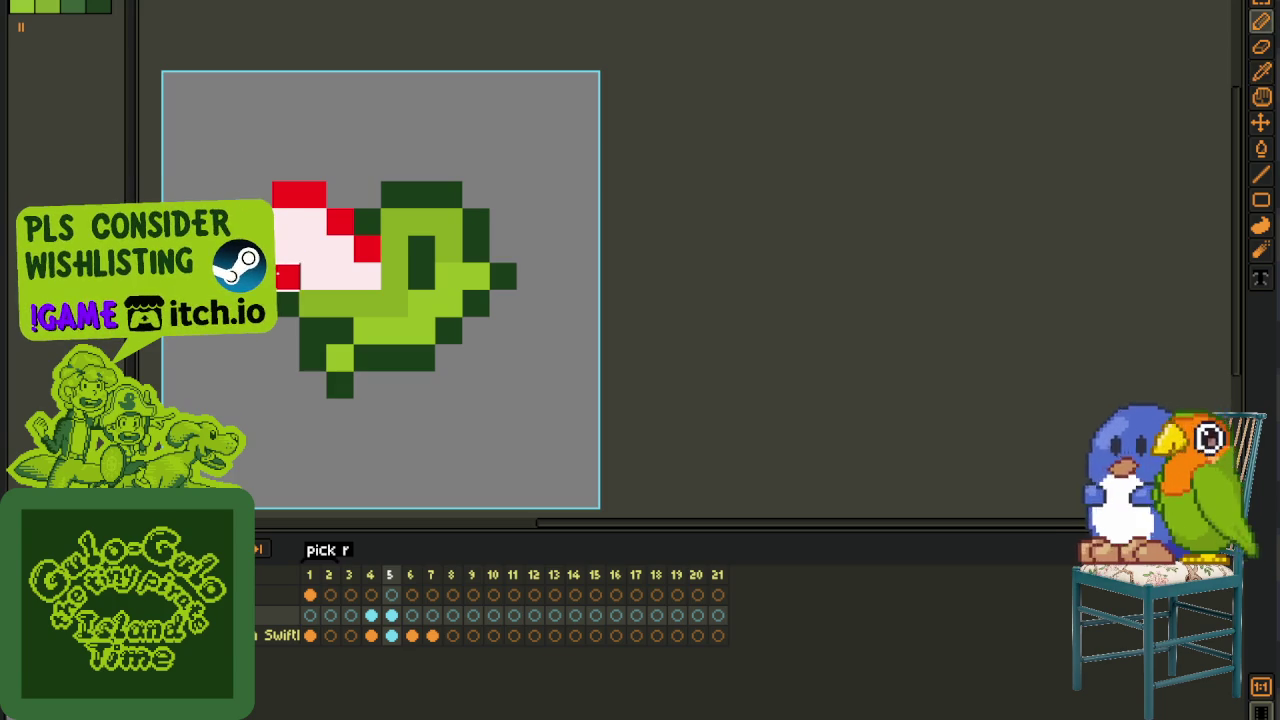
key("o")
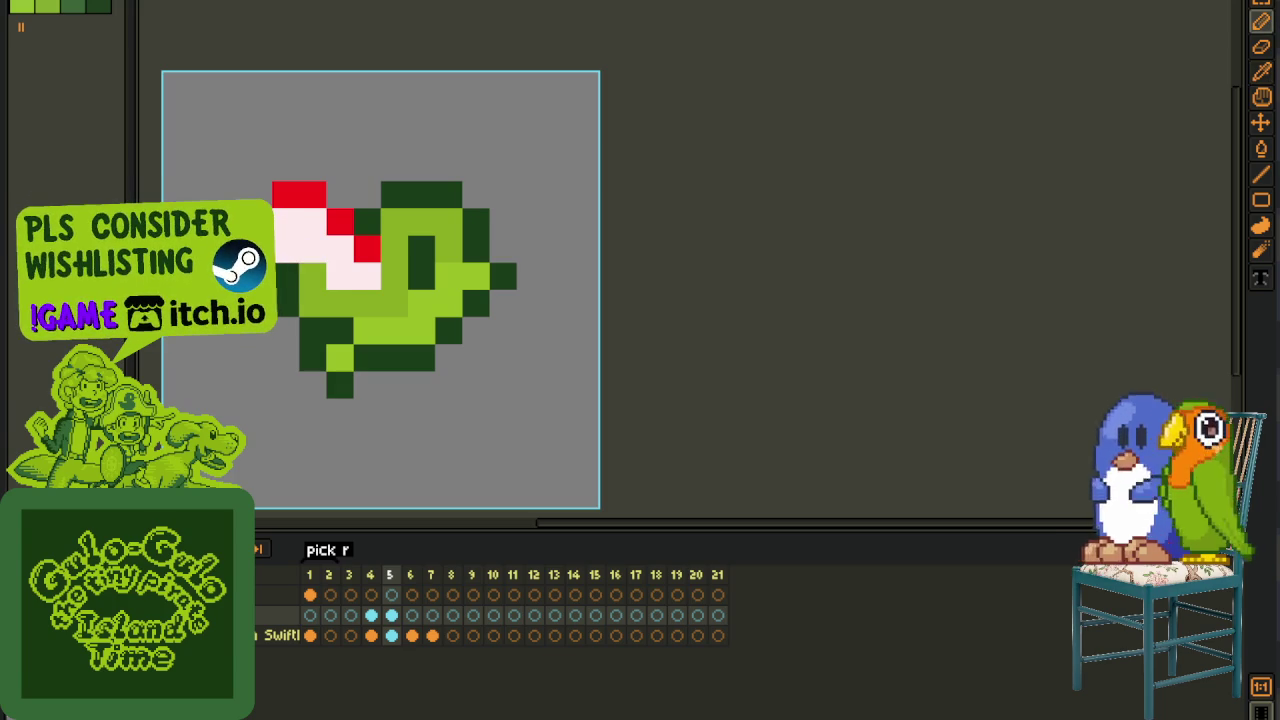
left_click(287, 314)
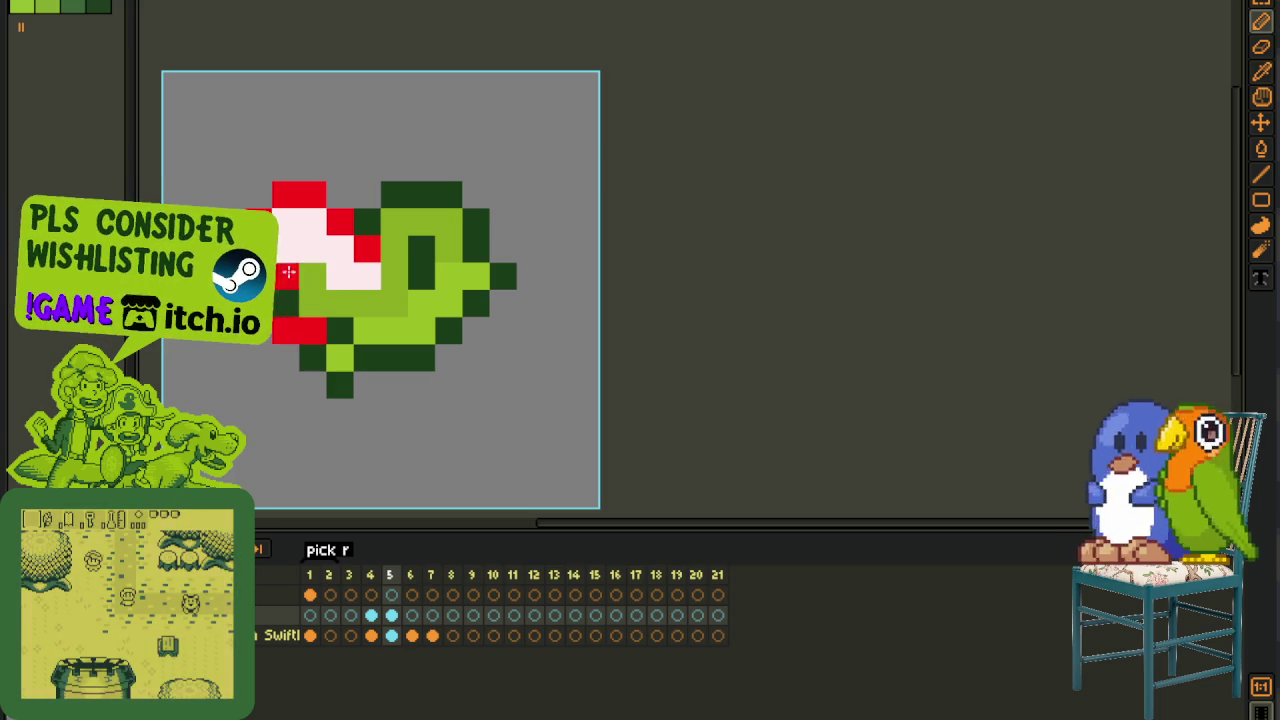
left_click(322, 210)
left_click(340, 249)
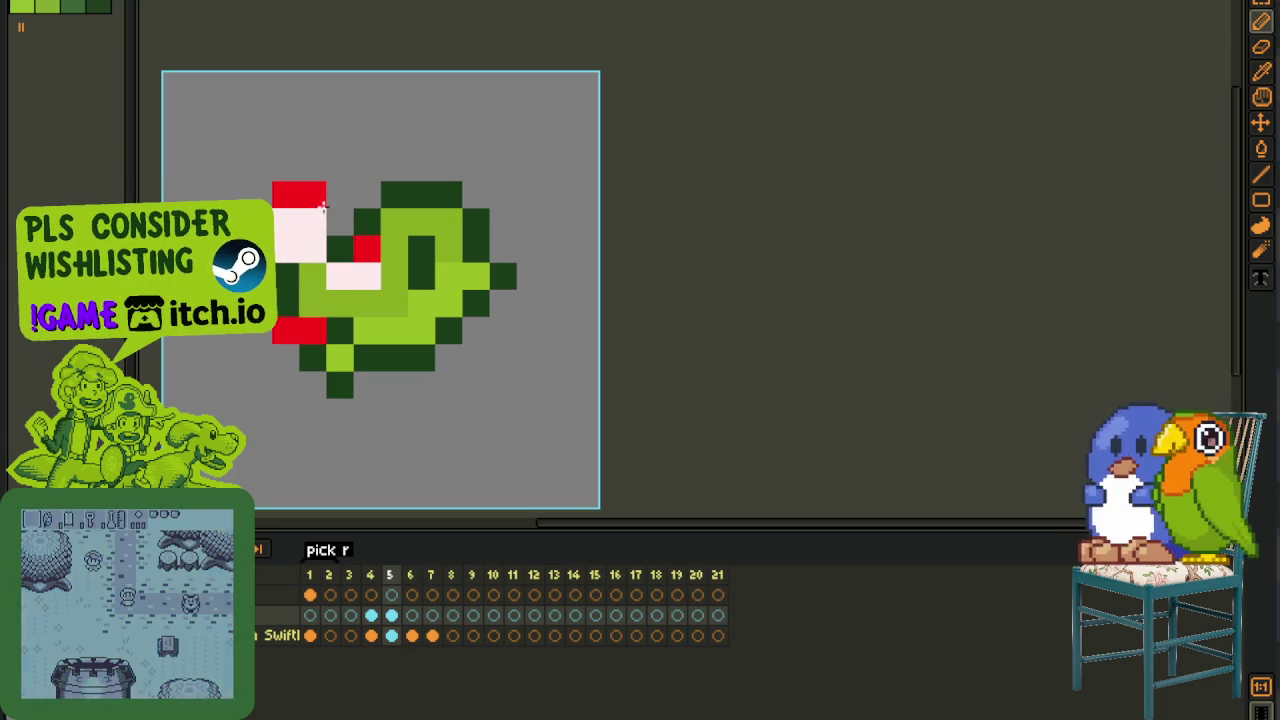
left_click(340, 275)
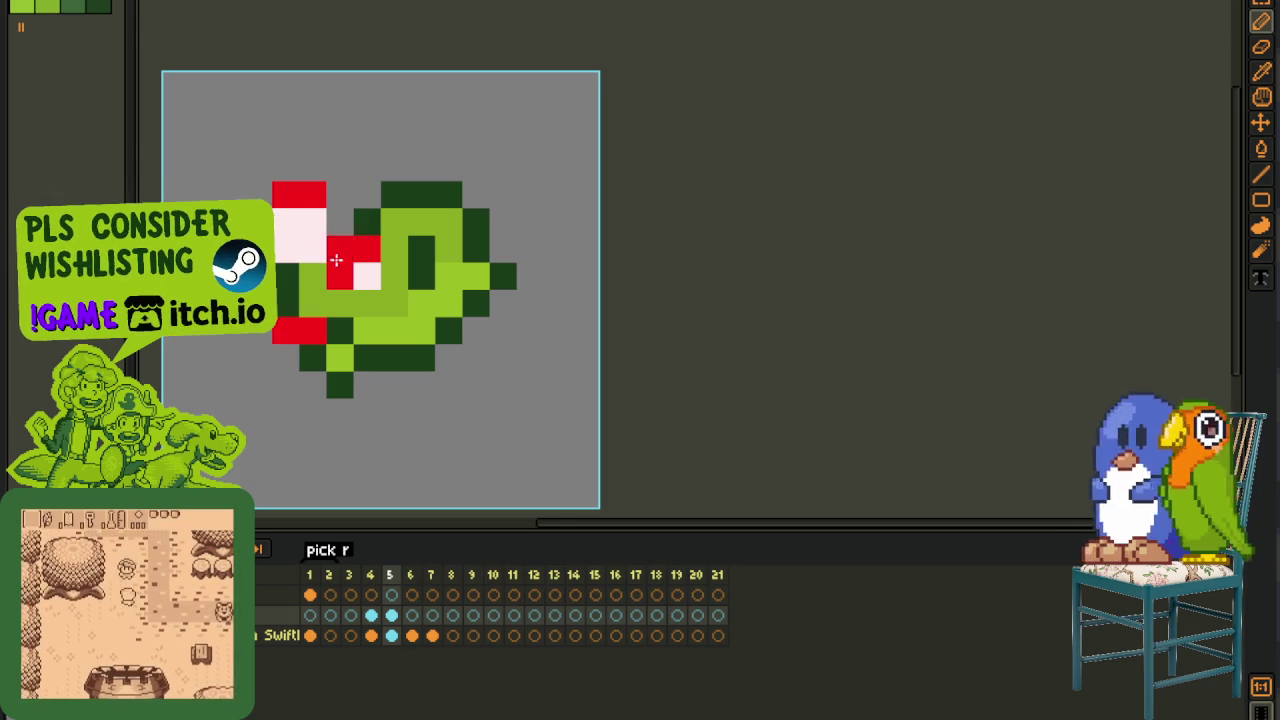
scroll(330, 232, "down", 3)
key("i")
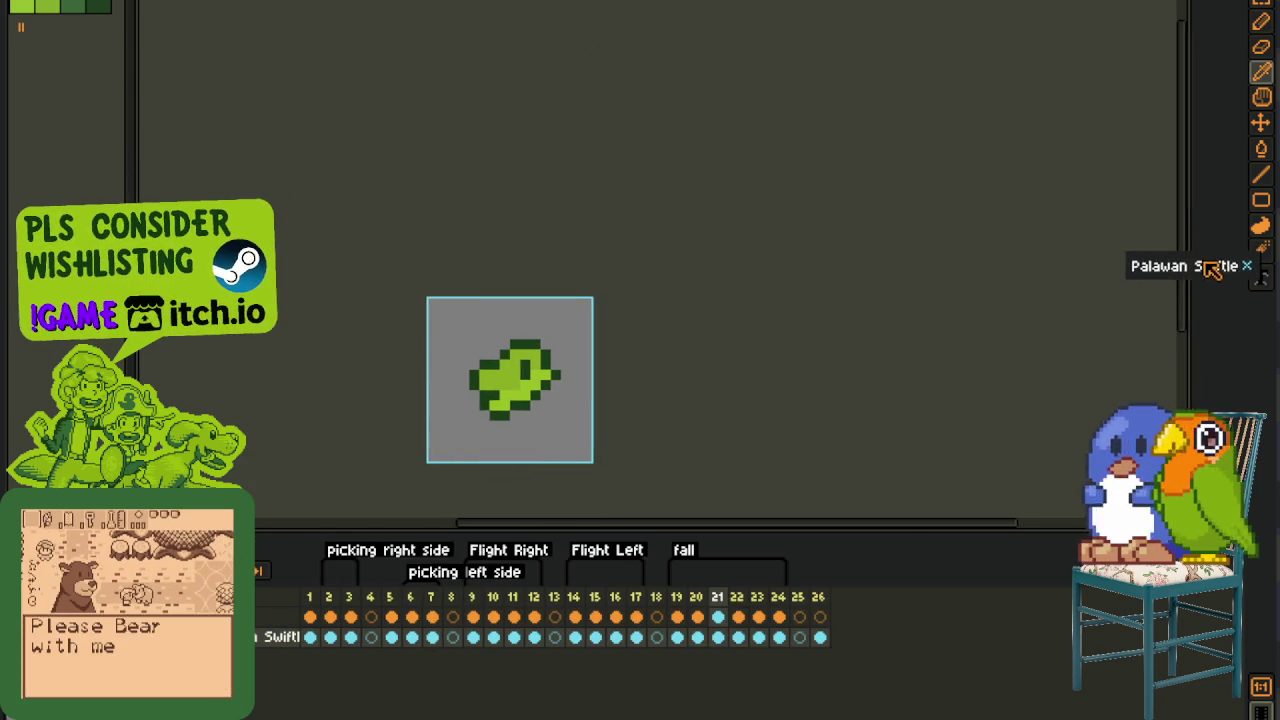
- Split the view with the flight sprite on frame 9 beside the red-headed bird on frame 4
left_click_drag(1041, 230, 1188, 252)
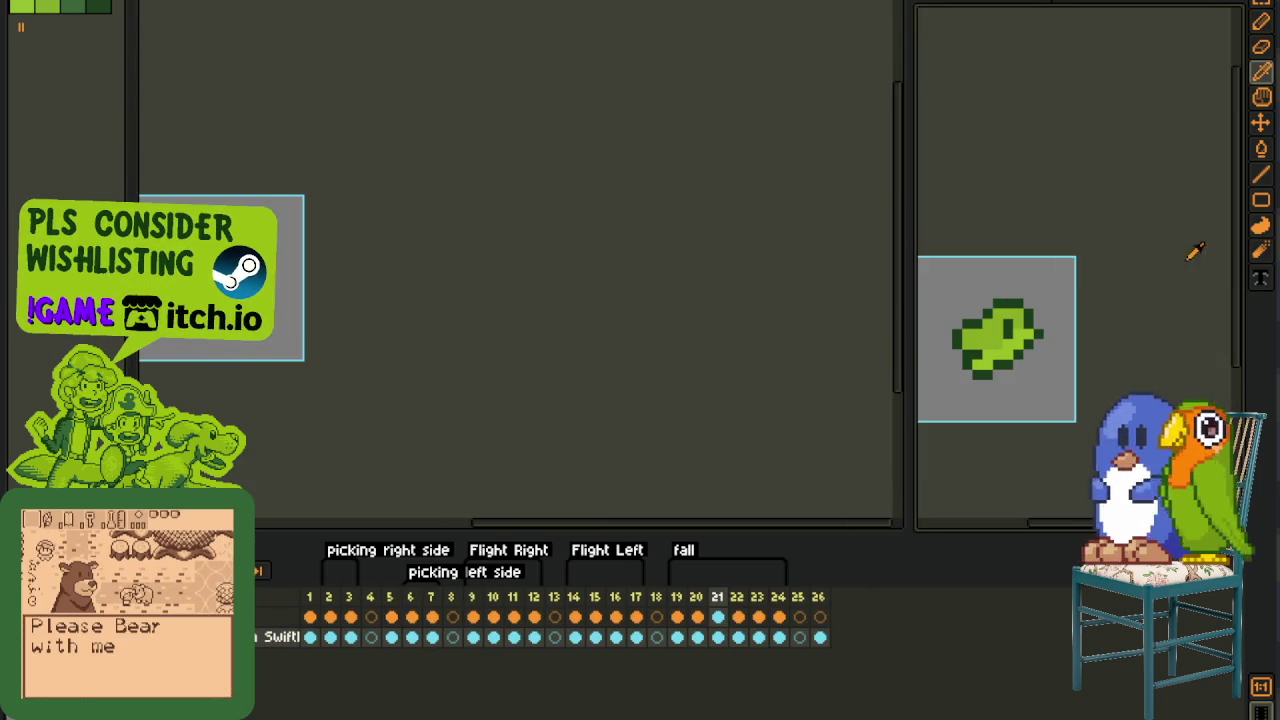
left_click(475, 614)
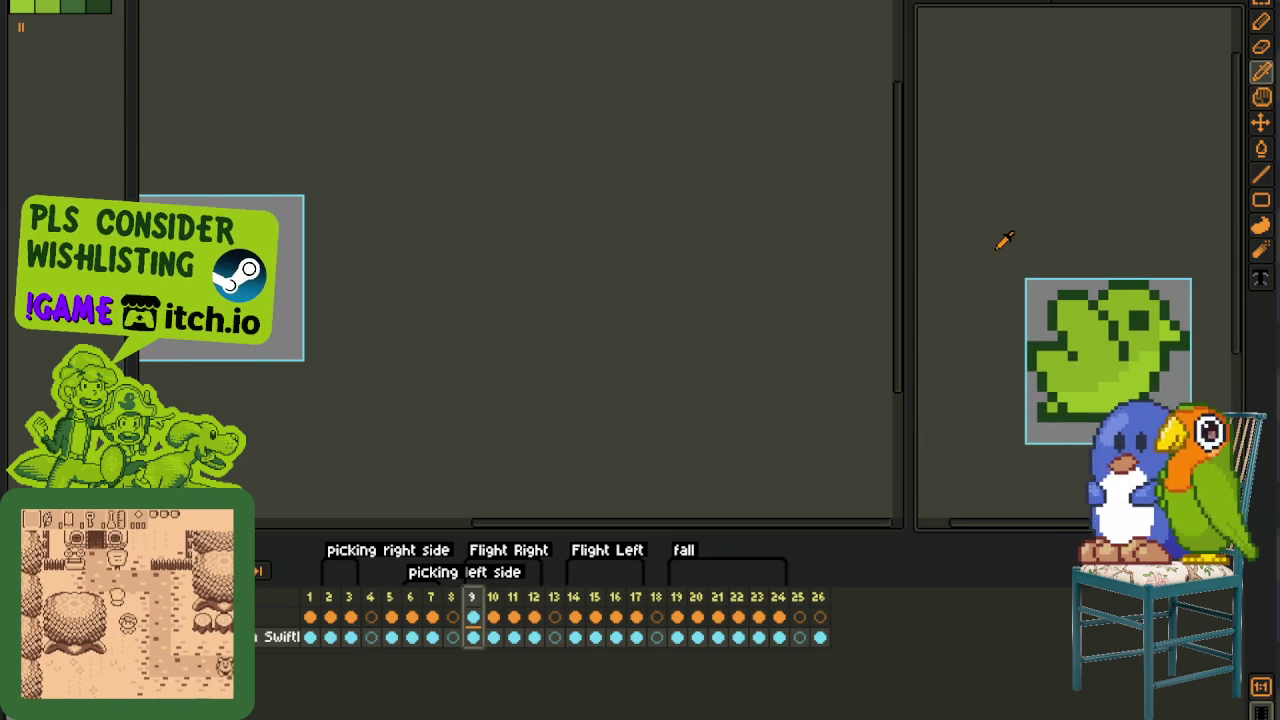
left_click(491, 357)
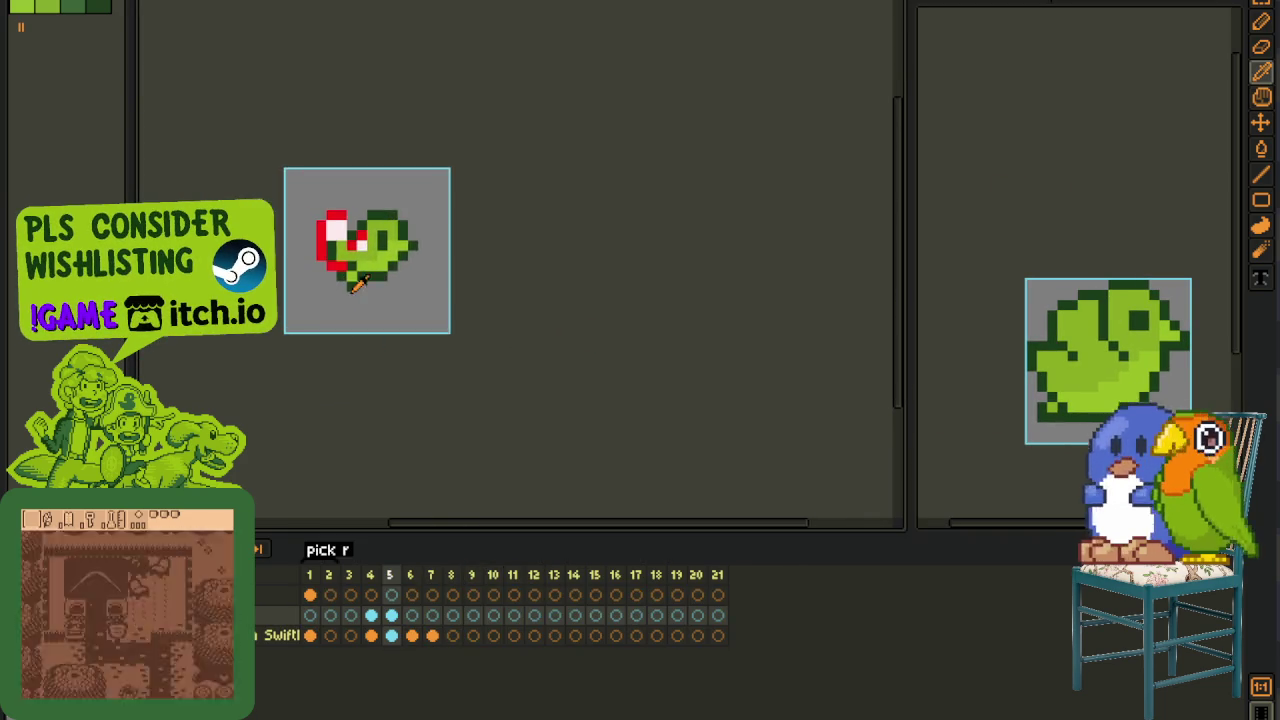
scroll(345, 188, "up", 4)
scroll(345, 188, "up", 1)
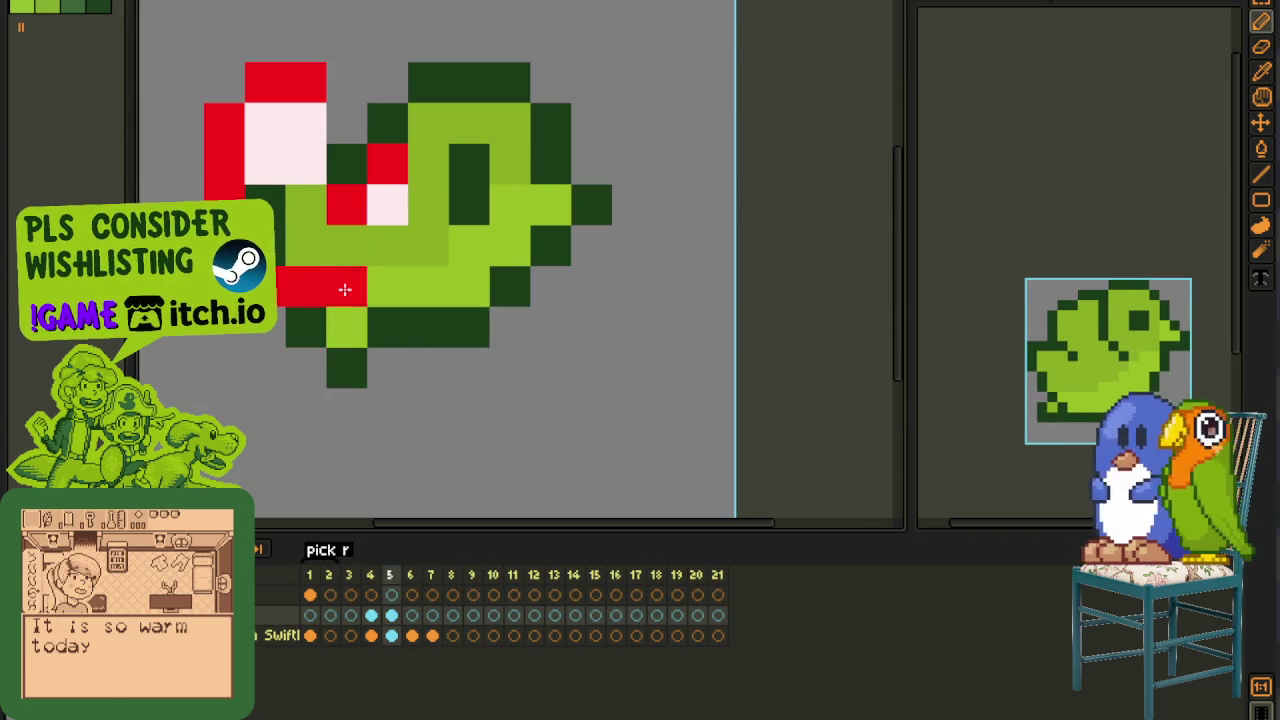
left_click(372, 586)
scroll(383, 240, "down", 2)
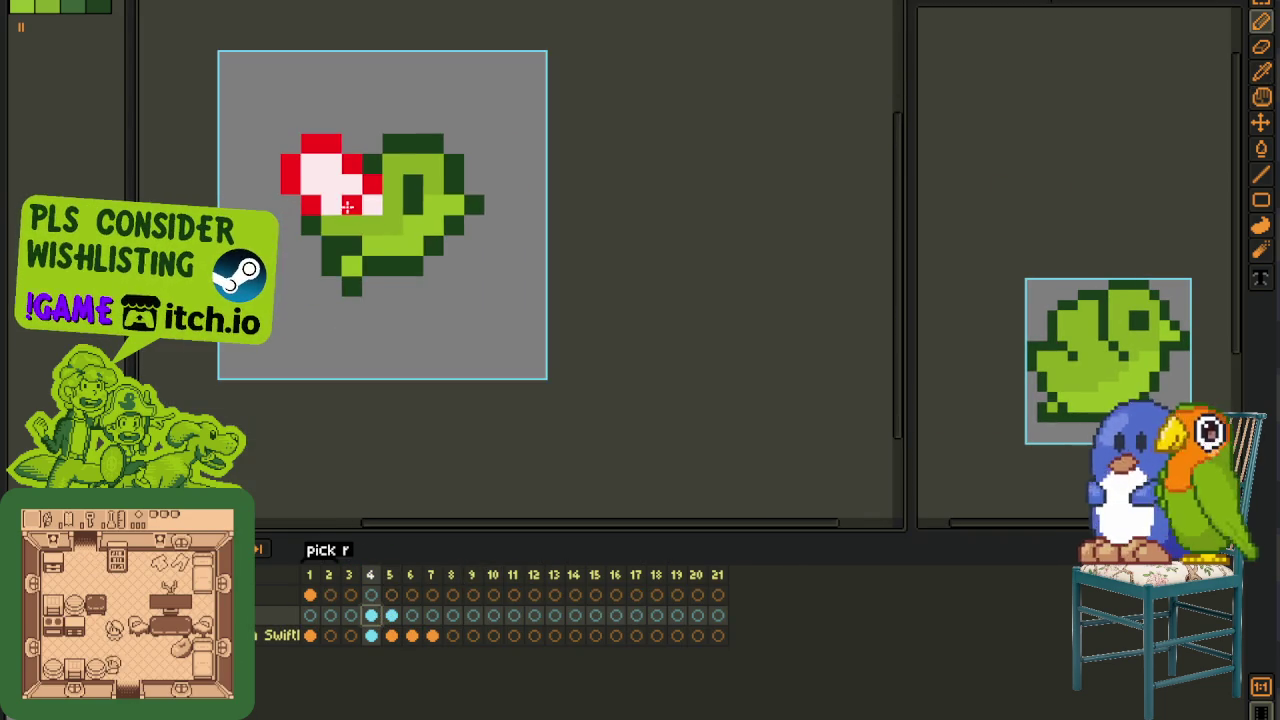
scroll(343, 200, "up", 1)
- Compare flight-sprite frames 9 and 10, then move the red-headed bird to frame 5
left_click(1018, 194)
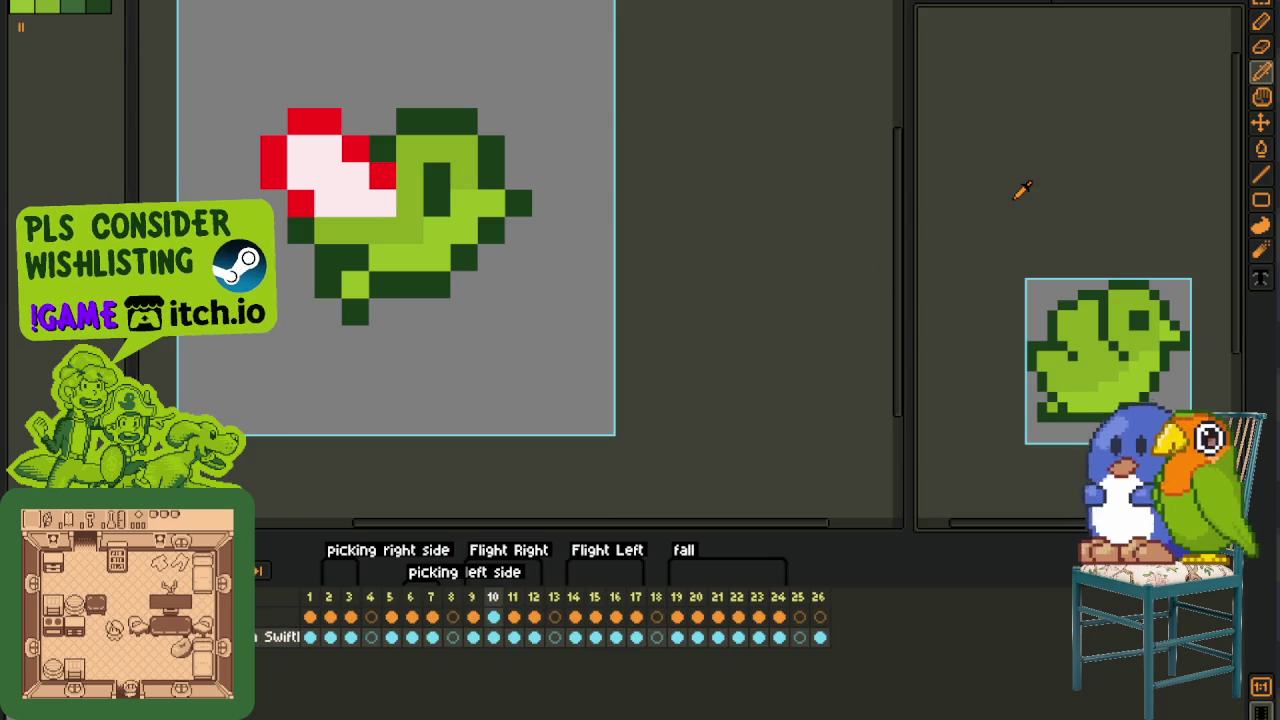
key("Left")
key("Right")
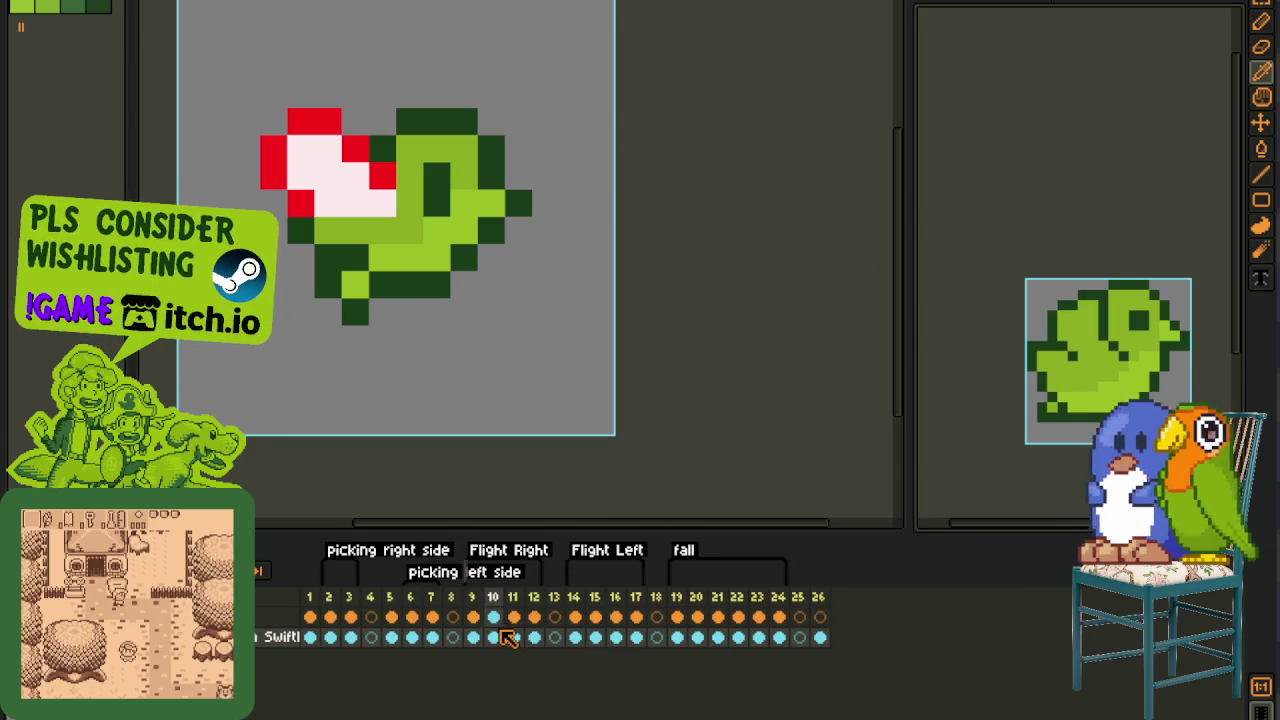
key("ctrl+Tab")
key("Right")
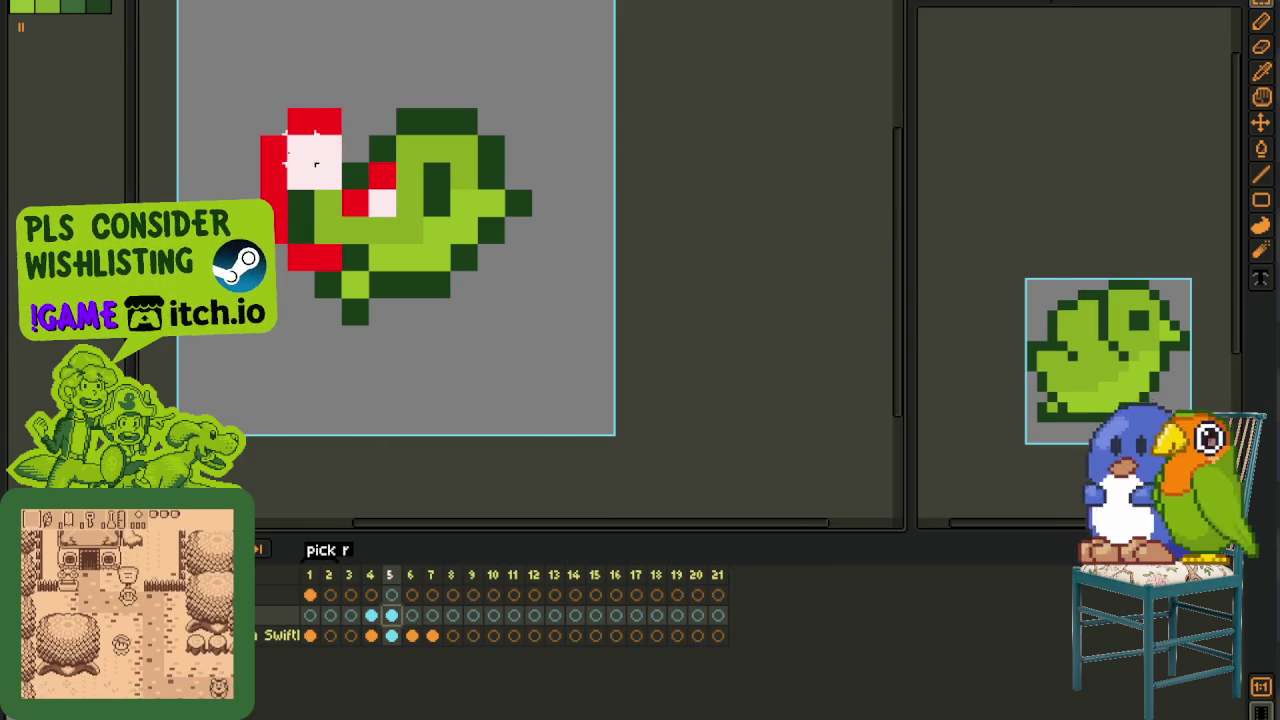
- Shift frame 5's red head one pixel right and fill it pale pink, undoing the oversized fill
left_click_drag(245, 93, 329, 286)
key("Right")
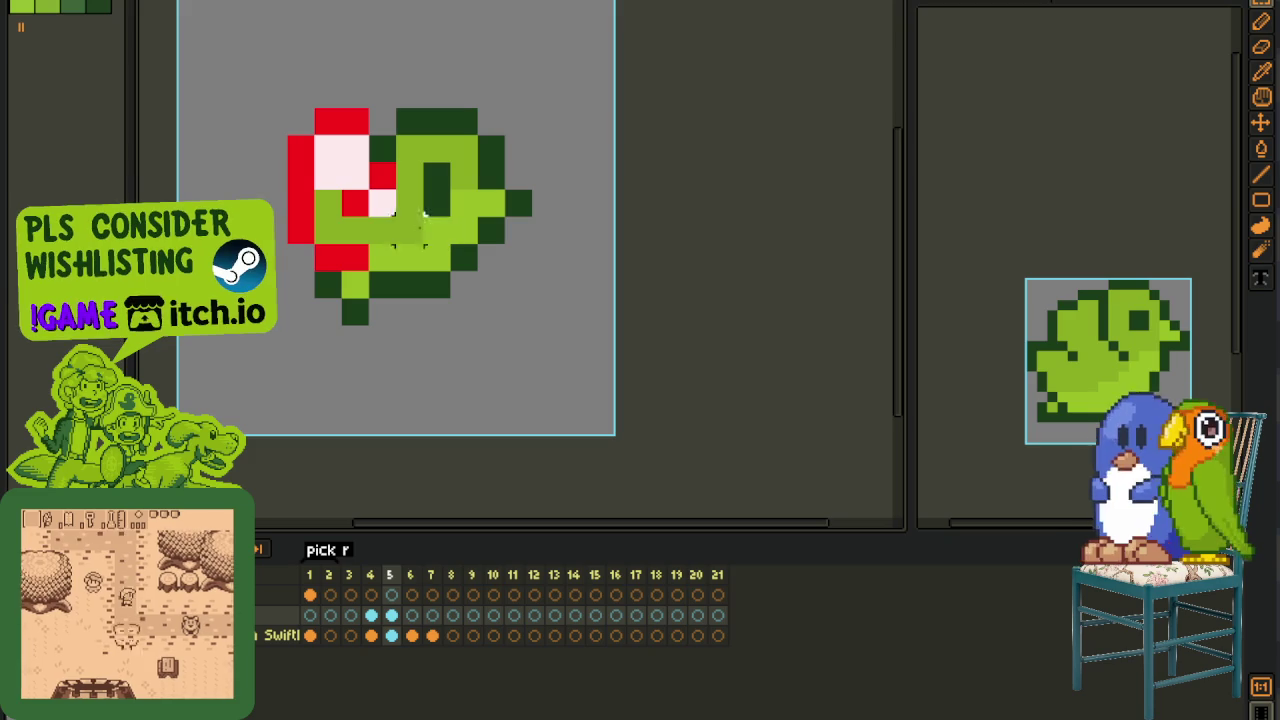
left_click(355, 203)
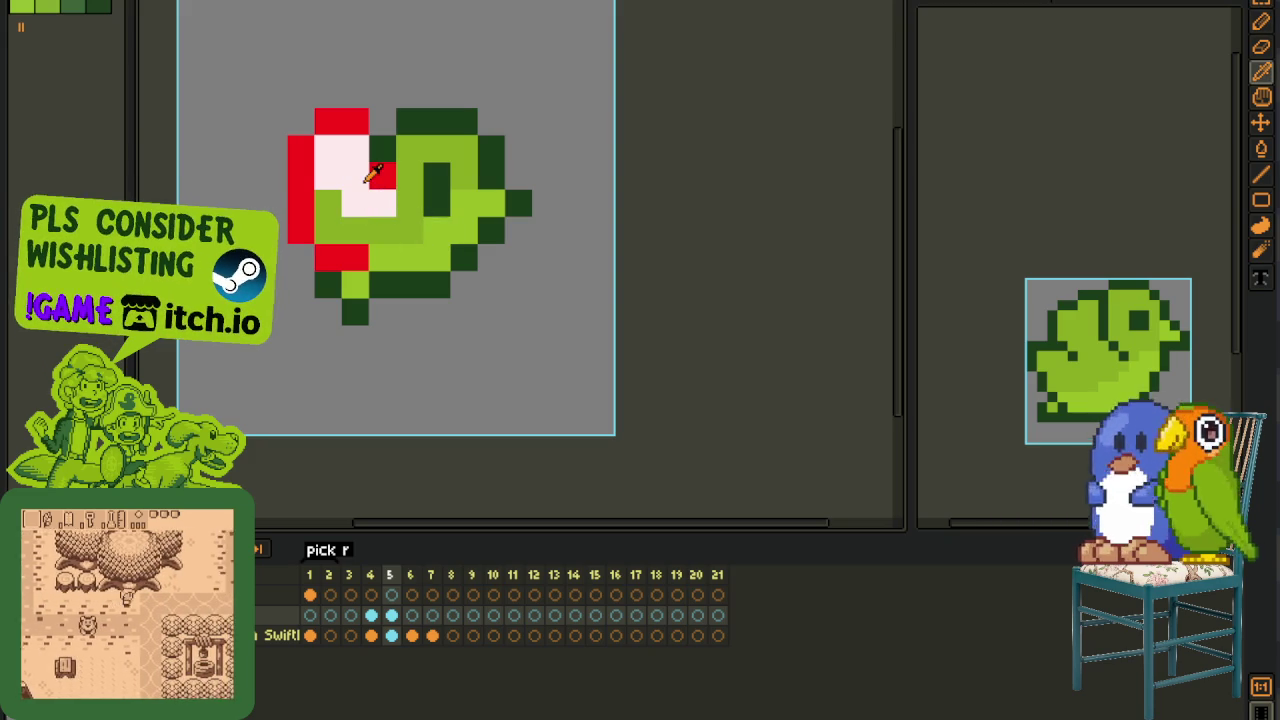
left_click(365, 180, "alt")
left_click(335, 229)
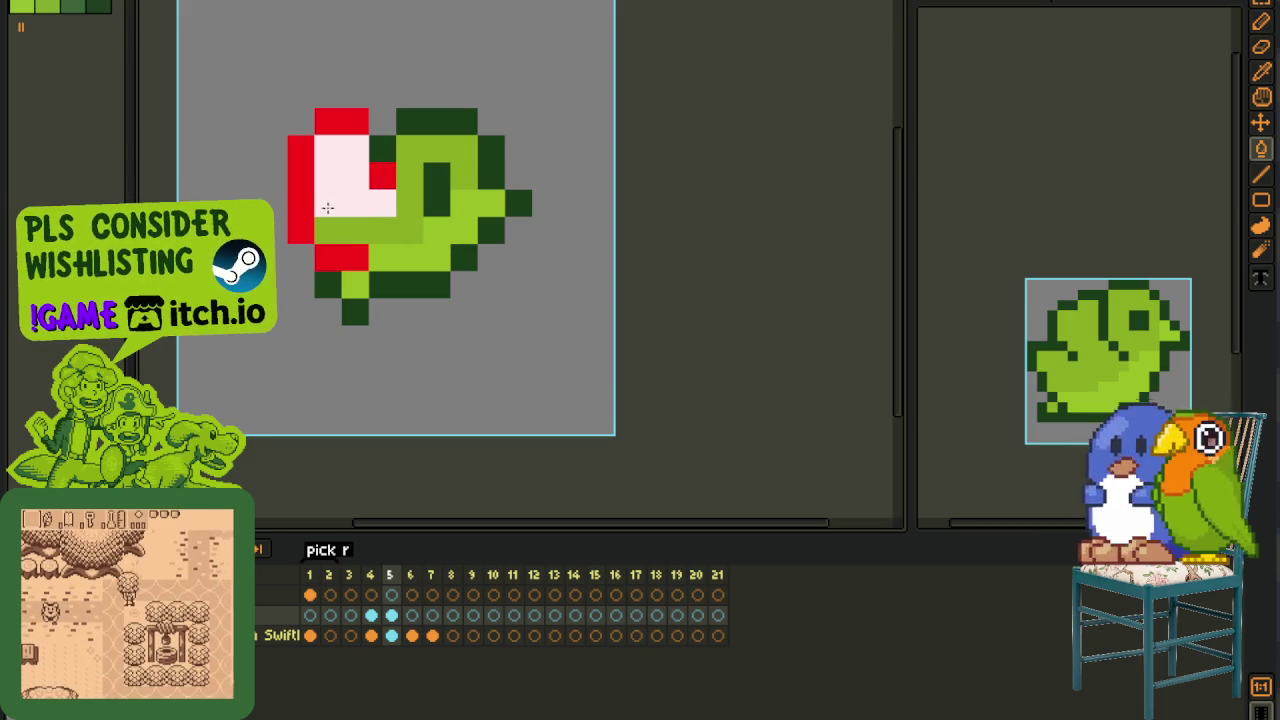
left_click(333, 226)
key("ctrl+z")
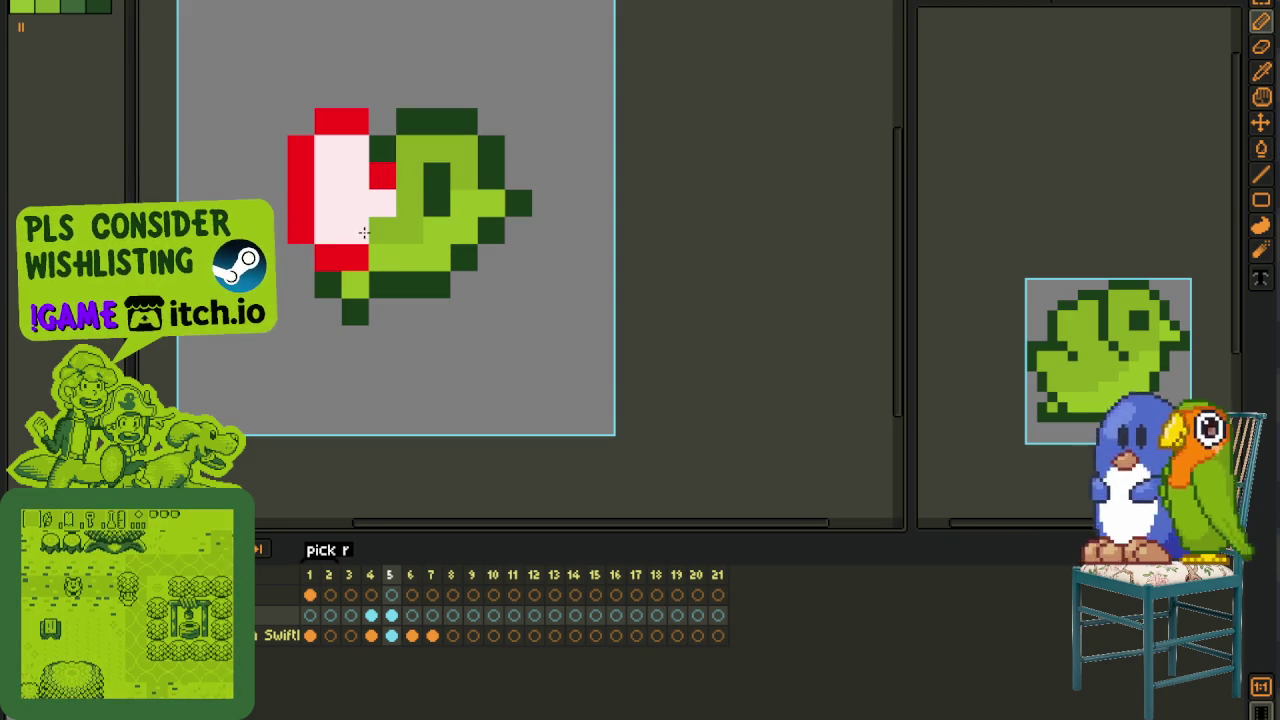
scroll(364, 233, "down", 3)
key("comma")
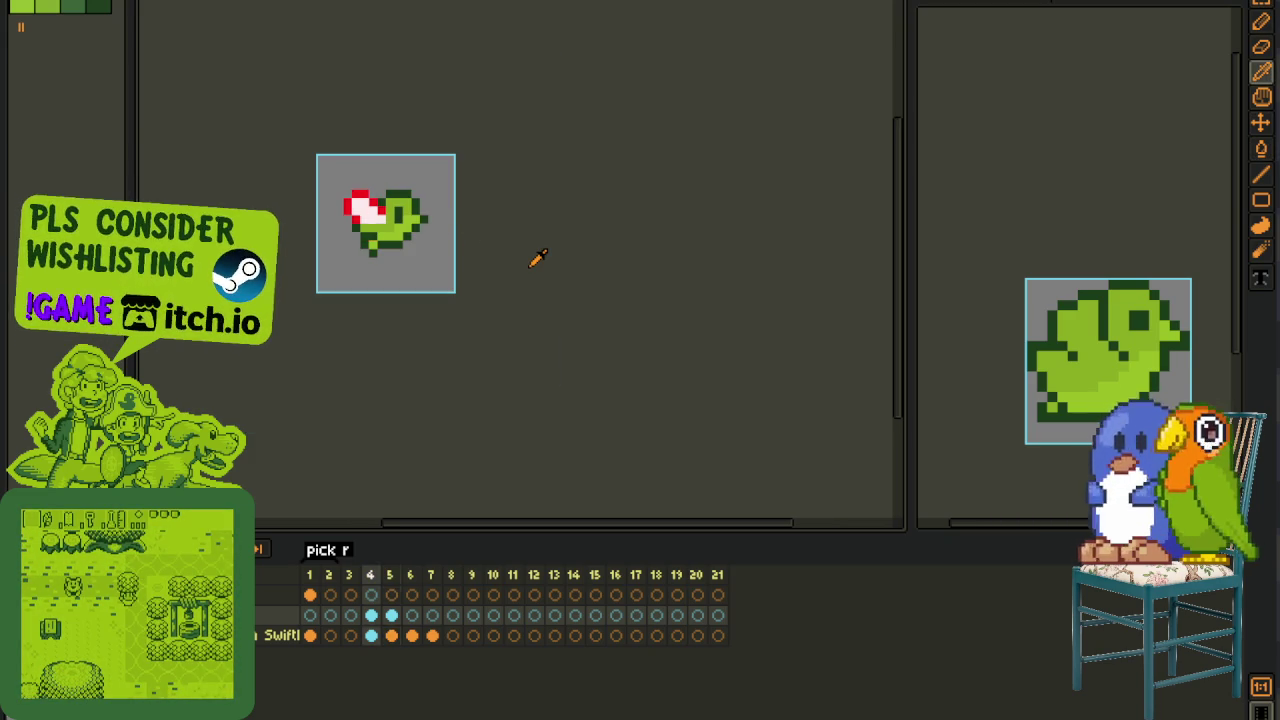
- Return the red-headed bird to frame 5 and zoom and pan around it
key("period")
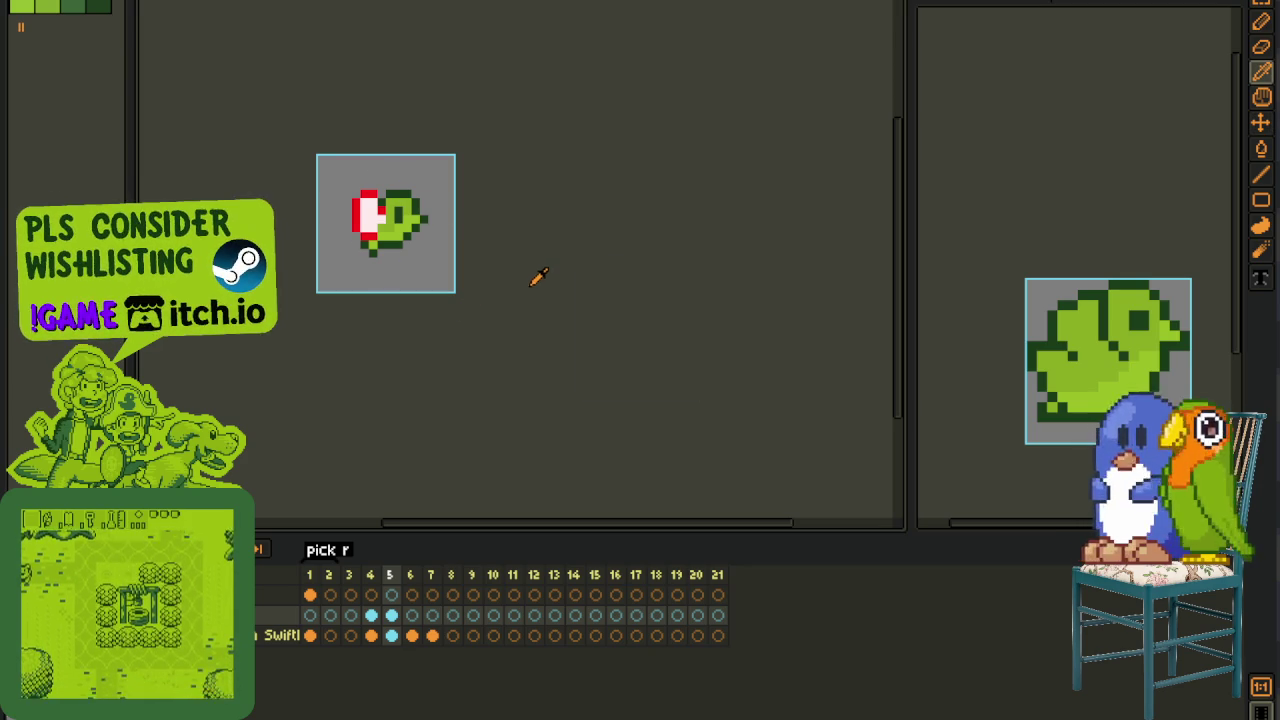
scroll(403, 240, "up", 1)
scroll(400, 220, "up", 1)
scroll(400, 222, "up", 1)
scroll(400, 230, "down", 1)
scroll(400, 250, "up", 2)
scroll(460, 286, "down", 2)
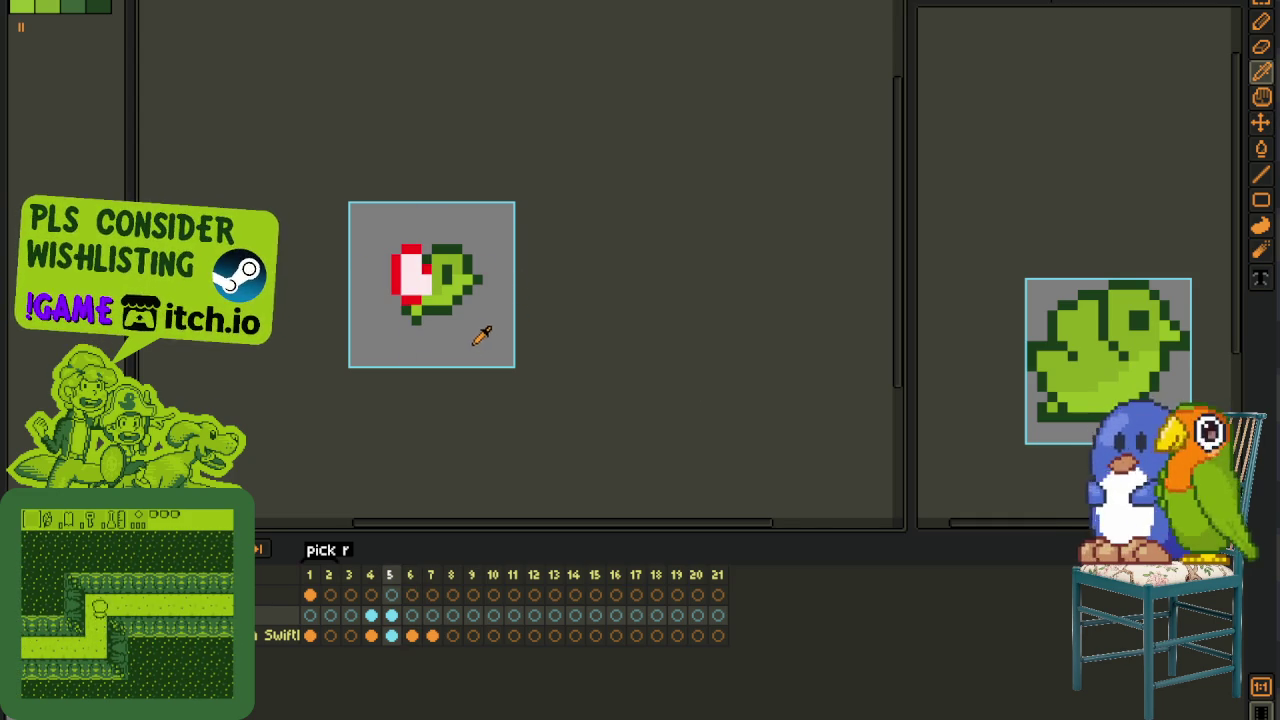
scroll(483, 336, "up", 2)
scroll(447, 309, "down", 2)
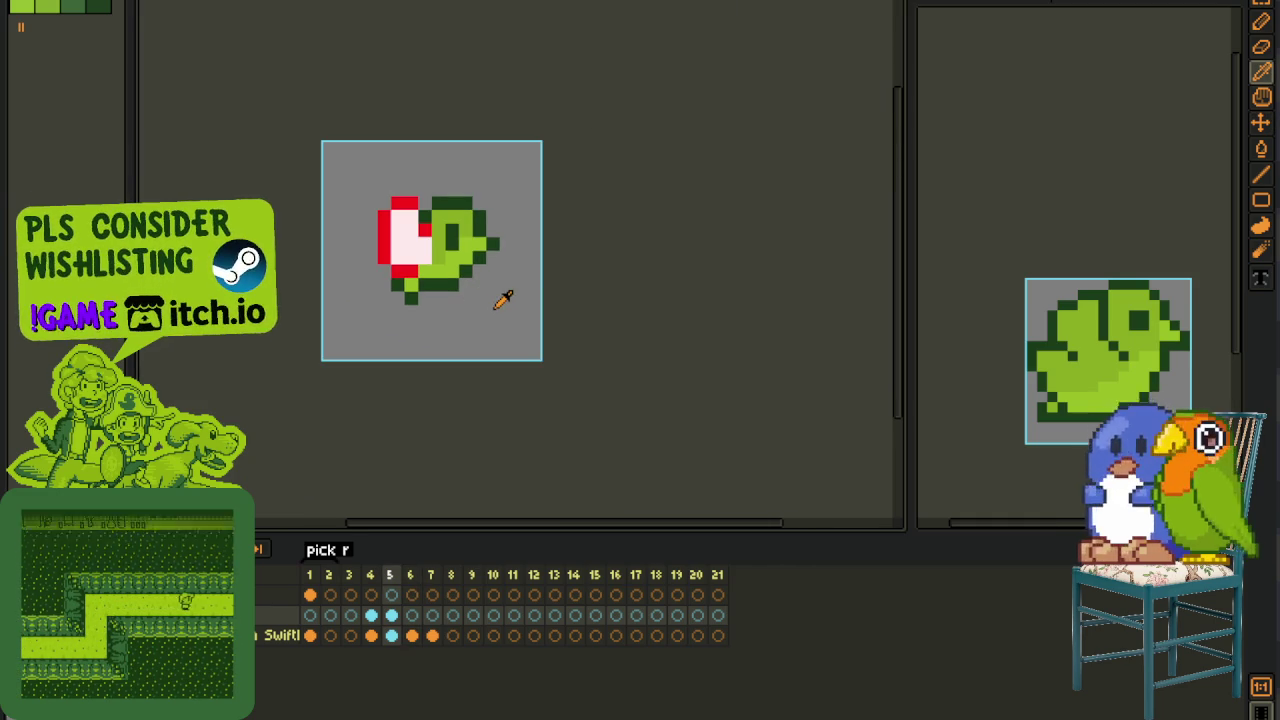
left_click_drag(480, 306, 487, 369)
- Advance the flight sprite on the right to frame 11, then return to the left bird
key("i")
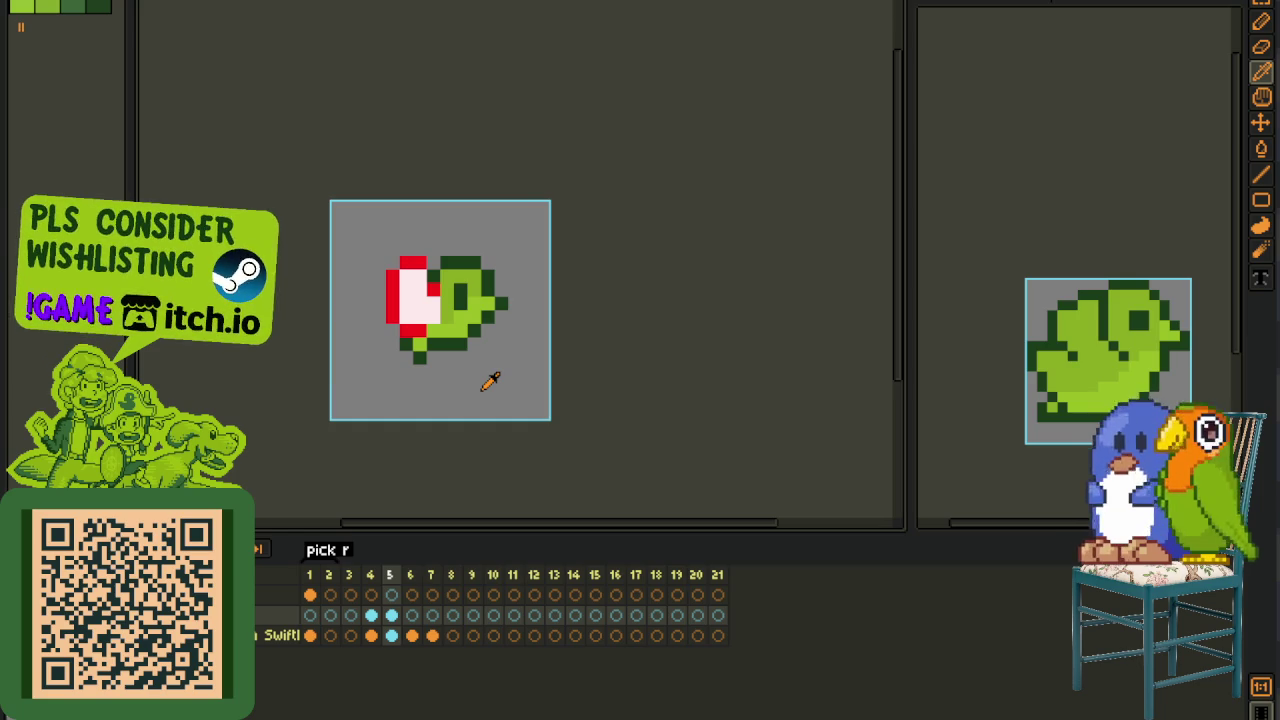
left_click(1077, 120)
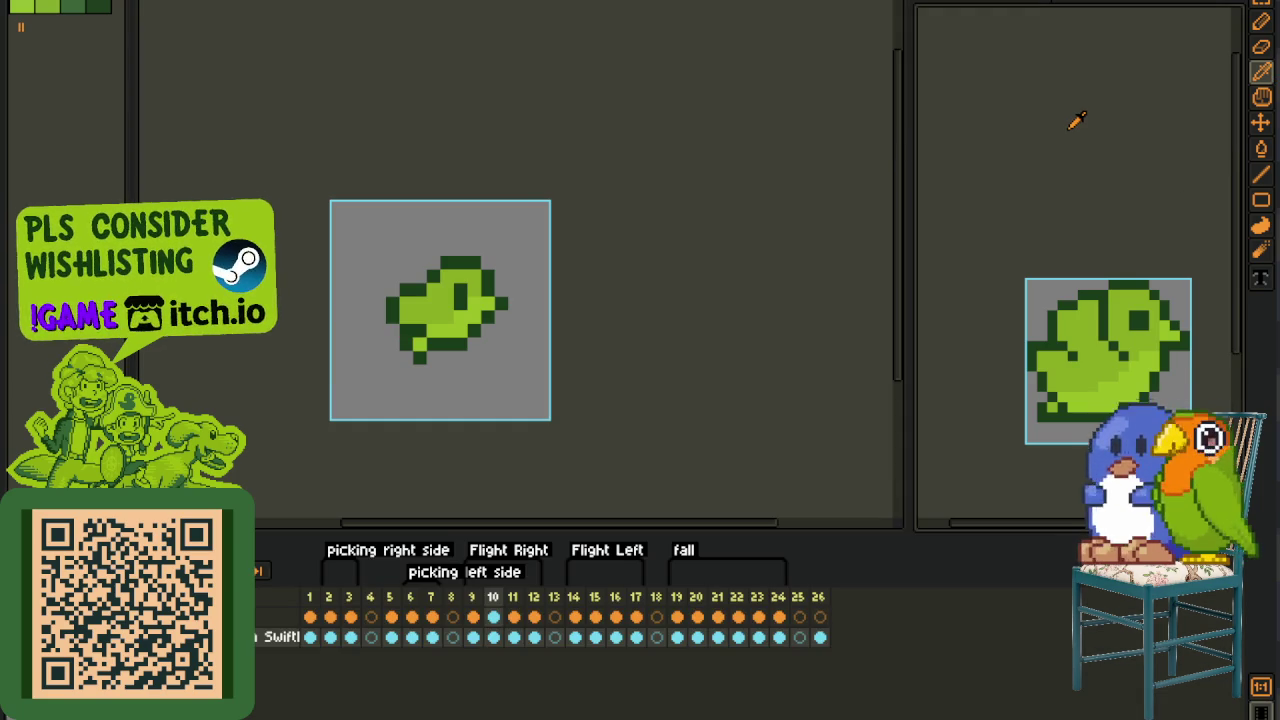
key("Right")
left_click(805, 318)
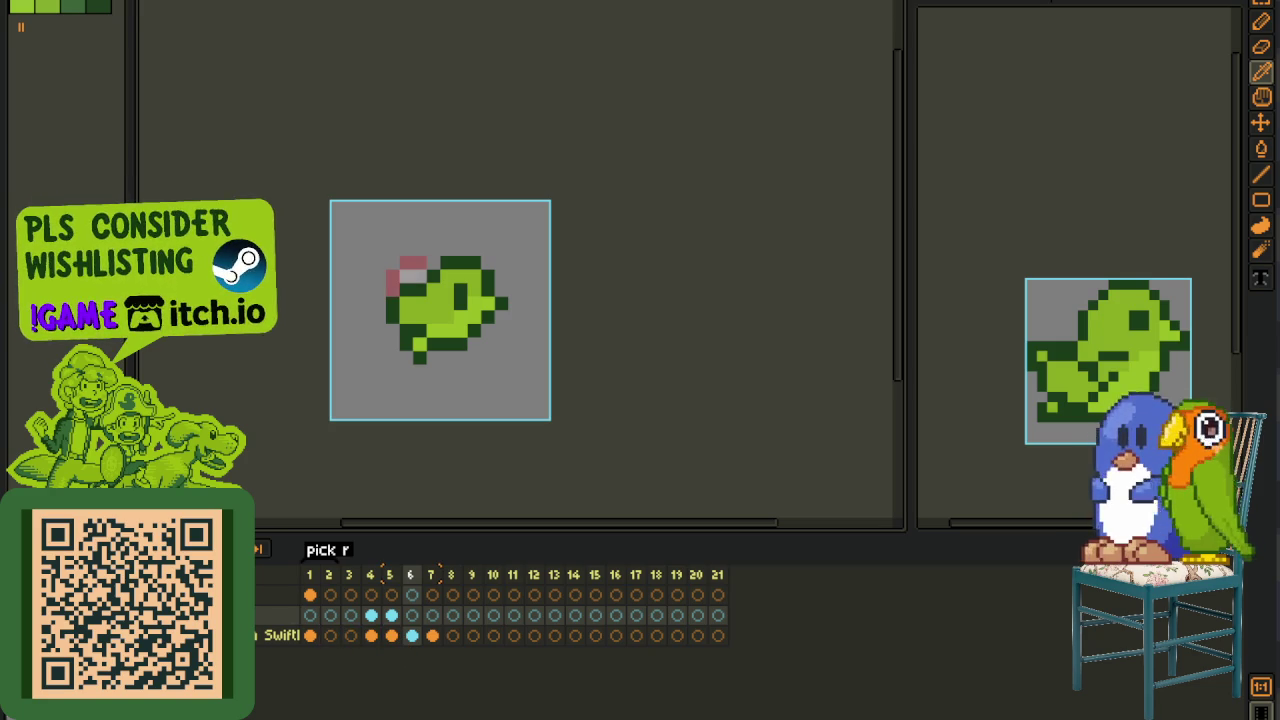
- Clear the green body and paint an L of red pixels on the head
key("Delete")
key("Tab")
scroll(395, 300, "up", 3)
key("b")
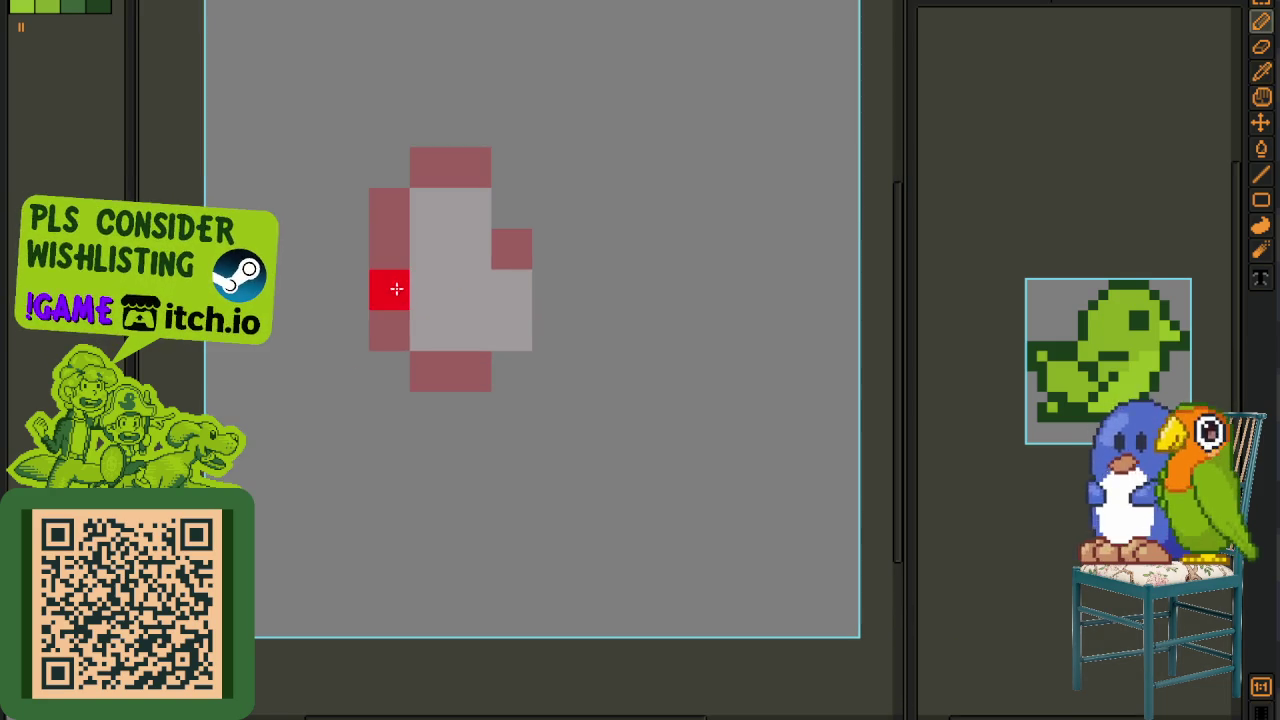
mouse_move(374, 312)
left_mouse_down()
mouse_move(435, 288)
mouse_move(527, 296)
left_mouse_up()
- Extend the red wing outline down into the bottom cell, keeping the existing red cells
key("Tab")
scroll(523, 306, "down", 3)
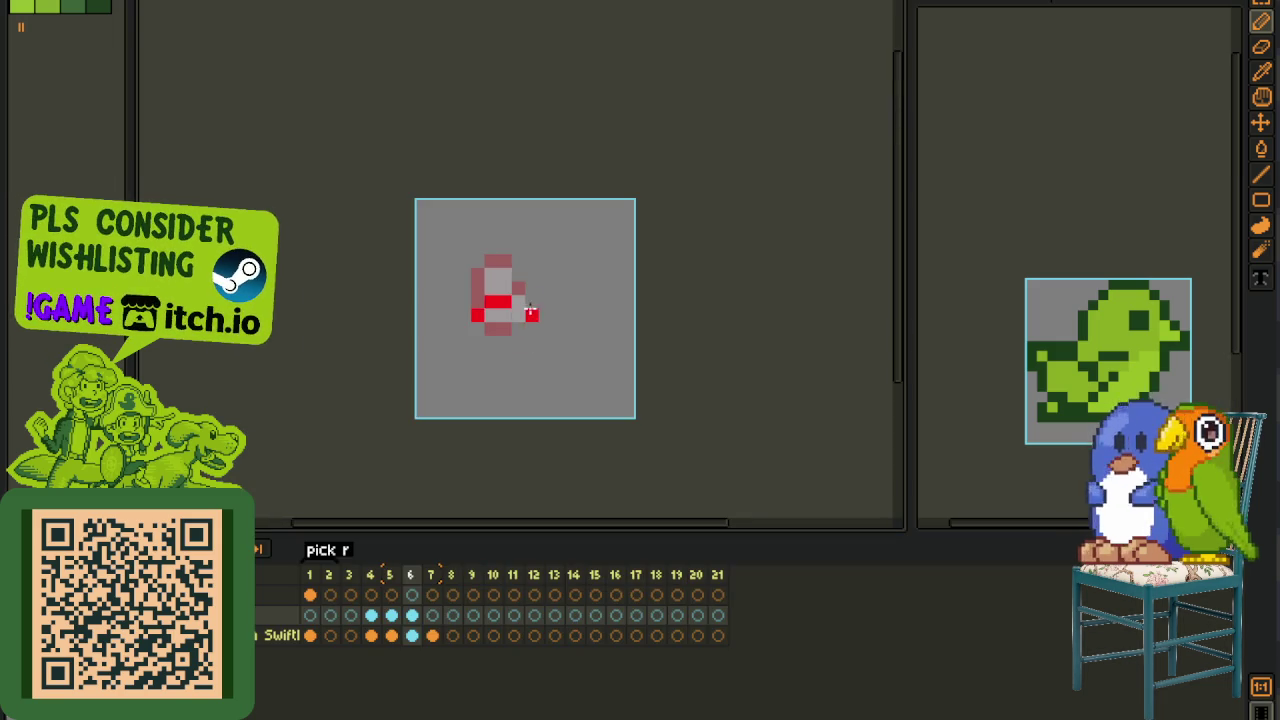
scroll(531, 311, "up", 4)
scroll(351, 379, "up", 1)
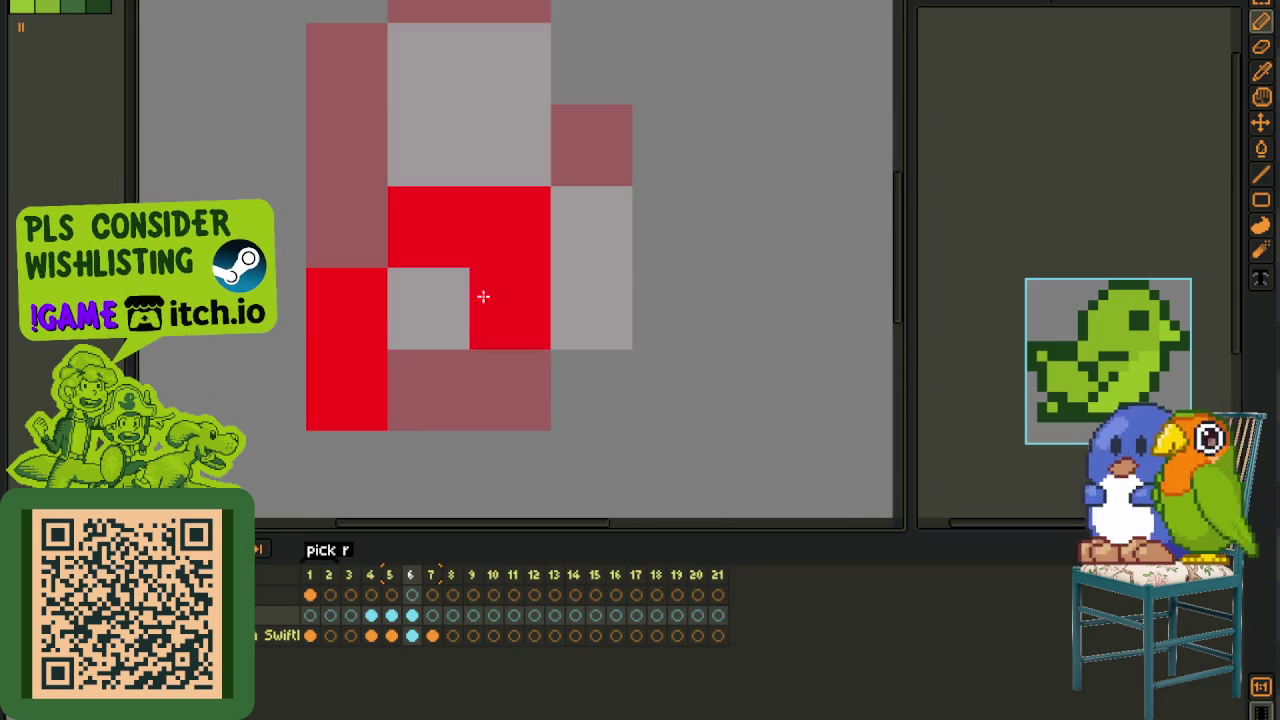
left_click_drag(520, 245, 425, 240)
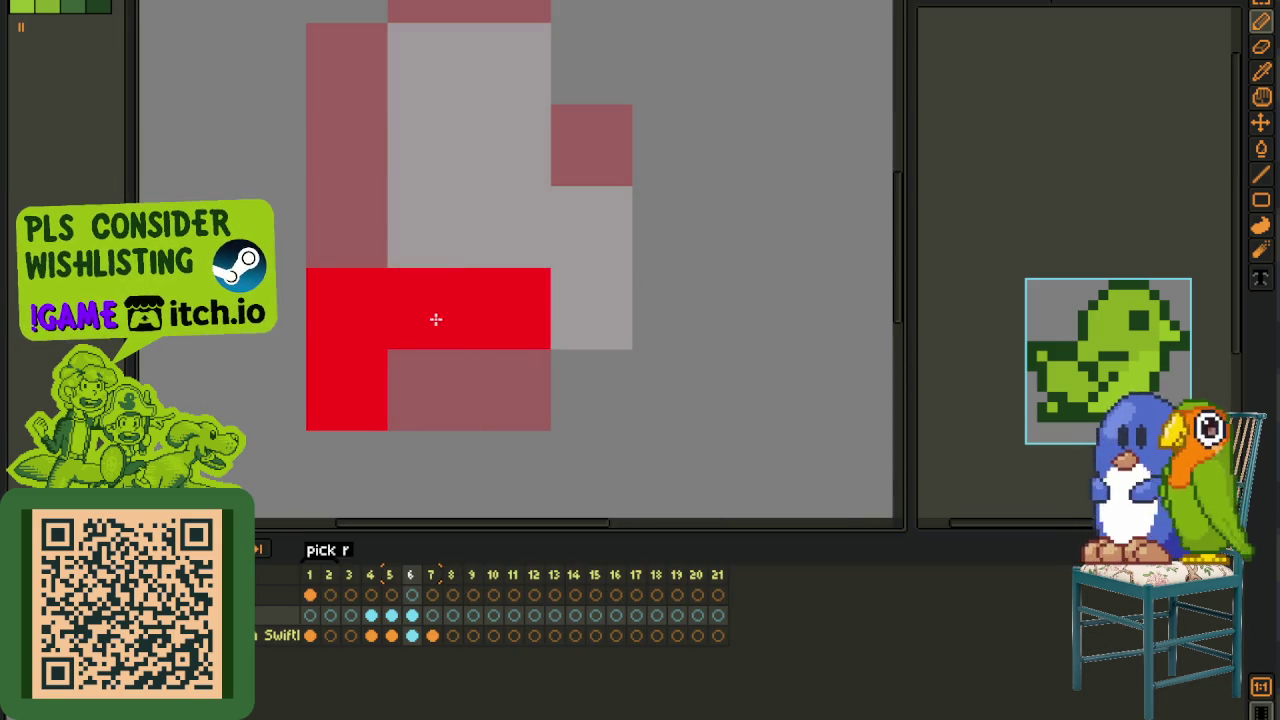
key("ctrl+z")
key("ctrl+z")
left_click_drag(417, 456, 477, 460)
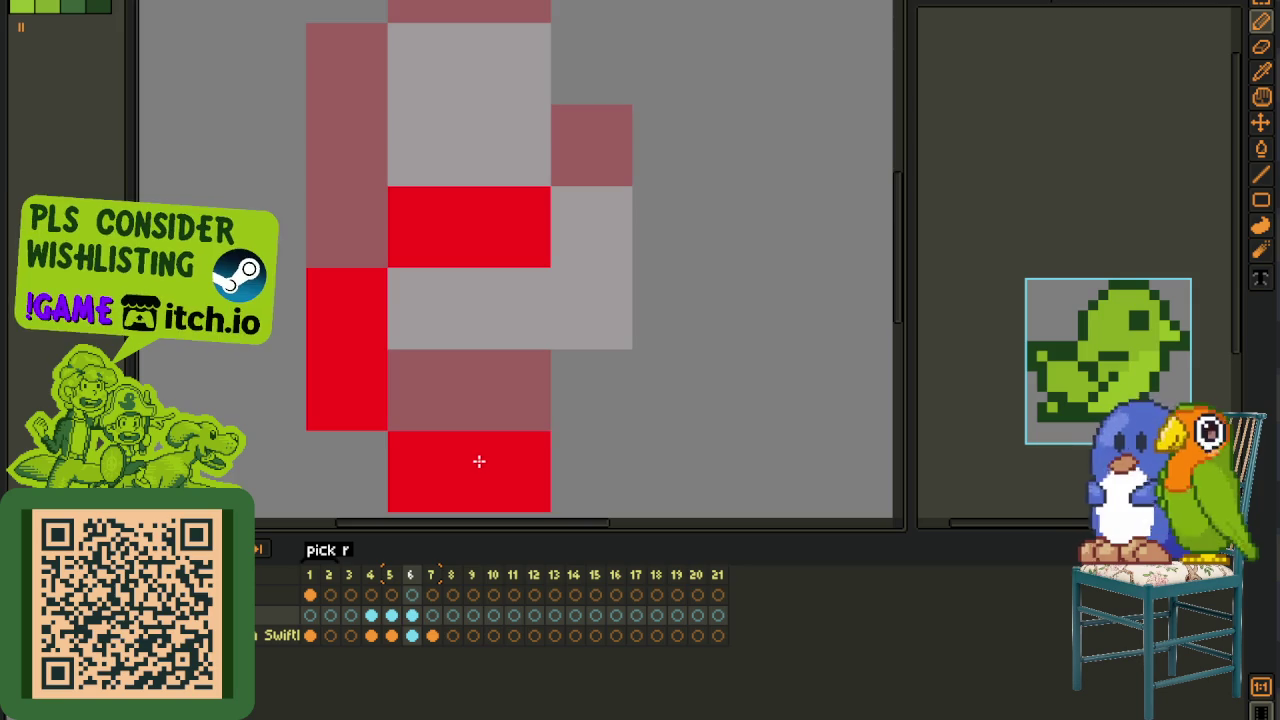
- Paint white cells inside the red wing outline
scroll(591, 354, "down", 3)
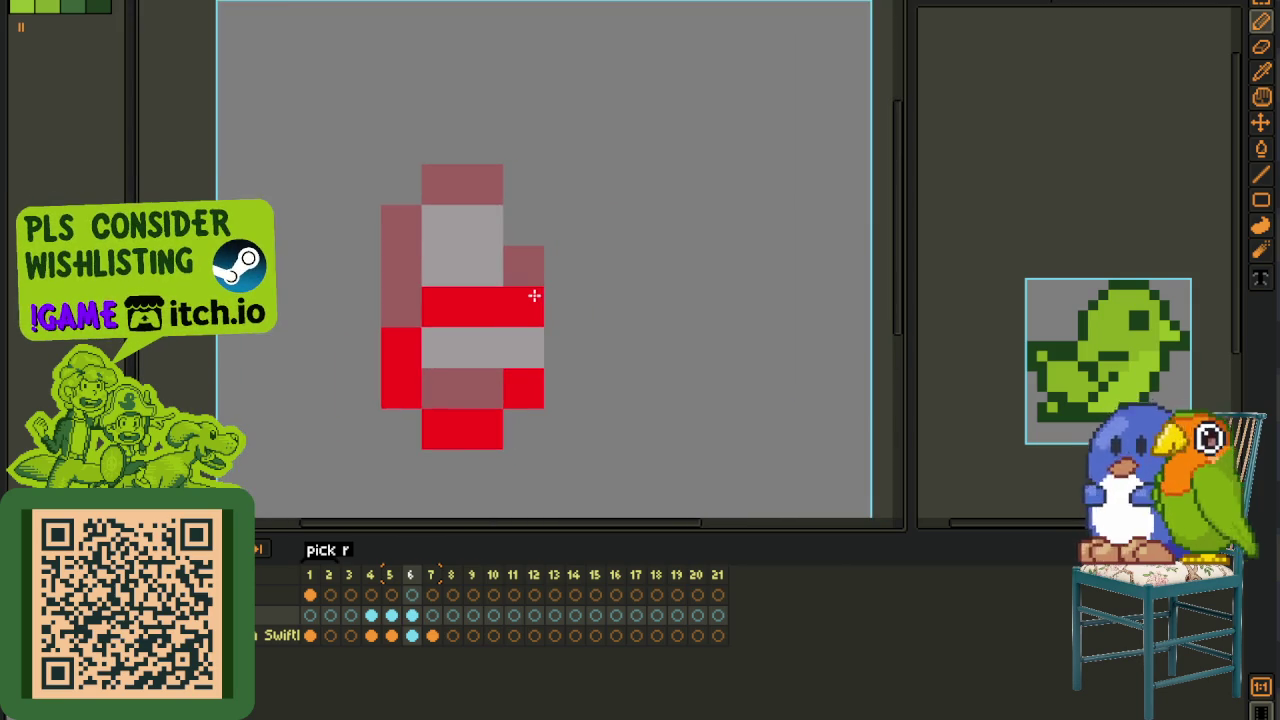
scroll(534, 296, "down", 3)
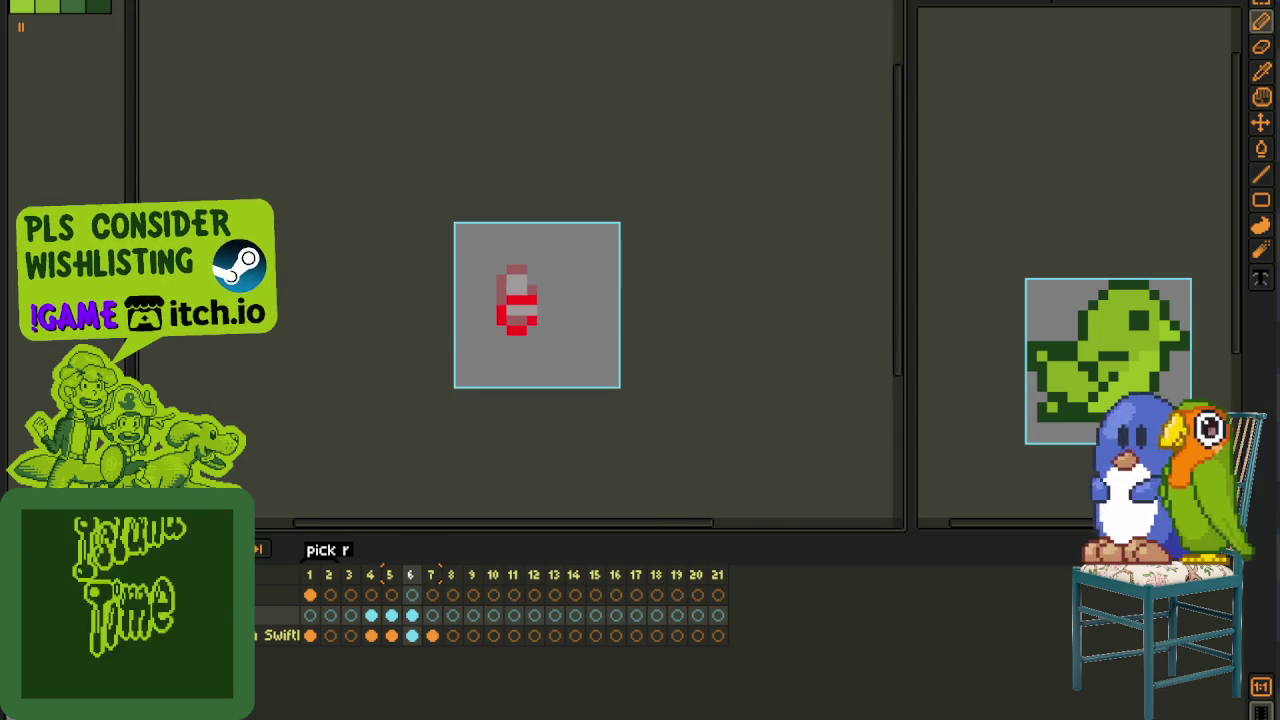
scroll(564, 280, "up", 2)
left_click_drag(421, 369, 402, 390)
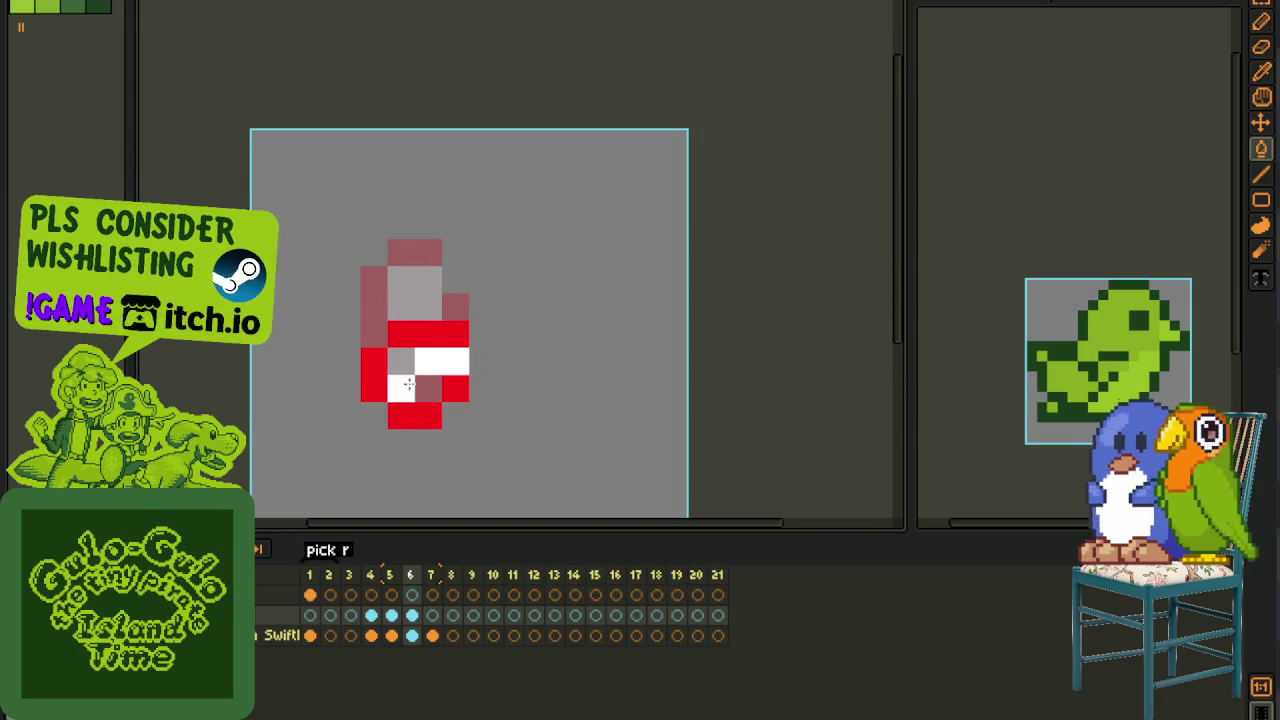
scroll(470, 345, "down", 2)
- Save the file and show the green bird layer over the wing sketch
key("ctrl+s")
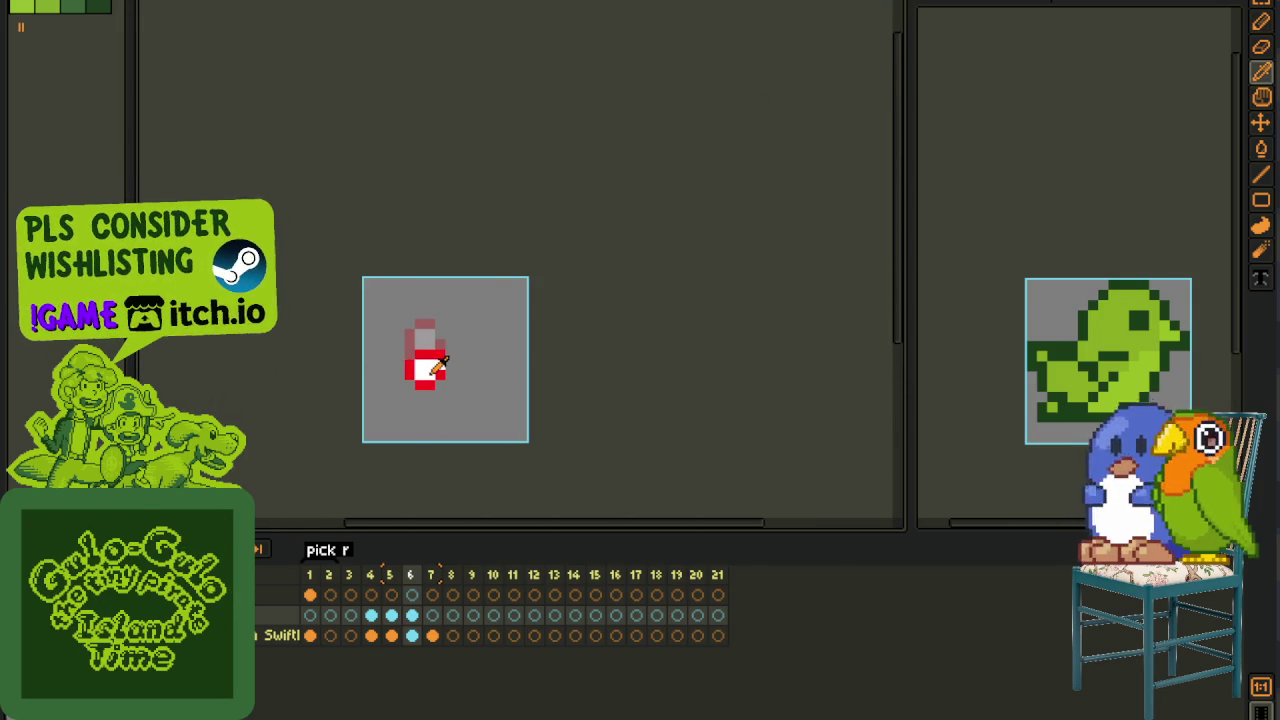
left_click(258, 614)
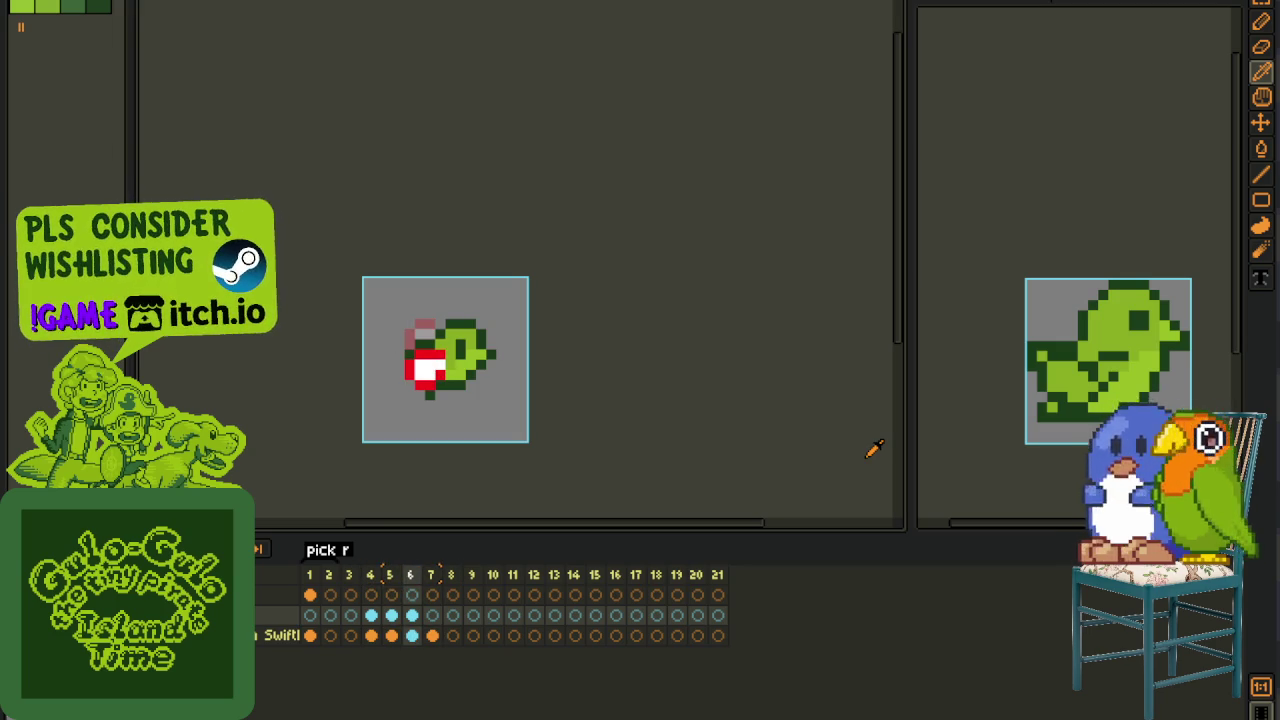
scroll(322, 268, "up", 3)
scroll(322, 268, "up", 1)
scroll(322, 268, "down", 2)
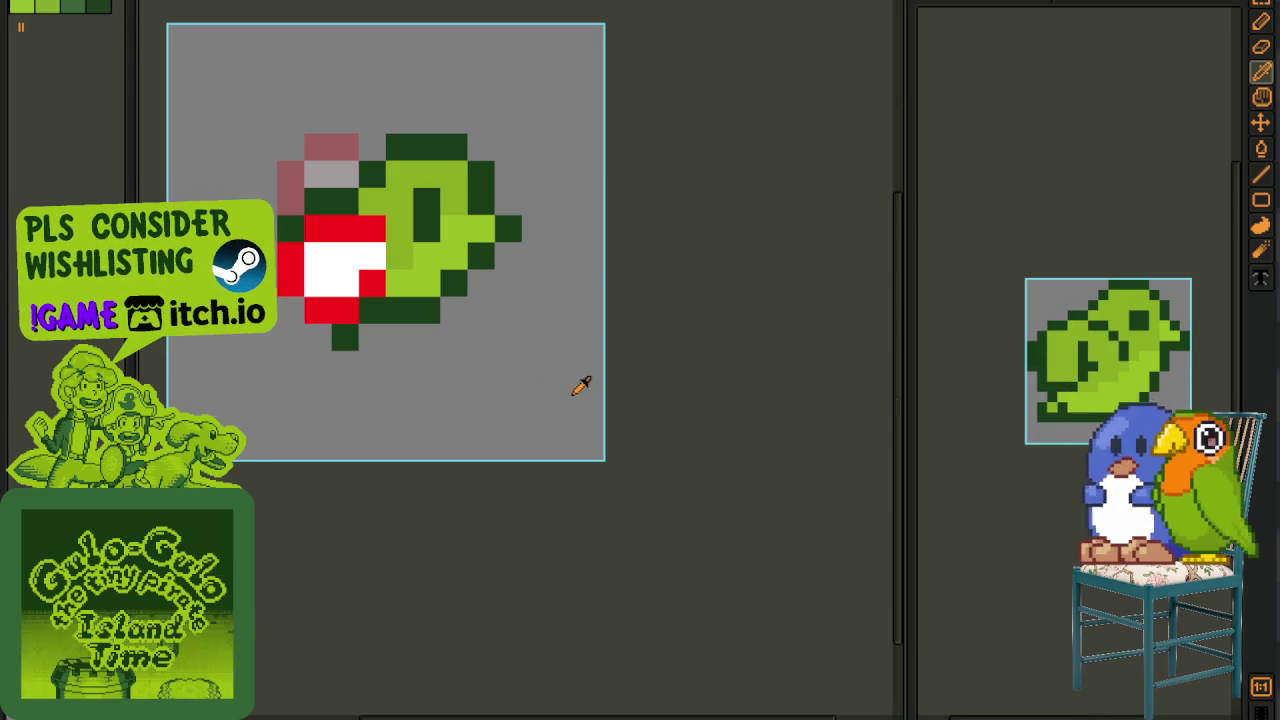
- Move the red and white wing block down one cell, touch up its edge pixels, and save
key("b")
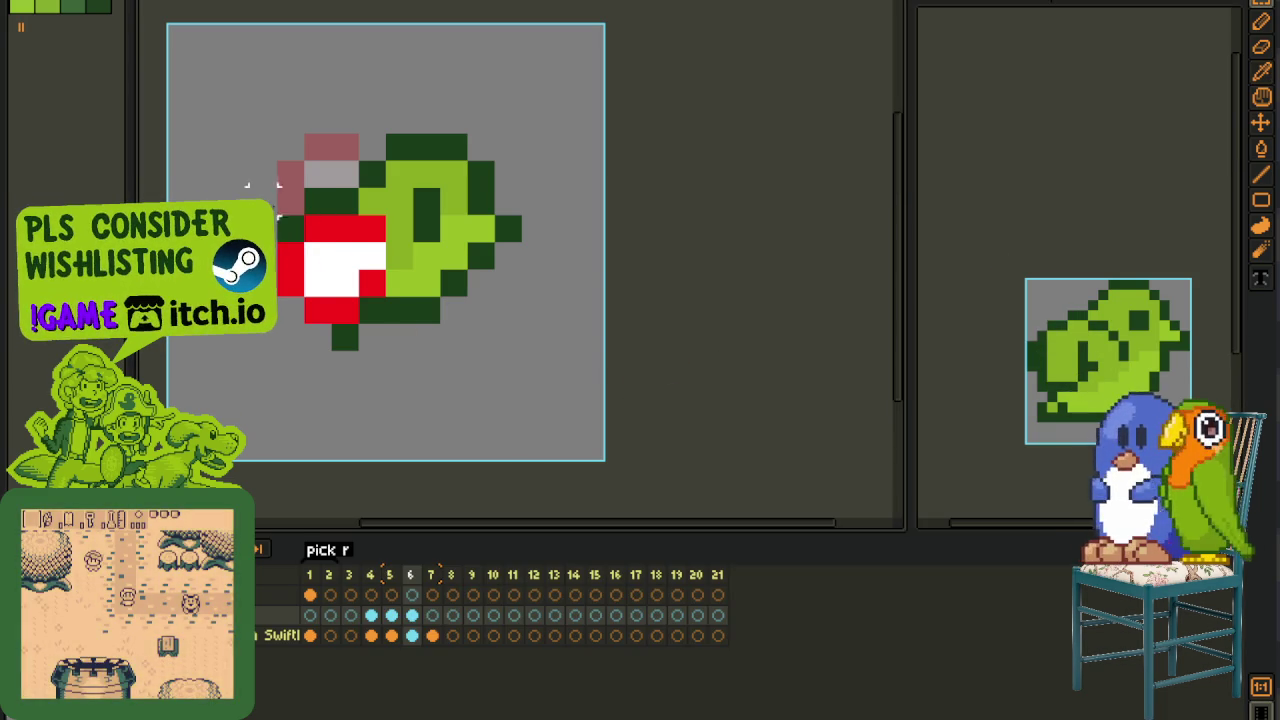
left_click_drag(277, 214, 387, 352)
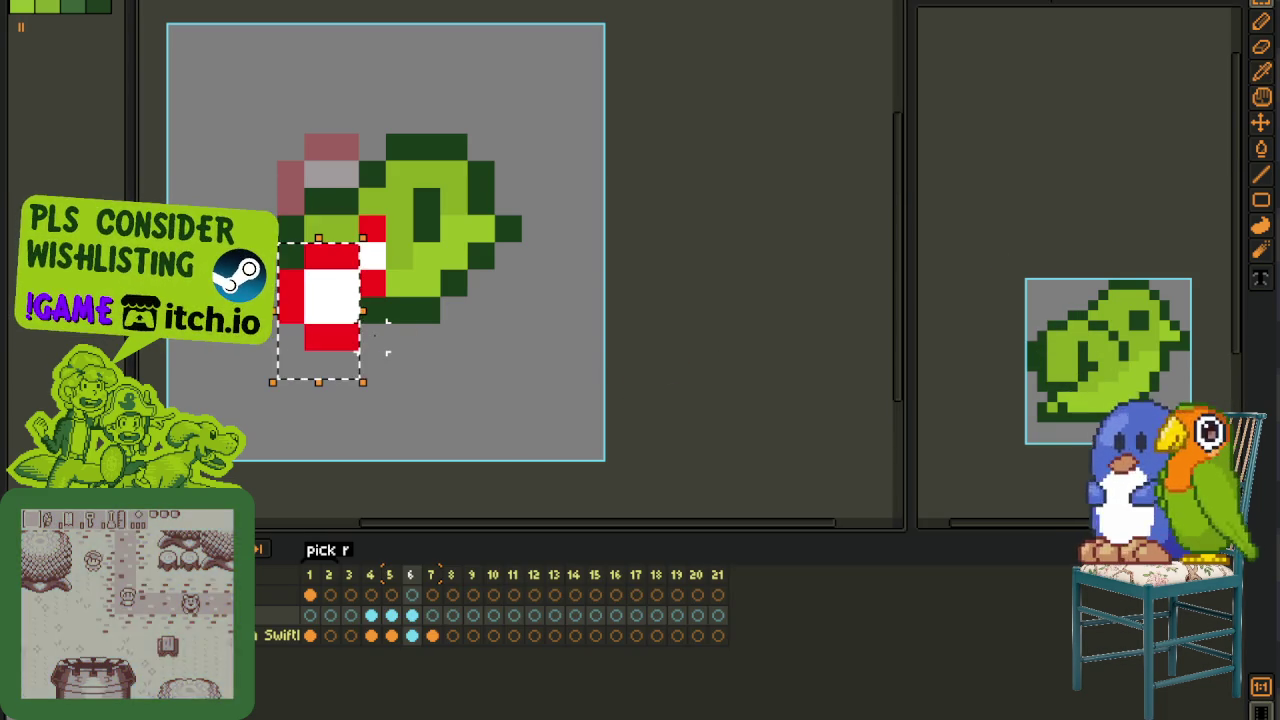
left_click(345, 229)
left_click(345, 256)
scroll(356, 260, "down", 3)
scroll(356, 260, "up", 3)
scroll(380, 265, "down", 1)
scroll(435, 280, "down", 2)
key("i")
key("ctrl+s")
- Step through frames 4 to 7 to compare poses, ending on frame 6
key("Left")
key("Left")
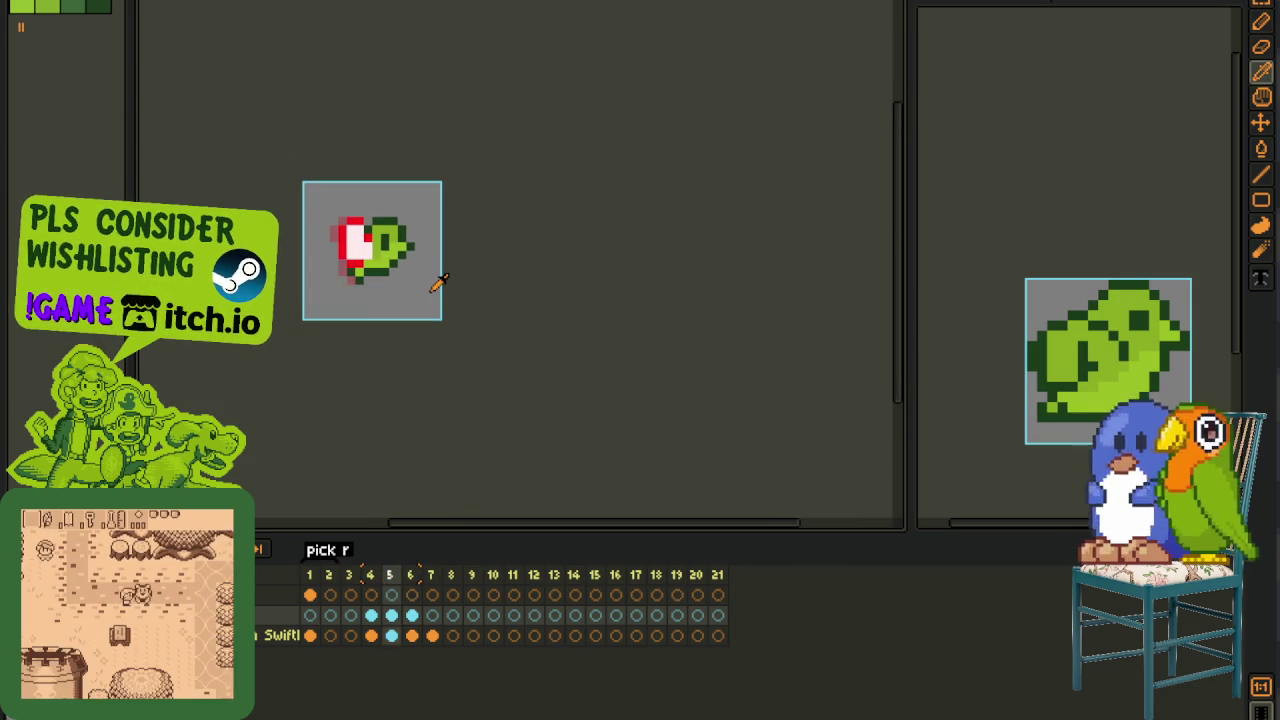
key("Right")
key("Right")
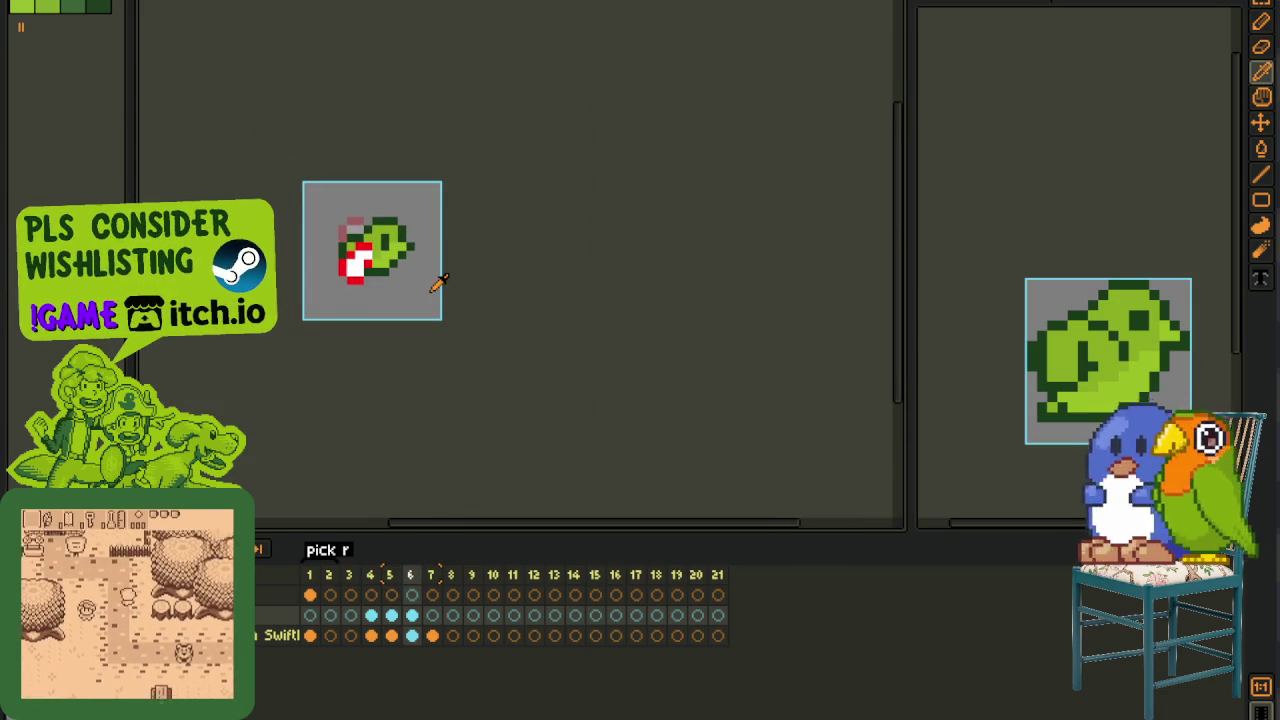
key("Right")
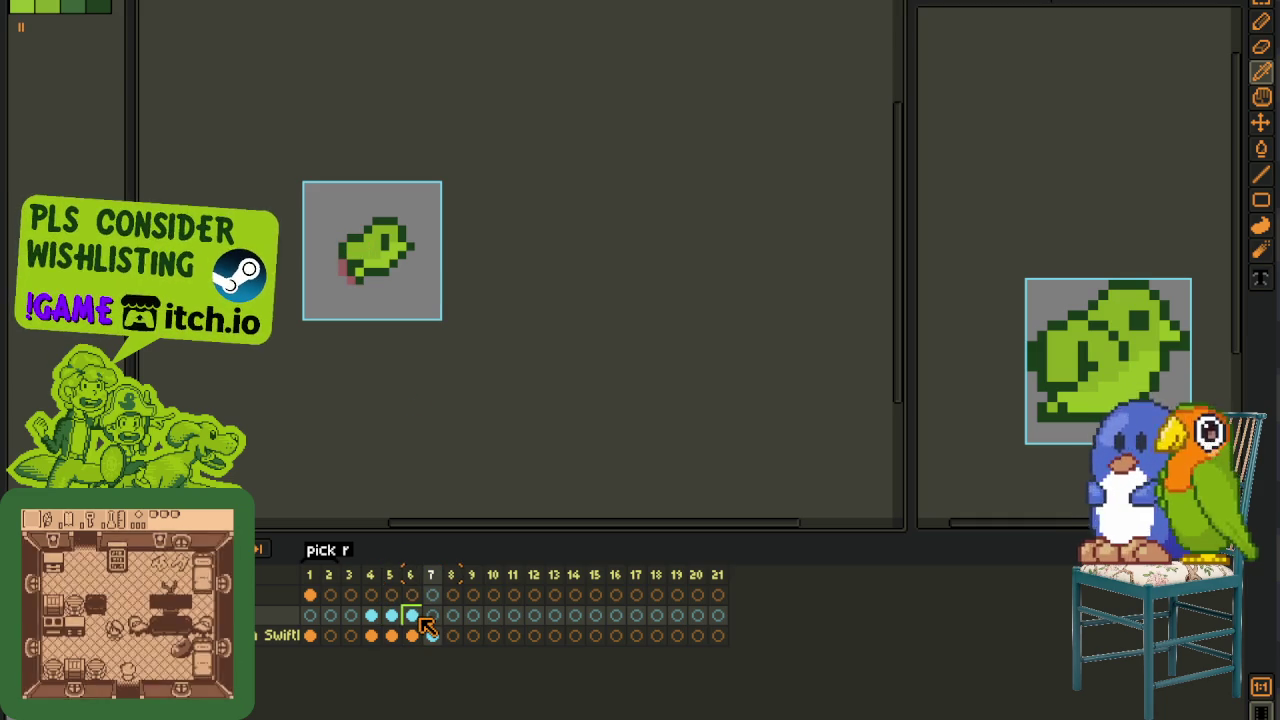
key("Left")
scroll(363, 278, "up", 3)
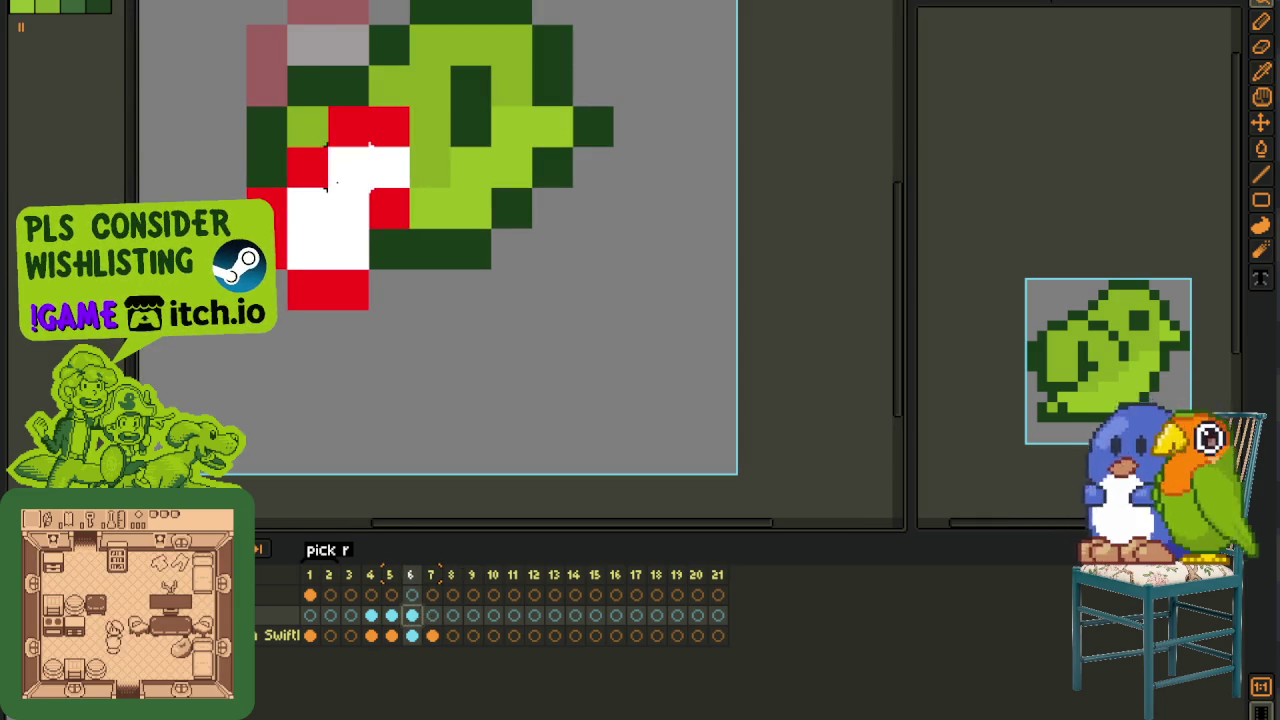
- Copy the red and white wing block from frame 6 into frame 7
left_click_drag(370, 145, 368, 147)
left_click(552, 208)
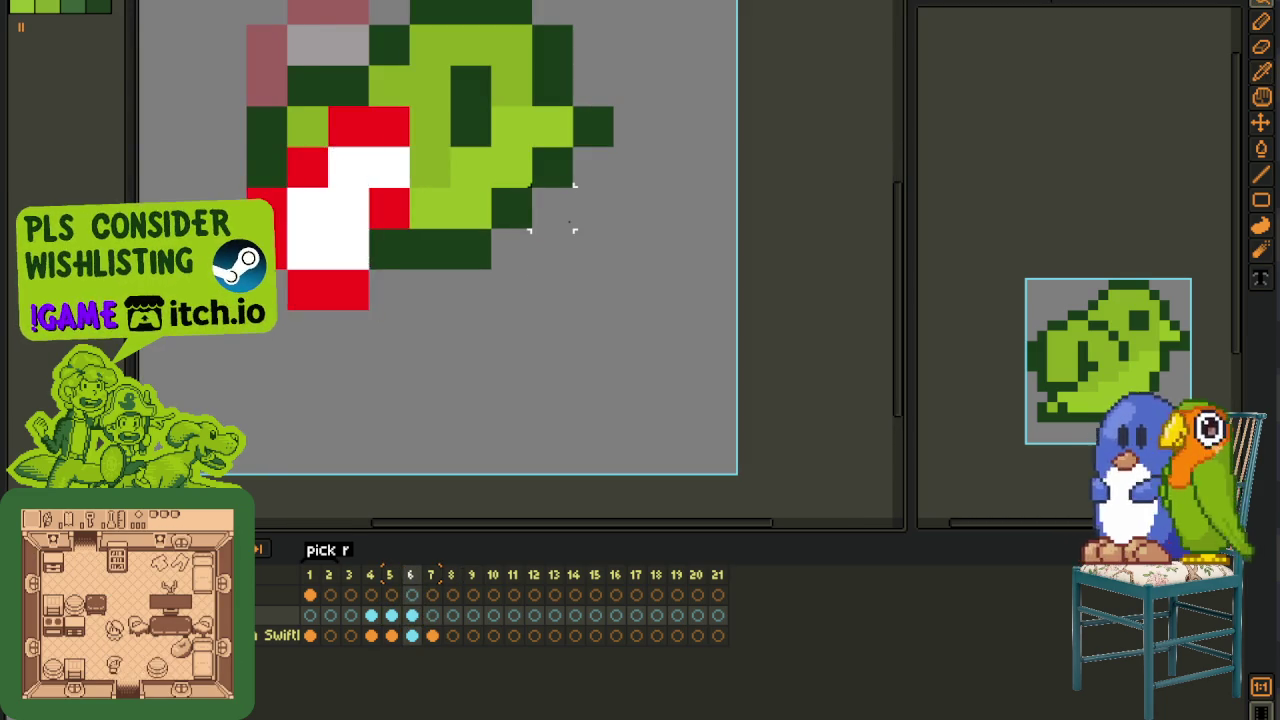
scroll(591, 374, "down", 5)
left_click(434, 622)
key("ctrl+v")
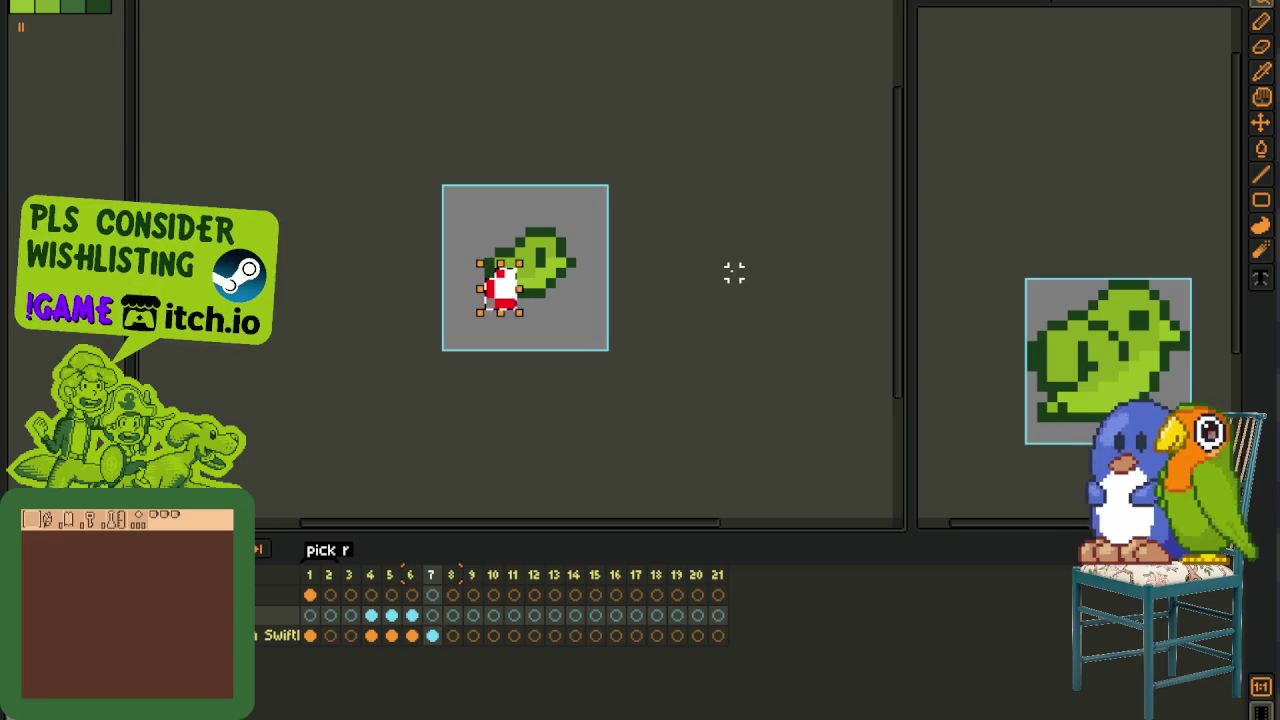
- Touch up frame 7's wing with red and white pixels, disable onion skinning, and play the animation
scroll(564, 263, "up", 3)
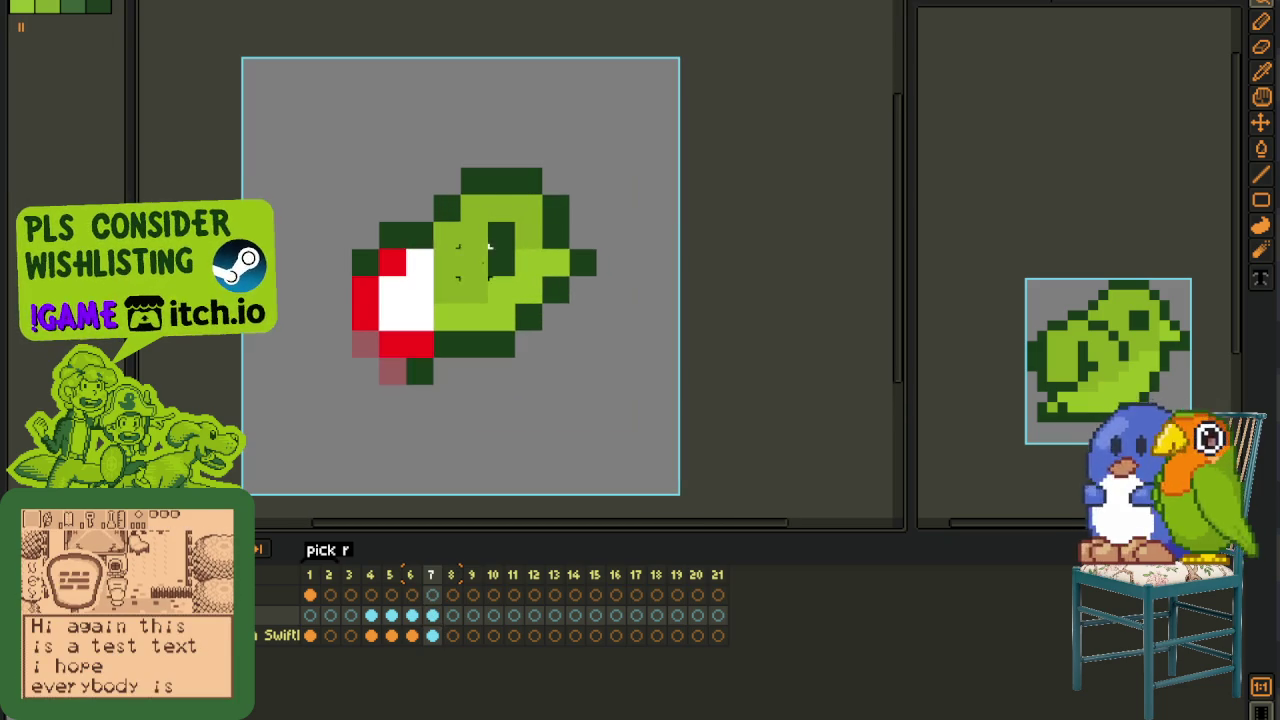
key("b")
left_click(446, 256)
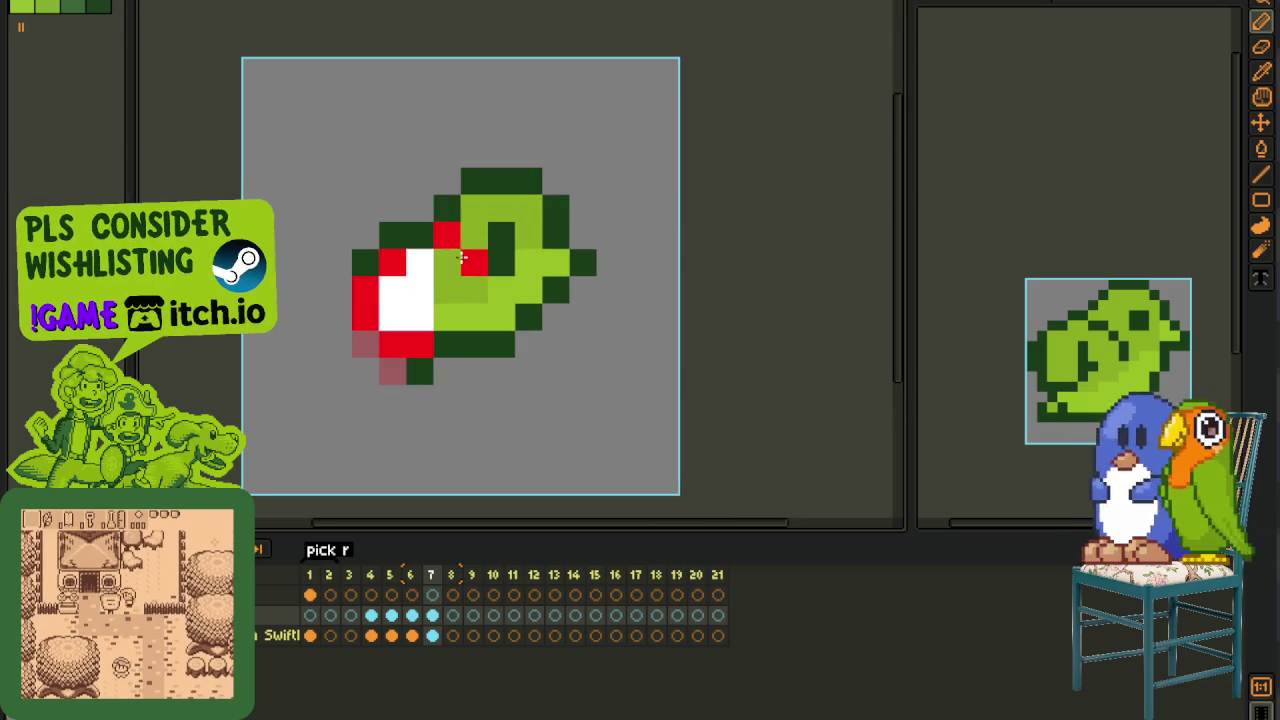
left_click_drag(460, 258, 478, 288)
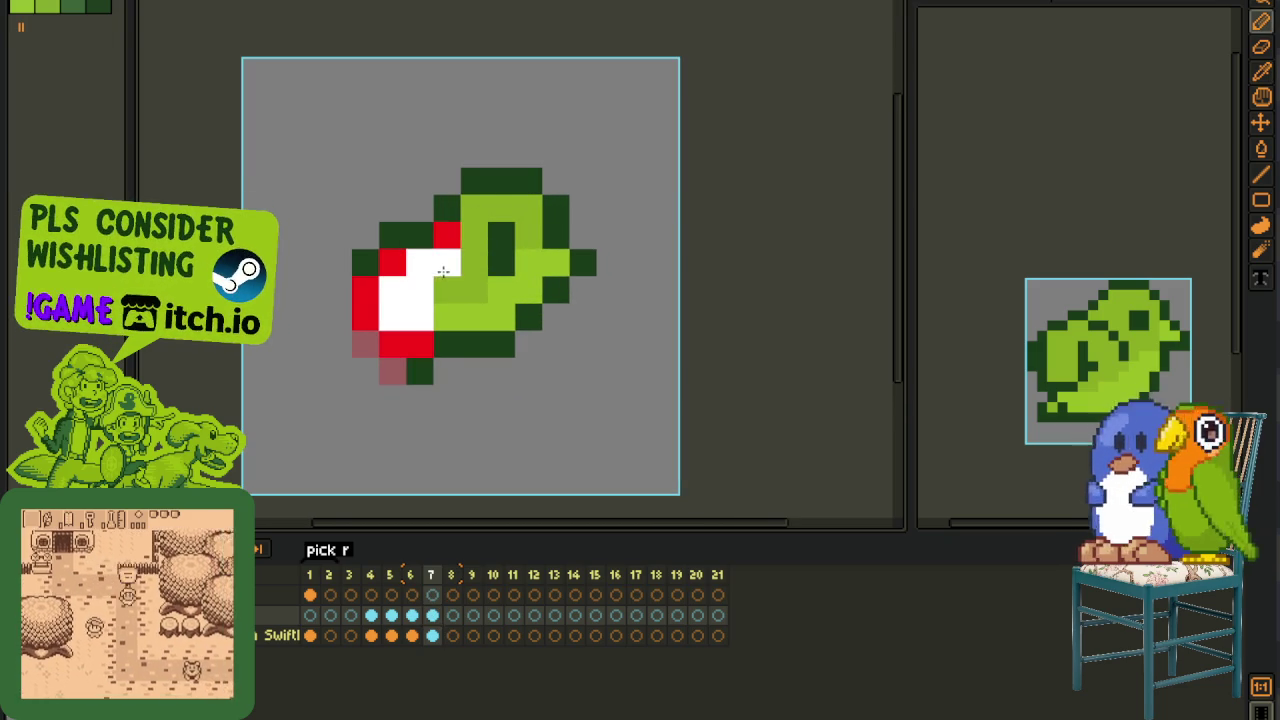
scroll(478, 282, "down", 3)
key("F3")
key("Return")
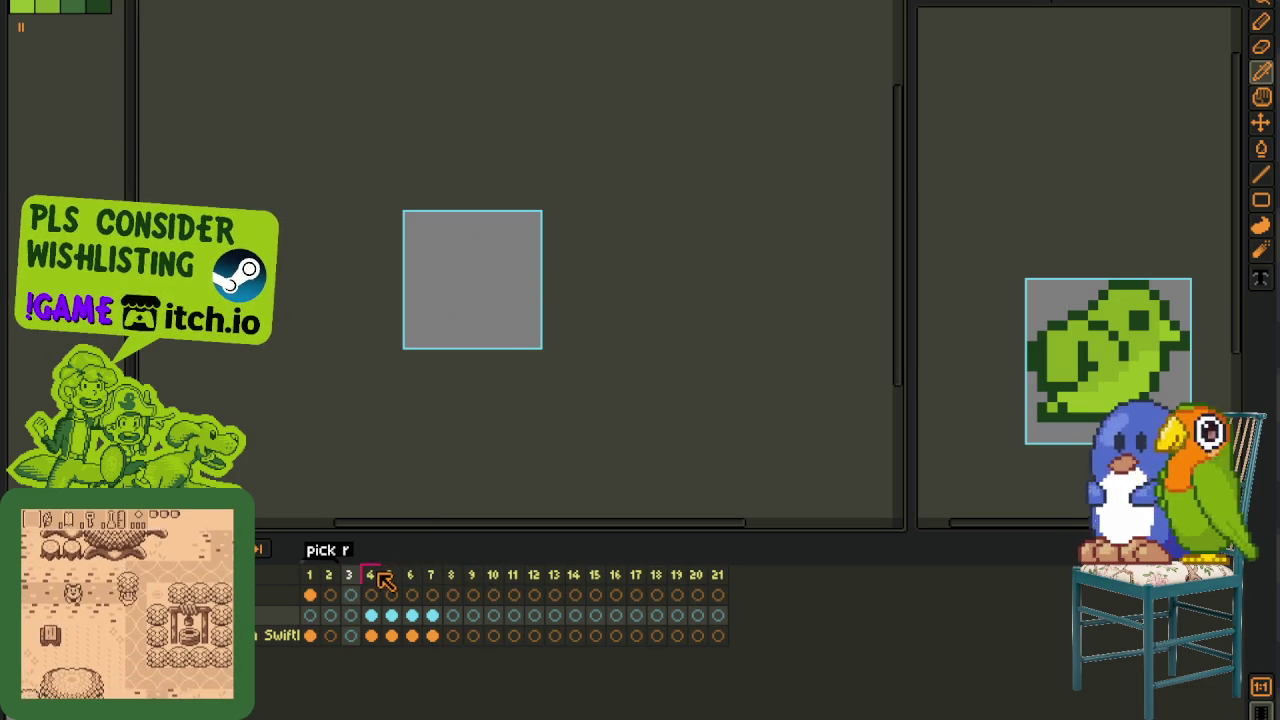
left_click_drag(370, 575, 431, 575)
right_click(413, 585)
left_click(488, 694)
key("Return")
scroll(306, 366, "down", 2)
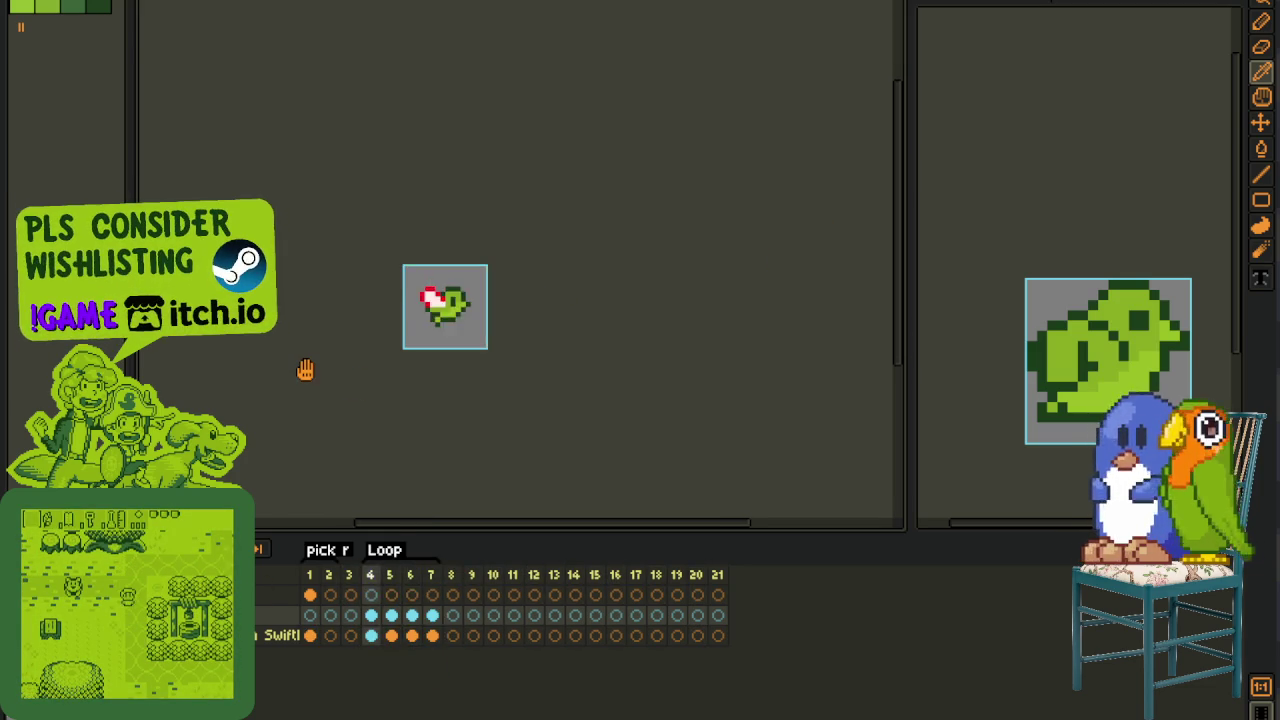
scroll(306, 368, "down", 2)
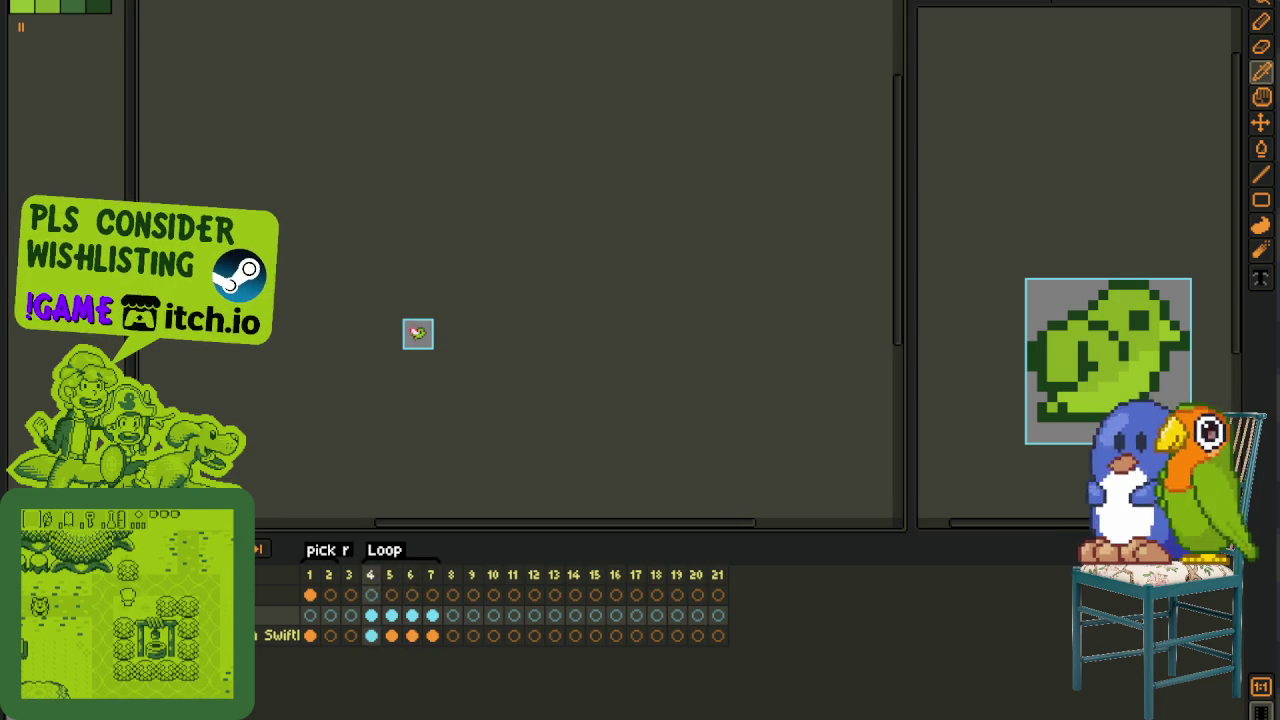
scroll(388, 380, "up", 3)
scroll(388, 380, "up", 2)
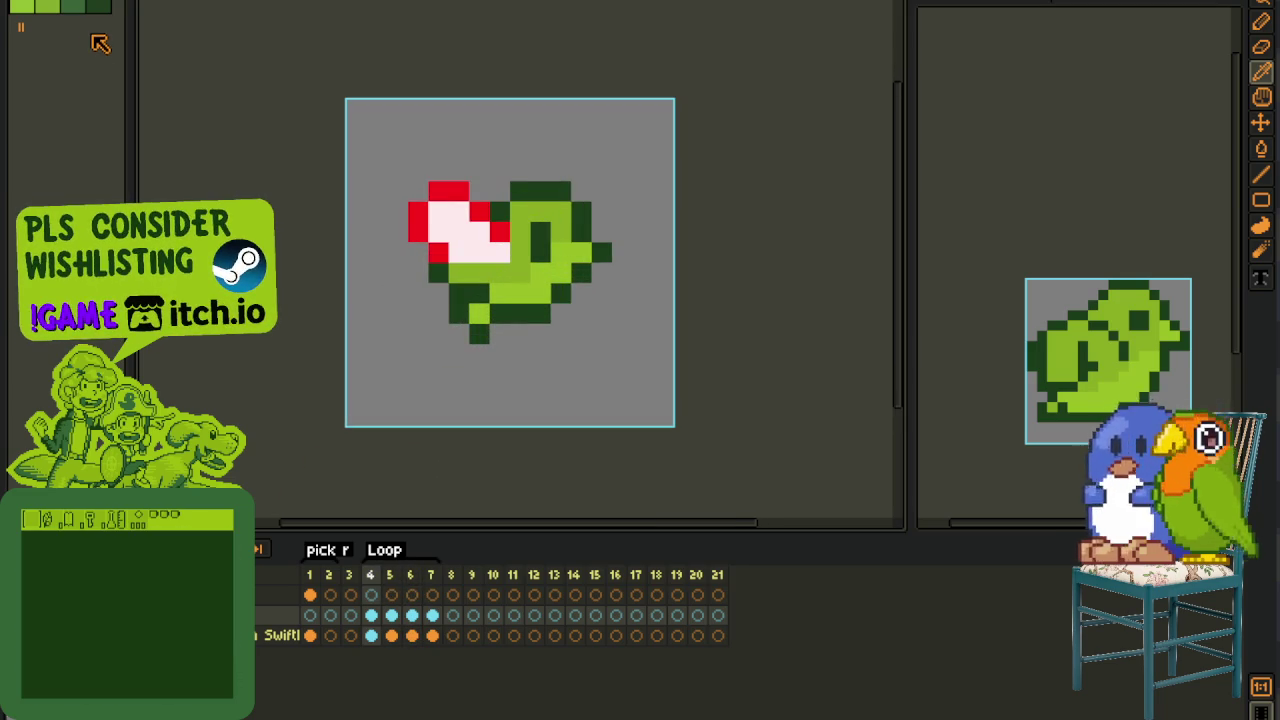
scroll(480, 200, "up", 1)
key("shift+r")
left_click(565, 554)
key("shift+r")
left_click(560, 554)
scroll(345, 455, "down", 3)
scroll(342, 462, "down", 2)
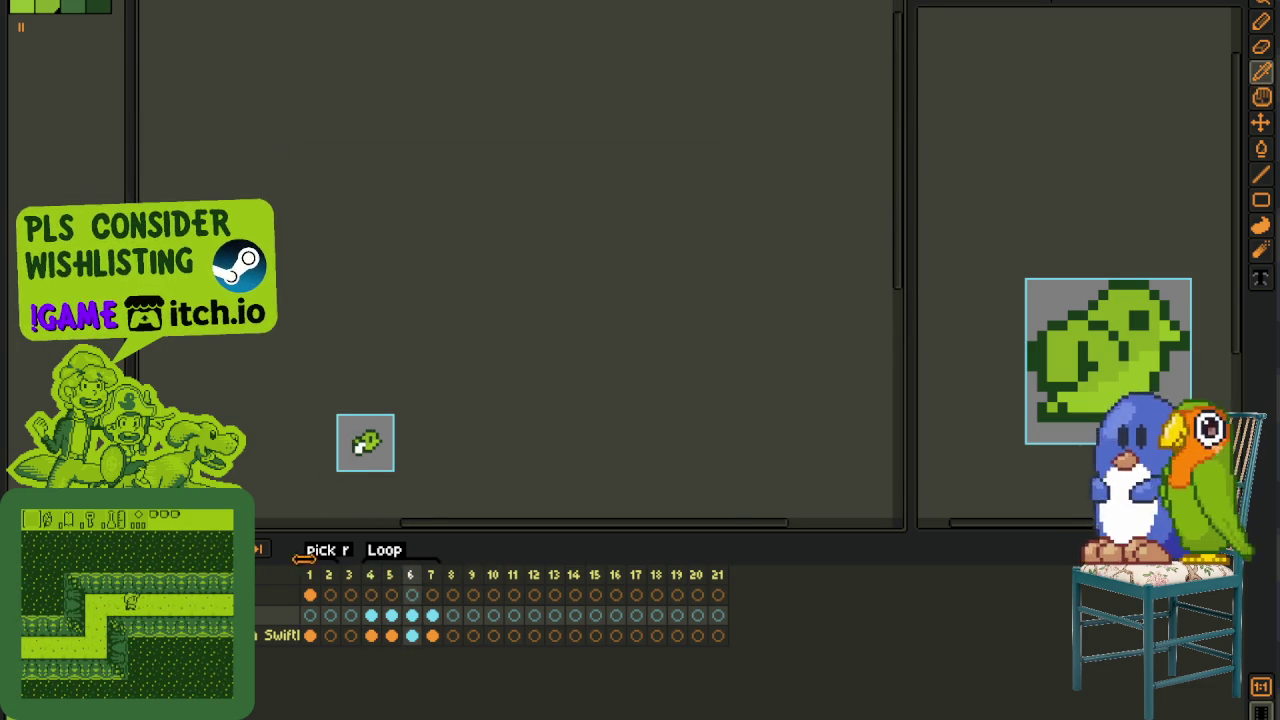
scroll(390, 469, "up", 2)
scroll(344, 446, "up", 2)
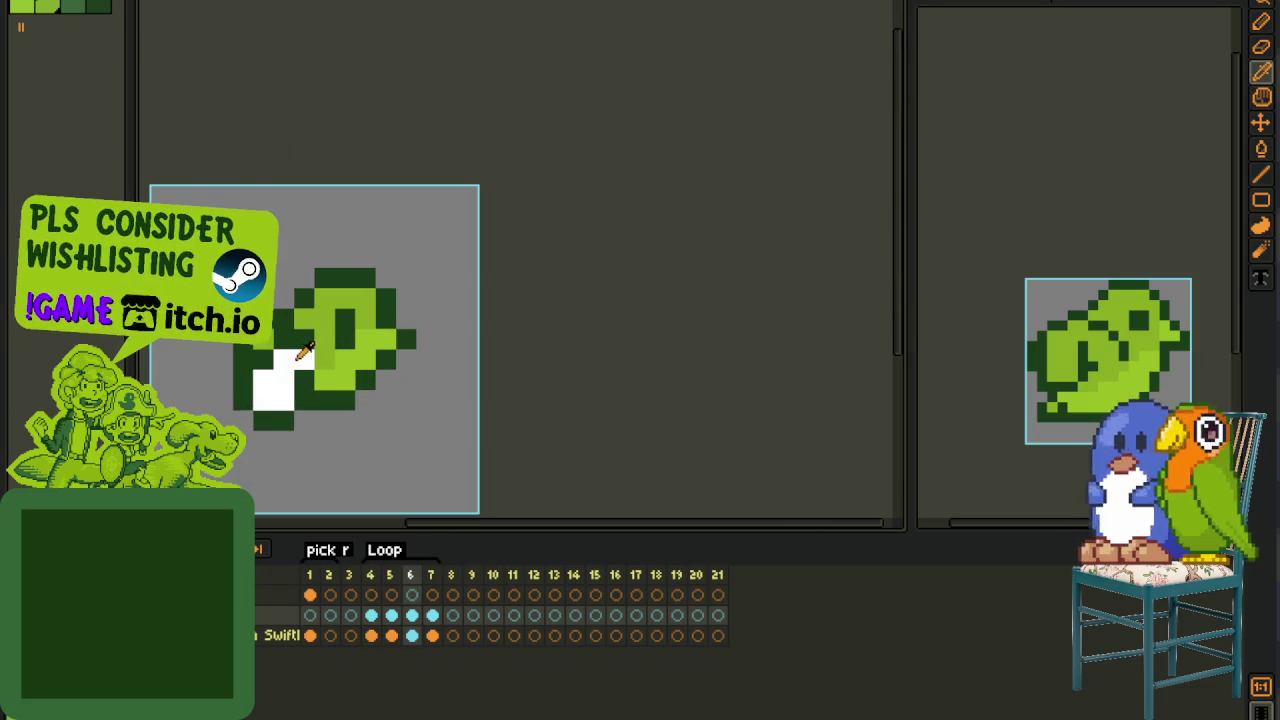
scroll(350, 393, "down", 2)
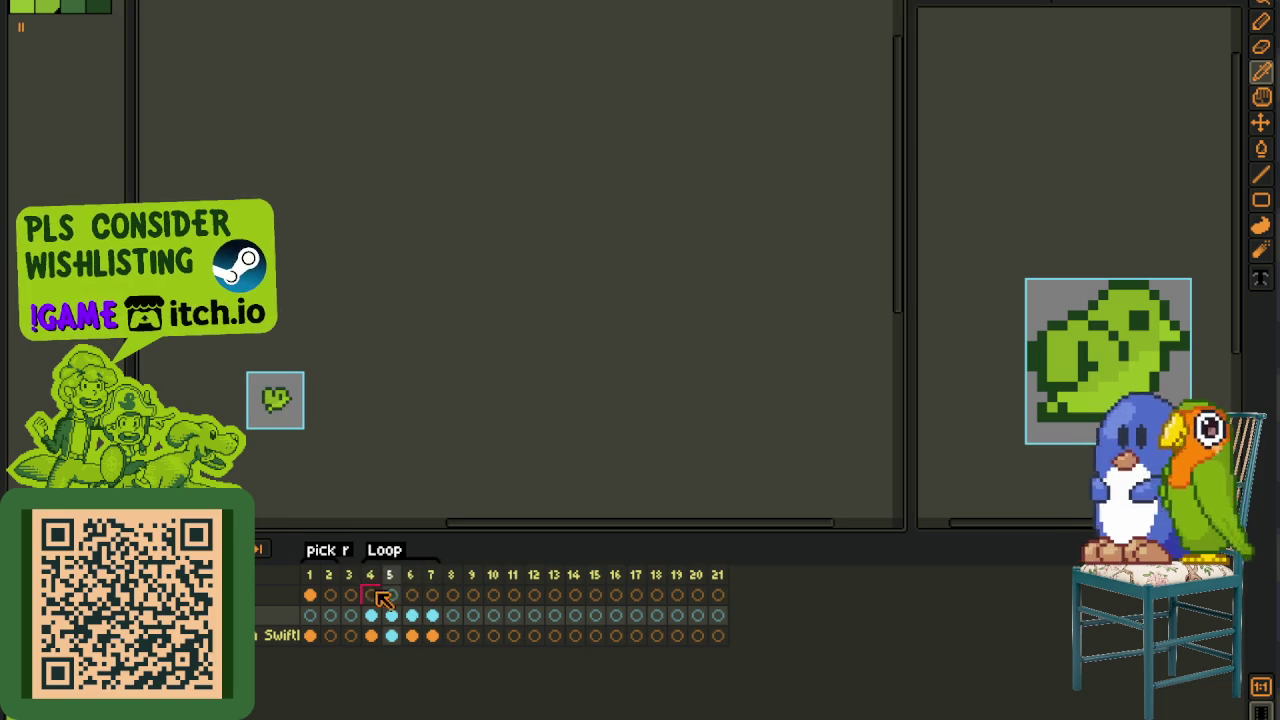
left_click(434, 616)
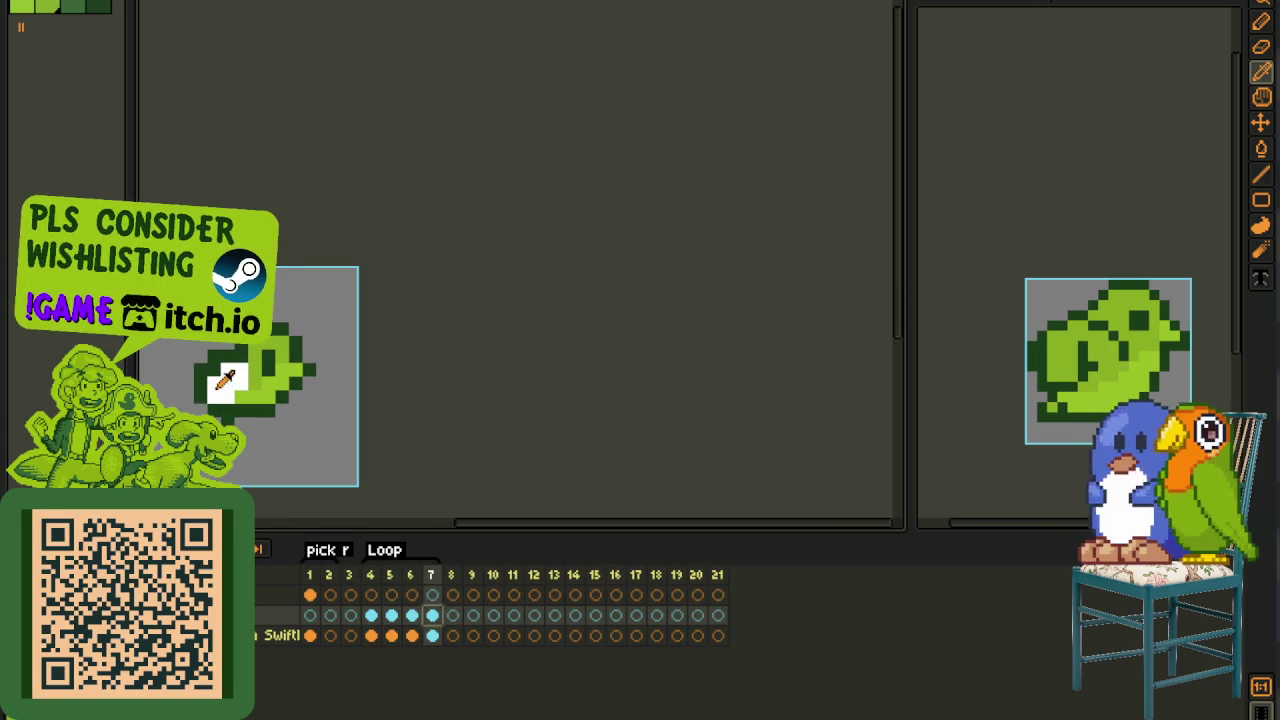
scroll(228, 397, "up", 1)
key("r")
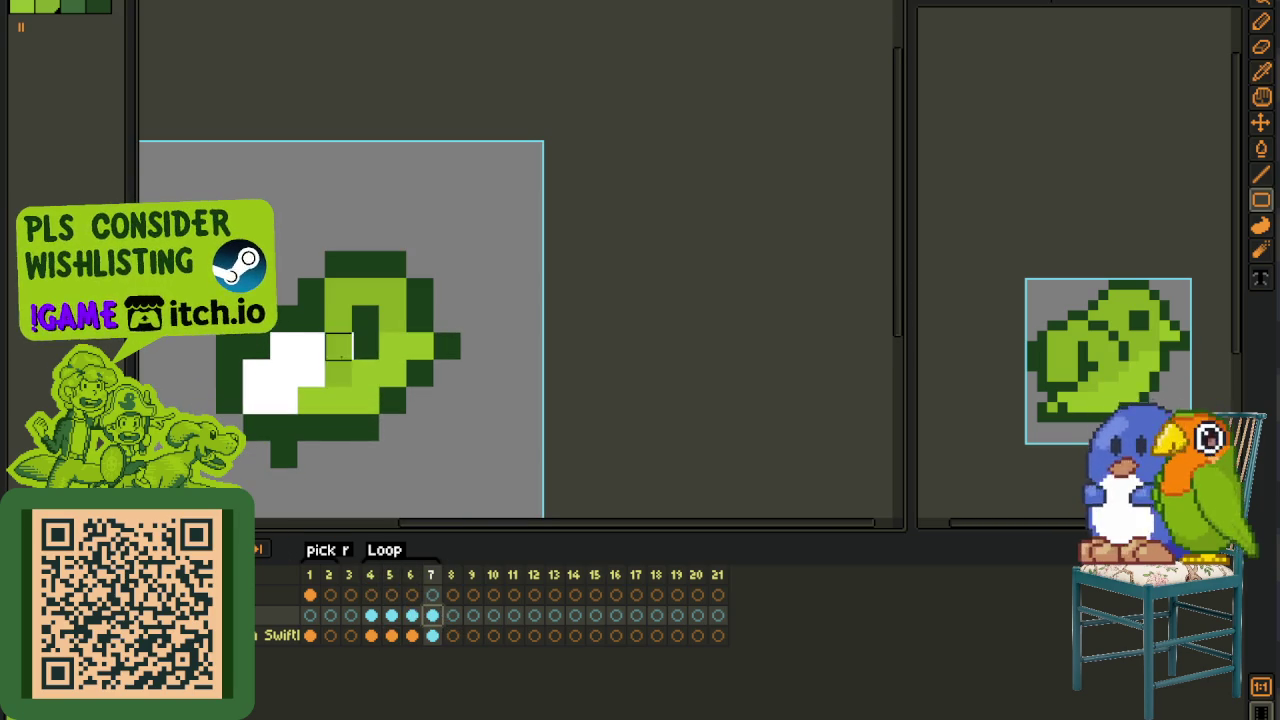
left_click(284, 370)
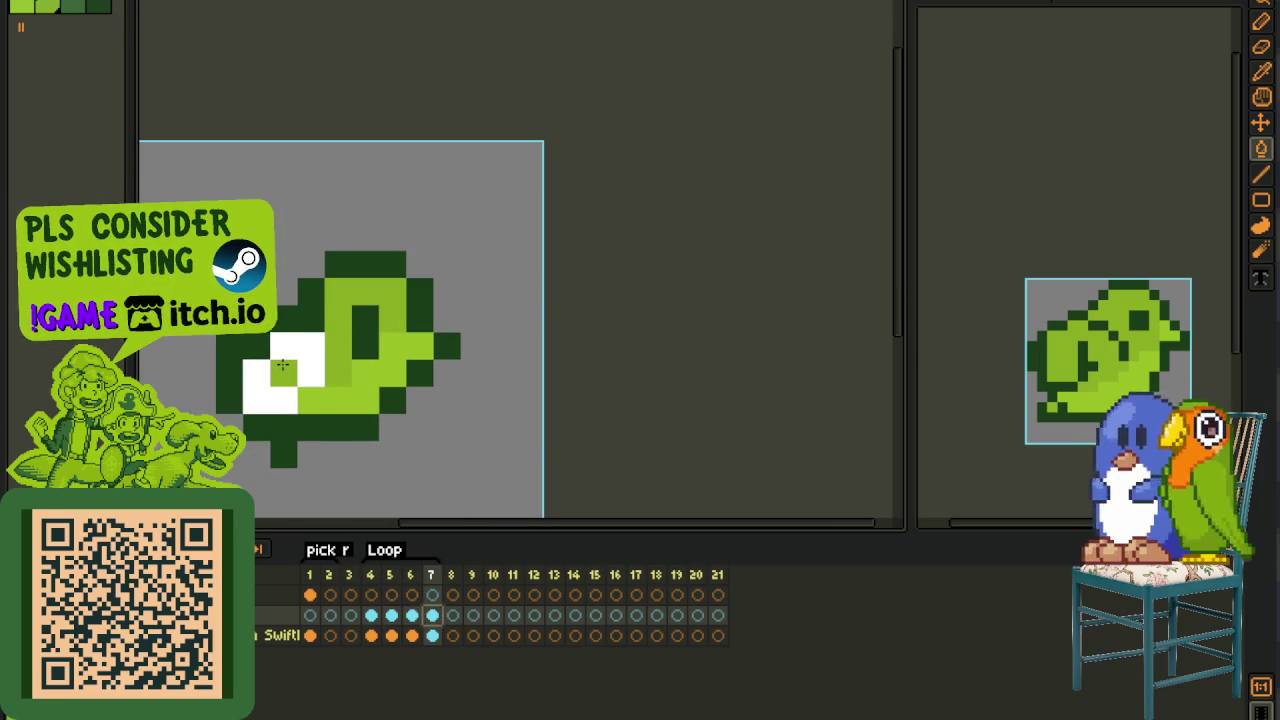
left_click(284, 367)
scroll(400, 400, "down", 2)
scroll(417, 391, "down", 2)
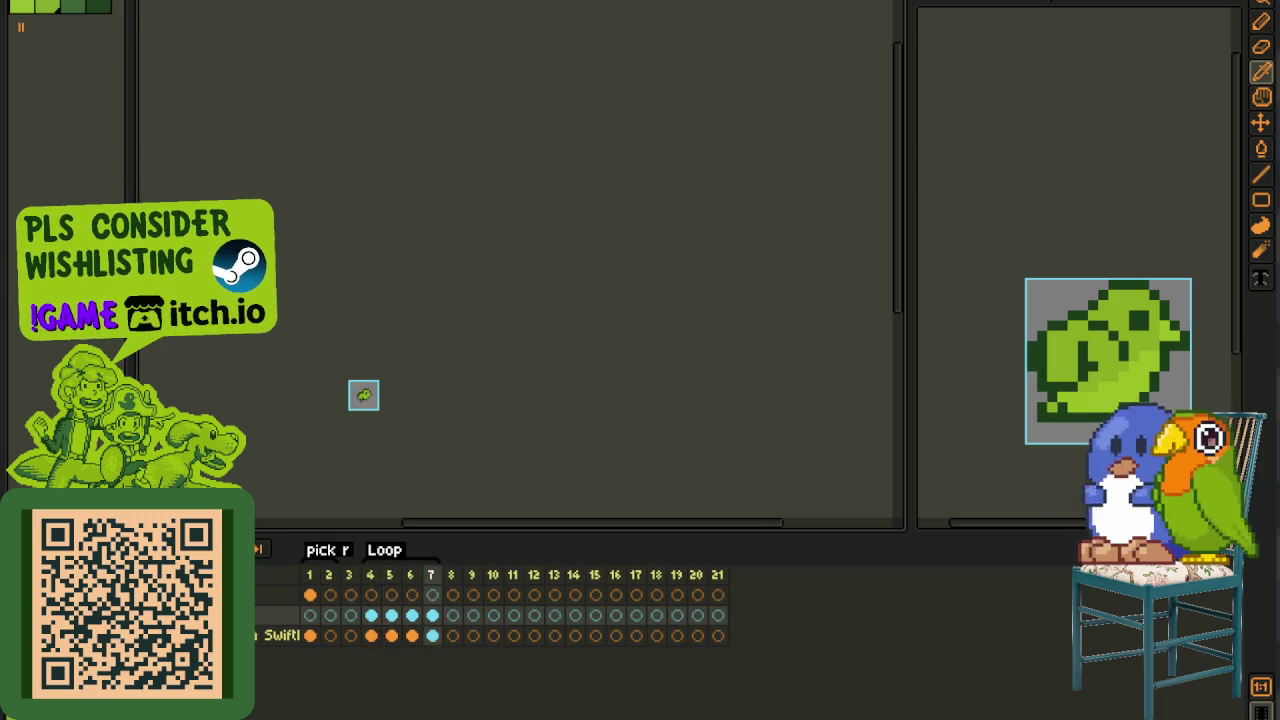
scroll(314, 425, "up", 3)
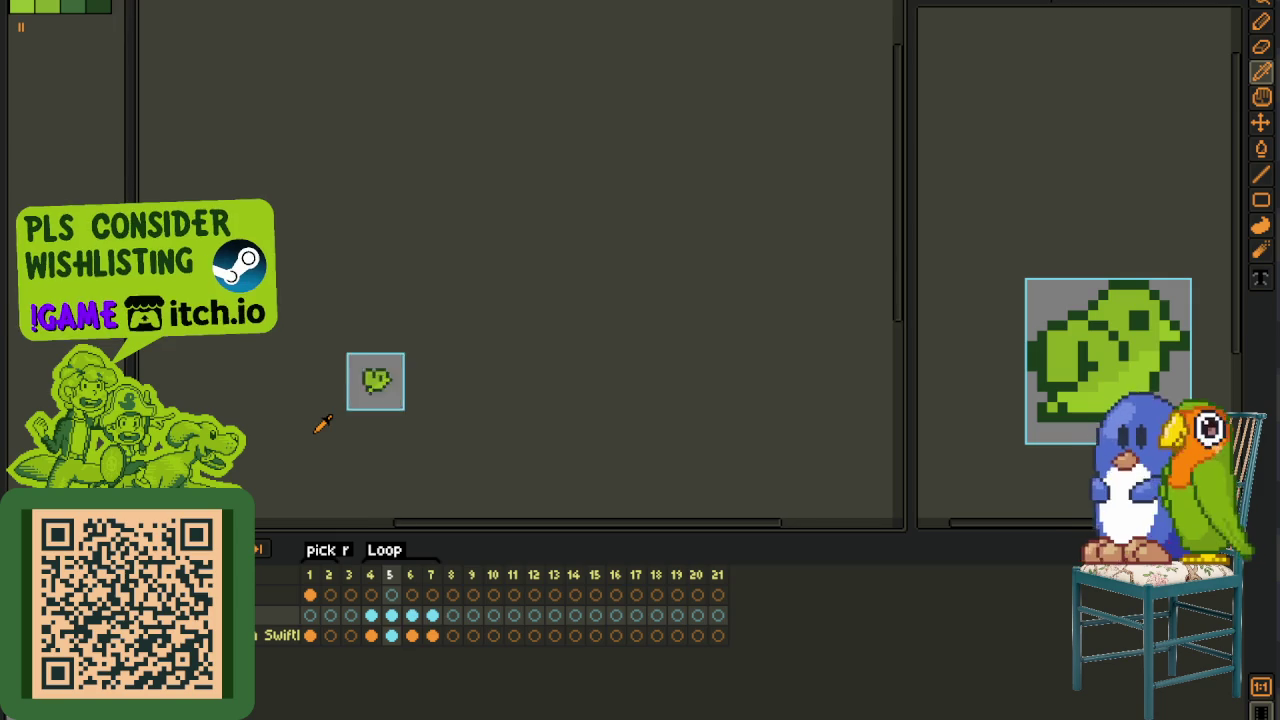
scroll(317, 424, "up", 2)
scroll(415, 421, "up", 1)
scroll(415, 421, "down", 2)
scroll(415, 421, "down", 2)
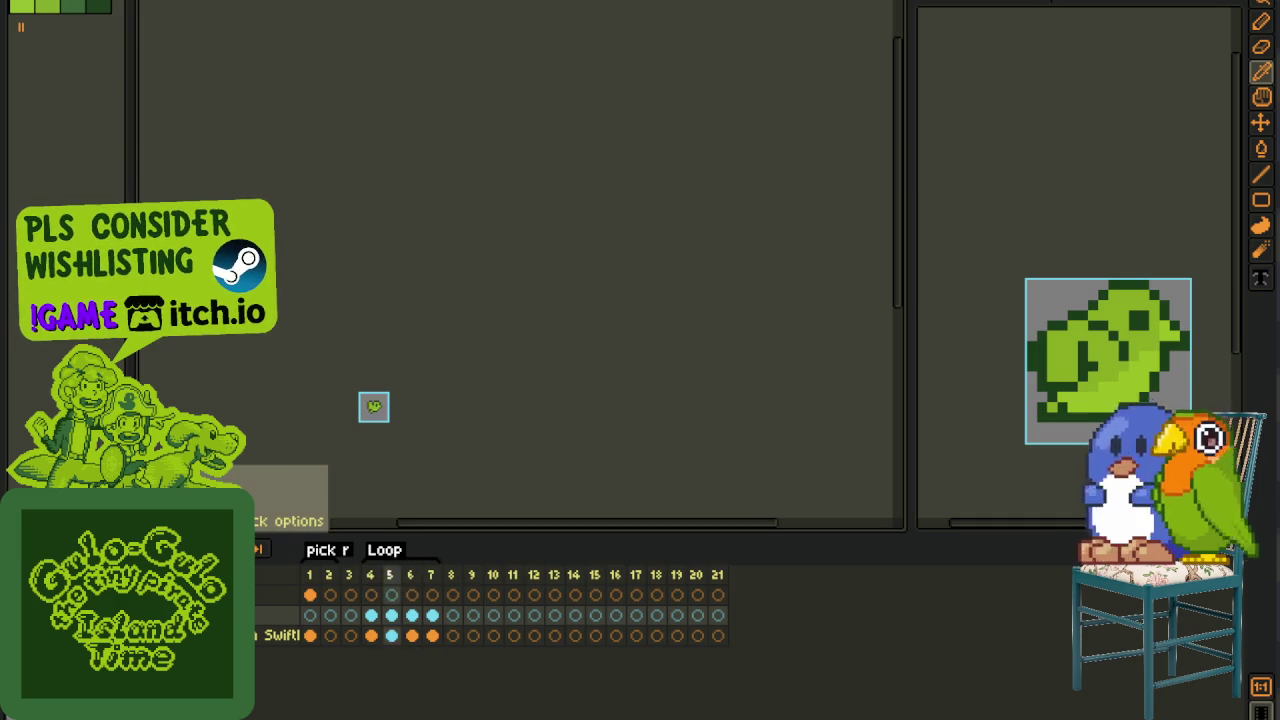
- Rename the frames 4–7 'Loop' tag to 'flight r' and return to frame 1
double_click(387, 556)
type("flight r")
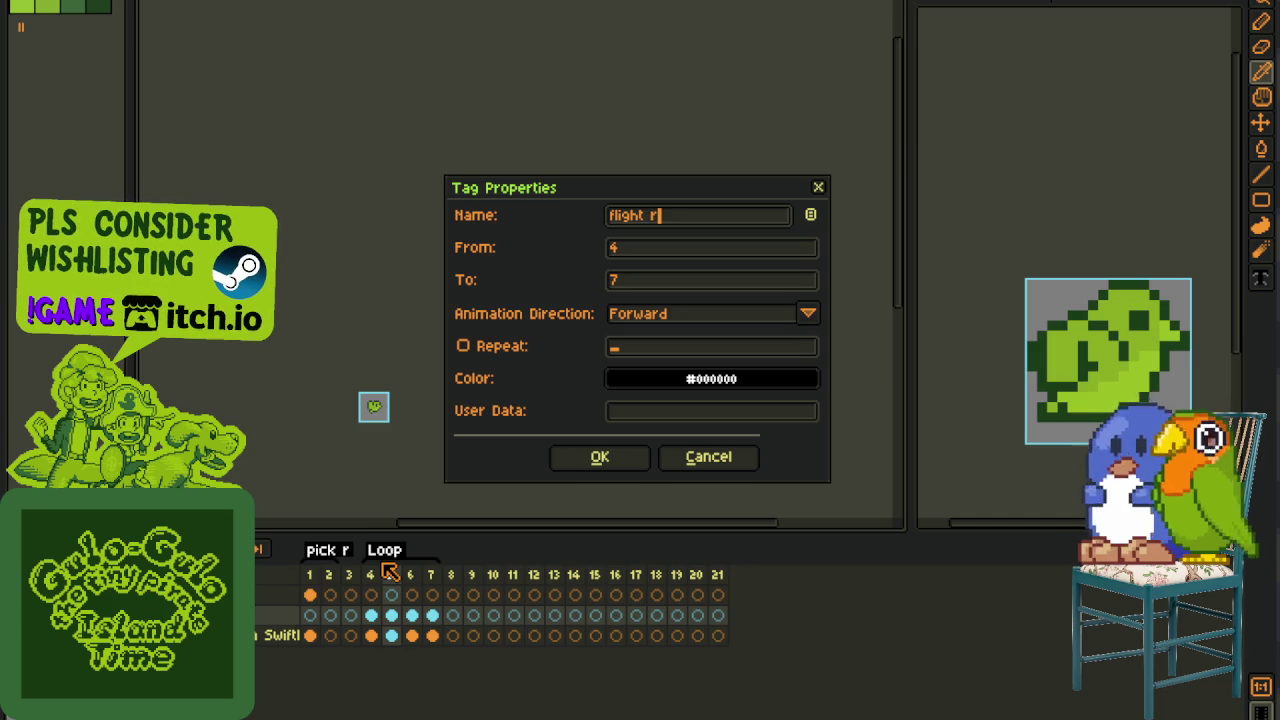
key("Return")
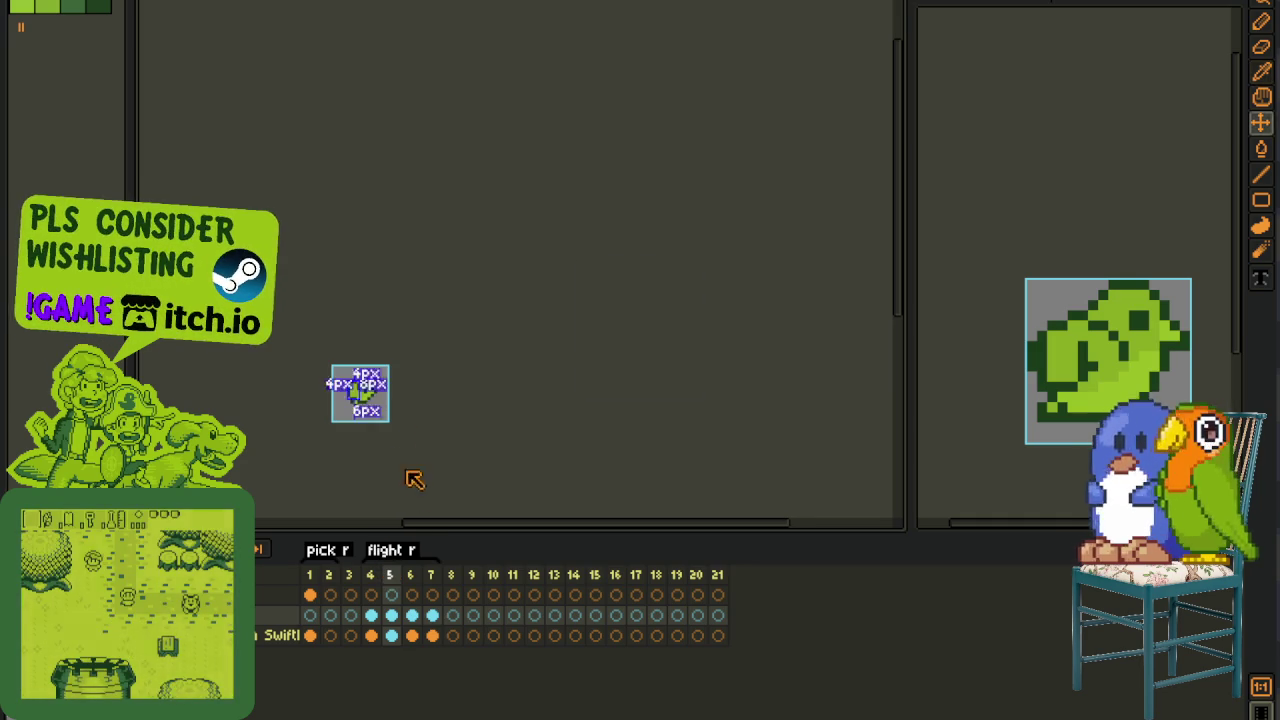
left_click(312, 616)
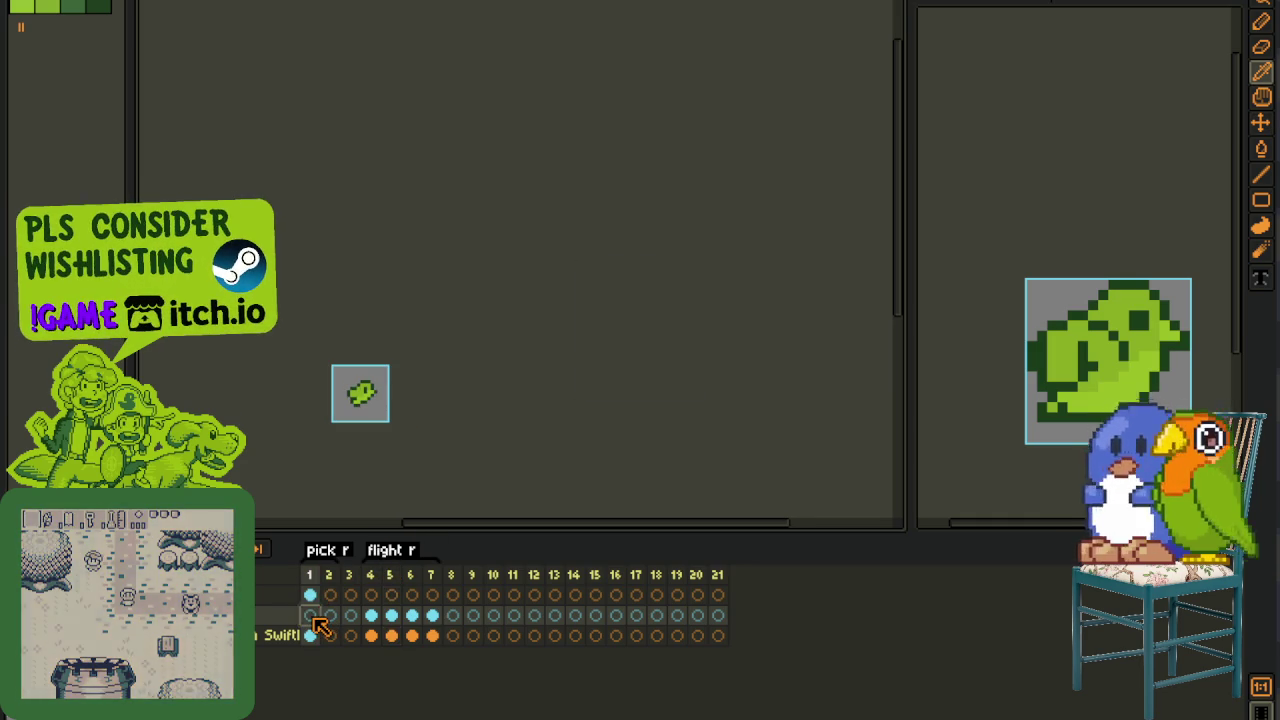
scroll(372, 444, "up", 1)
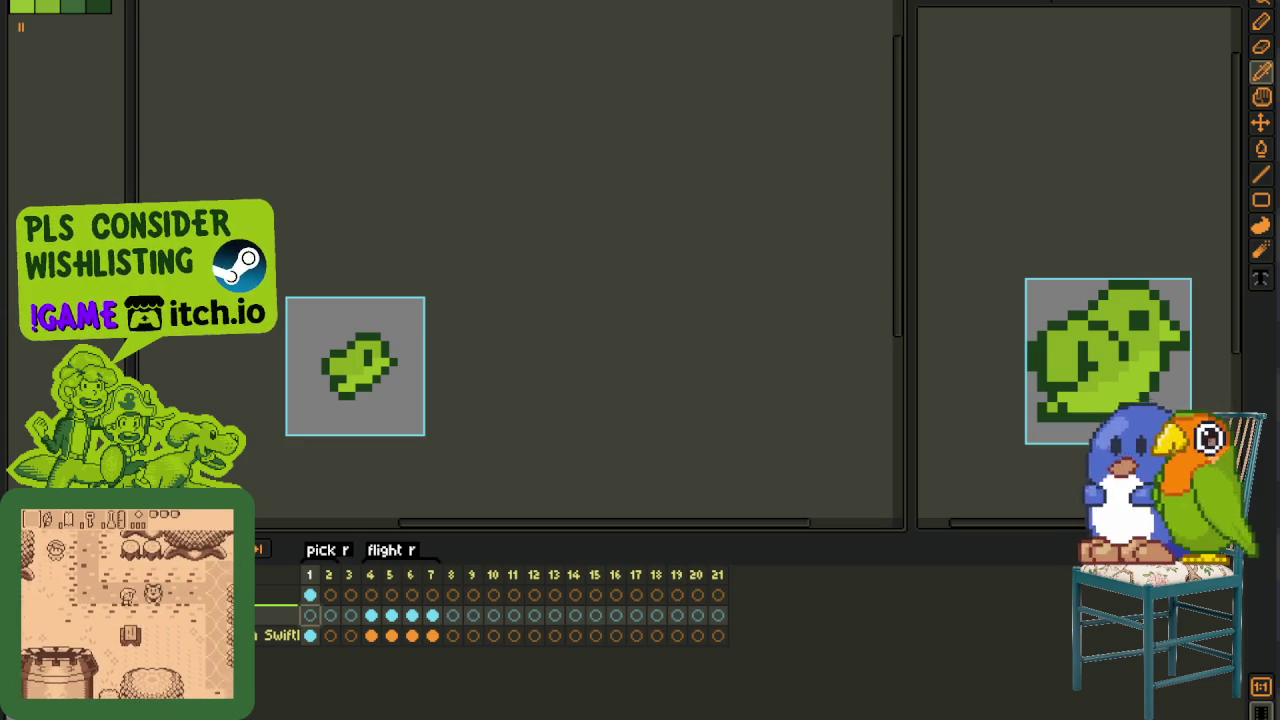
- Merge the middle layer down into the bird layer
right_click(252, 615)
left_click(343, 690)
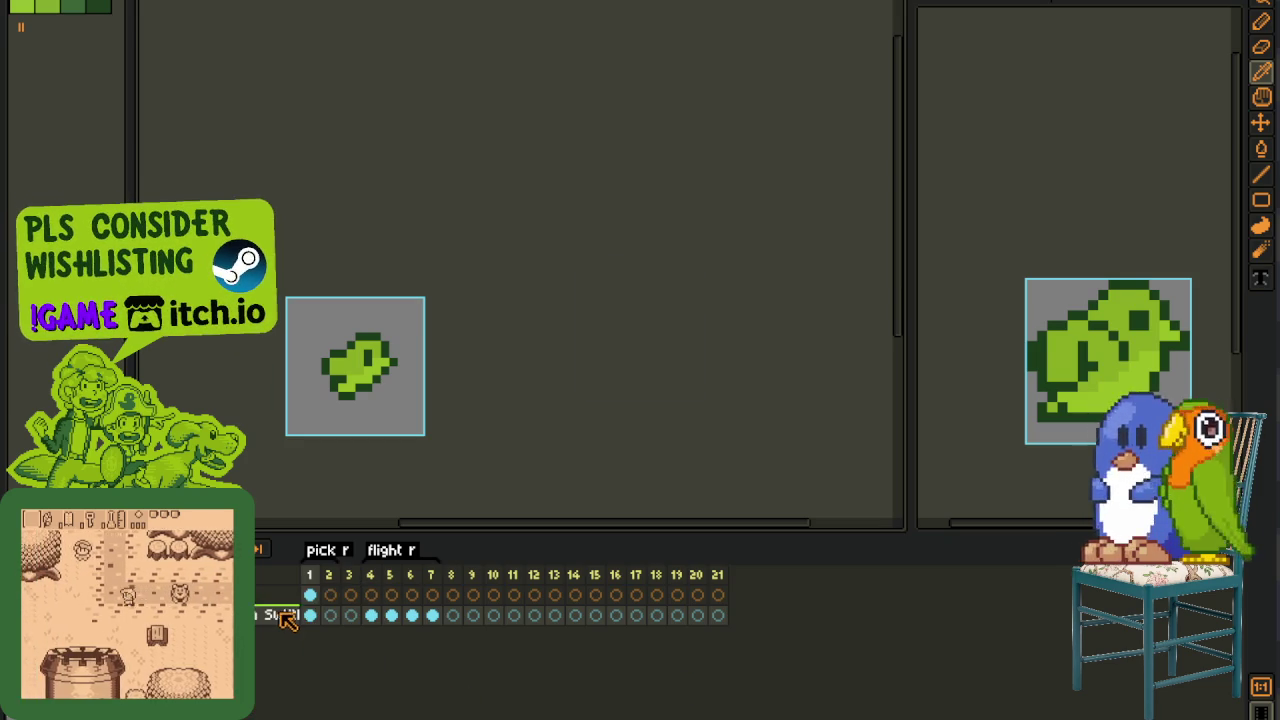
right_click(277, 613)
left_click(413, 520)
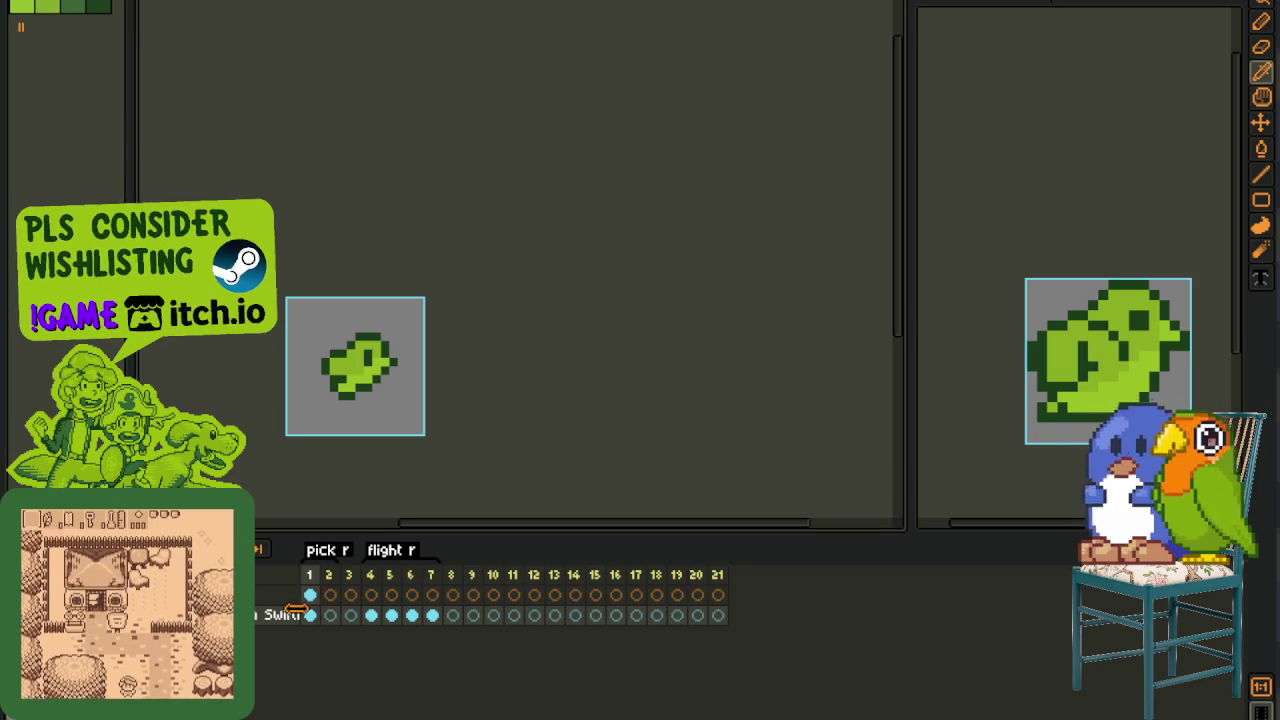
- Insert an empty frame at frame 2 and tidy the frames around frame 4 with New Frame and Delete Frame
key("alt+b")
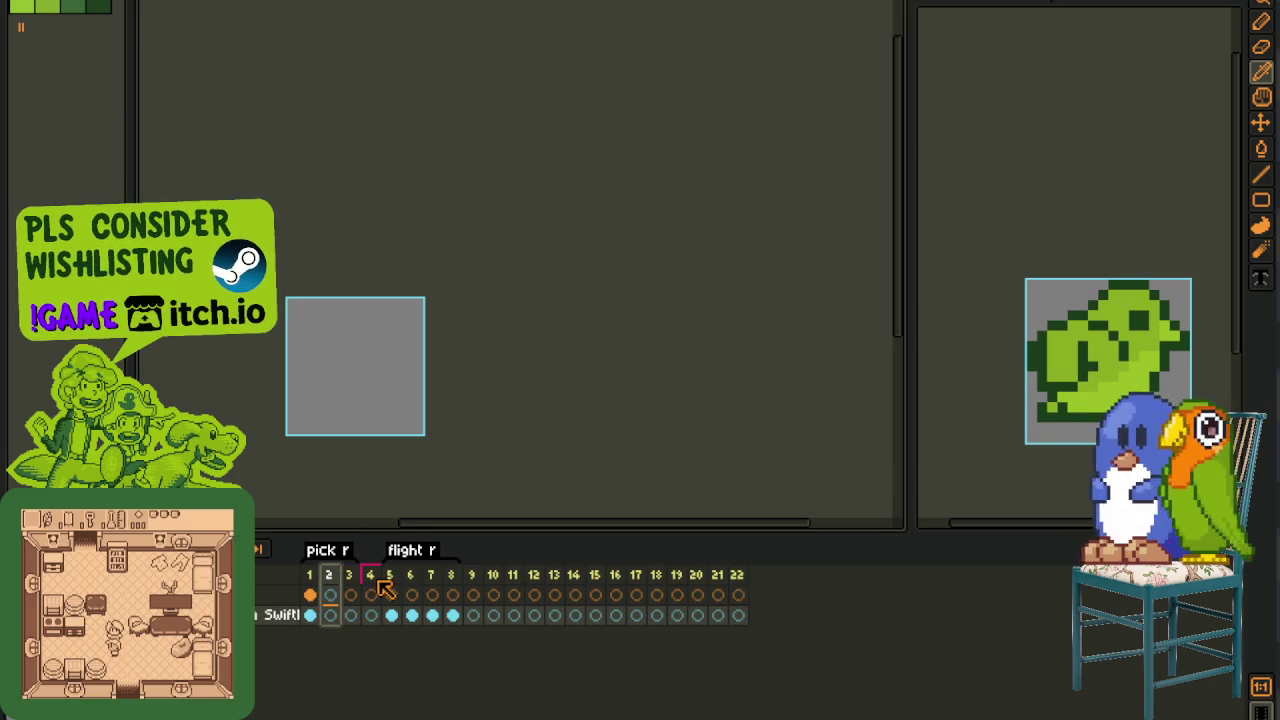
left_click(373, 581)
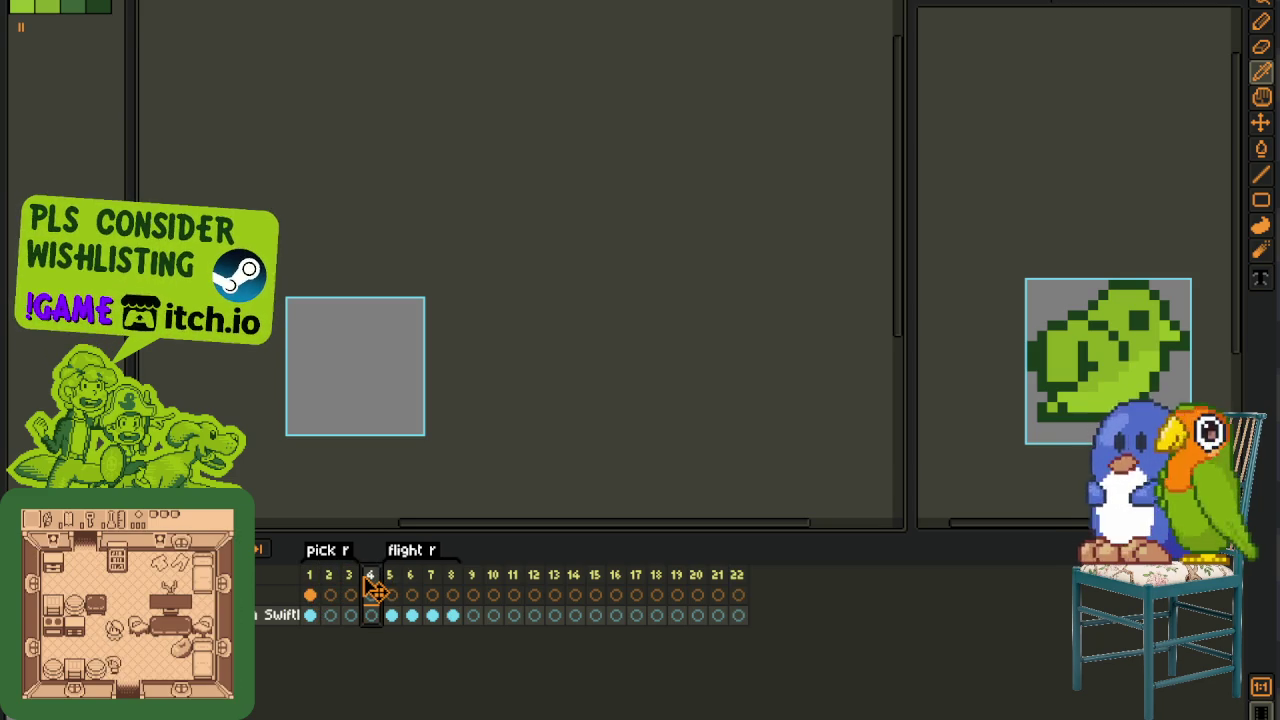
right_click(369, 581)
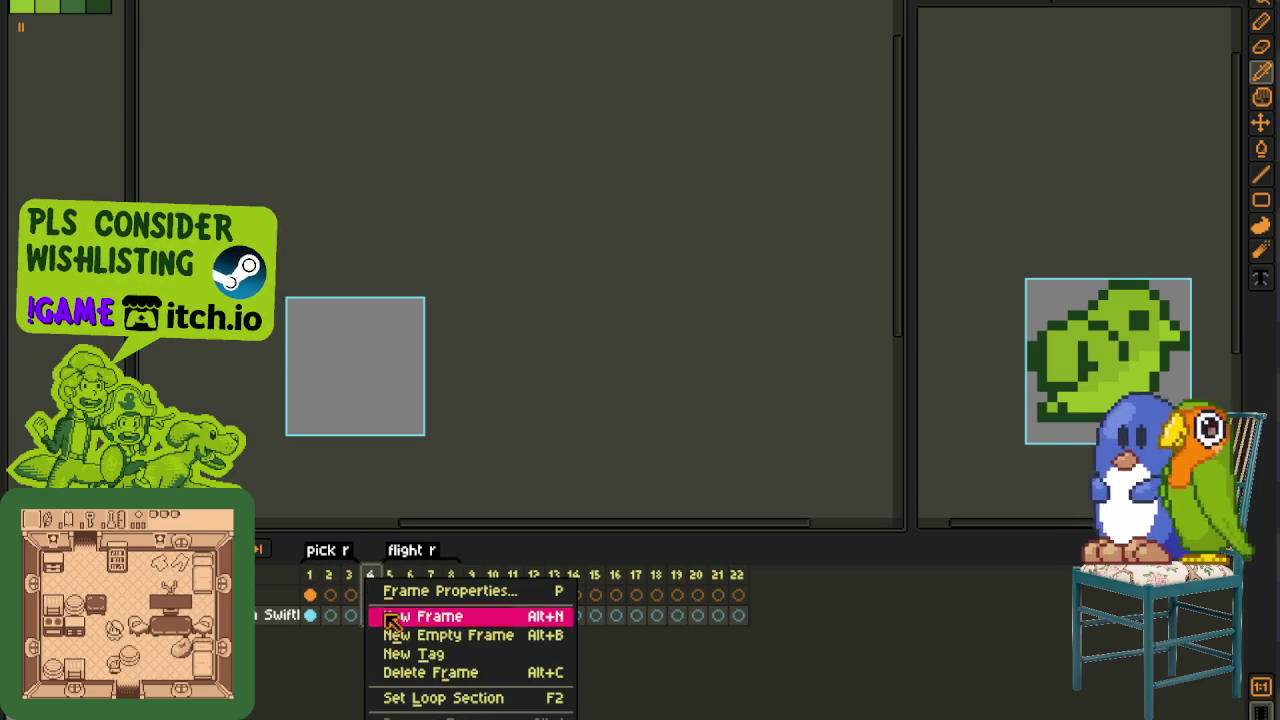
left_click(450, 697)
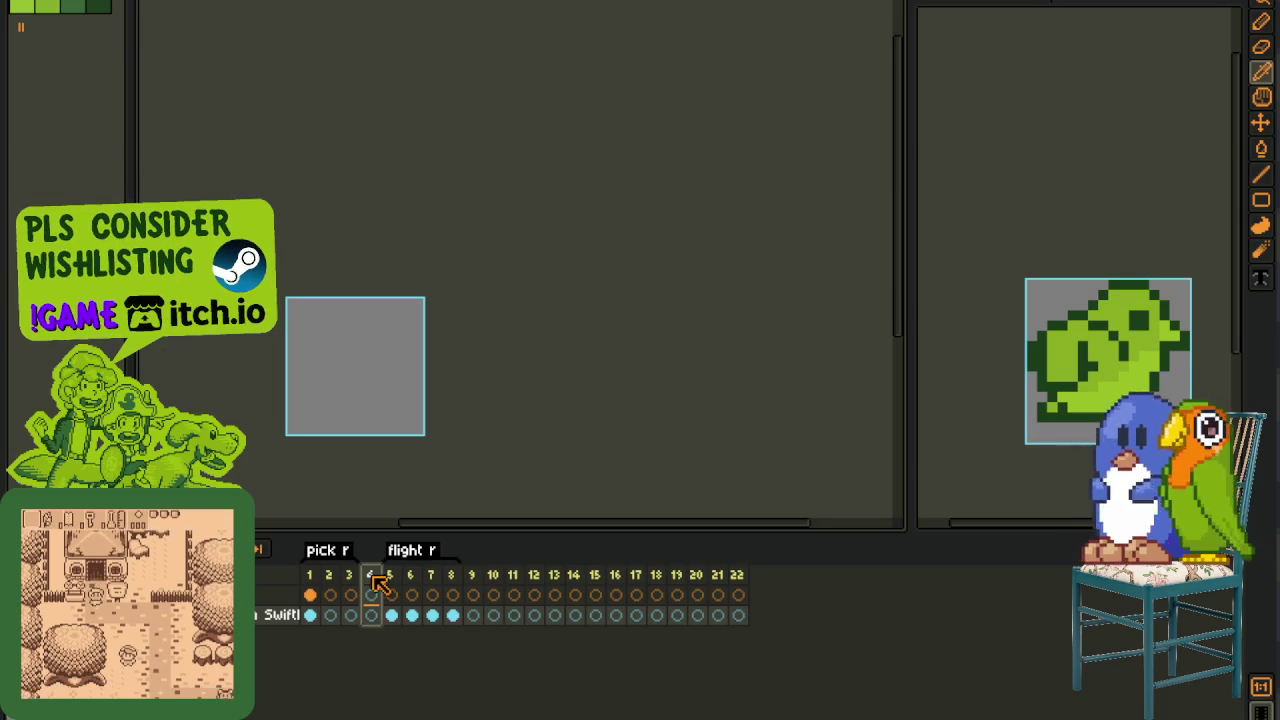
right_click(378, 583)
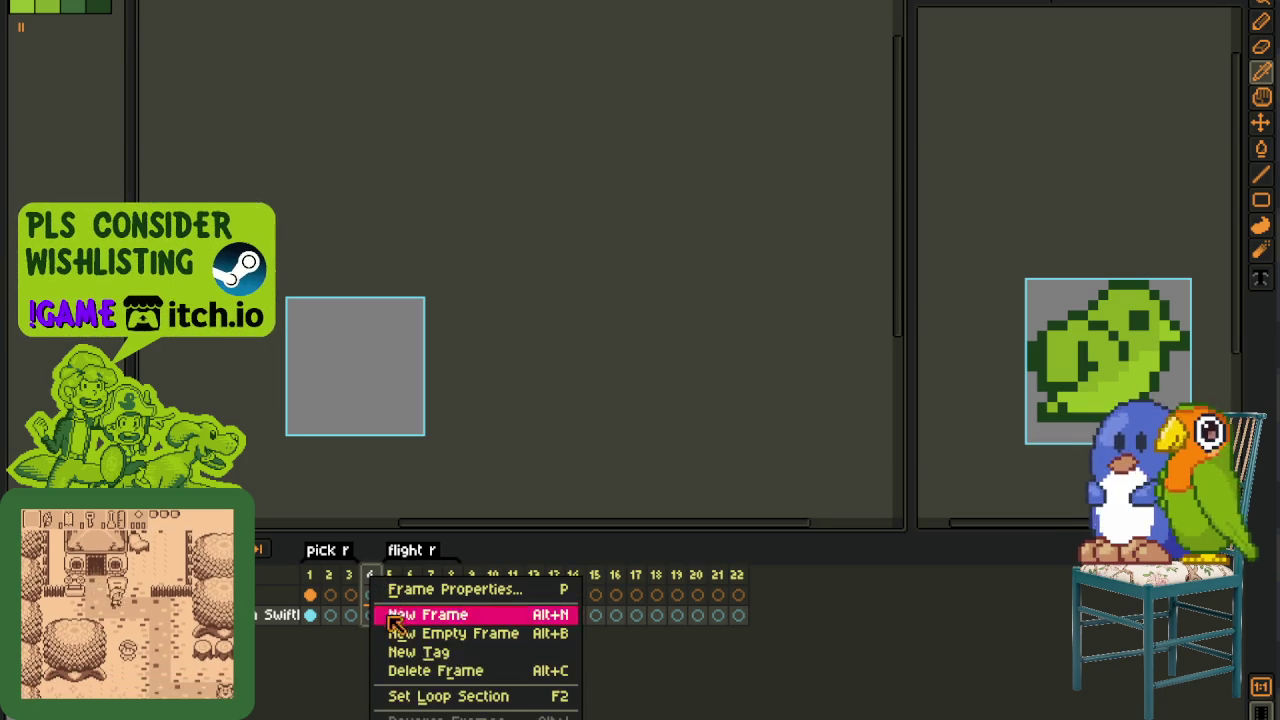
left_click(450, 633)
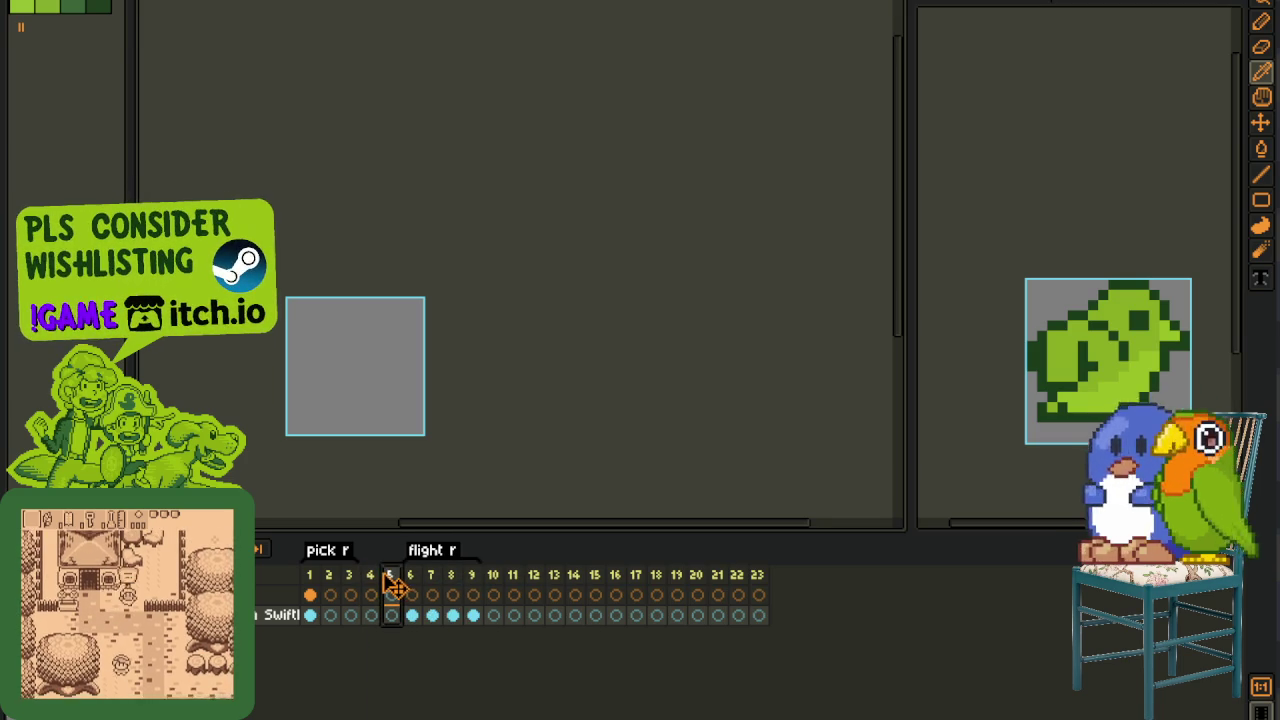
right_click(350, 583)
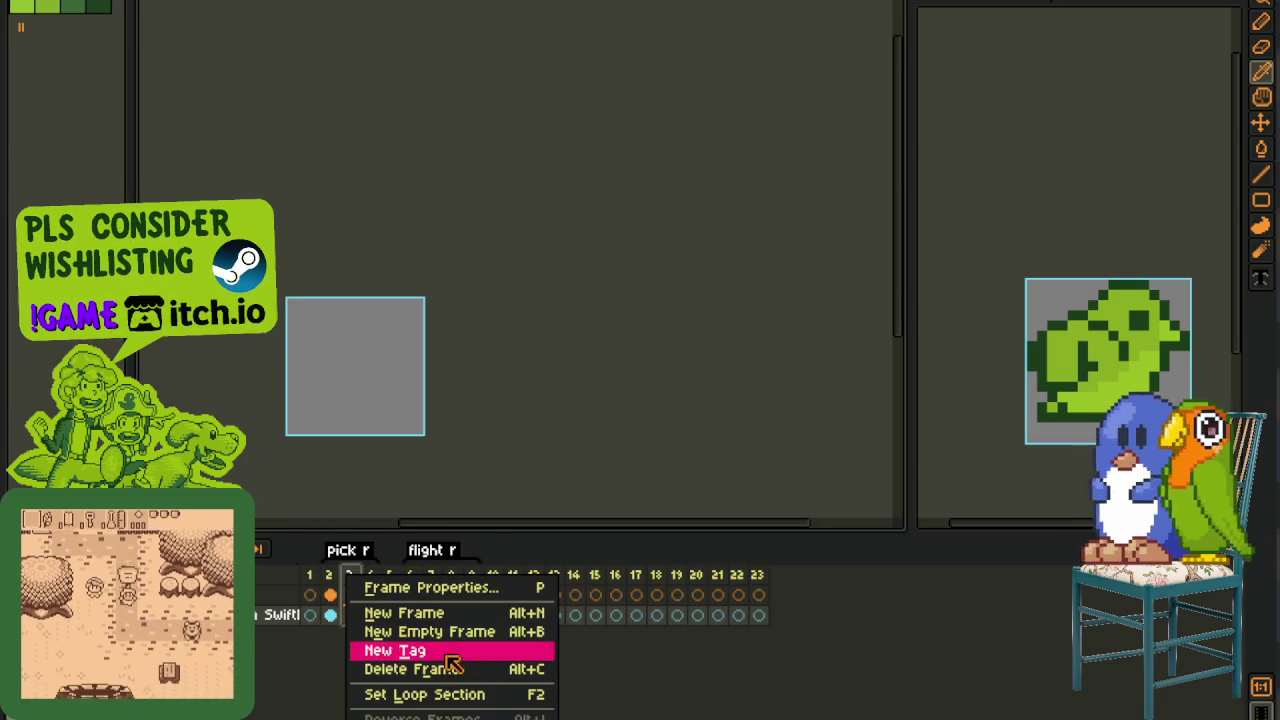
left_click(451, 668)
- Clear the sprite from frame 2's cel and view frame 1
left_click(331, 614)
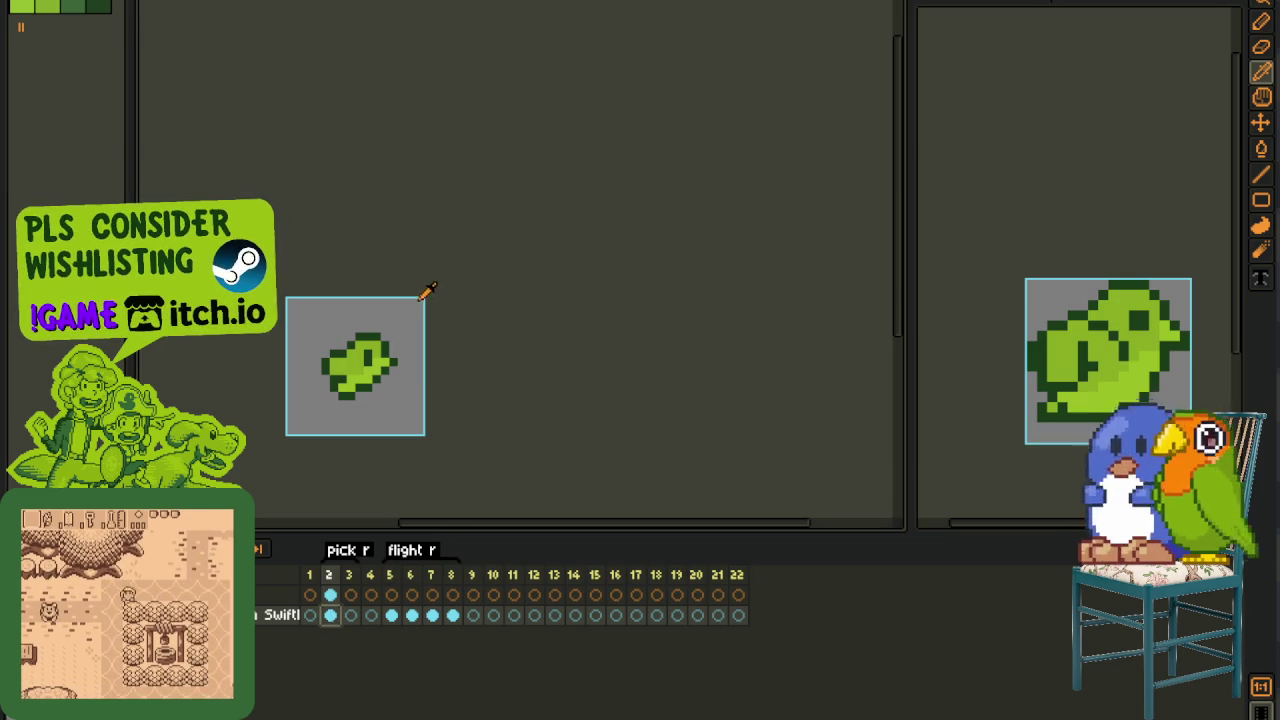
key("b")
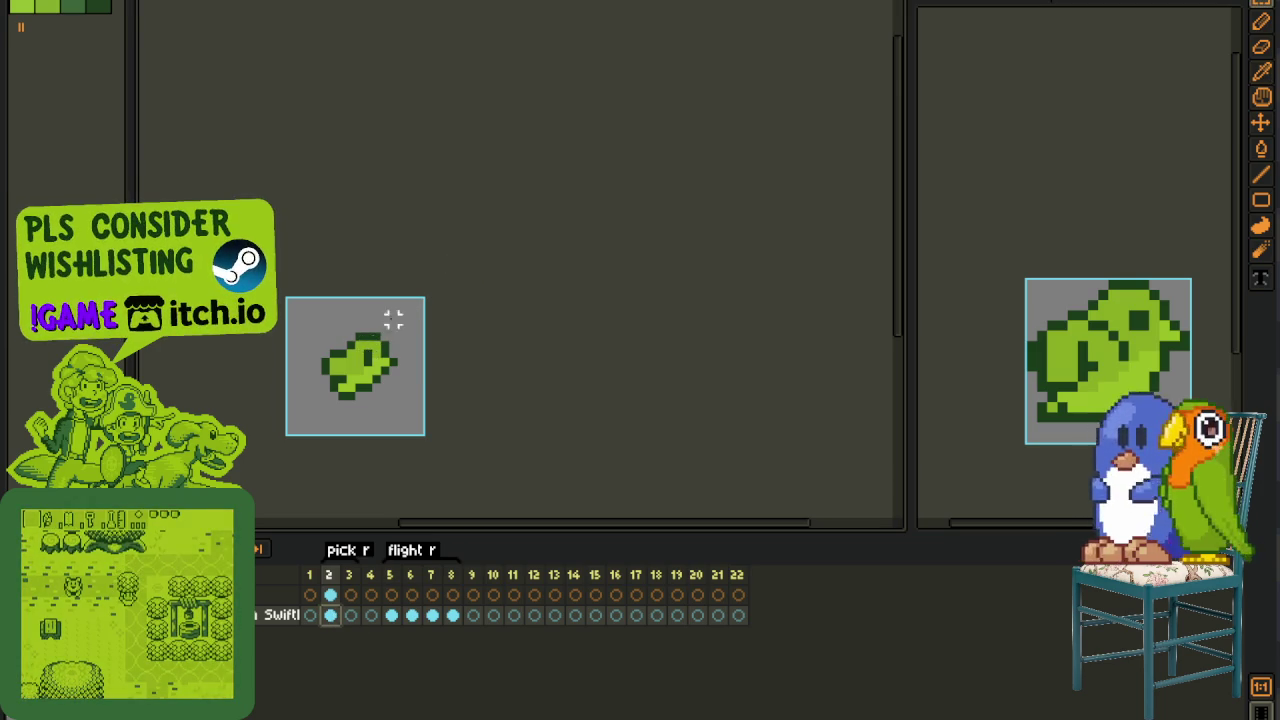
key("Delete")
left_click(310, 615)
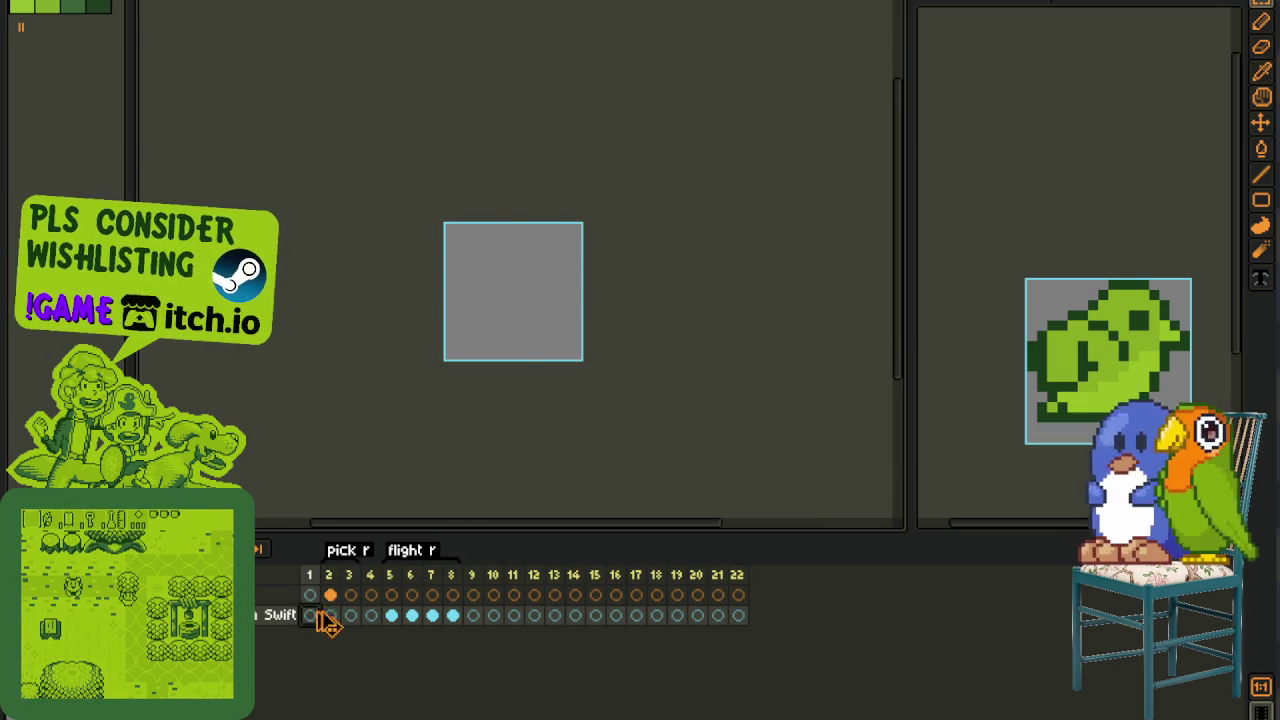
- Save, then add a light-green pixel at the bird's lower left
key("ctrl+s")
scroll(425, 262, "up", 1)
scroll(425, 262, "up", 1)
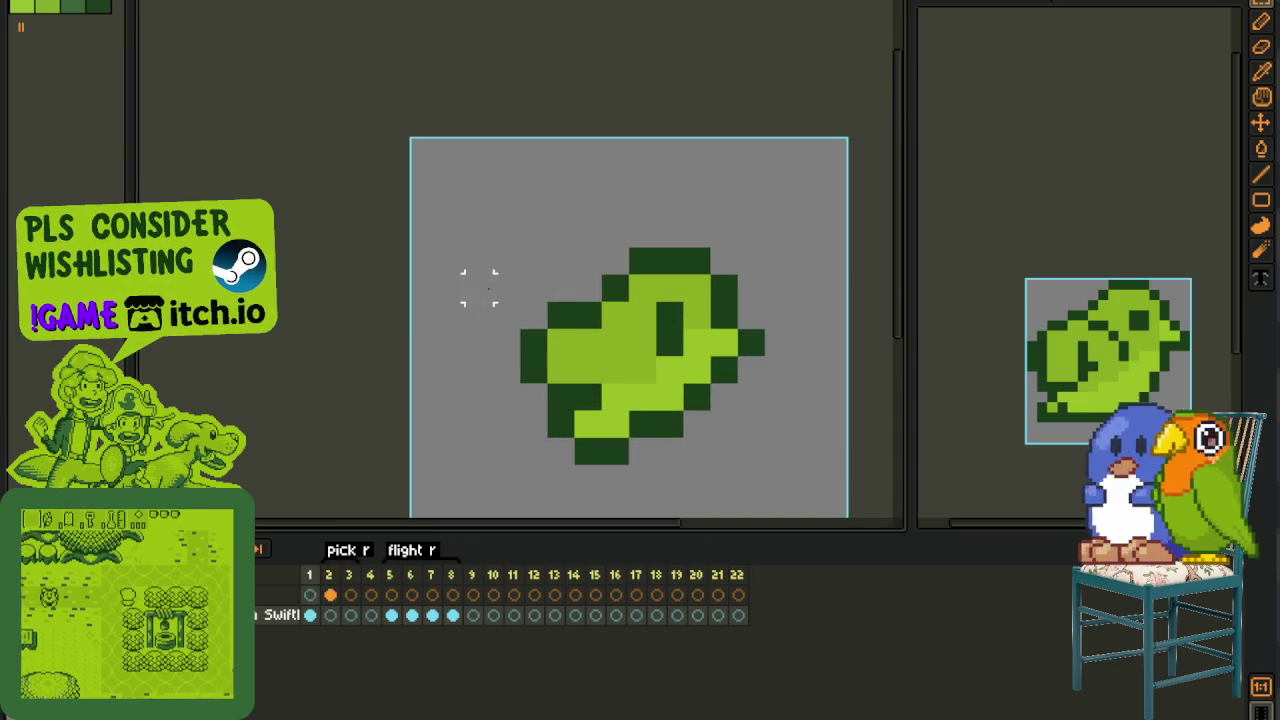
key("Tab")
key("i")
key("b")
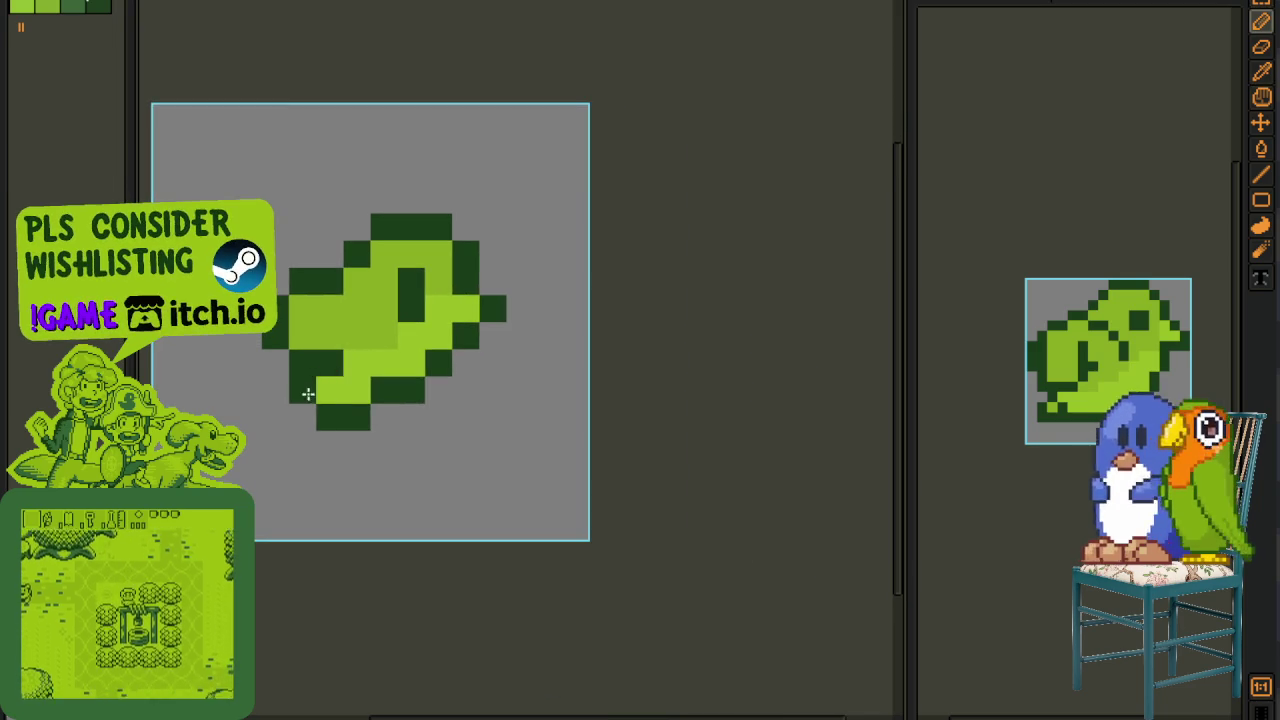
scroll(345, 430, "down", 2)
scroll(336, 368, "up", 1)
key("i")
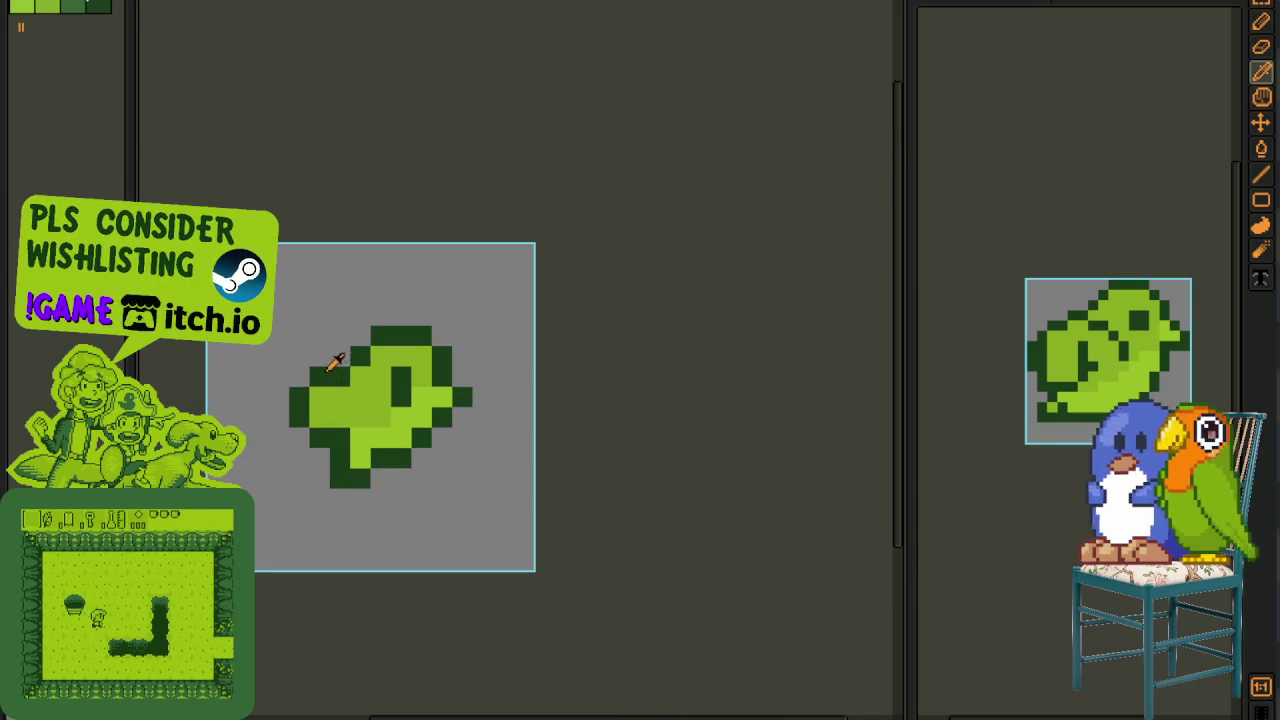
key("b")
key("i")
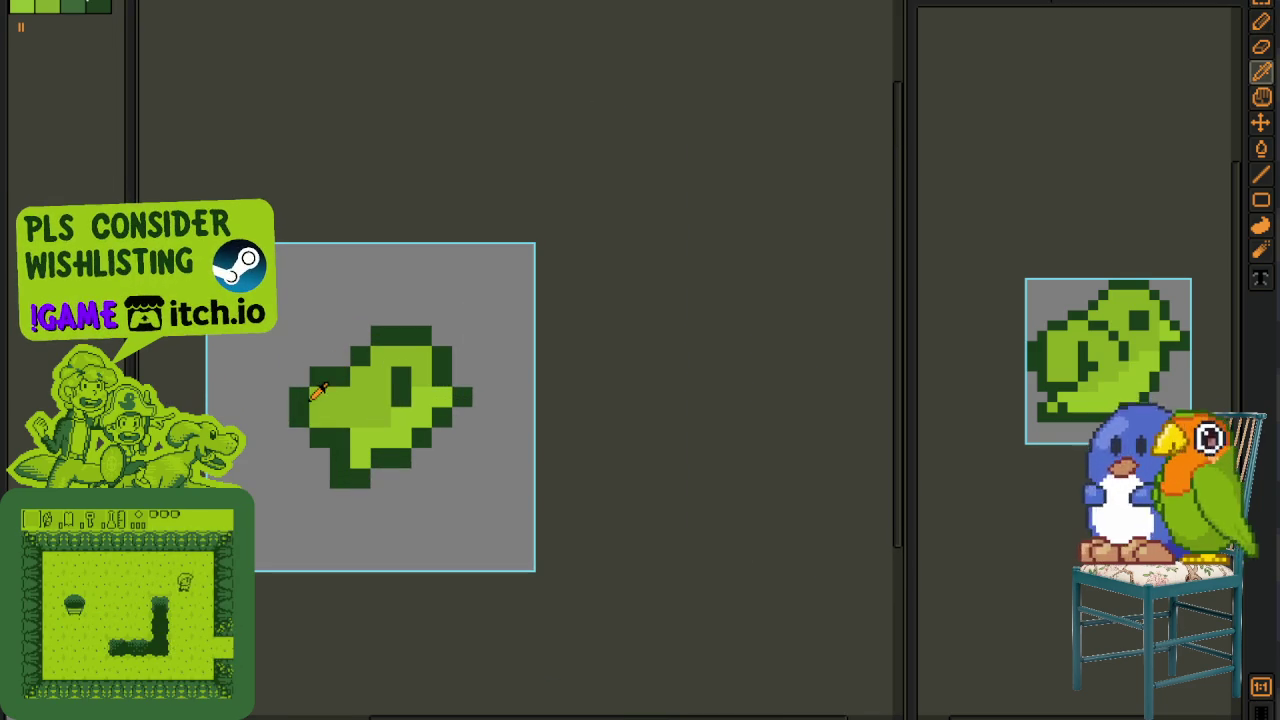
key("b")
left_click(318, 450)
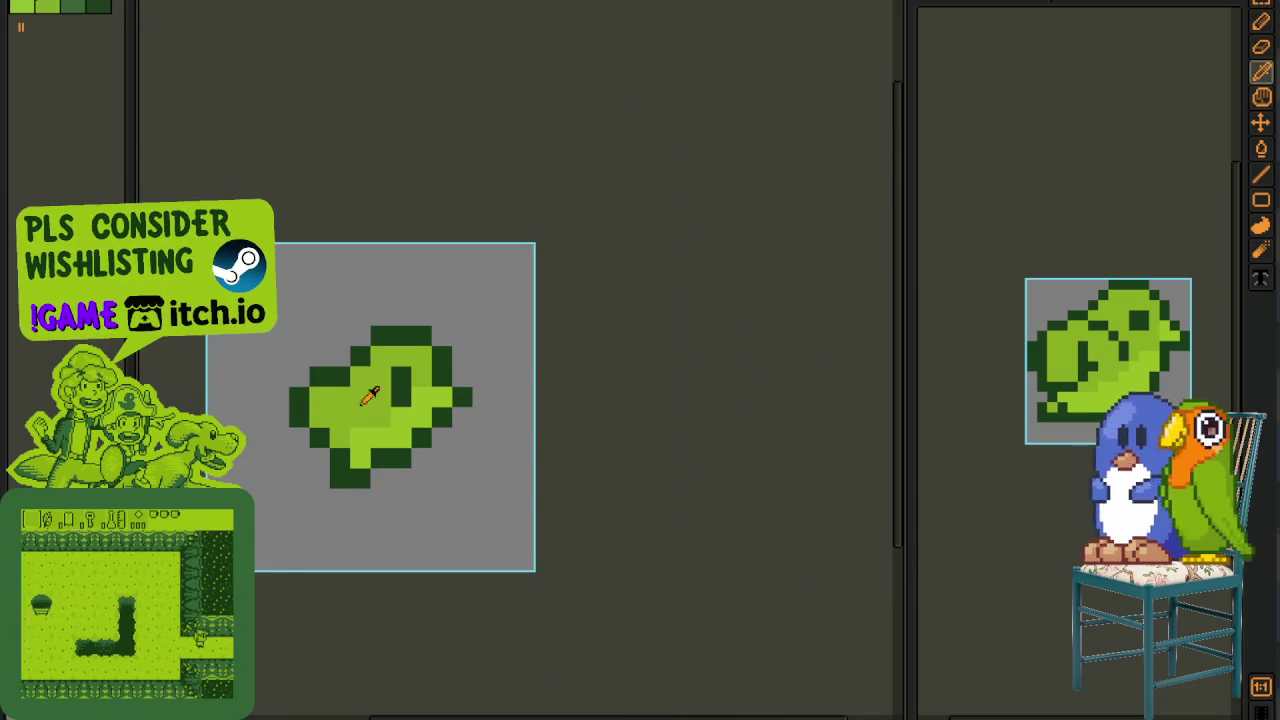
- Sample the dark green outline colour and extend it along the sprite's left edge and bottom
scroll(434, 434, "down", 3)
scroll(420, 428, "up", 1)
scroll(350, 378, "up", 3)
key("i")
left_click(344, 385)
key("b")
left_click(332, 392)
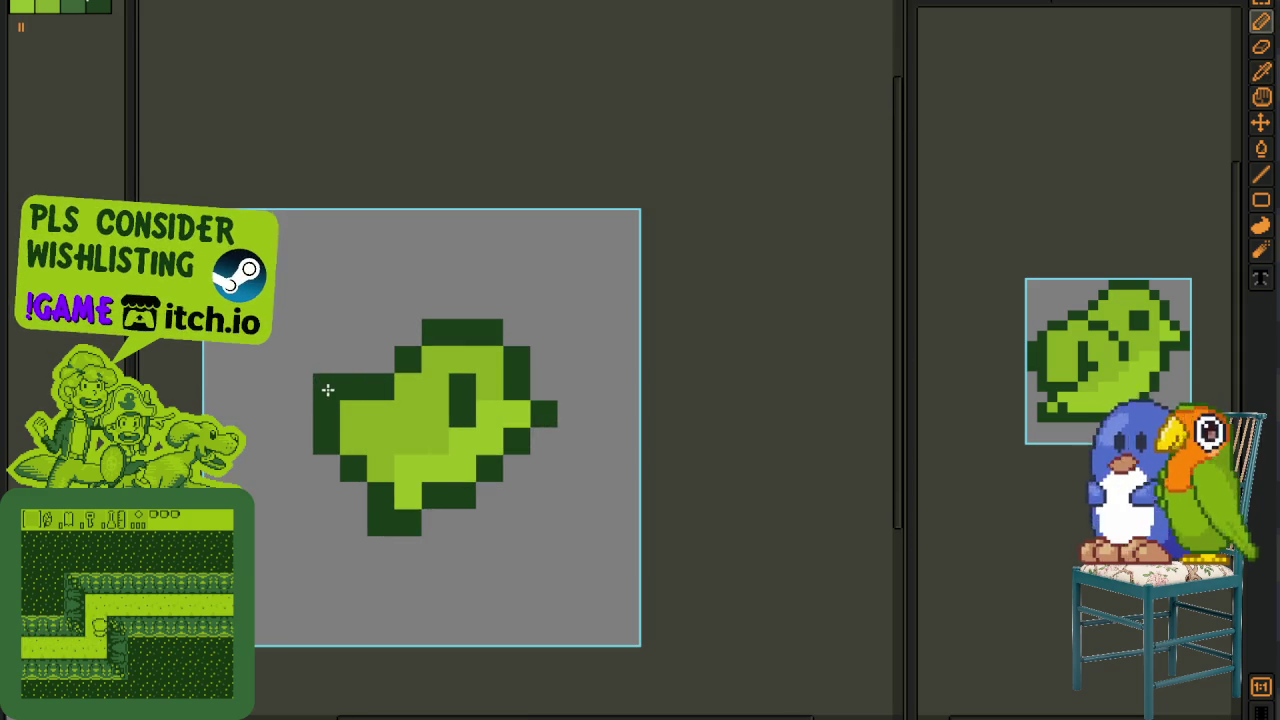
key("i")
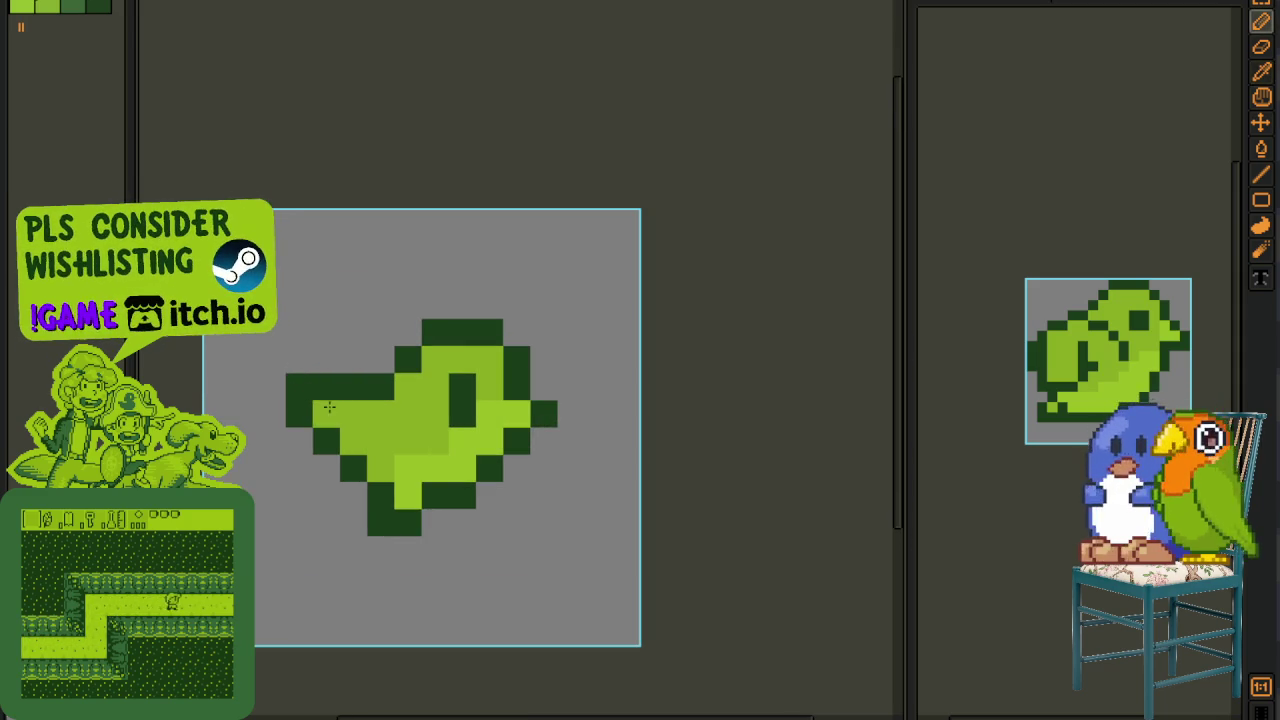
scroll(420, 450, "down", 3)
scroll(405, 448, "up", 1)
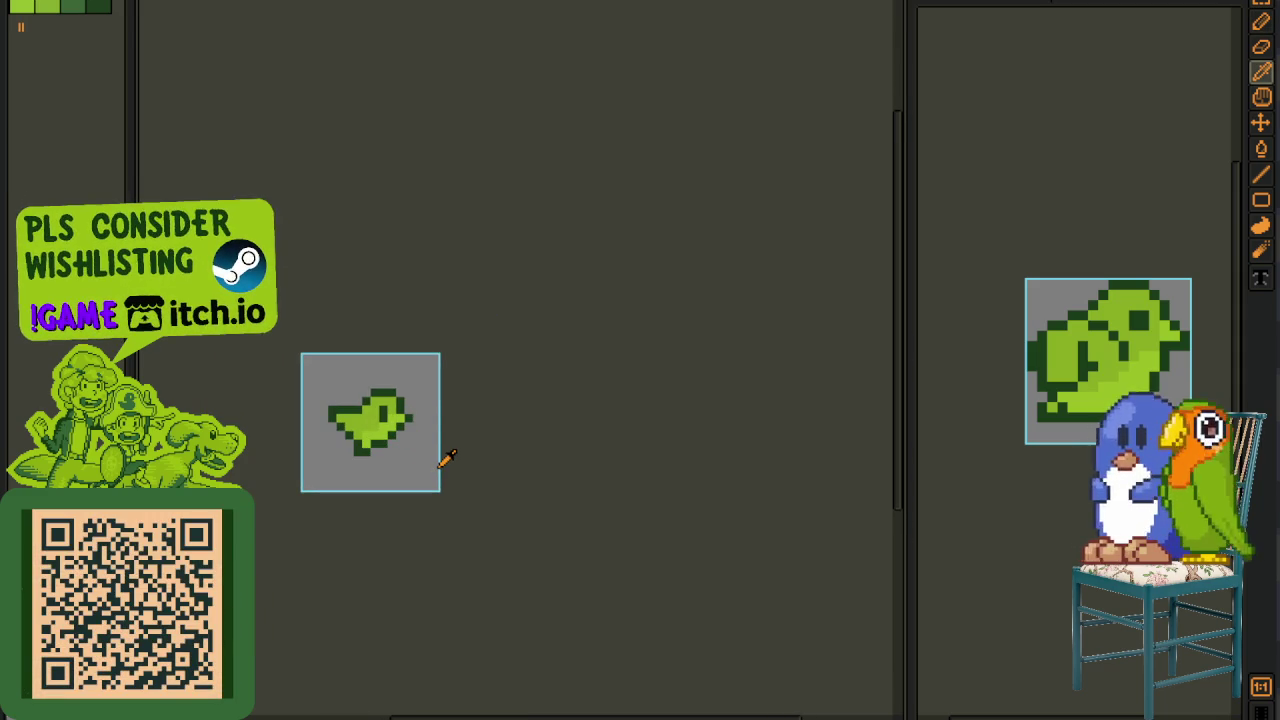
scroll(373, 446, "up", 2)
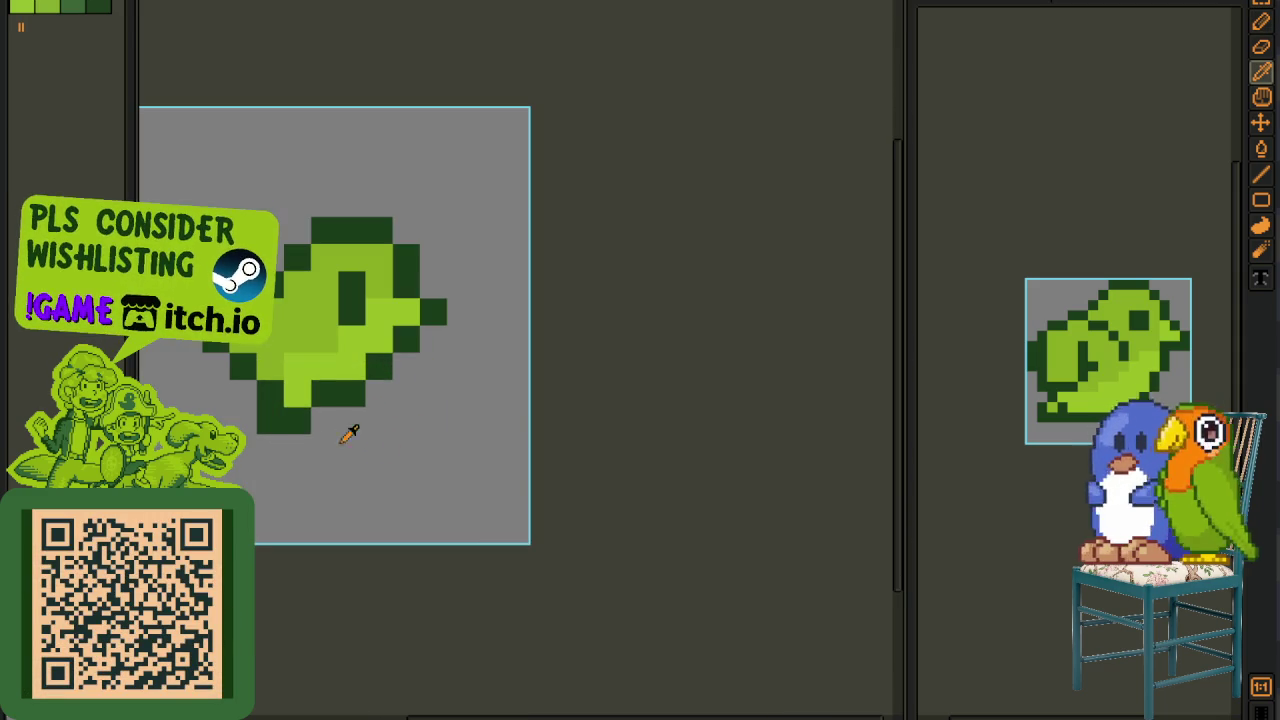
left_click_drag(286, 421, 338, 421)
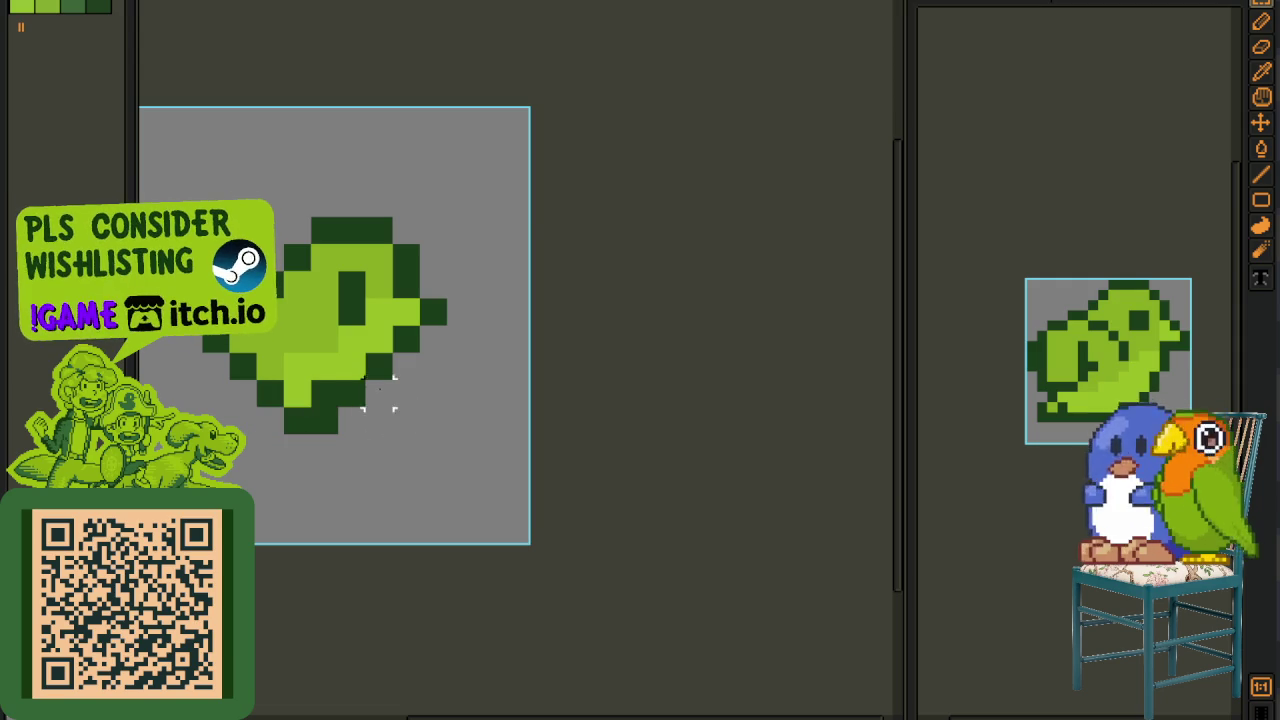
- Undo the stray black L-shaped stroke and save the sprite
scroll(318, 366, "down", 1)
scroll(314, 371, "up", 1)
scroll(380, 380, "down", 2)
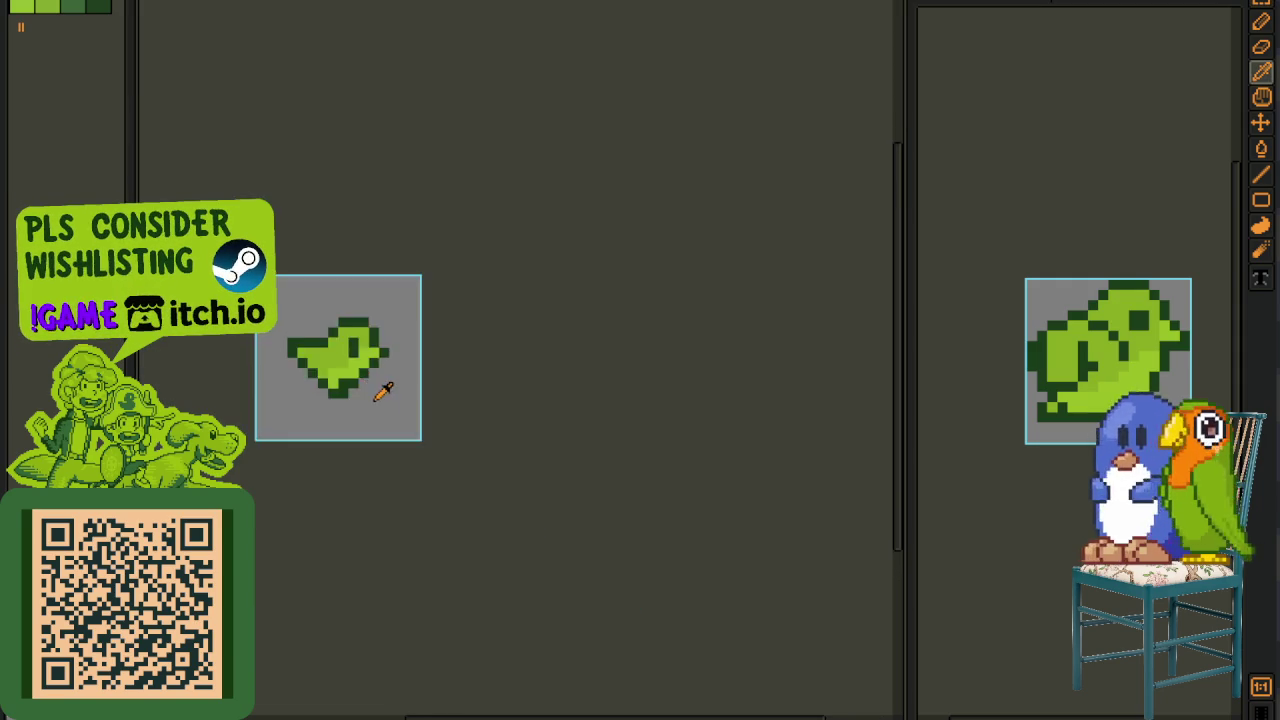
scroll(386, 397, "down", 1)
scroll(378, 396, "up", 2)
scroll(314, 466, "up", 2)
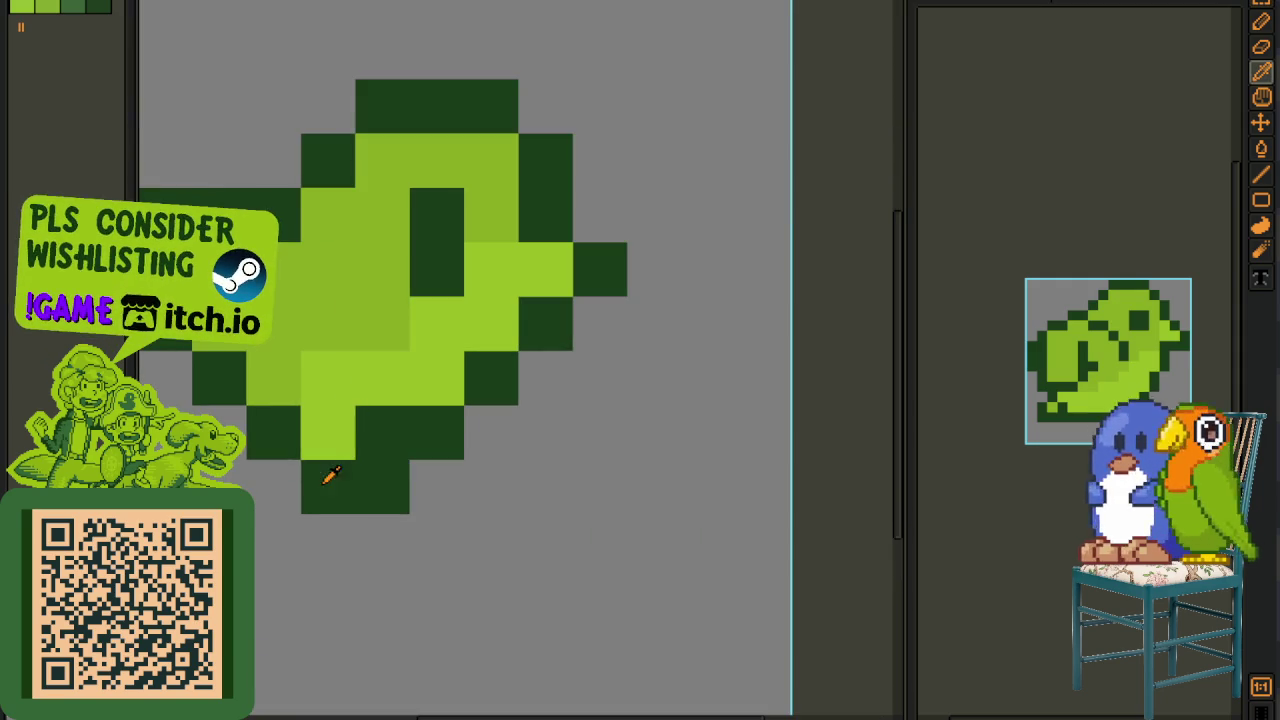
scroll(300, 471, "down", 3)
scroll(406, 474, "down", 1)
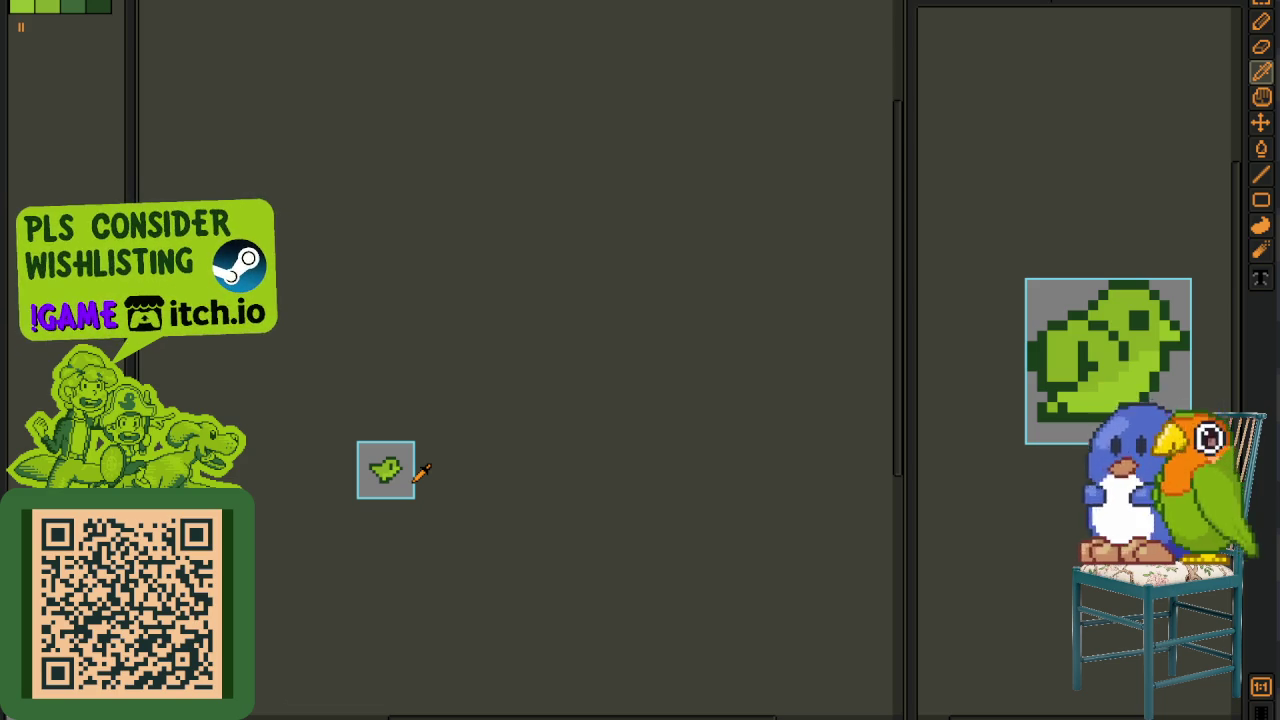
scroll(390, 485, "up", 1)
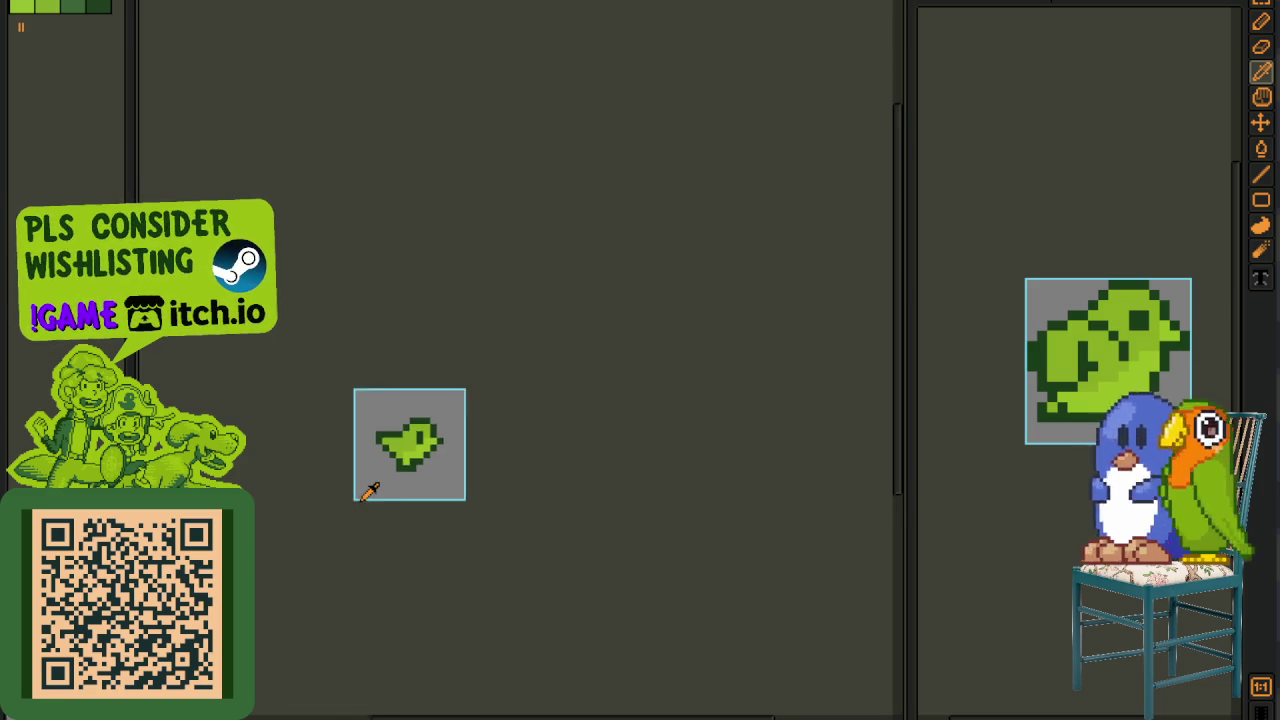
scroll(394, 489, "up", 1)
key("ctrl+s")
key("Tab")
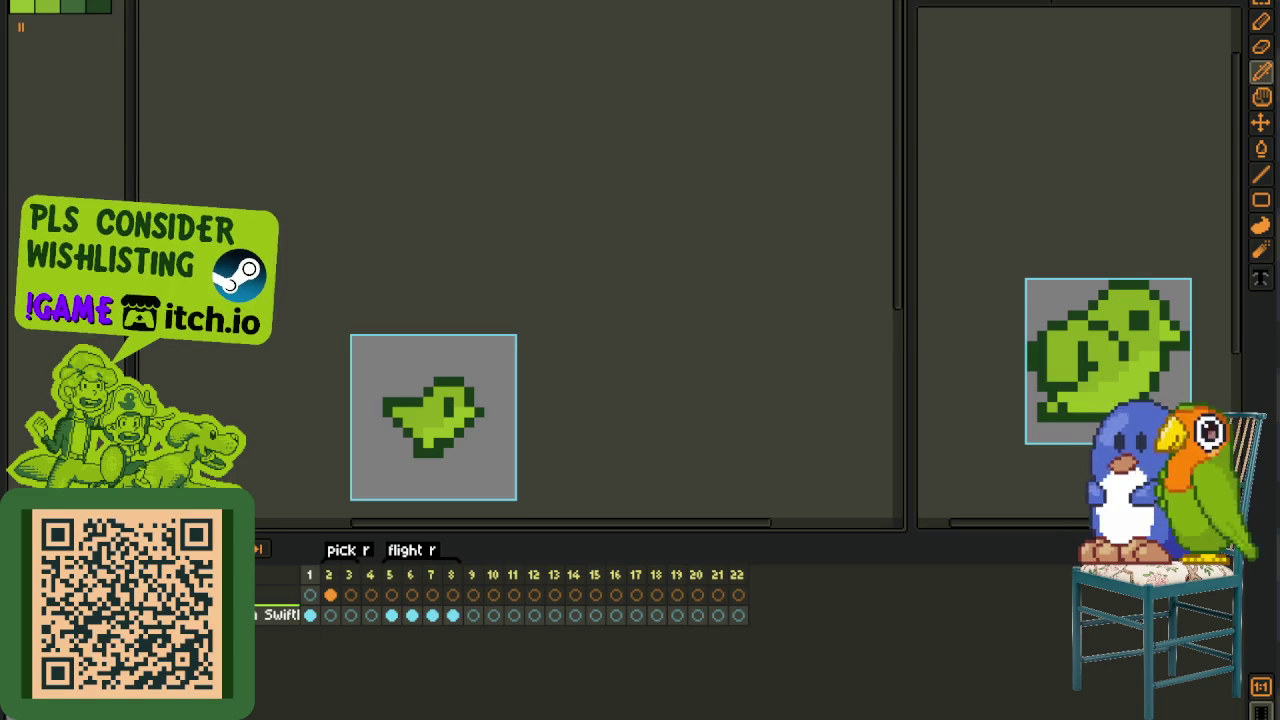
key("ctrl+z")
key("ctrl+s")
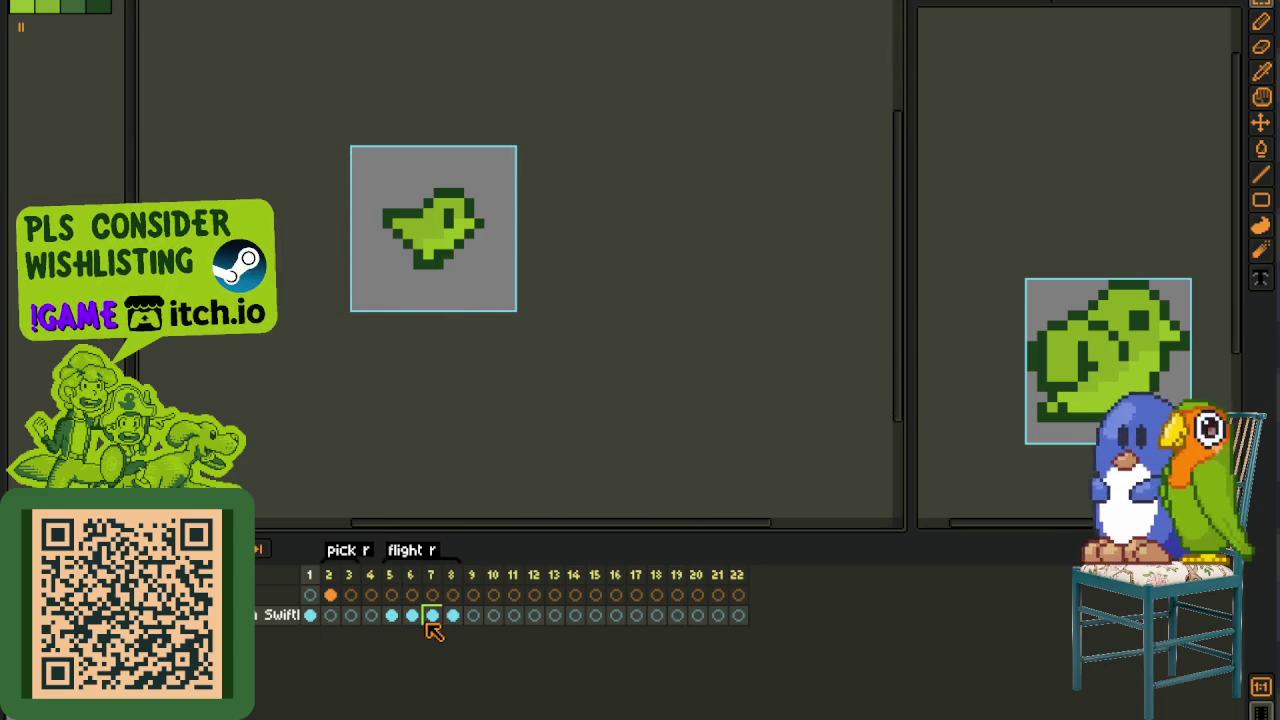
- Paste the green bird into the empty frame 2 cel, save, and select its head area
left_click(414, 615)
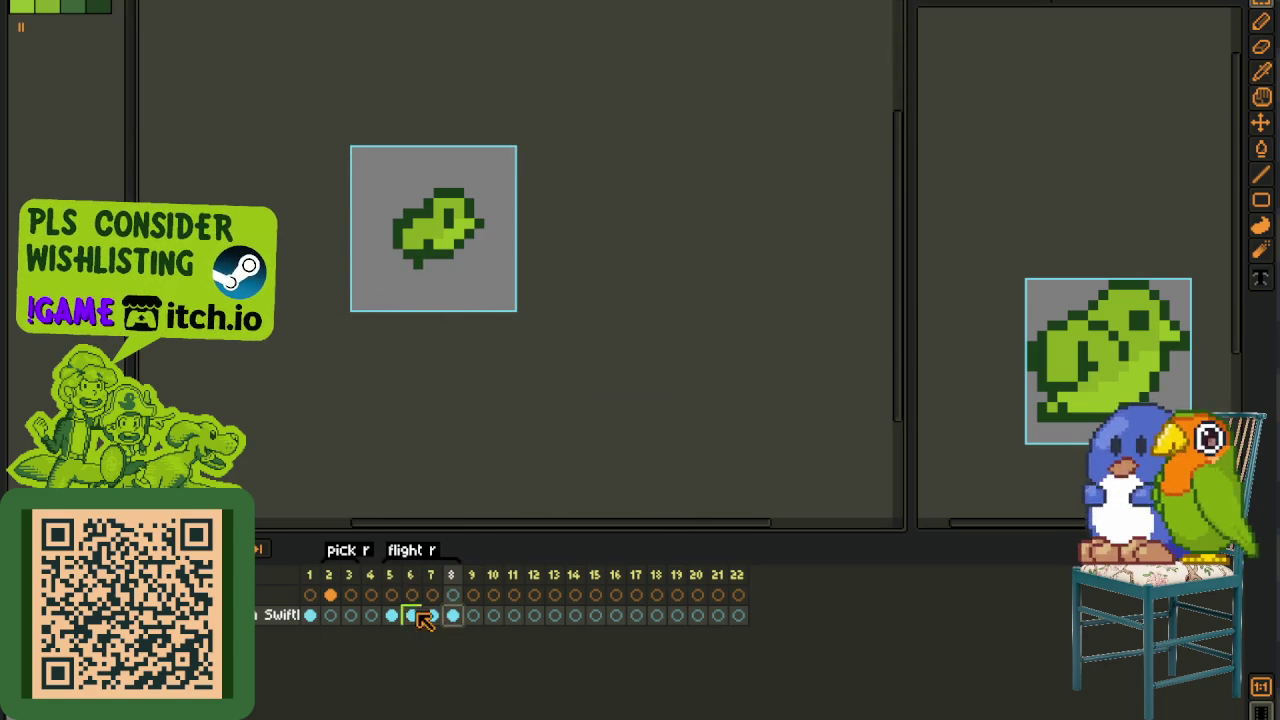
left_click(330, 615)
left_click(330, 595)
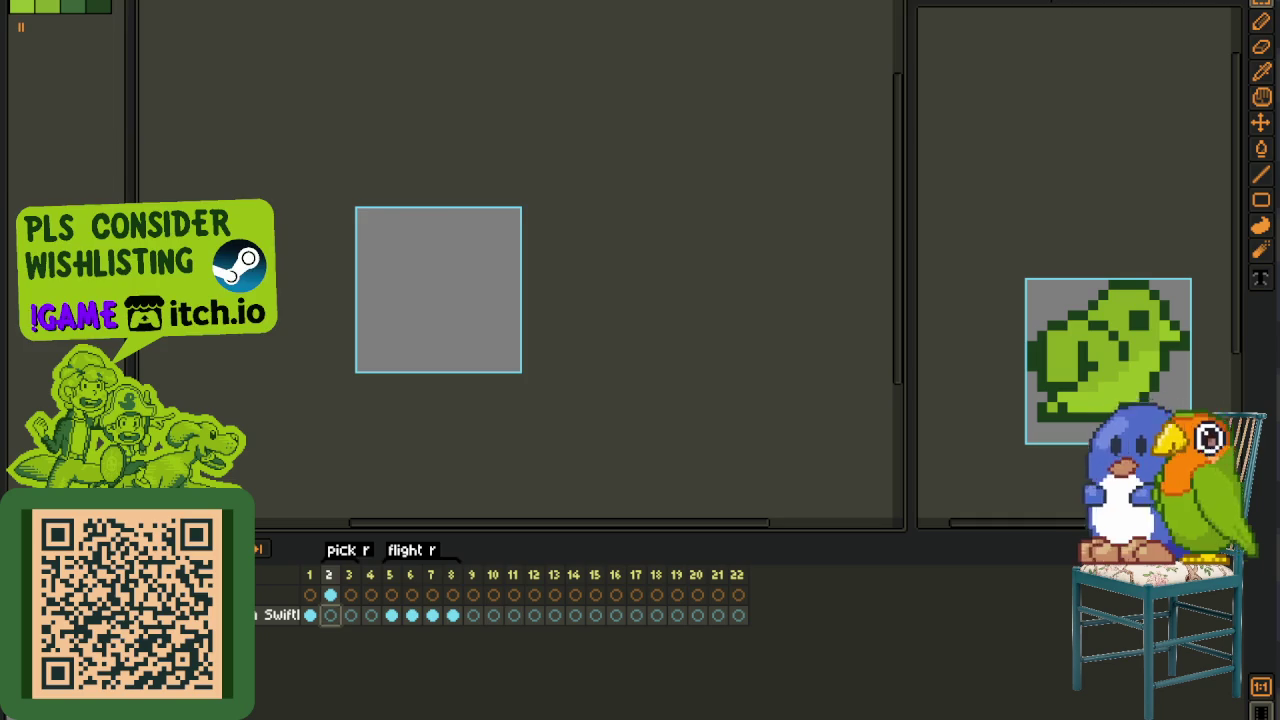
key("ctrl+v")
key("ctrl+s")
scroll(445, 280, "up", 1)
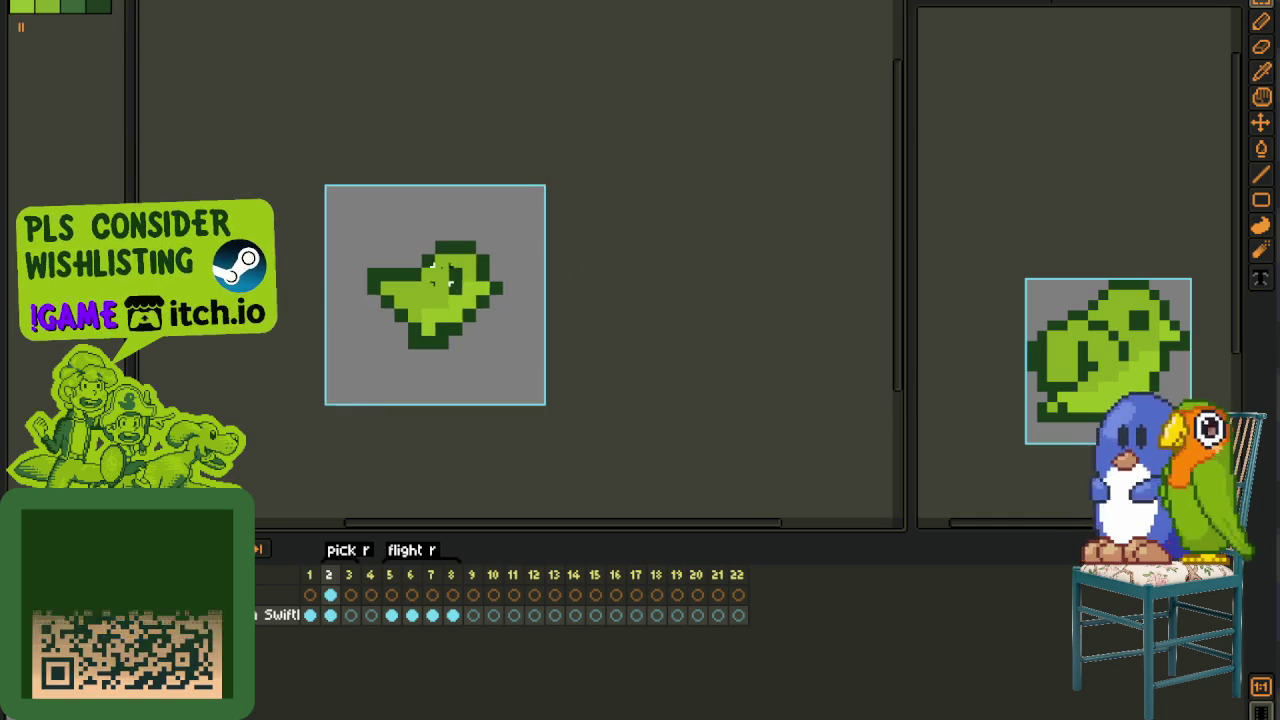
scroll(442, 276, "up", 1)
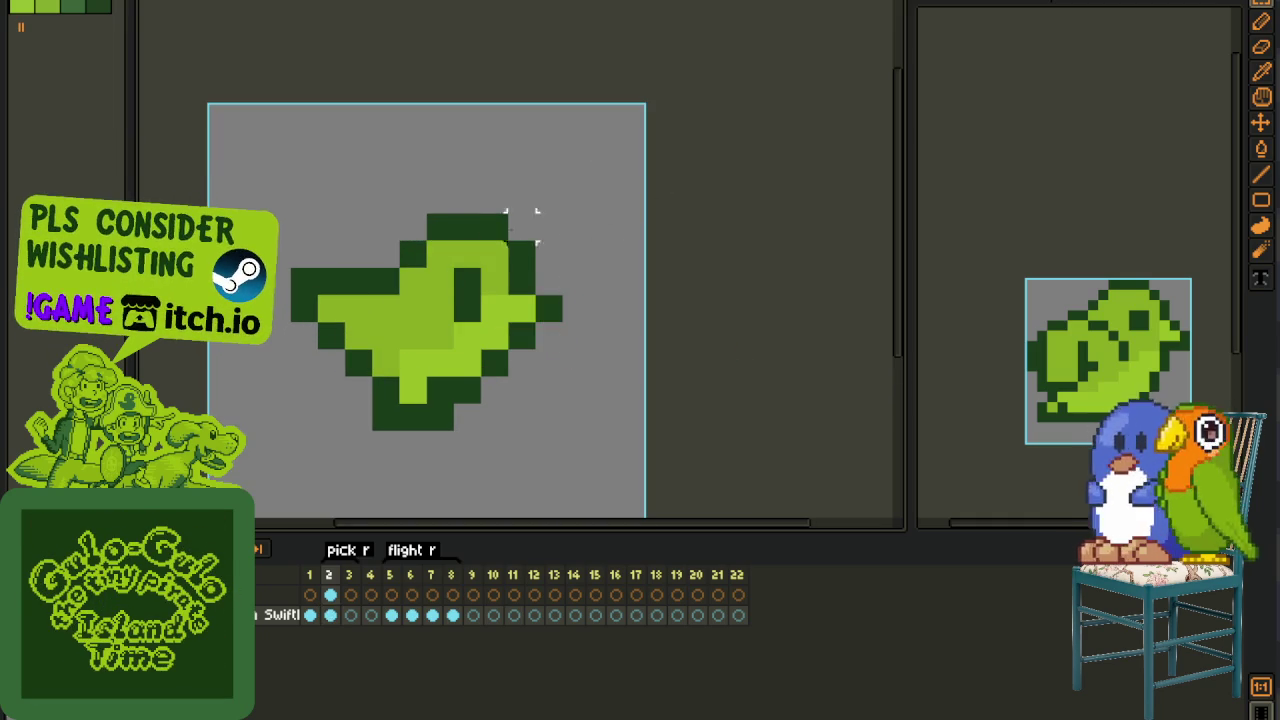
left_click_drag(396, 212, 566, 380)
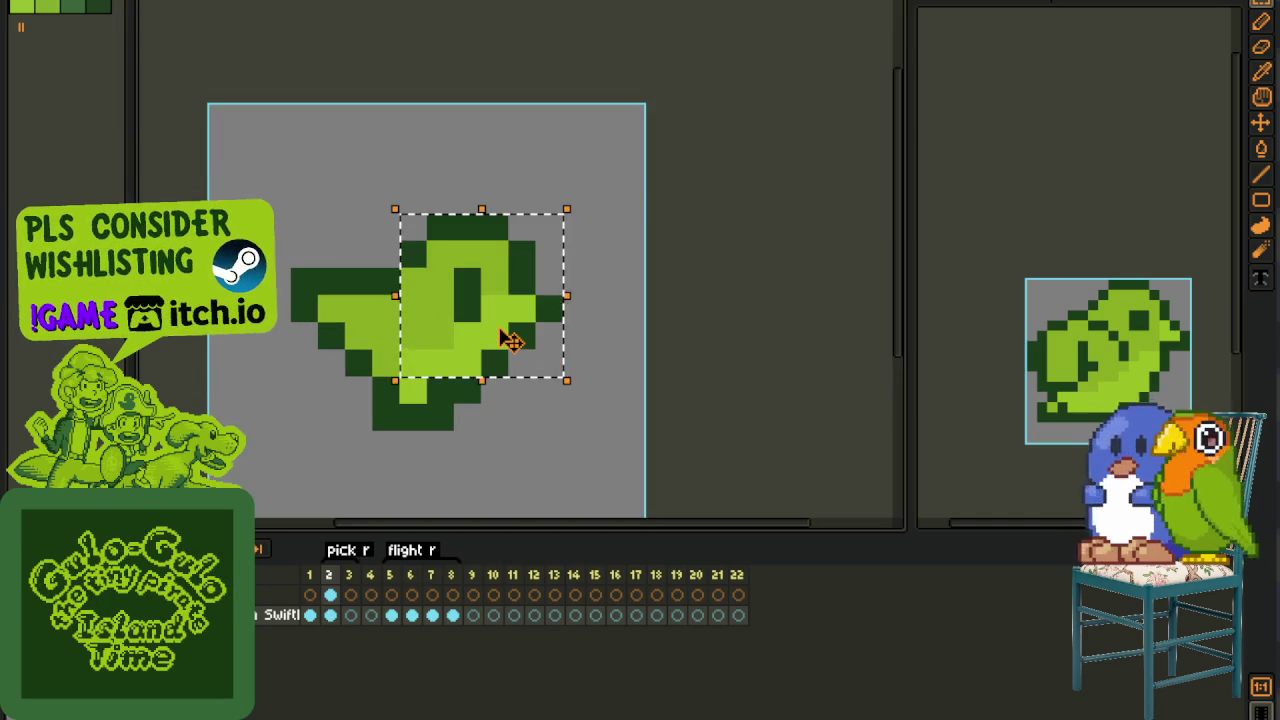
- Rotate the bird's head 90° clockwise and drop it lower and to the right
key("Delete")
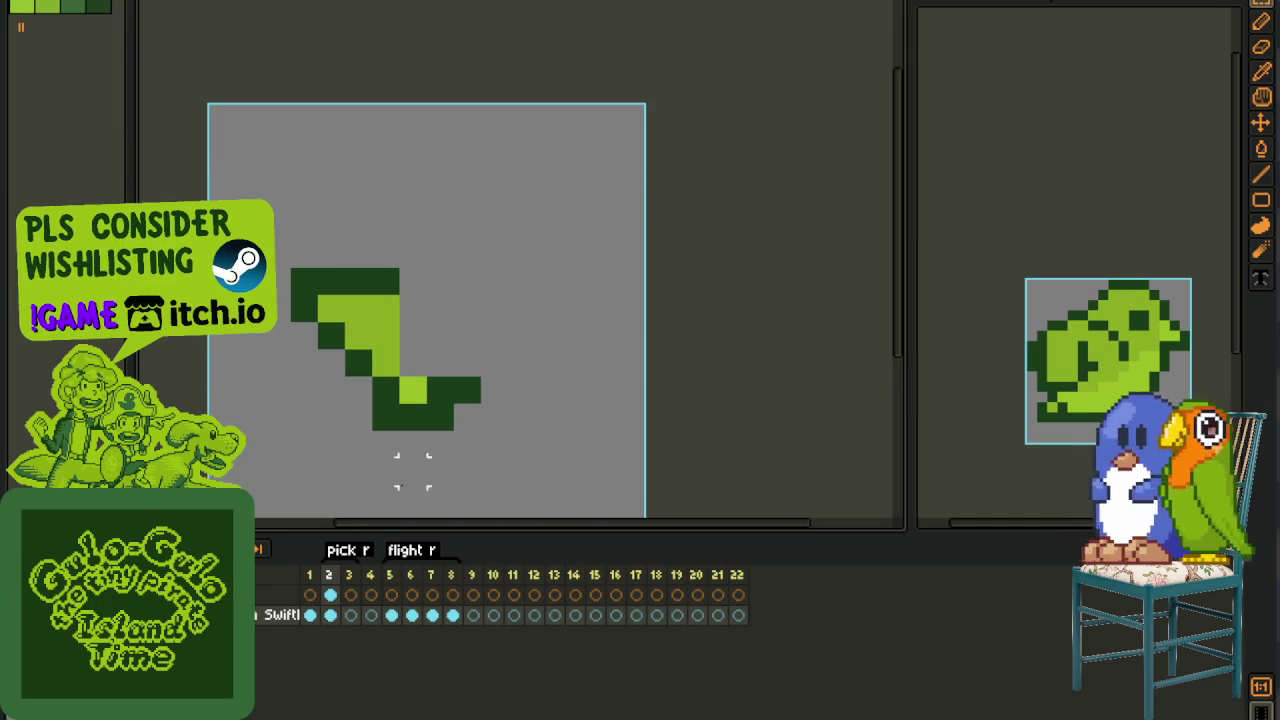
key("ctrl+v")
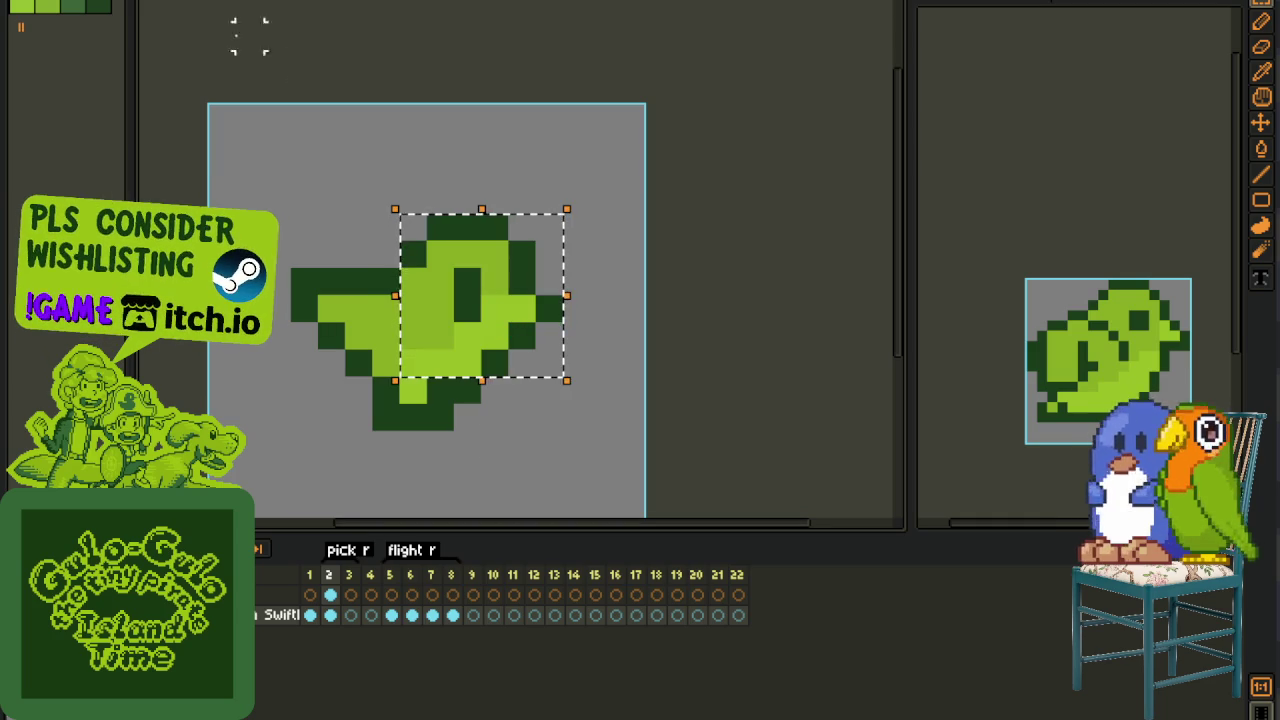
left_click(52, 1)
mouse_move(190, 162)
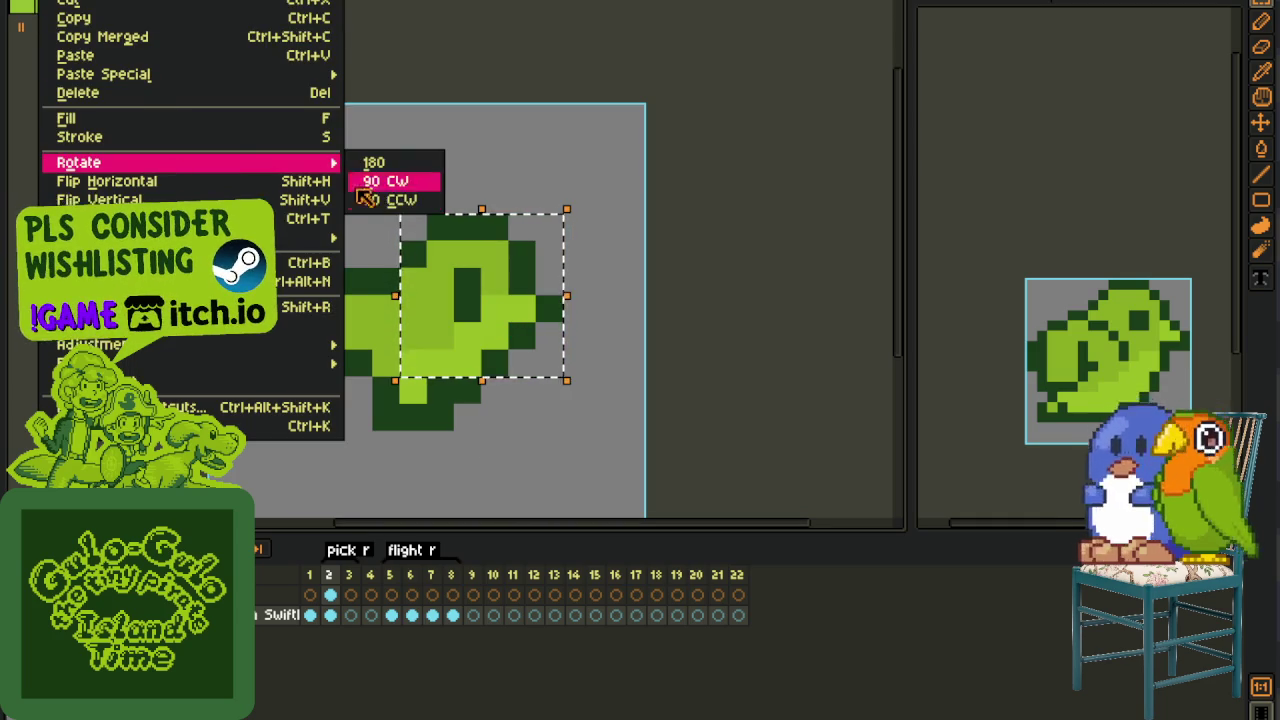
left_click(390, 182)
mouse_move(474, 289)
left_mouse_down()
mouse_move(520, 323)
mouse_move(535, 355)
left_mouse_up()
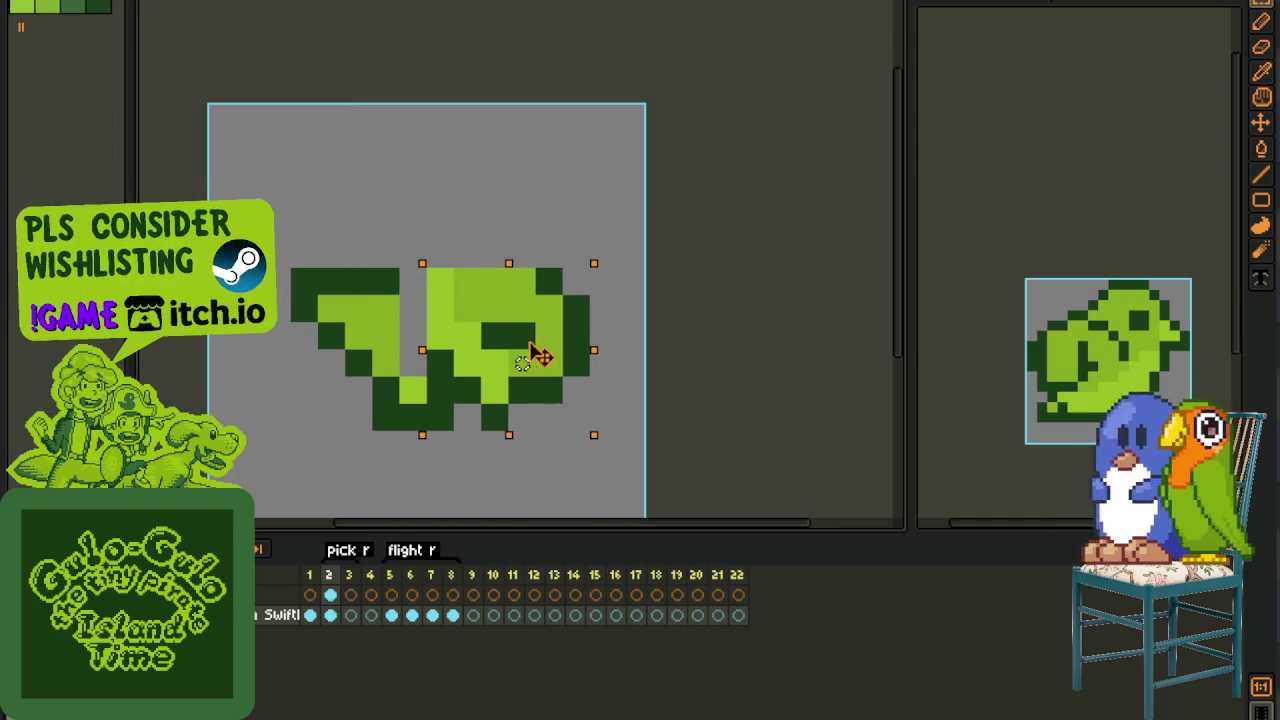
key("Return")
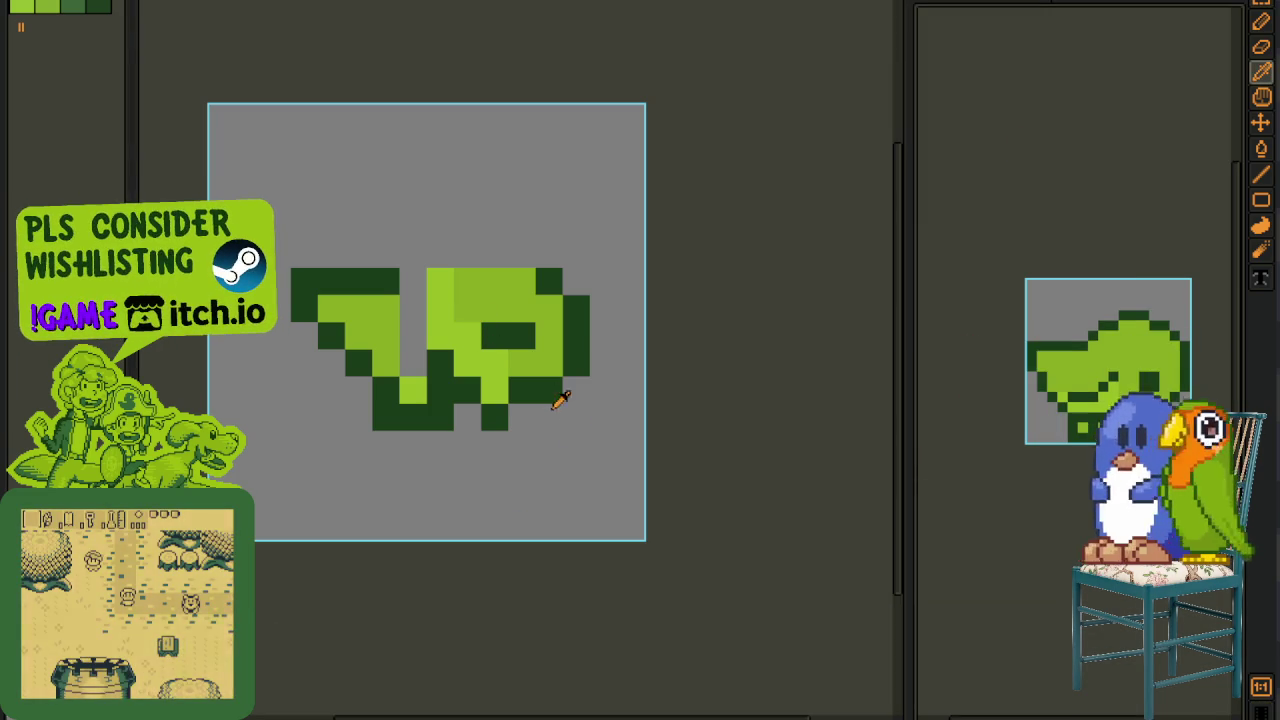
- Centre the sprite in view and pick the dark green outline colour
scroll(481, 374, "up", 2)
key("h")
left_click_drag(463, 357, 444, 419)
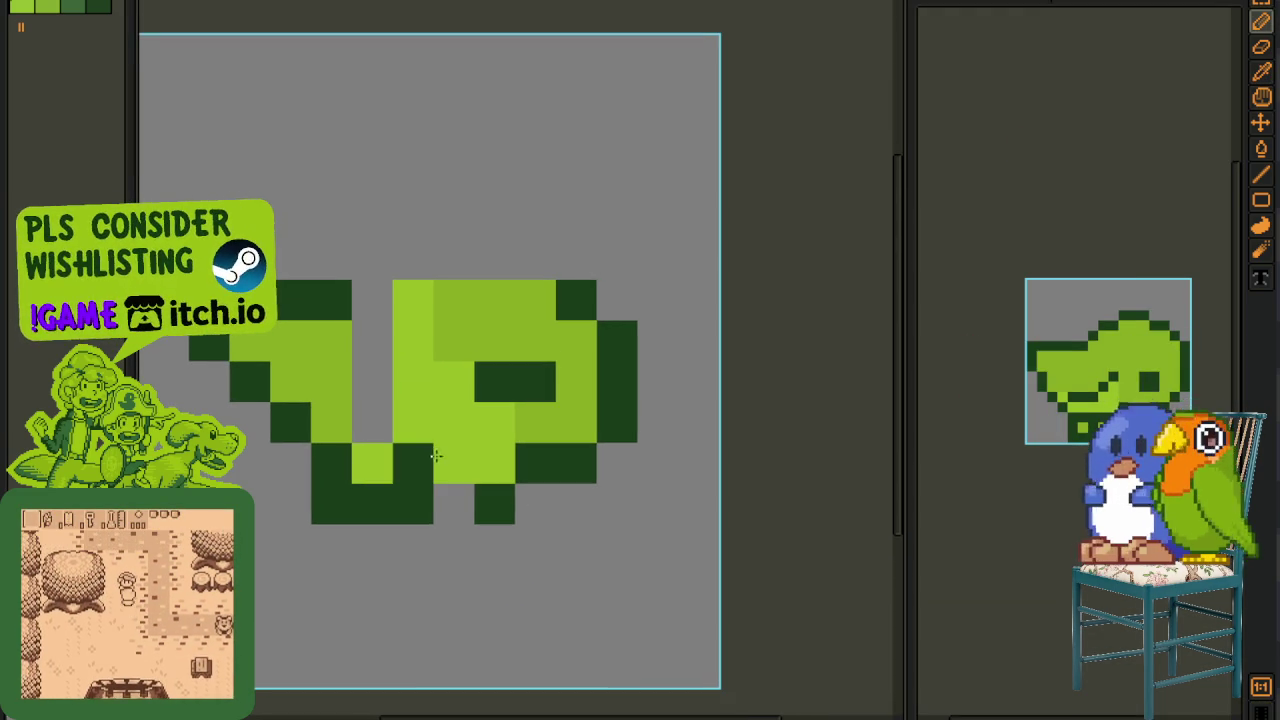
key("i")
left_click(580, 291)
key("b")
left_click(577, 262)
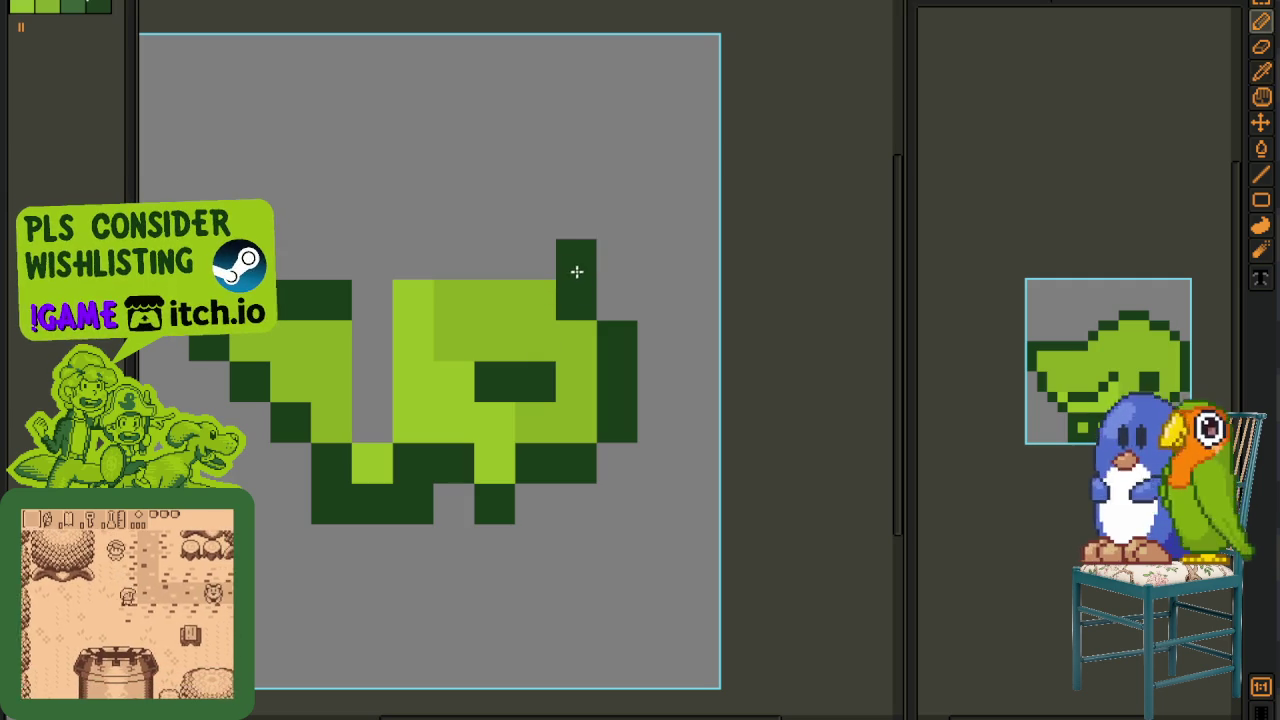
key("ctrl+z")
- Redraw the head outline in dark green and fill body gaps with light and mid green
left_click(540, 257)
left_click(495, 258)
key("ctrl+z")
left_click(569, 264)
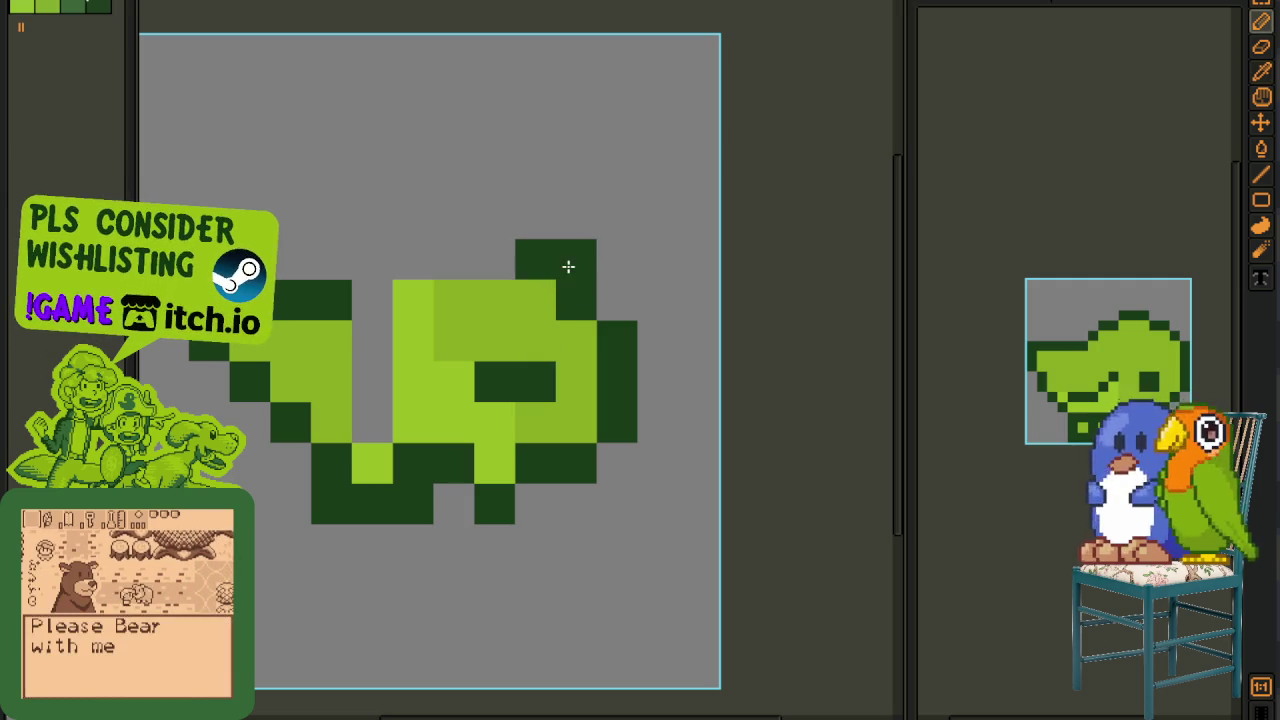
left_click_drag(520, 220, 408, 225)
left_click(370, 262)
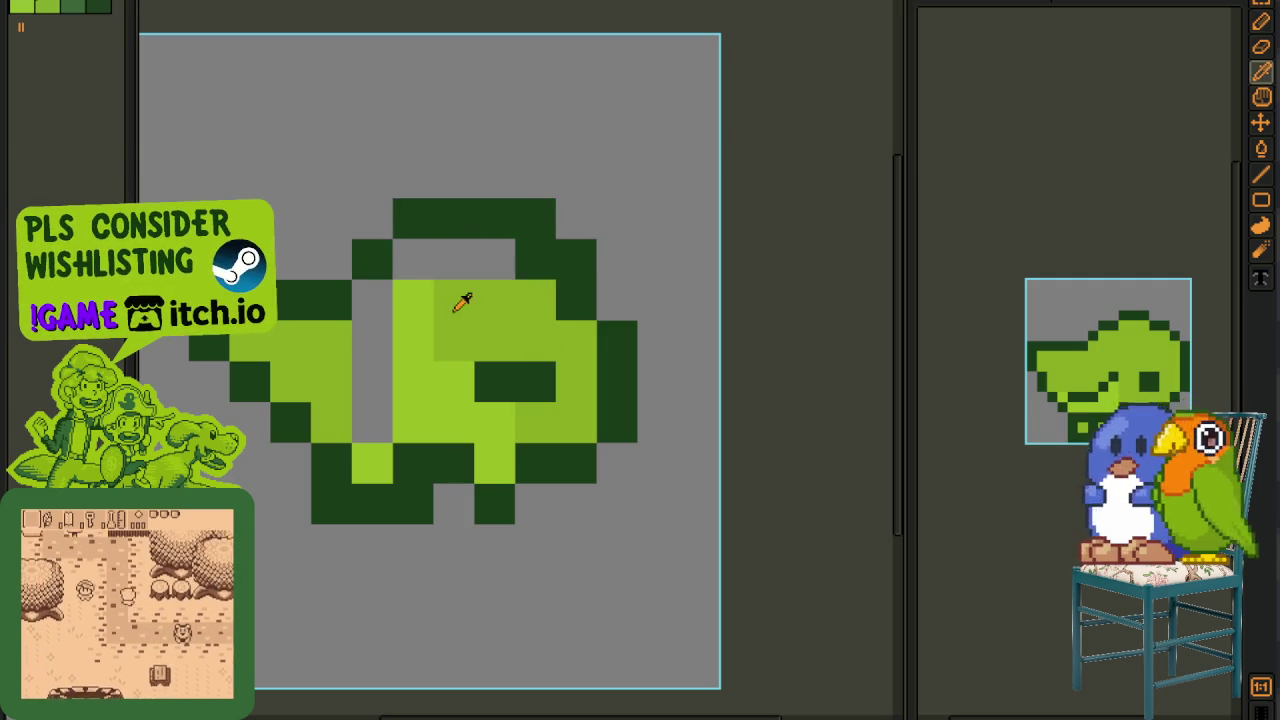
left_click(374, 422)
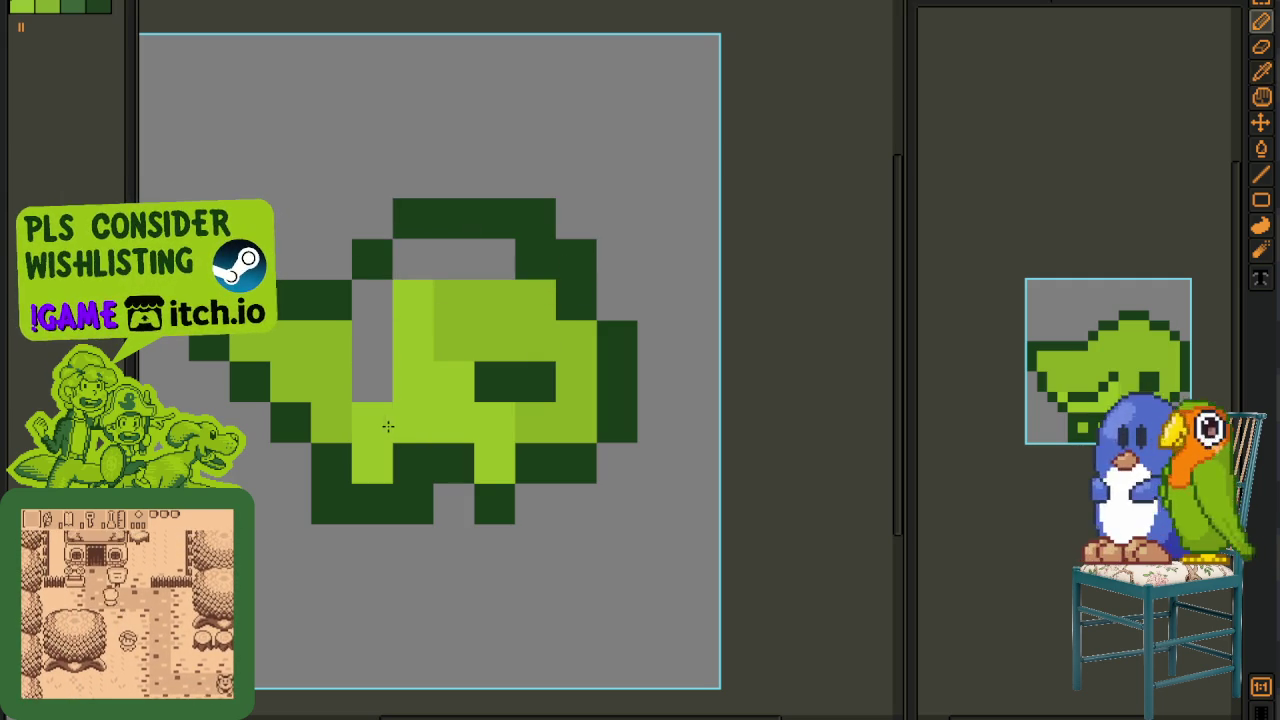
mouse_move(406, 326)
left_mouse_down()
mouse_move(375, 357)
mouse_move(425, 262)
mouse_move(514, 267)
left_mouse_up()
- Sketch a black guide line over the sprite, then remove it
scroll(536, 284, "down", 2)
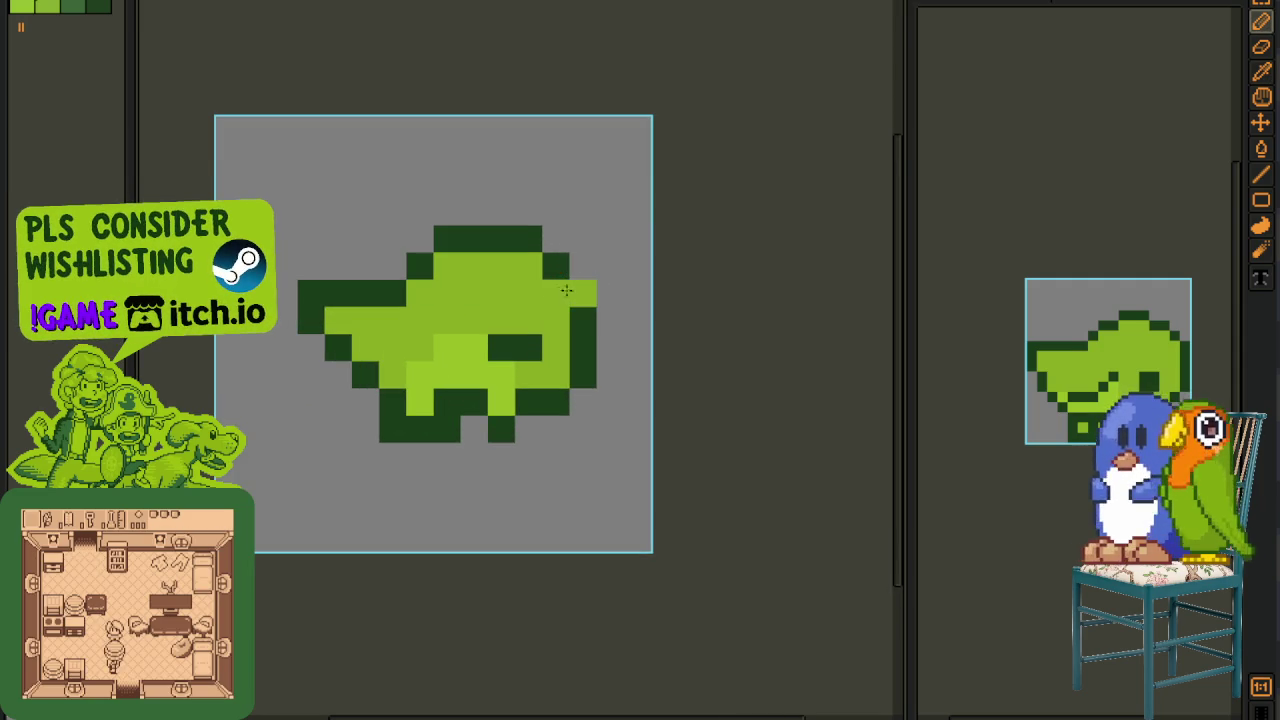
scroll(580, 290, "down", 4)
scroll(619, 285, "up", 2)
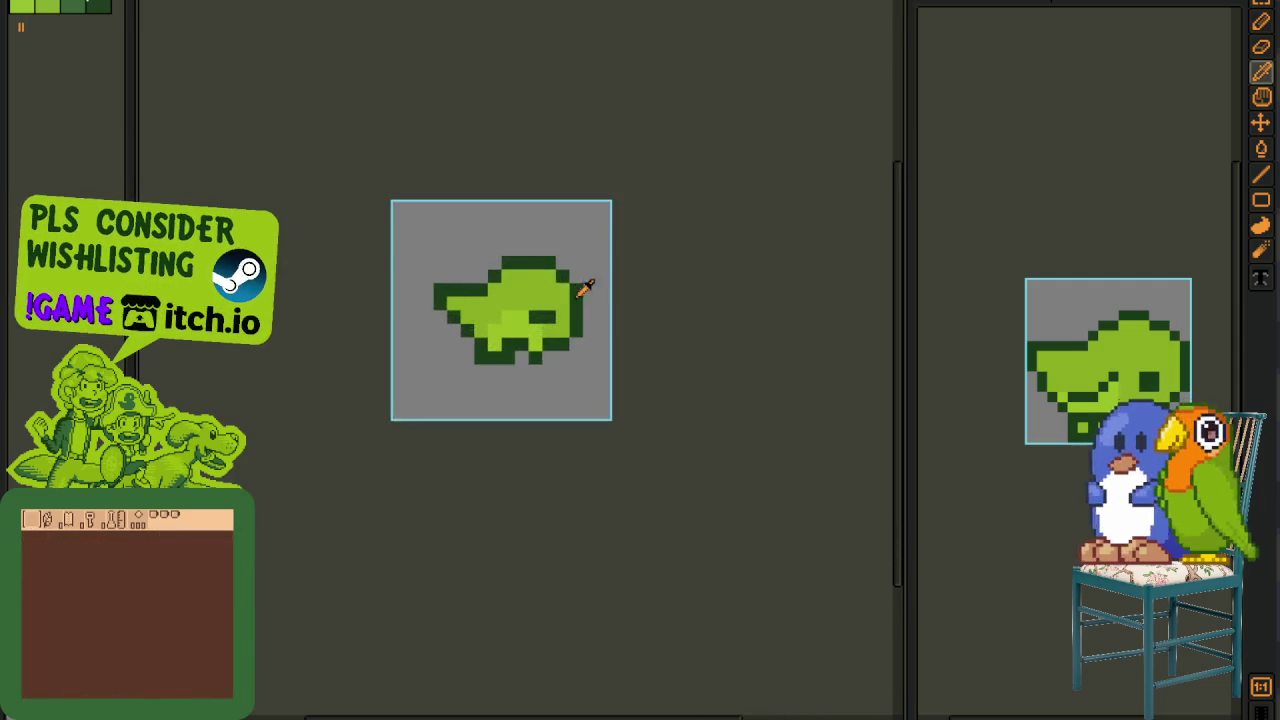
scroll(586, 280, "up", 2)
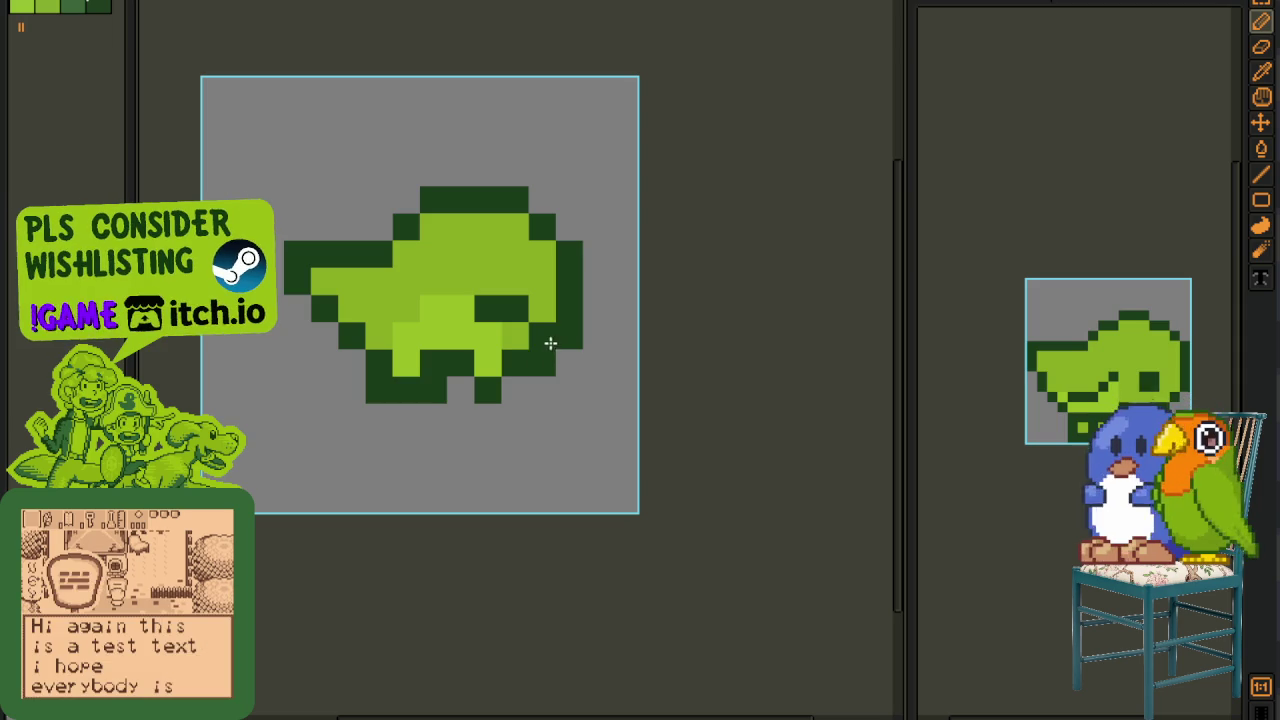
scroll(619, 284, "down", 3)
scroll(621, 278, "down", 1)
scroll(627, 258, "up", 1)
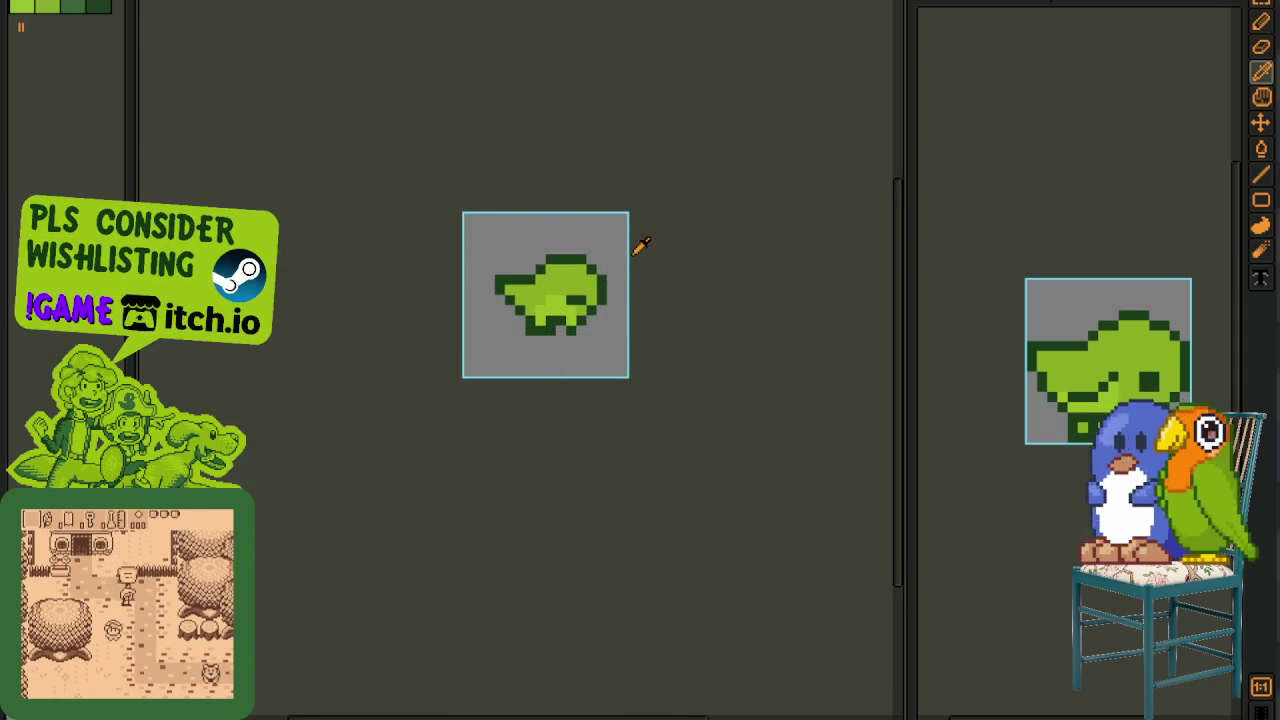
scroll(371, 217, "up", 2)
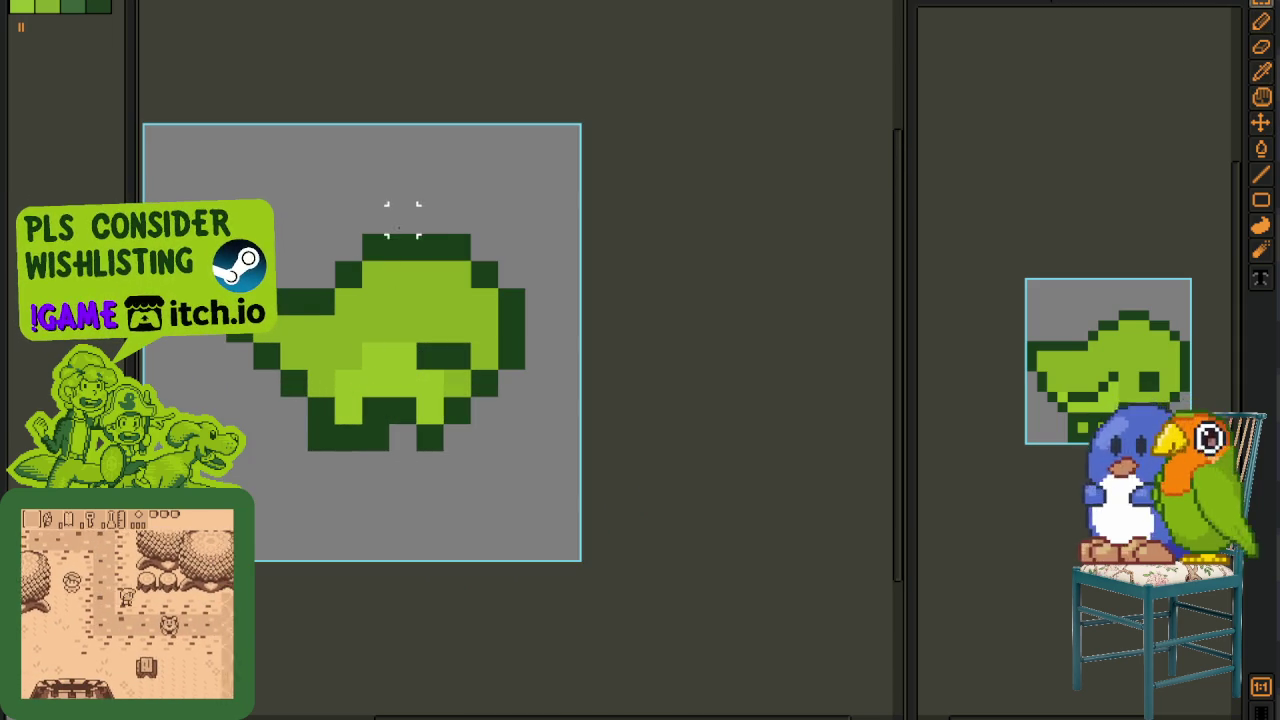
mouse_move(456, 192)
left_mouse_down()
mouse_move(348, 215)
mouse_move(348, 282)
mouse_move(368, 330)
mouse_move(400, 370)
mouse_move(575, 345)
left_mouse_up()
key("ctrl+z")
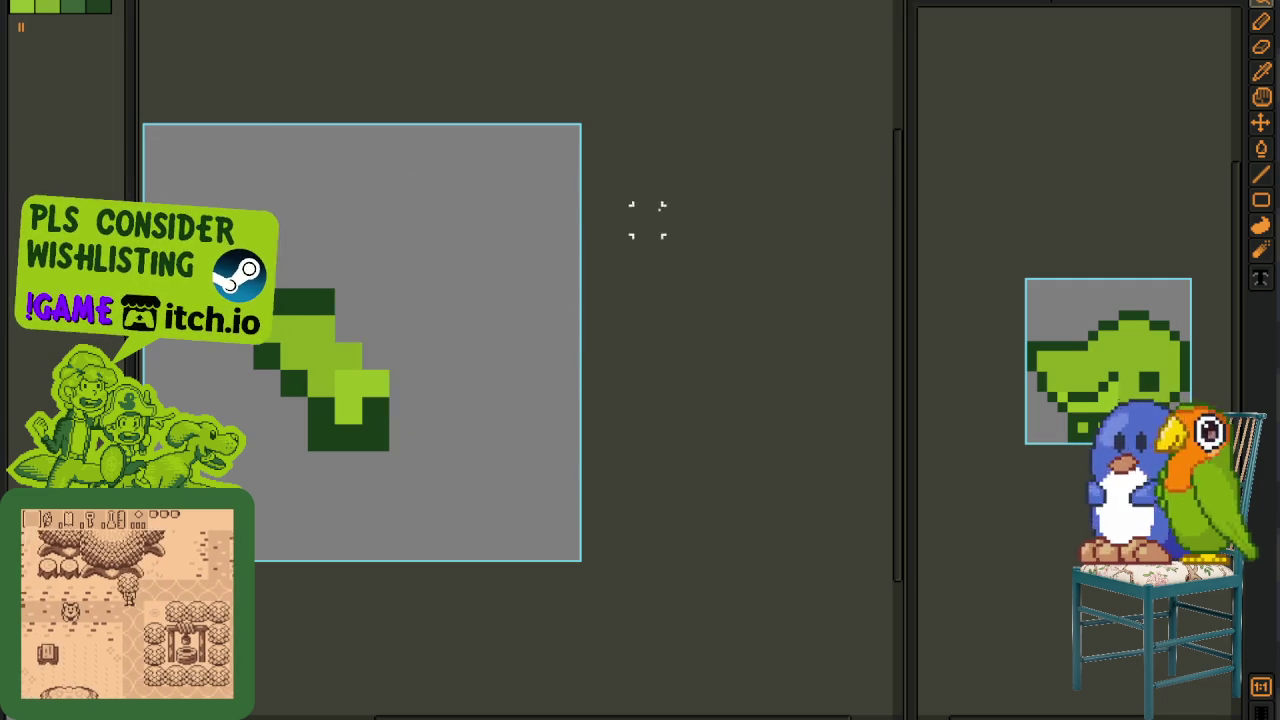
- Copy the frame 2 bird and paste it into the empty frame 3 cel
key("Tab")
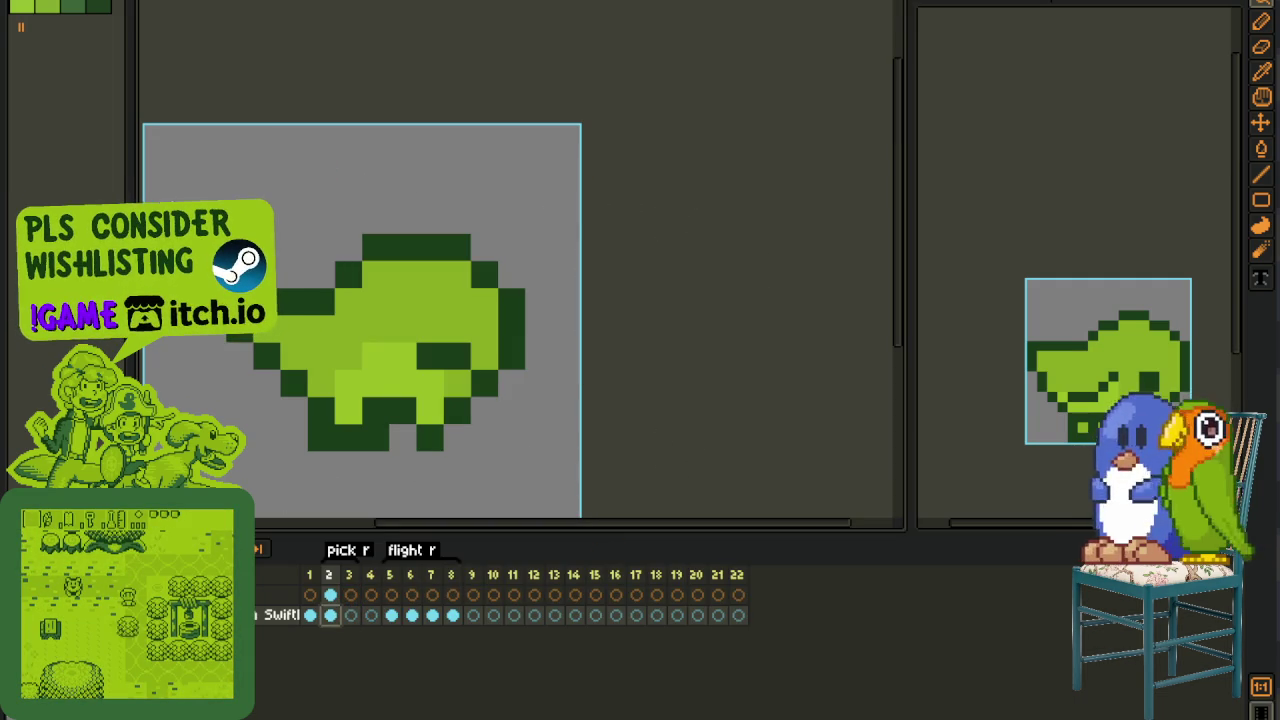
scroll(171, 190, "down", 1)
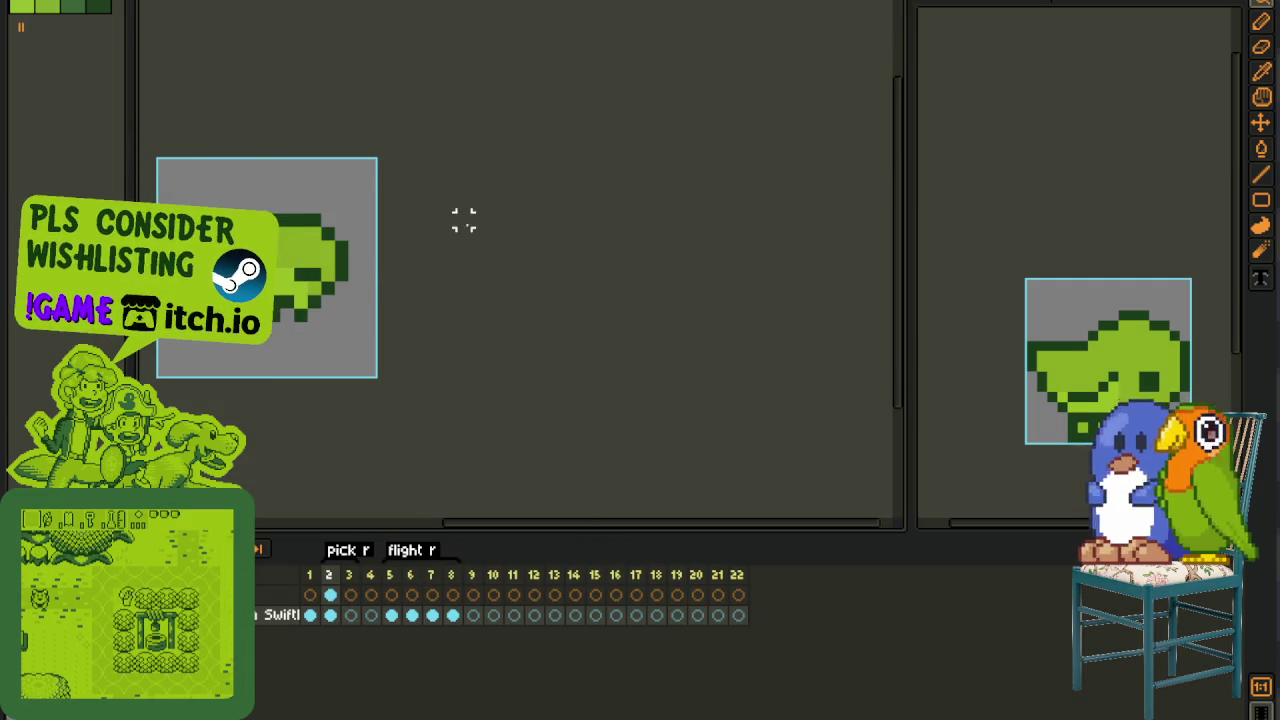
left_click_drag(457, 163, 285, 300)
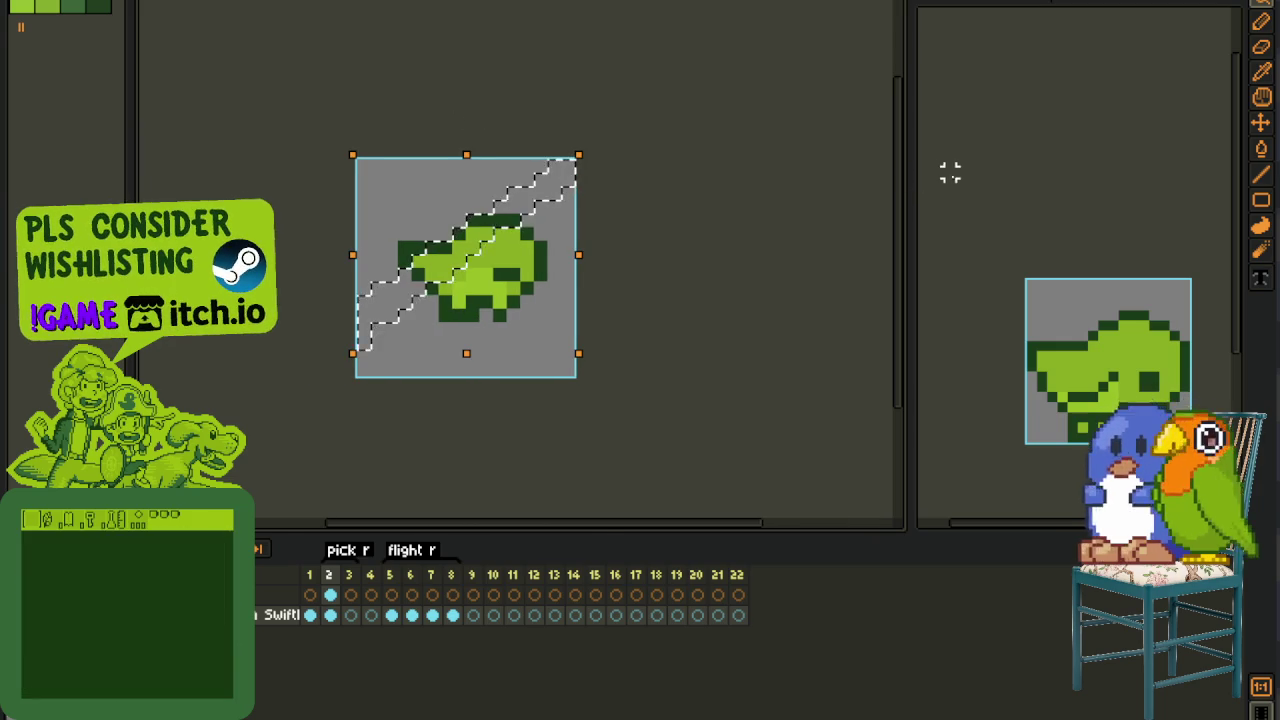
key("ctrl+d")
key("ctrl+a")
key("ctrl+x")
key("ctrl+v")
left_click(350, 615)
key("ctrl+v")
- Lasso the bird's right part and nudge it up one pixel
key("ctrl+F1")
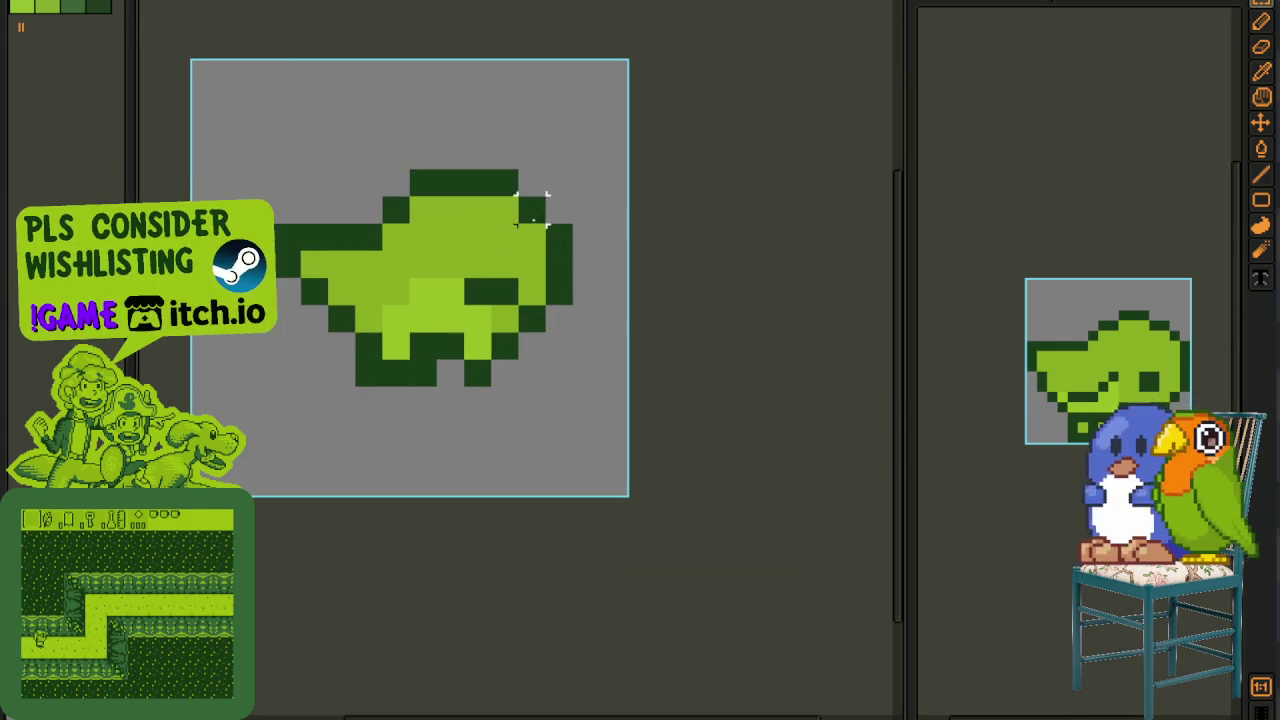
left_click_drag(545, 222, 487, 321)
scroll(441, 248, "up", 1)
left_click_drag(437, 246, 575, 245)
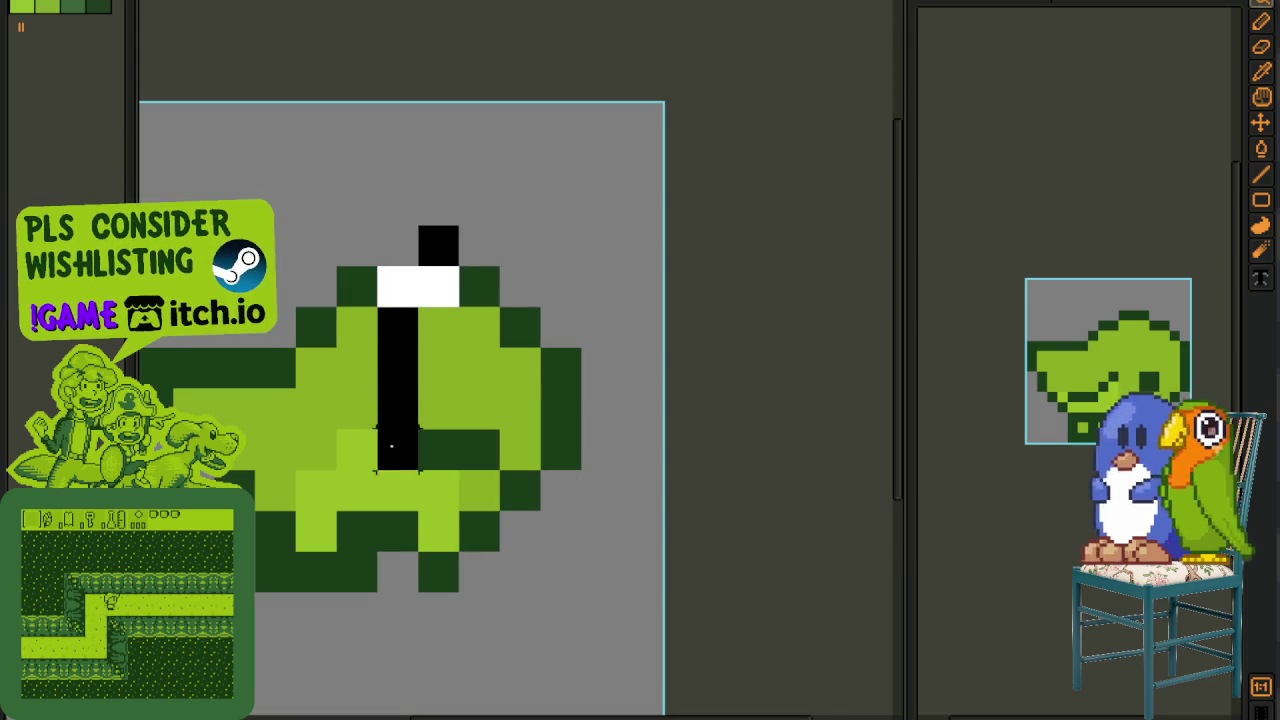
key("Up")
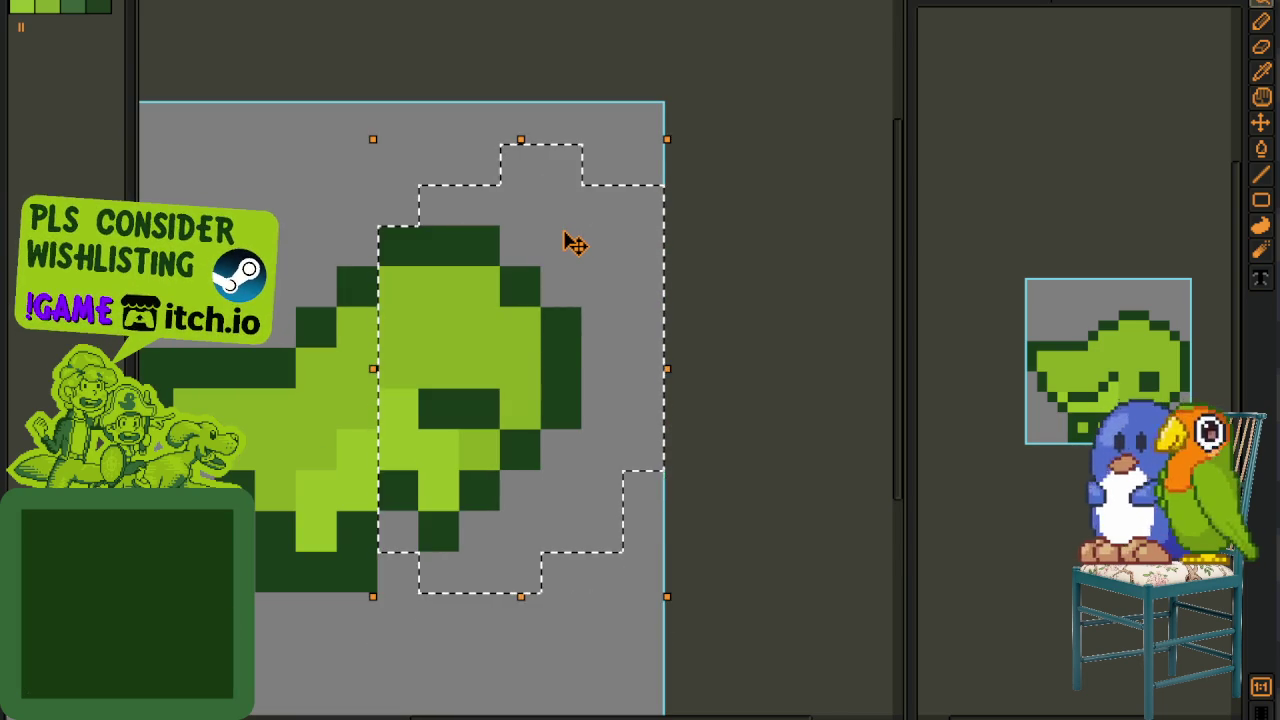
key("ctrl+d")
- Reframe the whole sprite, return to the pencil, and save the file
scroll(846, 326, "down", 3)
left_click_drag(766, 320, 608, 311)
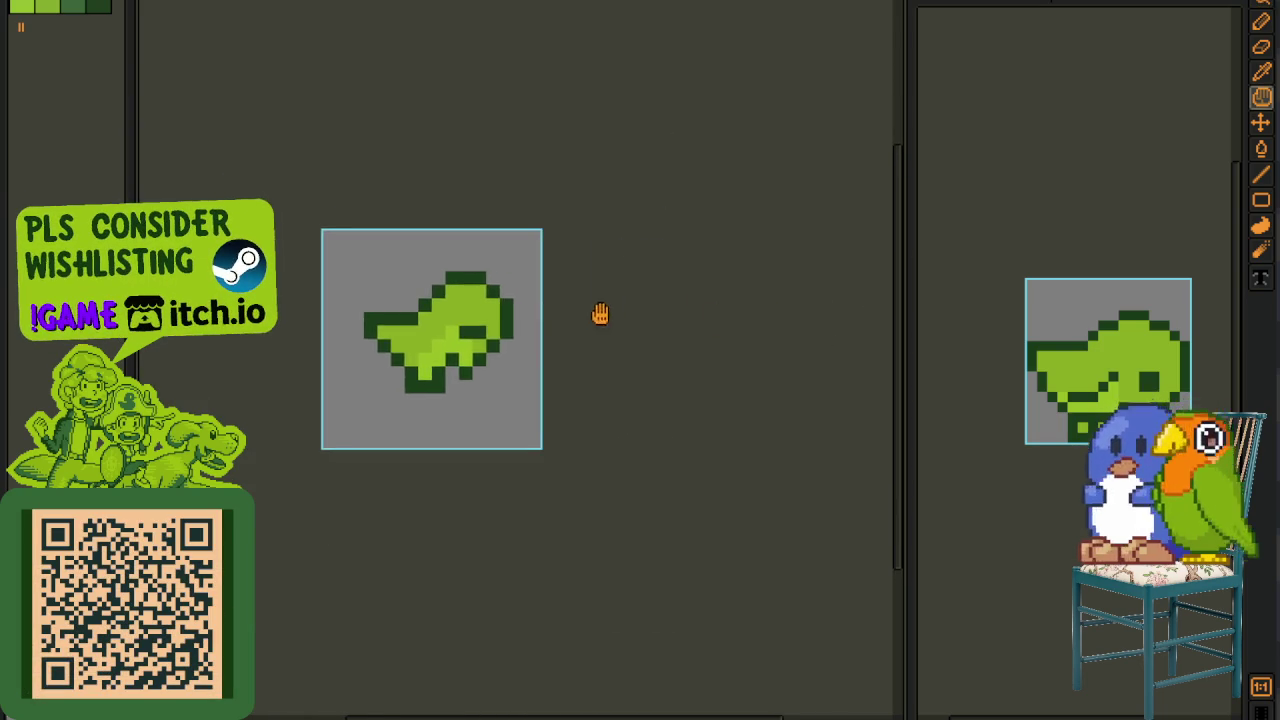
scroll(608, 311, "down", 2)
scroll(586, 317, "up", 3)
key("b")
key("b")
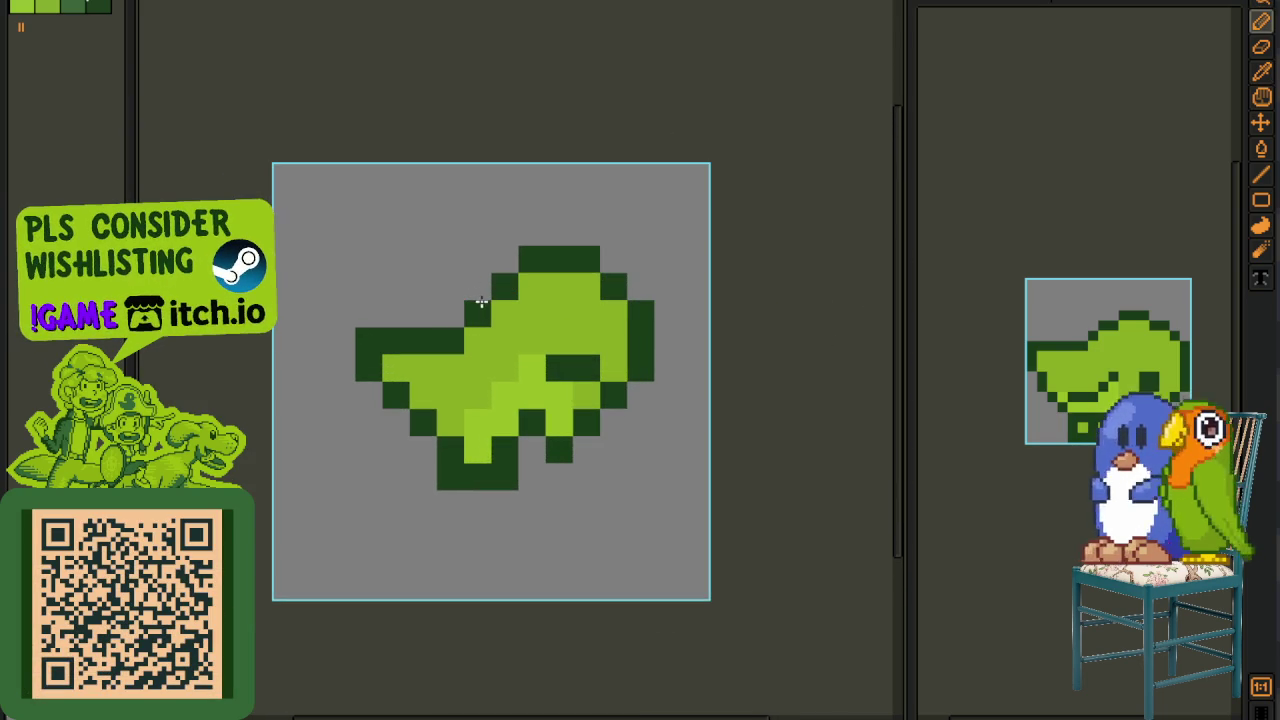
key("i")
scroll(540, 305, "down", 2)
scroll(590, 312, "down", 3)
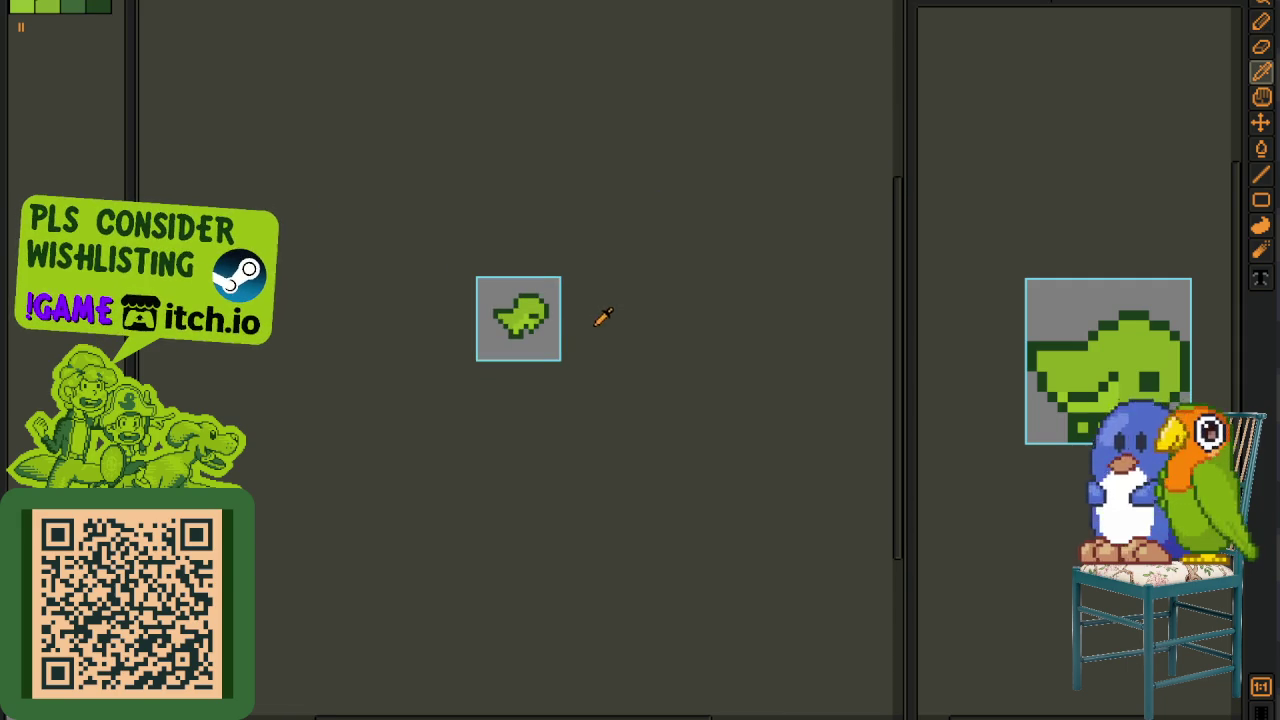
key("ctrl+s")
key("Tab")
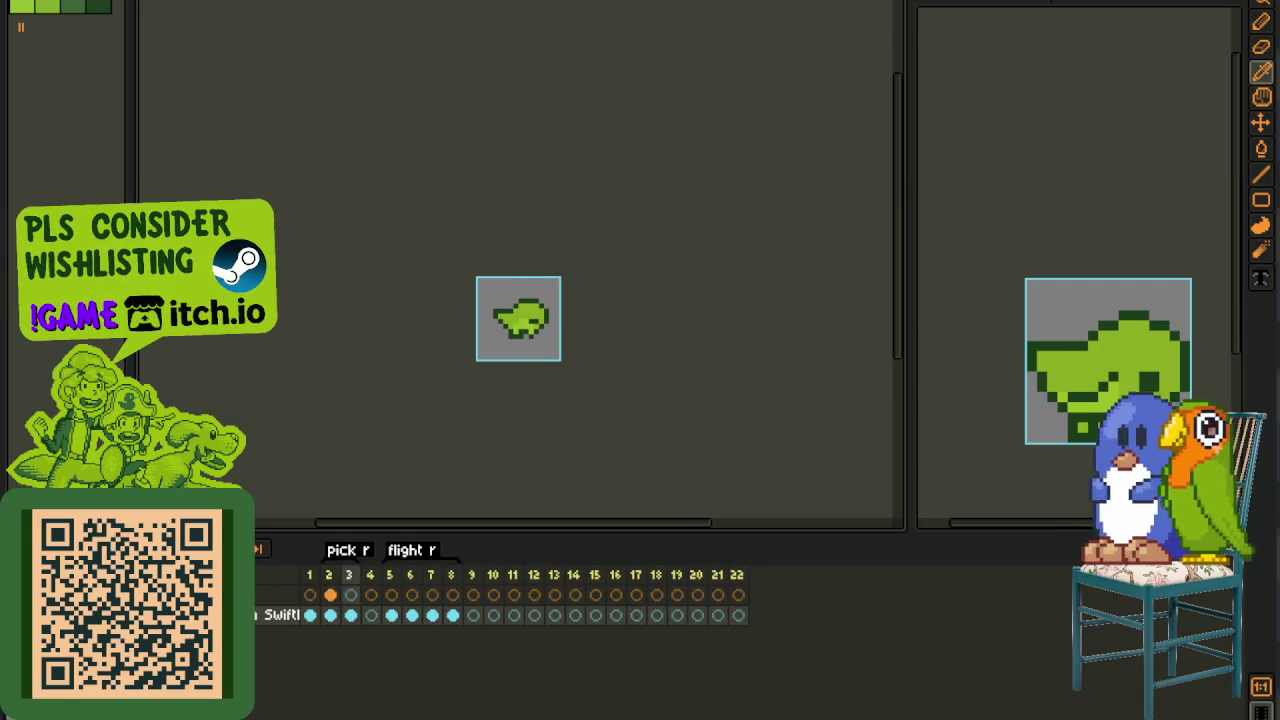
- Paint one outline pixel of the bird dark green
scroll(575, 308, "down", 2)
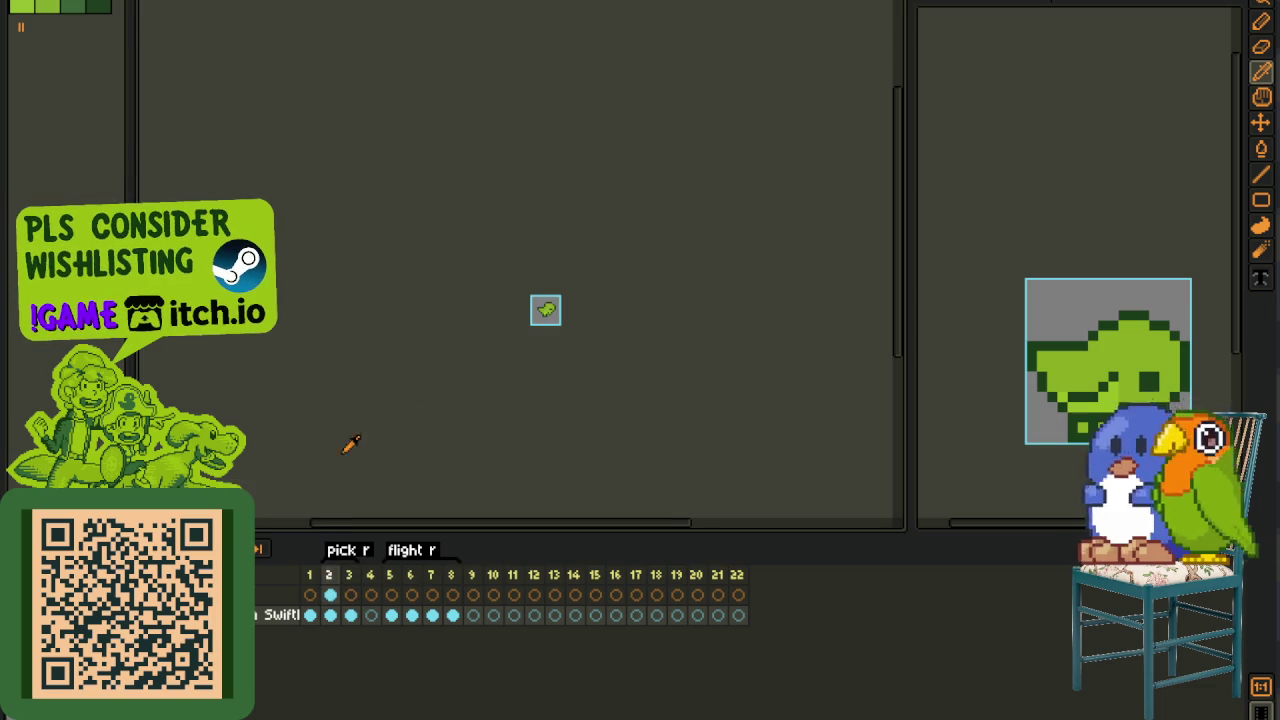
scroll(600, 290, "up", 3)
scroll(606, 285, "up", 2)
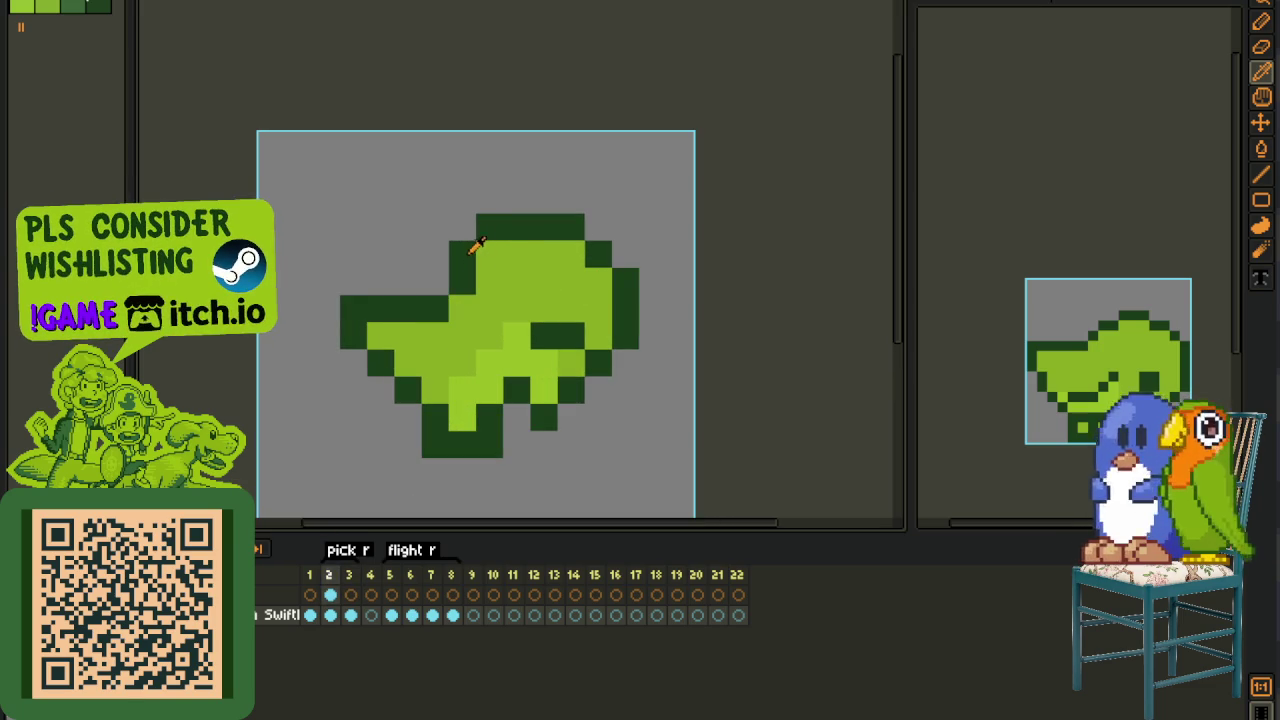
key("p")
left_click(489, 254)
scroll(587, 264, "down", 3)
key("i")
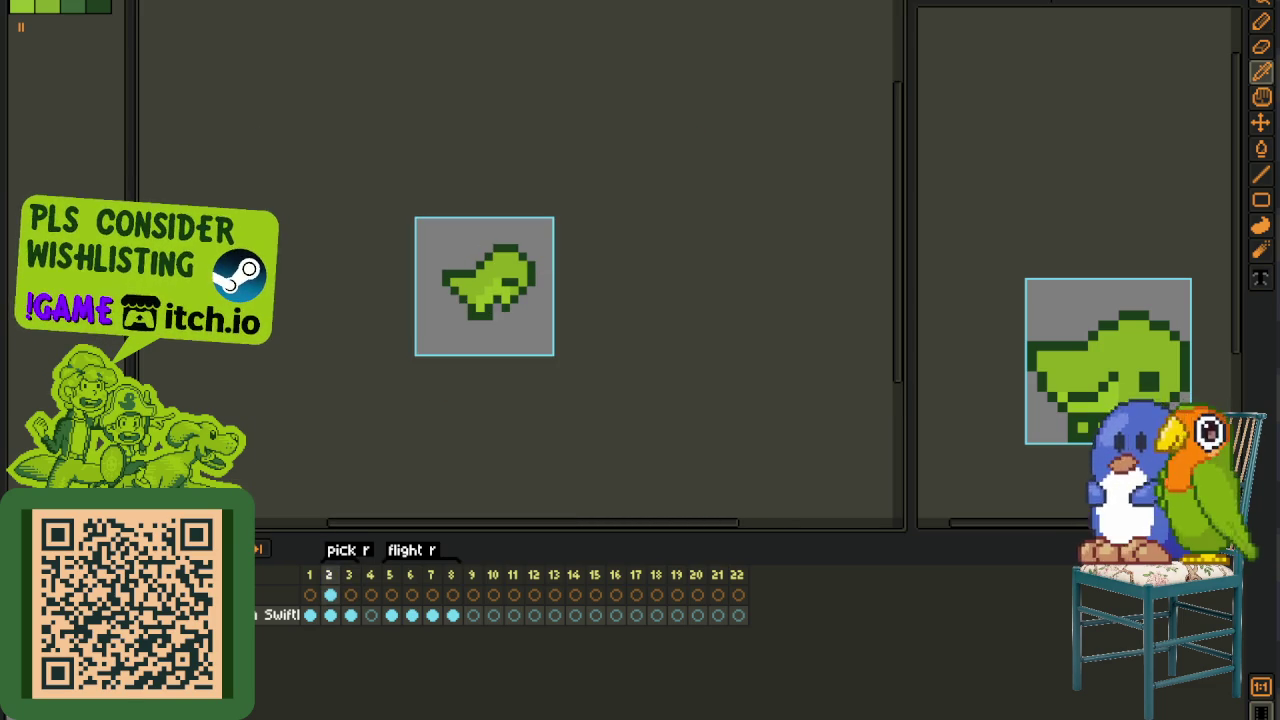
scroll(326, 358, "down", 2)
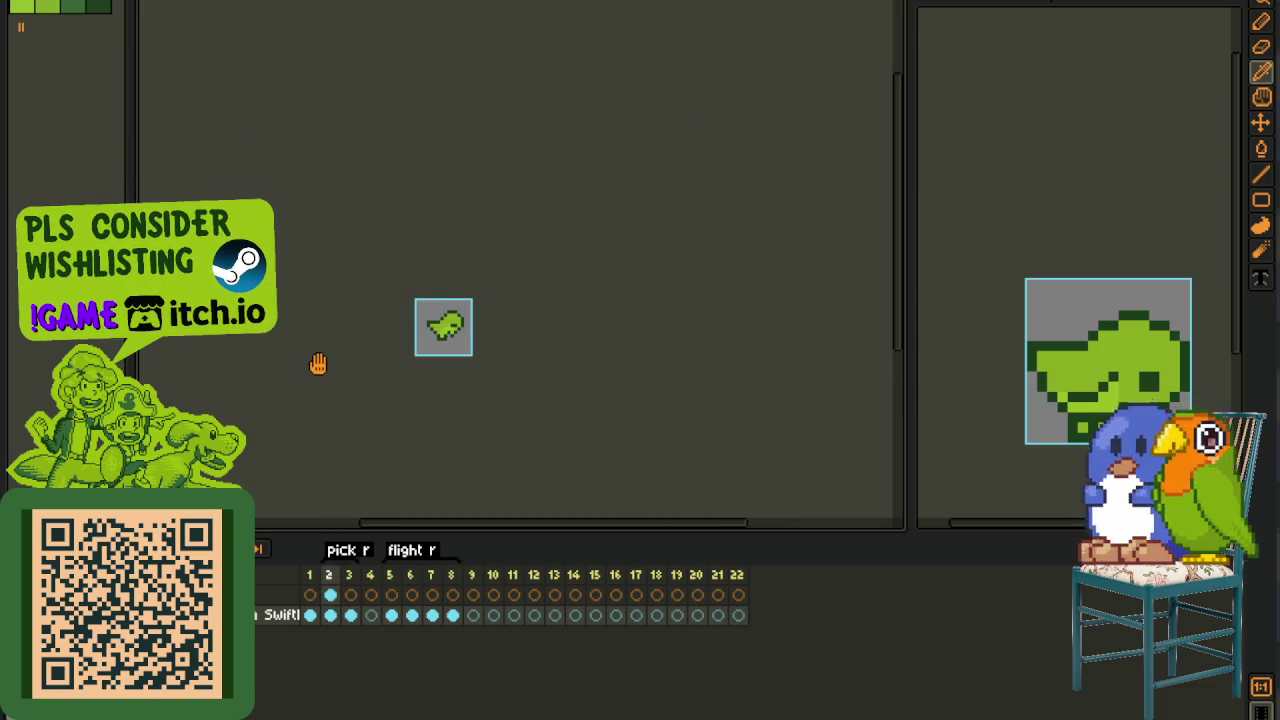
scroll(320, 362, "down", 1)
- Insert empty frames after frame 4
key("Right")
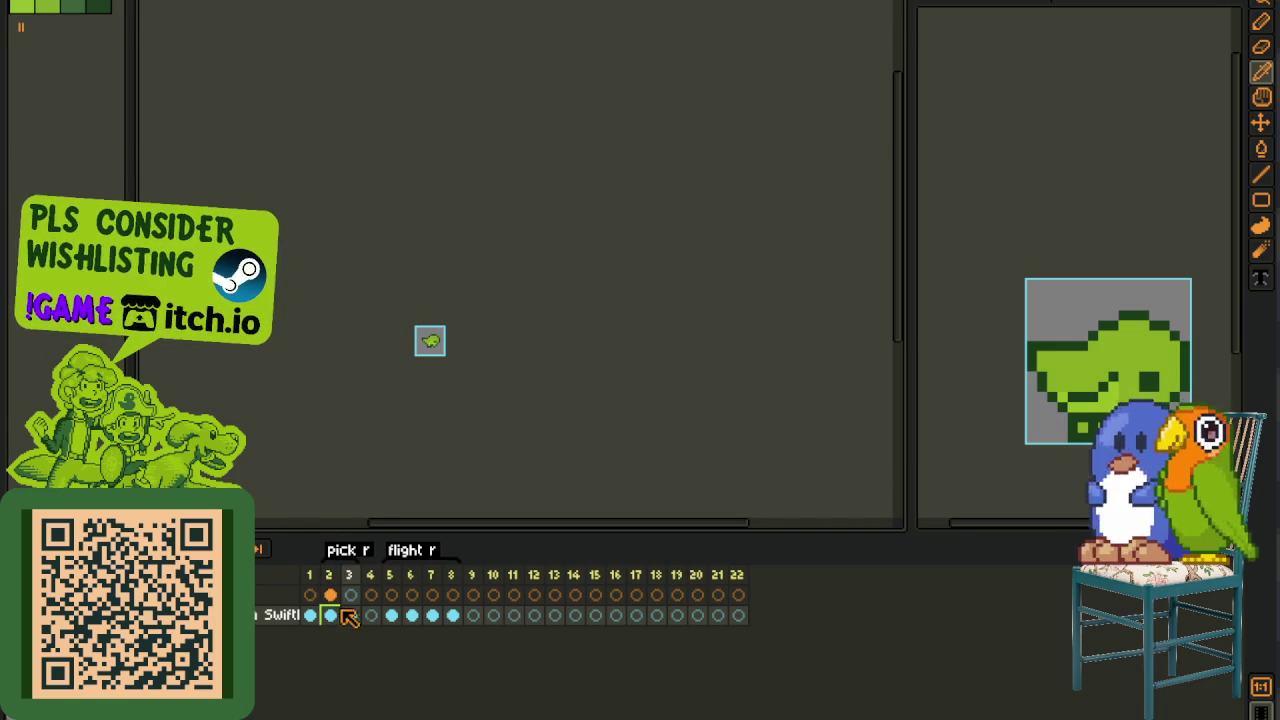
left_click(372, 576)
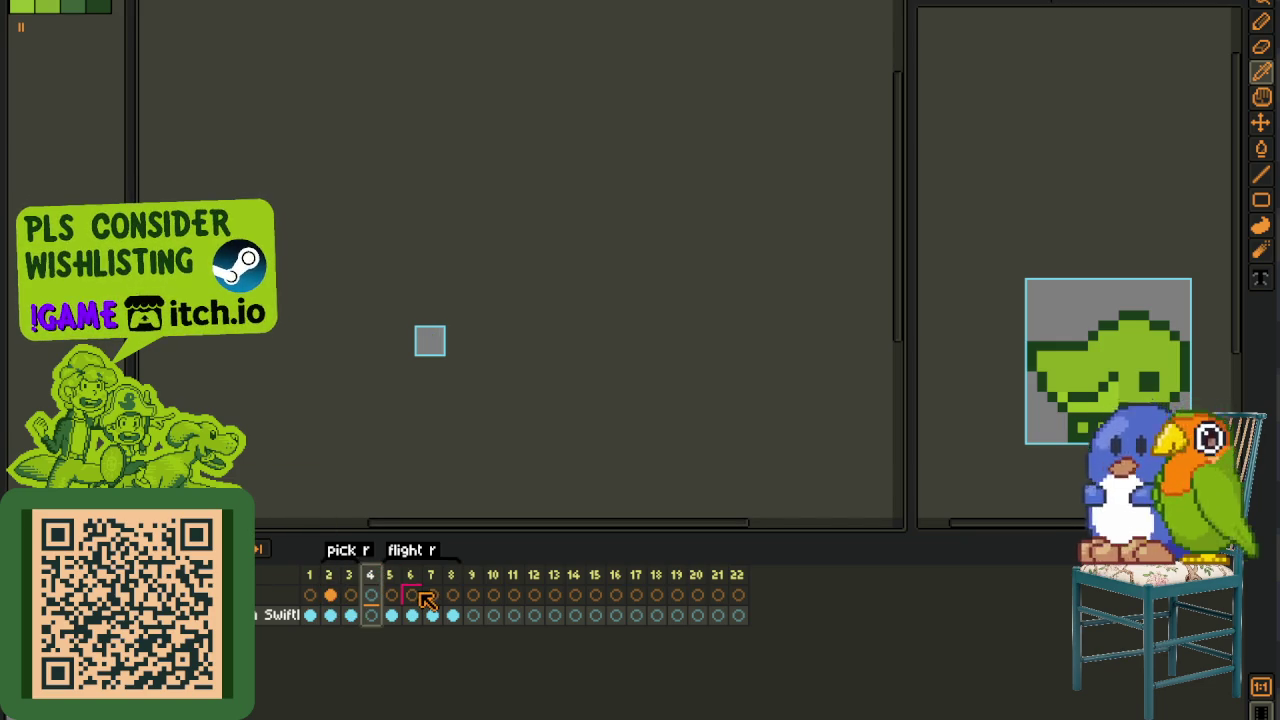
key("space+n")
left_click(812, 416)
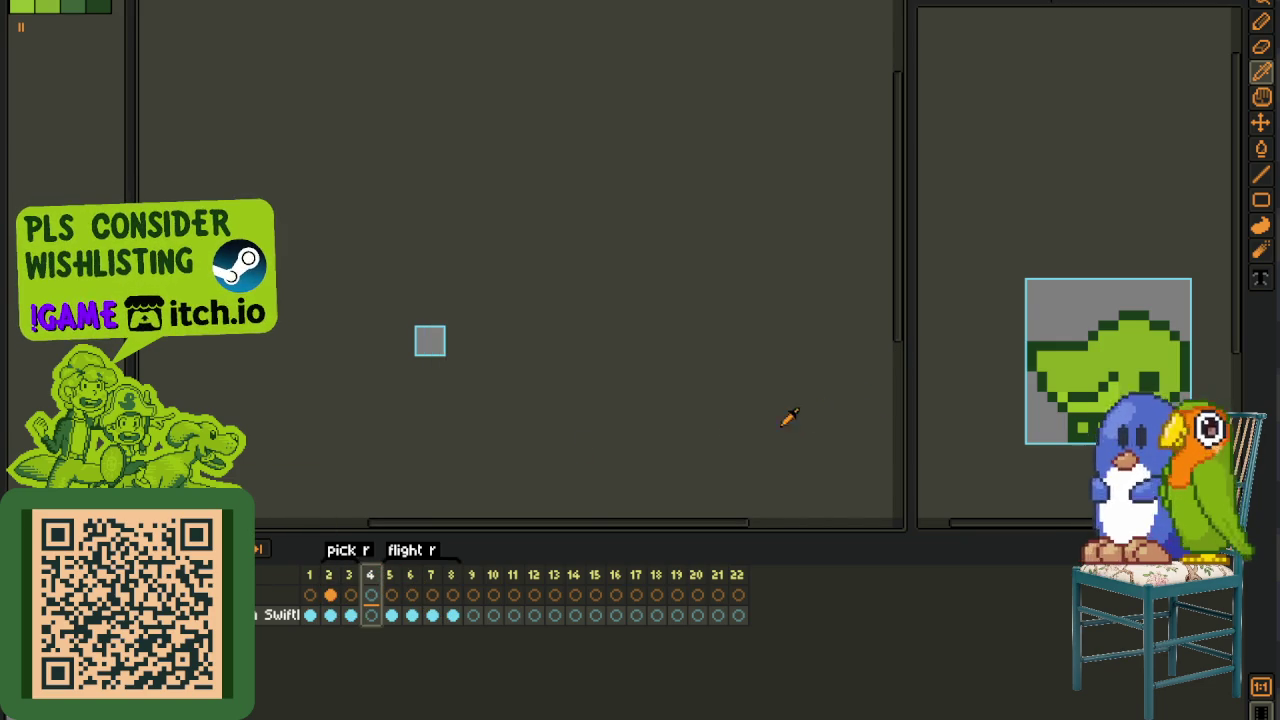
key("alt+n")
key("alt+n")
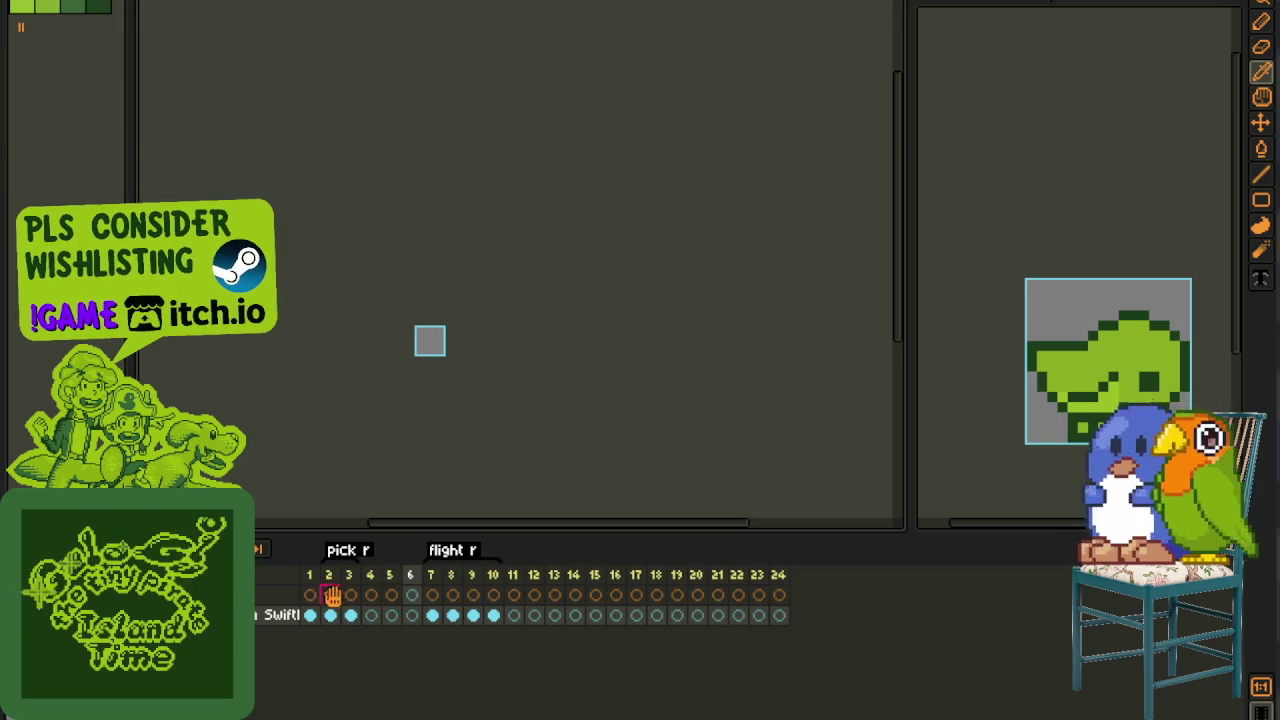
- Preview the first frames' poses, then add two more empty frames after frame 5
left_click(311, 616)
scroll(455, 340, "up", 1)
key("r")
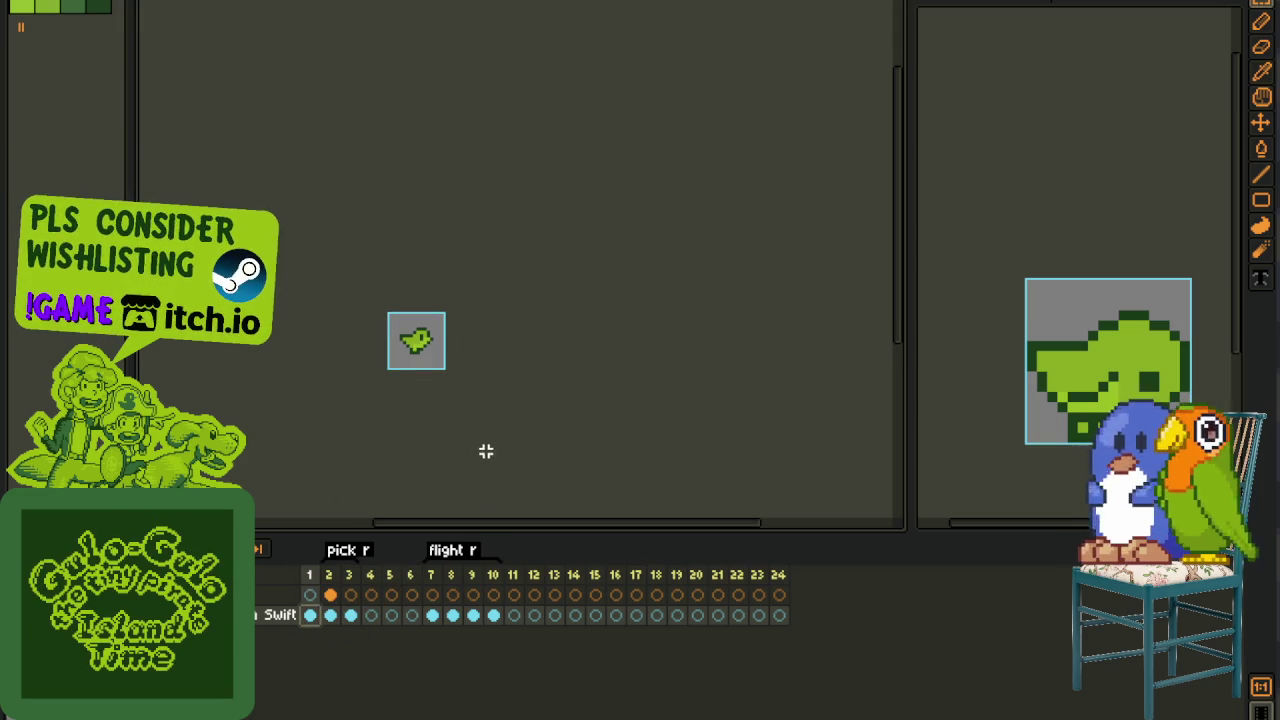
mouse_move(320, 618)
left_mouse_down()
mouse_move(404, 641)
mouse_move(389, 620)
mouse_move(395, 580)
left_mouse_up()
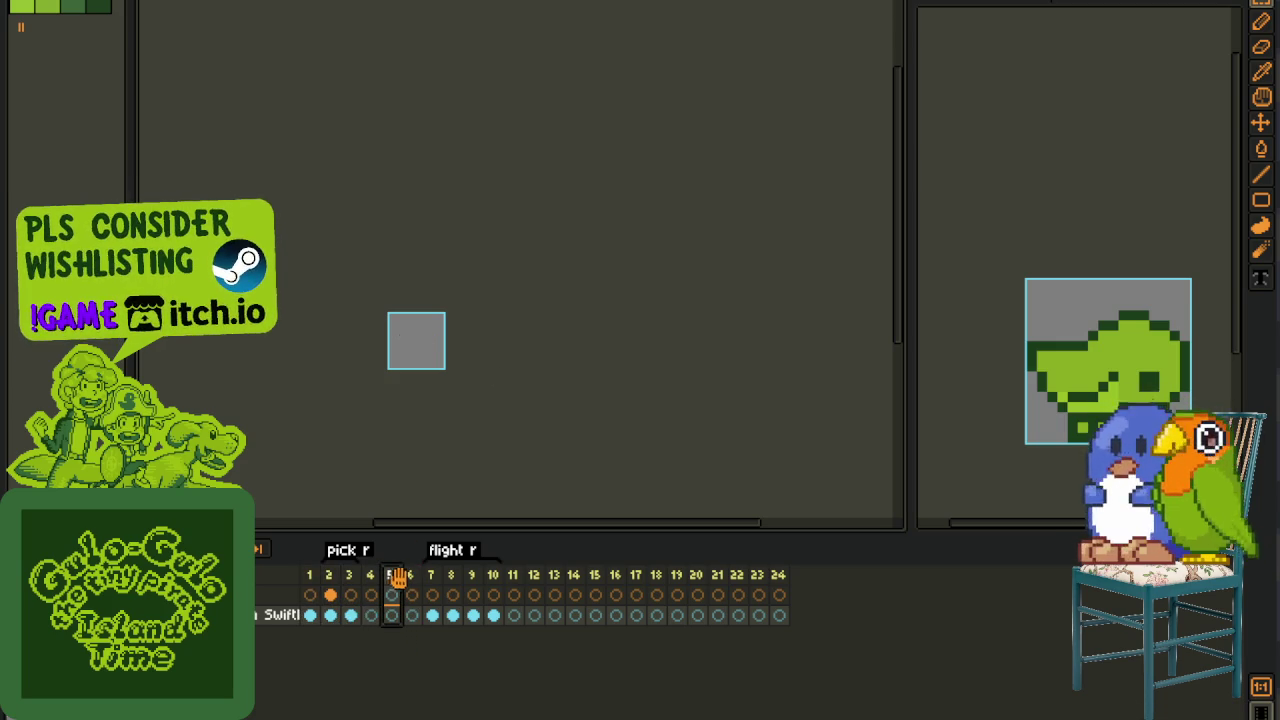
right_click(392, 575)
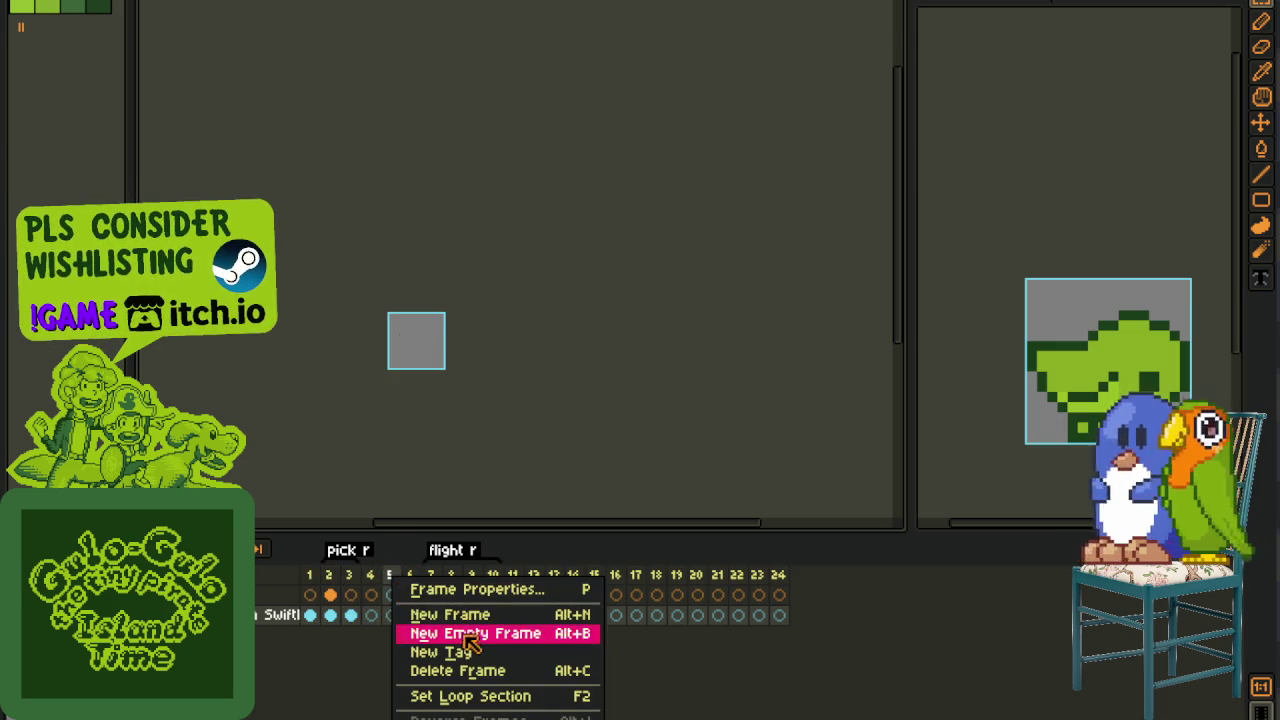
left_click(447, 631)
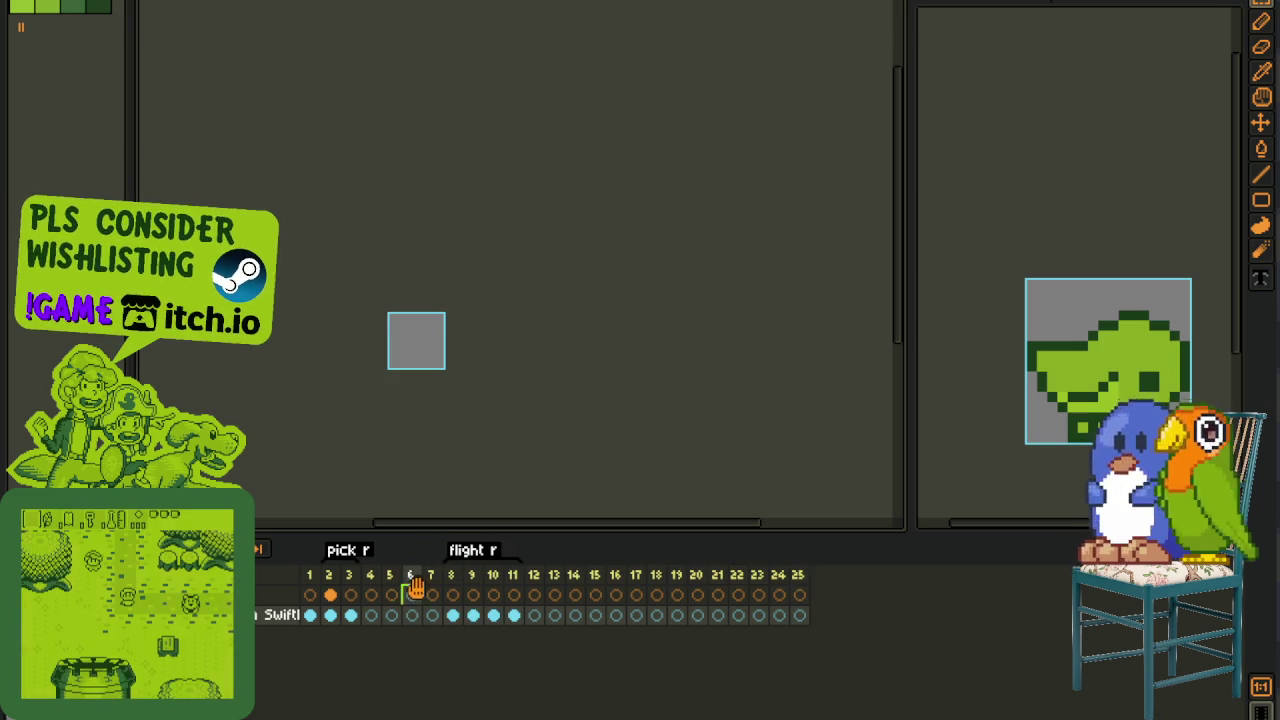
right_click(410, 595)
left_click(410, 575)
right_click(410, 575)
left_click(486, 634)
- Copy the bird cels from frames 1–3 onto frames 5–7 and select frames 5–7
left_click_drag(353, 619, 308, 616)
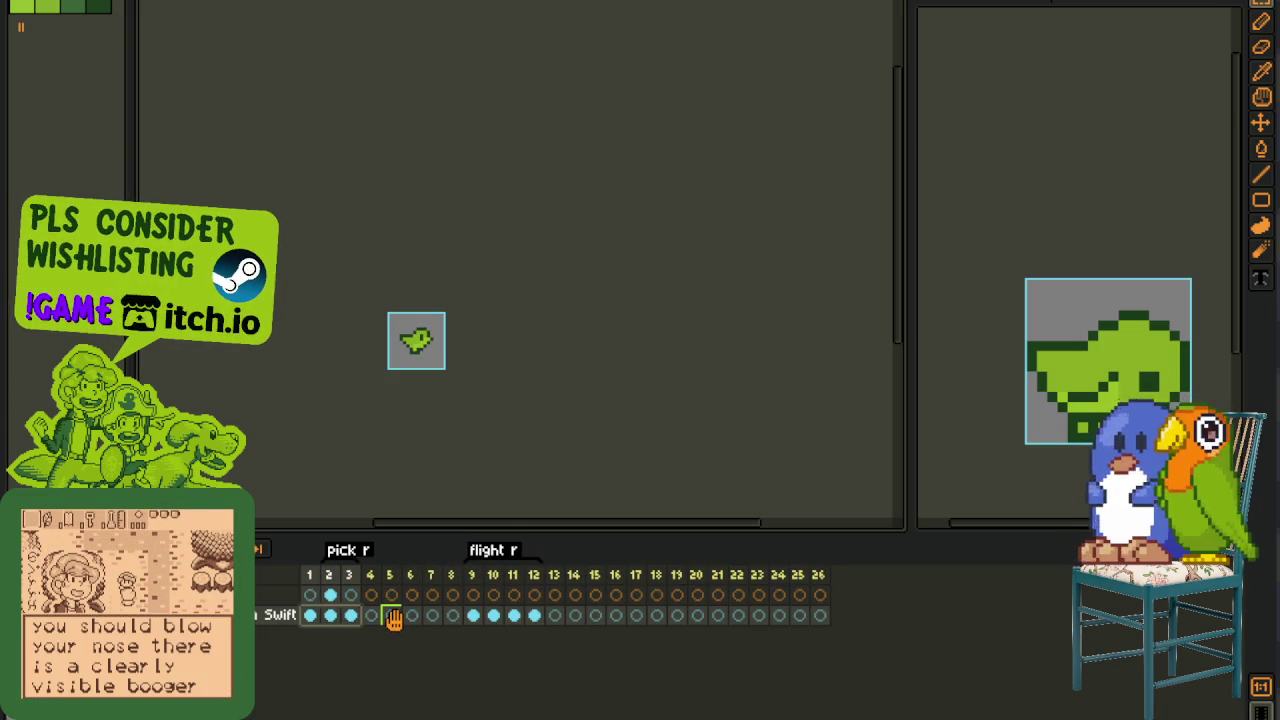
left_click_drag(393, 619, 393, 617)
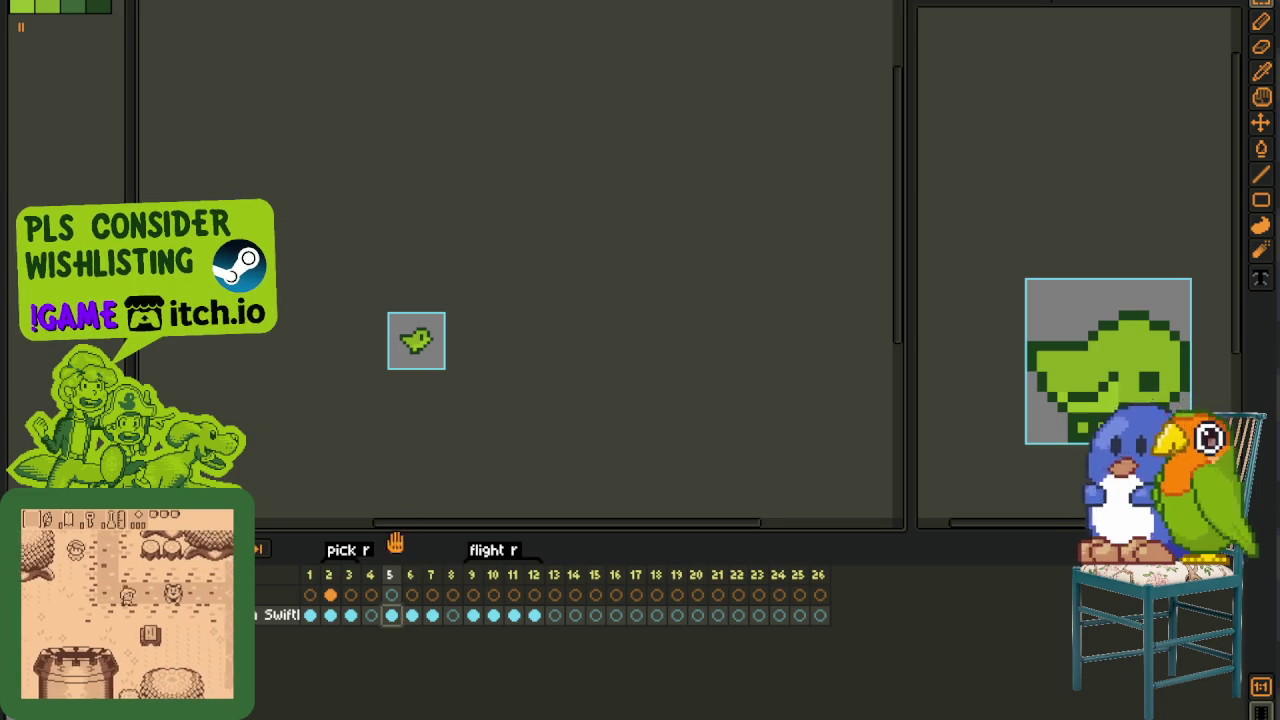
left_click(615, 594)
scroll(483, 434, "up", 2)
scroll(350, 437, "up", 2)
scroll(370, 442, "down", 2)
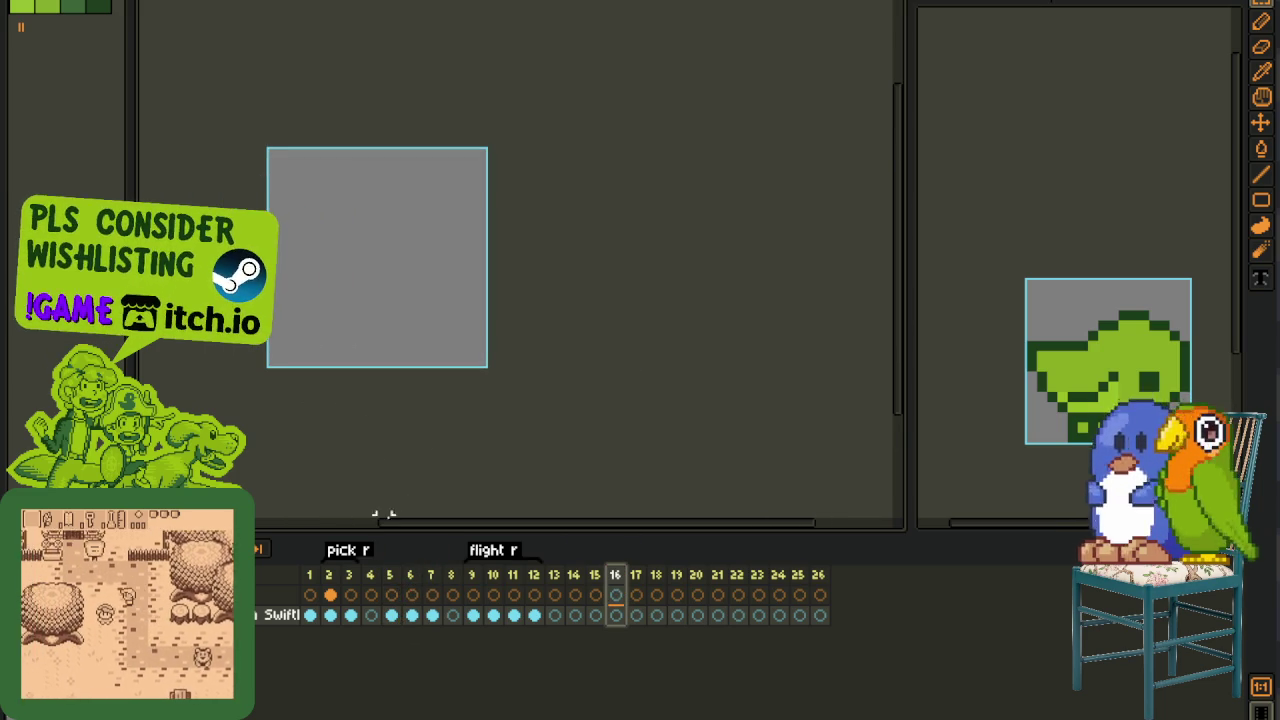
left_click_drag(393, 591, 433, 591)
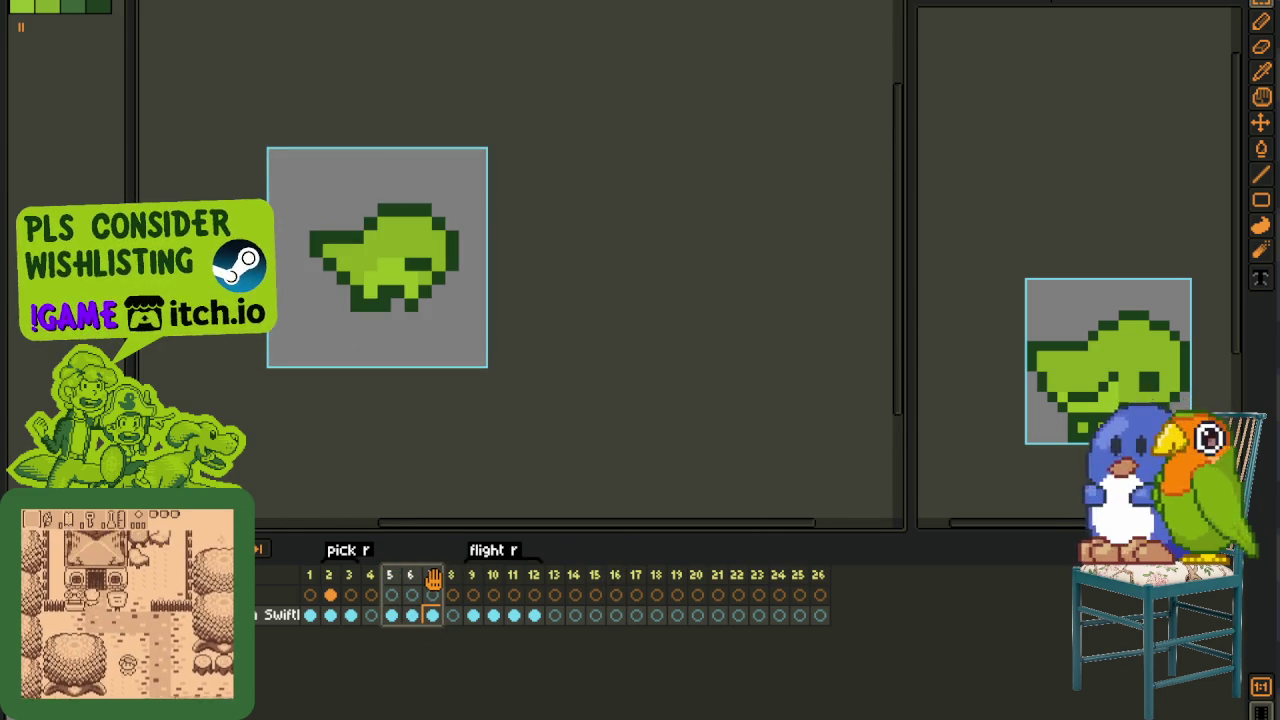
right_click(433, 578)
- Mark frames 5–7 as a loop section and rename its tag to 'pick l'
left_click(528, 697)
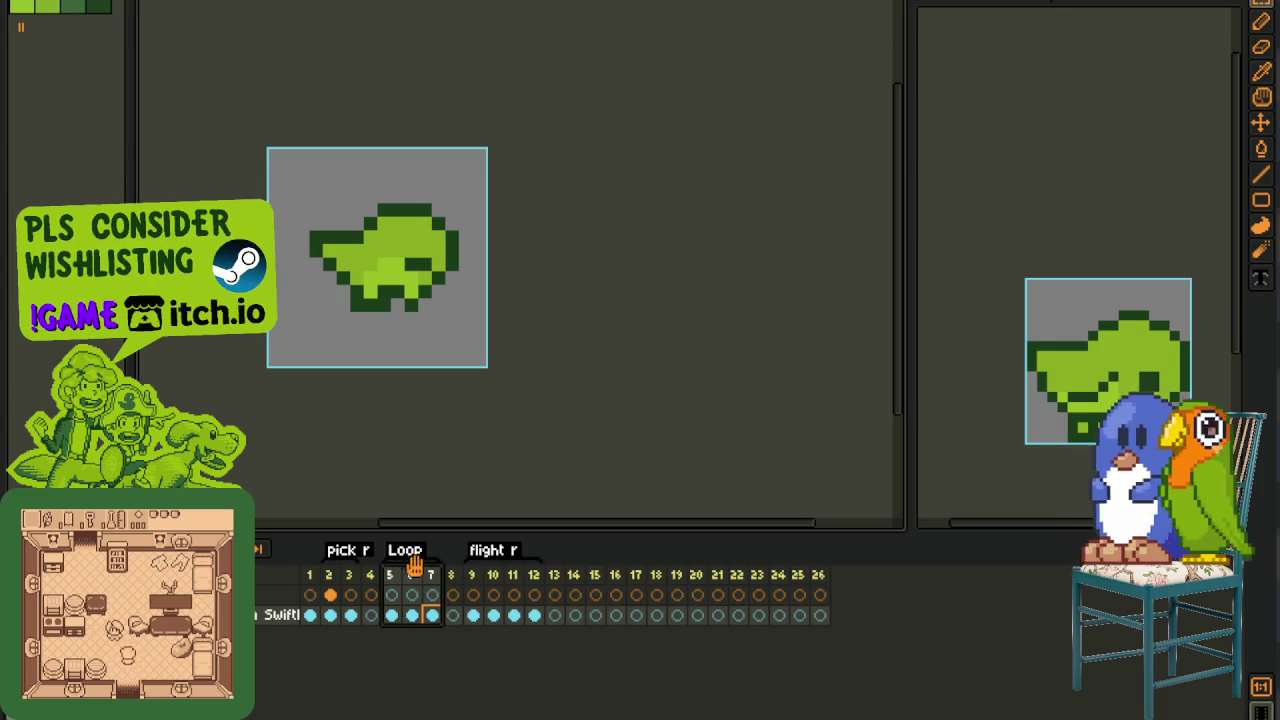
double_click(410, 553)
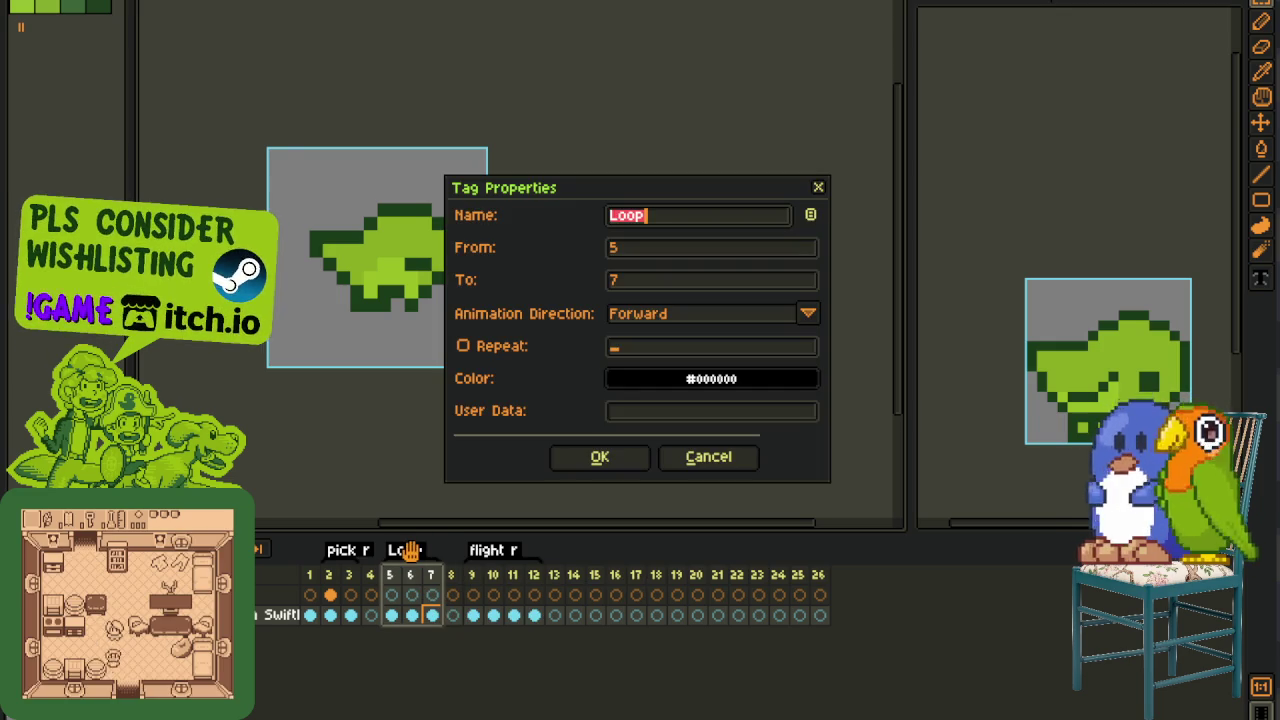
key("Return")
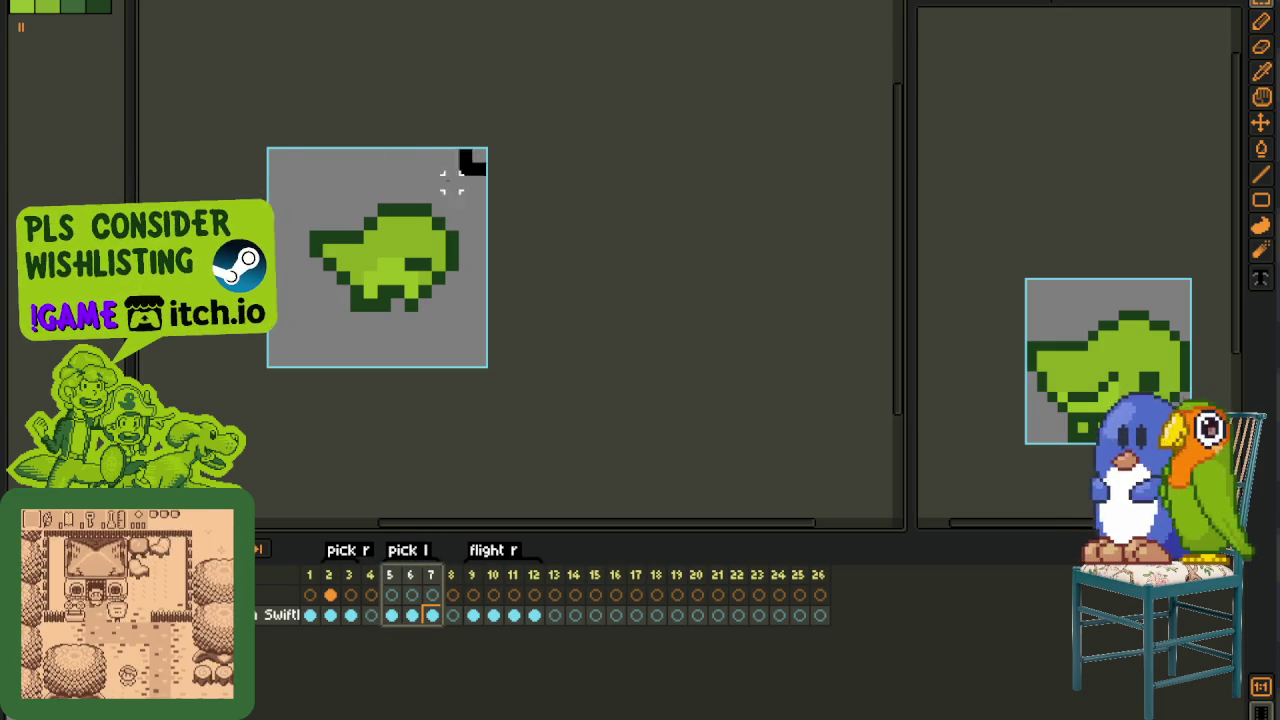
key("ctrl+a")
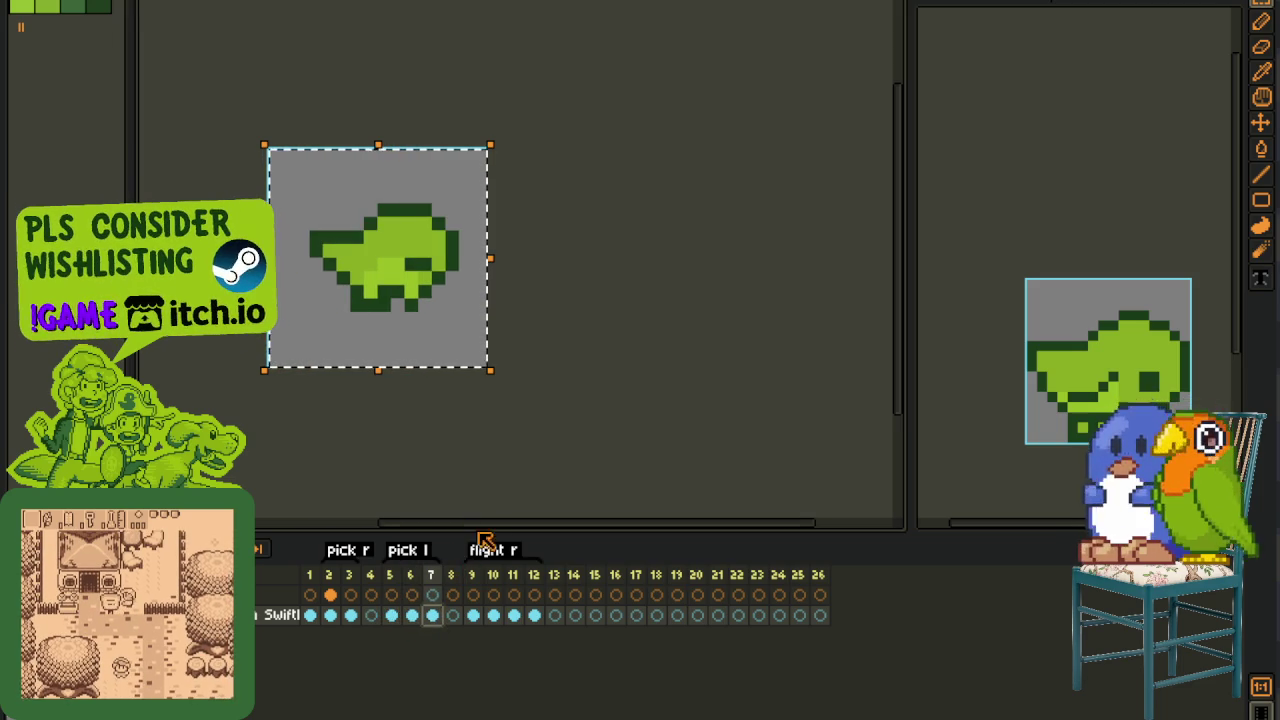
key("ctrl+d")
left_click(394, 588)
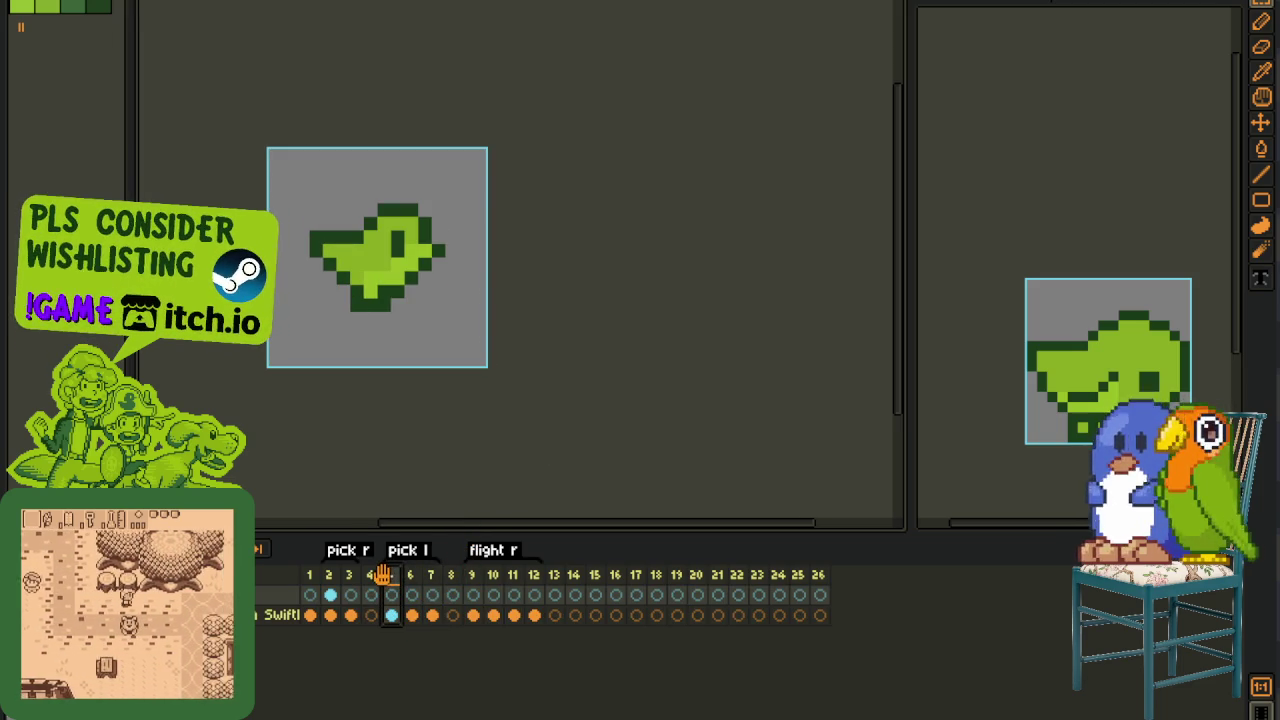
- Move the pick l tag to start at frame 6 and insert two empty frames
left_click_drag(383, 575, 401, 607)
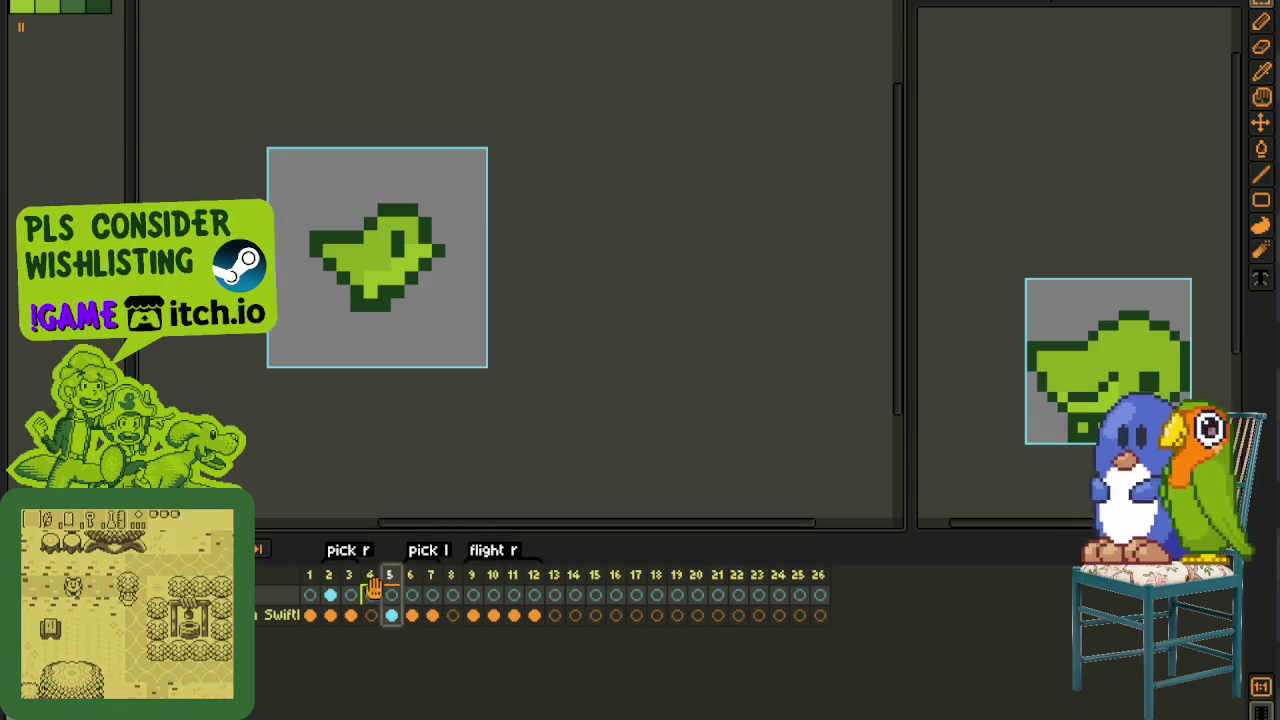
right_click(371, 577)
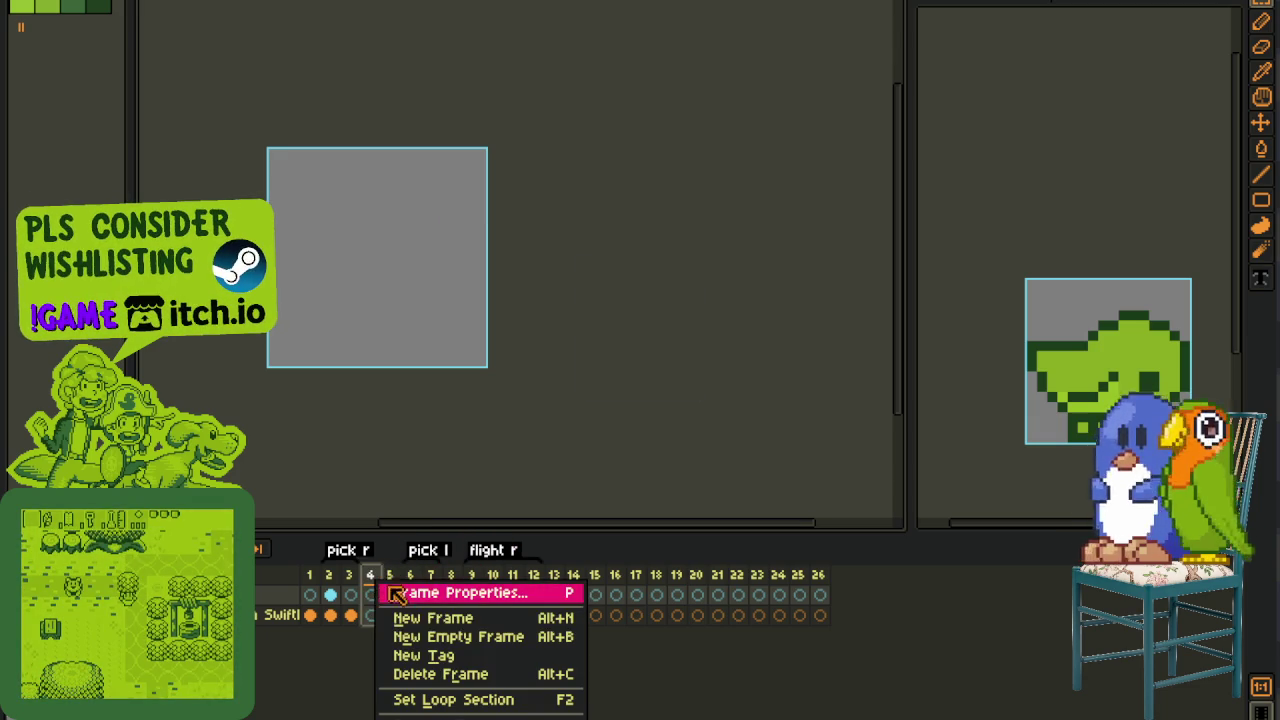
left_click(442, 640)
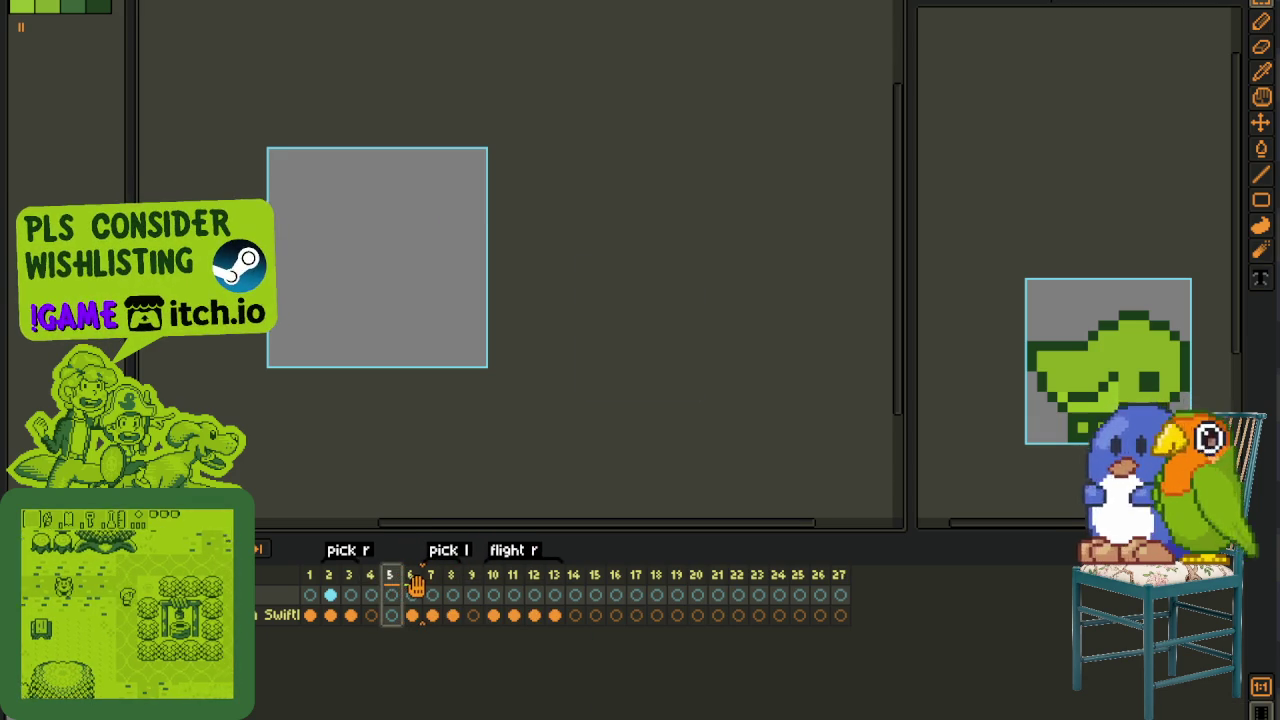
right_click(314, 580)
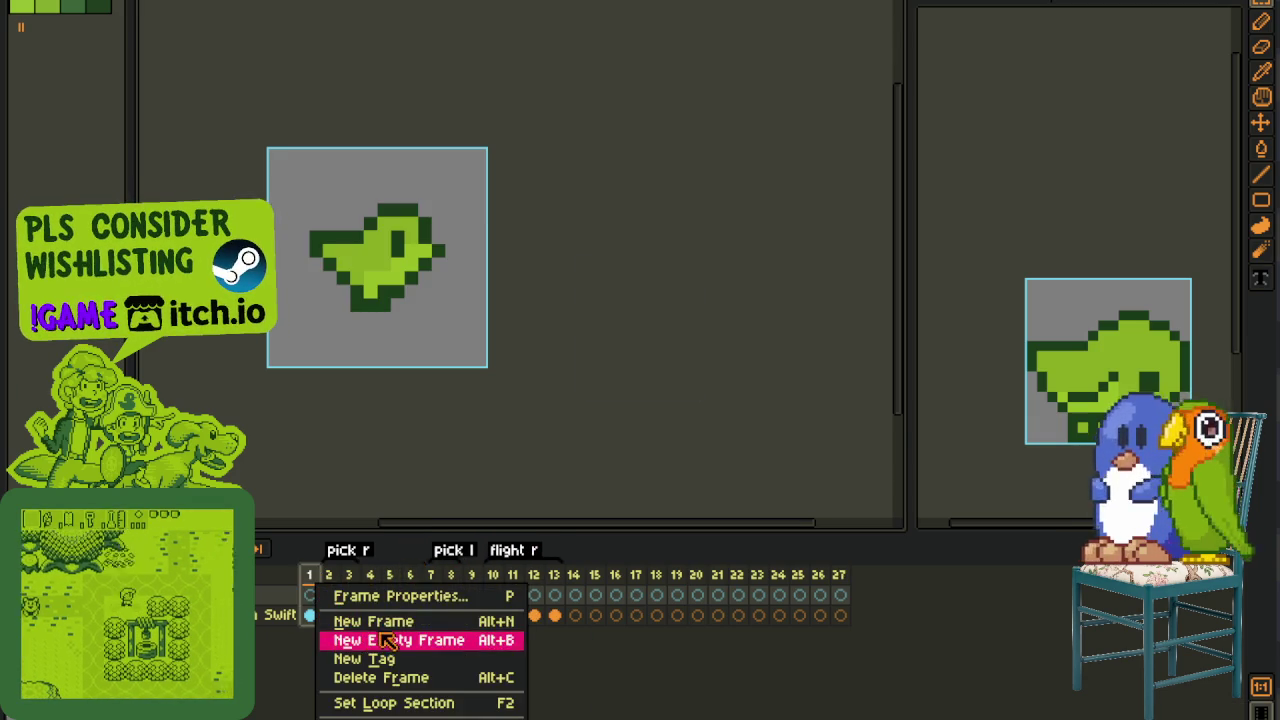
left_click(380, 630)
left_click(514, 578)
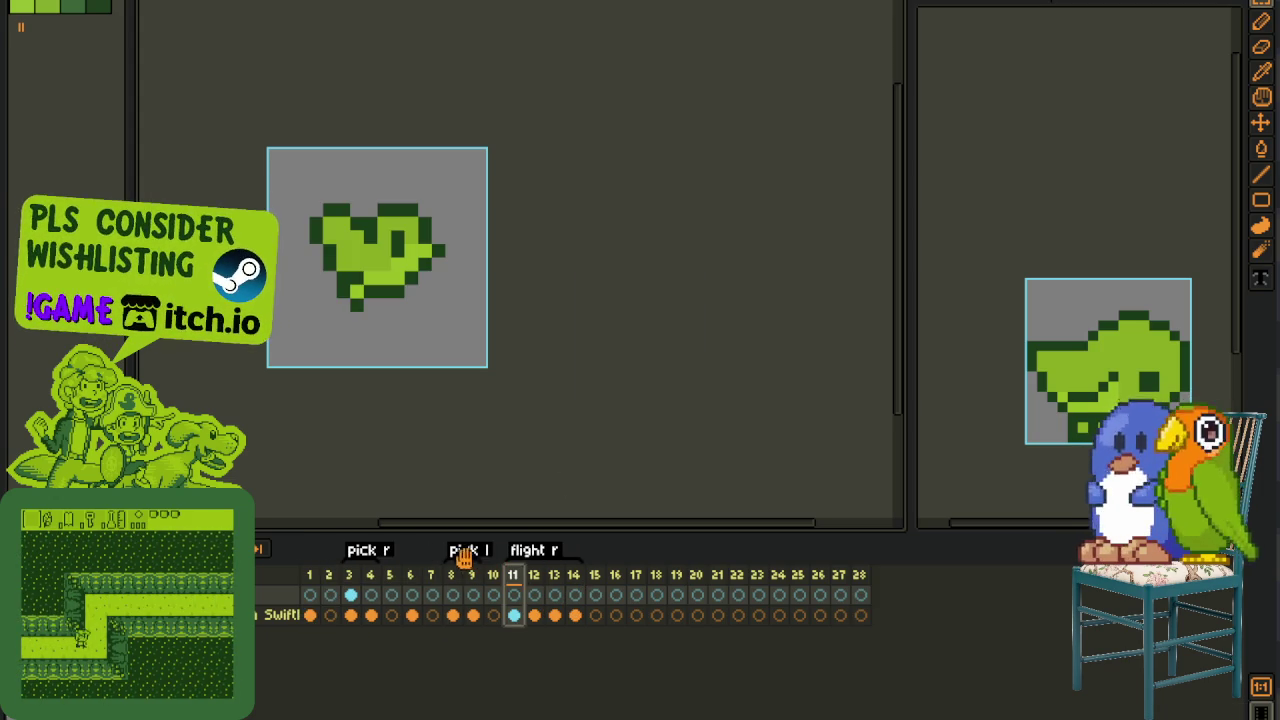
- Centre the sprite and select the whole bird image in frame 6
left_click(314, 582)
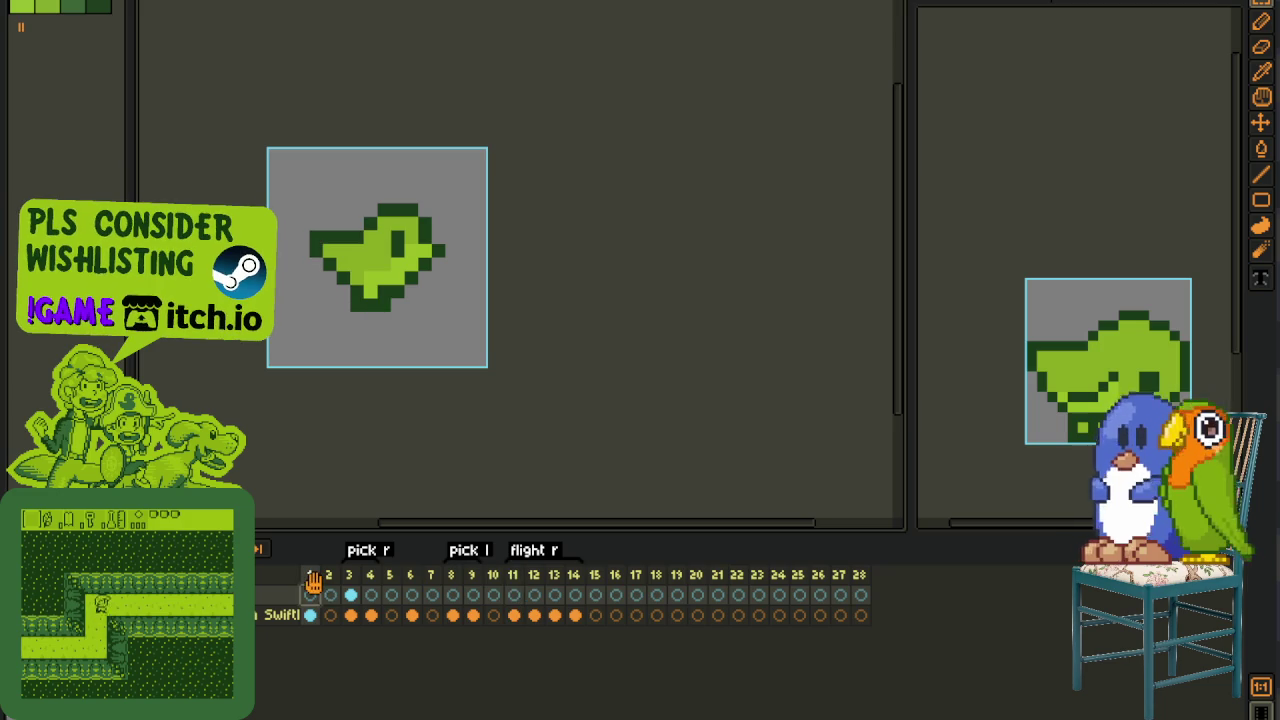
left_click(410, 580)
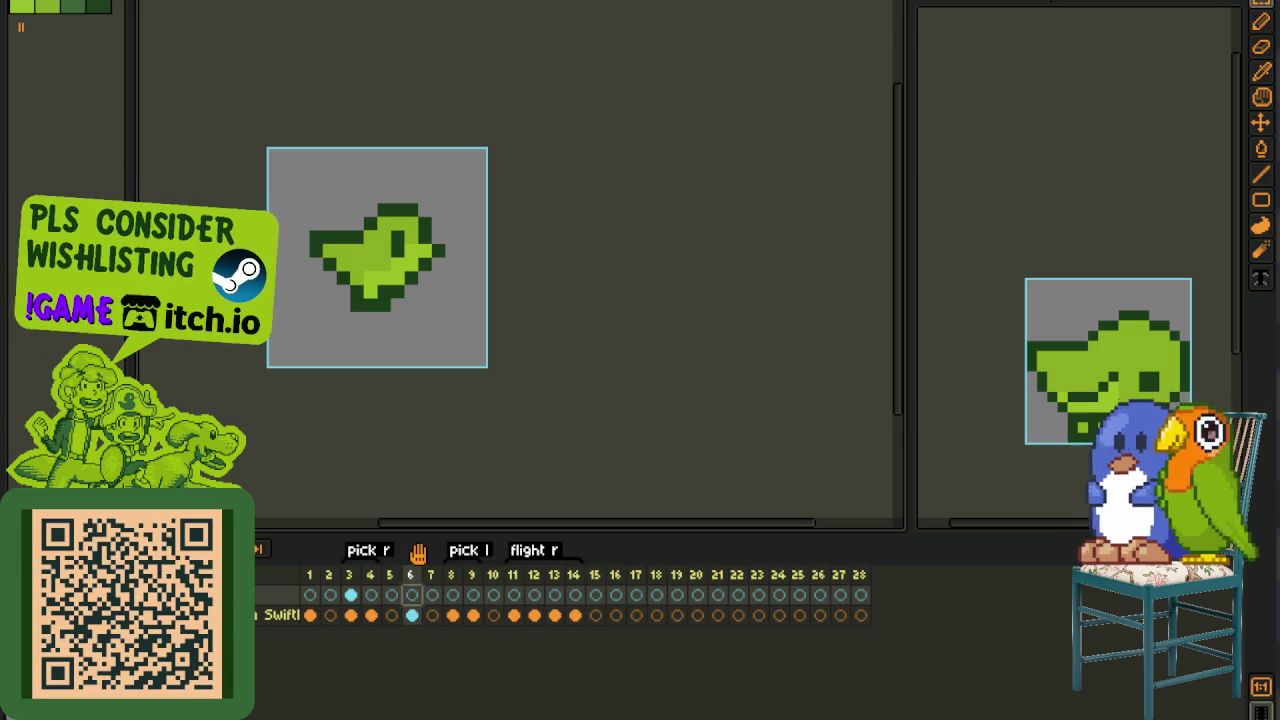
key("ctrl+shift+c")
key("ctrl+a")
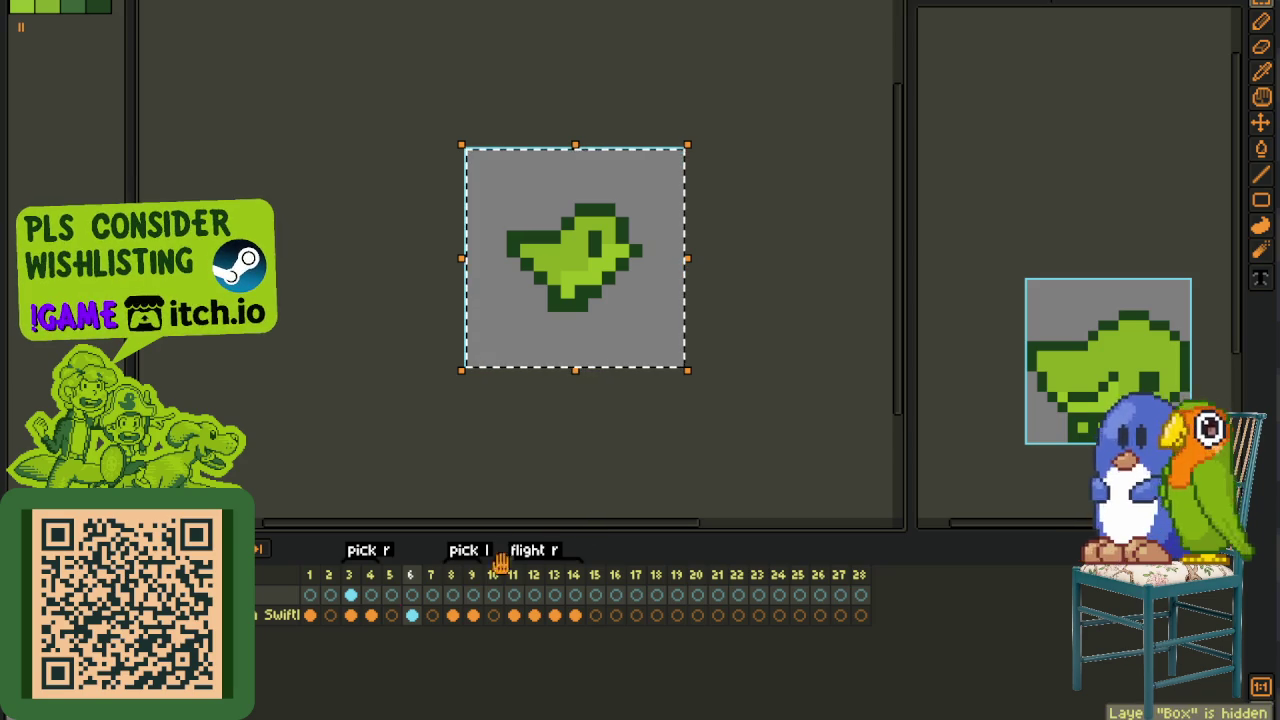
left_click(412, 616)
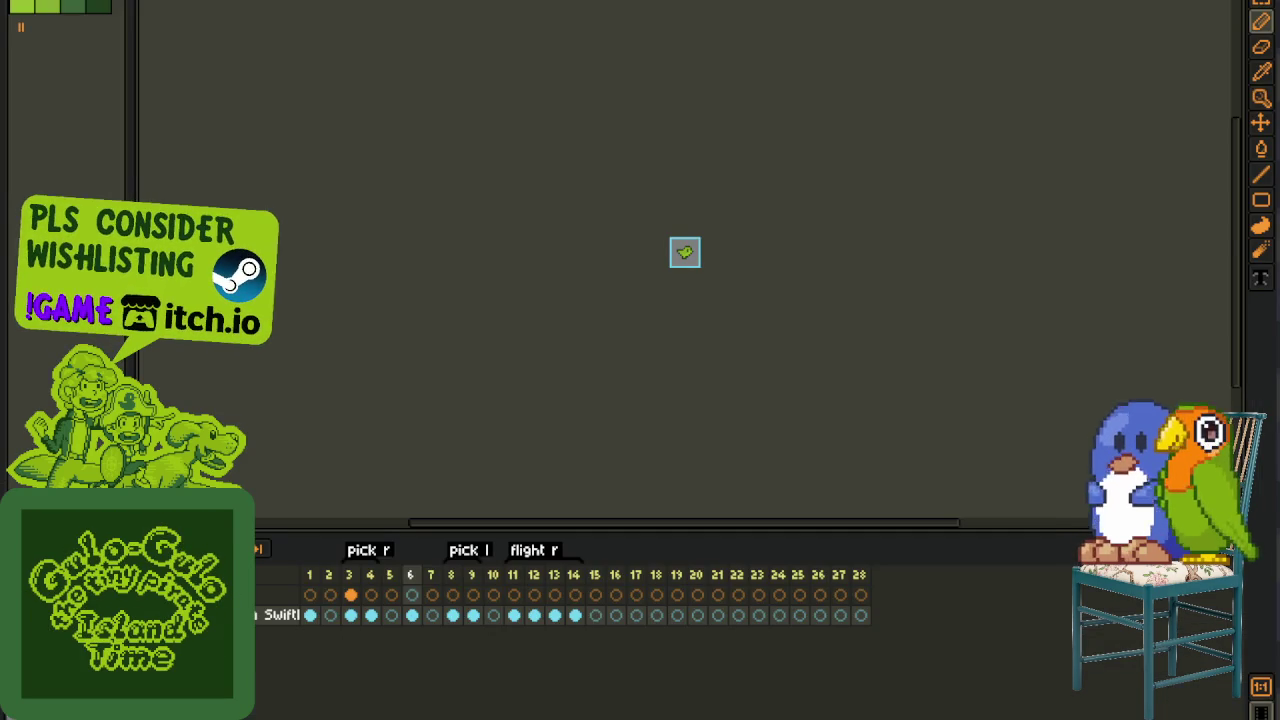
- Review the bird poses in frames 7, 10, 1 and 5 before returning to frame 6
left_click(436, 590)
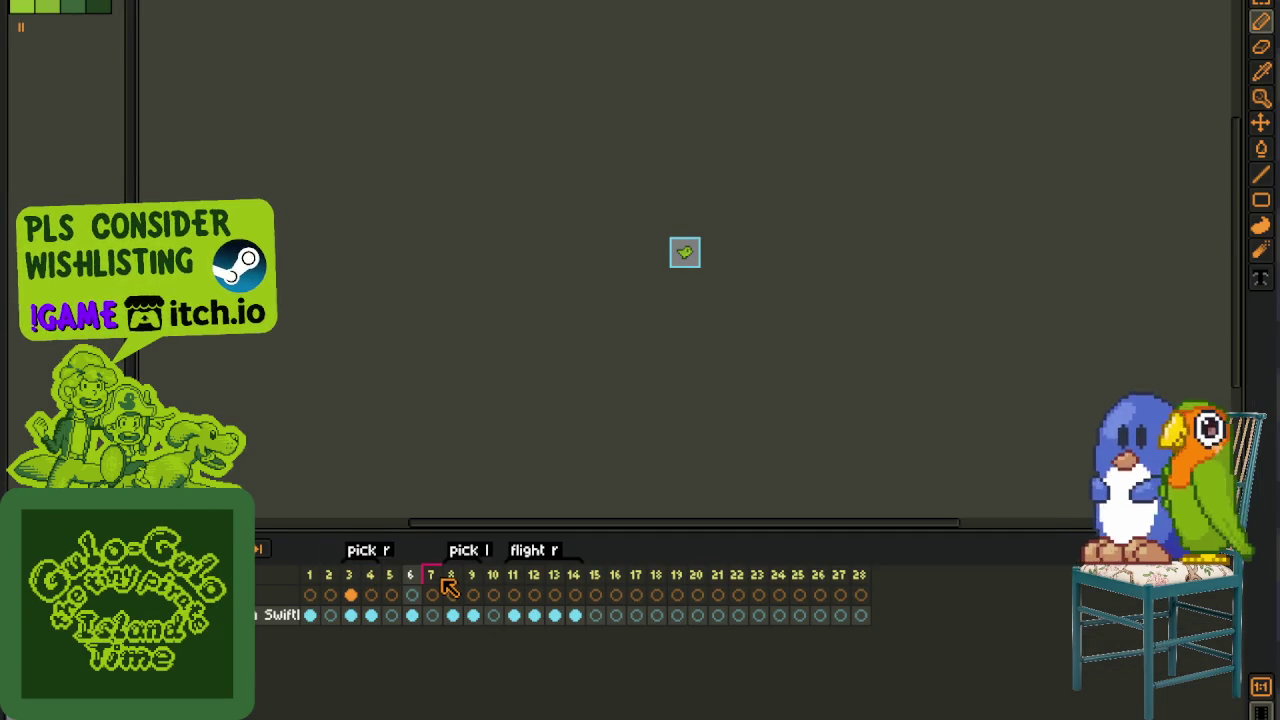
left_click(493, 587)
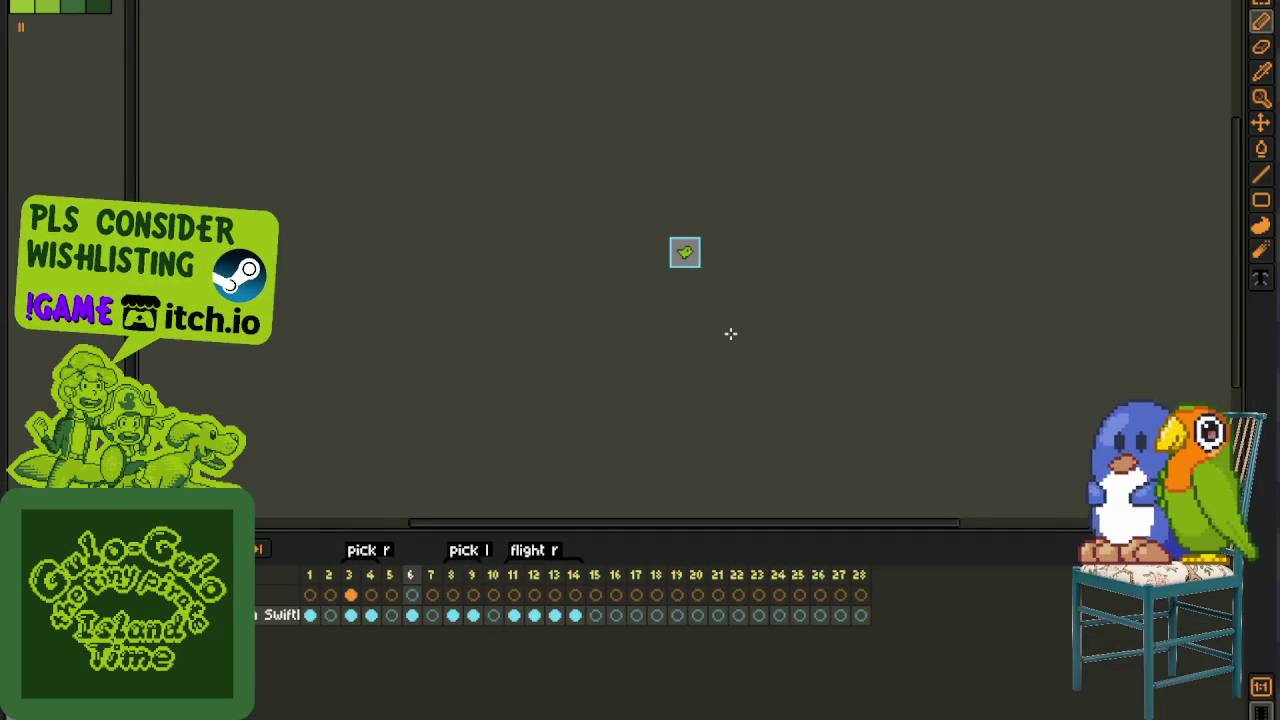
scroll(695, 267, "up", 4)
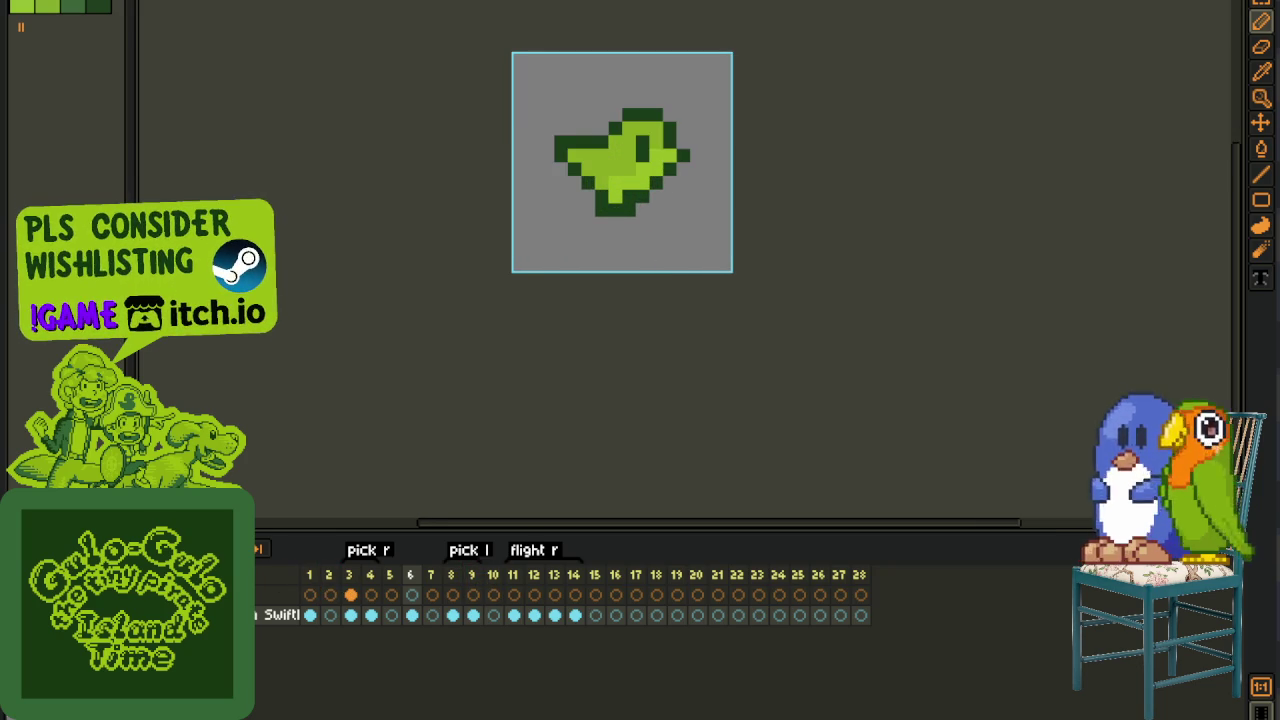
scroll(626, 320, "up", 2)
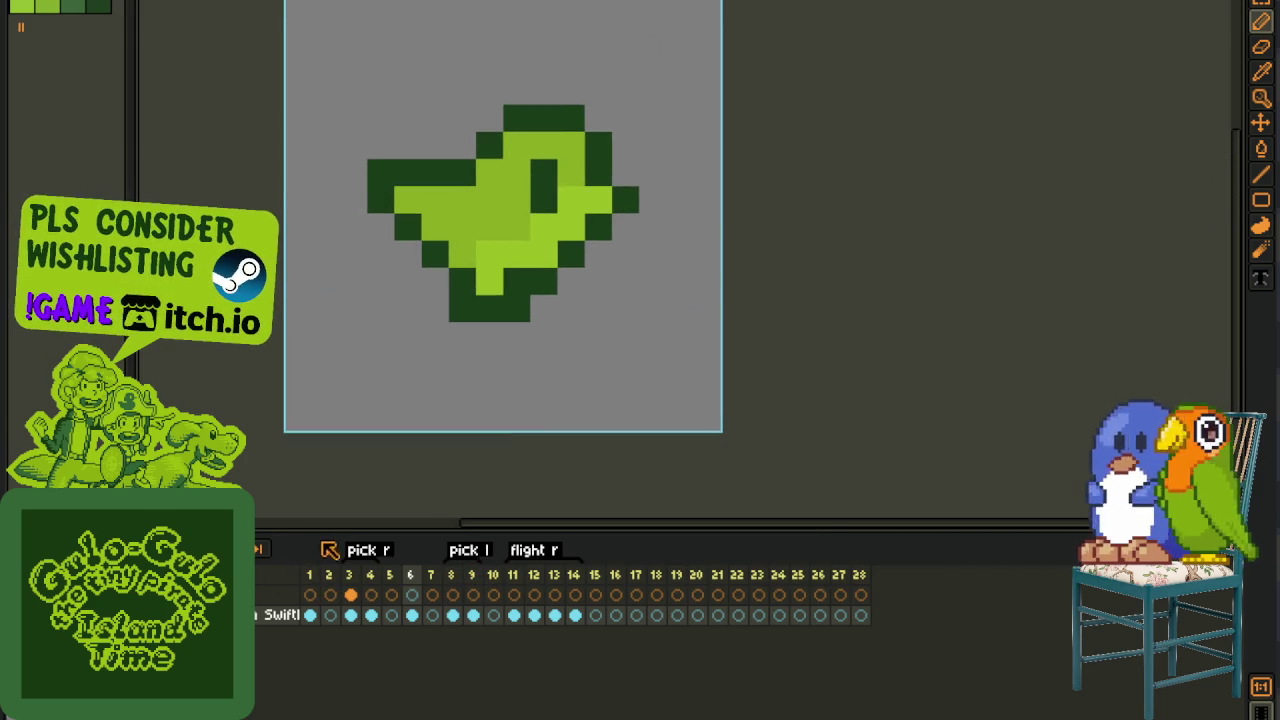
scroll(360, 372, "down", 2)
scroll(366, 392, "down", 1)
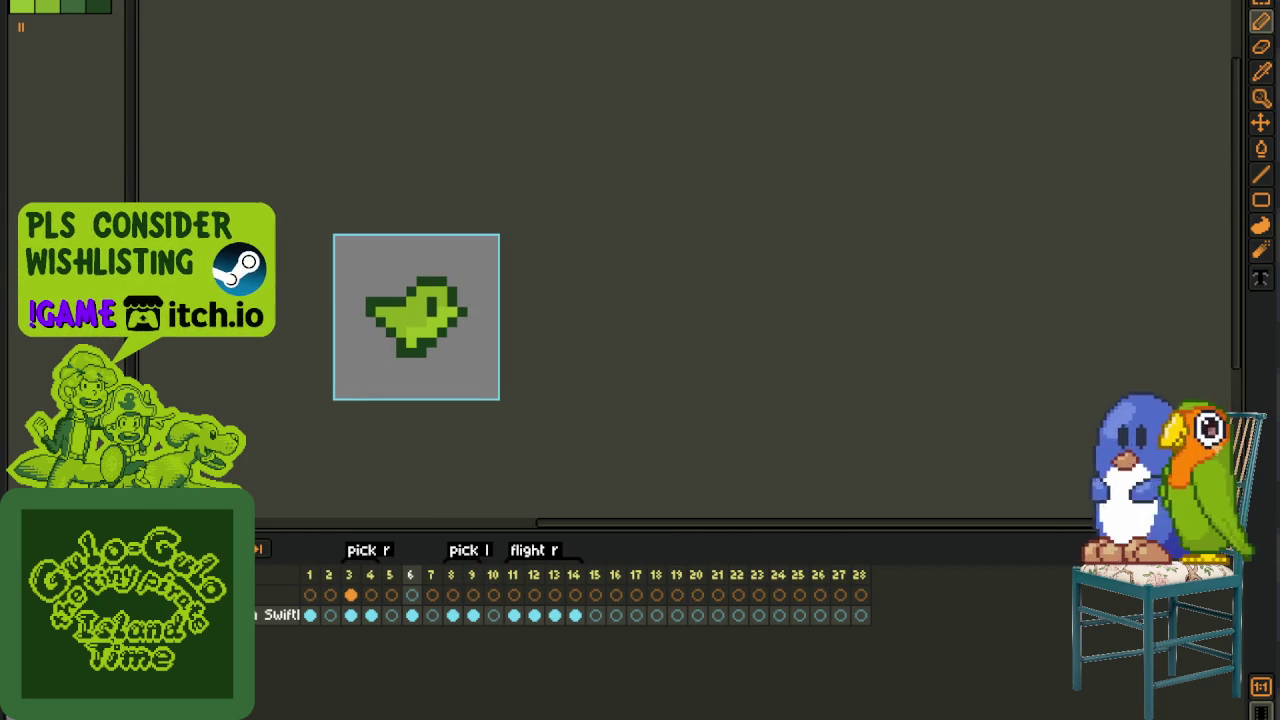
left_click(311, 580)
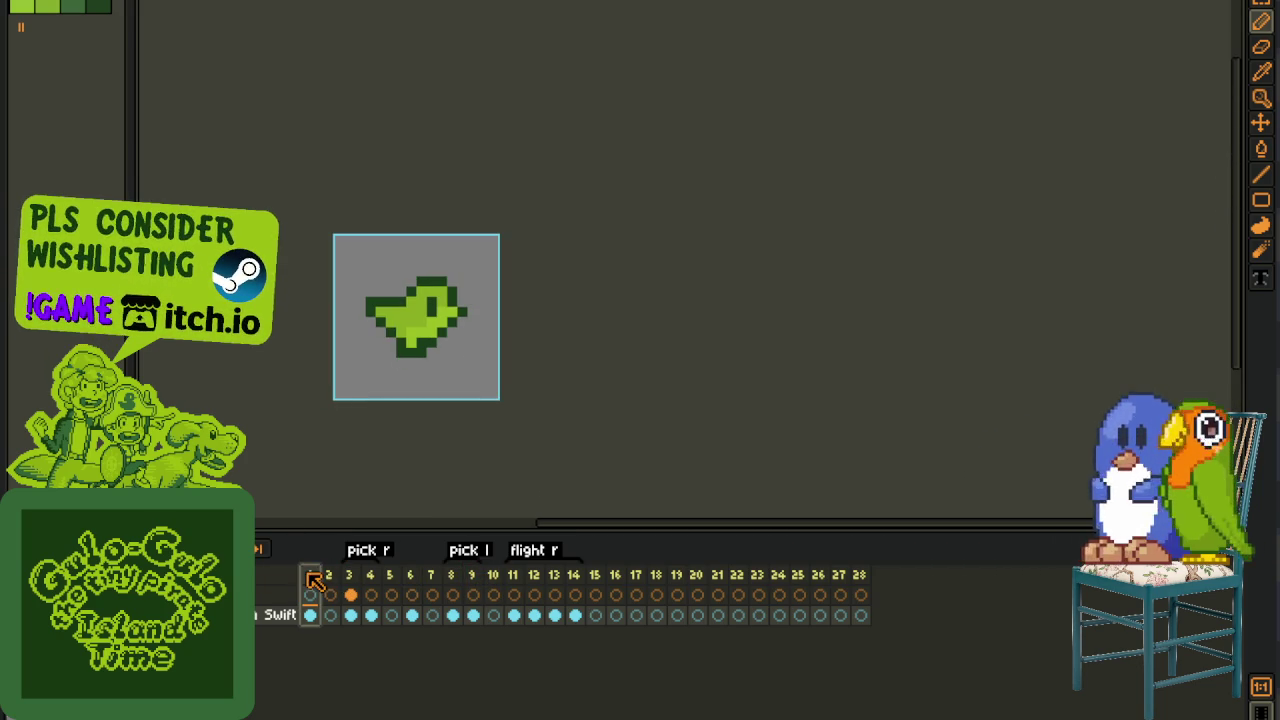
left_click(399, 580)
left_click(410, 580)
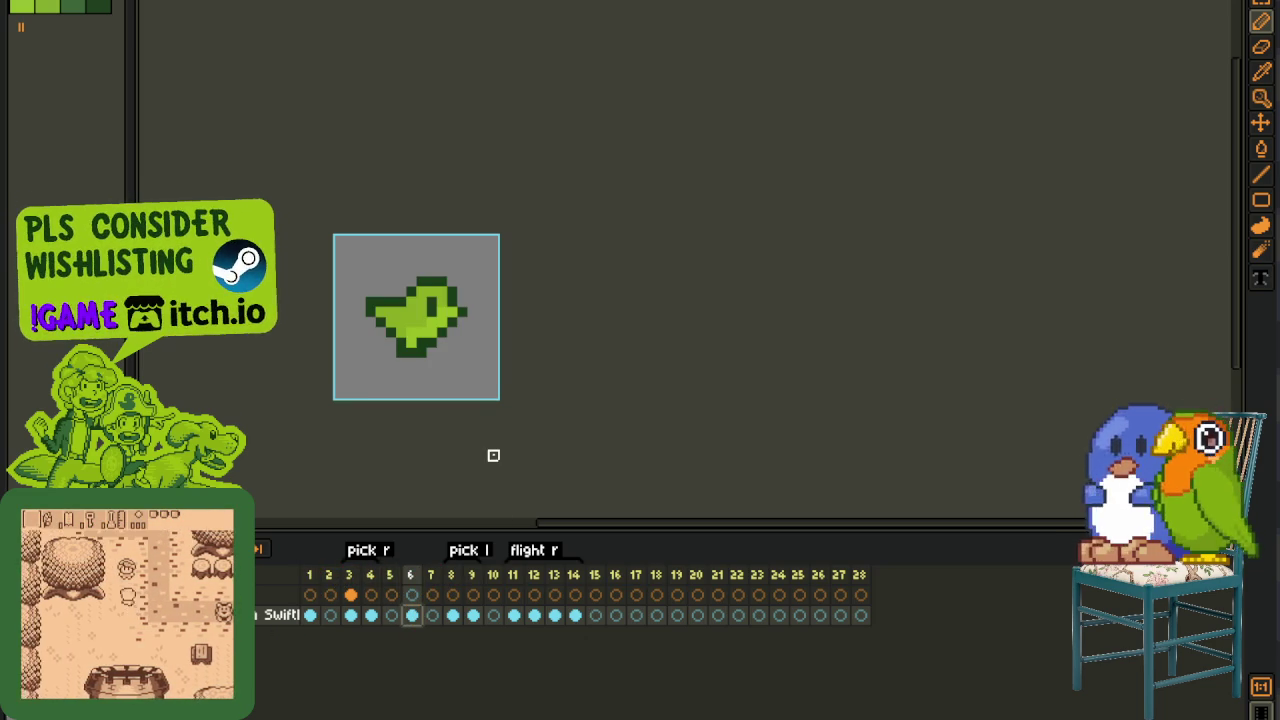
- Mirror the frame 6 bird with Shift+H and drag that frame after frame 2
left_click_drag(288, 516, 400, 449)
key("shift+h")
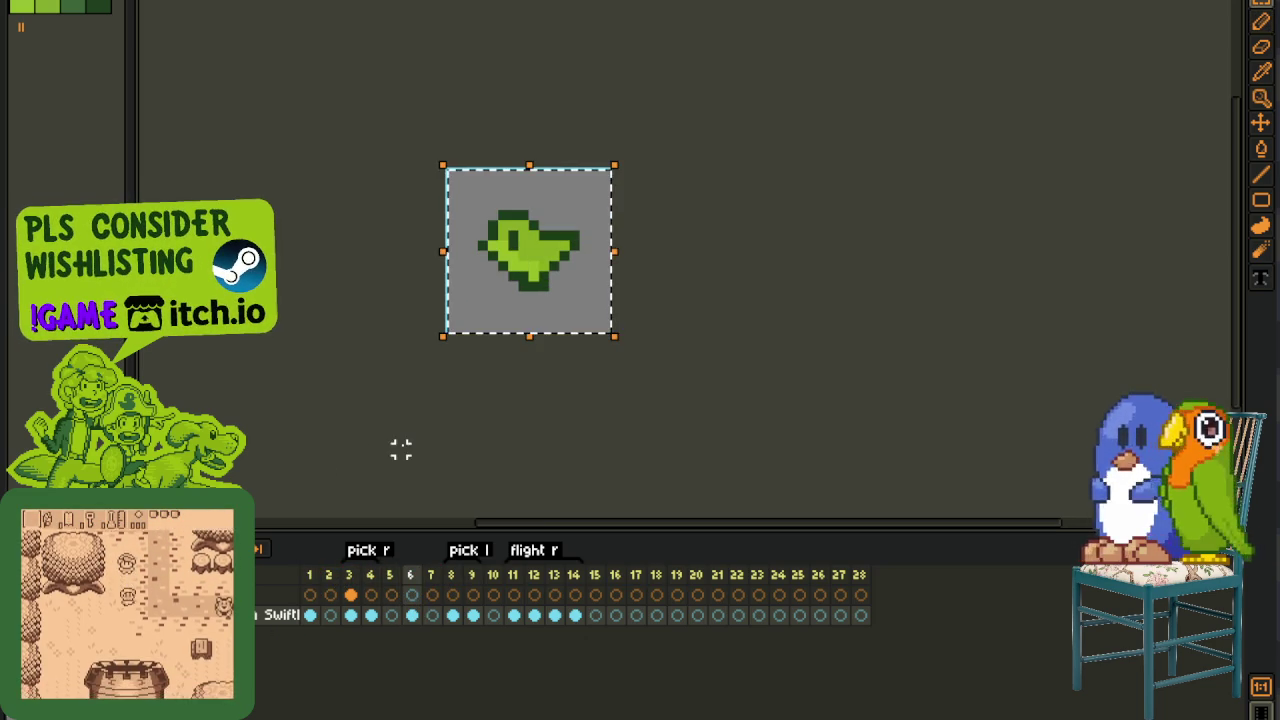
left_click(351, 594)
left_click(453, 580)
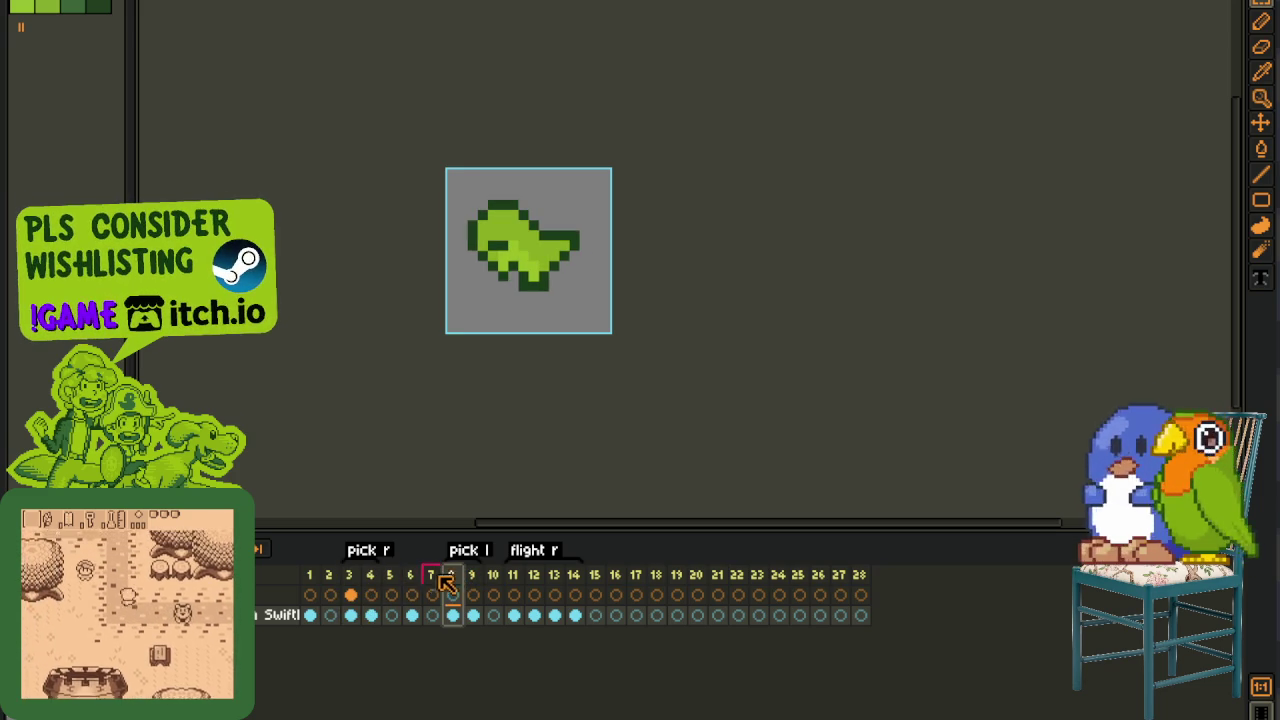
left_click(412, 588)
left_click_drag(410, 590, 344, 591)
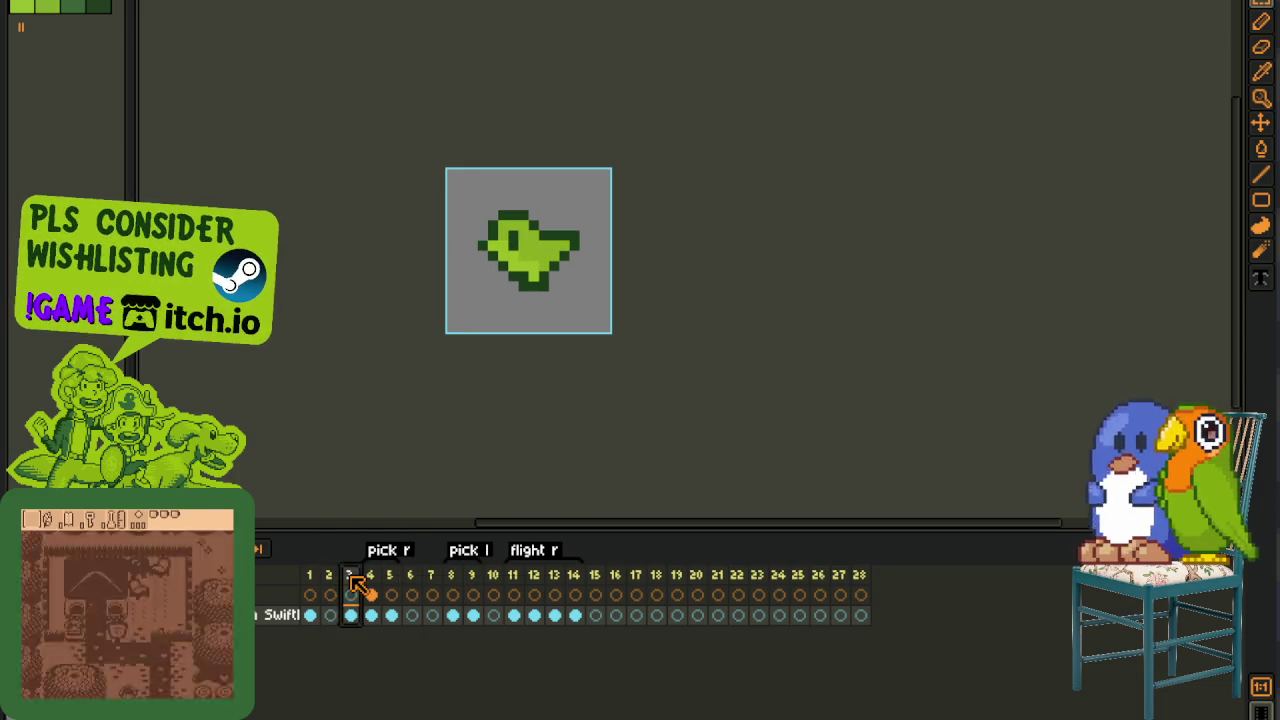
- Insert an empty frame 4 and delete frame 8
right_click(349, 590)
left_click(464, 638)
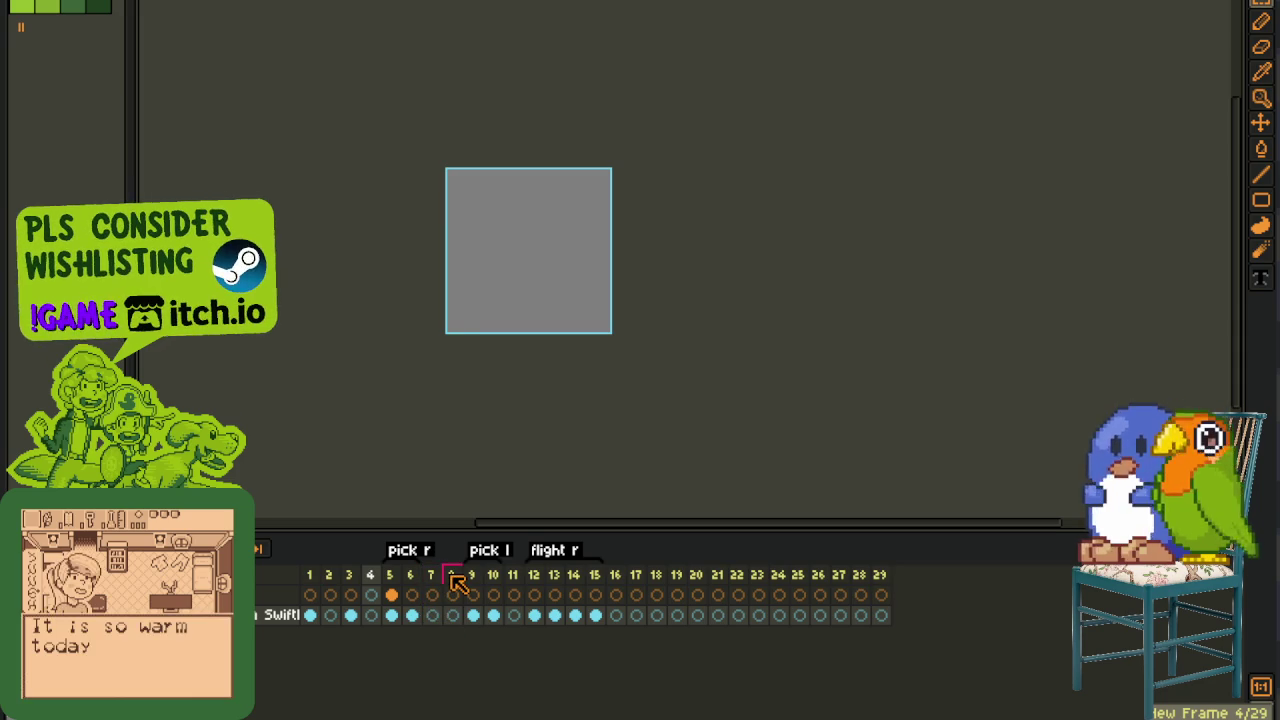
left_click(452, 580)
right_click(444, 583)
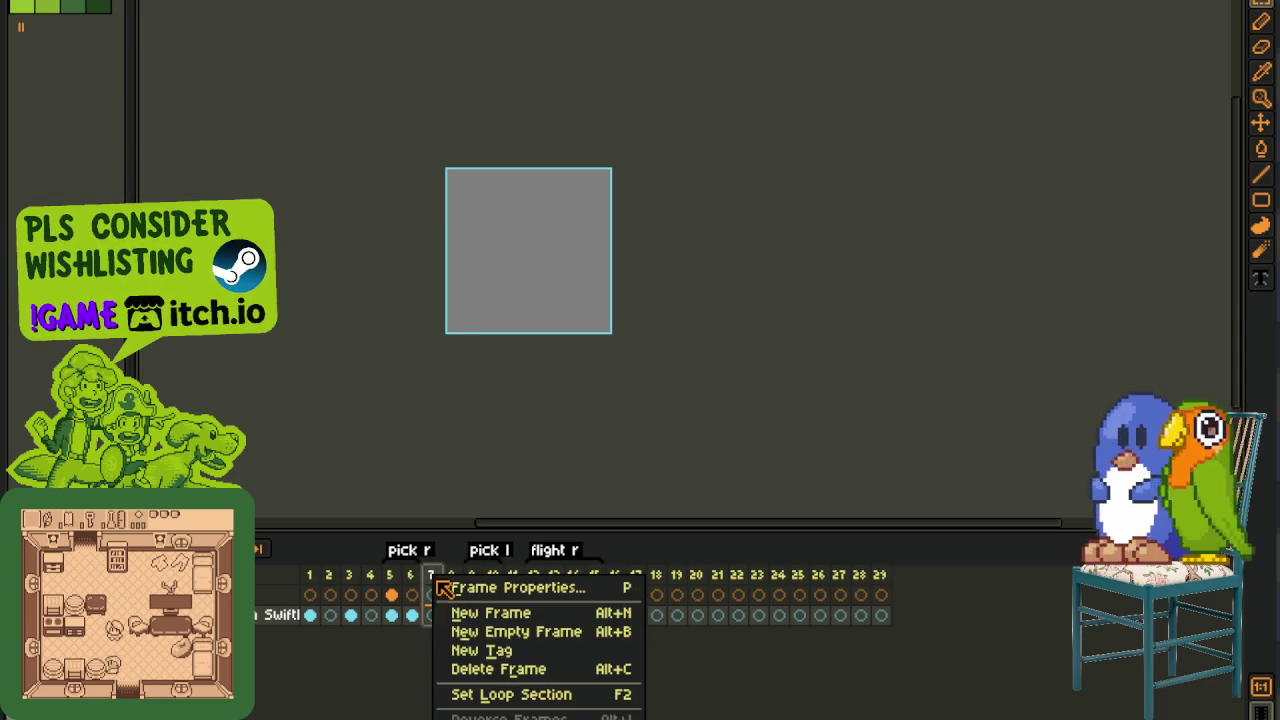
left_click(505, 670)
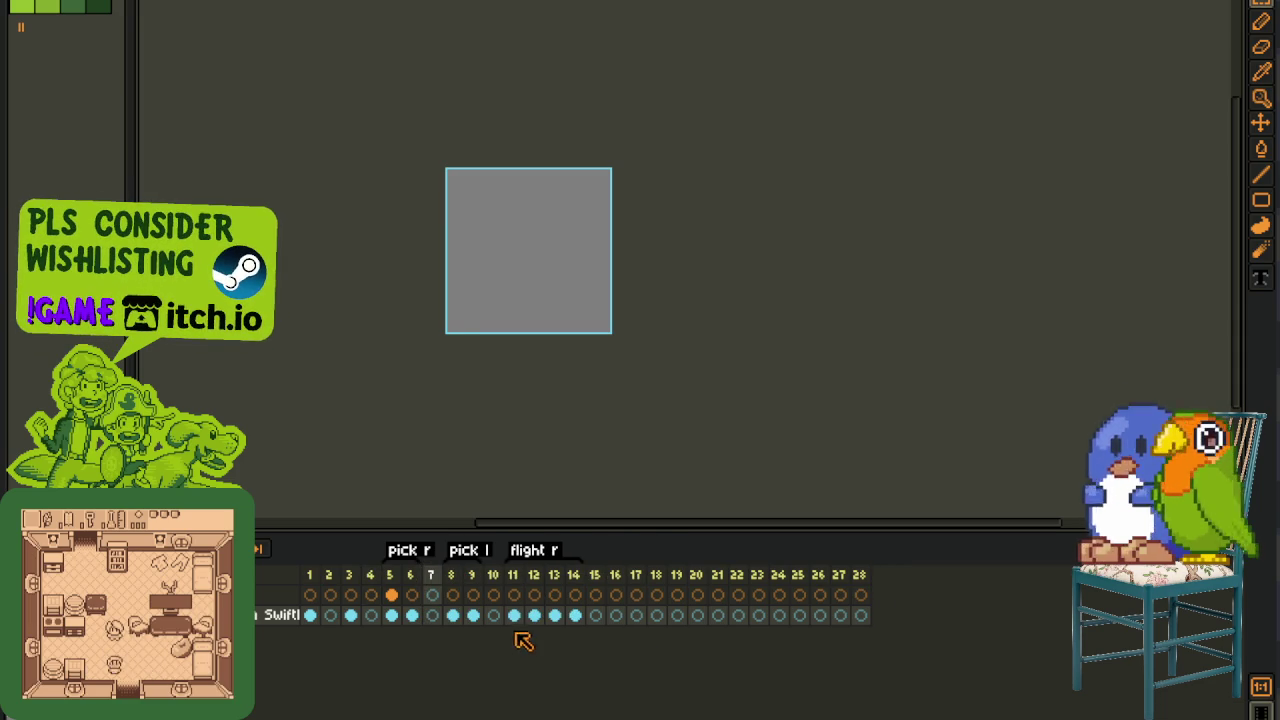
- Copy the flight r cels 11–14 and paste them into frames 16–19
left_click(513, 579)
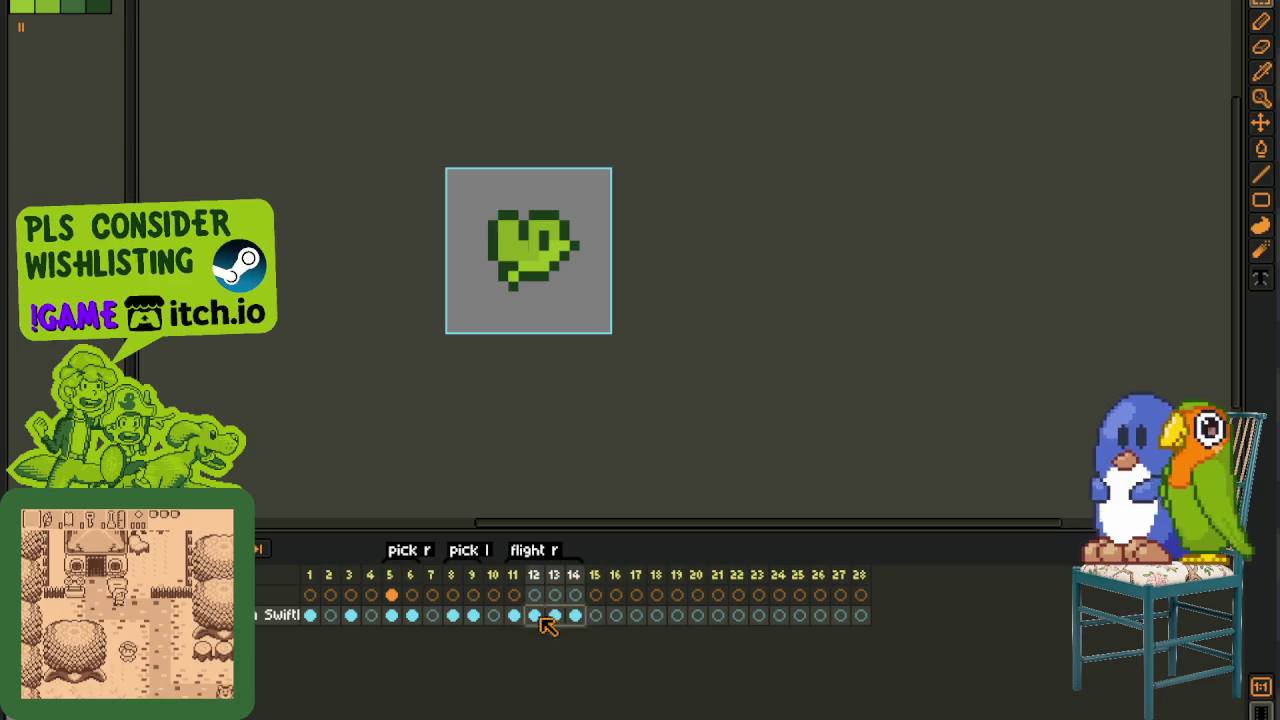
left_click_drag(513, 616, 574, 616)
key("ctrl+c")
left_click(616, 616)
key("ctrl+v")
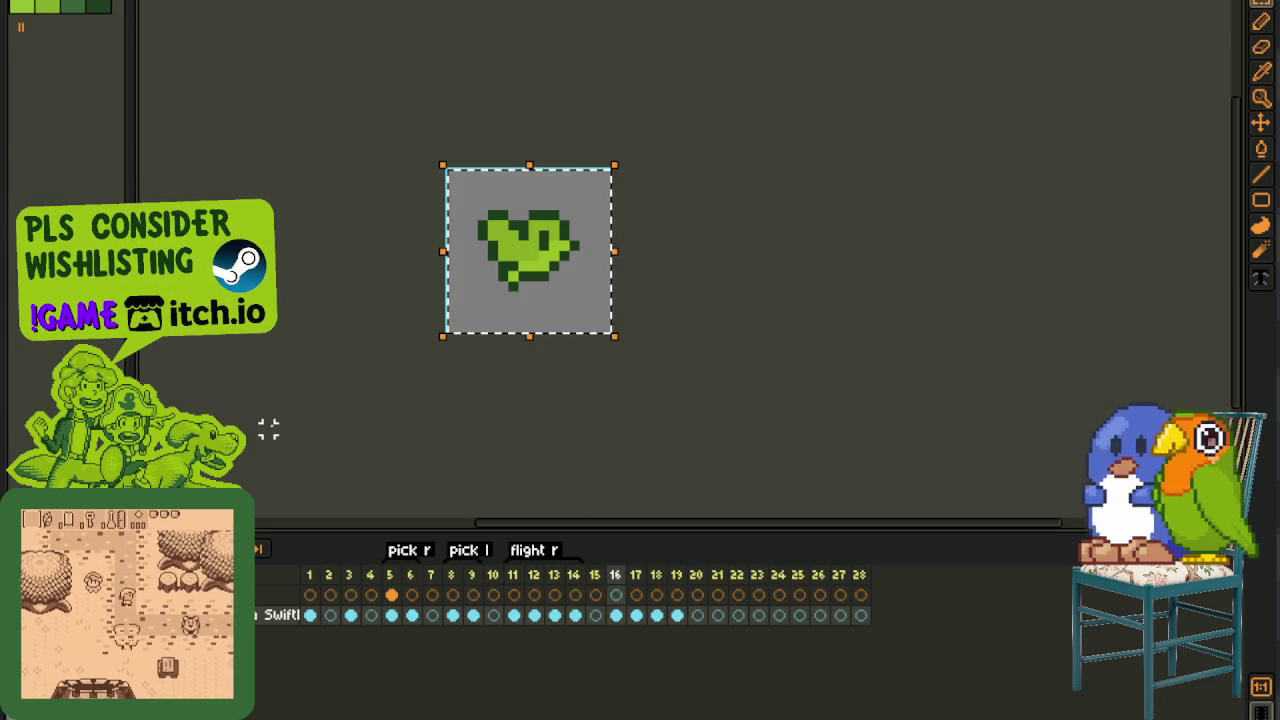
key("ctrl+v")
- Check the poses in frames 17–19 and add a new tag over frames 16–19
left_click(641, 612)
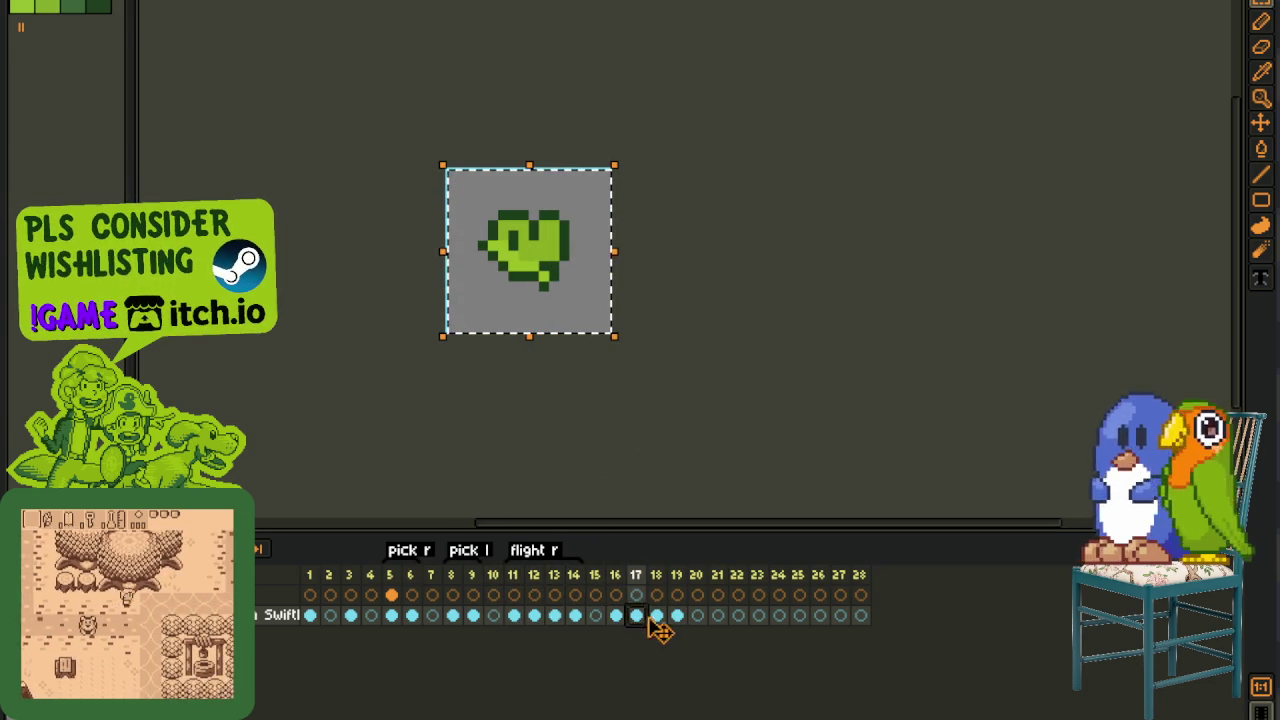
left_click(657, 615)
left_click(677, 615)
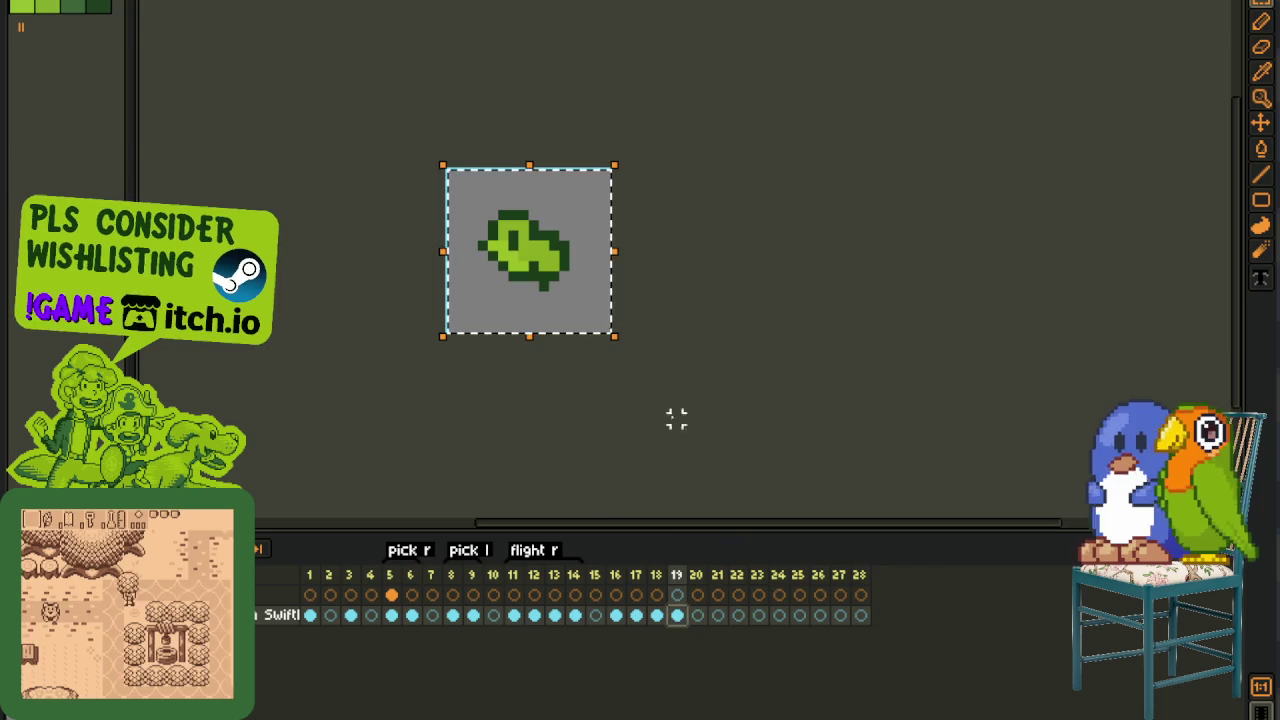
left_click(615, 575)
left_click(677, 575, "shift")
right_click(678, 577)
left_click(756, 691)
- Name the new tag 'flight l' and select the unused frames 21–28
double_click(630, 551)
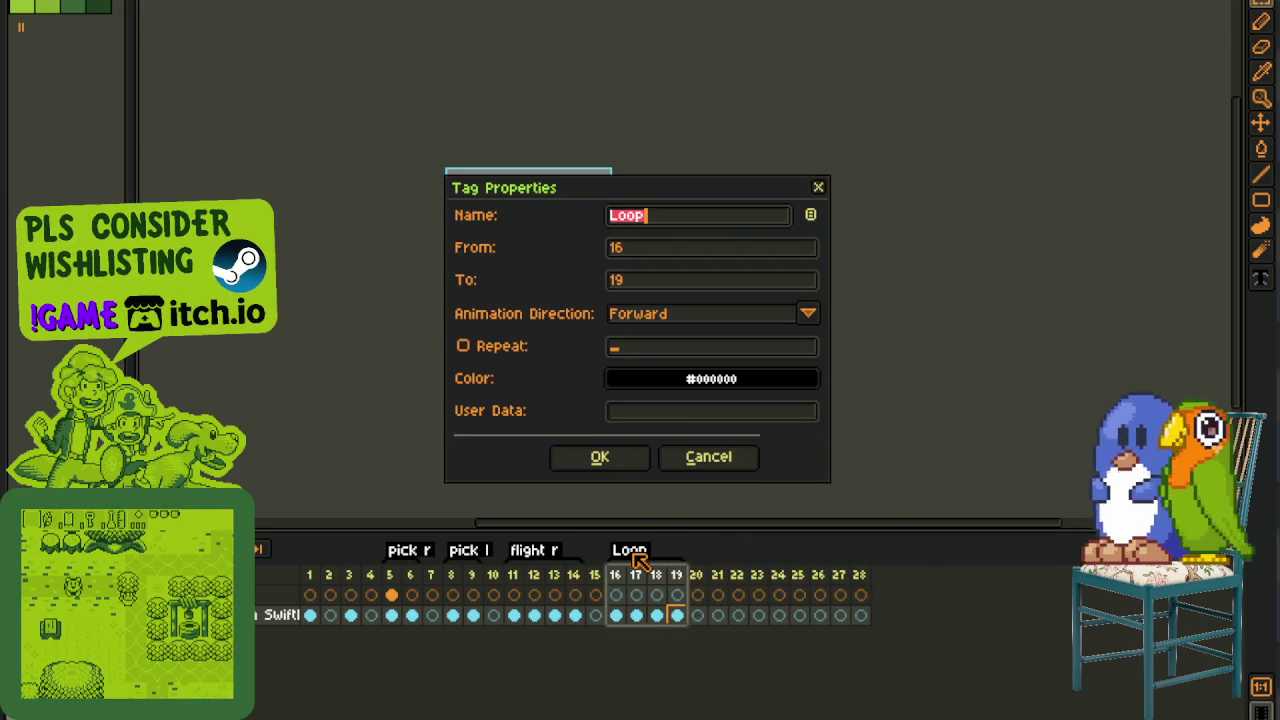
type("flight ")
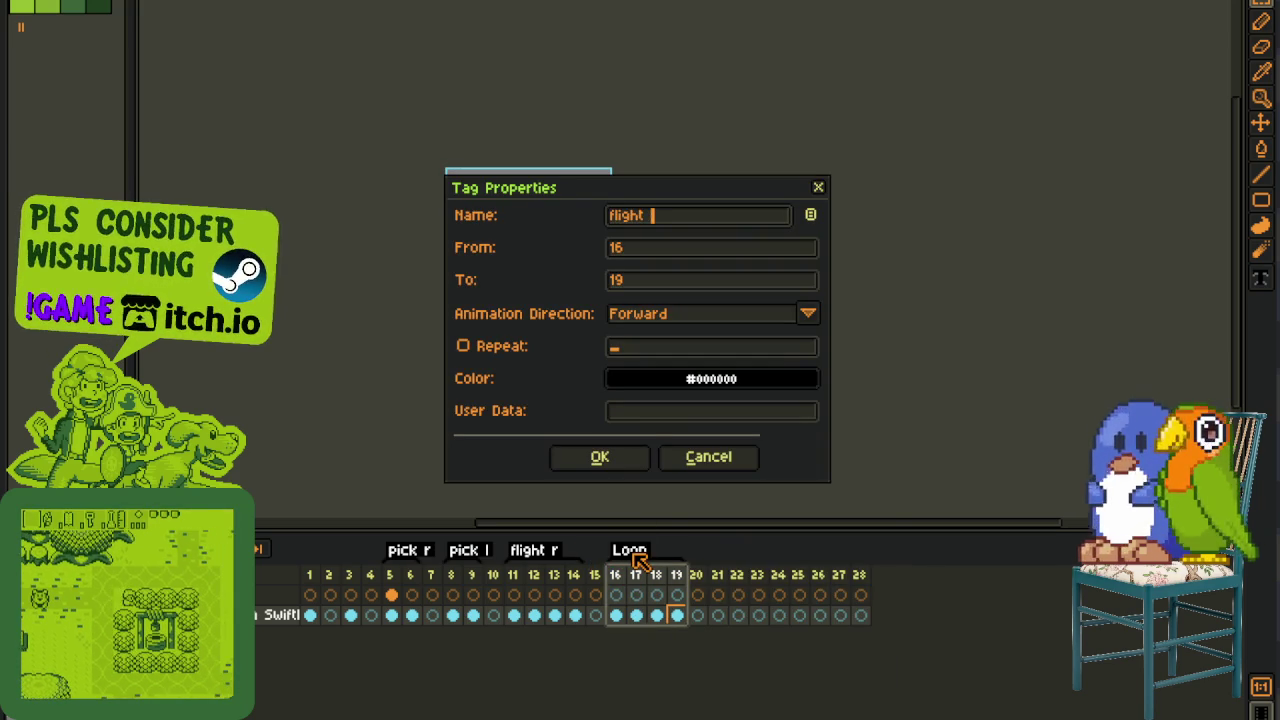
type("l")
key("Return")
left_click(697, 576)
left_click_drag(718, 578, 866, 578)
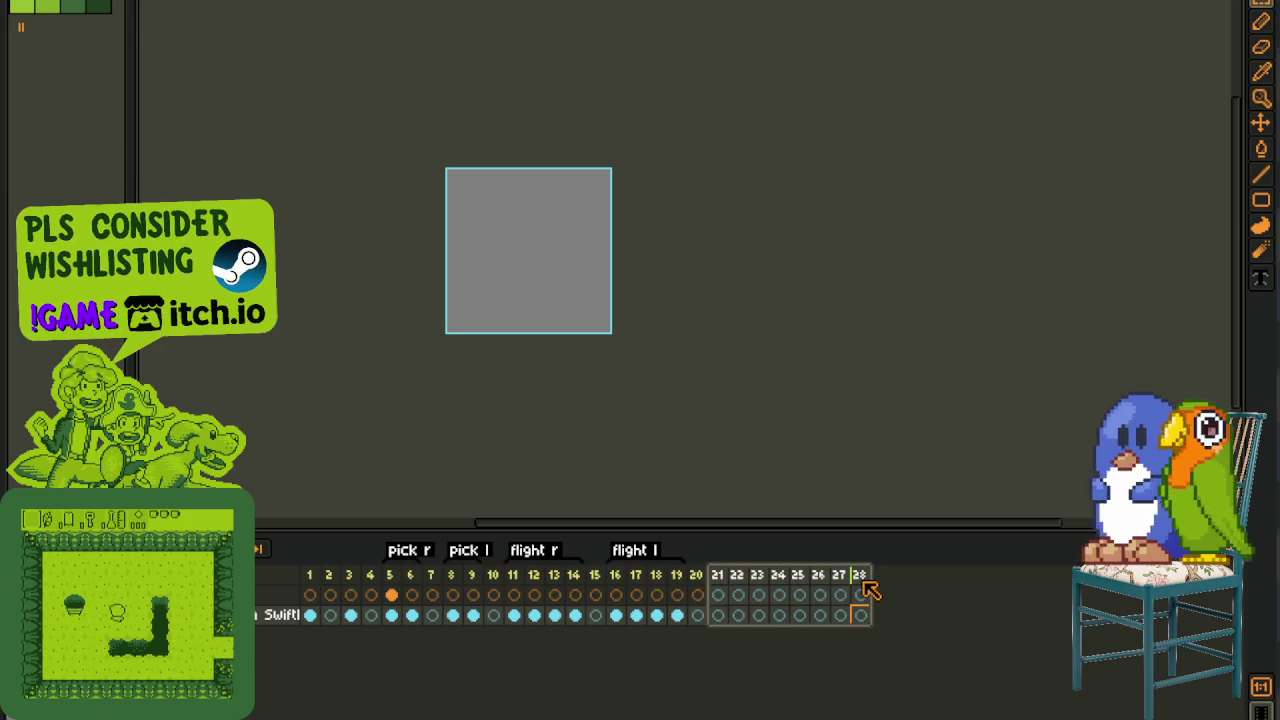
- Delete the unused frames 21–28 and bring the whole bird back into view
key("Delete")
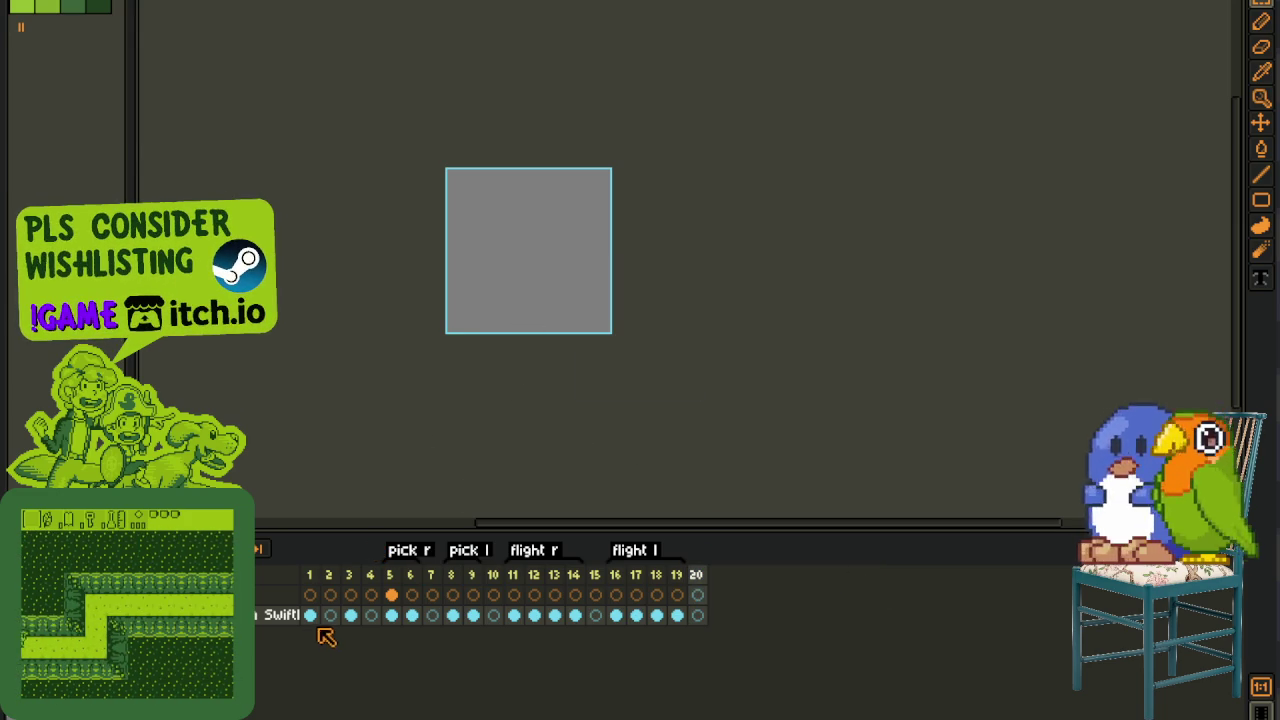
left_click(392, 615)
scroll(630, 287, "up", 1)
scroll(630, 287, "up", 1)
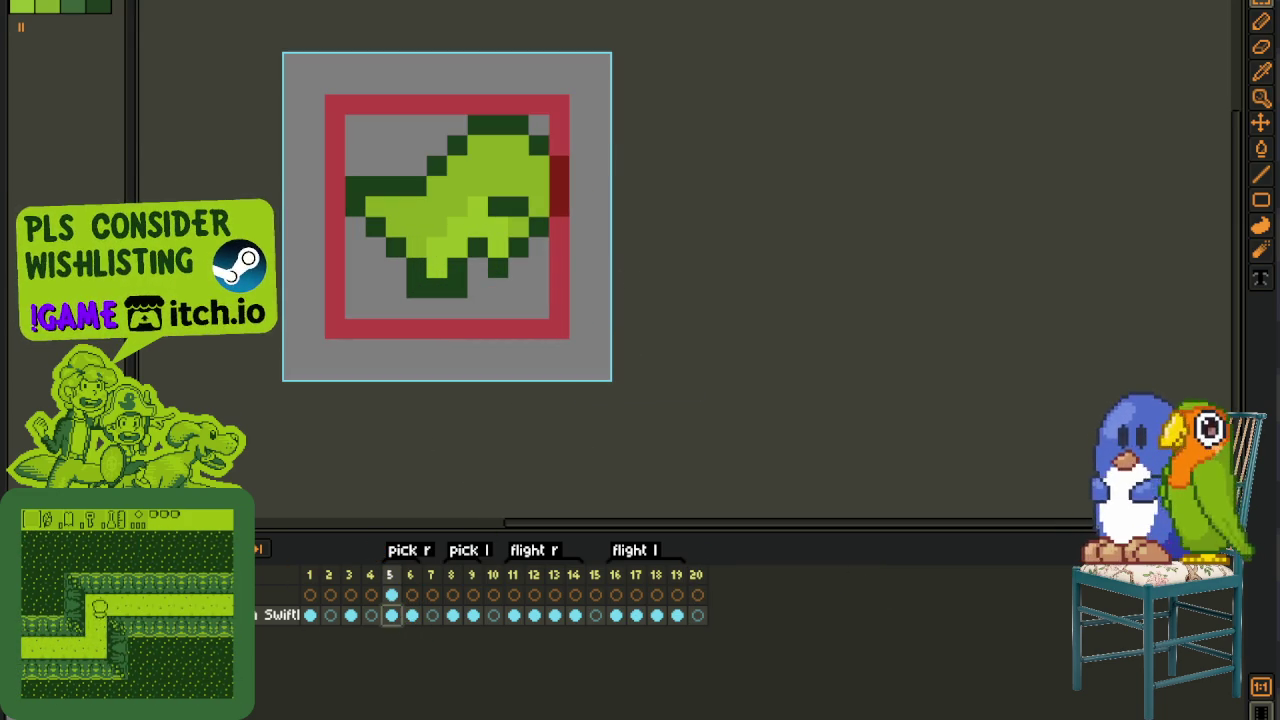
left_click_drag(557, 337, 523, 417)
scroll(356, 347, "down", 2)
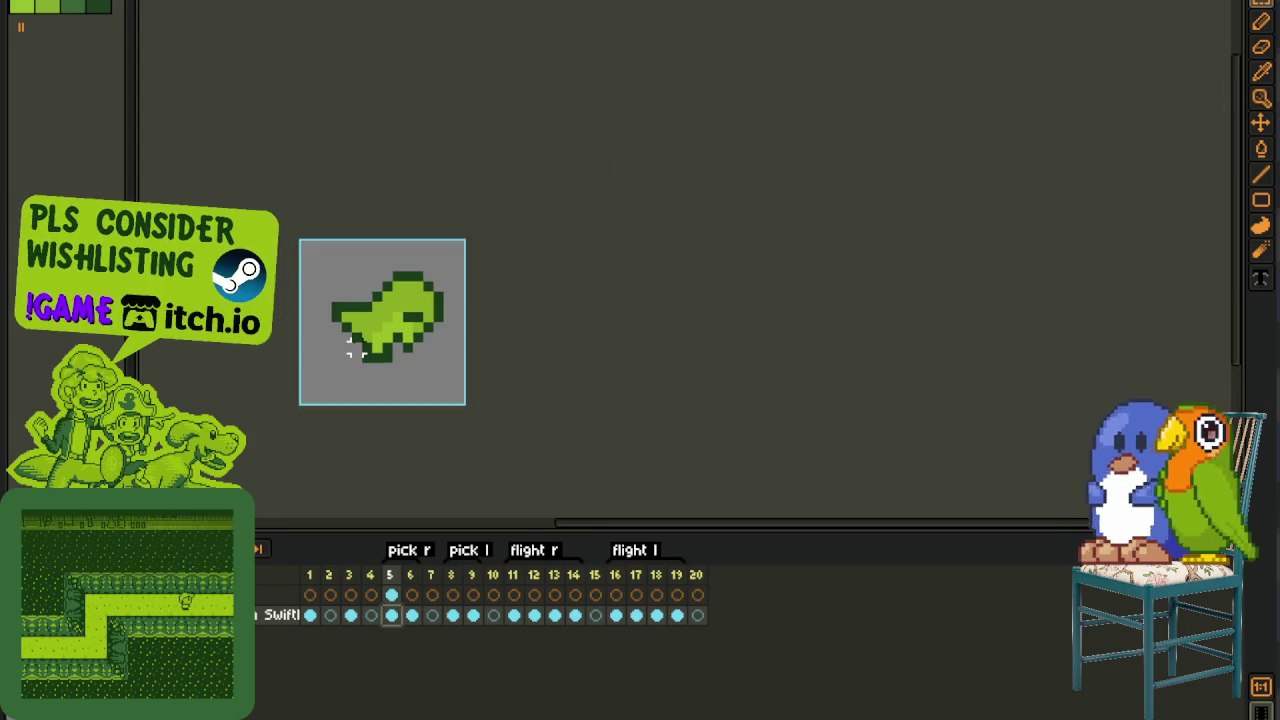
scroll(390, 340, "down", 1)
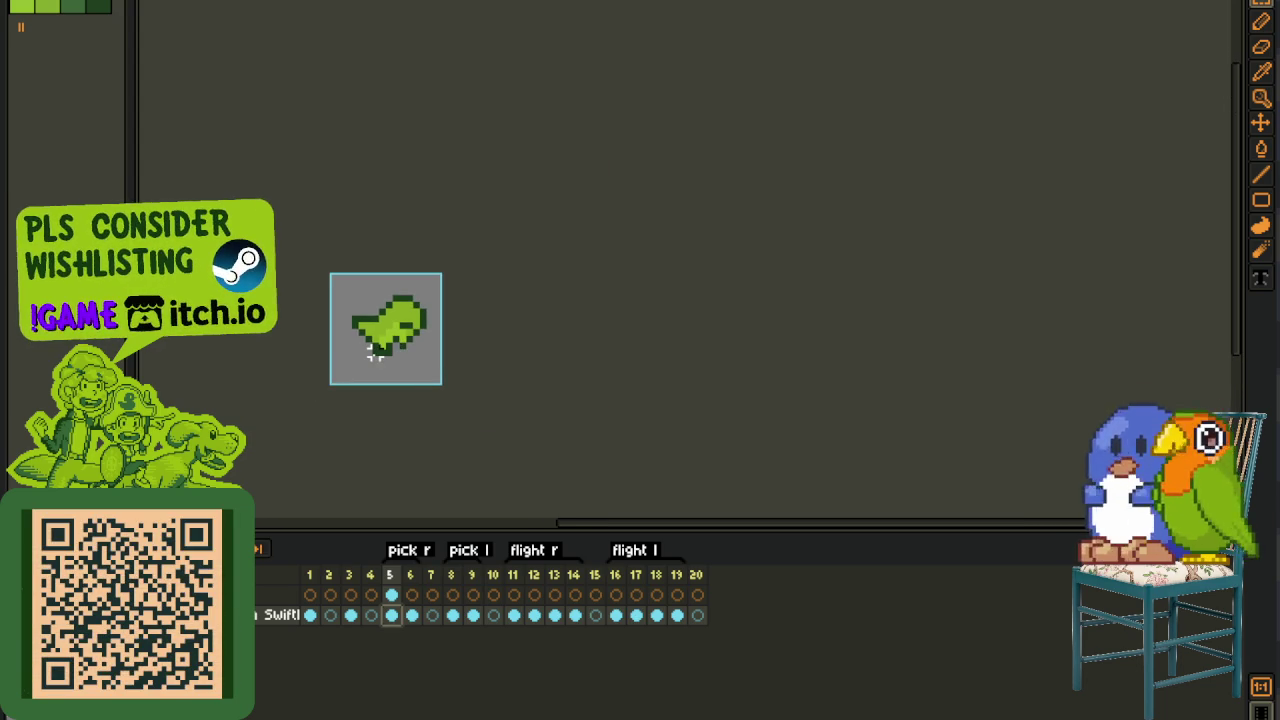
- Play the flight r animation starting from frame 11
left_click(309, 575)
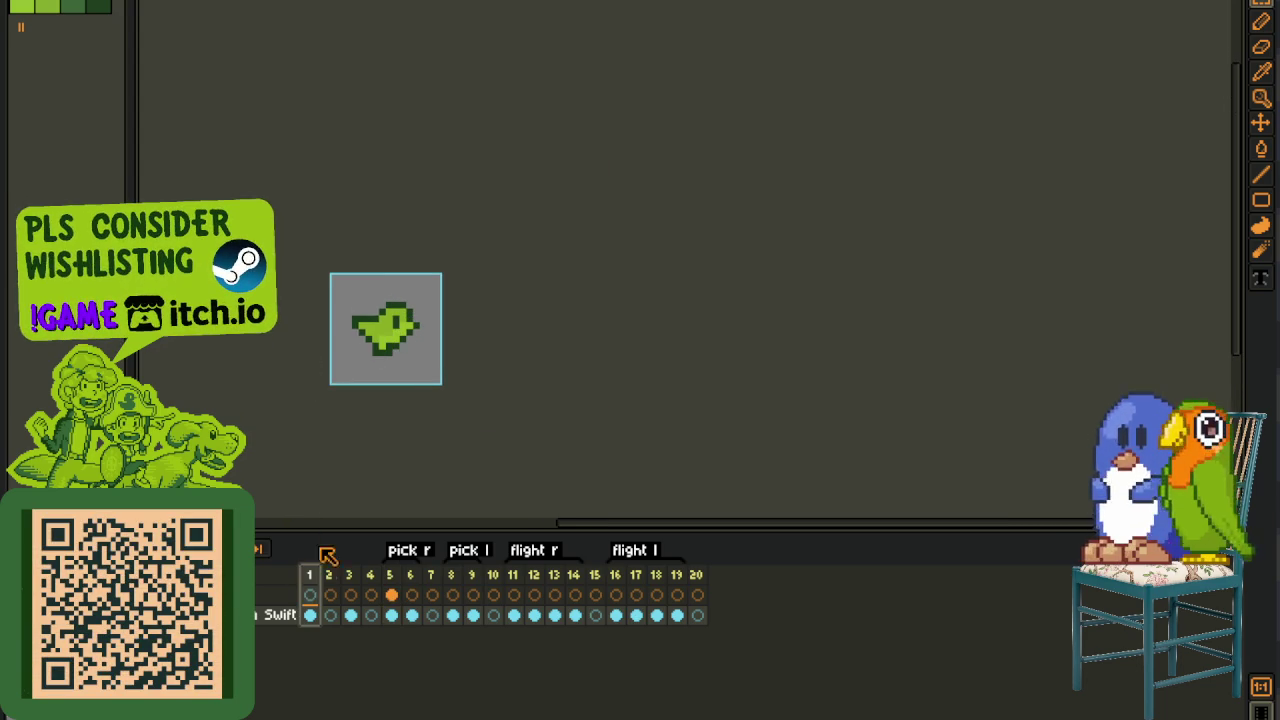
left_click(518, 580)
key("Return")
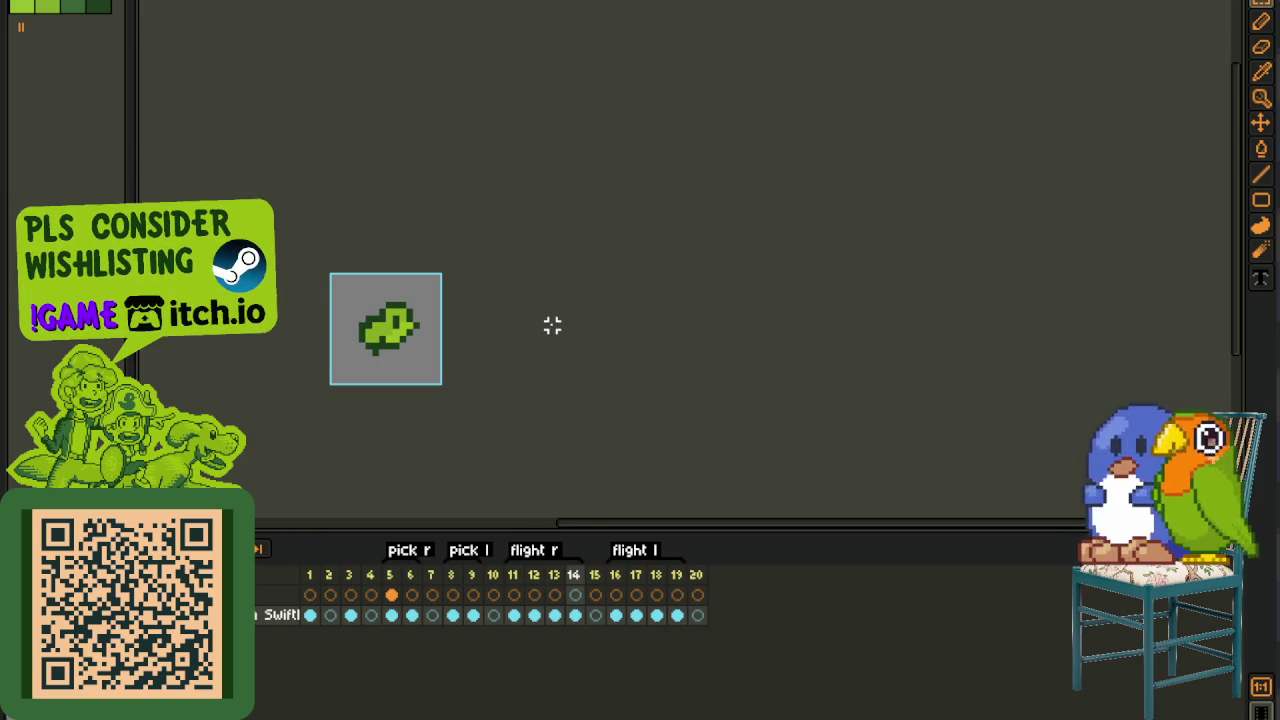
left_click_drag(552, 325, 538, 380)
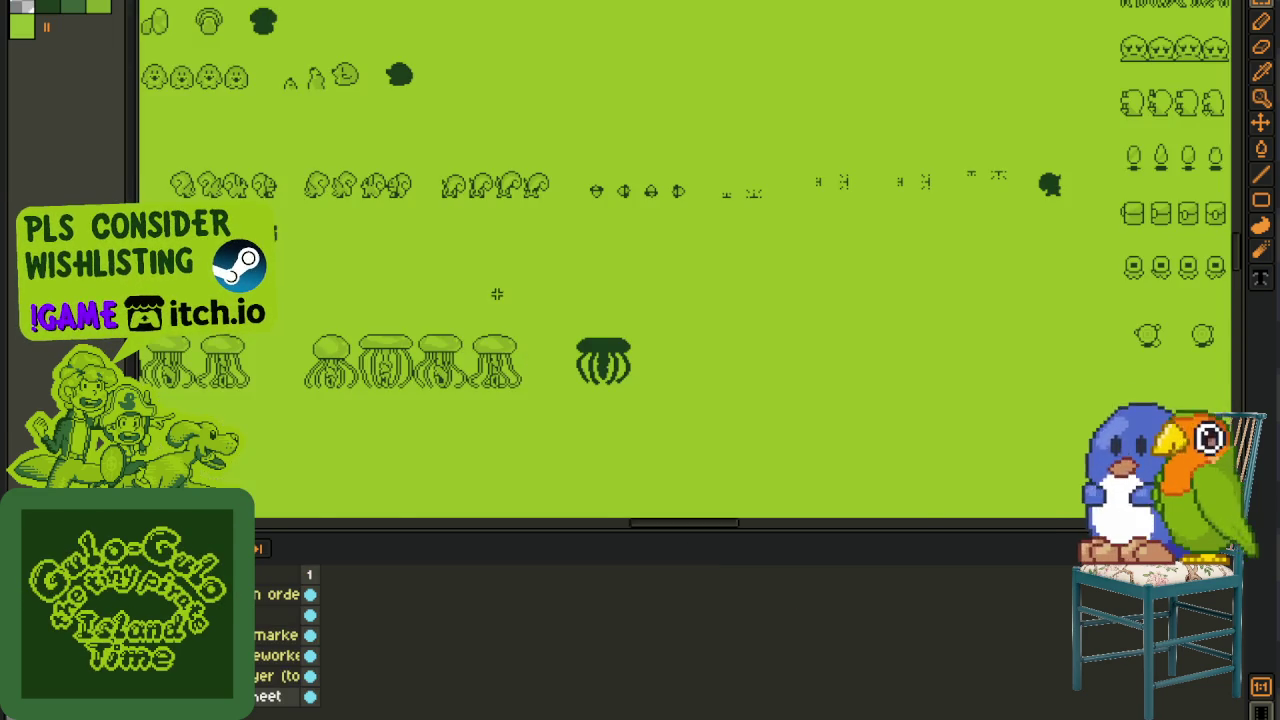
- Hide the timeline and zoom in and out around the map's trees
scroll(493, 300, "down", 5)
scroll(880, 297, "up", 5)
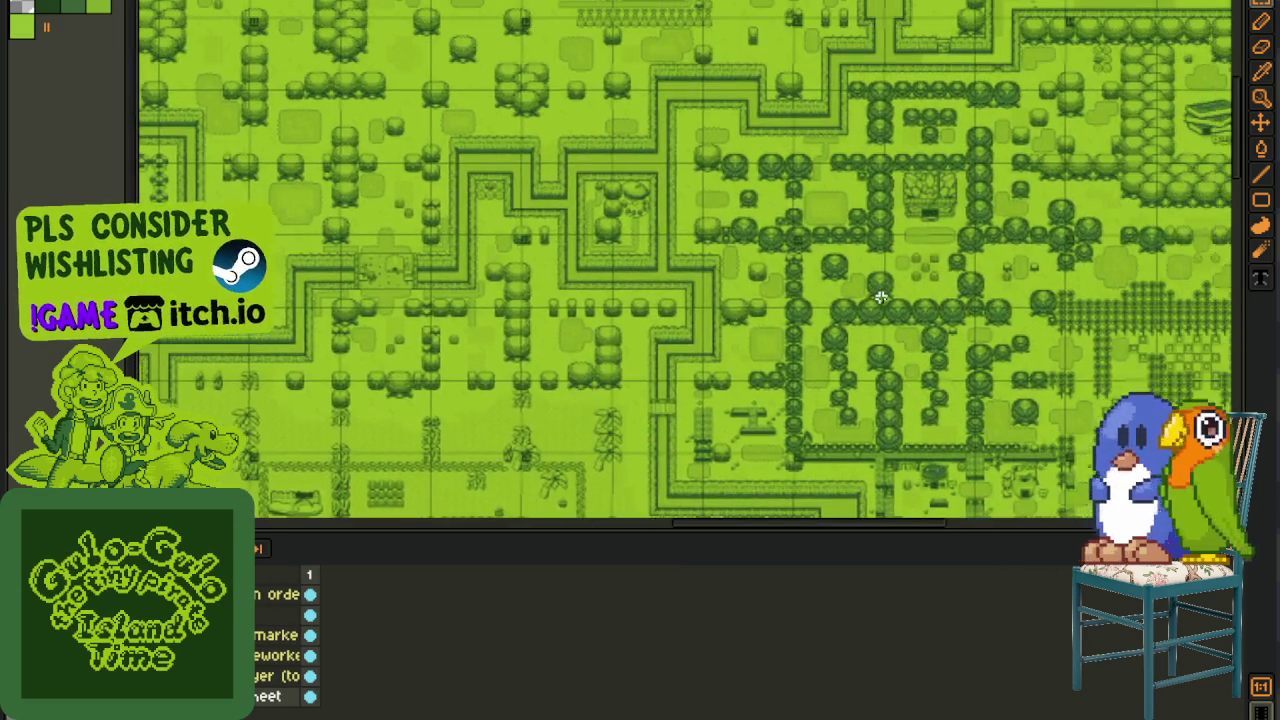
scroll(880, 297, "up", 3)
scroll(800, 220, "up", 2)
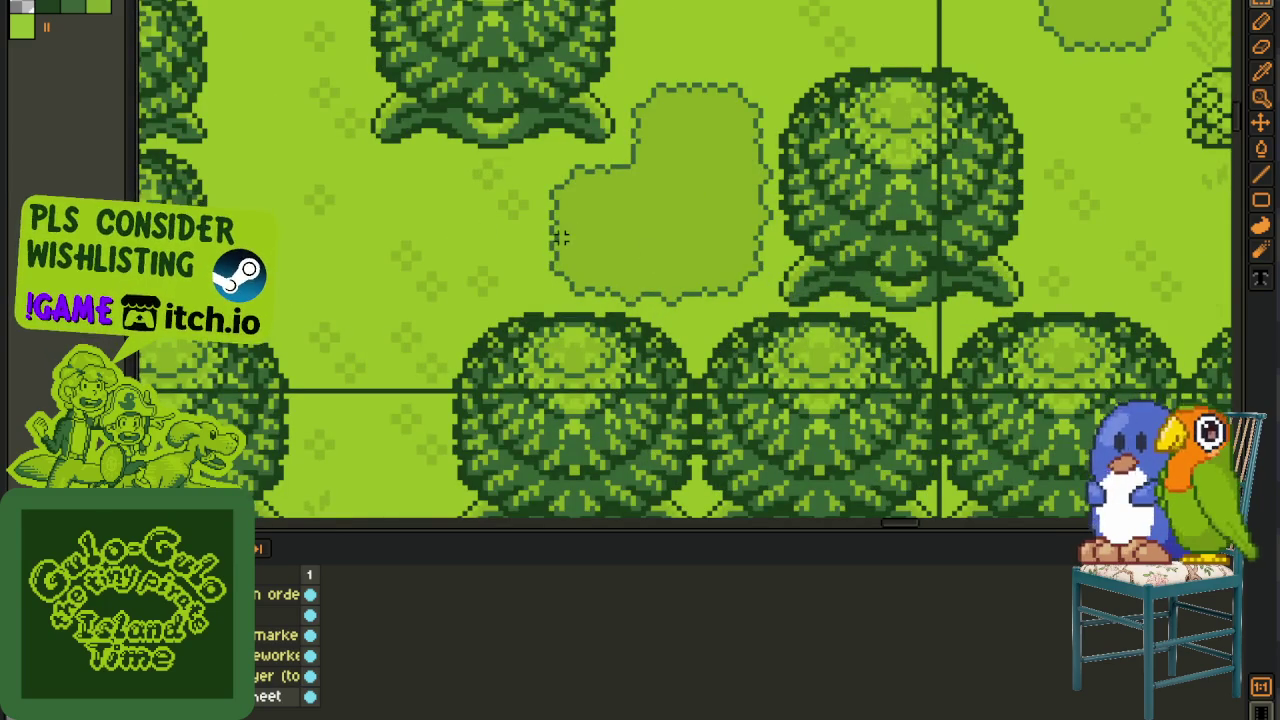
key("Tab")
left_click_drag(471, 234, 500, 503)
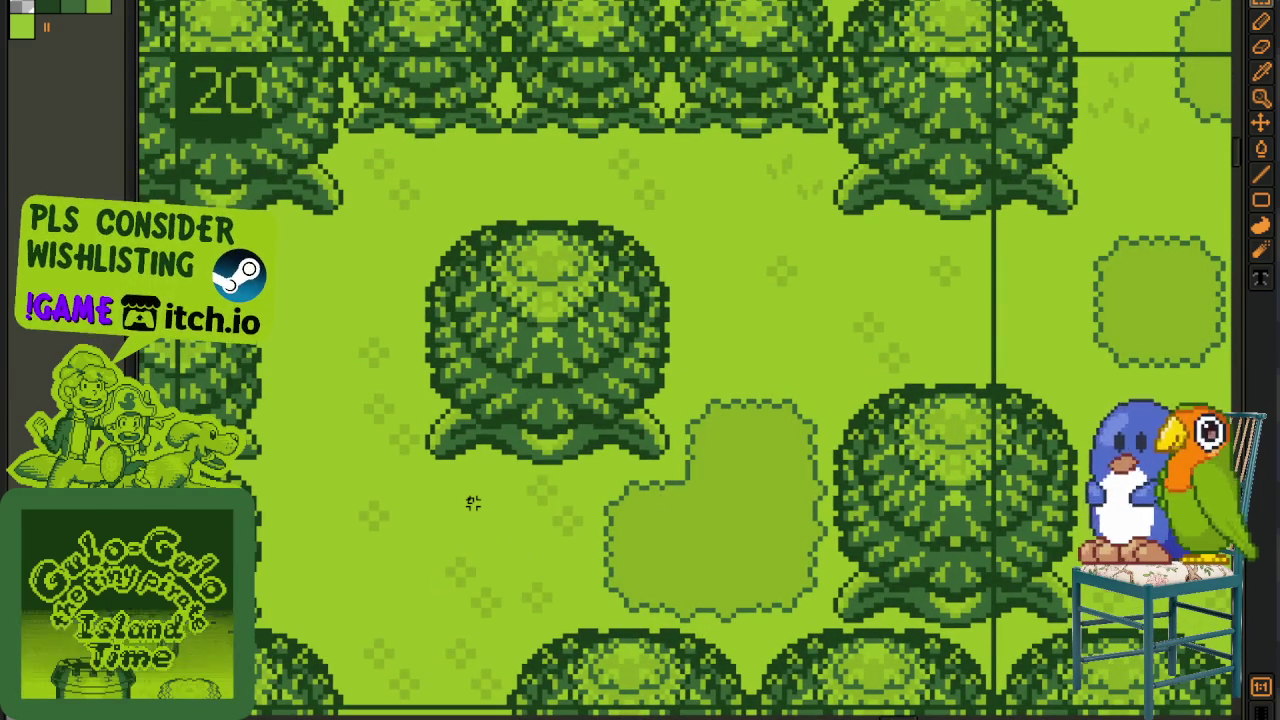
scroll(473, 503, "down", 2)
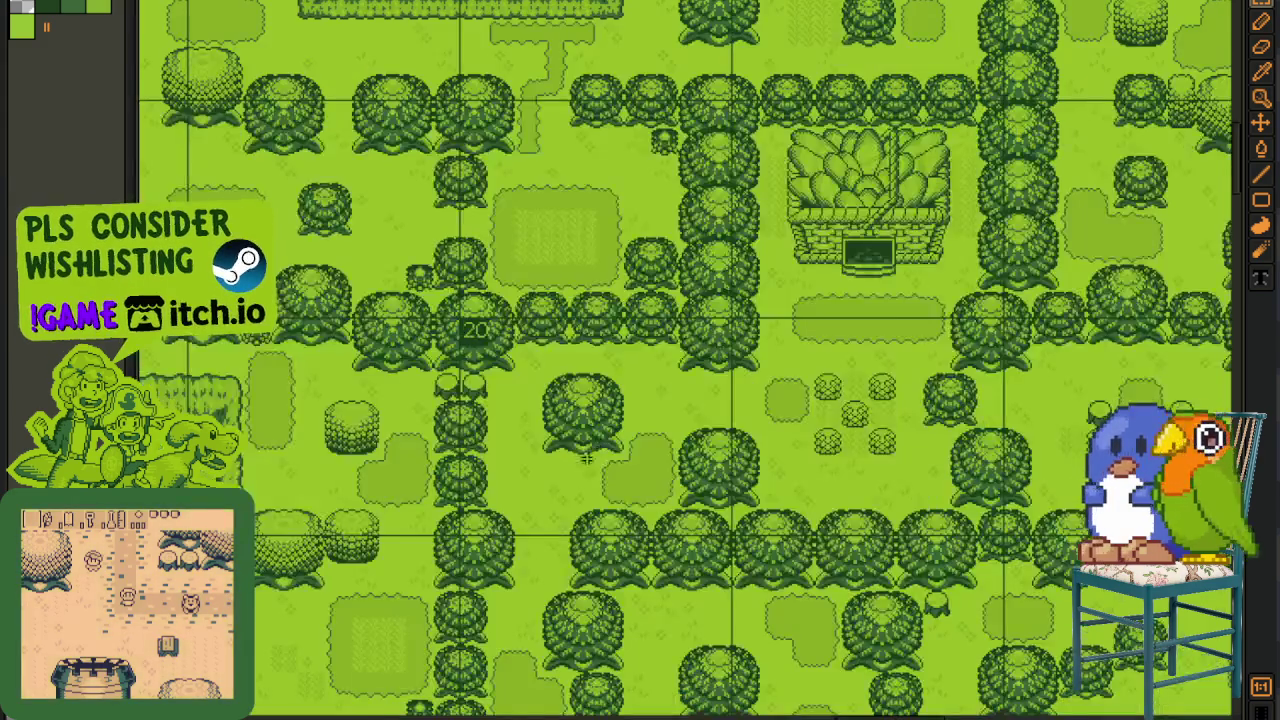
scroll(473, 503, "down", 2)
scroll(385, 470, "up", 2)
scroll(385, 470, "up", 2)
scroll(411, 431, "up", 2)
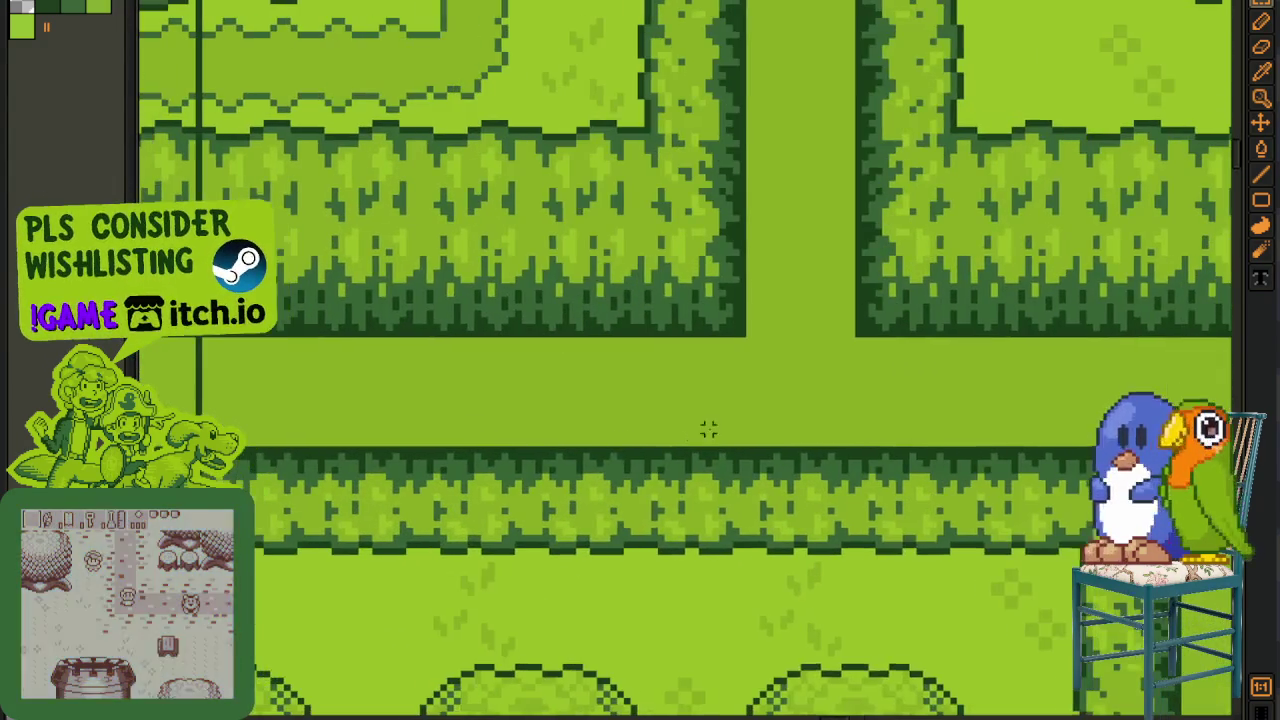
scroll(701, 381, "down", 3)
scroll(708, 398, "up", 1)
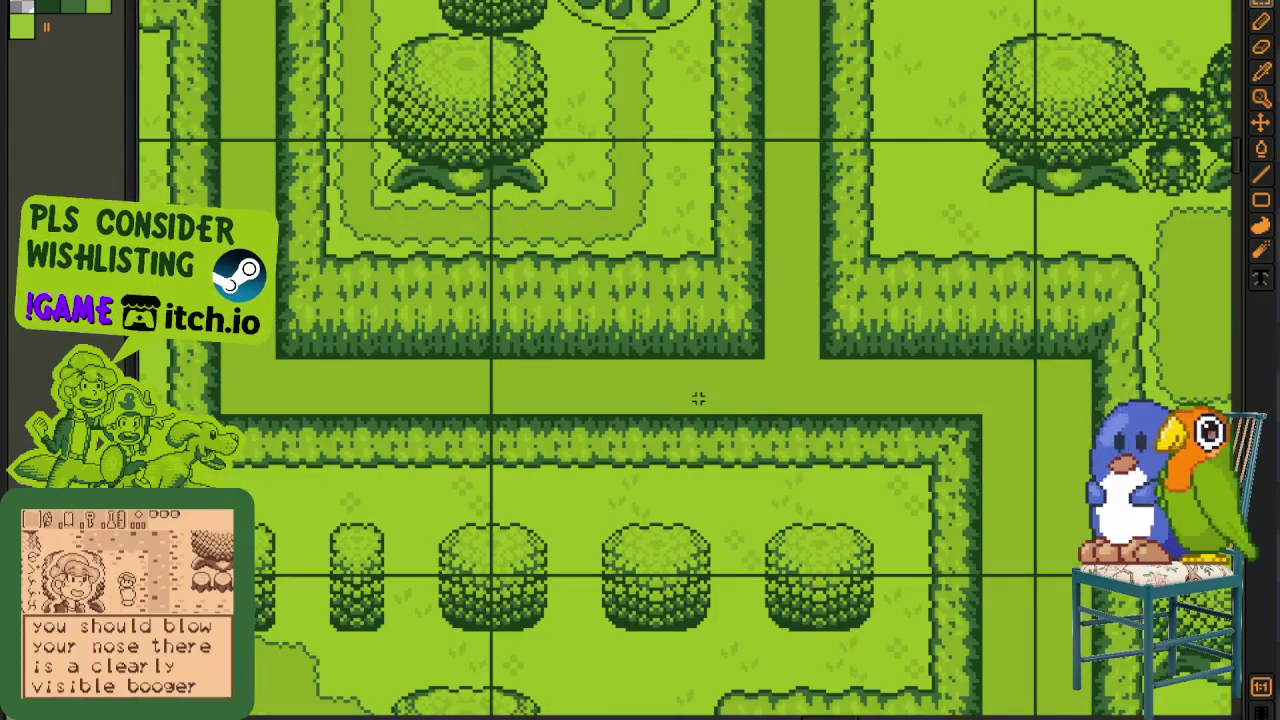
scroll(523, 454, "down", 1)
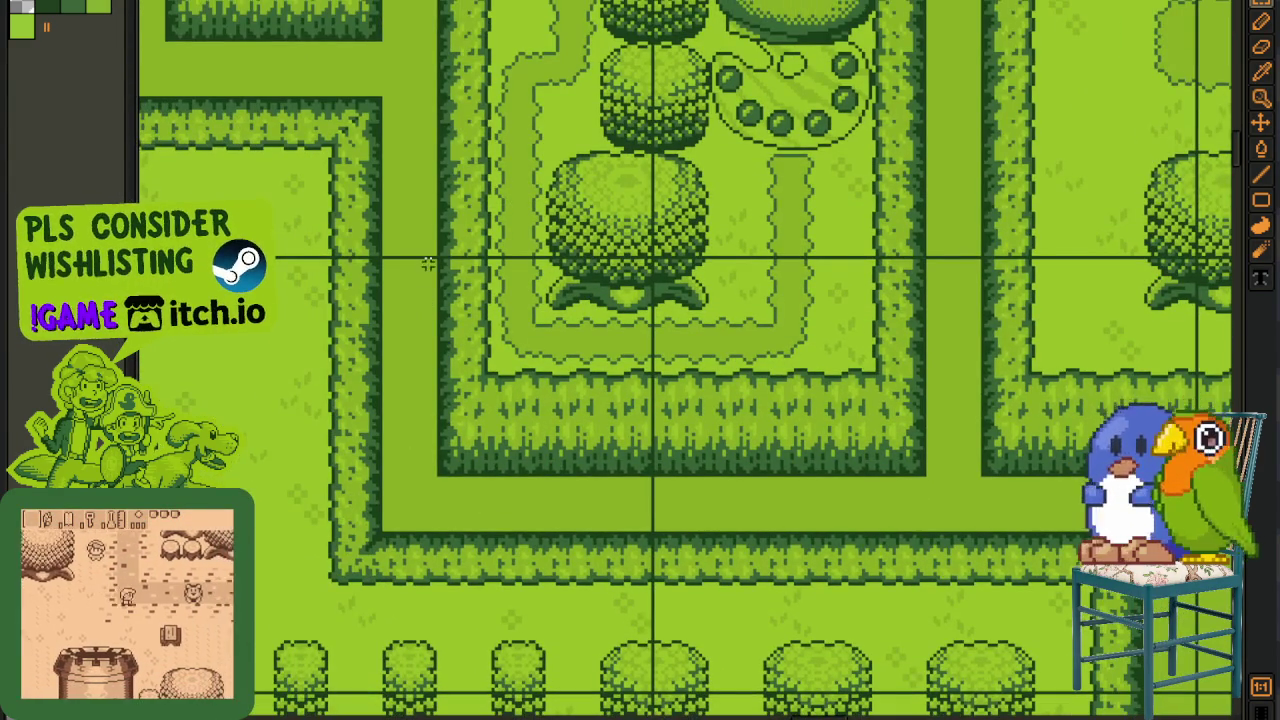
scroll(650, 459, "up", 1)
scroll(650, 459, "down", 1)
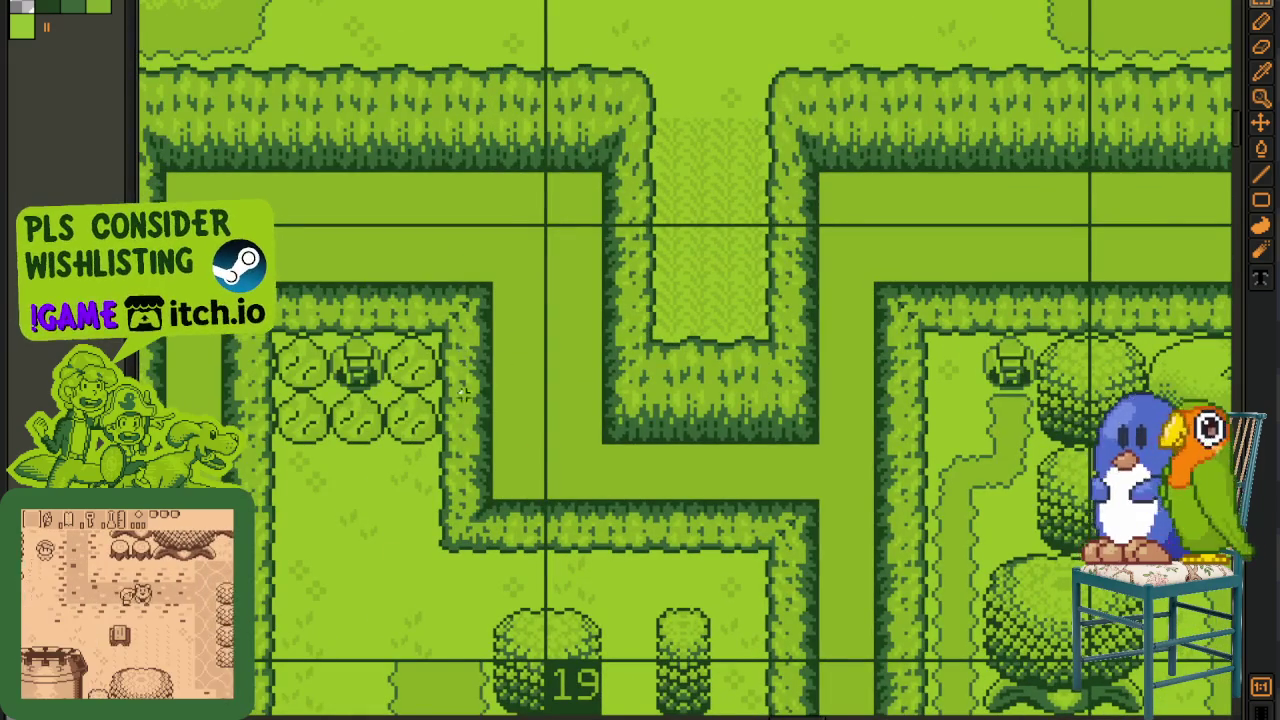
scroll(280, 550, "down", 1)
scroll(366, 600, "up", 1)
scroll(366, 600, "down", 1)
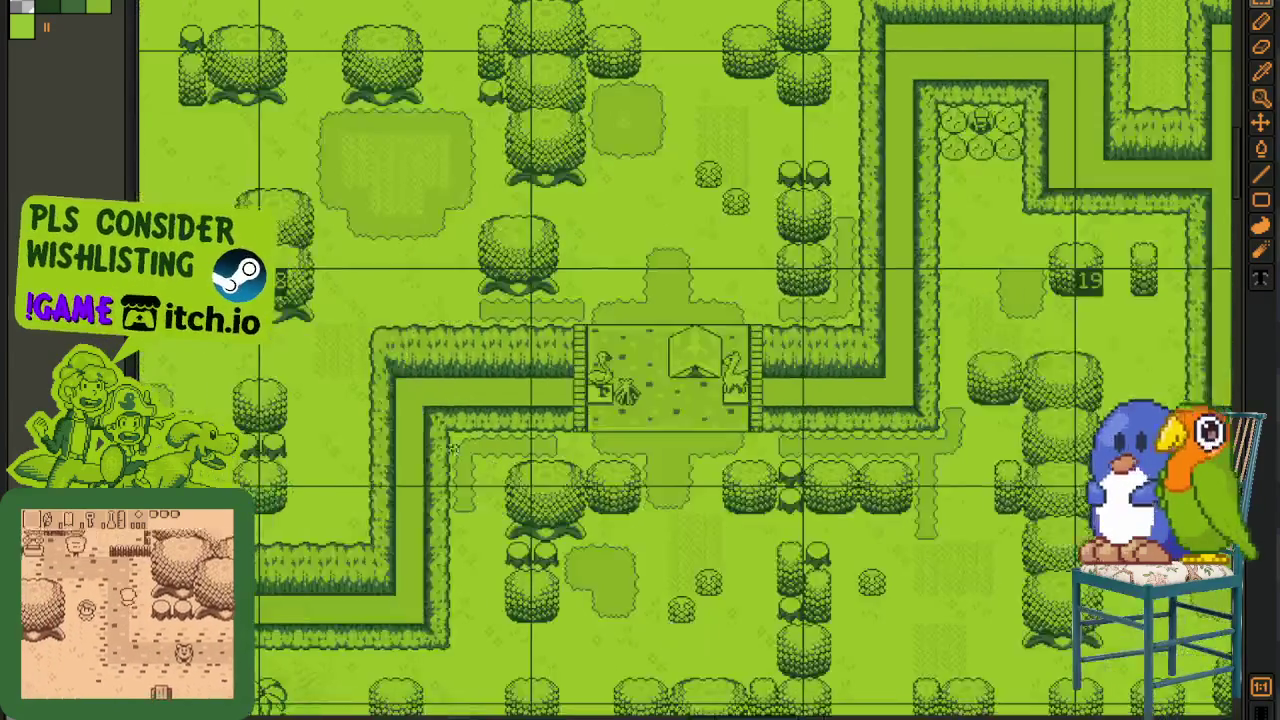
scroll(448, 512, "up", 1)
scroll(448, 514, "down", 1)
scroll(515, 474, "up", 1)
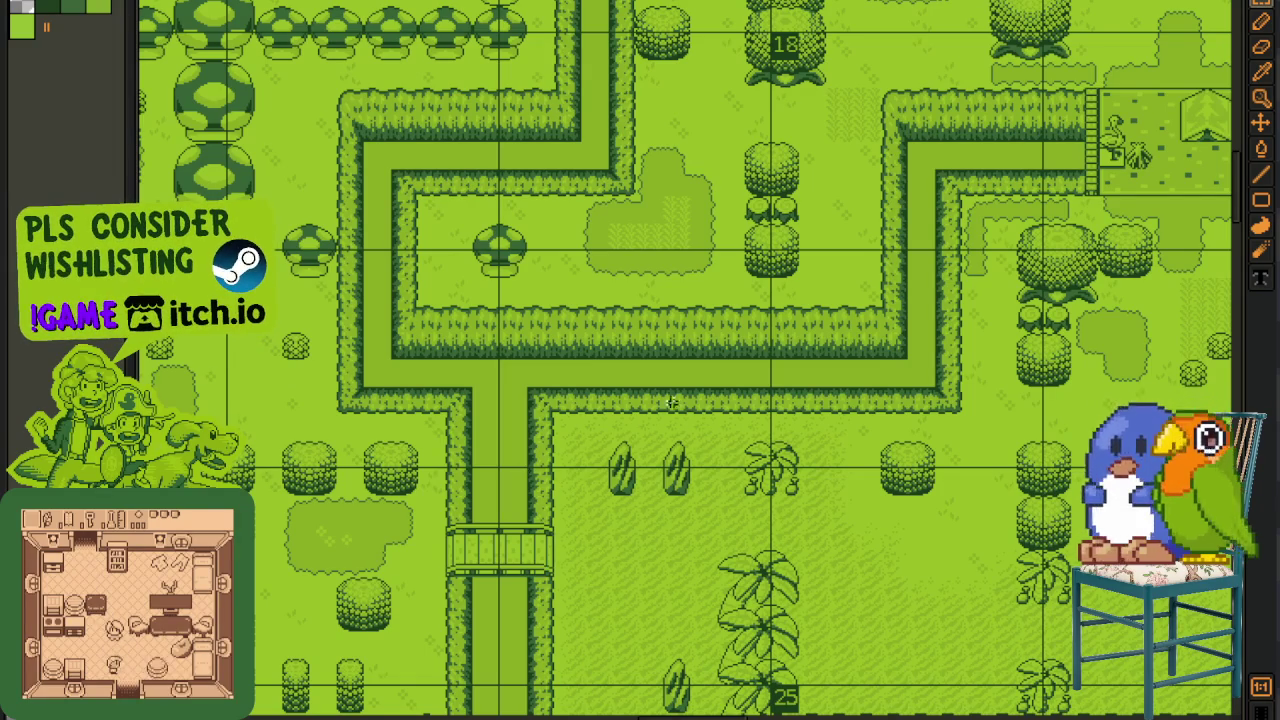
scroll(665, 408, "down", 1)
scroll(580, 430, "up", 1)
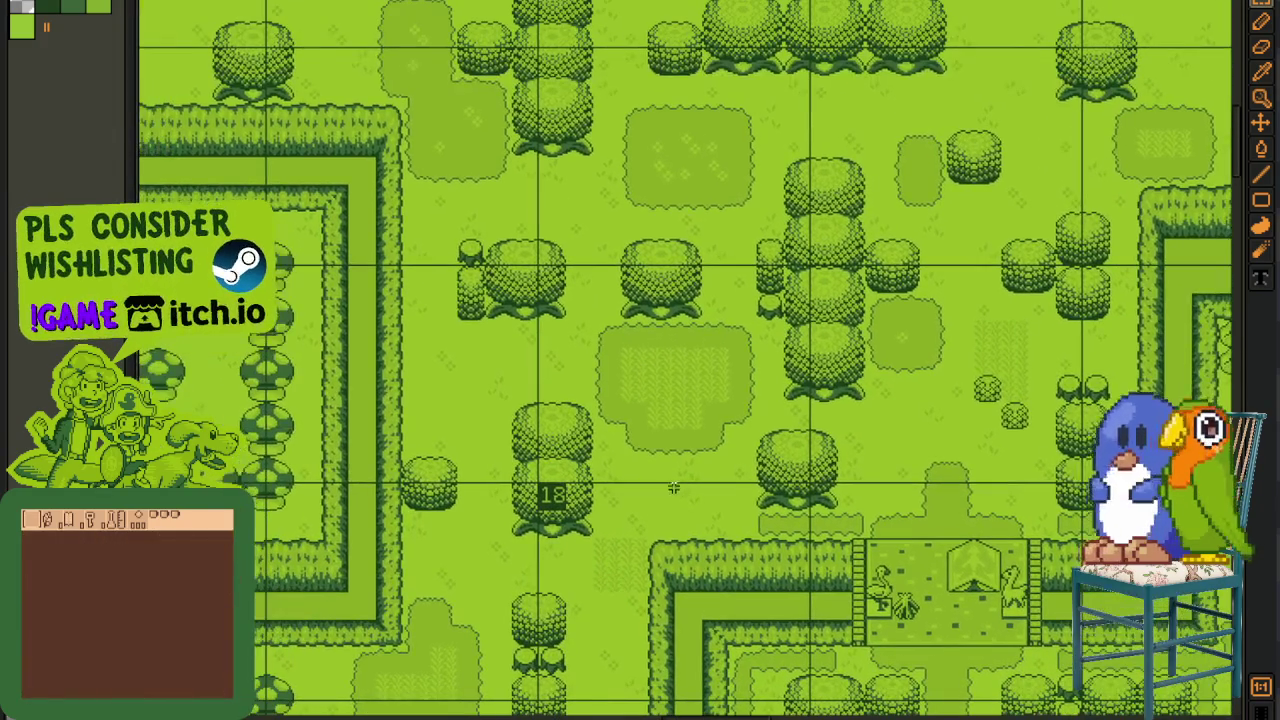
scroll(668, 489, "down", 1)
scroll(828, 485, "down", 1)
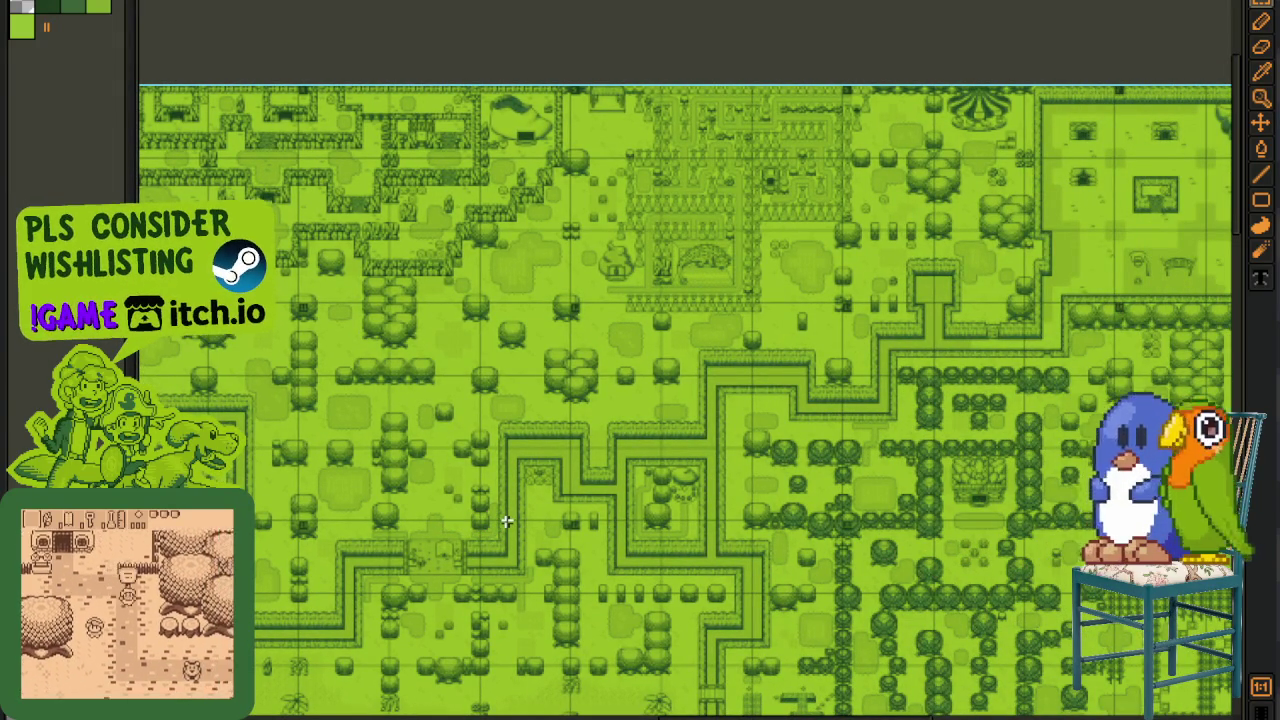
scroll(622, 341, "up", 3)
- Pan the map across grassy areas, bottom tile rows, and the train track and houses
mouse_move(609, 366)
left_mouse_down()
mouse_move(546, 509)
mouse_move(257, 592)
left_mouse_up()
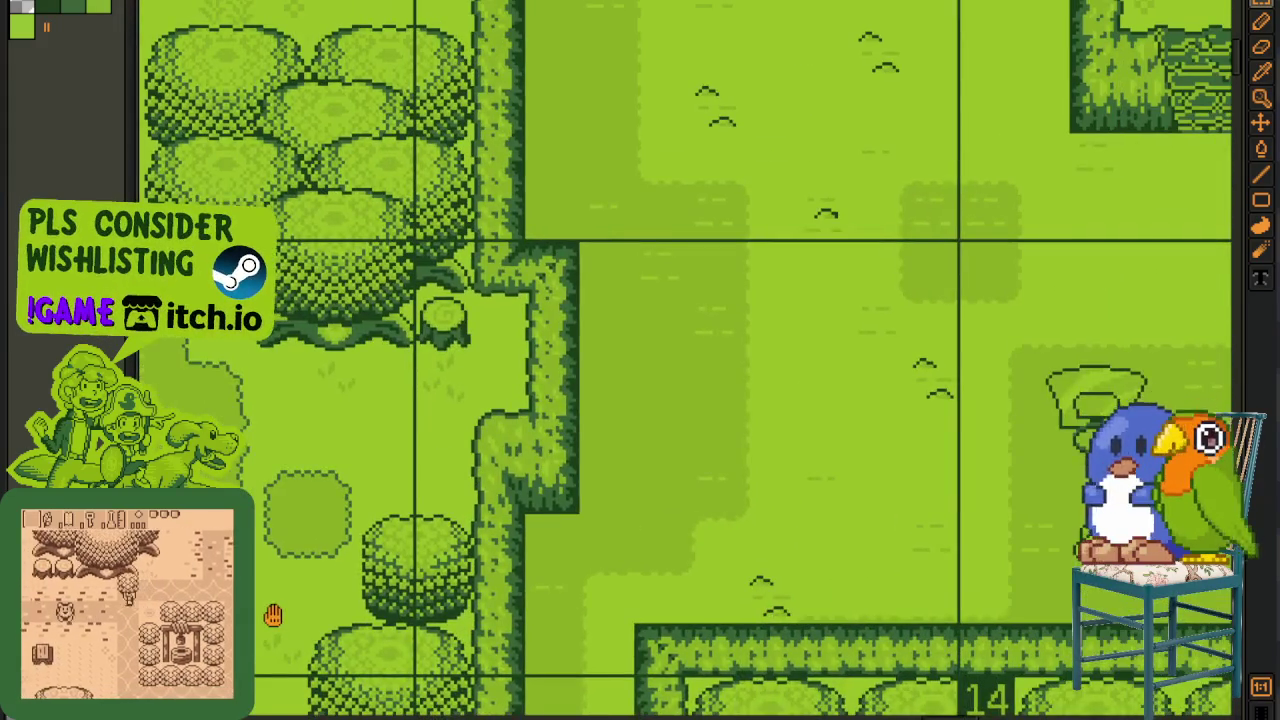
left_click_drag(257, 592, 268, 527)
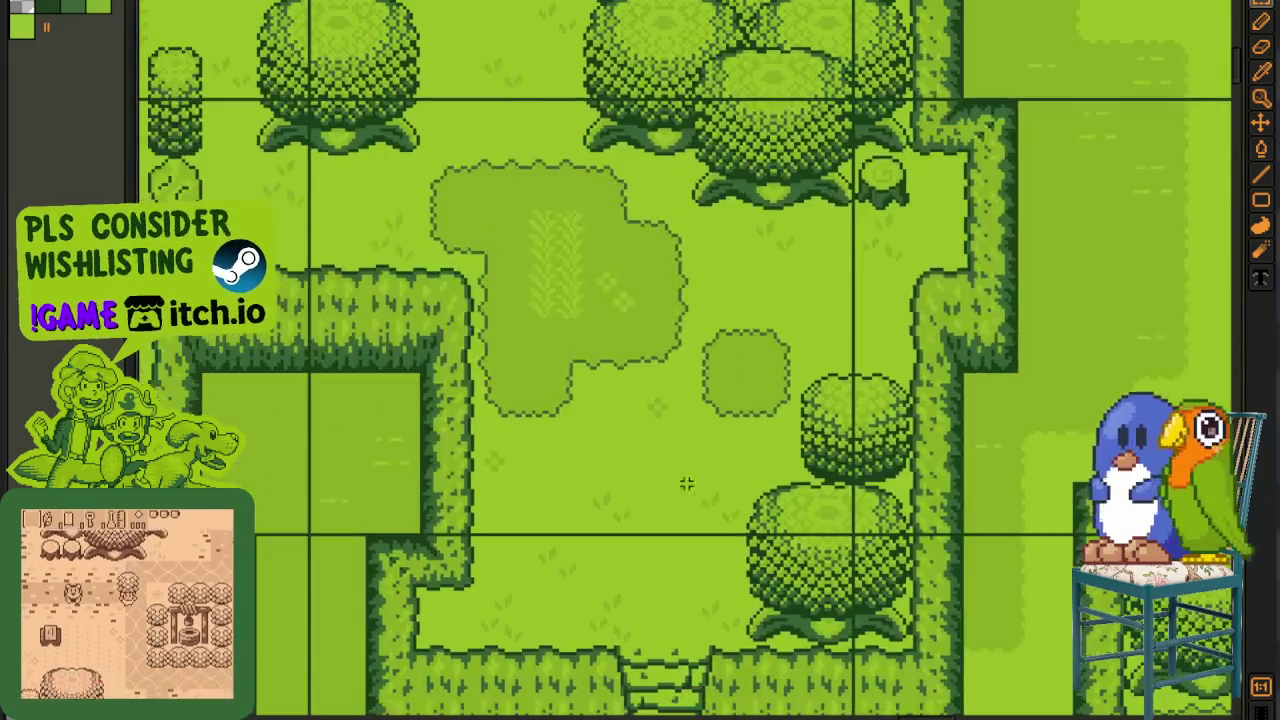
scroll(268, 527, "down", 3)
scroll(282, 558, "down", 2)
scroll(634, 391, "up", 1)
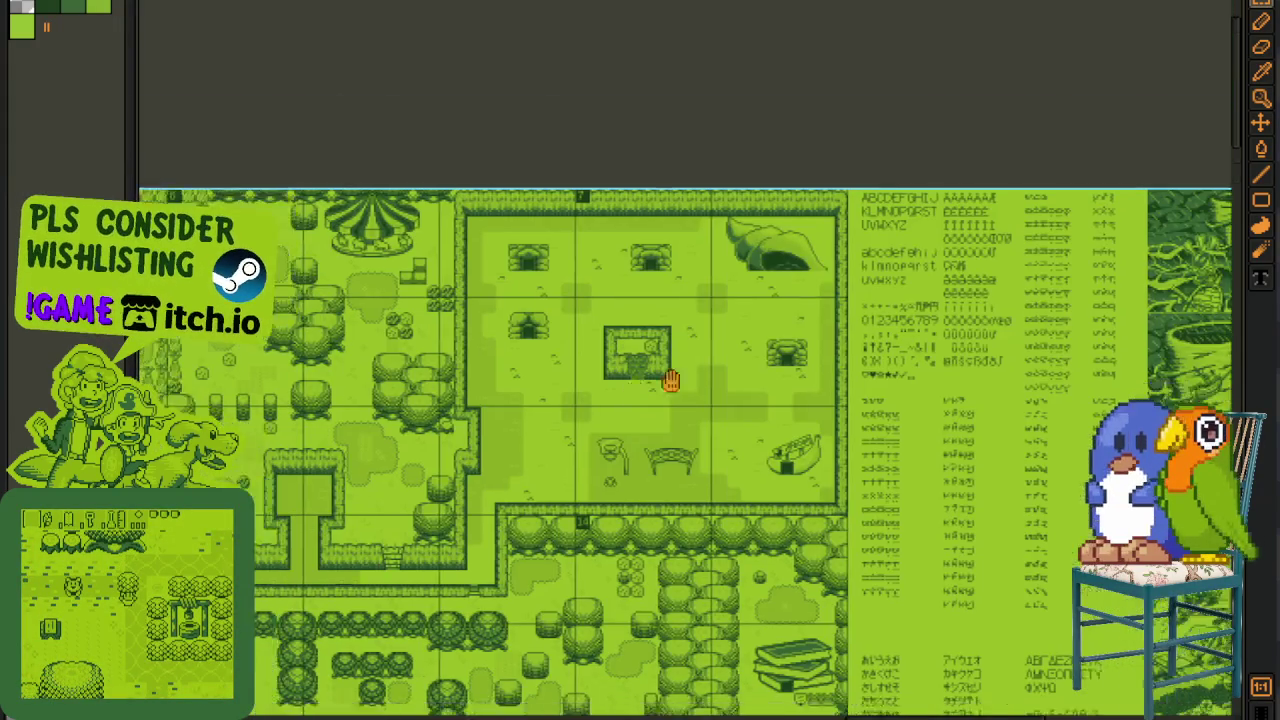
scroll(626, 474, "up", 2)
left_click_drag(626, 474, 606, 523)
mouse_move(386, 543)
left_mouse_down()
mouse_move(519, 477)
mouse_move(670, 360)
left_mouse_up()
mouse_move(480, 500)
left_mouse_down()
mouse_move(620, 400)
mouse_move(540, 440)
left_mouse_up()
left_click_drag(475, 490, 807, 421)
mouse_move(594, 509)
left_mouse_down()
mouse_move(700, 470)
mouse_move(670, 470)
mouse_move(736, 506)
left_mouse_up()
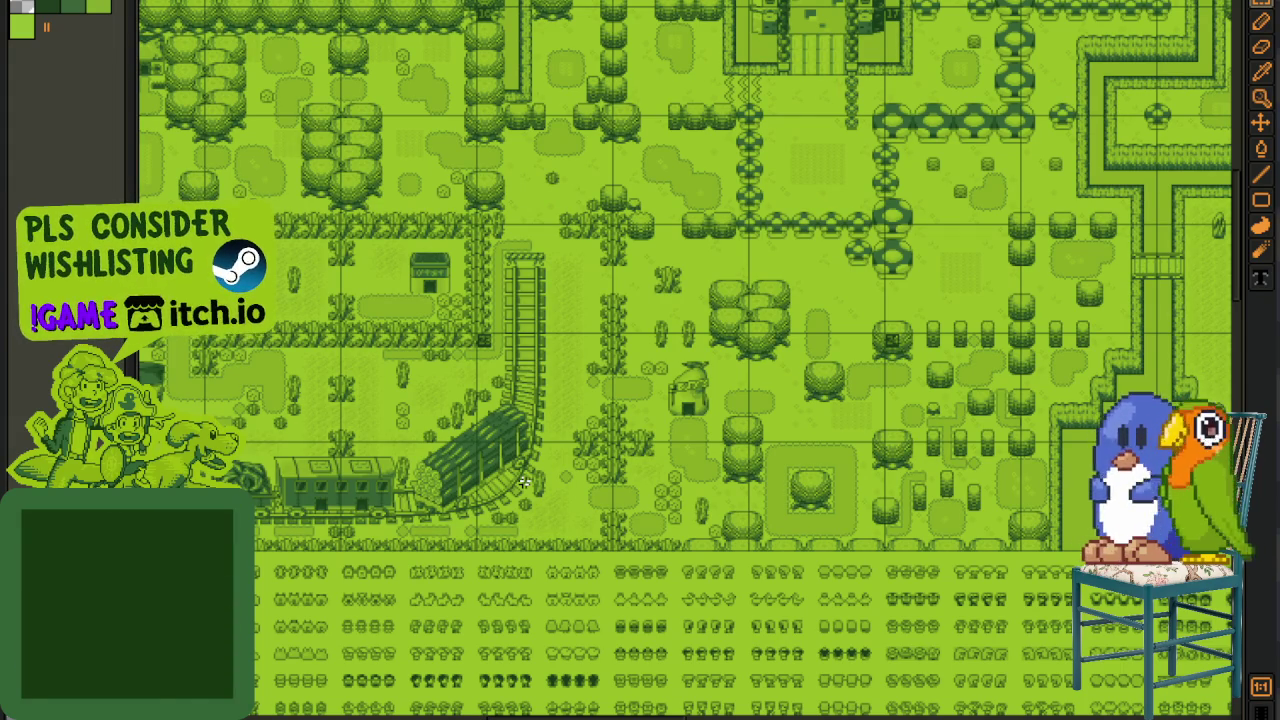
- Zoom and scroll rightward along the overworld map
scroll(593, 490, "up", 5)
scroll(600, 470, "up", 5)
scroll(630, 433, "up", 2)
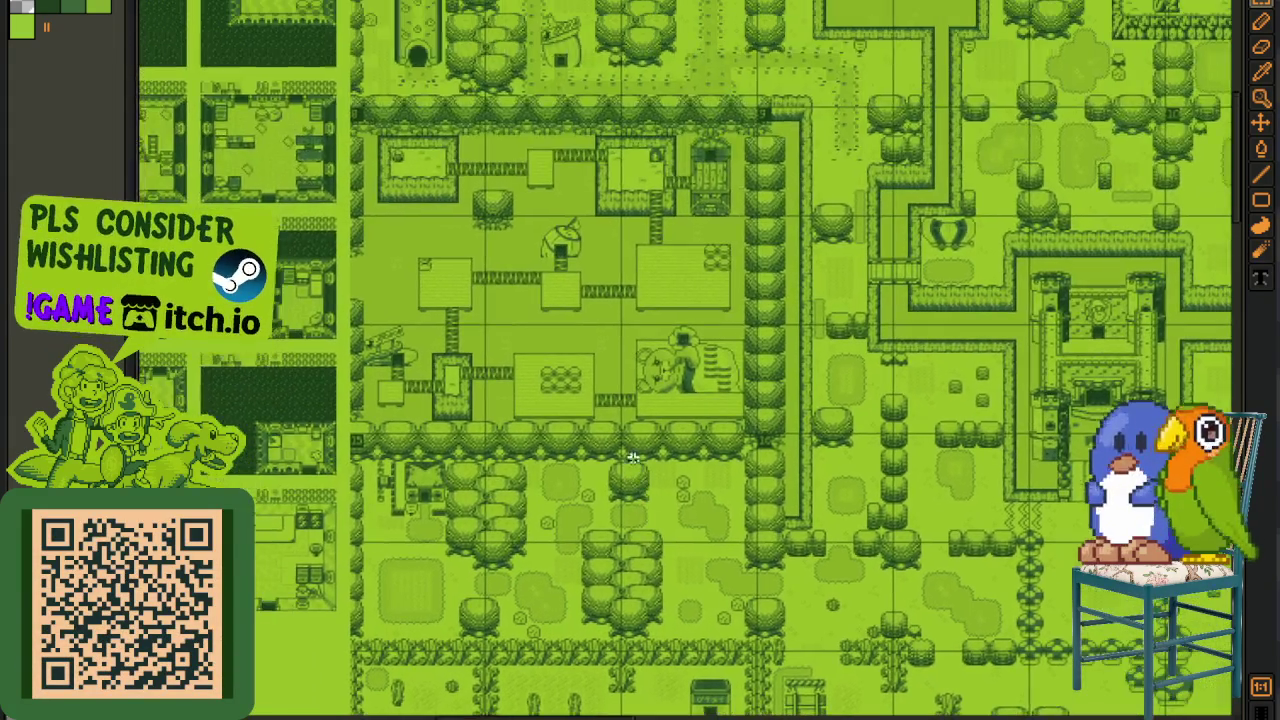
scroll(628, 432, "right", 5)
scroll(610, 410, "up", 3)
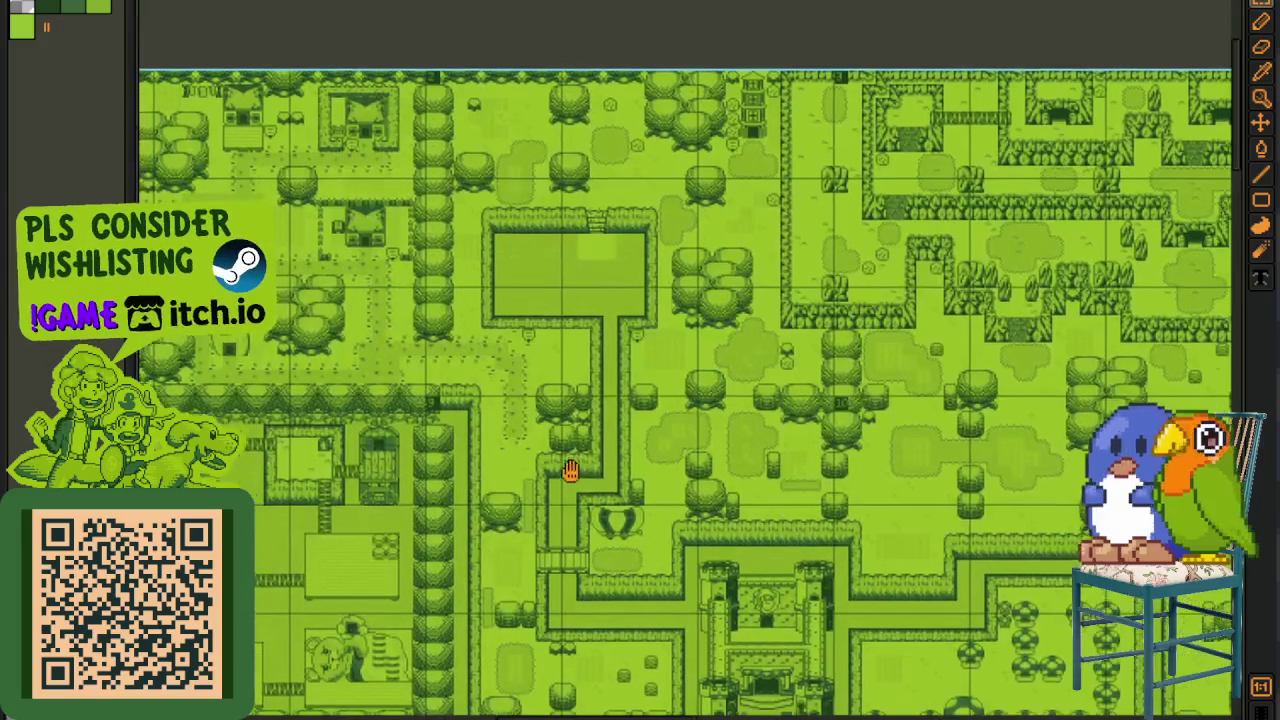
scroll(560, 380, "right", 3)
scroll(508, 371, "right", 3)
scroll(666, 457, "down", 2)
scroll(720, 475, "right", 3)
scroll(770, 495, "right", 3)
scroll(680, 450, "down", 2)
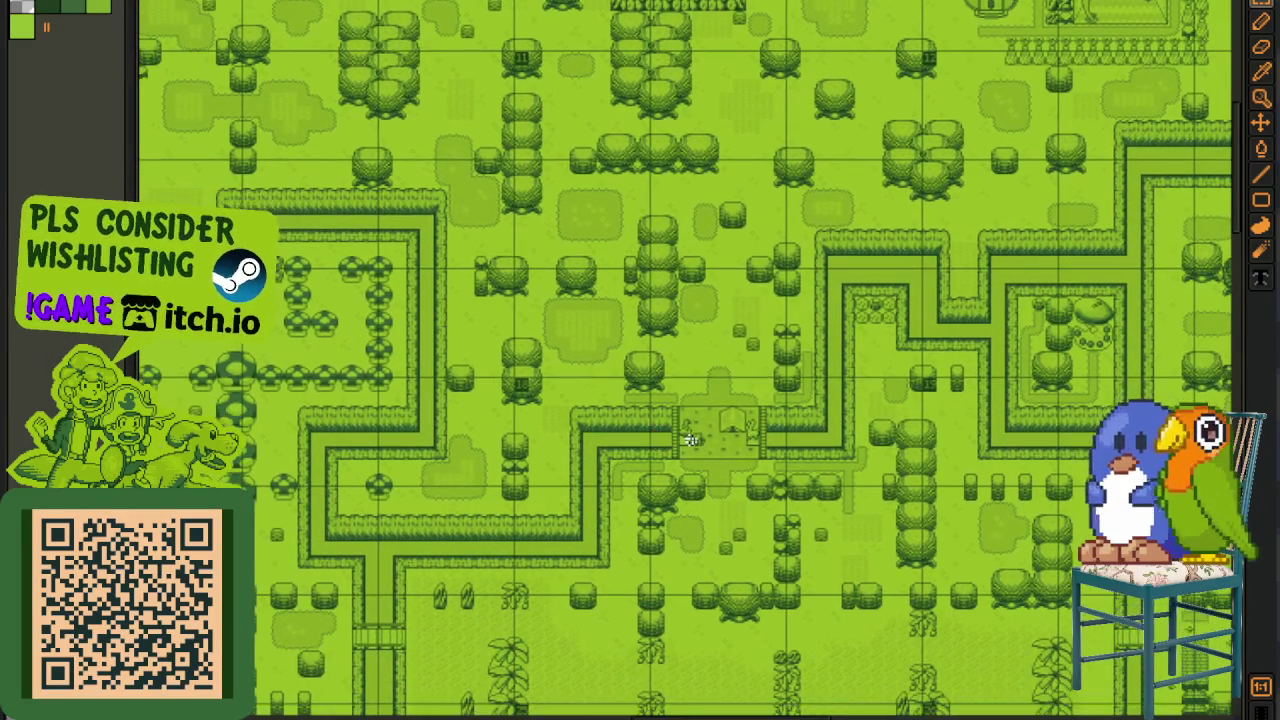
scroll(702, 470, "right", 3)
scroll(660, 455, "right", 3)
scroll(610, 430, "right", 3)
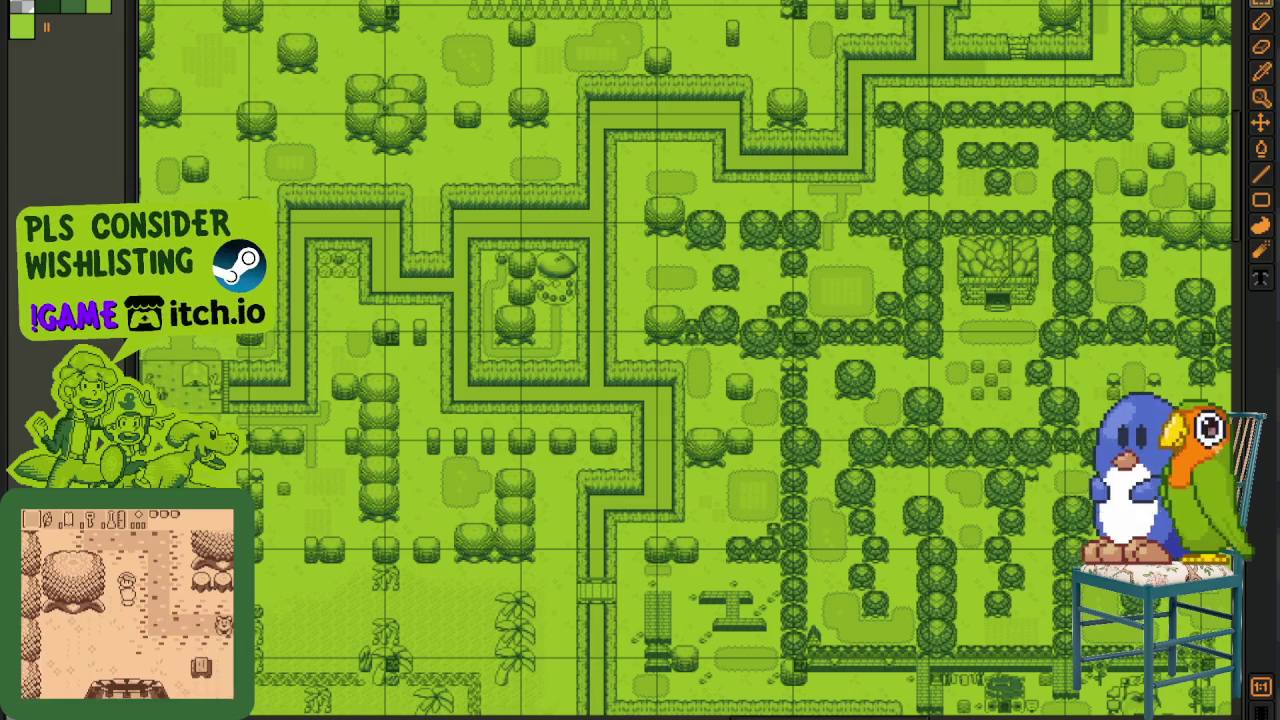
scroll(340, 463, "up", 1)
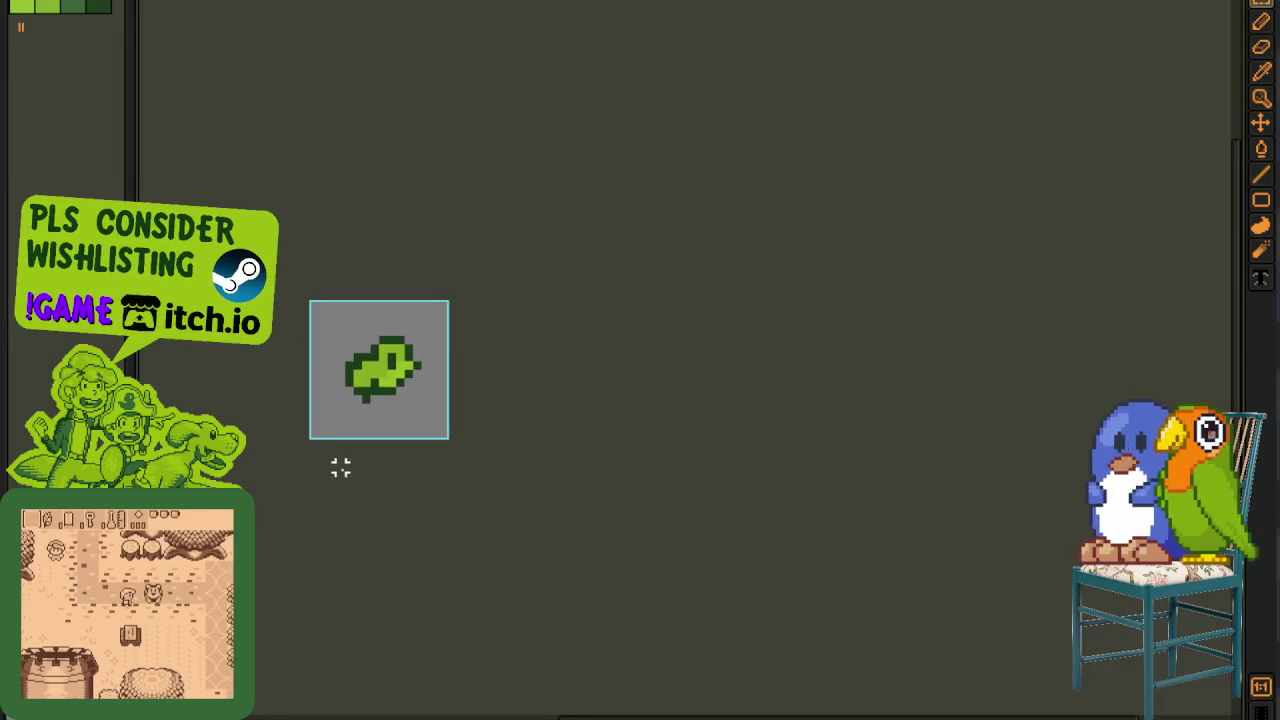
scroll(349, 443, "up", 2)
scroll(374, 409, "up", 2)
scroll(401, 385, "down", 1)
key("Tab")
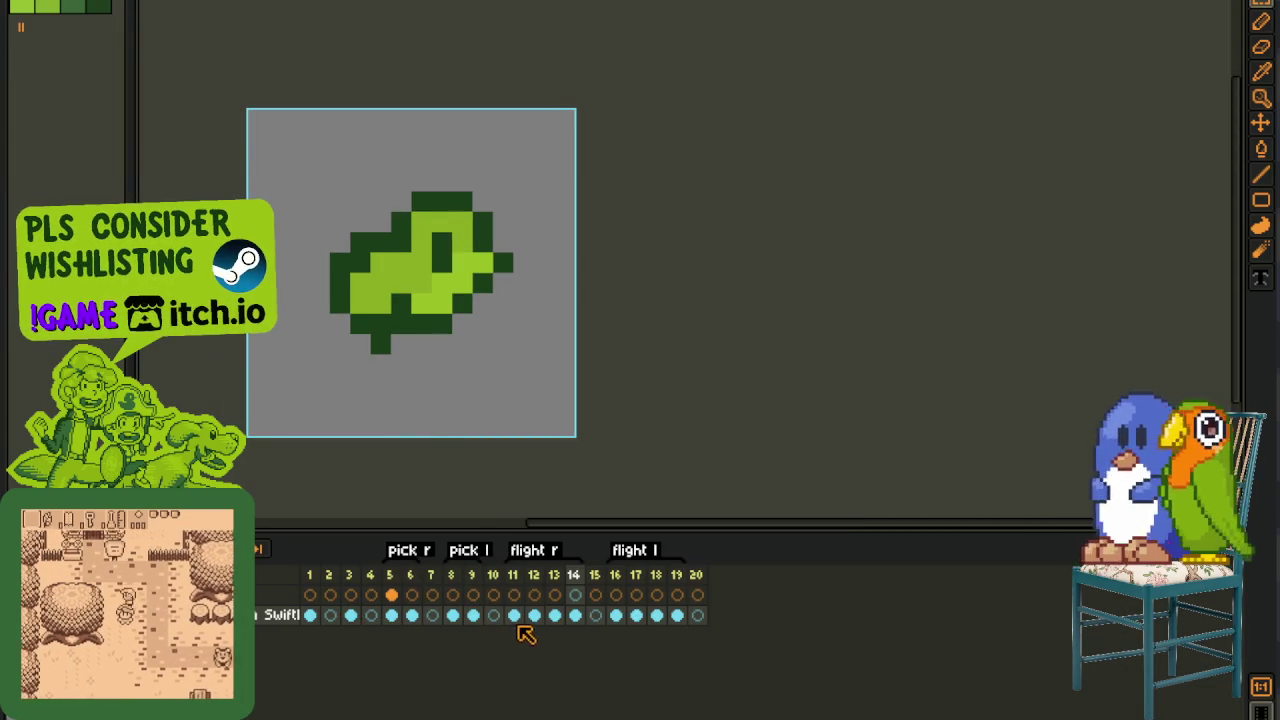
left_click(554, 615)
left_click(575, 615)
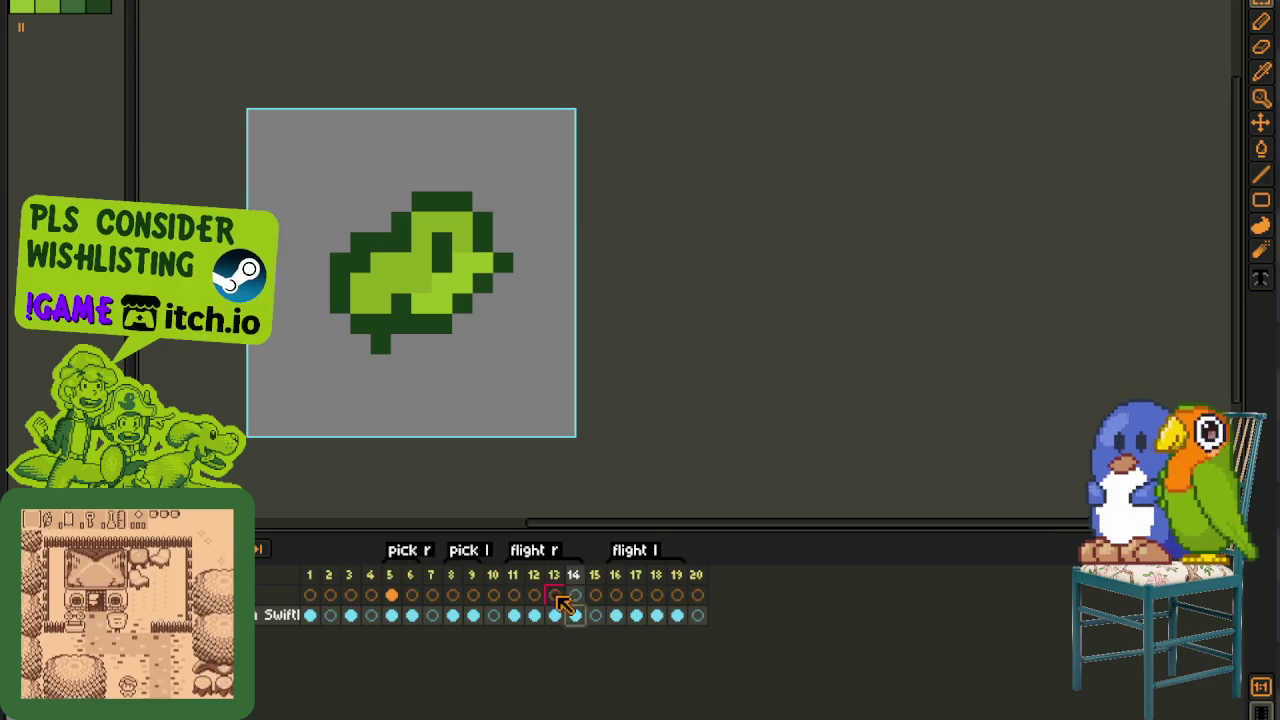
left_click(351, 615)
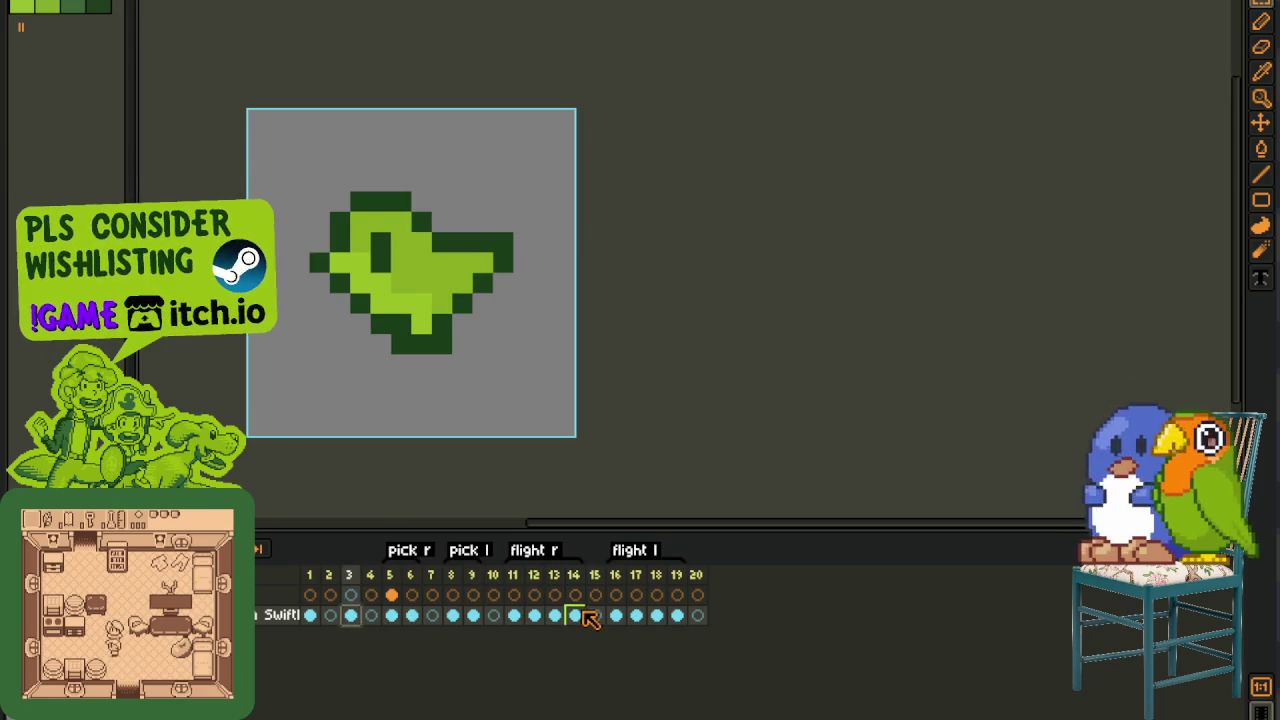
left_click(657, 615)
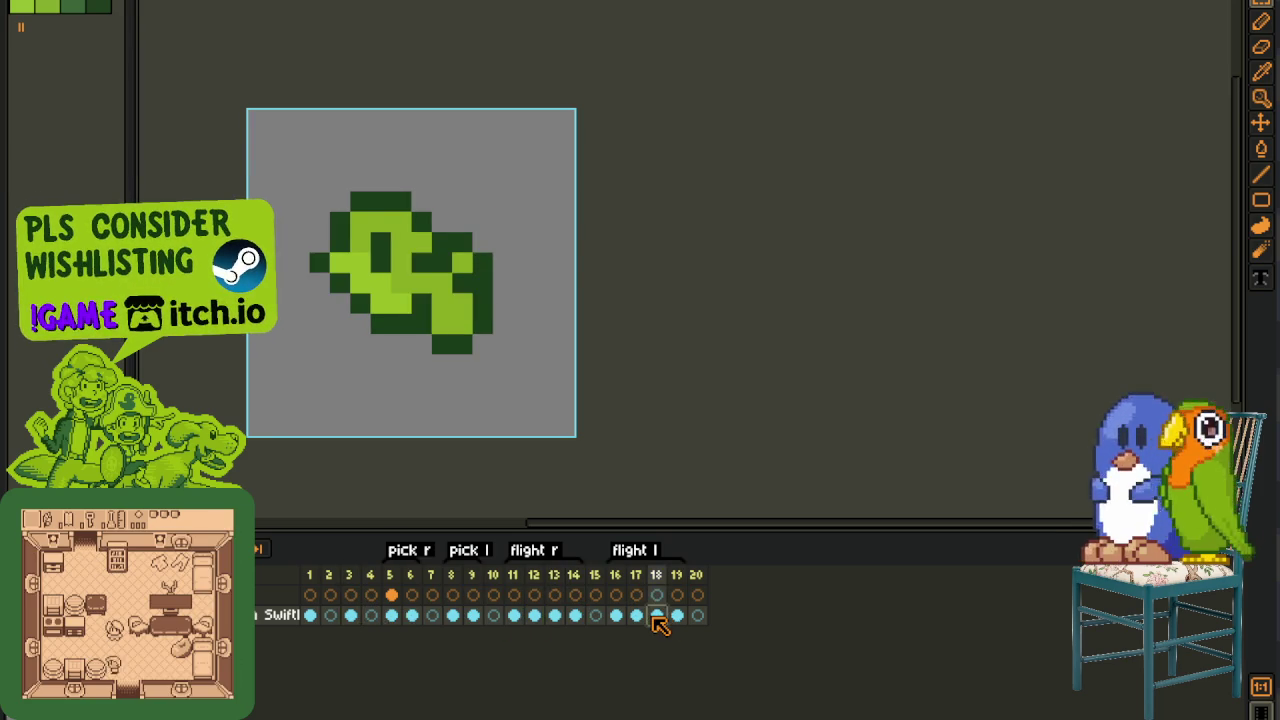
scroll(514, 387, "down", 2)
scroll(492, 395, "down", 1)
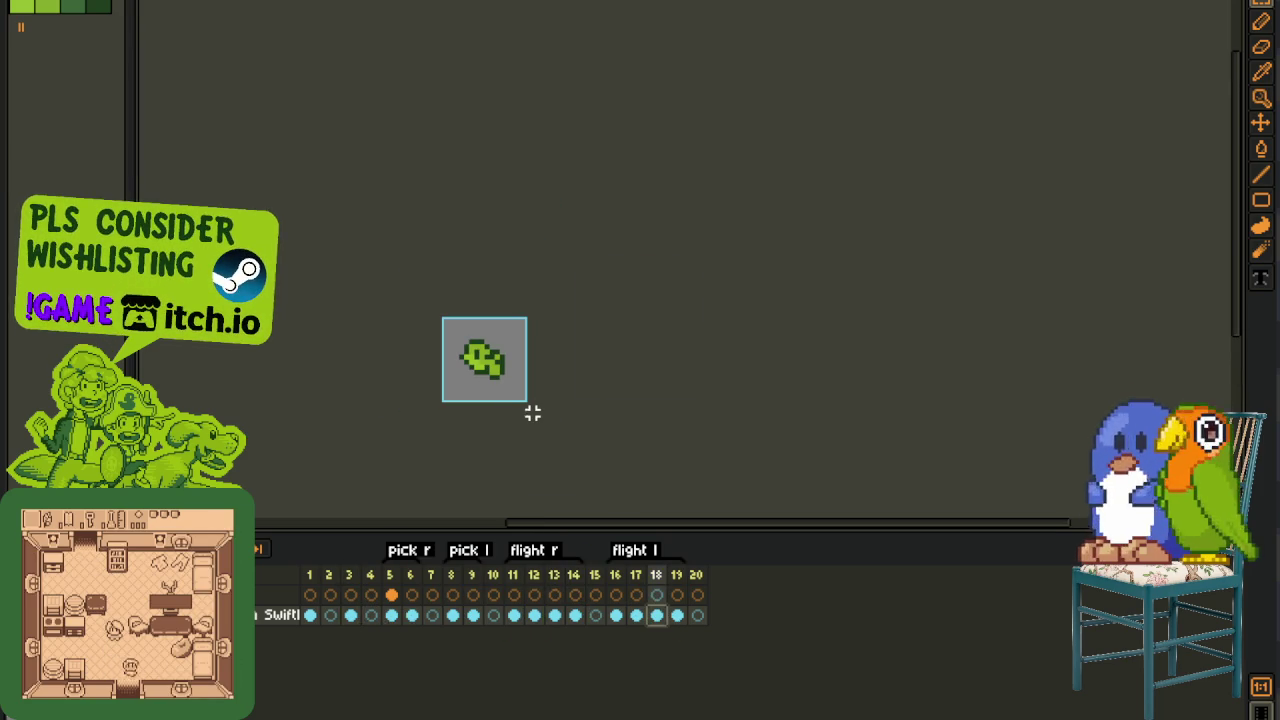
scroll(532, 418, "up", 1)
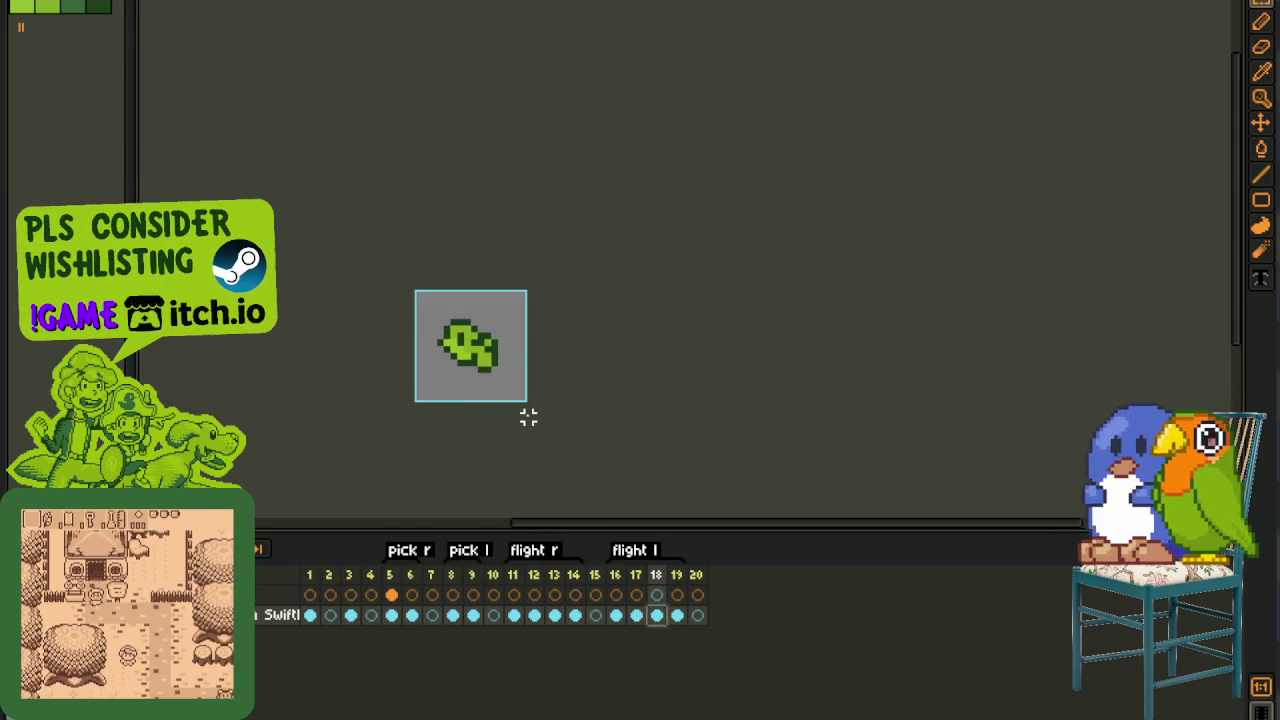
scroll(528, 417, "up", 1)
scroll(510, 438, "down", 1)
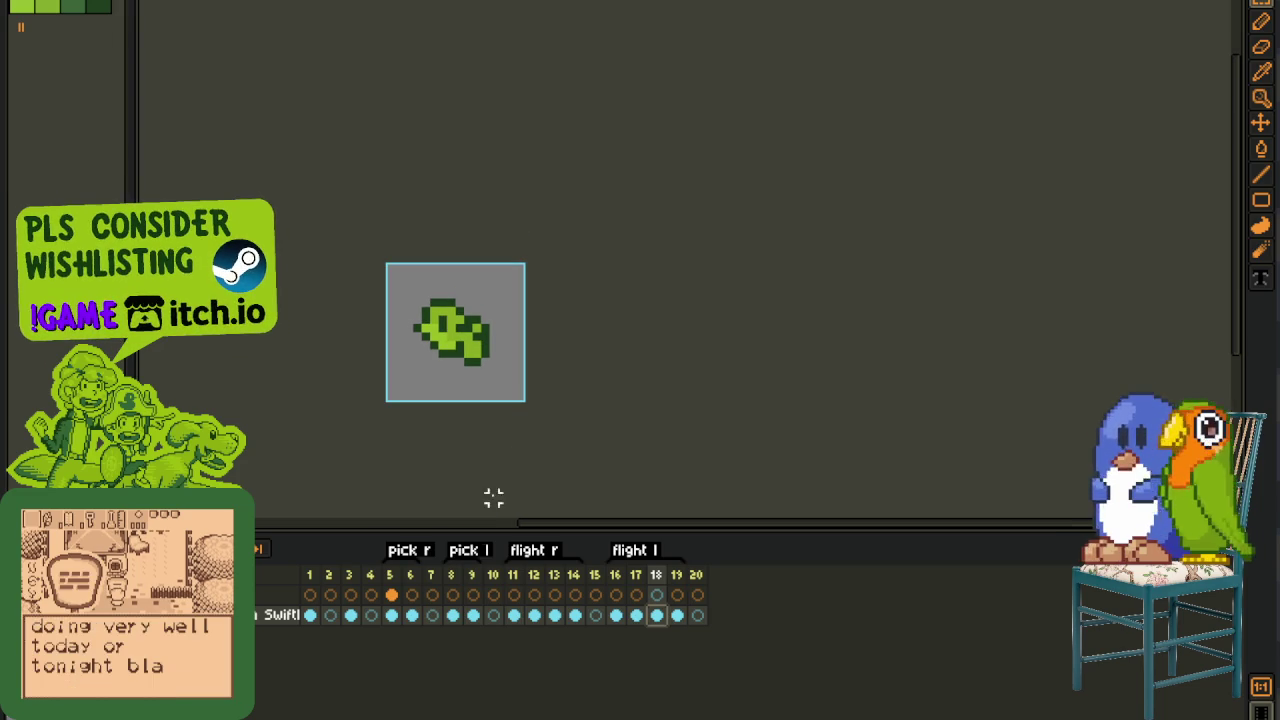
left_click(312, 615)
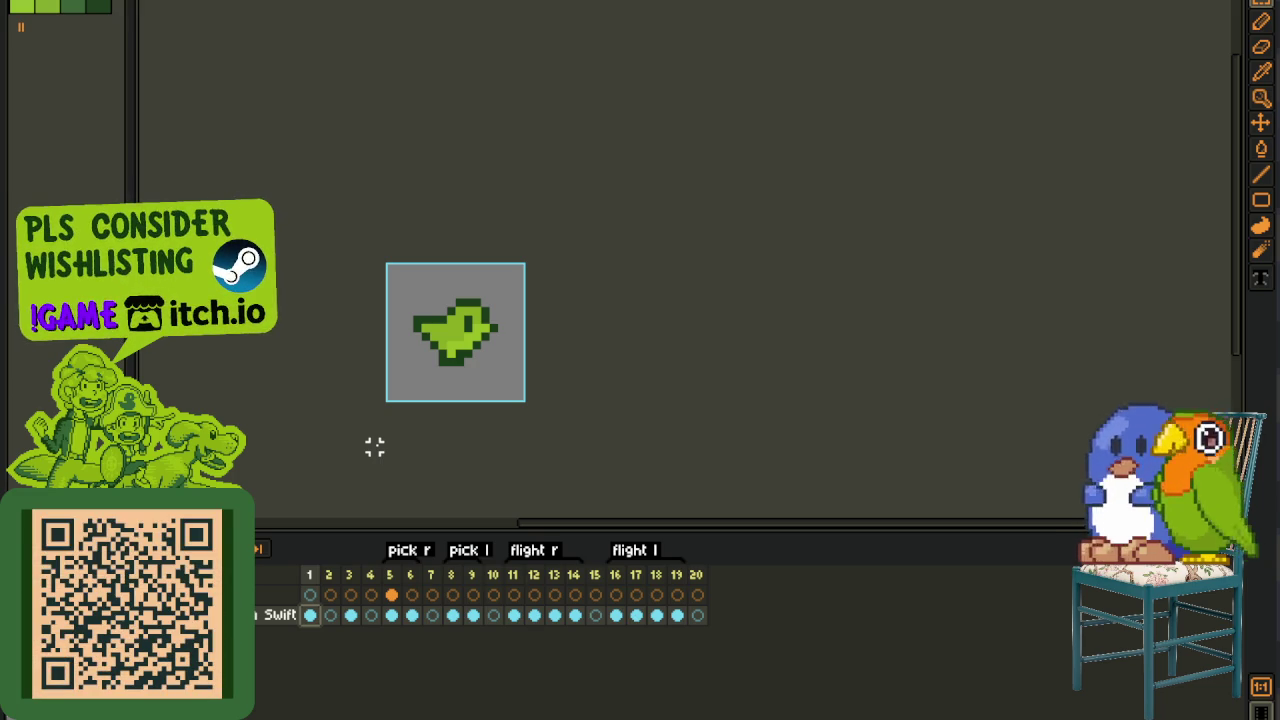
- Zoom in, jump to frame 12 and play the bird's flight animation
mouse_move(394, 391)
left_mouse_down()
mouse_move(374, 377)
mouse_move(394, 386)
left_mouse_up()
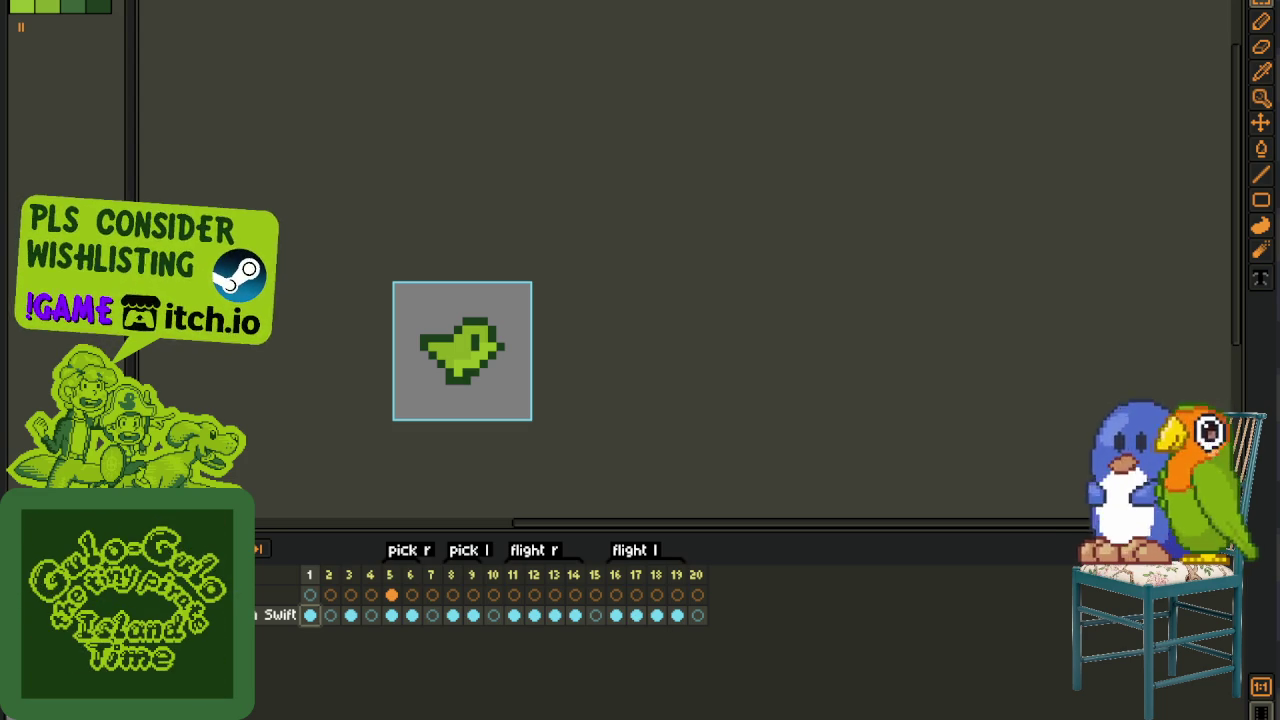
scroll(400, 385, "up", 2)
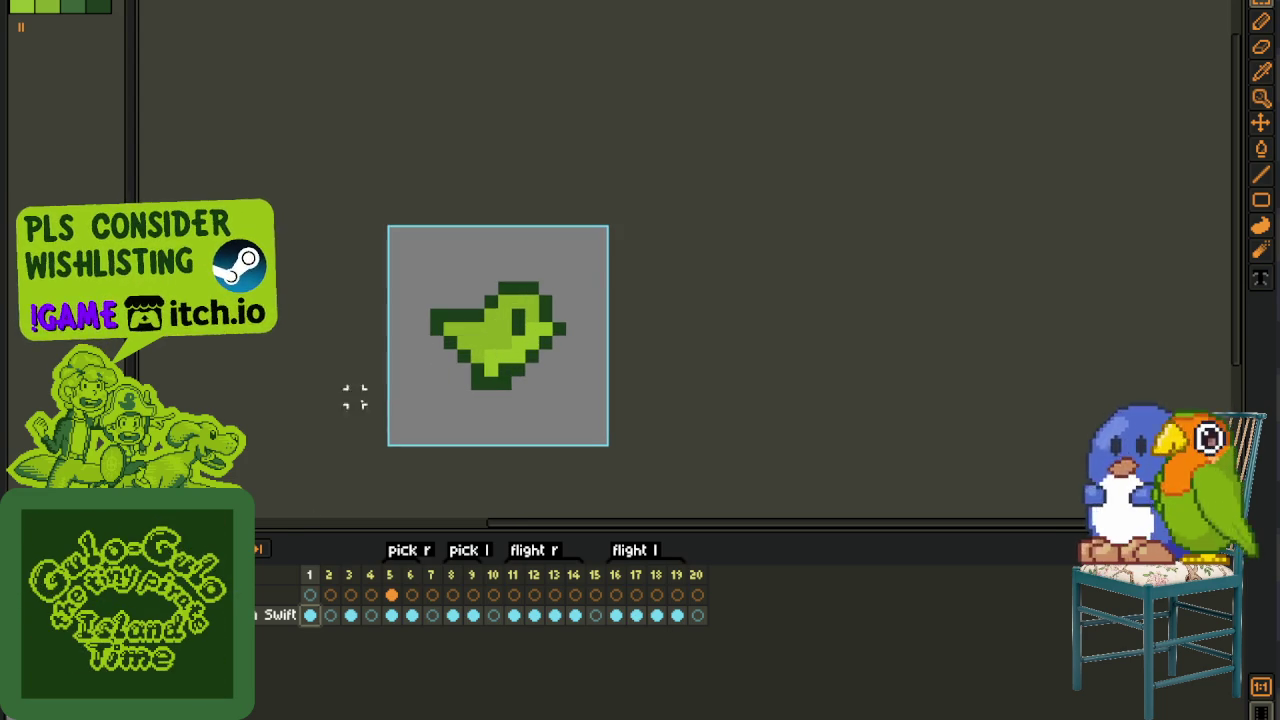
key("Right")
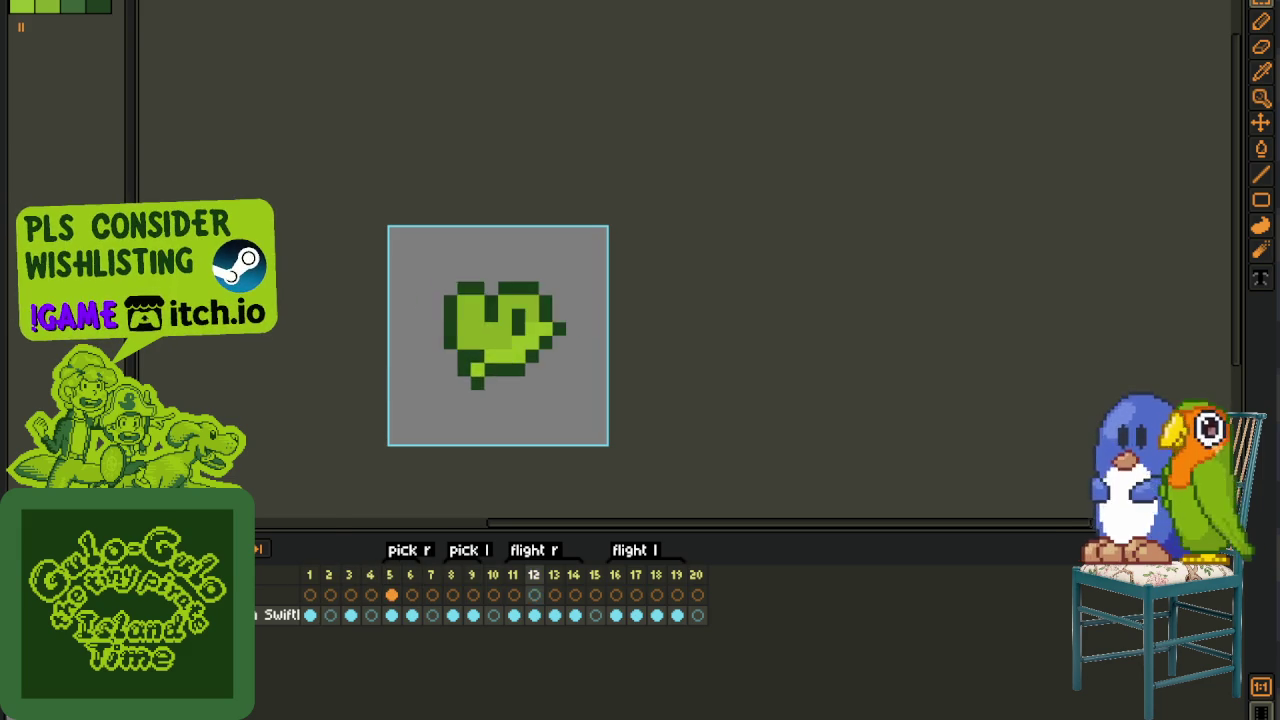
left_click(535, 577)
key("Return")
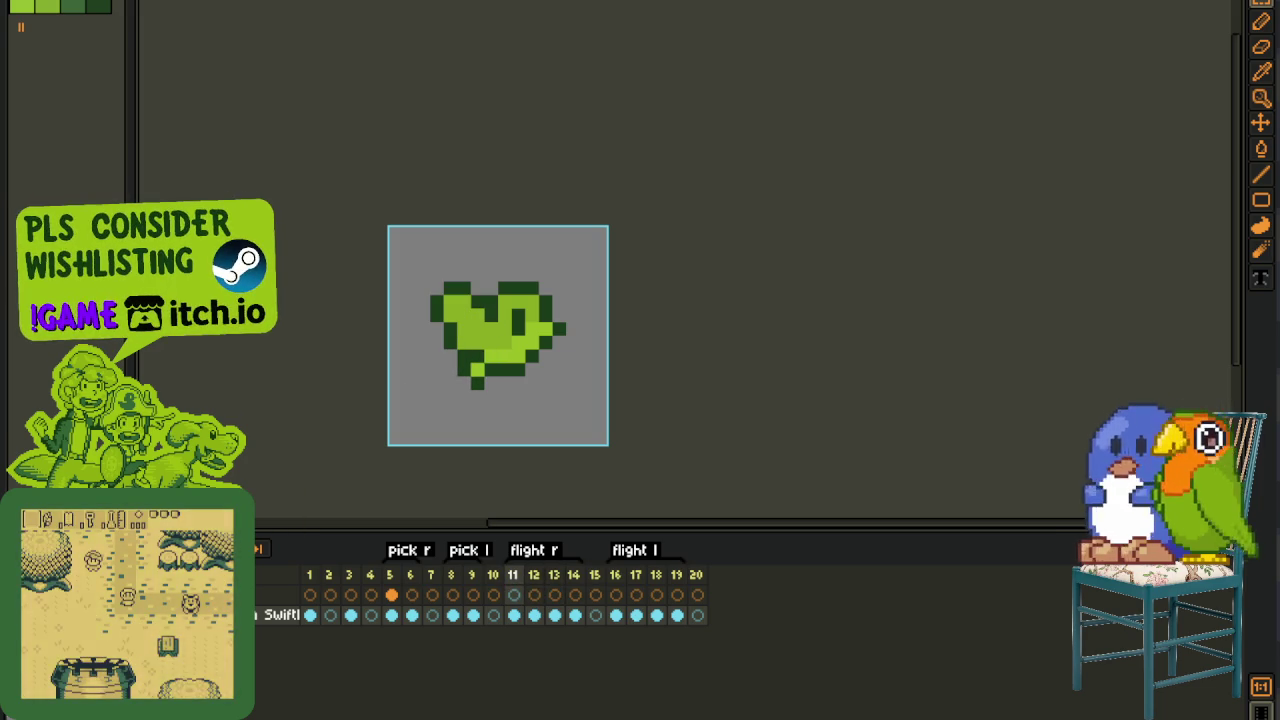
left_click_drag(751, 394, 640, 497)
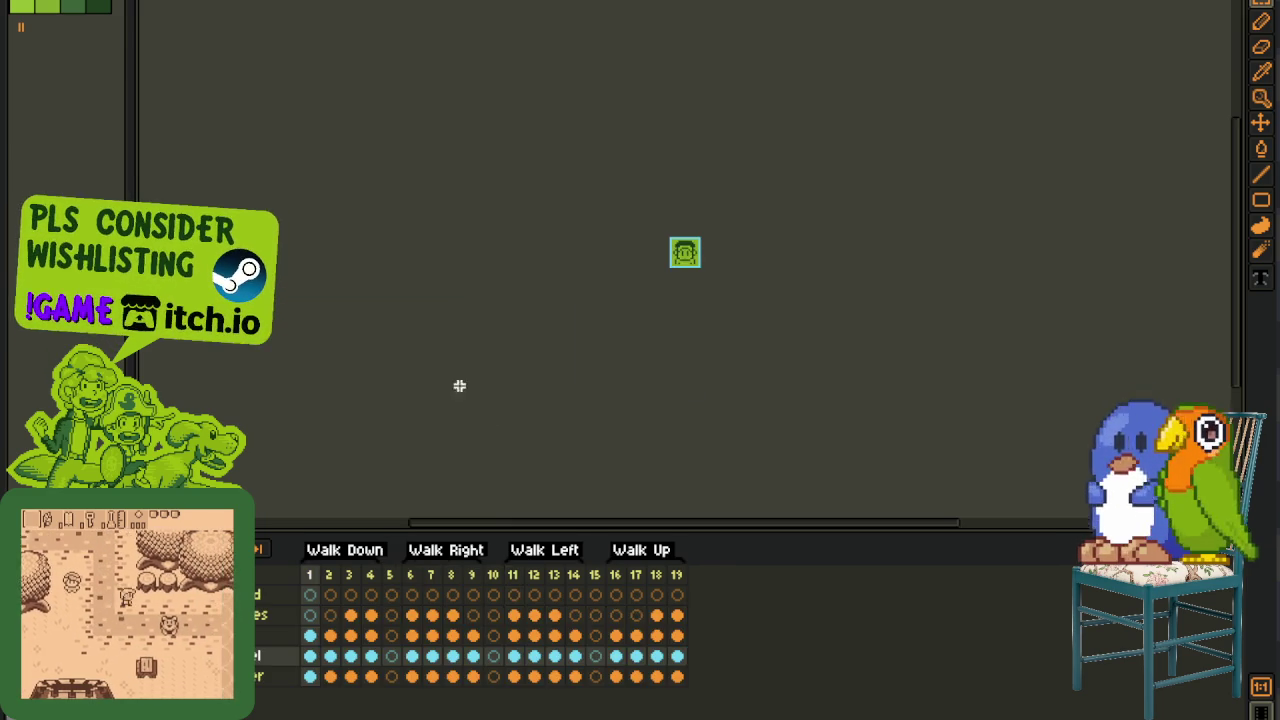
- Zoom in and step from frame 2 to the empty frame 5
scroll(720, 230, "up", 3)
key("Right")
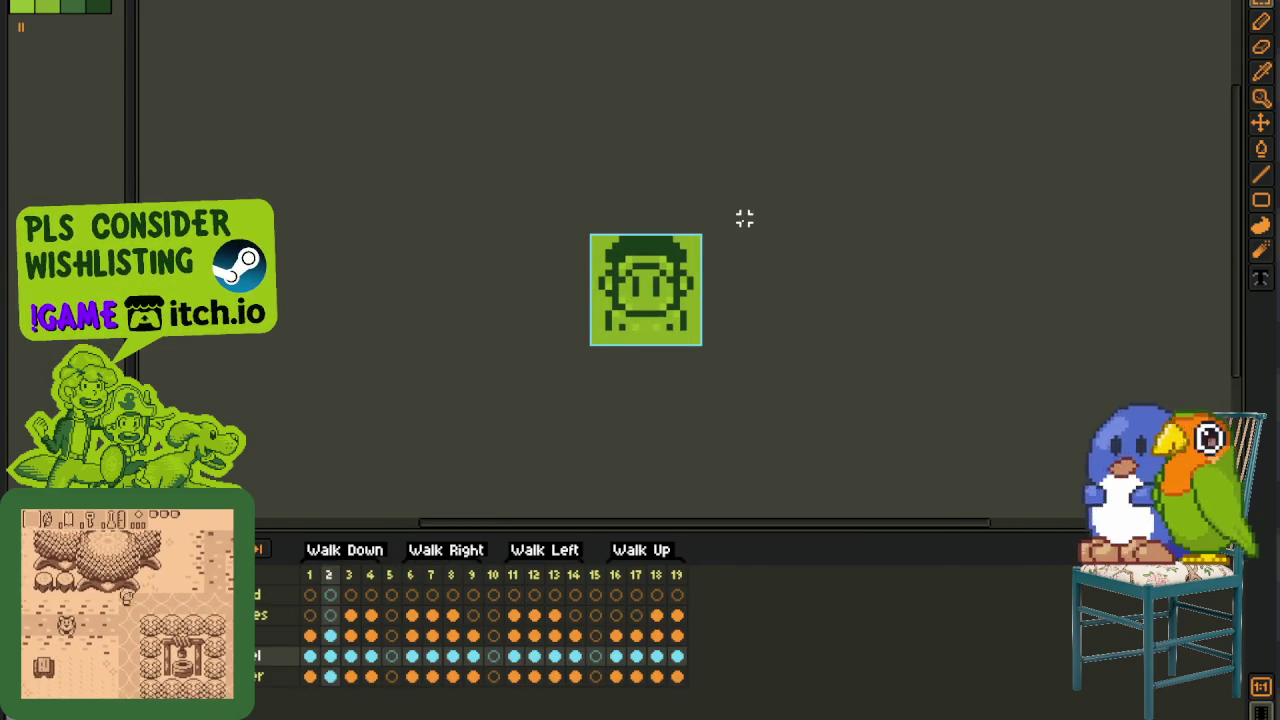
key("Right")
key("Right")
key("Right")
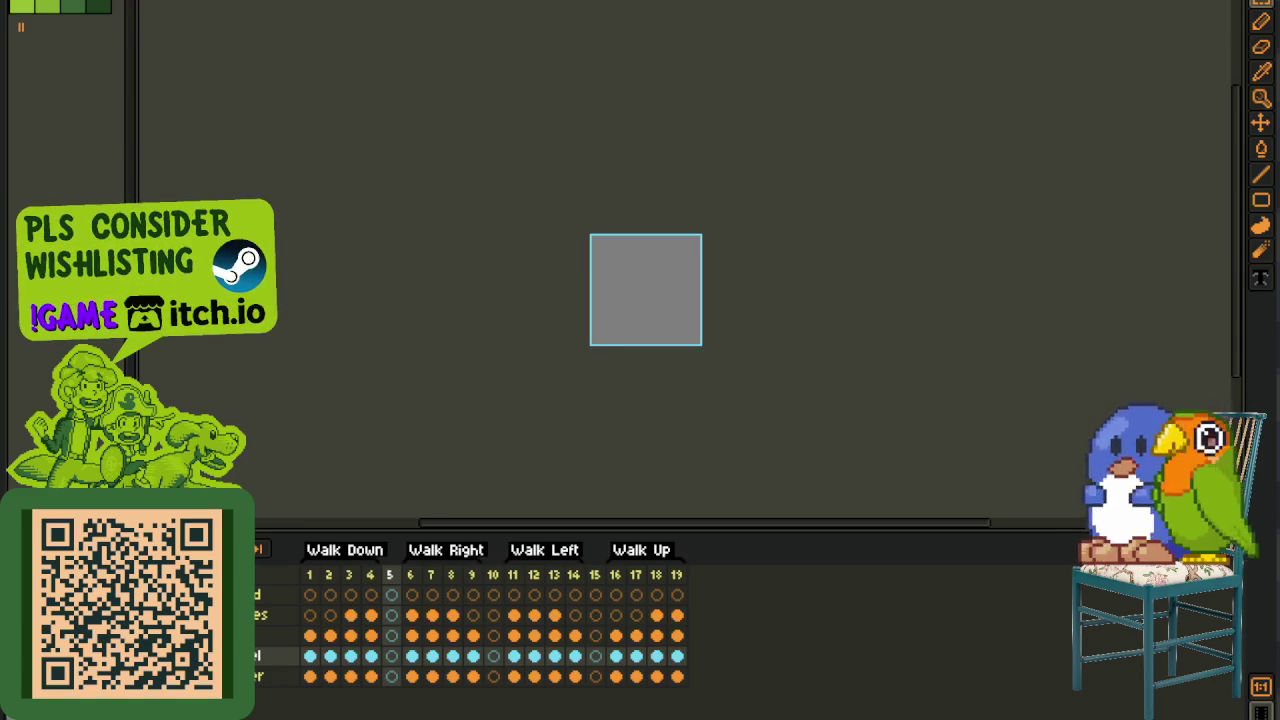
- Inspect the grass and bush tiles with the eyedropper, then select the bush layer's frames 1–4
scroll(687, 255, "up", 2)
scroll(680, 248, "down", 2)
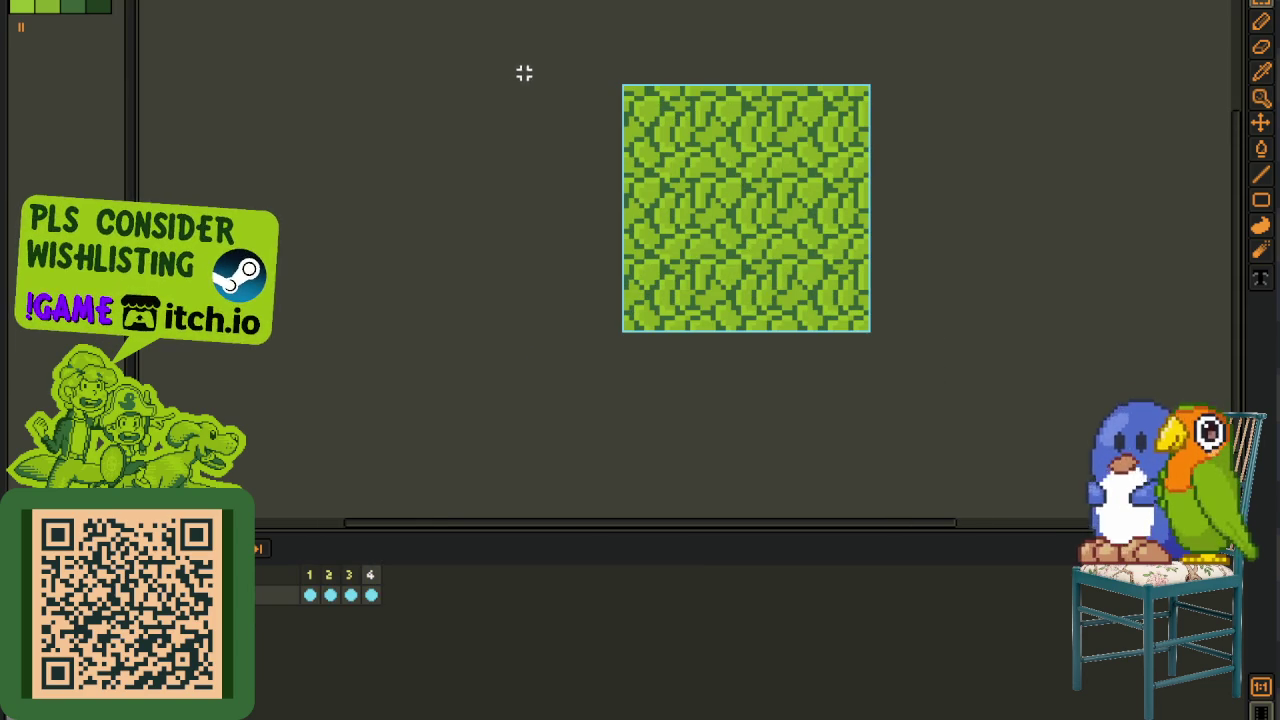
scroll(519, 73, "down", 2)
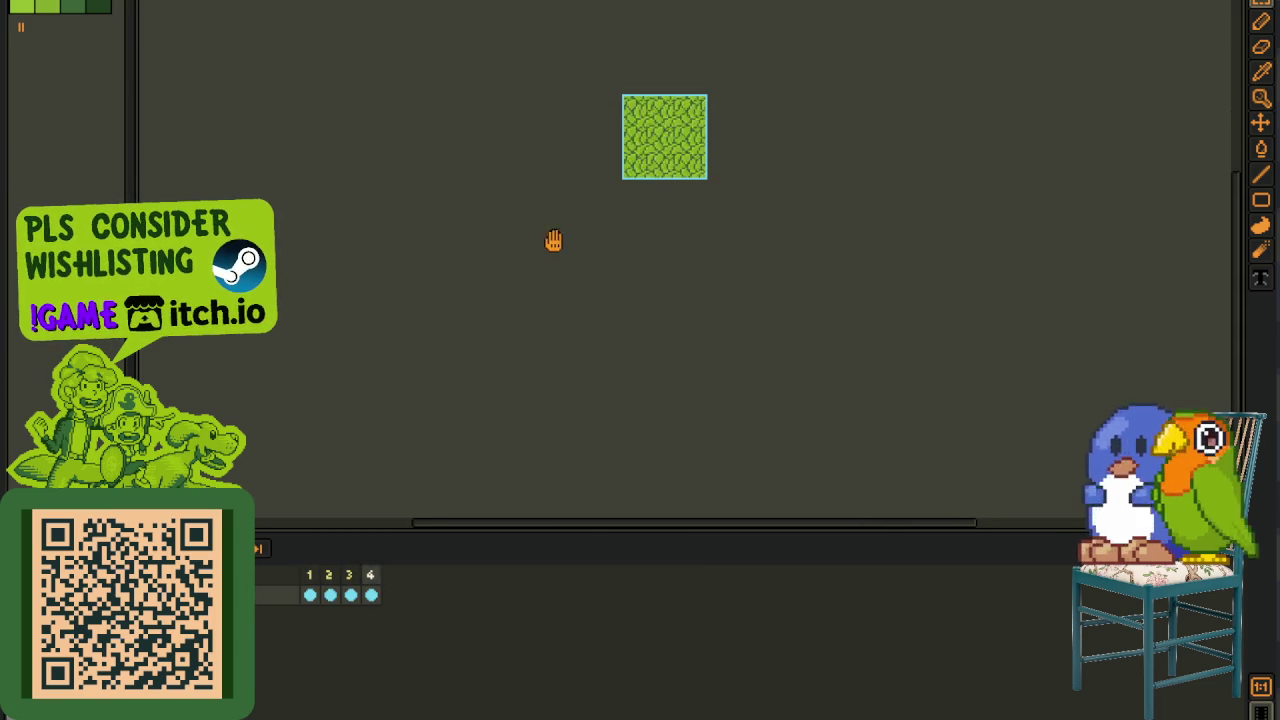
left_click_drag(551, 229, 497, 320)
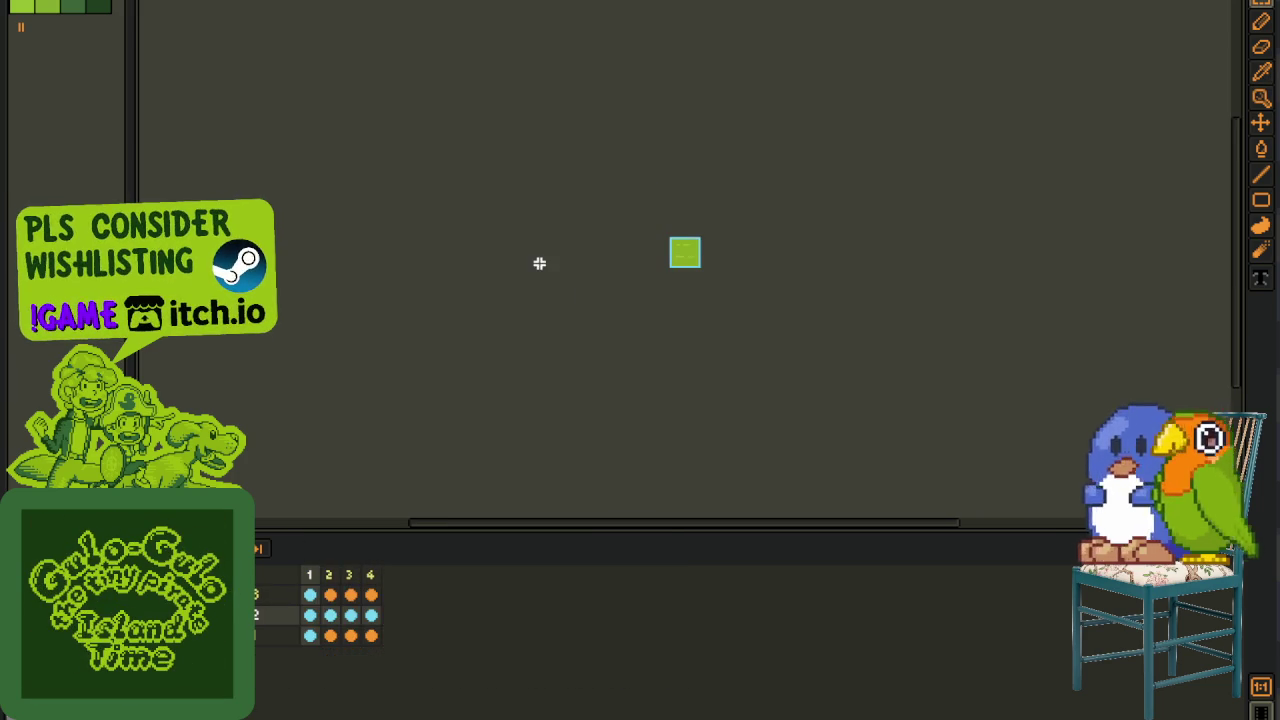
scroll(600, 218, "up", 4)
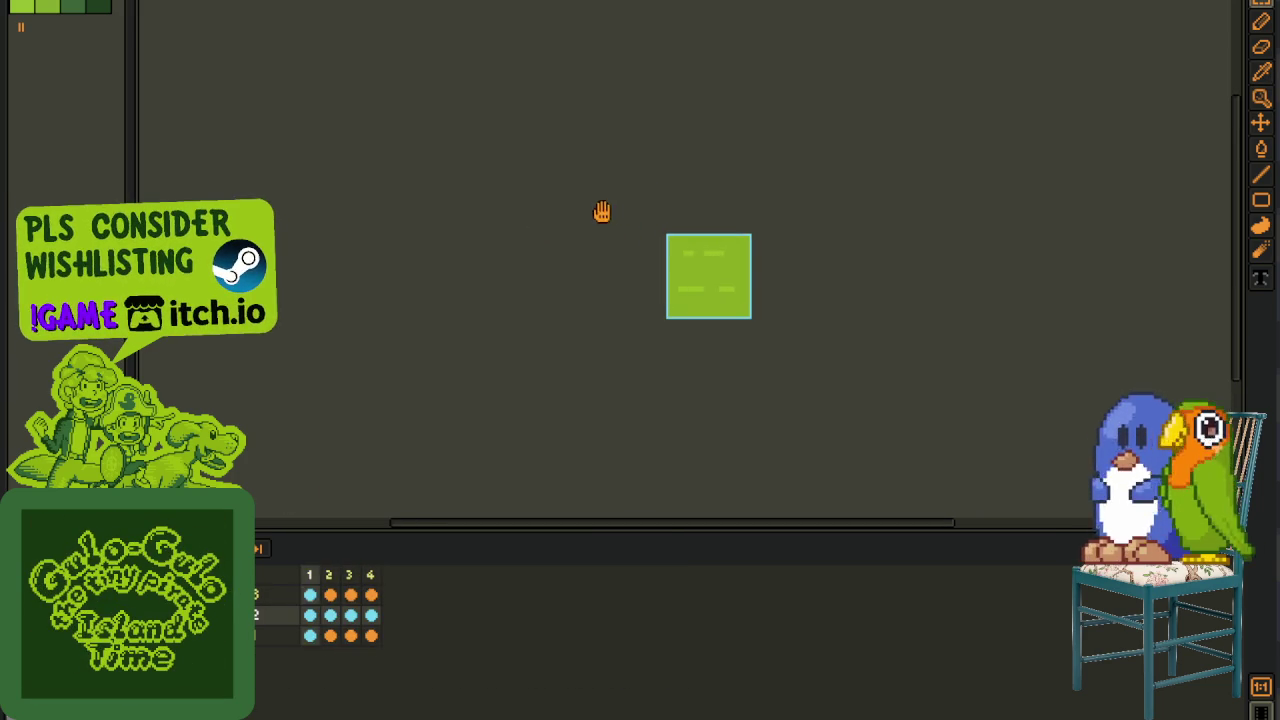
scroll(578, 213, "up", 1)
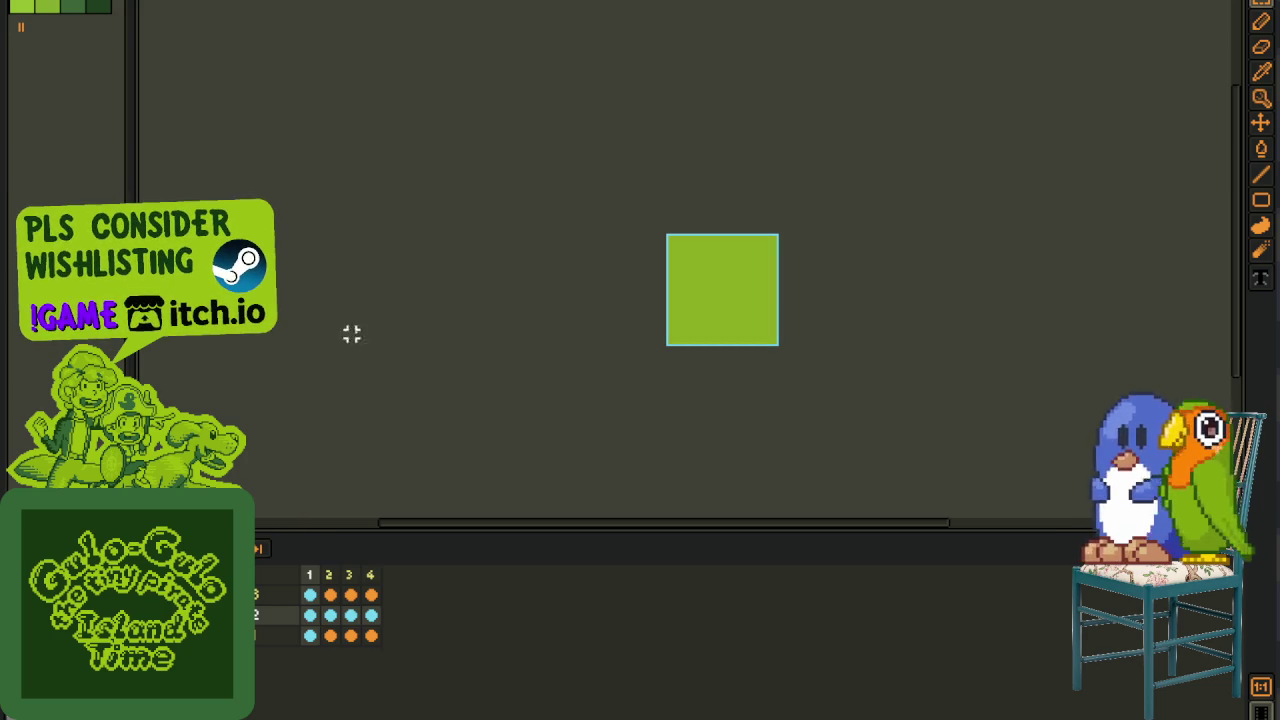
key("i")
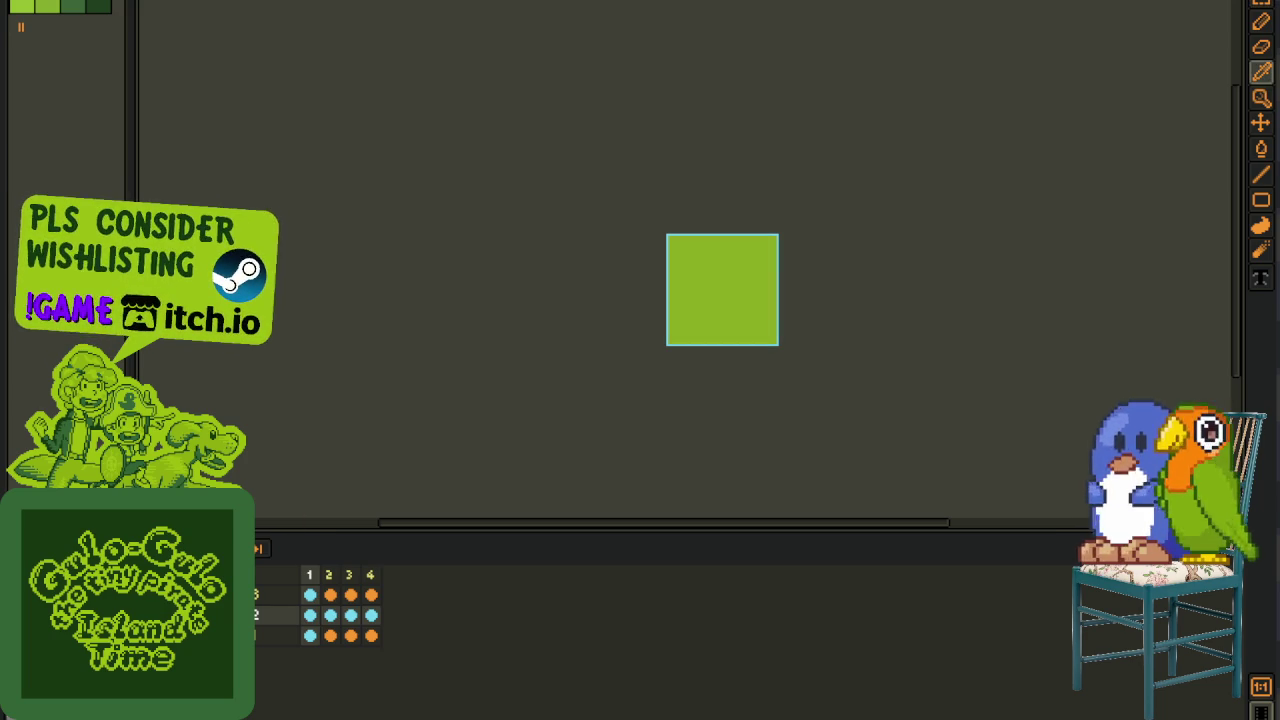
left_click_drag(681, 249, 662, 311)
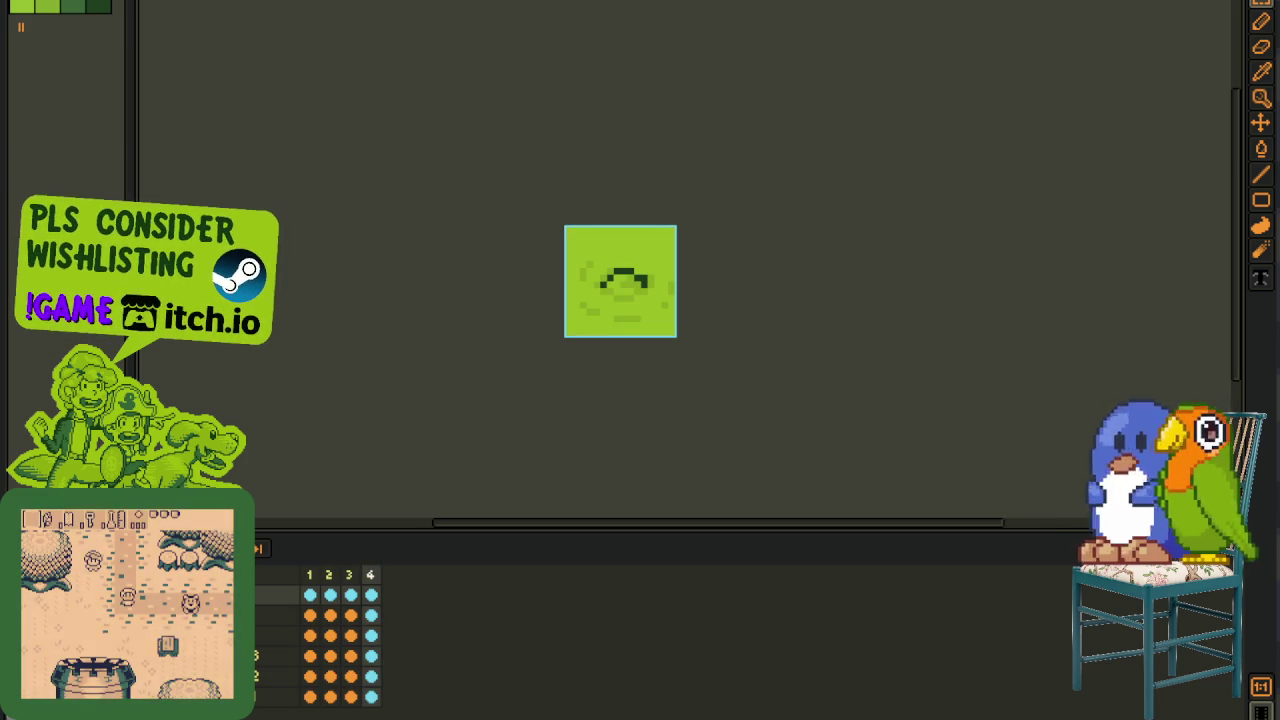
scroll(584, 325, "up", 1)
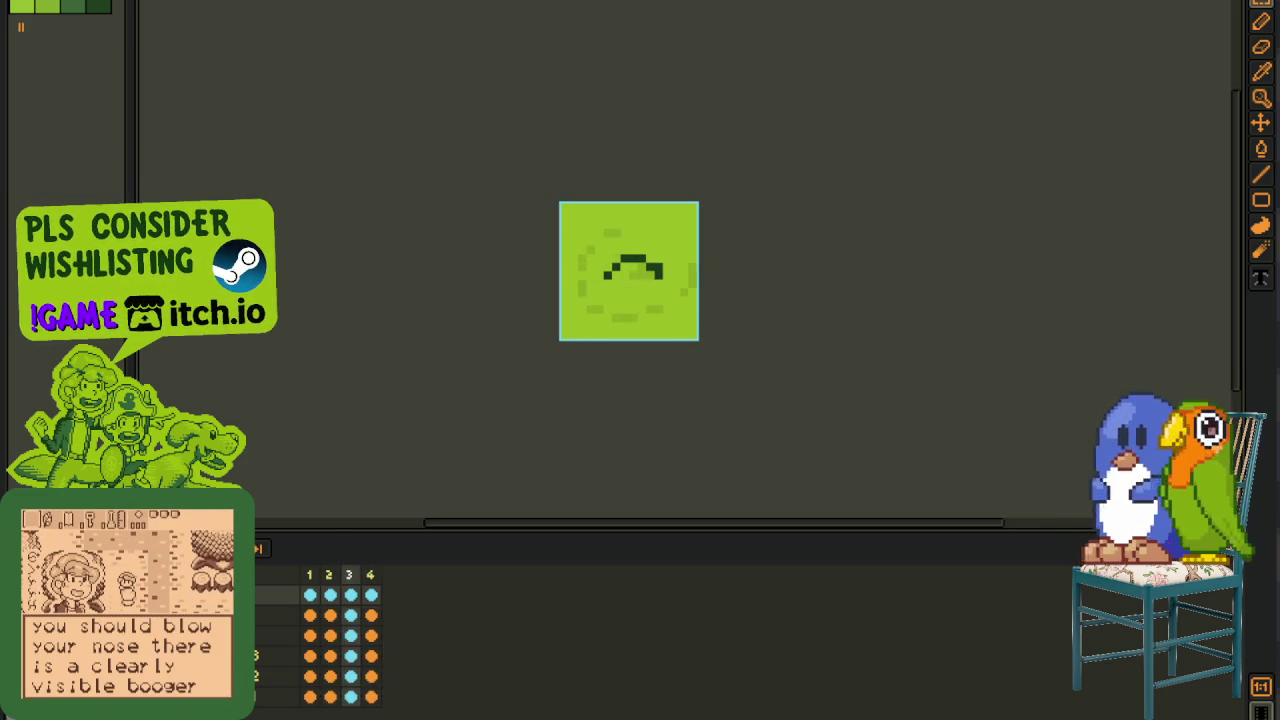
left_click_drag(492, 280, 387, 338)
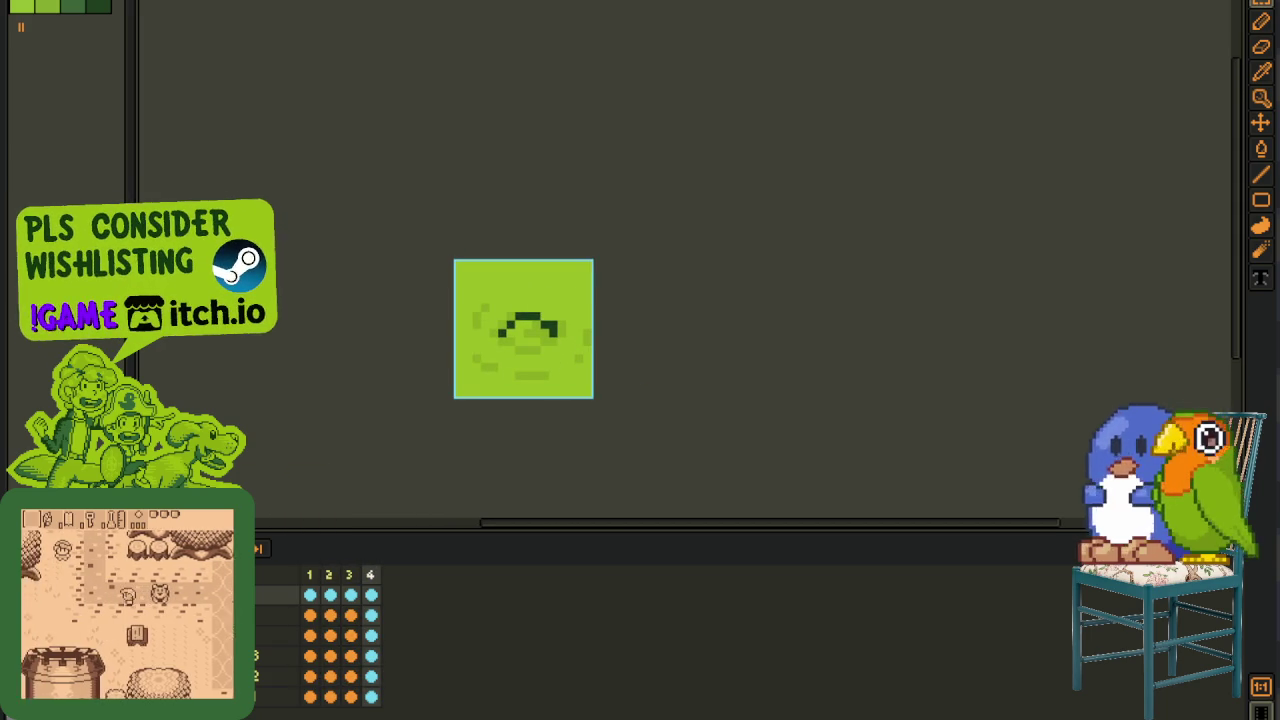
left_click(280, 635)
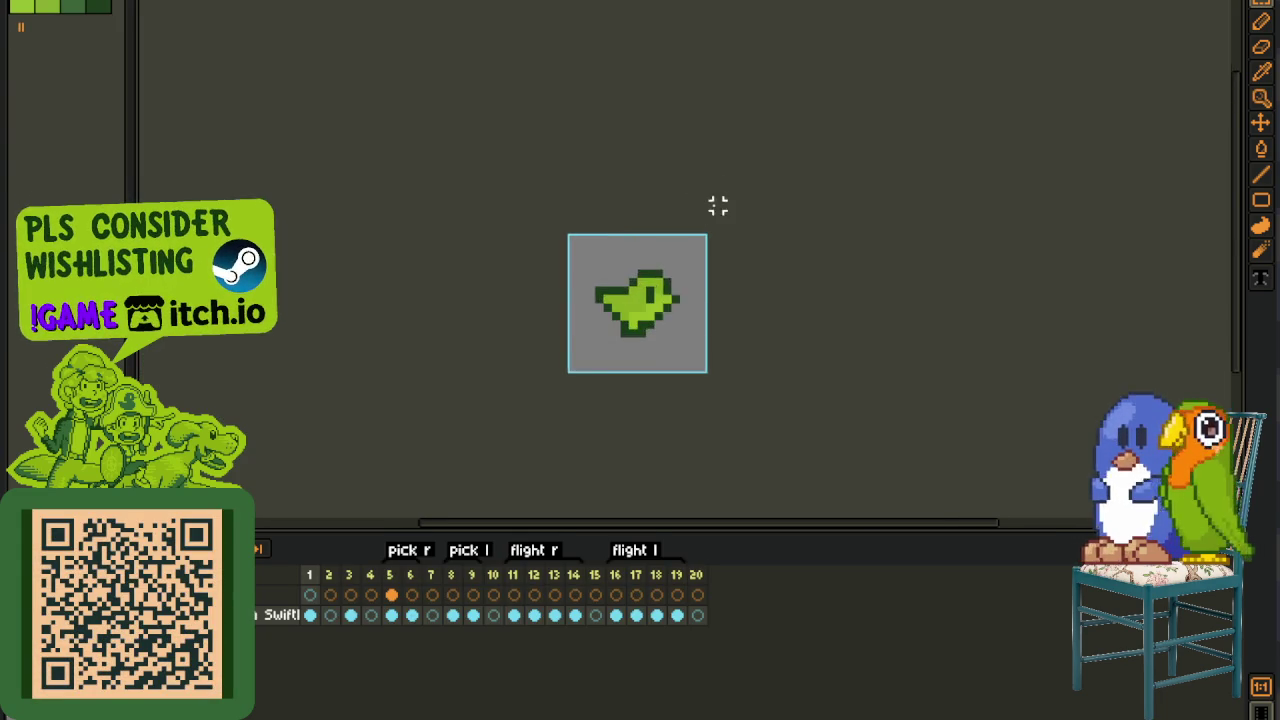
- Add a new layer to the bird sprite and name it fish
right_click(277, 633)
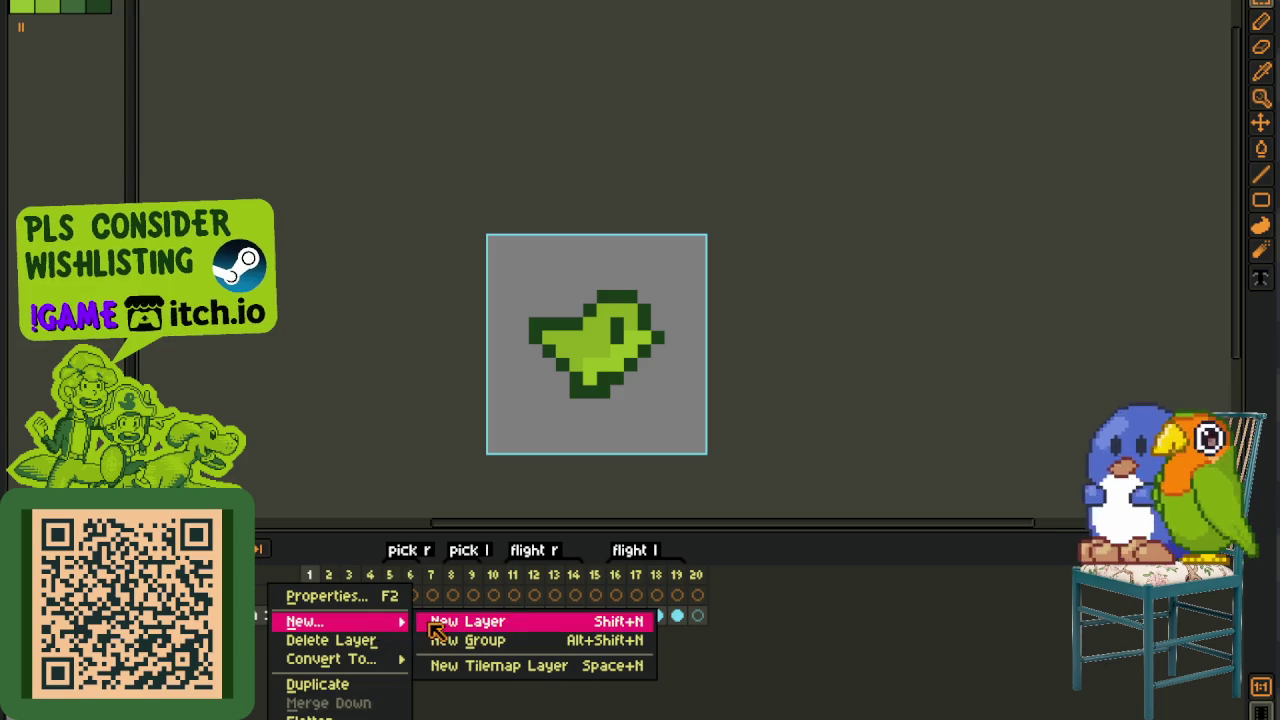
left_click(455, 617)
double_click(258, 622)
type("fish")
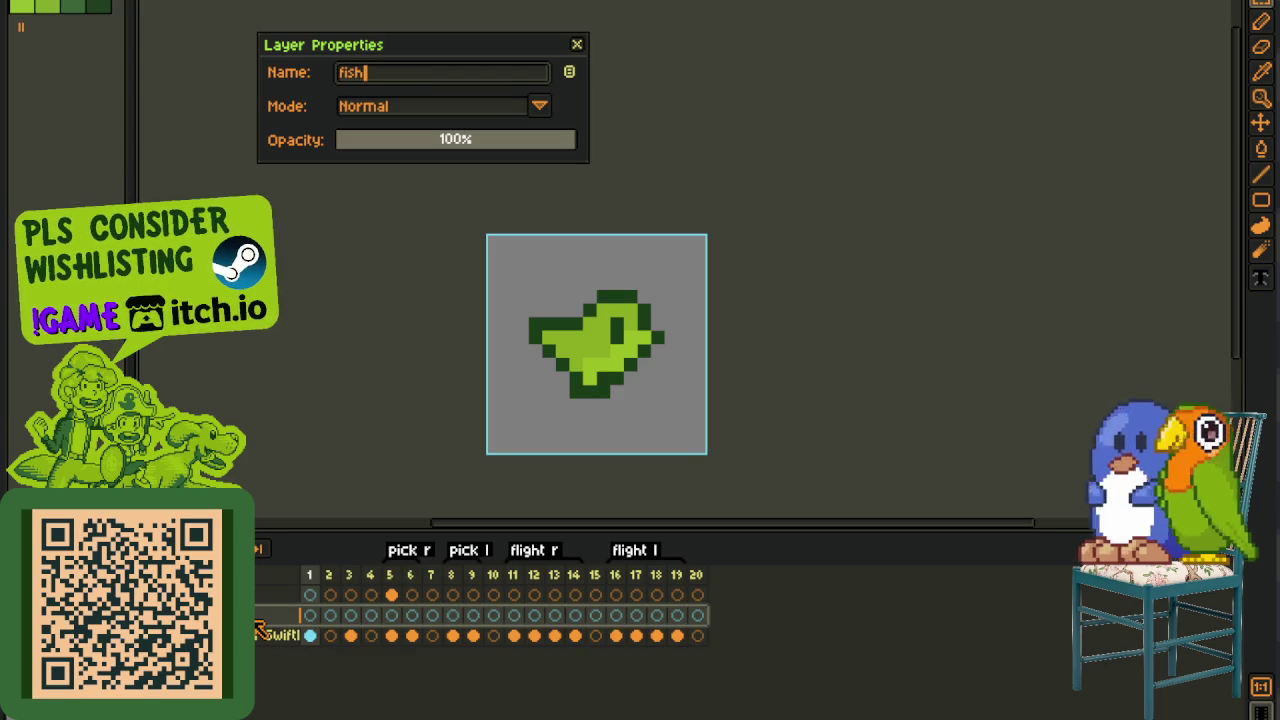
key("Return")
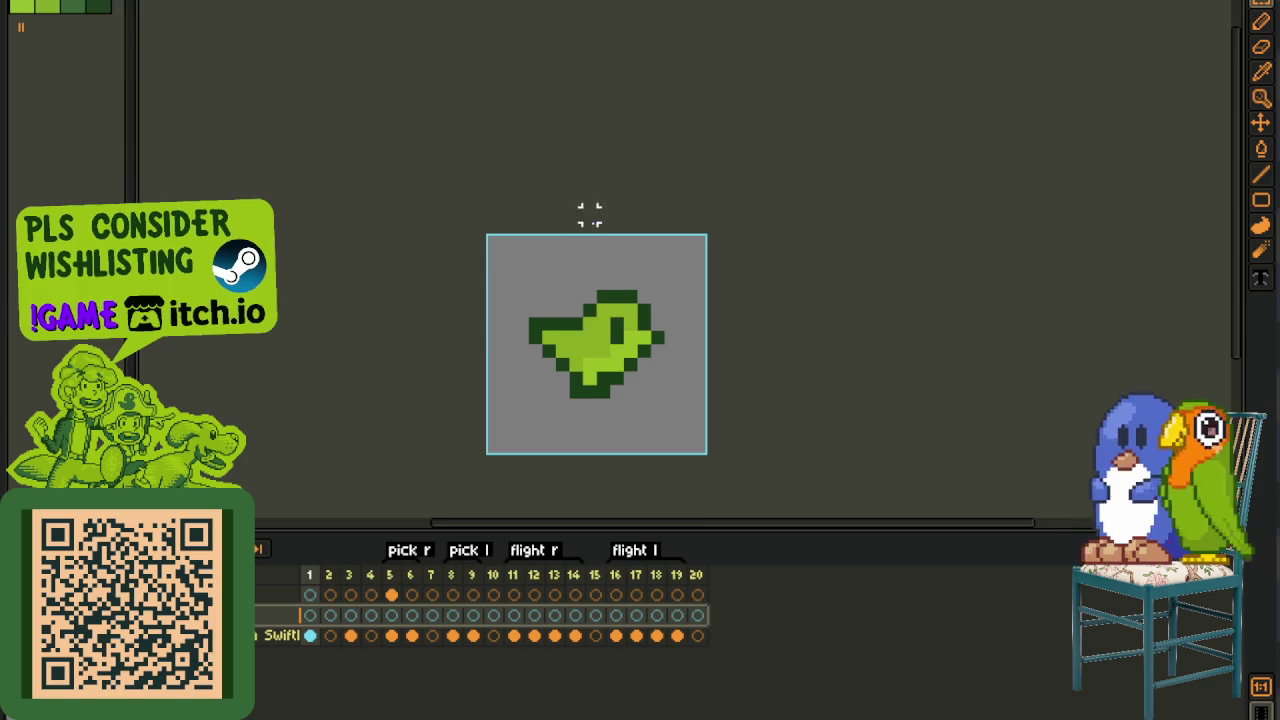
- Copy the four bush tile cels and paste them into the bird sprite as a new layer
scroll(752, 92, "up", 1)
left_click_drag(739, 126, 680, 143)
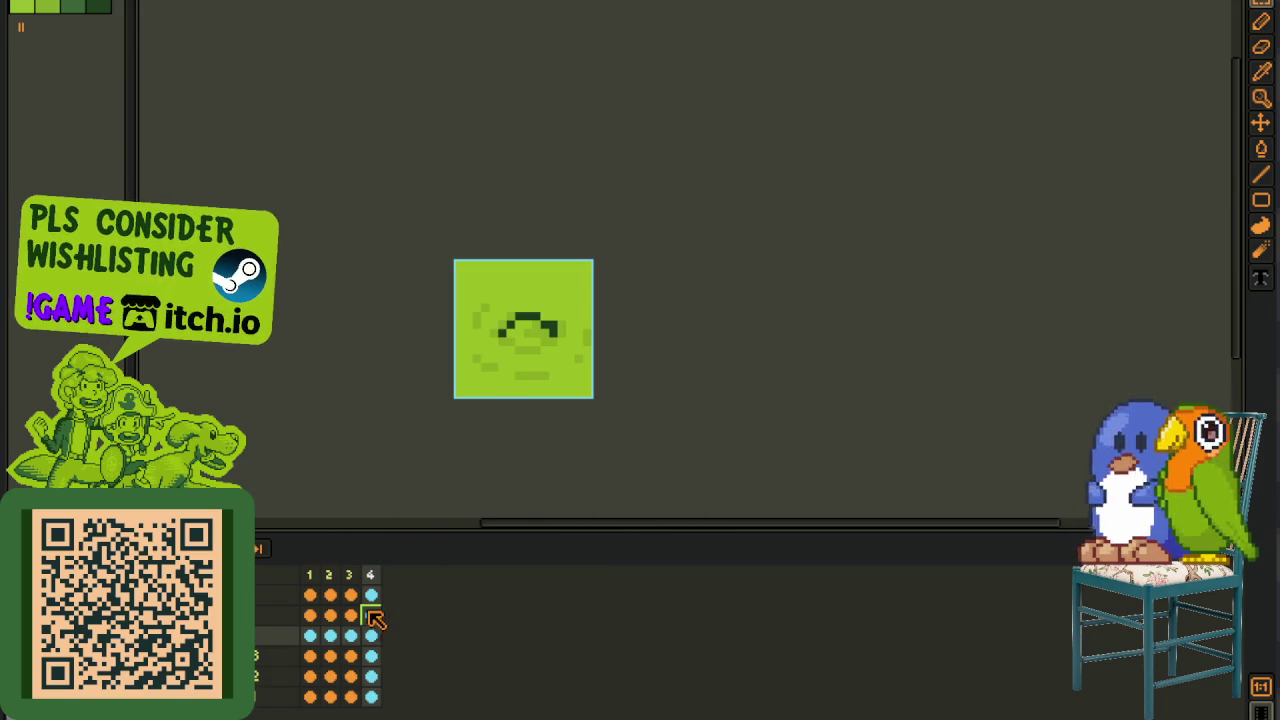
left_click_drag(369, 654, 316, 650)
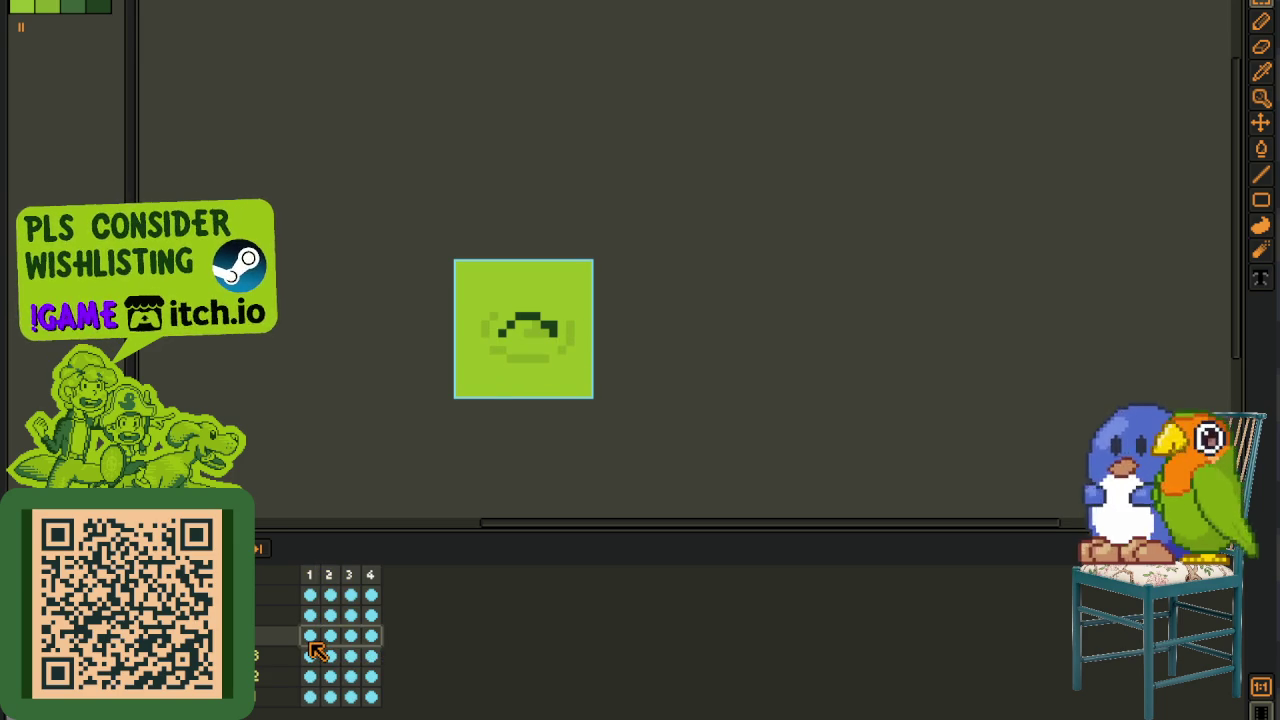
left_click(704, 6)
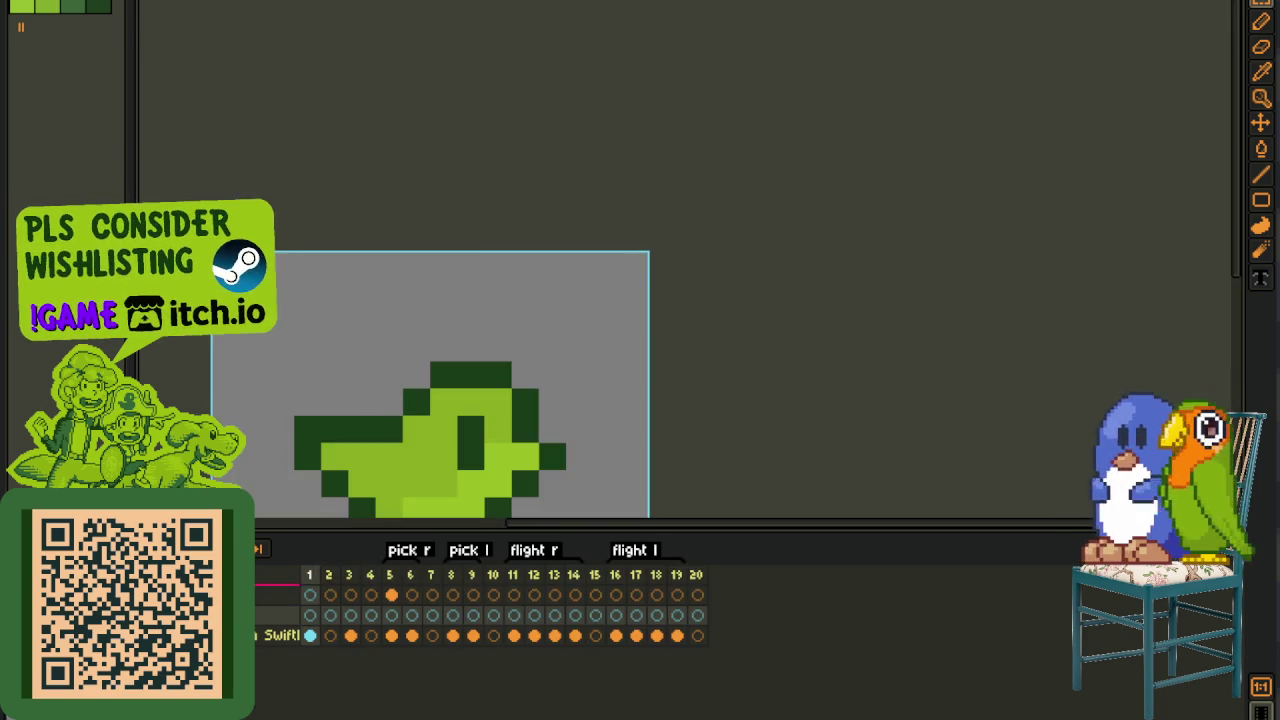
key("ctrl+v")
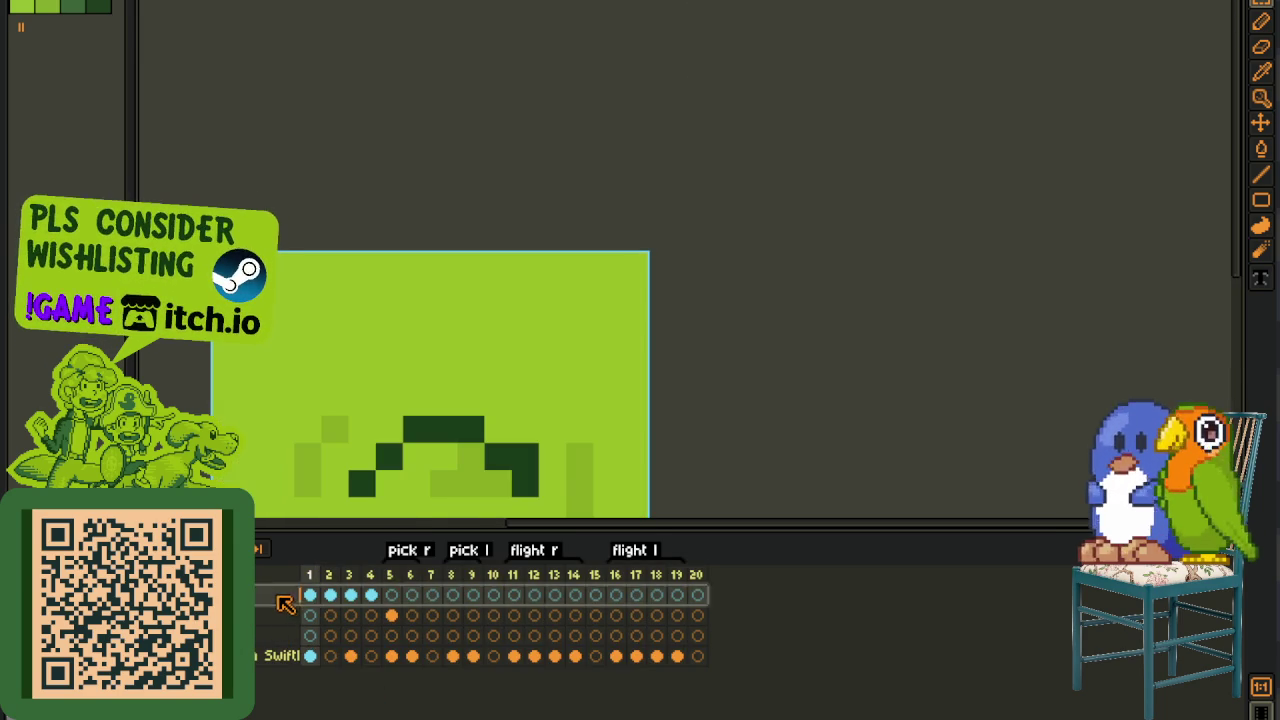
- Move the pasted bush layer lower in the stack, save the sprite, and select the layer above
left_click_drag(285, 604, 281, 645)
key("ctrl+s")
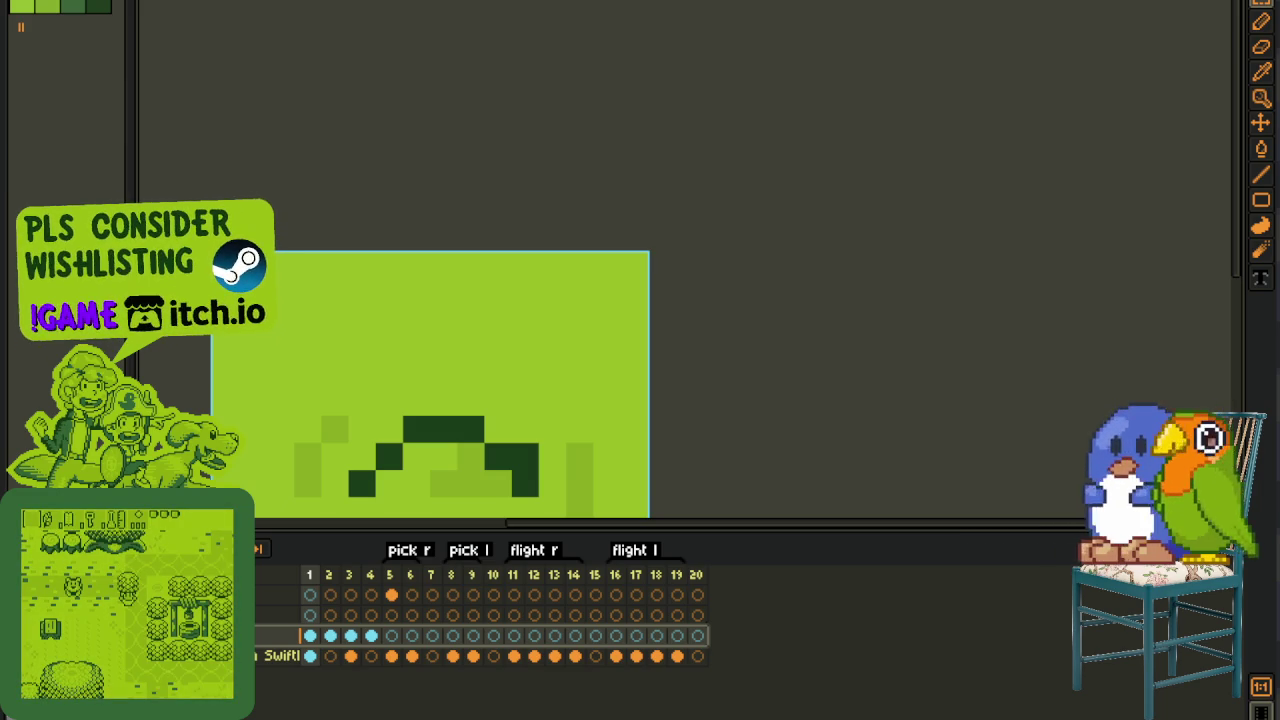
scroll(467, 243, "down", 3)
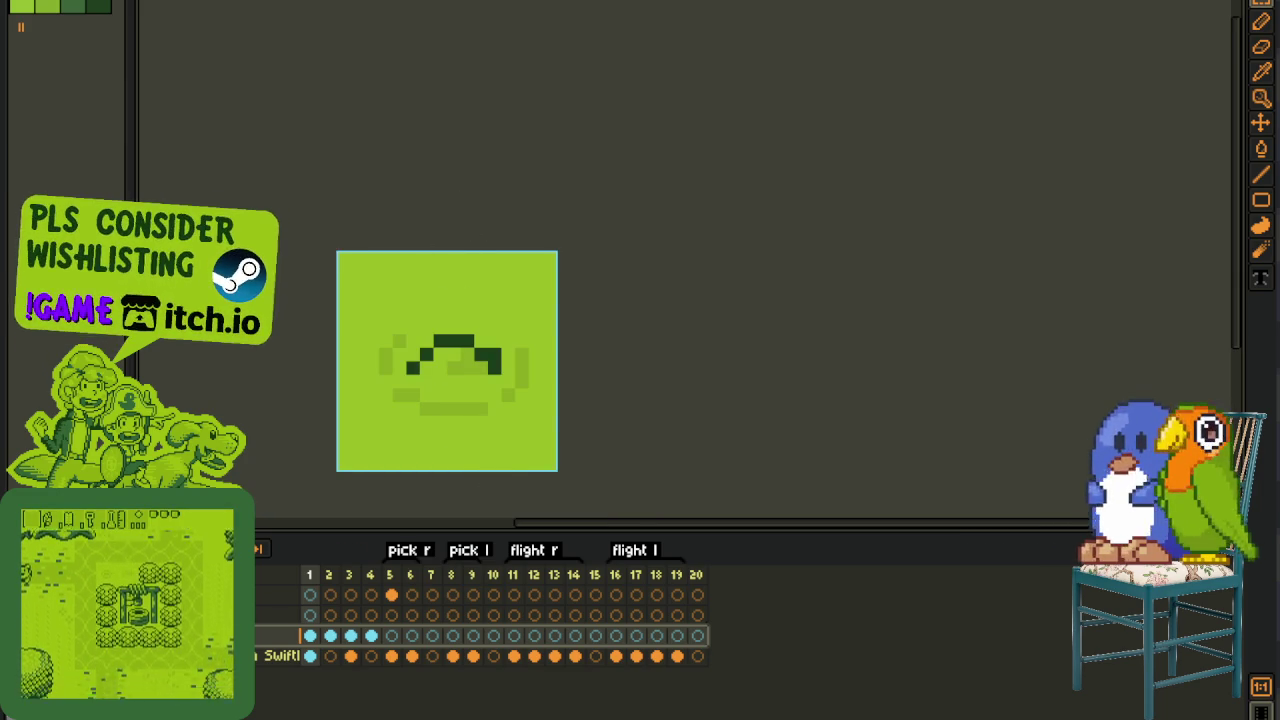
key("Up")
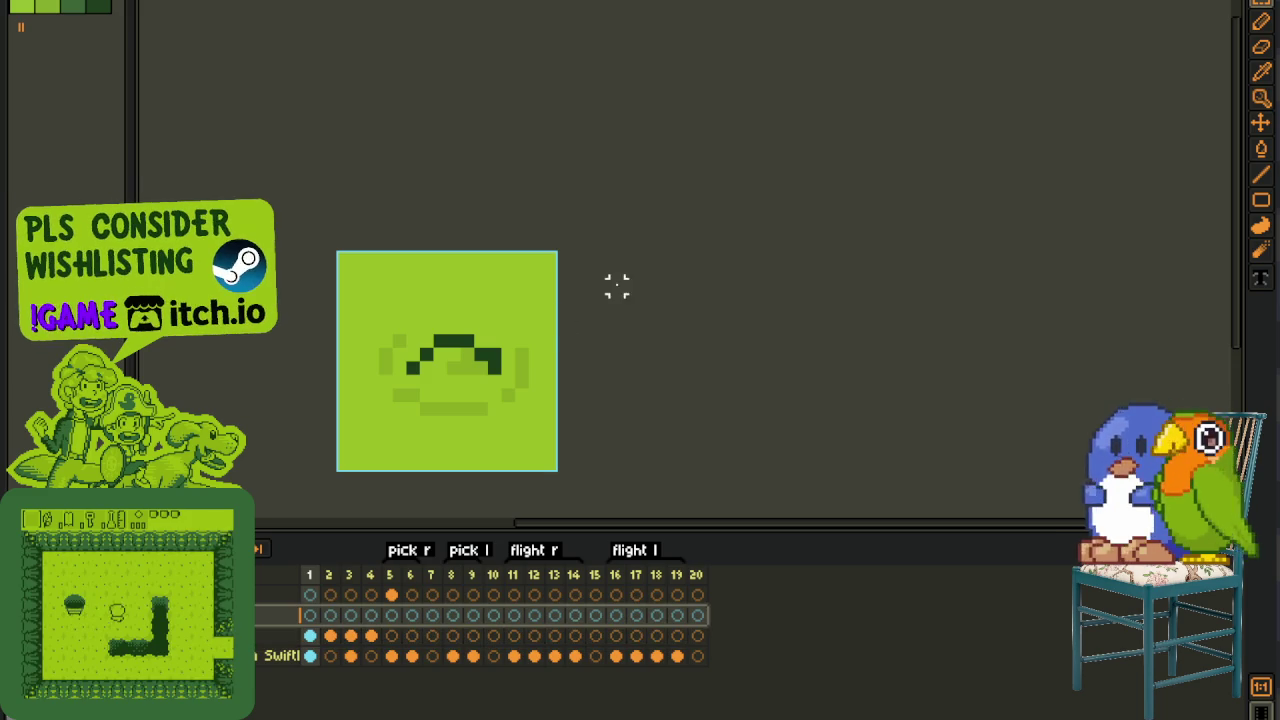
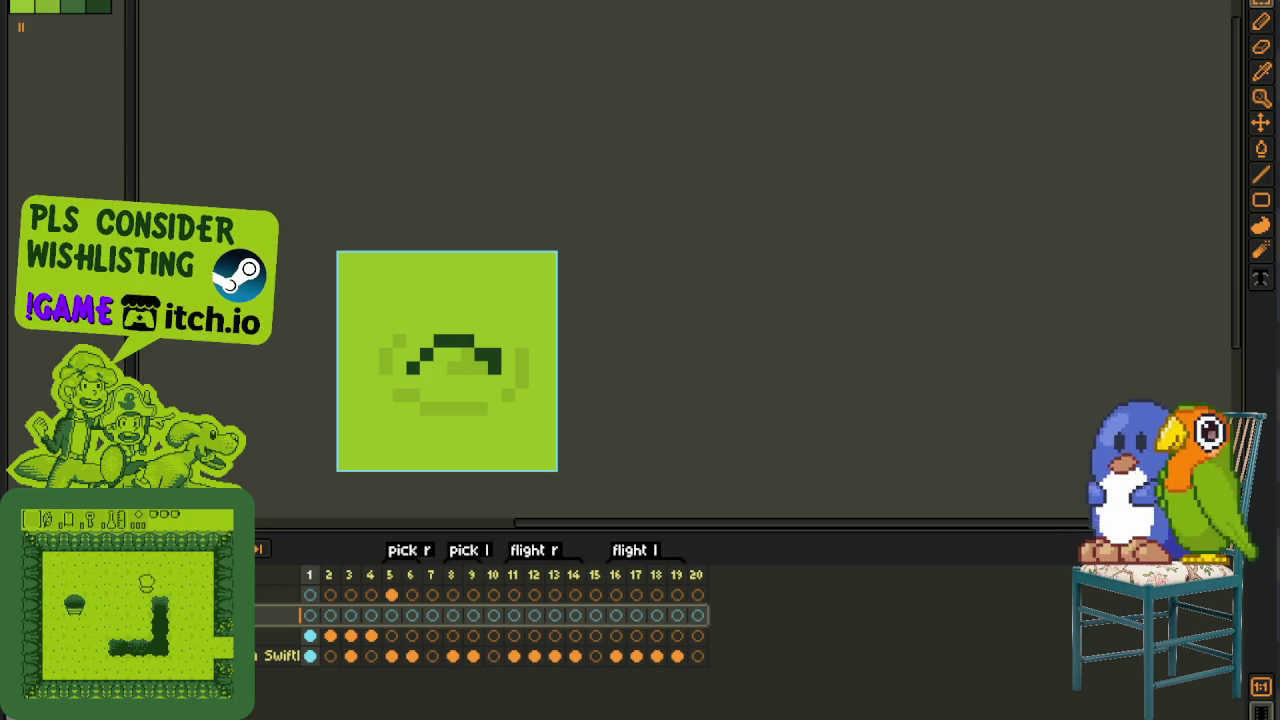
- Switch from Aseprite to the browser page of A Link to the Past enemy sprite sheets
key("alt+Tab")
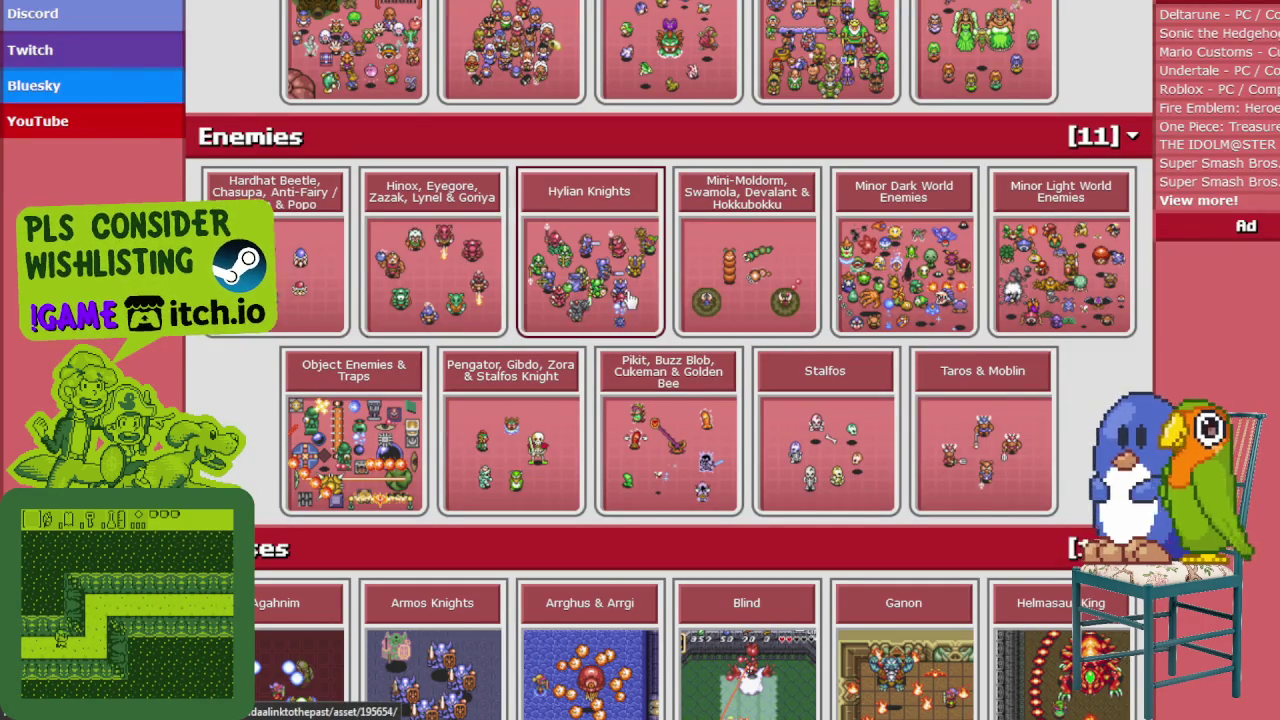
- Scroll through A Link to the Past asset sections to find the Bush & Pot SFX sheet
scroll(668, 433, "down", 4)
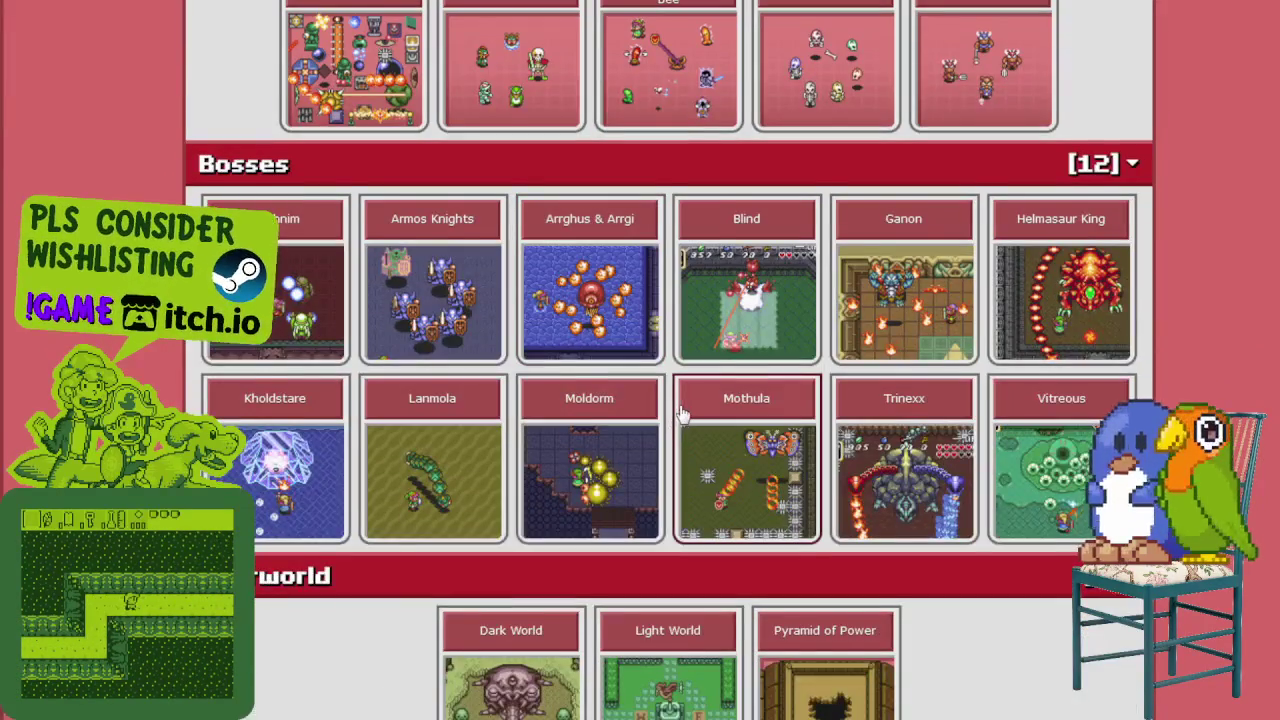
scroll(676, 420, "down", 1)
scroll(683, 398, "down", 1)
scroll(683, 398, "down", 1)
scroll(683, 398, "down", 2)
scroll(683, 398, "down", 3)
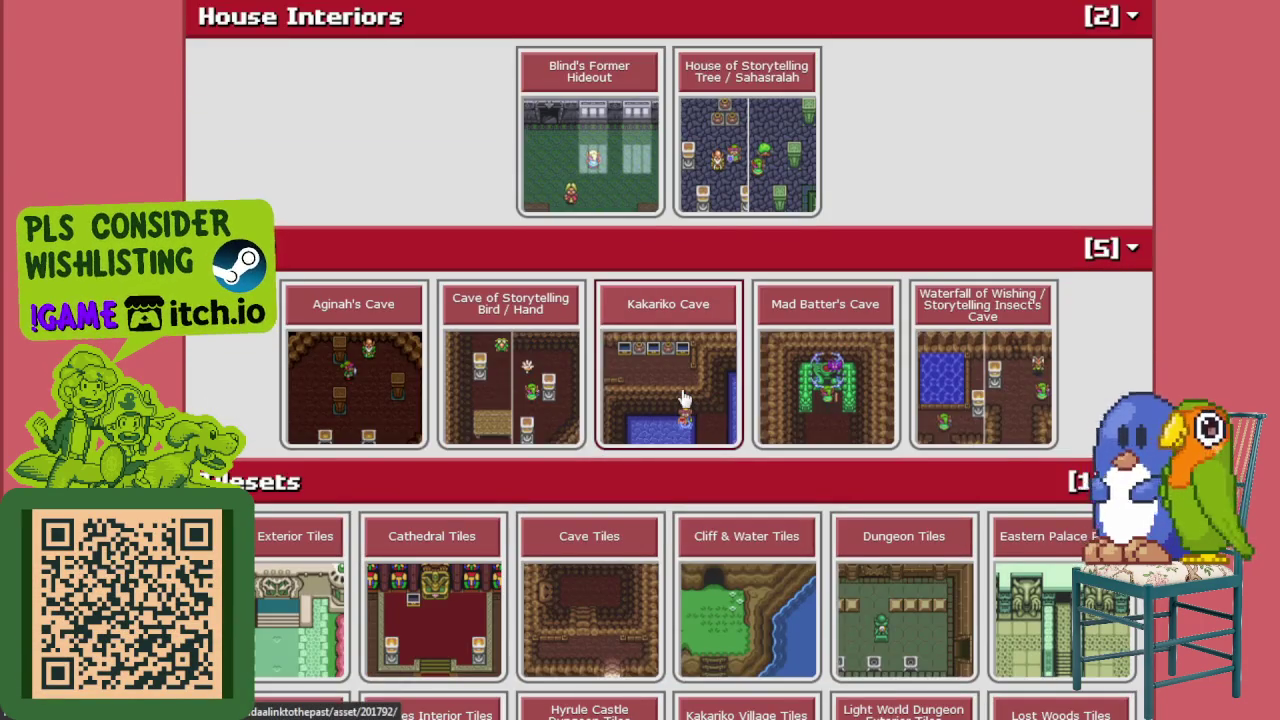
scroll(683, 398, "down", 2)
scroll(697, 420, "down", 2)
scroll(697, 420, "down", 3)
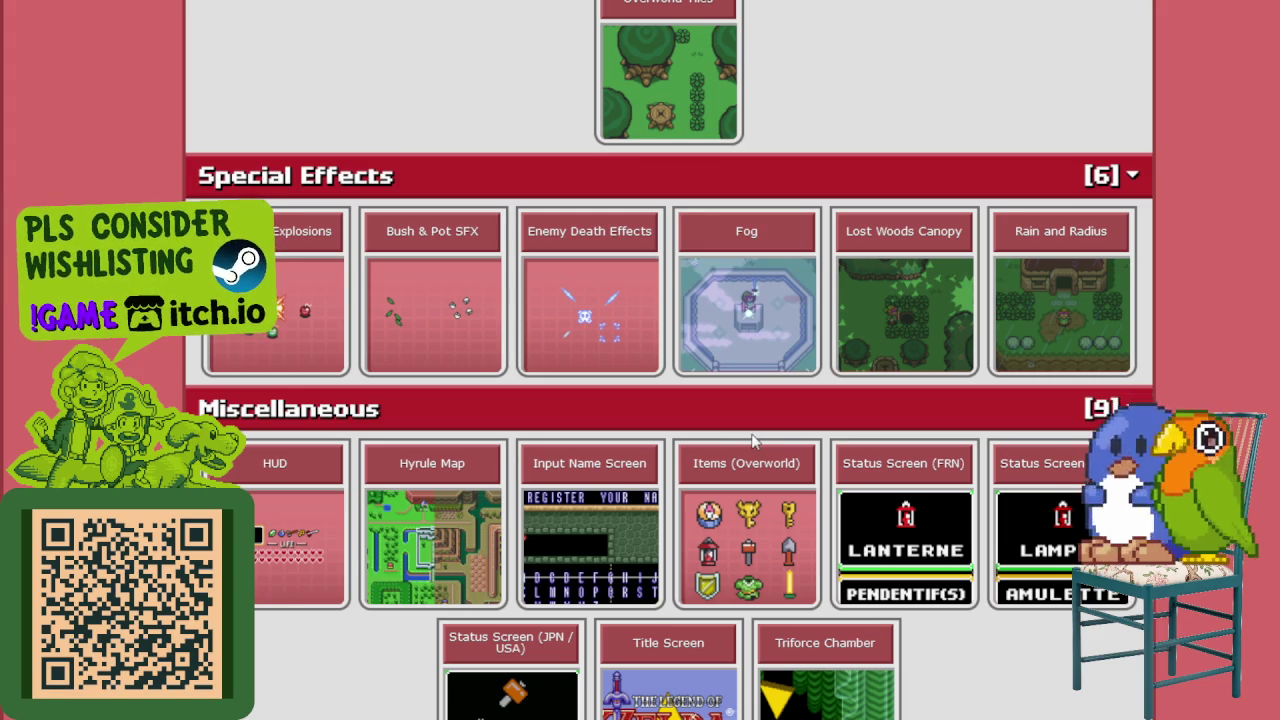
scroll(745, 460, "down", 3)
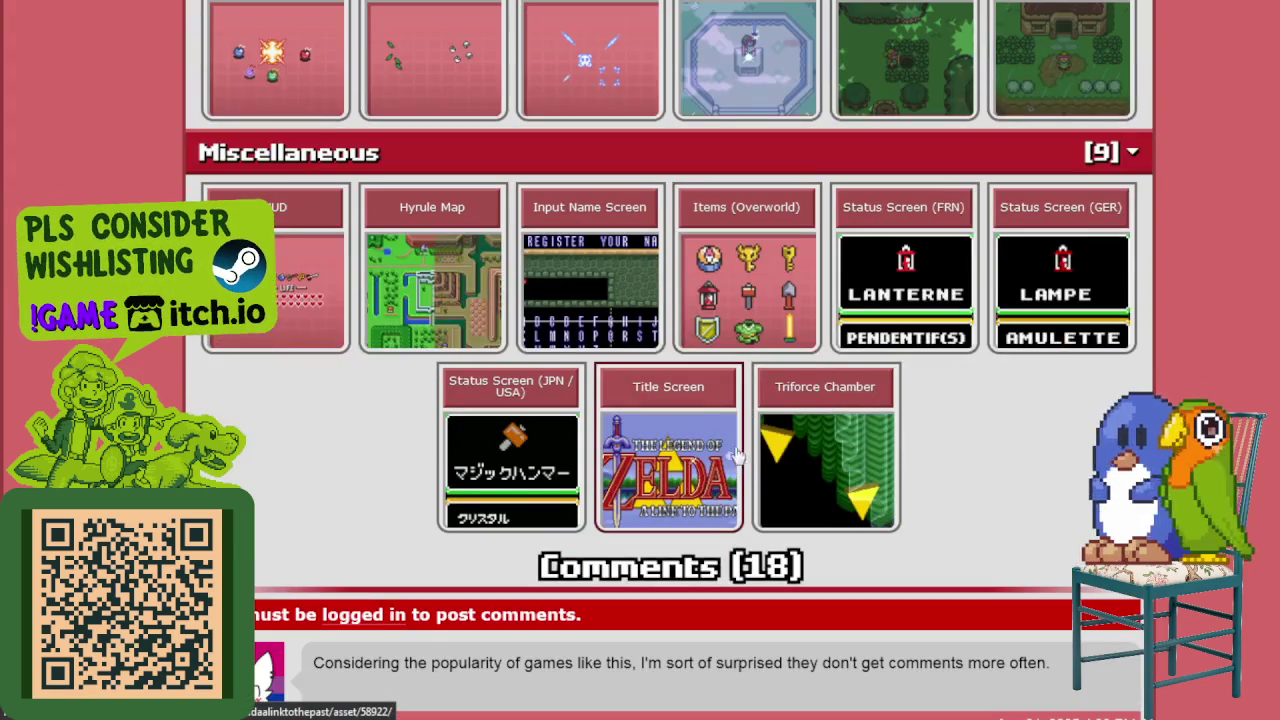
scroll(795, 340, "up", 3)
scroll(436, 390, "up", 2)
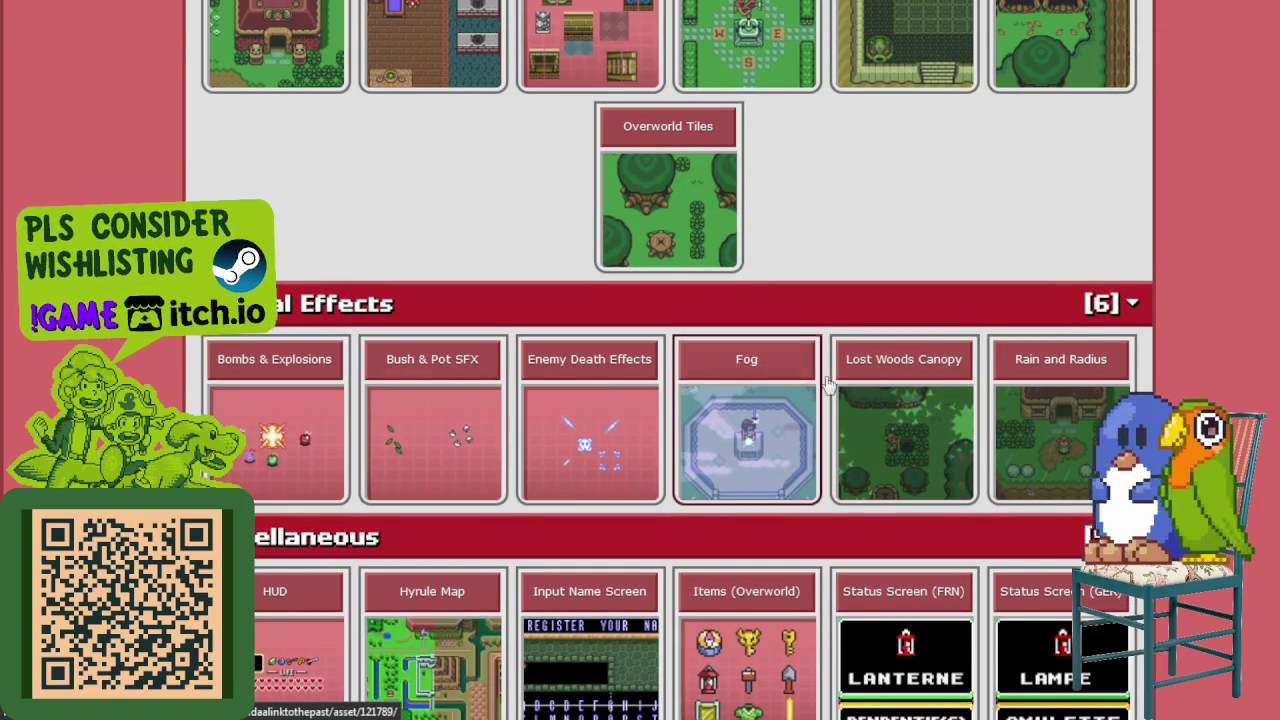
scroll(757, 414, "up", 4)
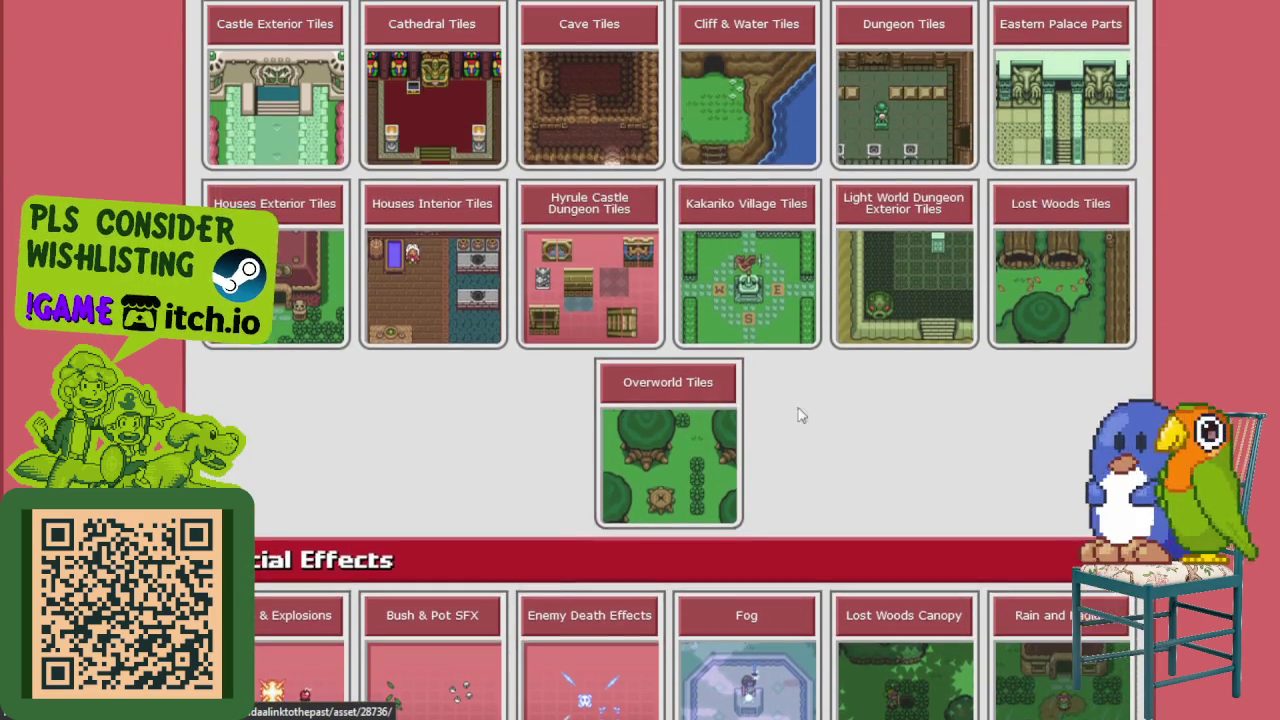
scroll(838, 412, "up", 3)
scroll(806, 451, "up", 2)
scroll(808, 446, "up", 3)
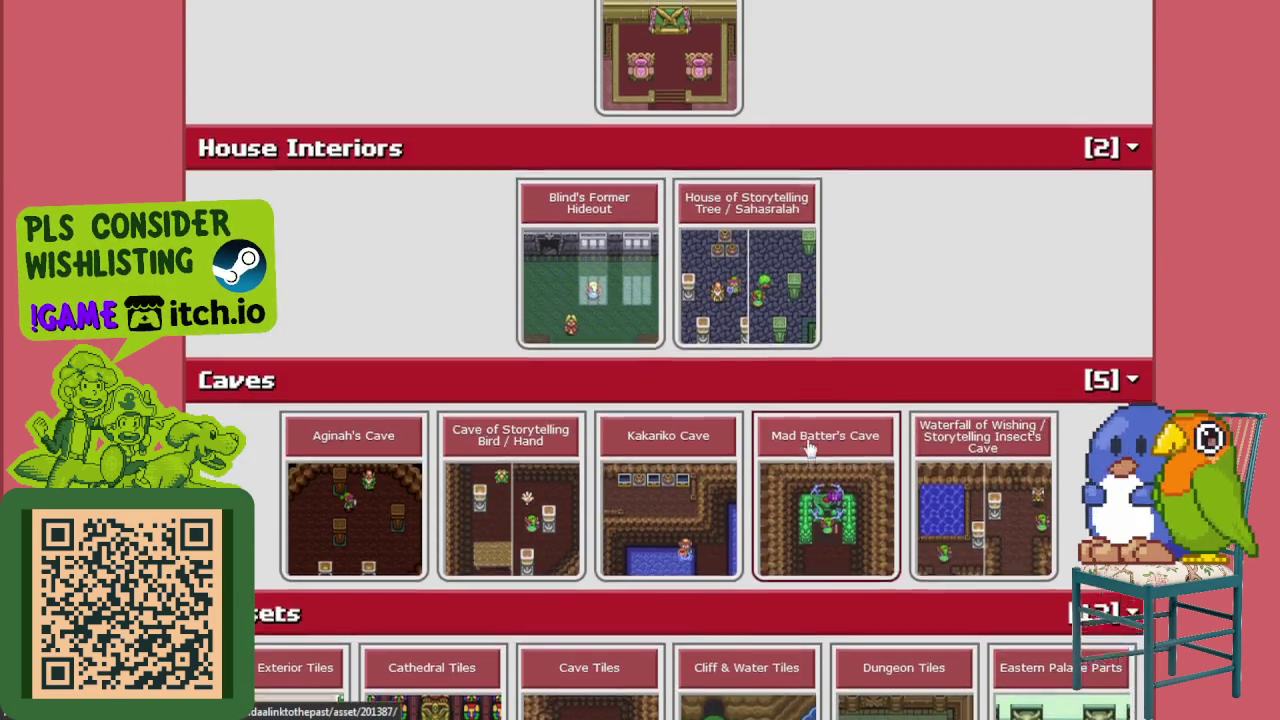
scroll(808, 446, "up", 5)
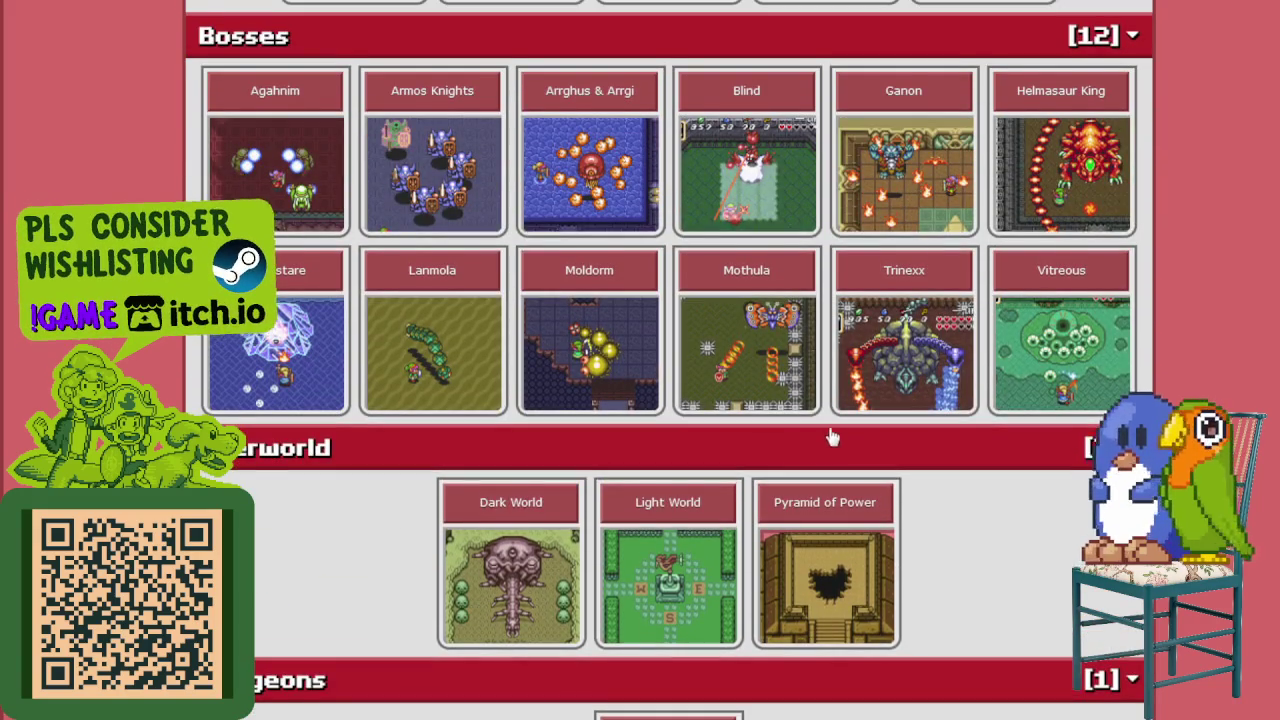
scroll(830, 438, "up", 3)
scroll(805, 437, "up", 1)
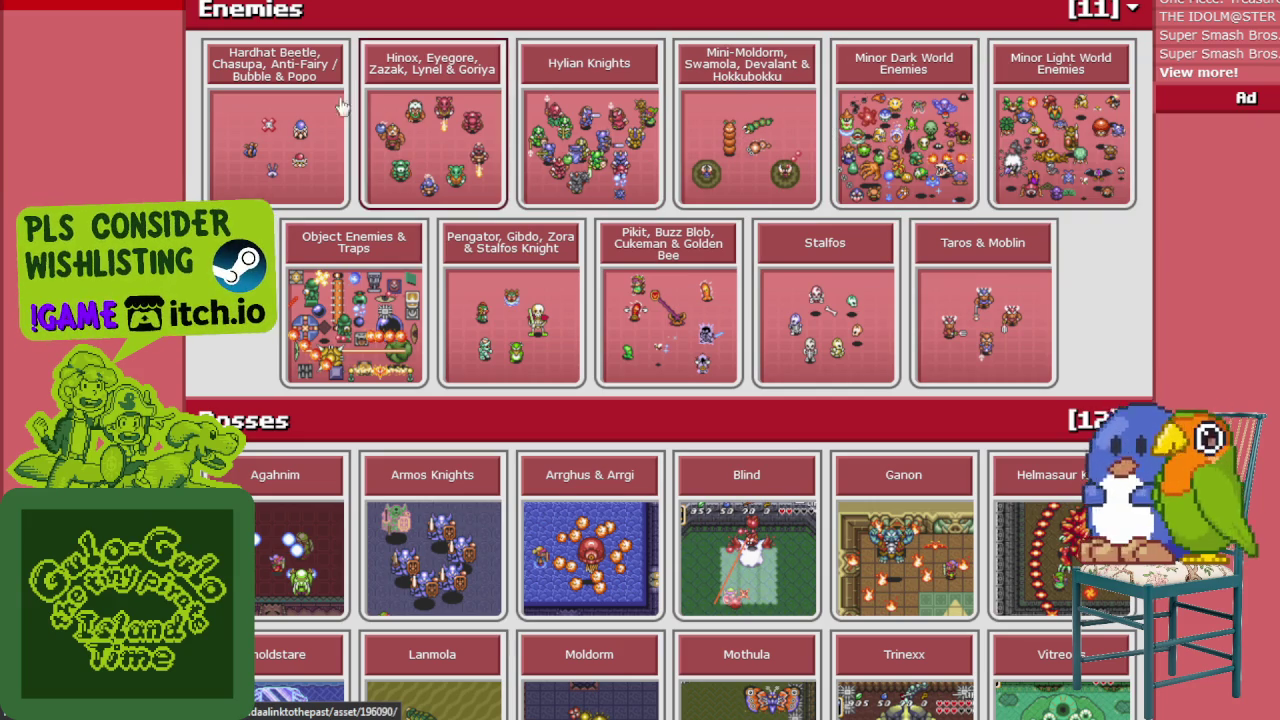
scroll(547, 152, "up", 4)
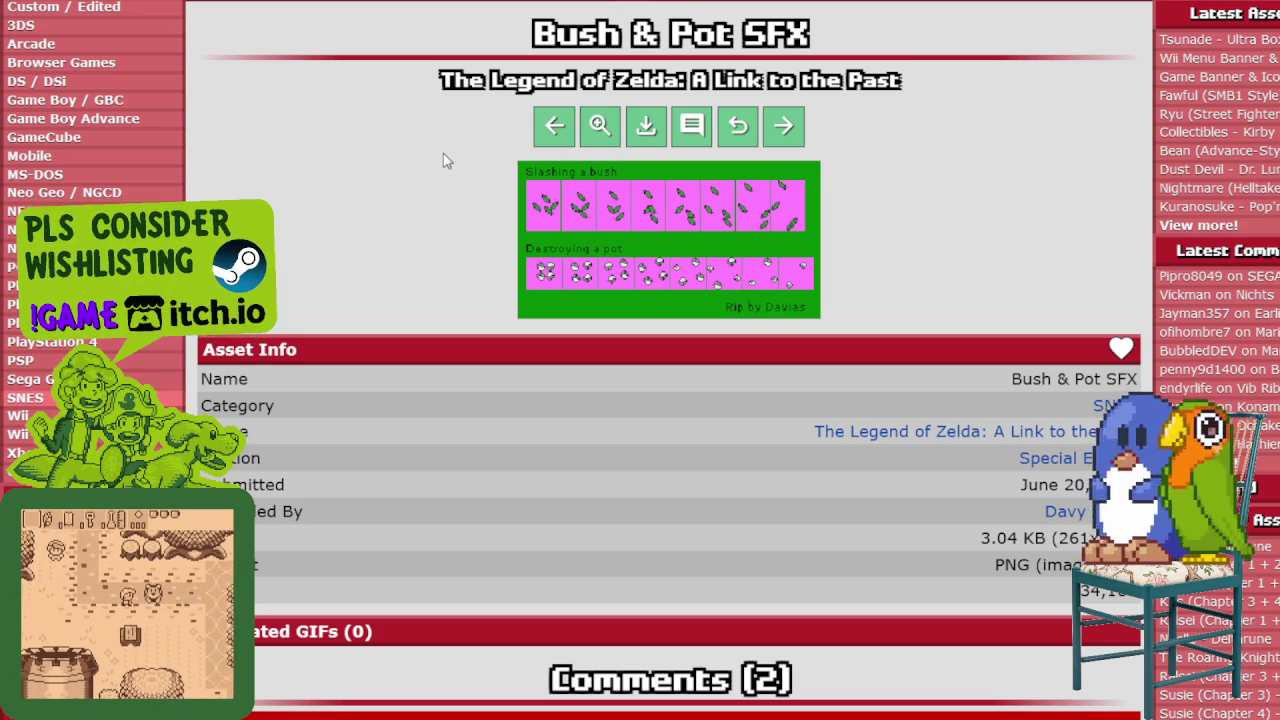
- Scroll through the Object Enemies & Traps sprite sheet
scroll(680, 197, "down", 3)
scroll(529, 138, "up", 3)
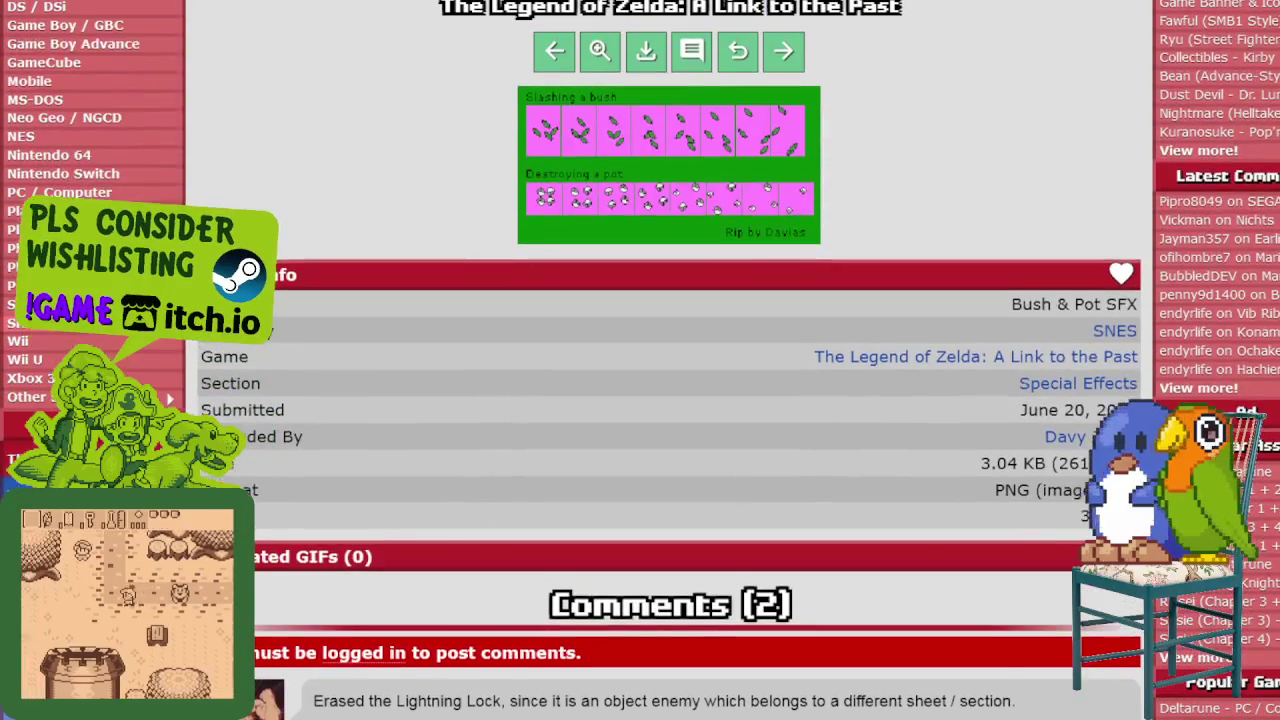
scroll(529, 138, "up", 1)
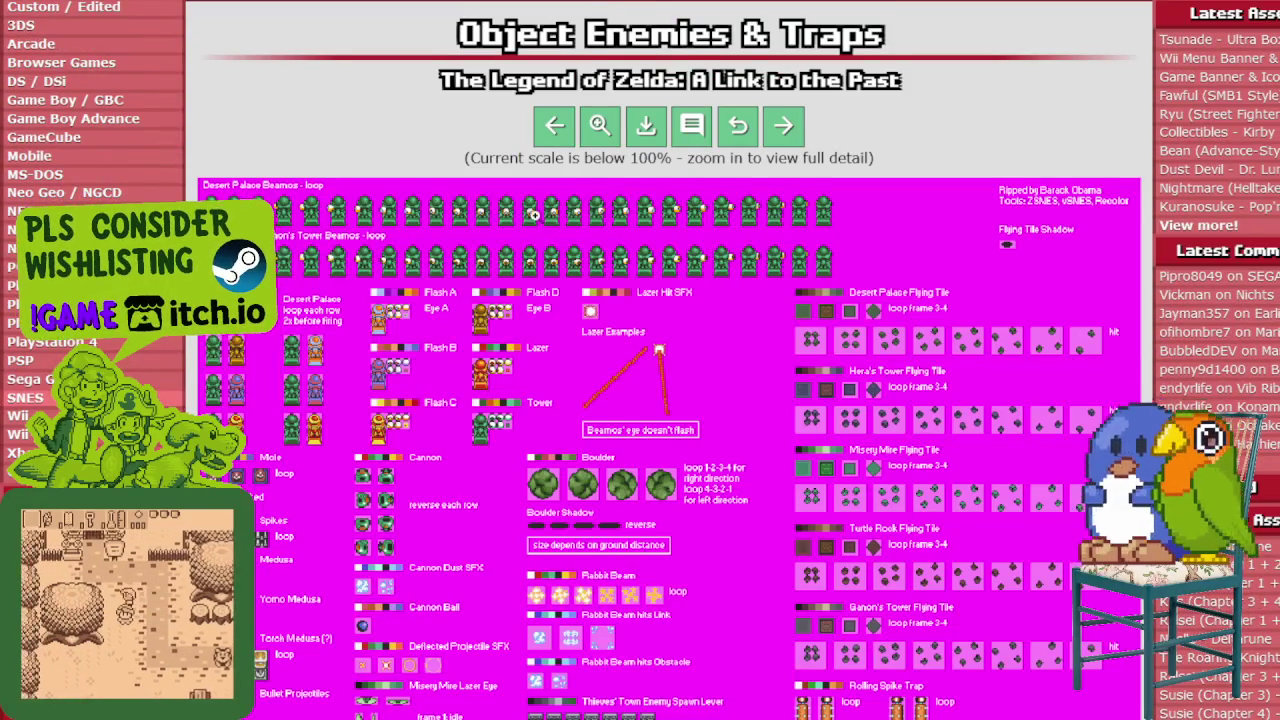
scroll(533, 213, "down", 3)
scroll(560, 220, "down", 1)
scroll(580, 225, "down", 3)
scroll(600, 232, "down", 3)
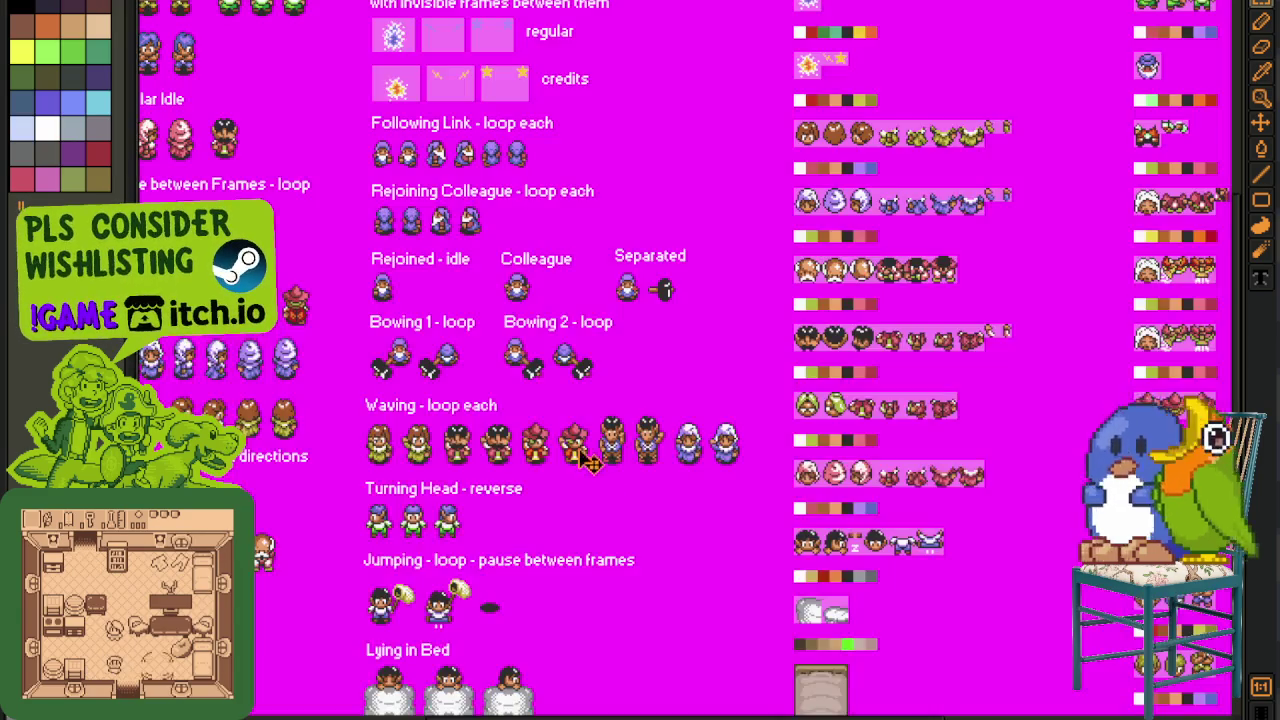
- Pan and zoom around the open sheet to inspect the palette strips and bed sprites
scroll(588, 462, "down", 5)
scroll(410, 395, "up", 5)
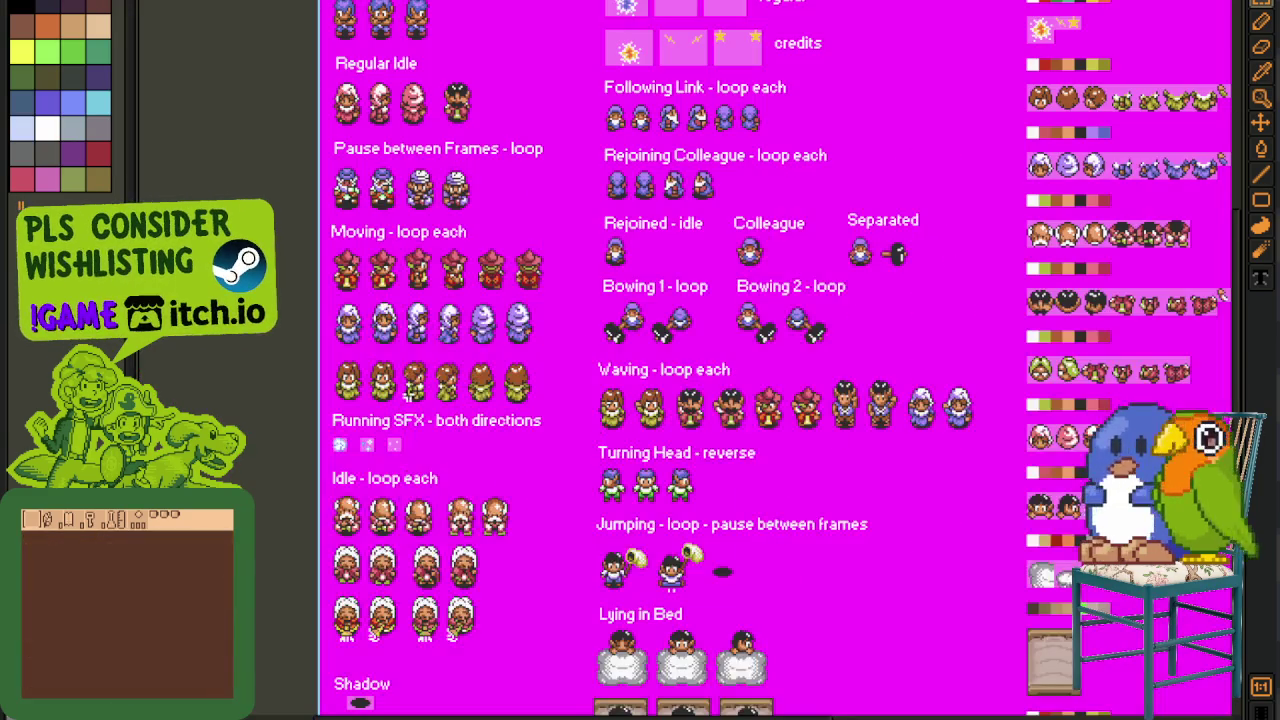
scroll(455, 553, "up", 2)
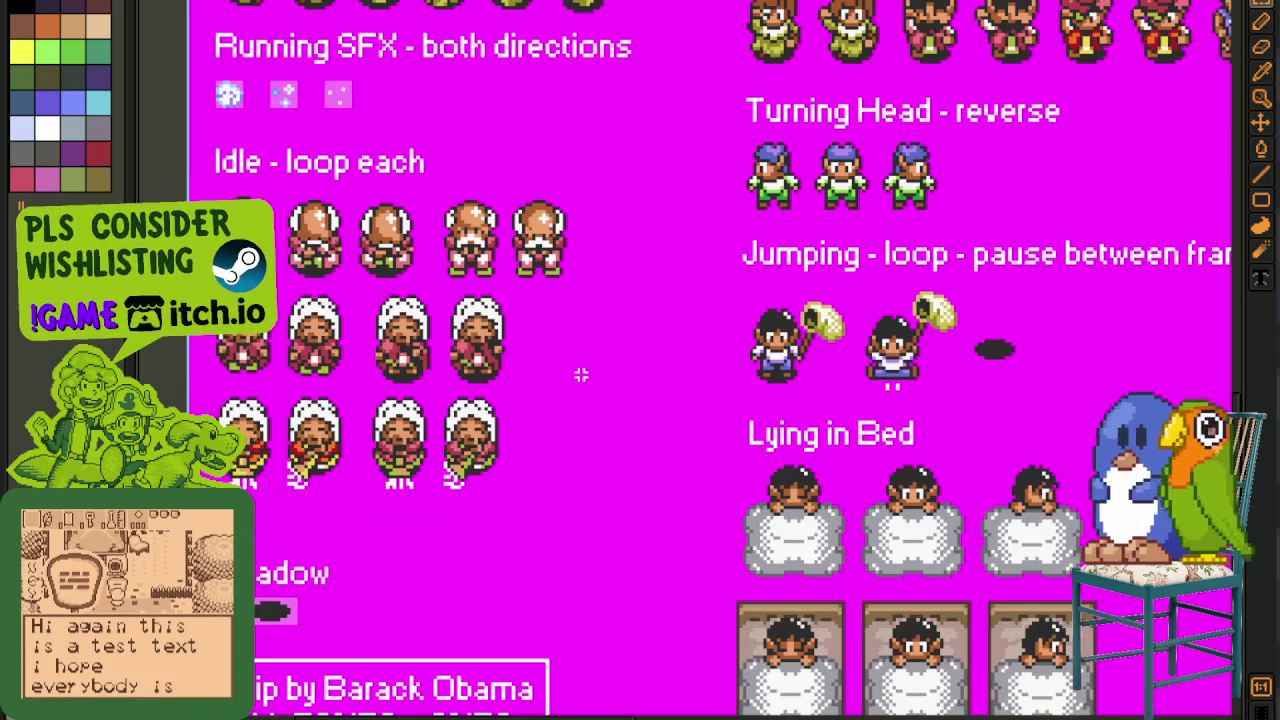
left_click_drag(581, 374, 394, 320)
left_click_drag(951, 457, 600, 394)
left_click_drag(895, 471, 529, 487)
scroll(400, 477, "down", 1)
scroll(443, 434, "down", 2)
scroll(509, 400, "up", 2)
scroll(684, 450, "up", 1)
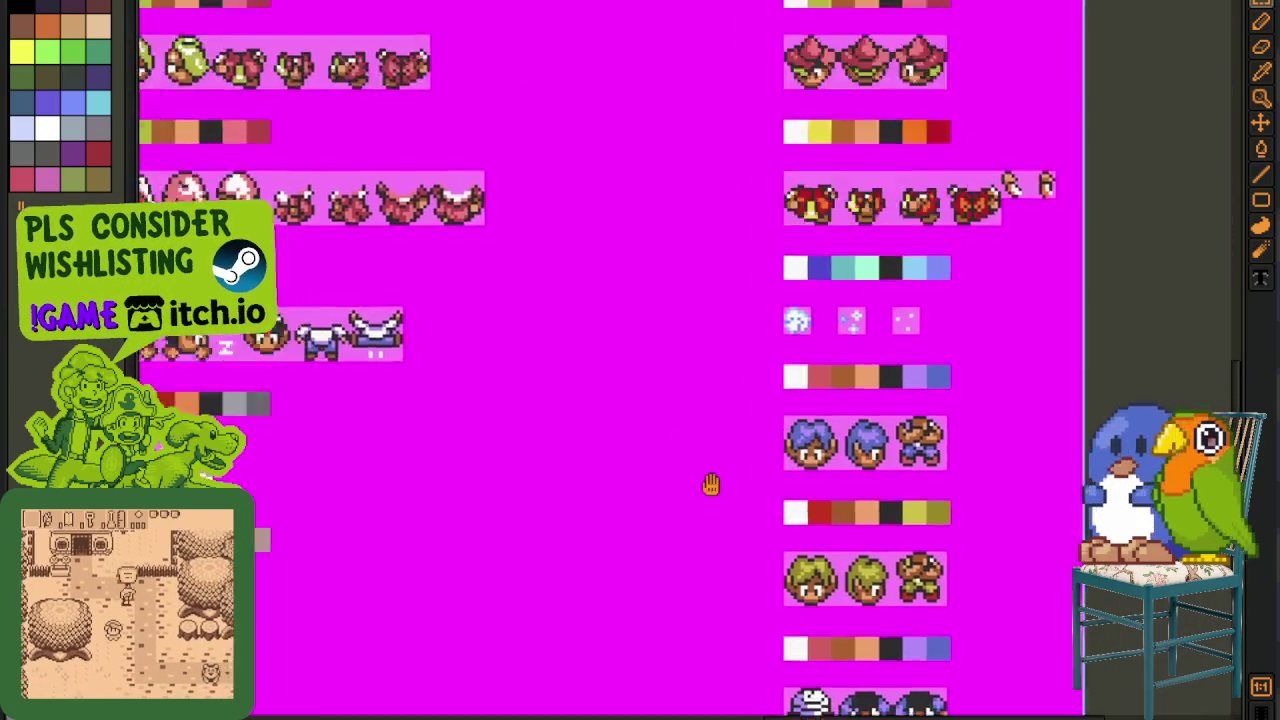
scroll(684, 450, "left", 2)
scroll(750, 435, "up", 2)
scroll(740, 440, "up", 1)
scroll(732, 444, "up", 1)
scroll(726, 440, "up", 1)
scroll(726, 440, "up", 2)
scroll(726, 440, "up", 1)
scroll(726, 440, "up", 1)
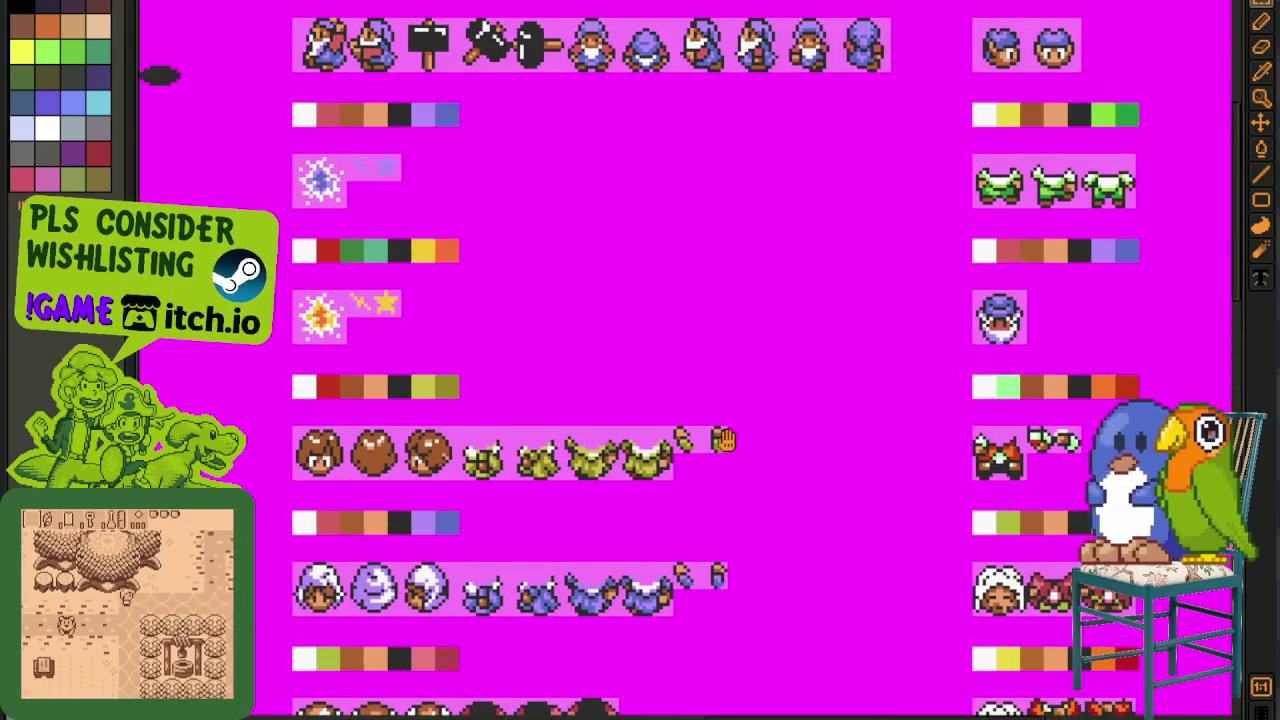
scroll(727, 435, "up", 2)
scroll(851, 449, "left", 1)
scroll(651, 423, "up", 1)
scroll(533, 453, "left", 4)
scroll(525, 448, "left", 2)
scroll(560, 460, "left", 3)
scroll(565, 400, "down", 2)
scroll(565, 400, "right", 1)
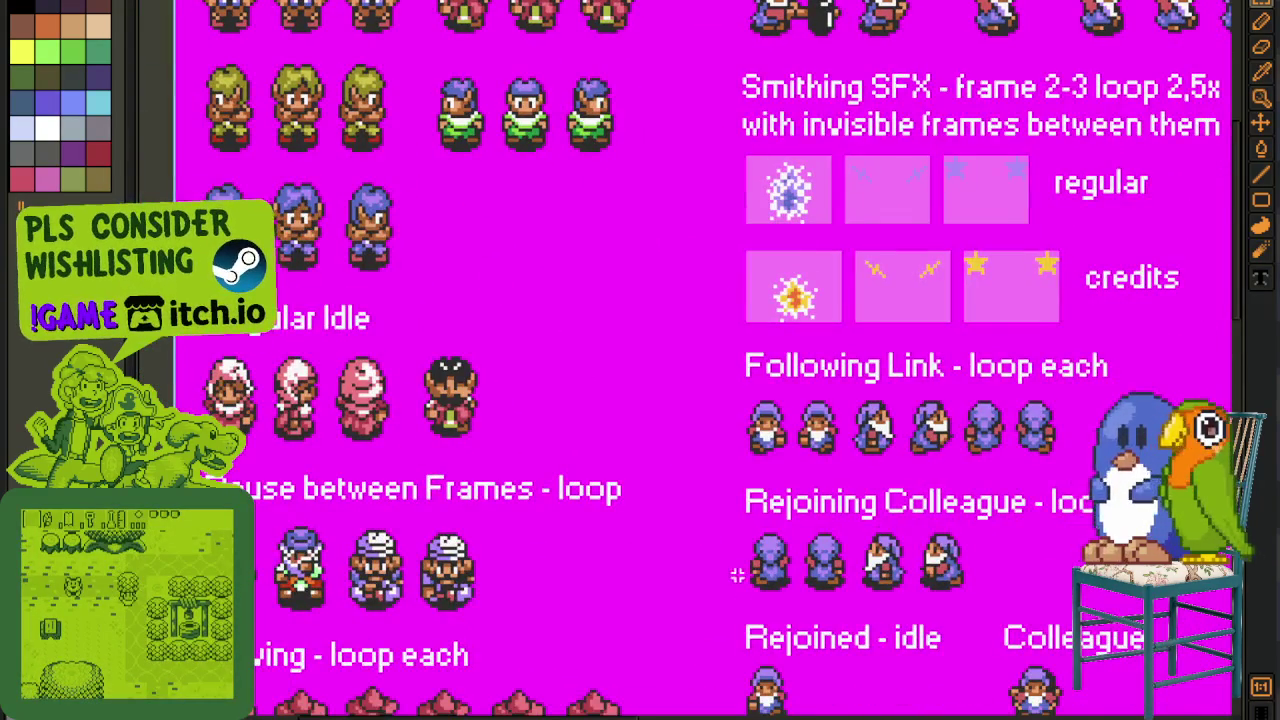
scroll(707, 535, "down", 3)
scroll(700, 400, "down", 3)
scroll(705, 352, "down", 2)
scroll(708, 487, "down", 1)
scroll(707, 487, "down", 2)
scroll(707, 487, "right", 5)
scroll(707, 487, "up", 1)
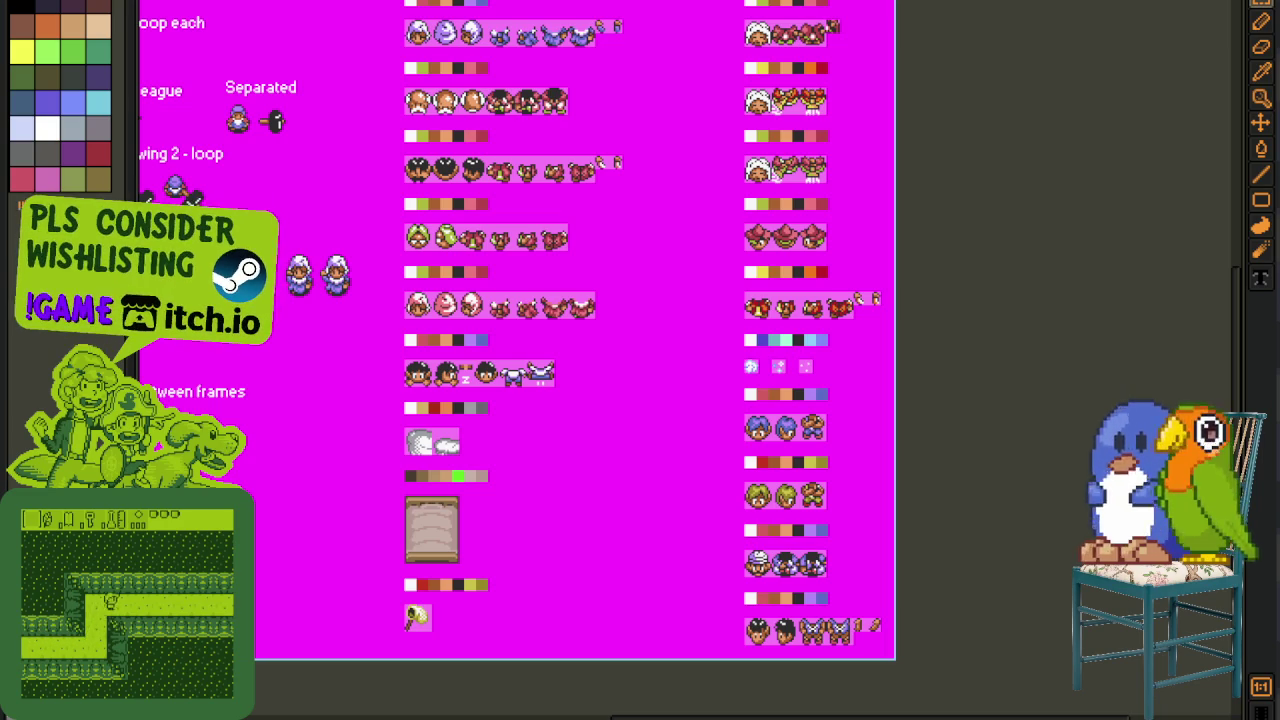
- Create a new blank sprite and paste the copied magenta sprite sheet into it
key("alt+f")
key("n")
left_click(576, 480)
key("ctrl+v")
scroll(914, 303, "down", 2)
scroll(914, 303, "down", 2)
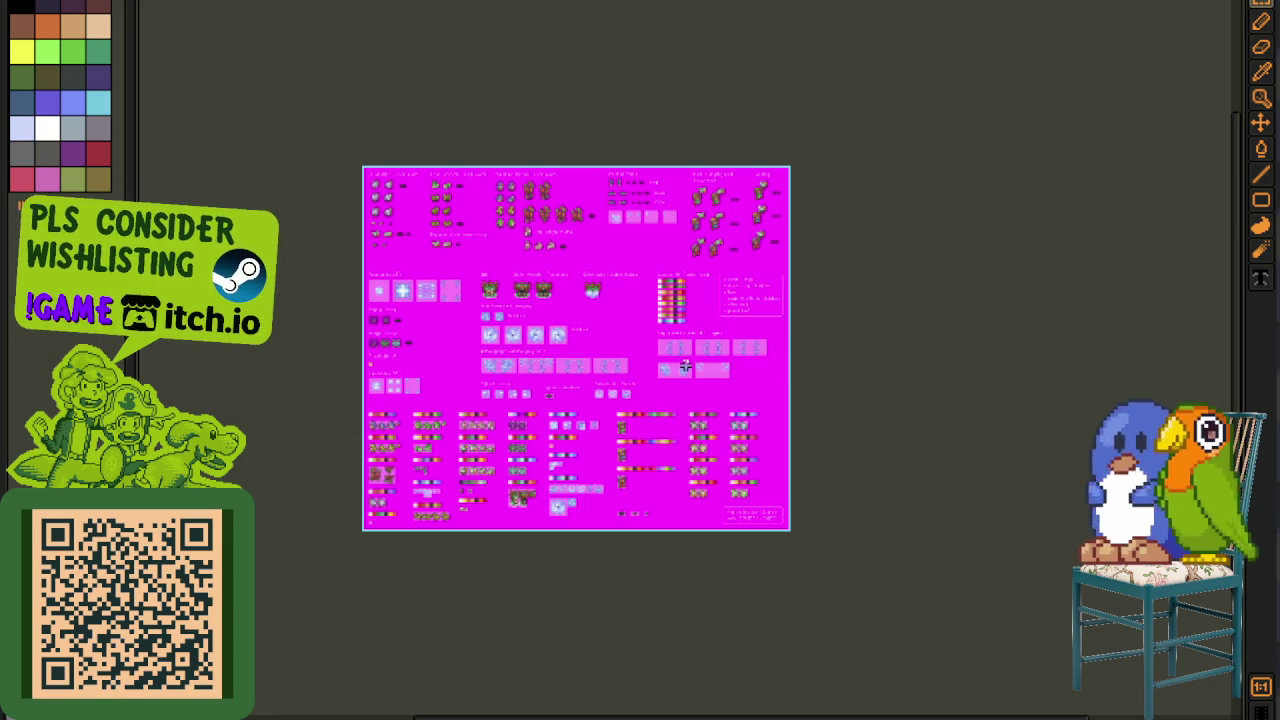
scroll(400, 370, "up", 3)
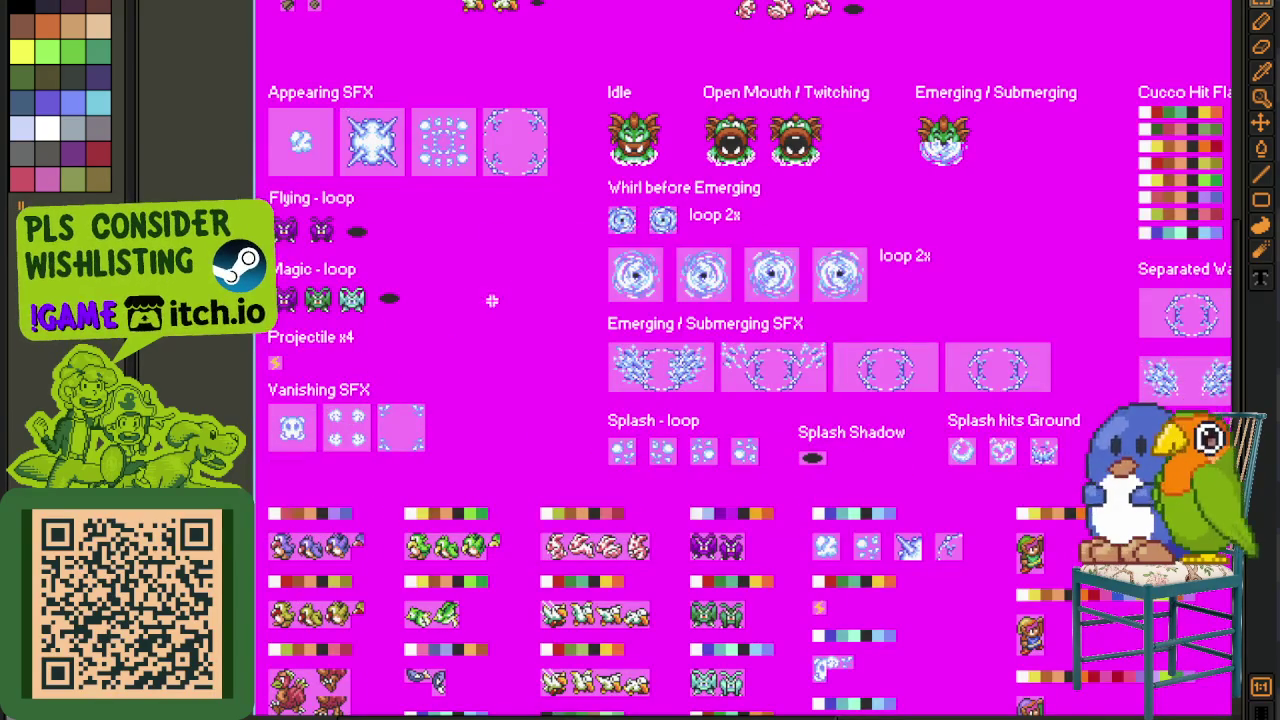
scroll(604, 356, "down", 3)
scroll(604, 356, "right", 5)
scroll(600, 370, "down", 2)
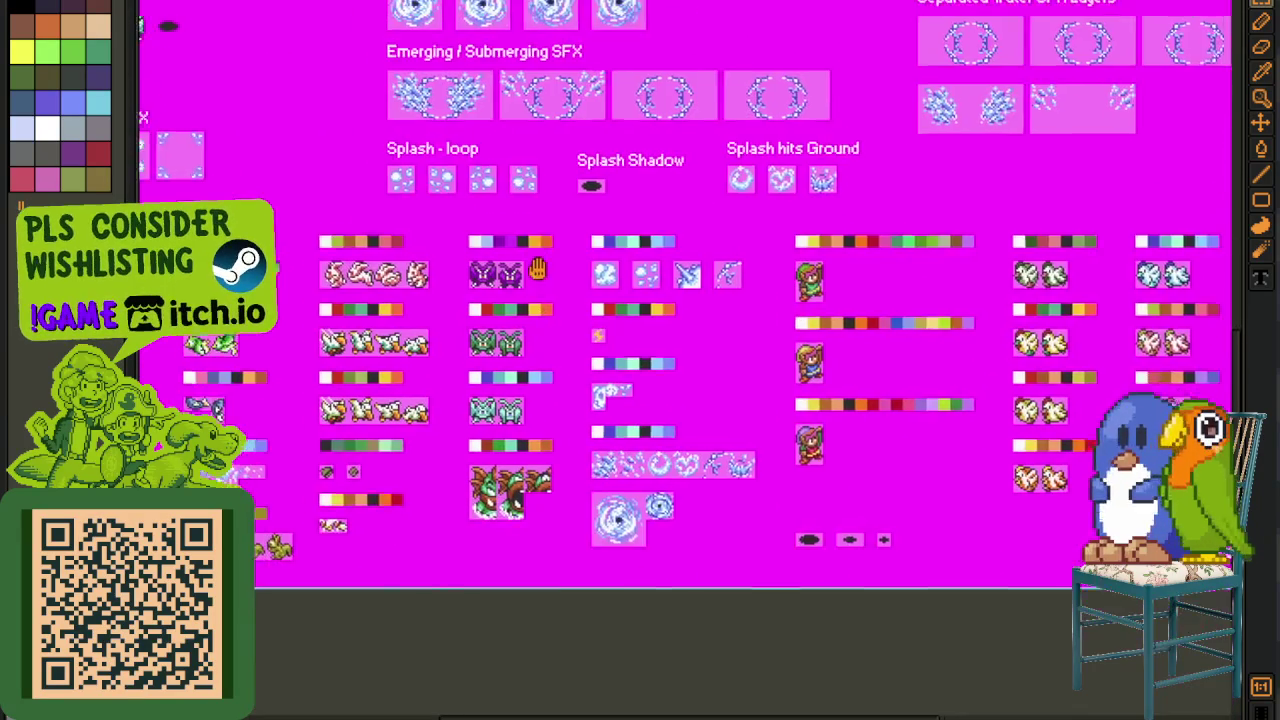
scroll(591, 381, "left", 4)
scroll(873, 365, "right", 6)
scroll(800, 375, "up", 2)
scroll(750, 385, "up", 3)
scroll(696, 396, "up", 1)
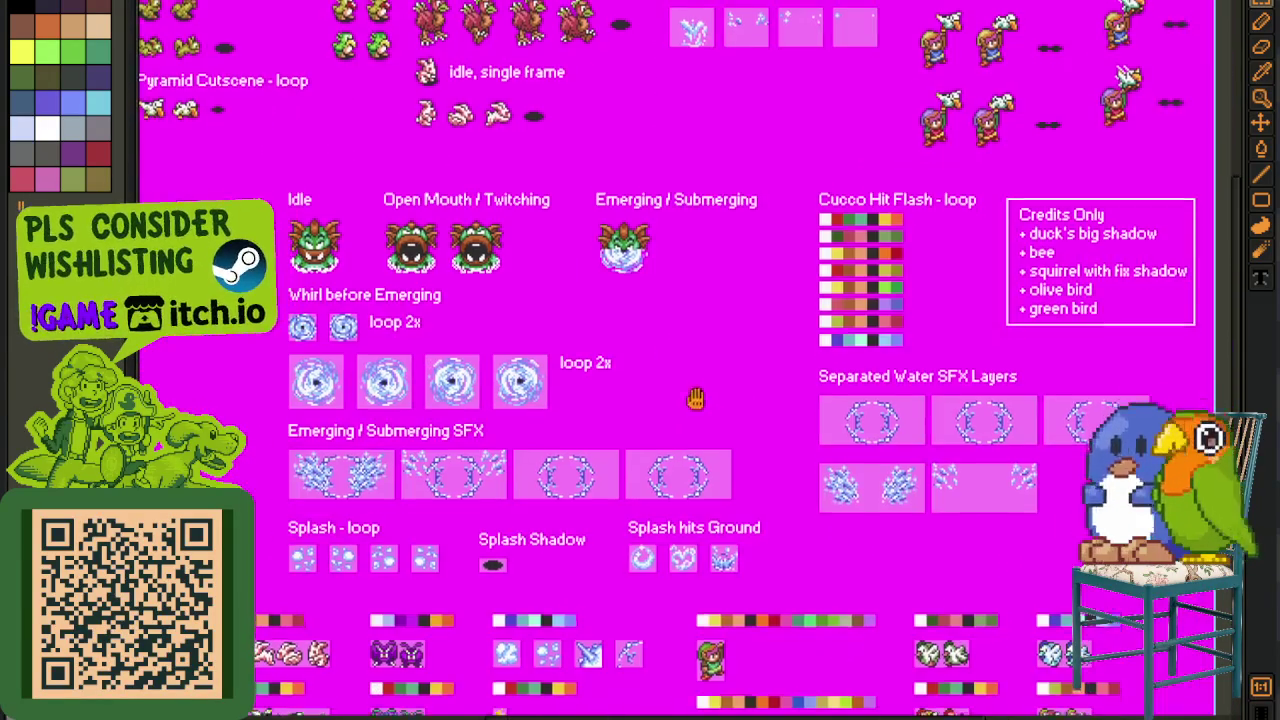
scroll(697, 396, "up", 3)
scroll(720, 400, "left", 2)
scroll(720, 400, "up", 1)
scroll(760, 500, "up", 1)
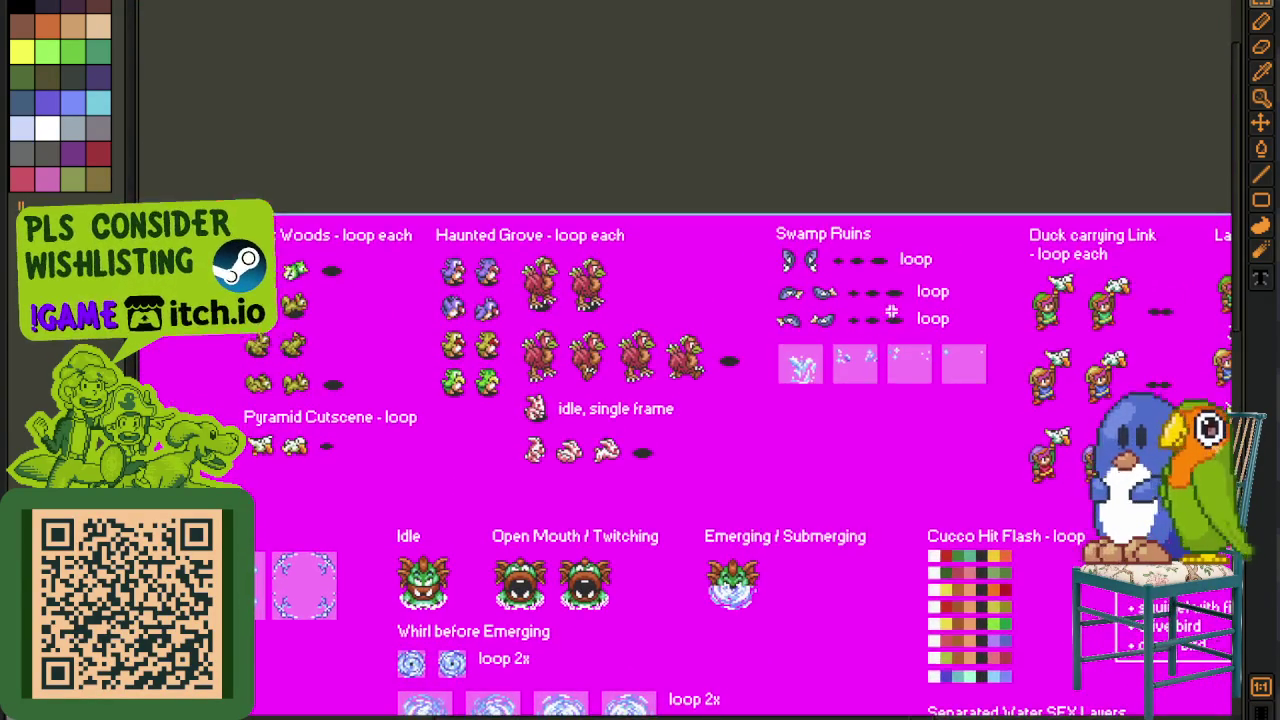
scroll(891, 316, "up", 2)
left_click_drag(815, 318, 767, 395)
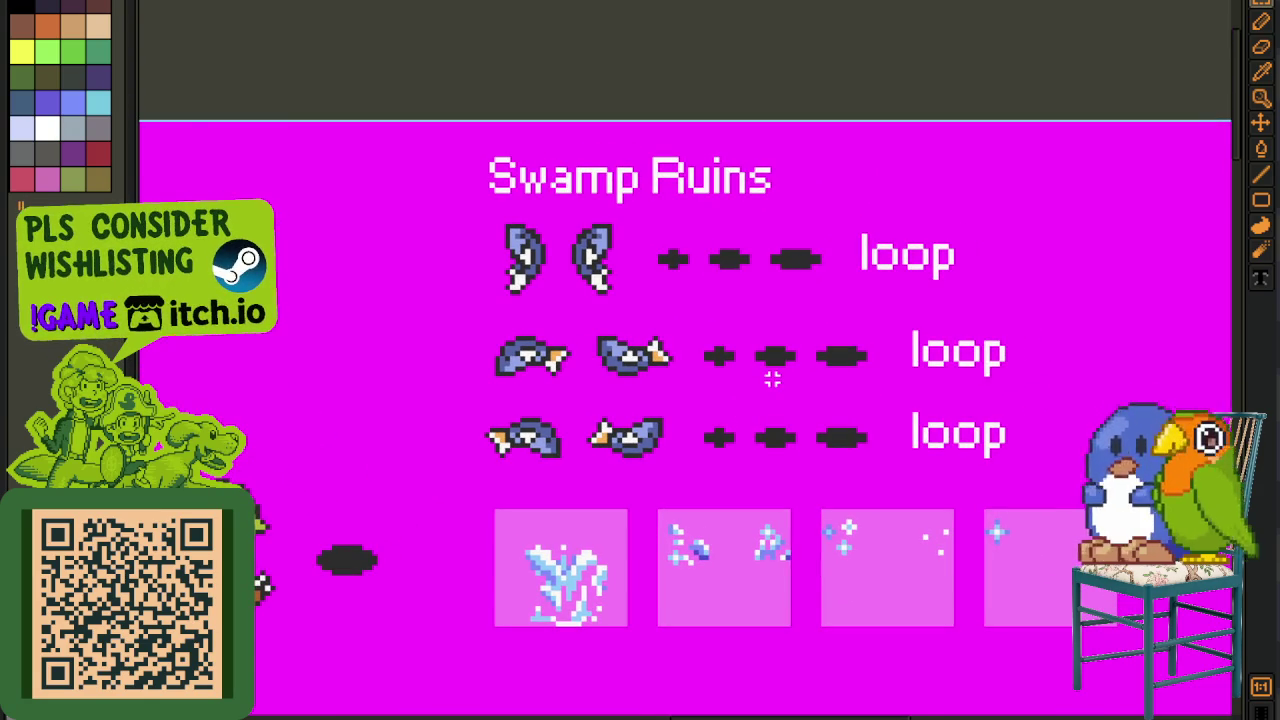
scroll(772, 378, "down", 1)
left_click_drag(956, 394, 634, 392)
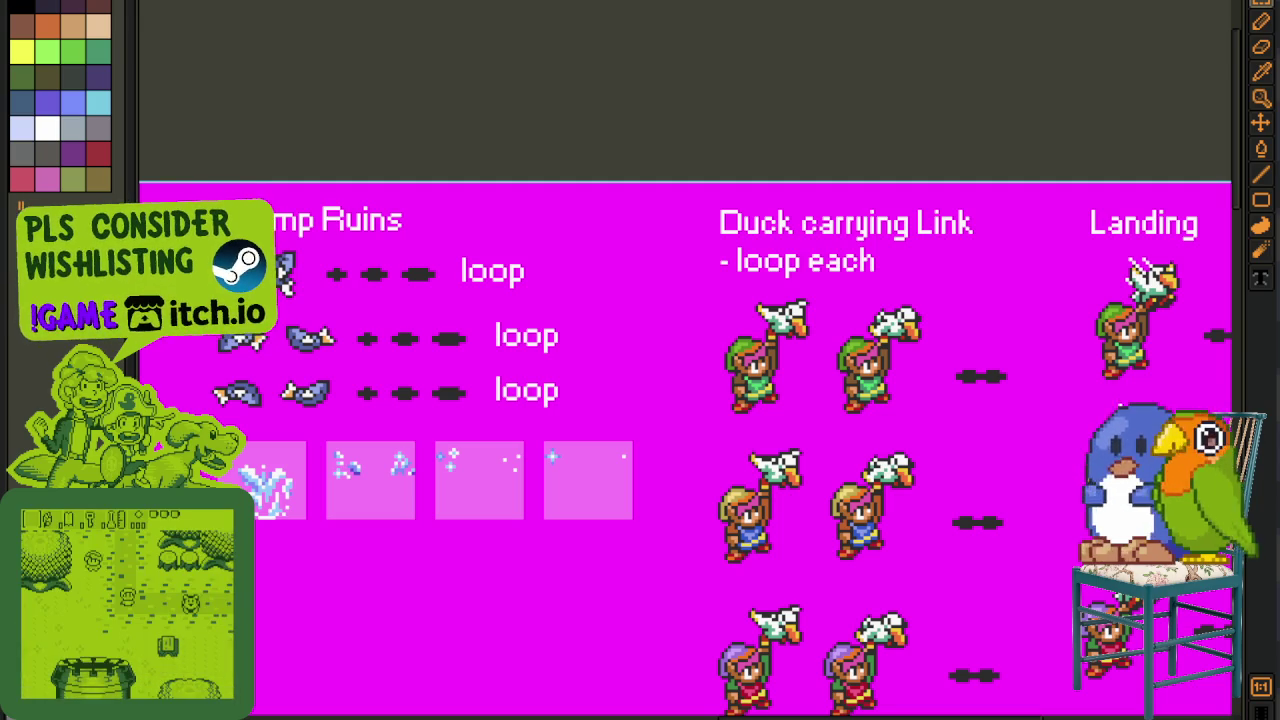
scroll(494, 265, "up", 2)
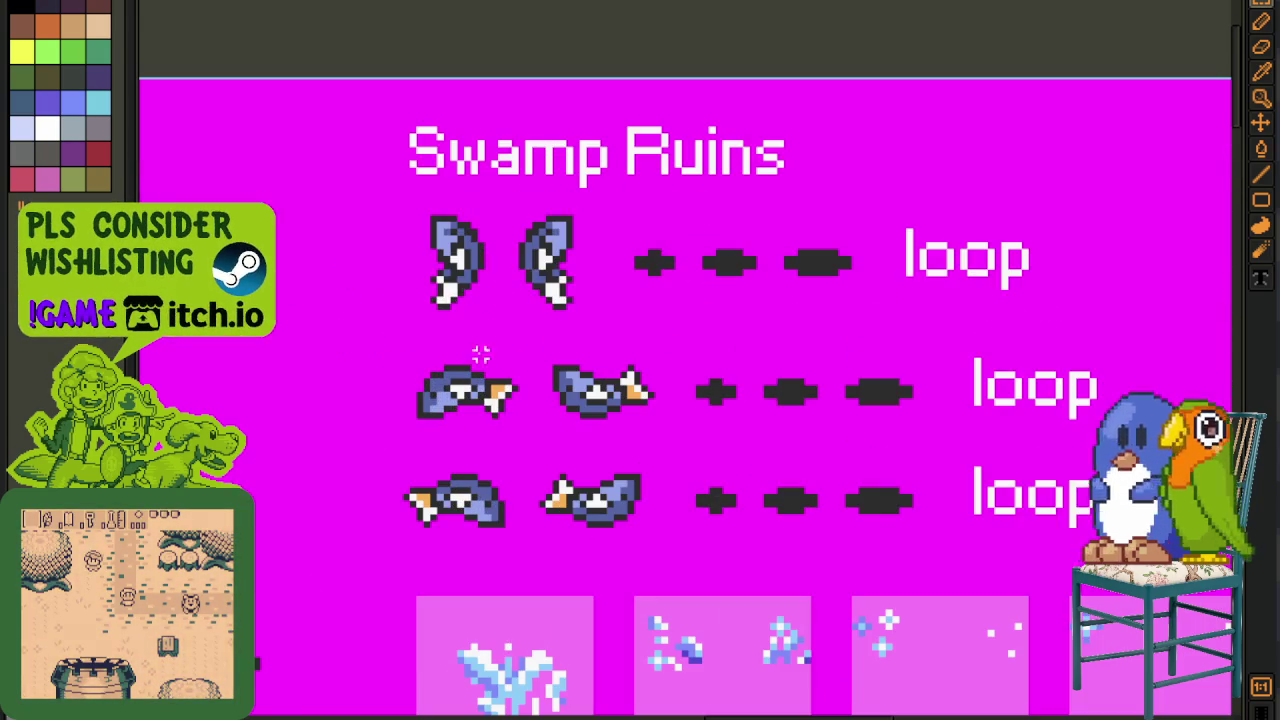
left_click_drag(386, 151, 706, 600)
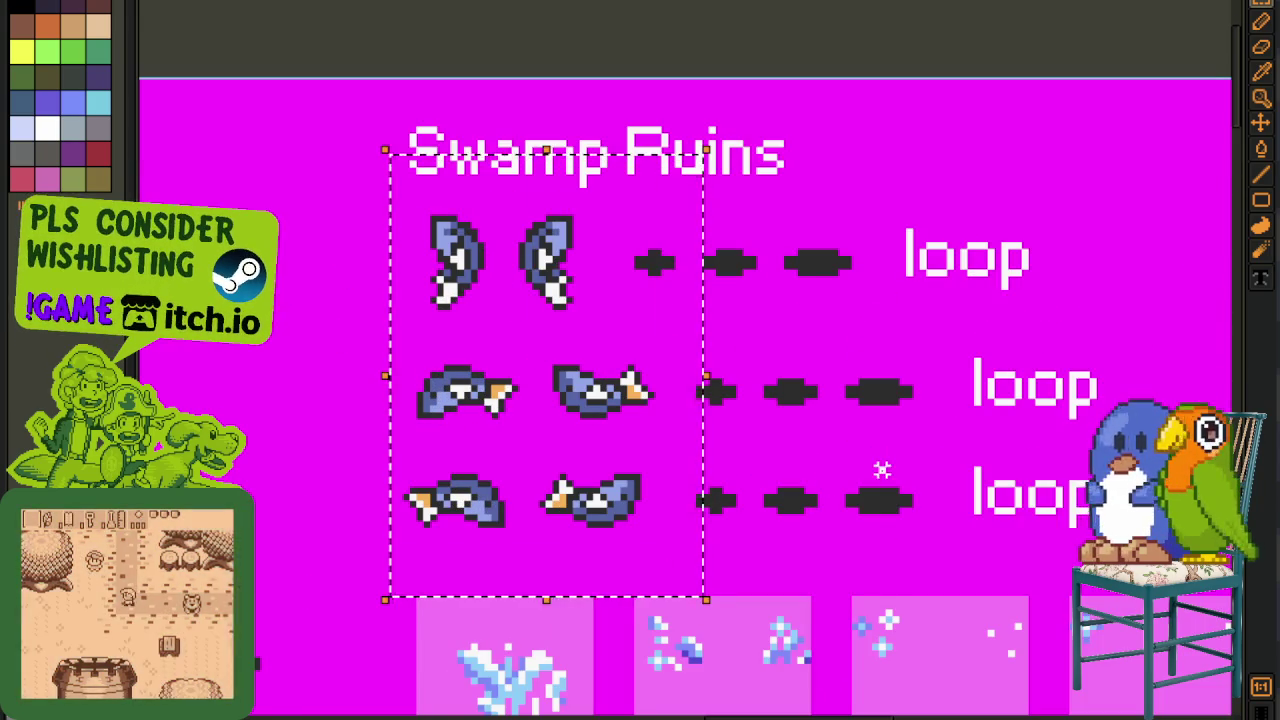
scroll(880, 469, "down", 2)
mouse_move(883, 471)
left_mouse_down()
mouse_move(669, 441)
mouse_move(922, 420)
left_mouse_up()
scroll(402, 401, "up", 2)
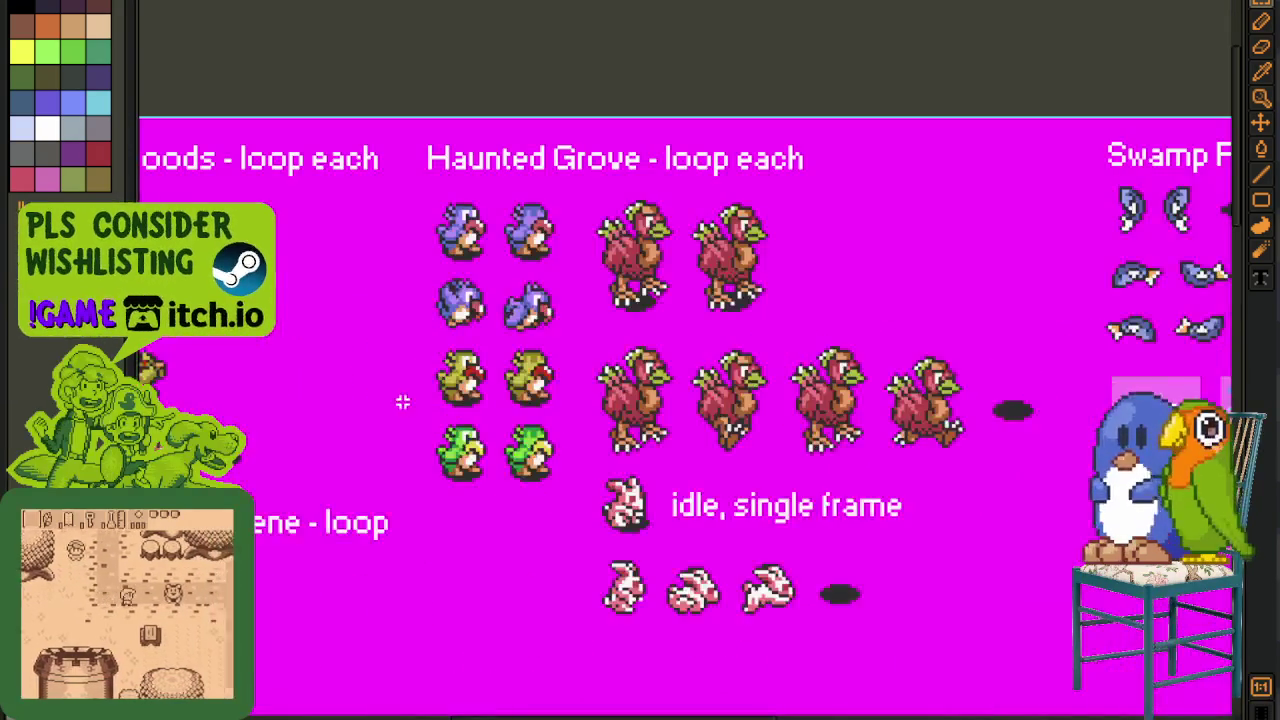
left_click_drag(242, 438, 634, 449)
scroll(620, 440, "down", 2)
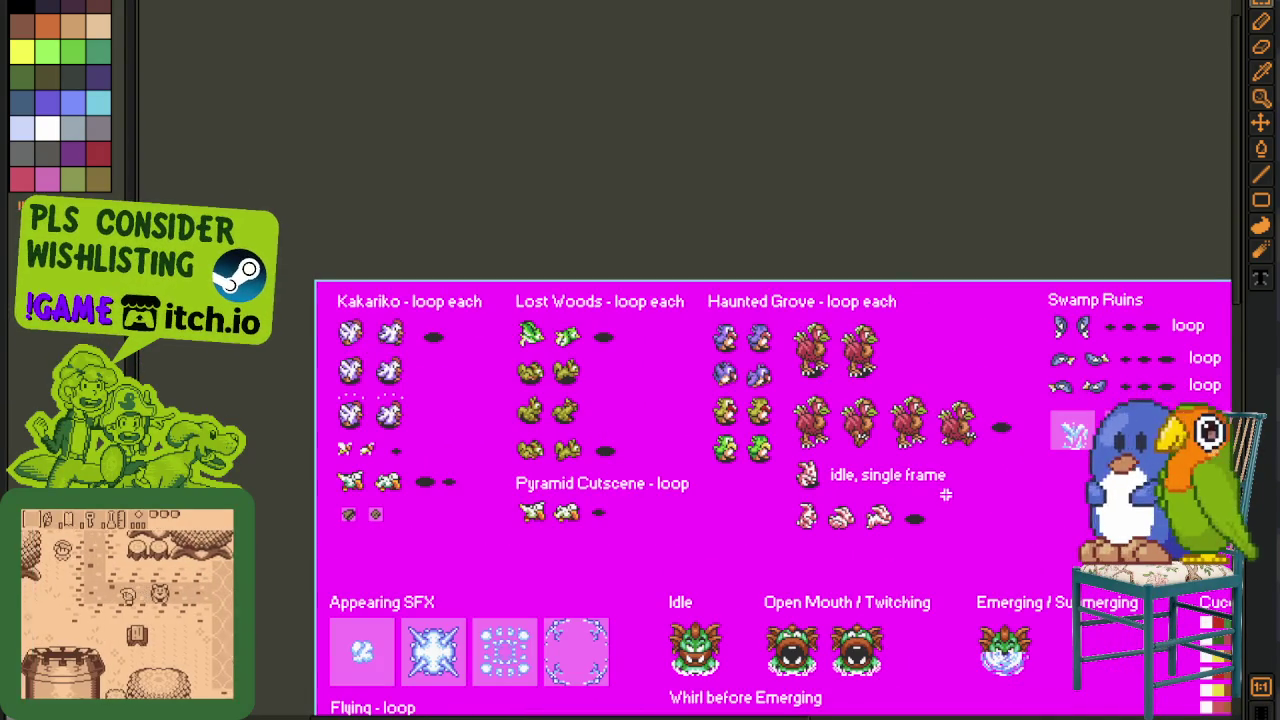
left_click_drag(985, 481, 477, 302)
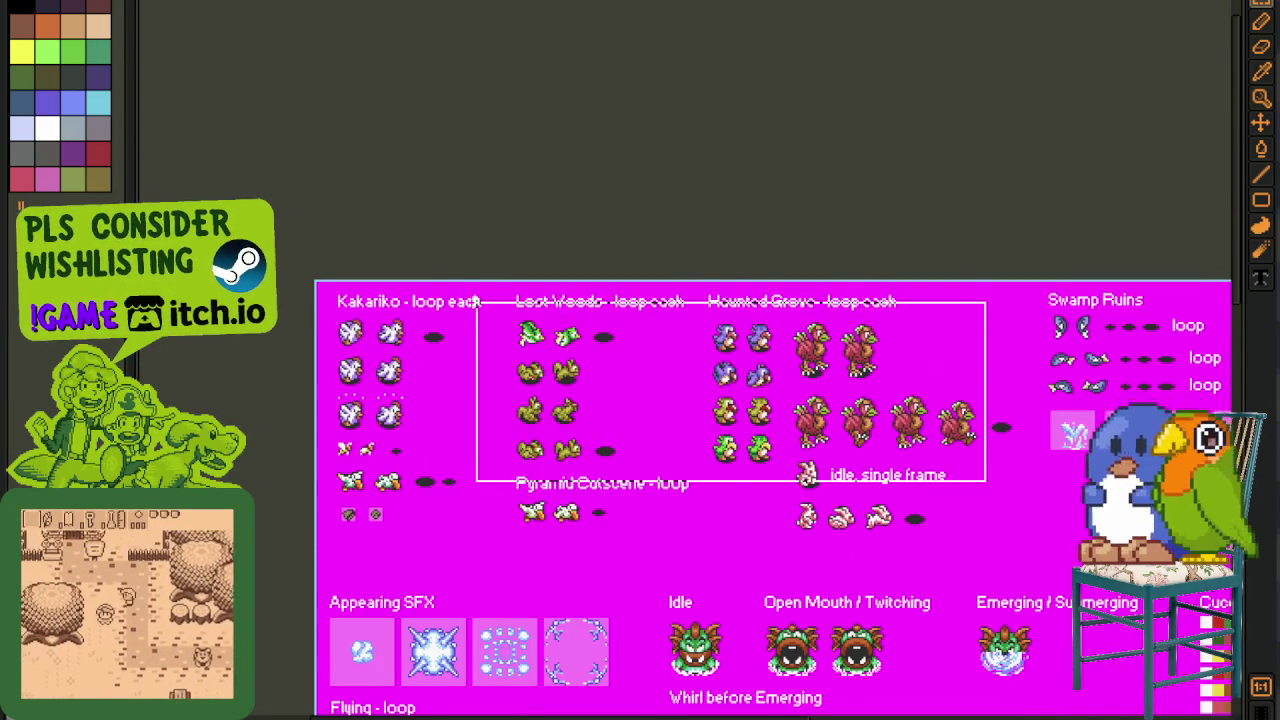
left_click(606, 606)
scroll(547, 411, "up", 2)
left_click_drag(469, 202, 743, 528)
left_click_drag(908, 335, 508, 340)
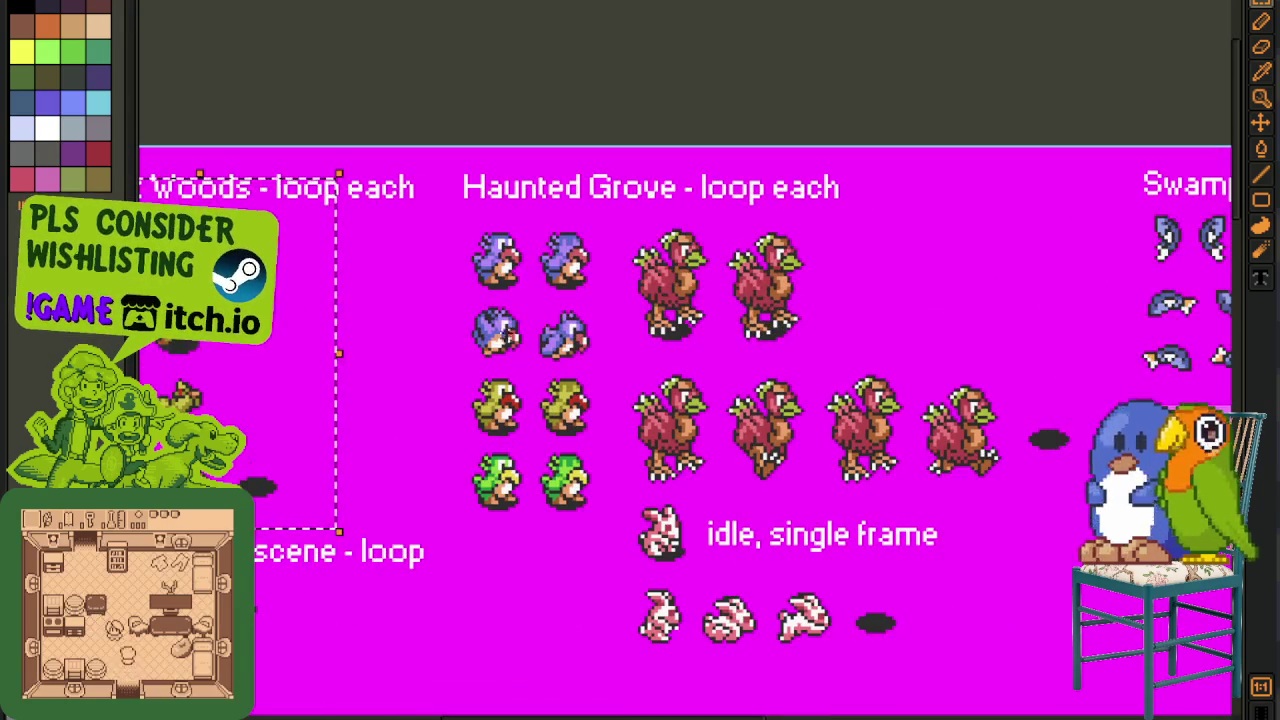
left_click_drag(445, 192, 984, 497)
scroll(956, 505, "down", 2)
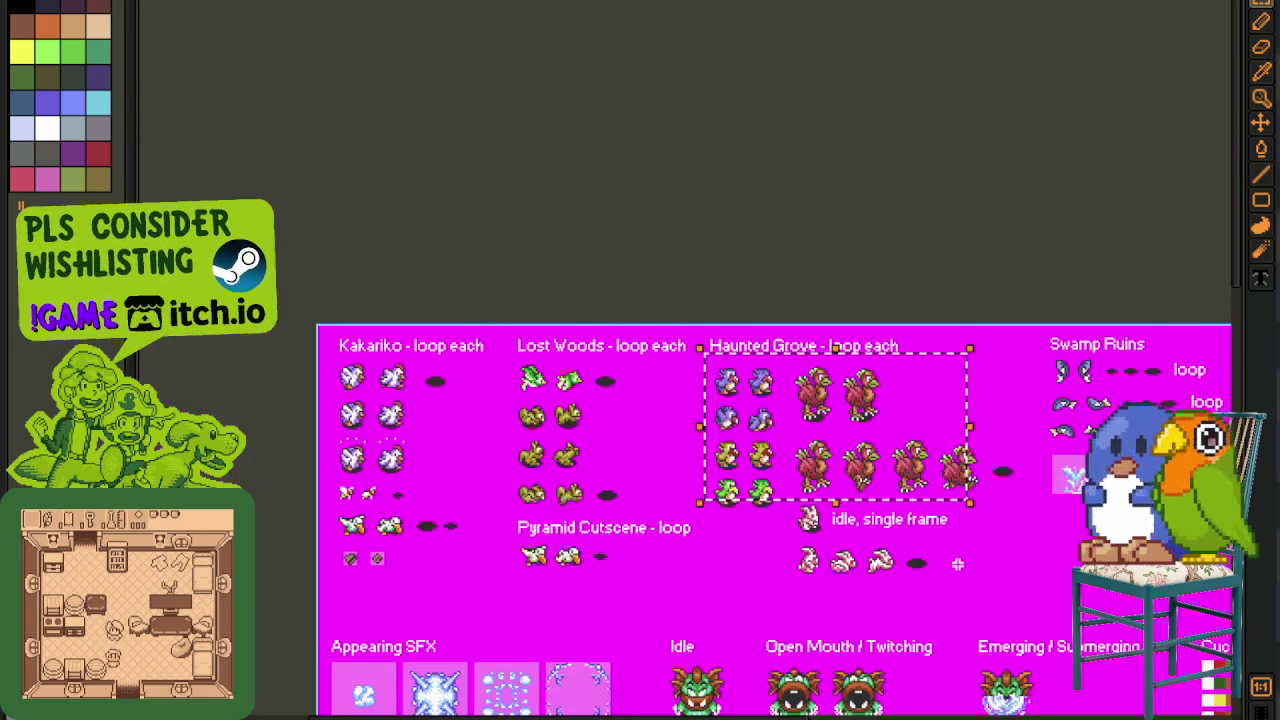
left_click(957, 564)
scroll(957, 564, "up", 2)
left_click_drag(1018, 626, 240, 120)
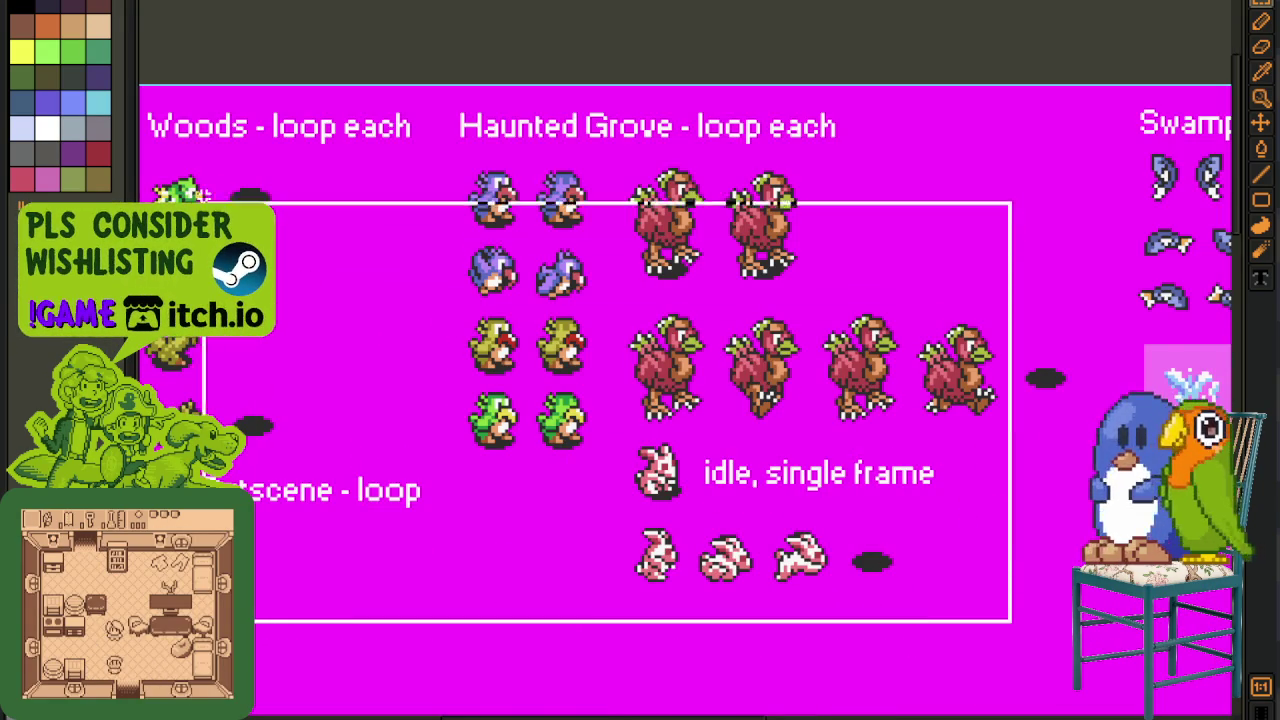
scroll(240, 120, "down", 2)
key("ctrl+d")
mouse_move(335, 507)
left_mouse_down()
mouse_move(585, 578)
mouse_move(446, 314)
mouse_move(563, 289)
left_mouse_up()
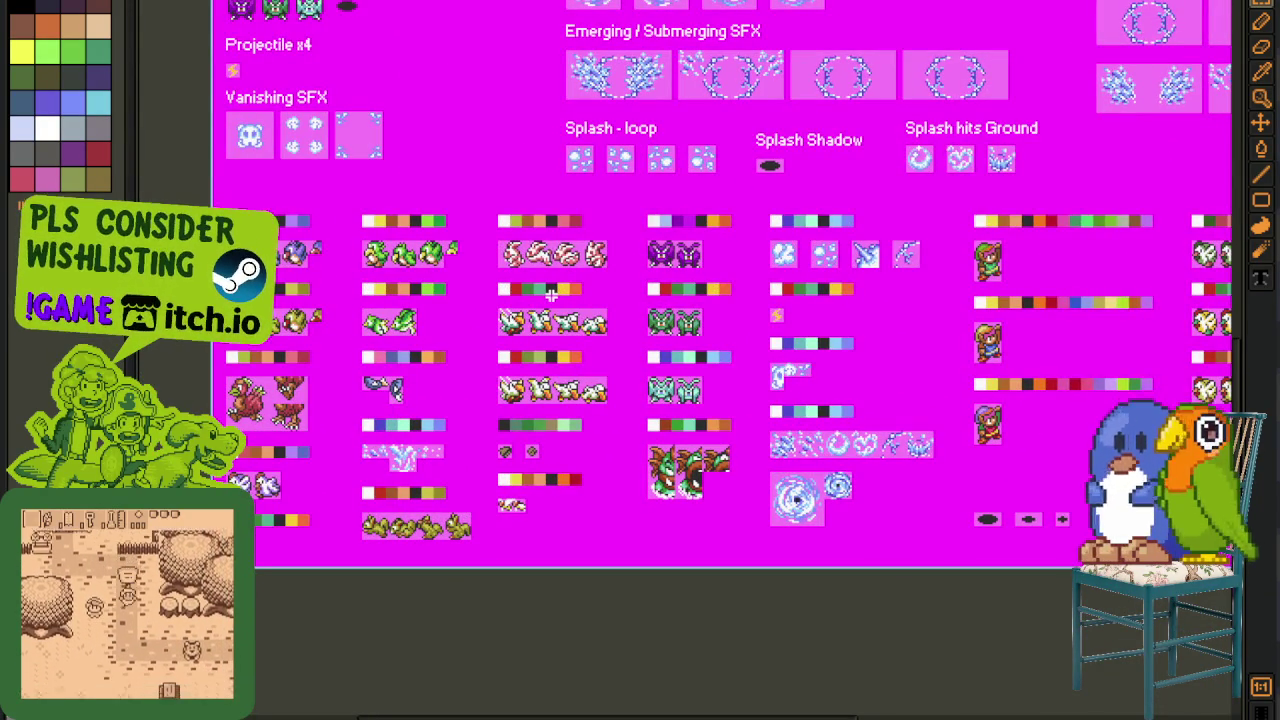
left_click_drag(551, 295, 437, 451)
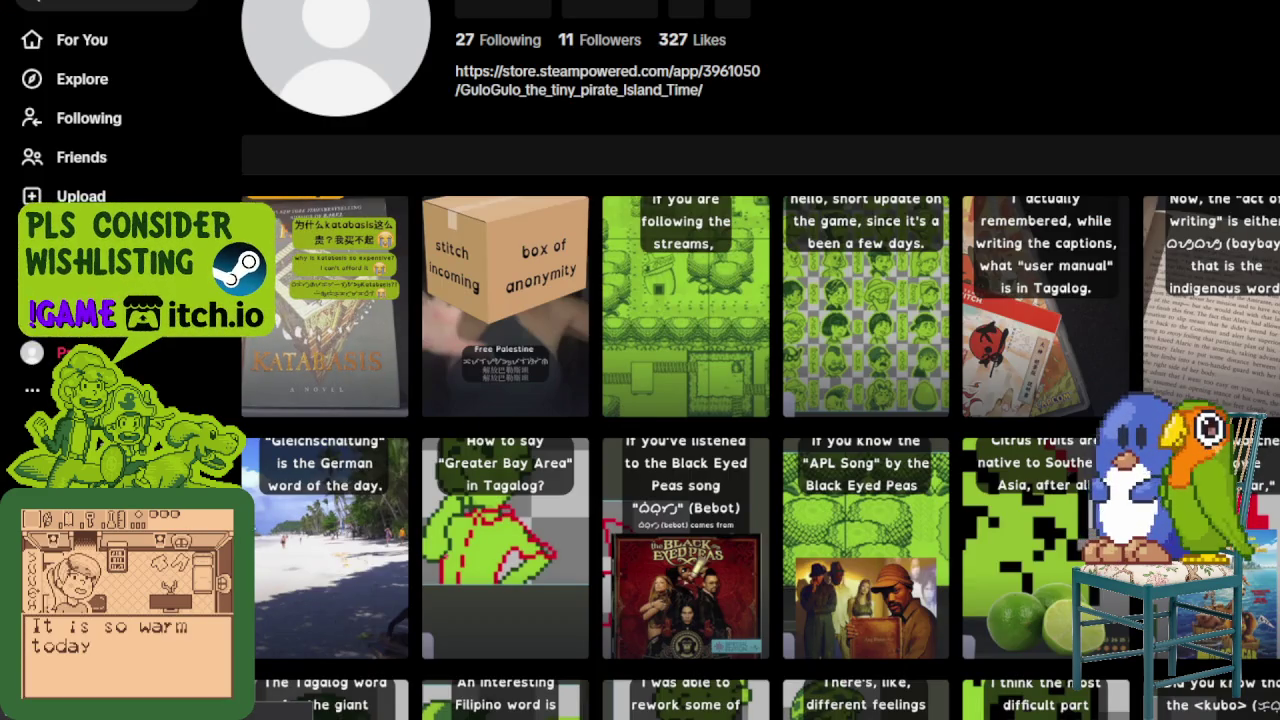
- Solve the TikTok slider puzzle verification
scroll(590, 327, "down", 2)
scroll(594, 311, "up", 1)
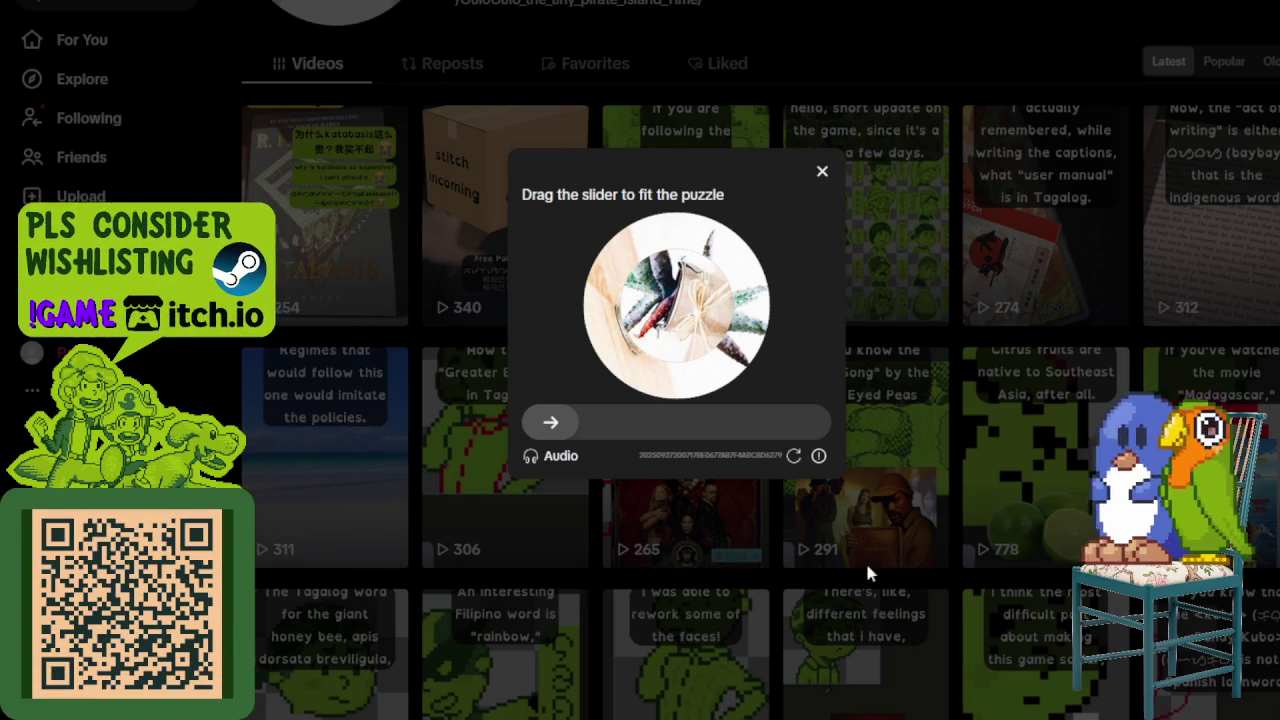
mouse_move(573, 428)
left_mouse_down()
mouse_move(684, 428)
mouse_move(664, 426)
left_mouse_up()
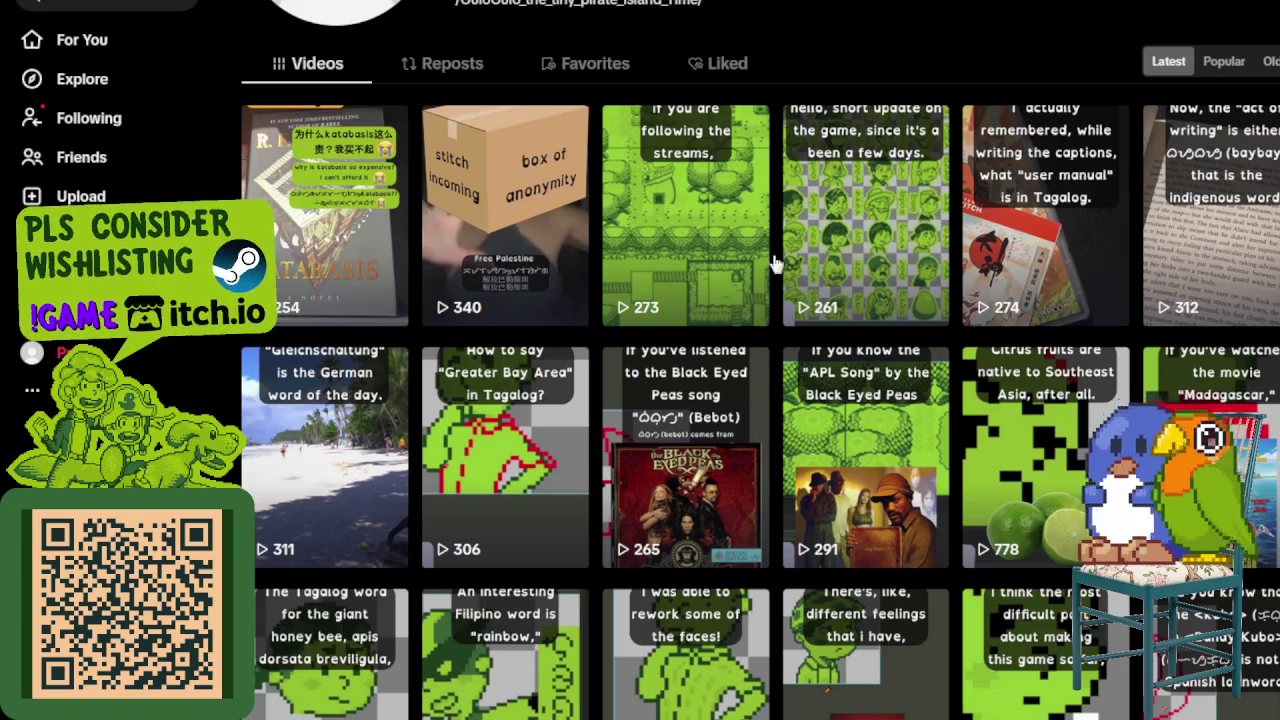
- Scroll through the profile's grid of green pixel-art videos
scroll(885, 350, "down", 3)
scroll(903, 348, "up", 4)
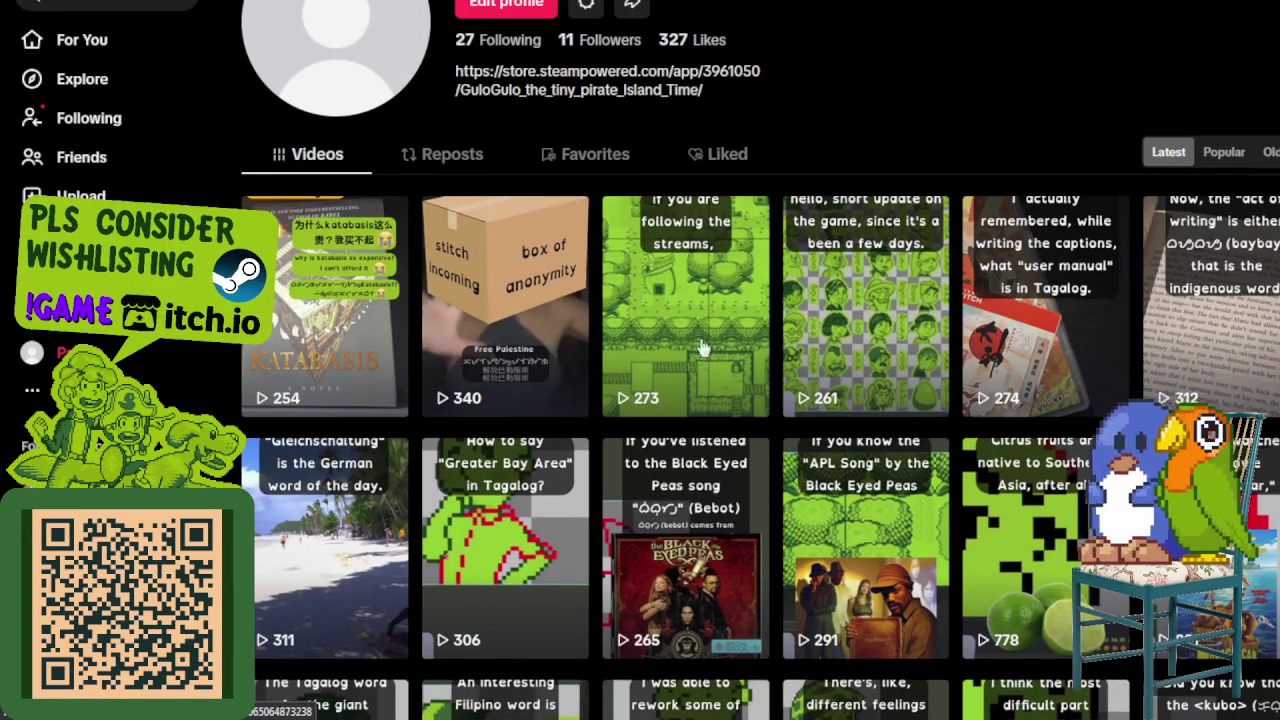
scroll(748, 360, "down", 1)
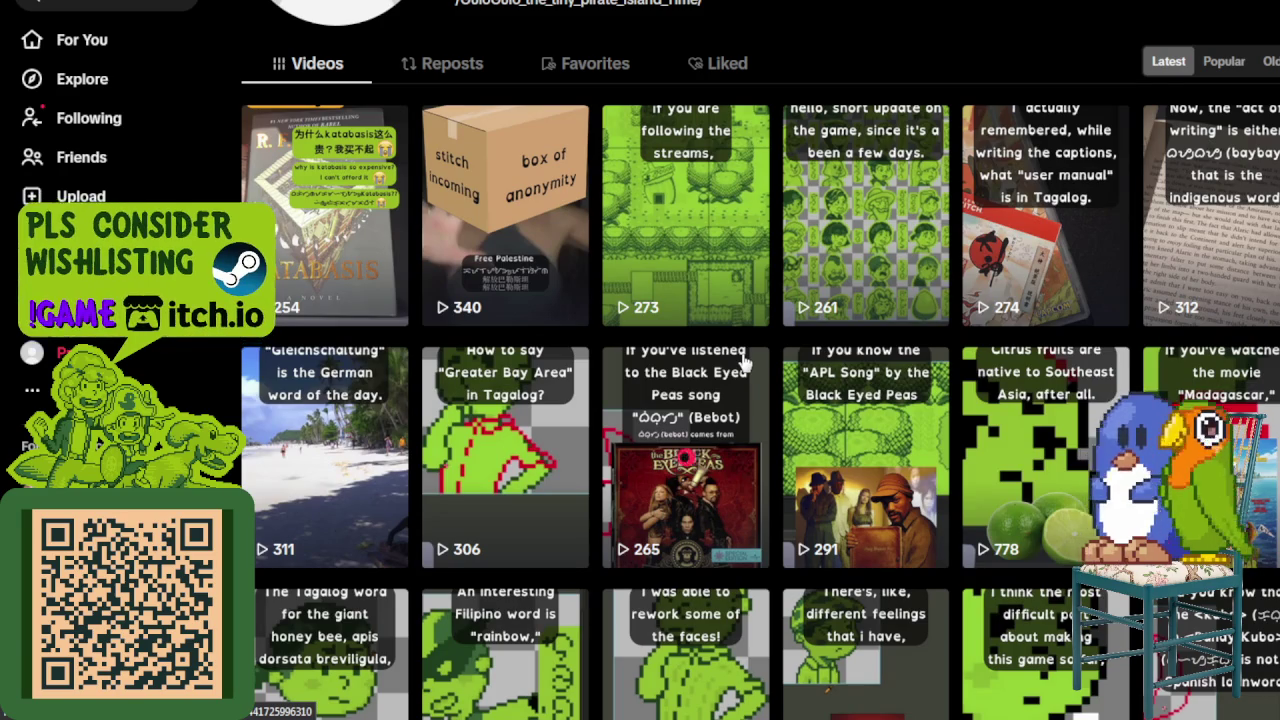
scroll(790, 380, "down", 2)
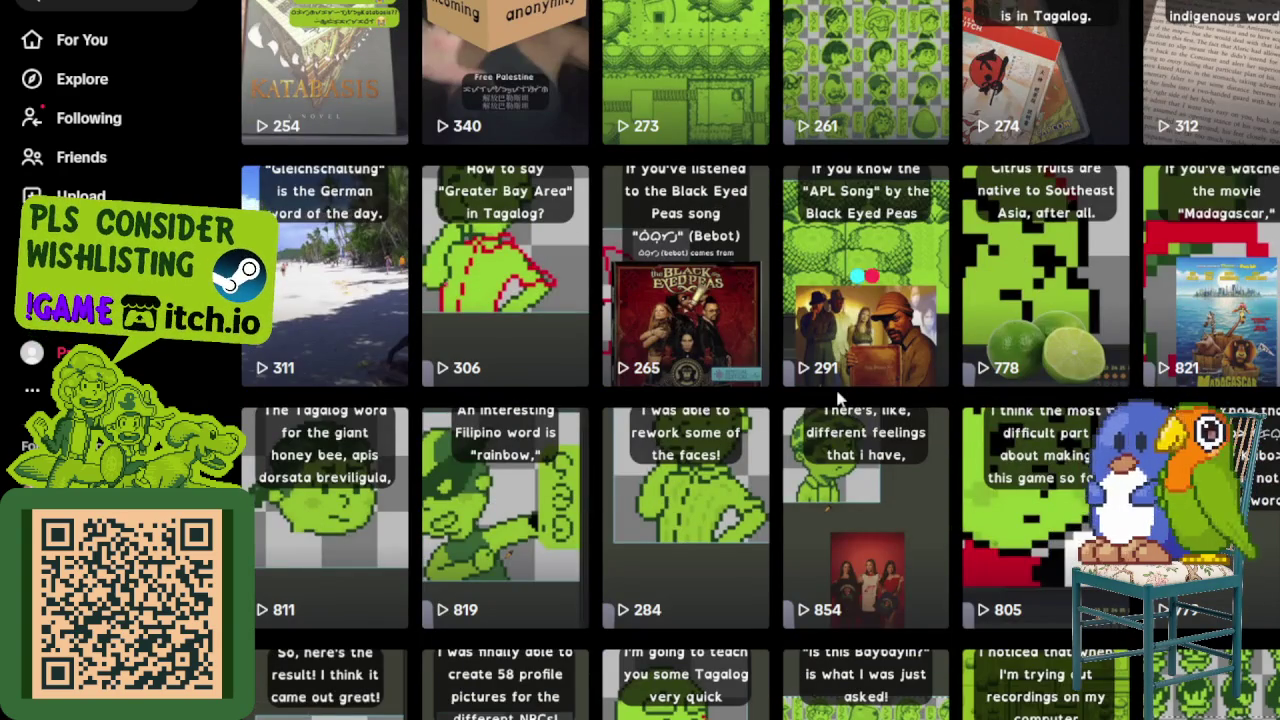
scroll(836, 397, "down", 1)
scroll(836, 397, "down", 1)
scroll(836, 397, "down", 2)
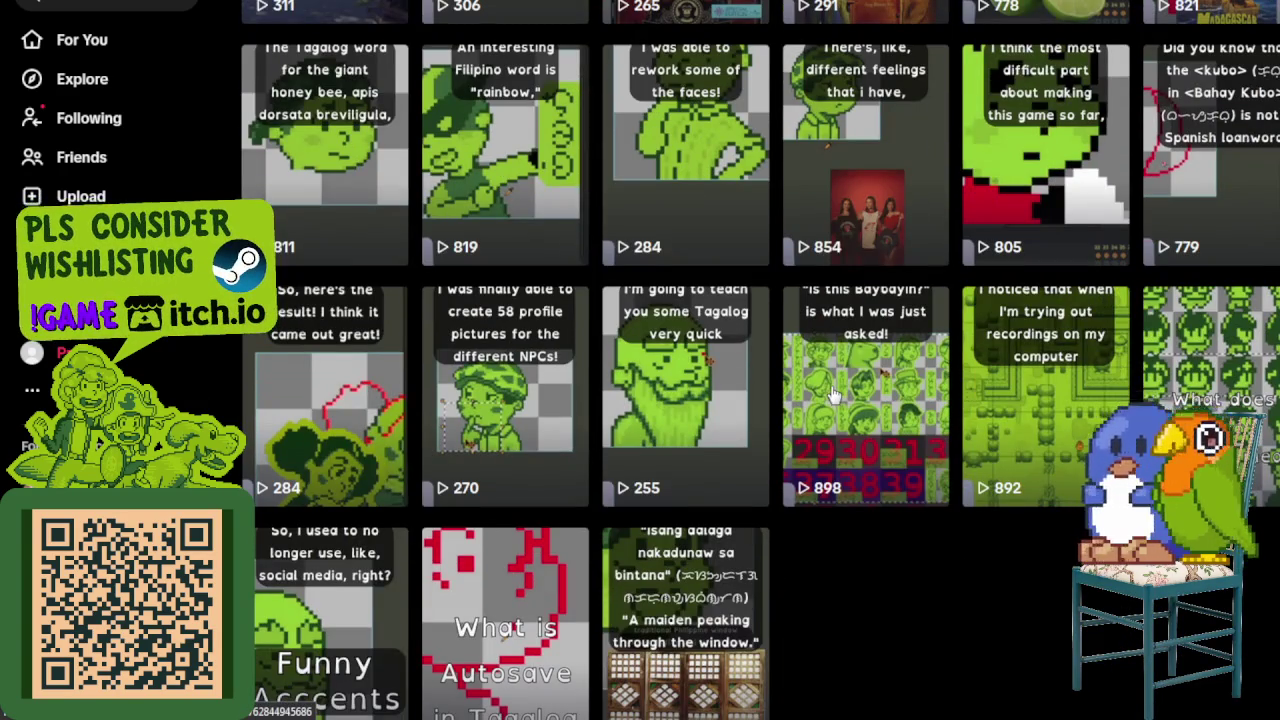
scroll(855, 398, "up", 3)
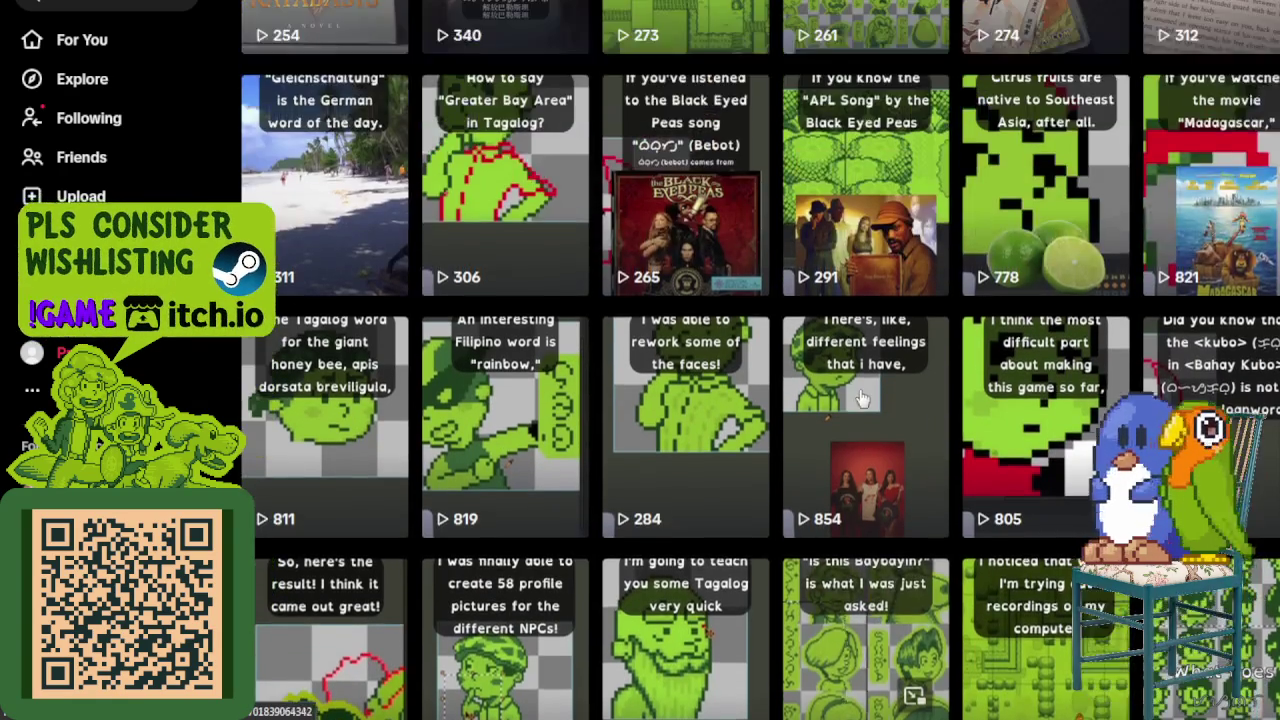
scroll(862, 398, "up", 2)
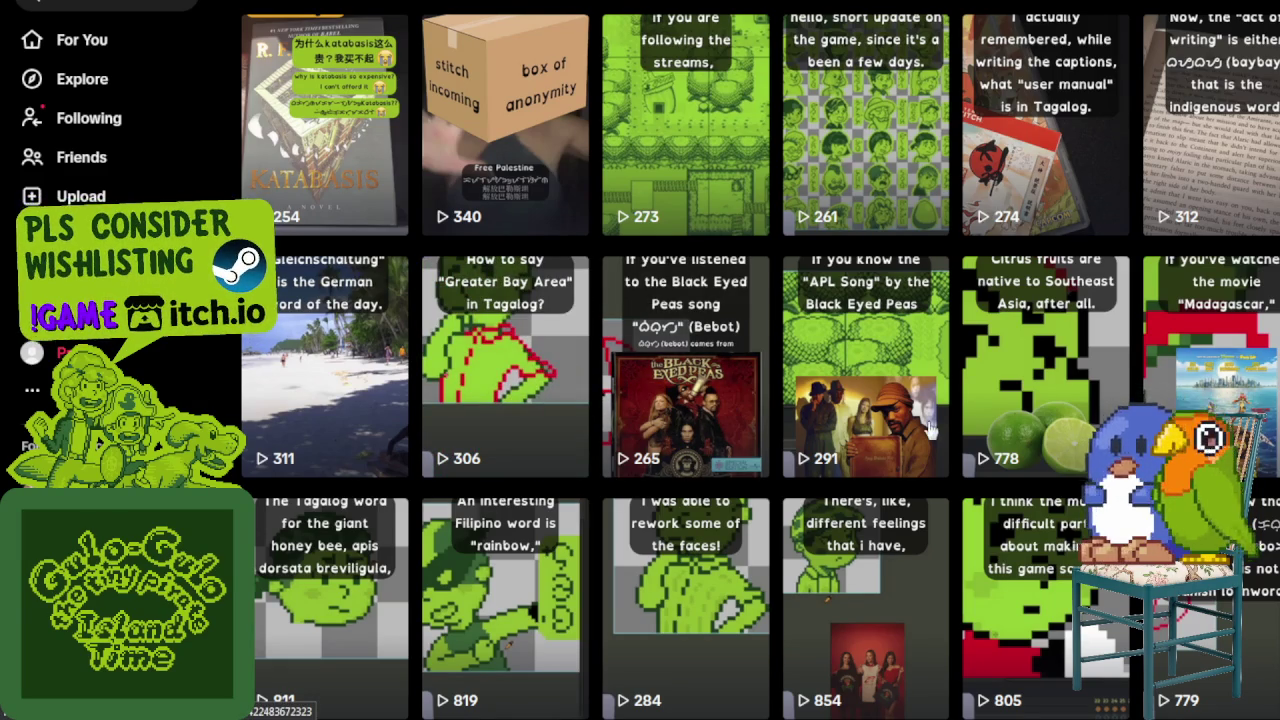
scroll(918, 425, "up", 2)
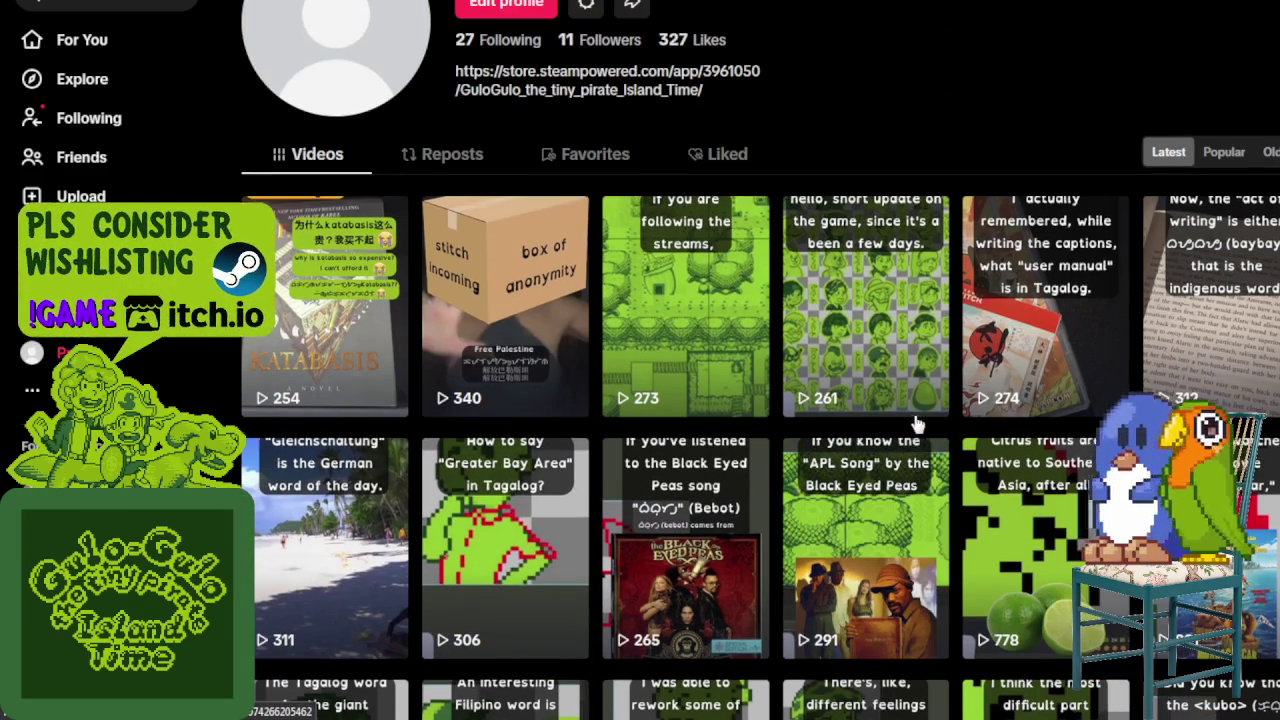
scroll(790, 385, "down", 3)
scroll(800, 358, "up", 1)
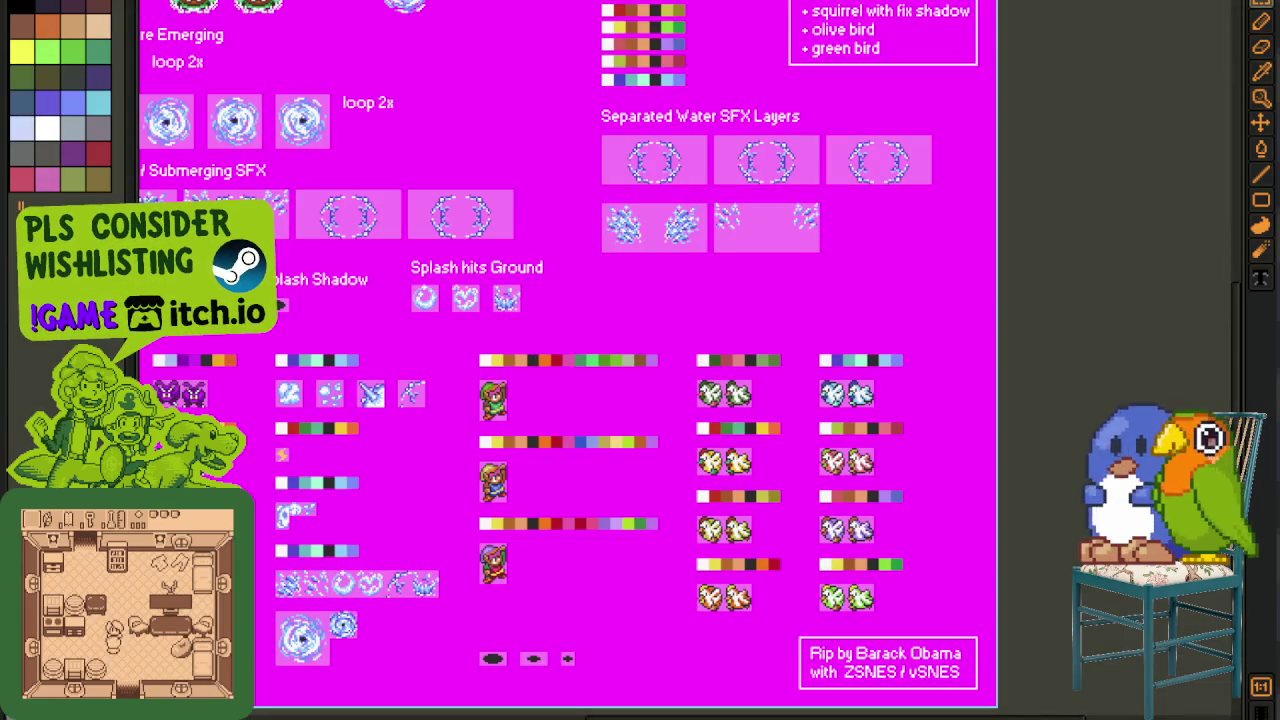
- Dock the Bone Fish sheet in its own pane and stack Sprite-0003 below it
scroll(342, 440, "down", 2)
scroll(599, 432, "up", 2)
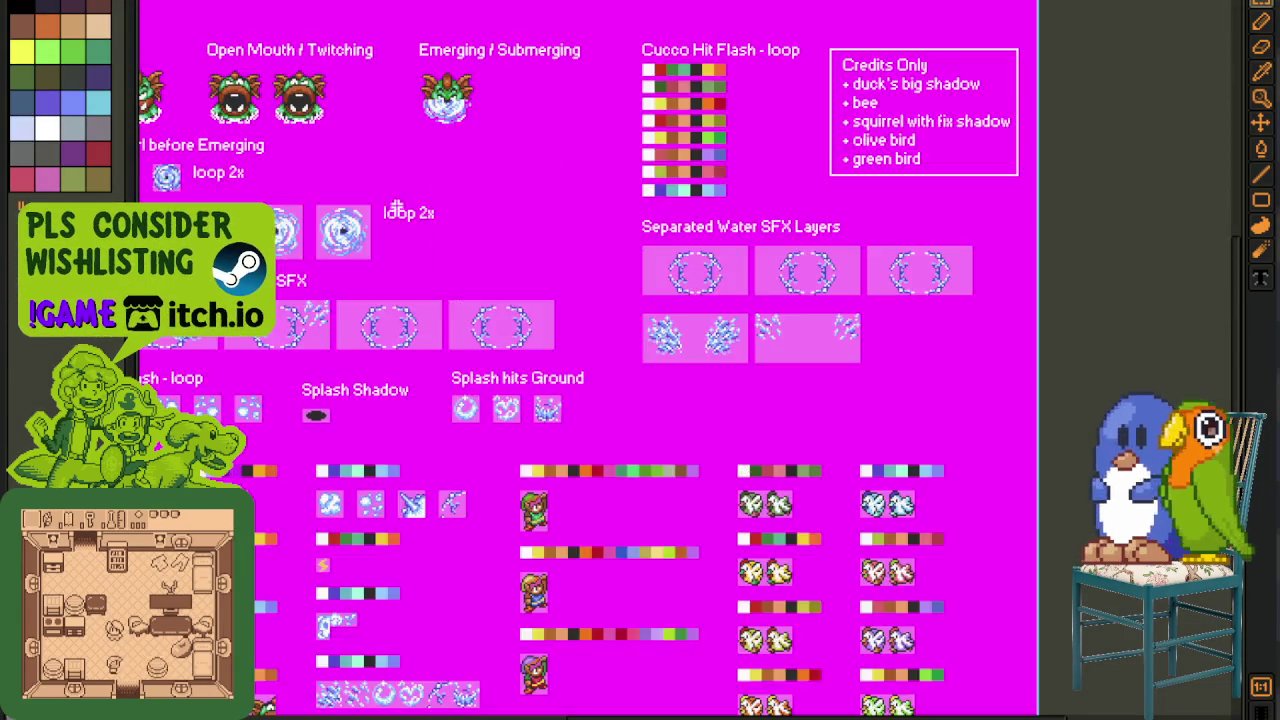
scroll(599, 432, "up", 1)
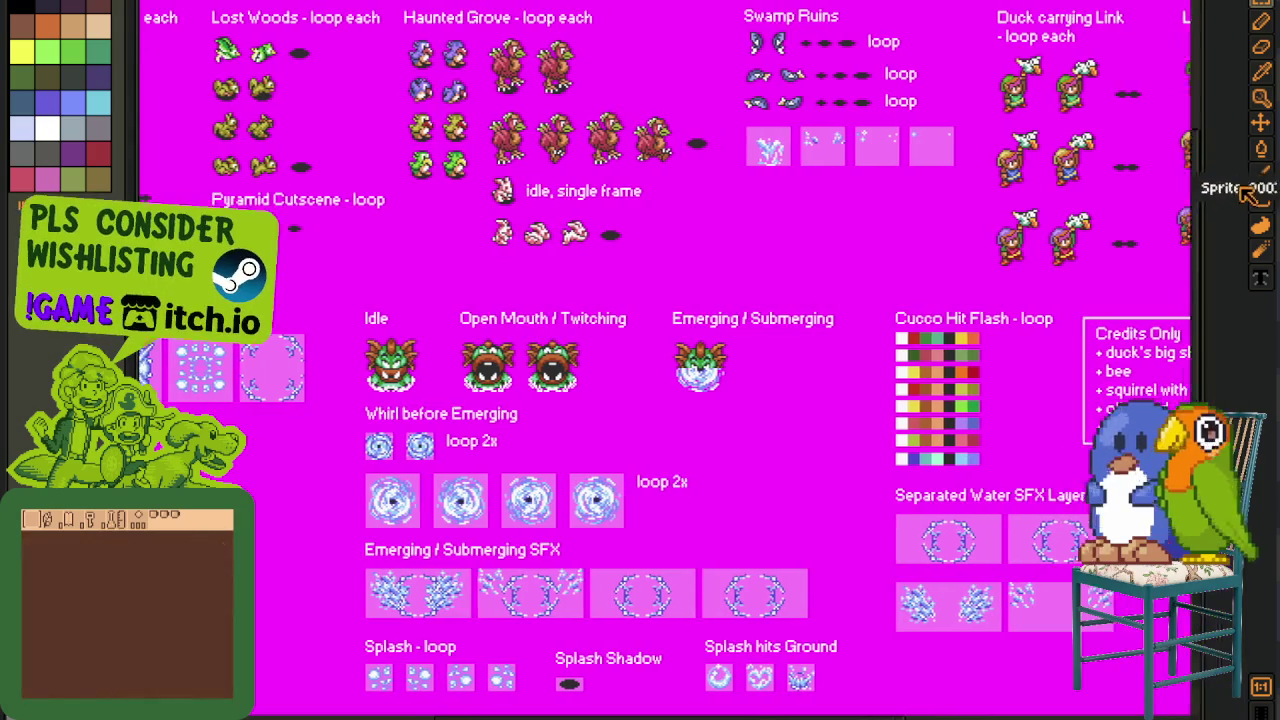
left_click_drag(1200, 190, 1001, 46)
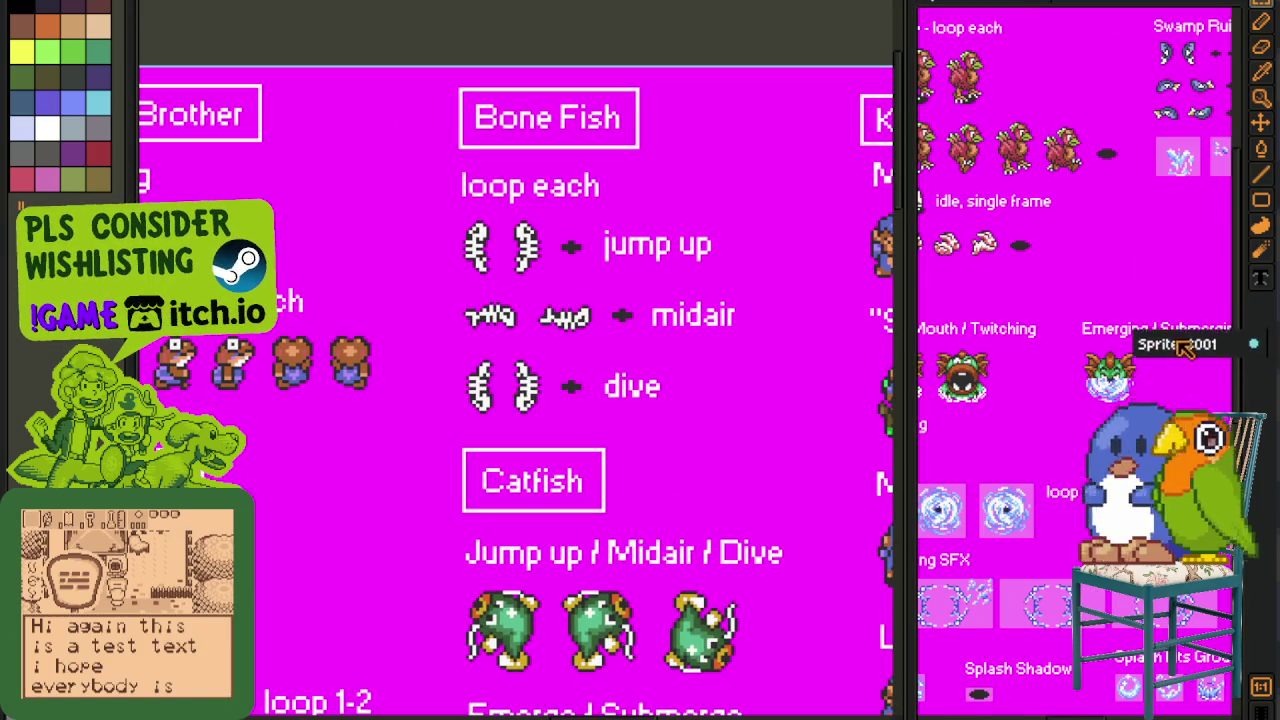
left_click_drag(1150, 343, 1150, 340)
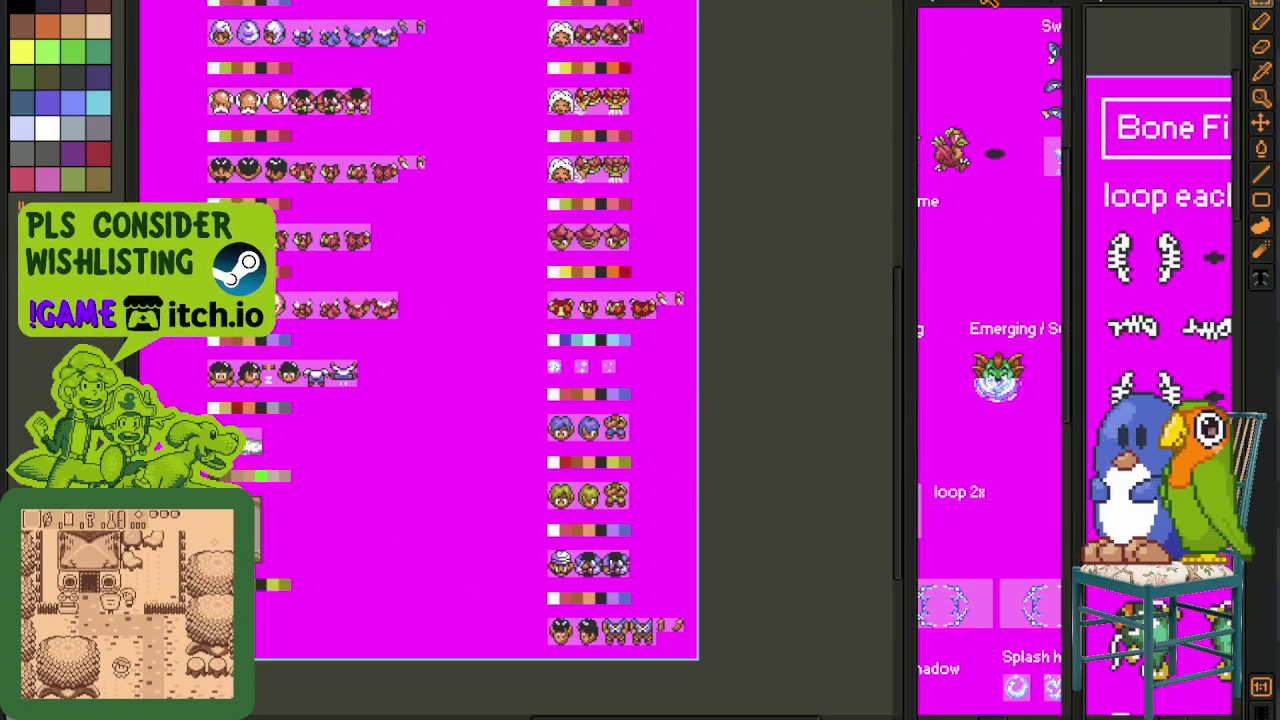
left_click_drag(1171, 406, 1114, 709)
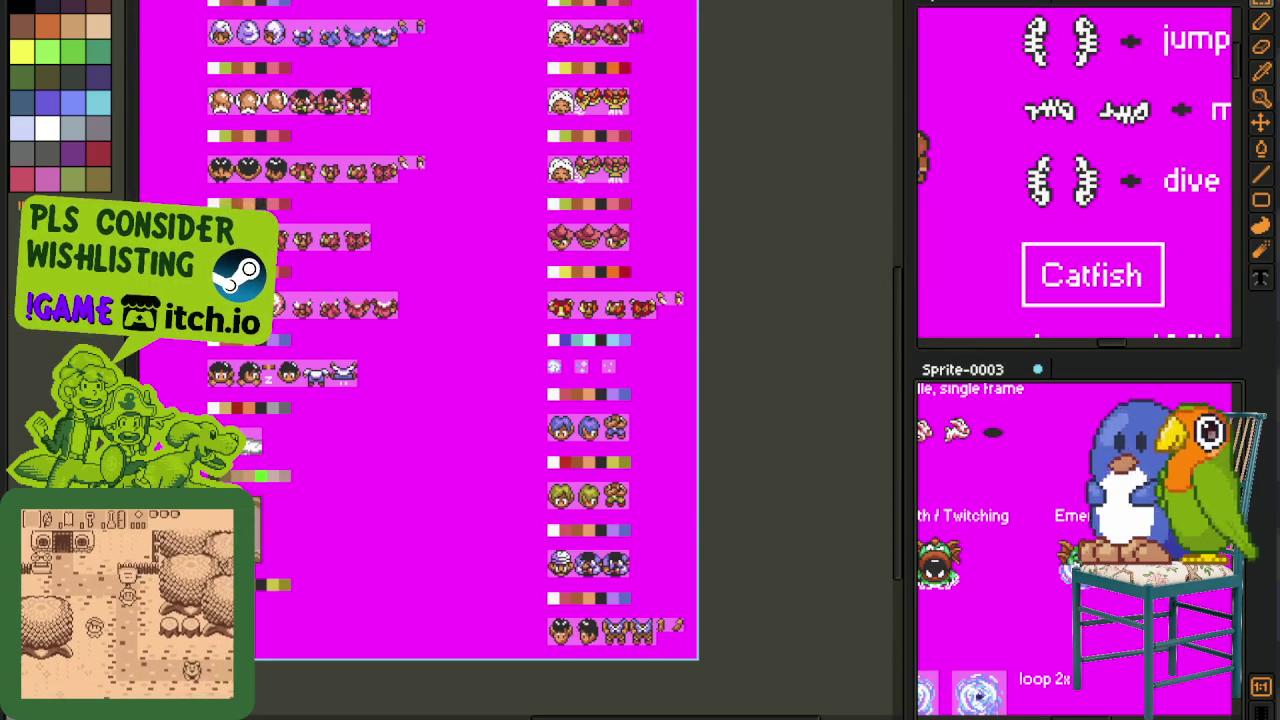
- Close the current sheet without saving and move on to the green character portrait sheet
key("ctrl+w")
left_click(612, 368)
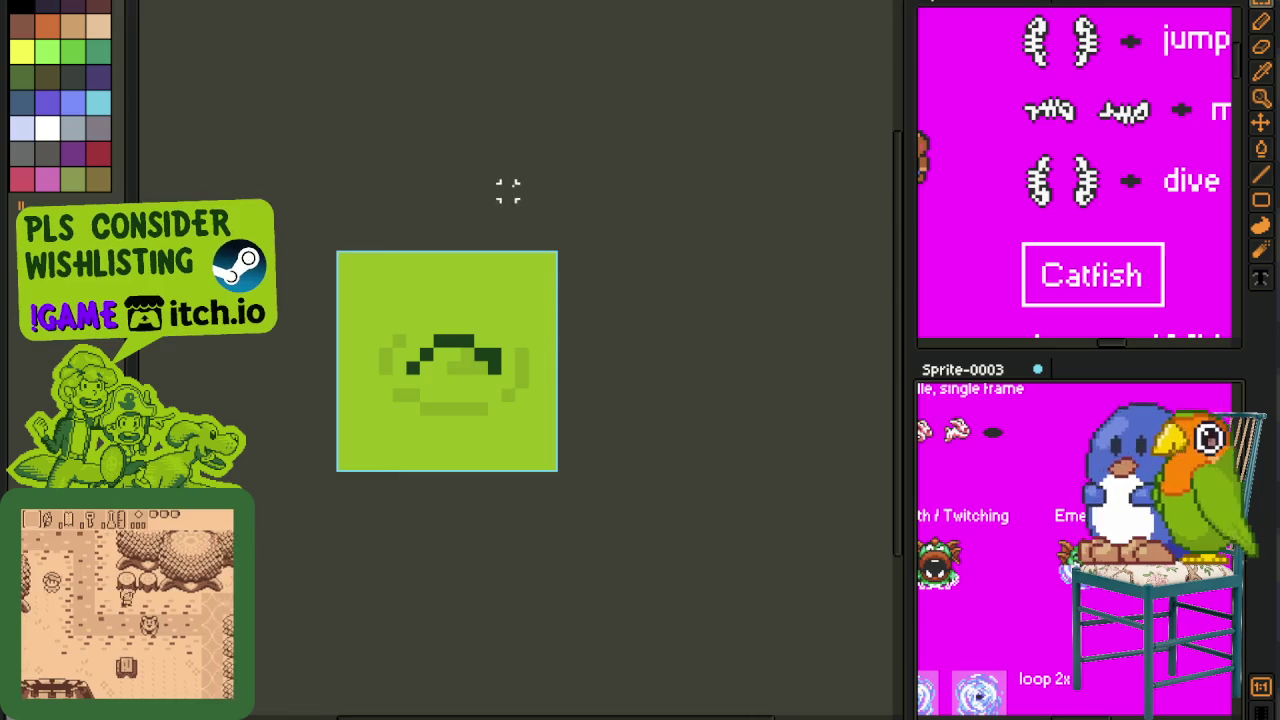
key("ctrl+w")
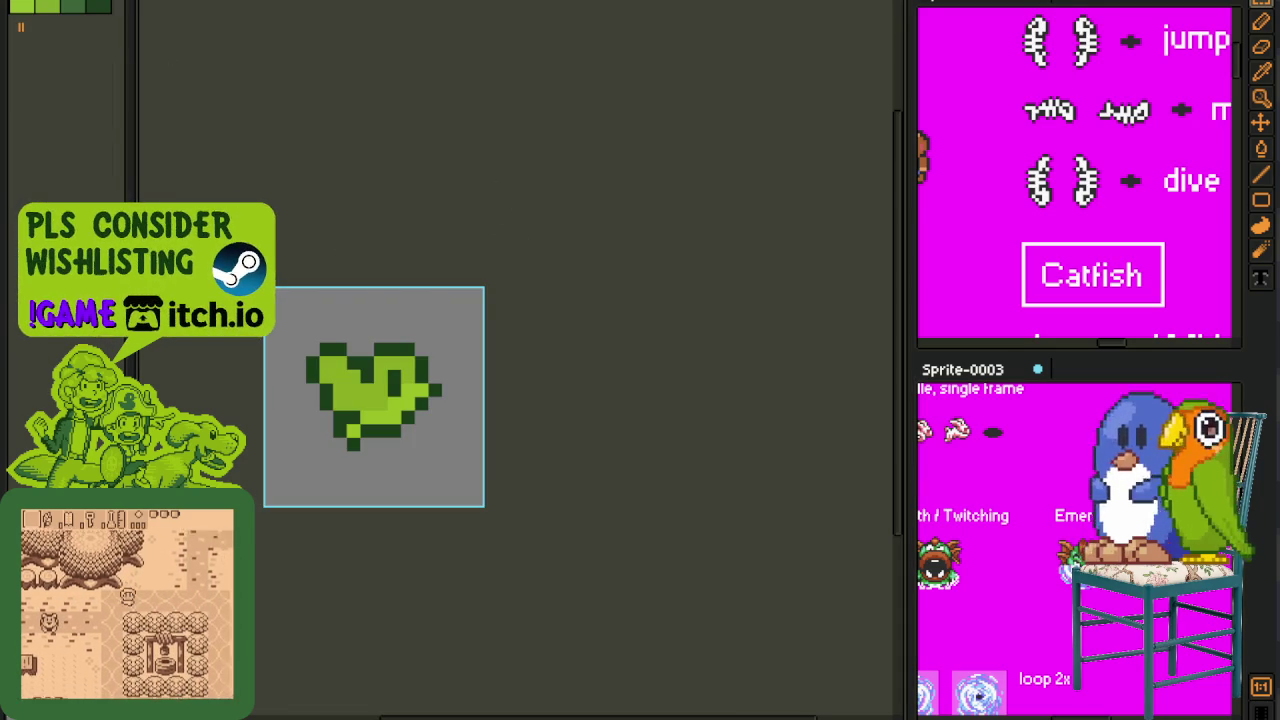
key("ctrl+w")
scroll(329, 80, "down", 1)
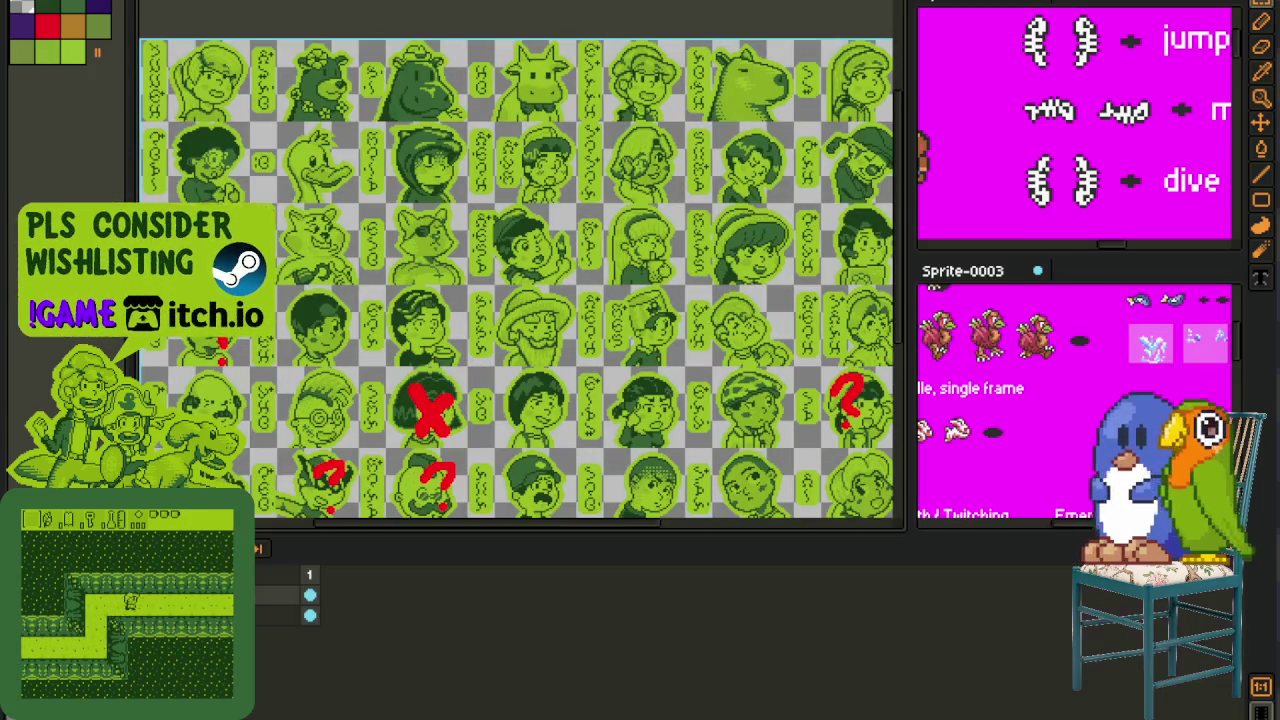
key("Tab")
- Zoom in and marquee-select four portraits in the middle of the sheet
scroll(776, 314, "up", 3)
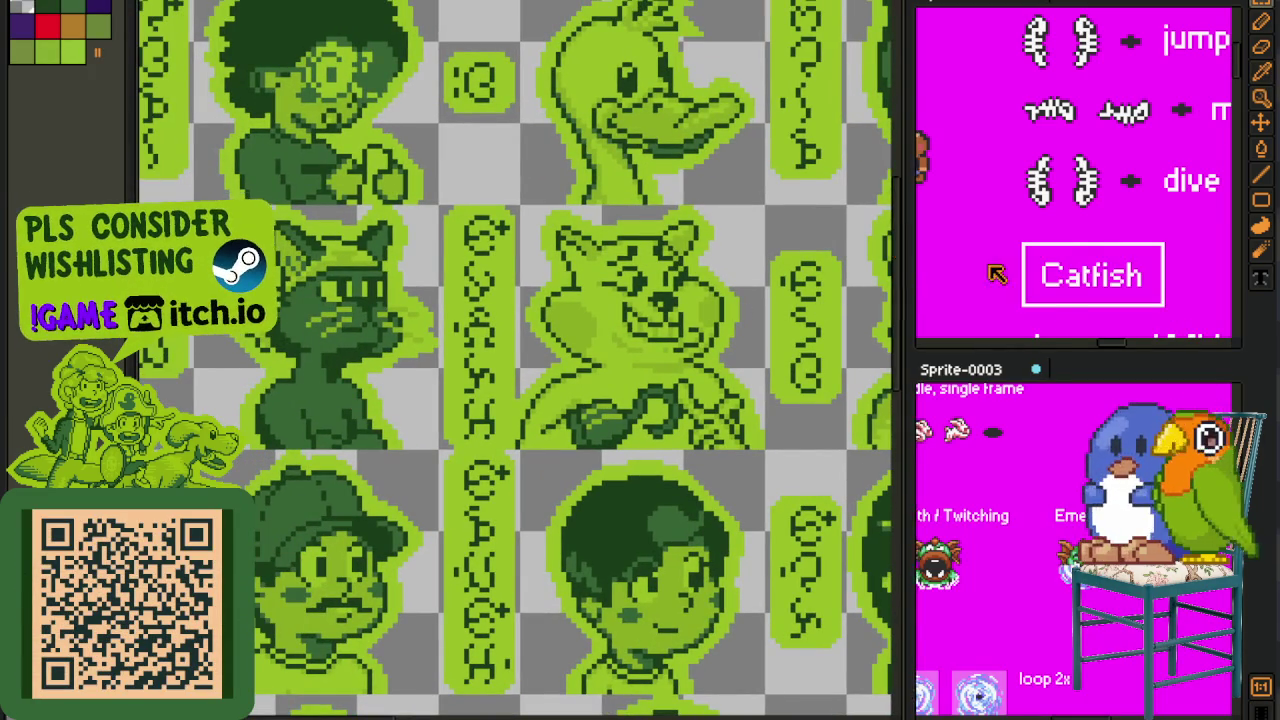
scroll(688, 275, "down", 2)
left_click_drag(357, 140, 760, 517)
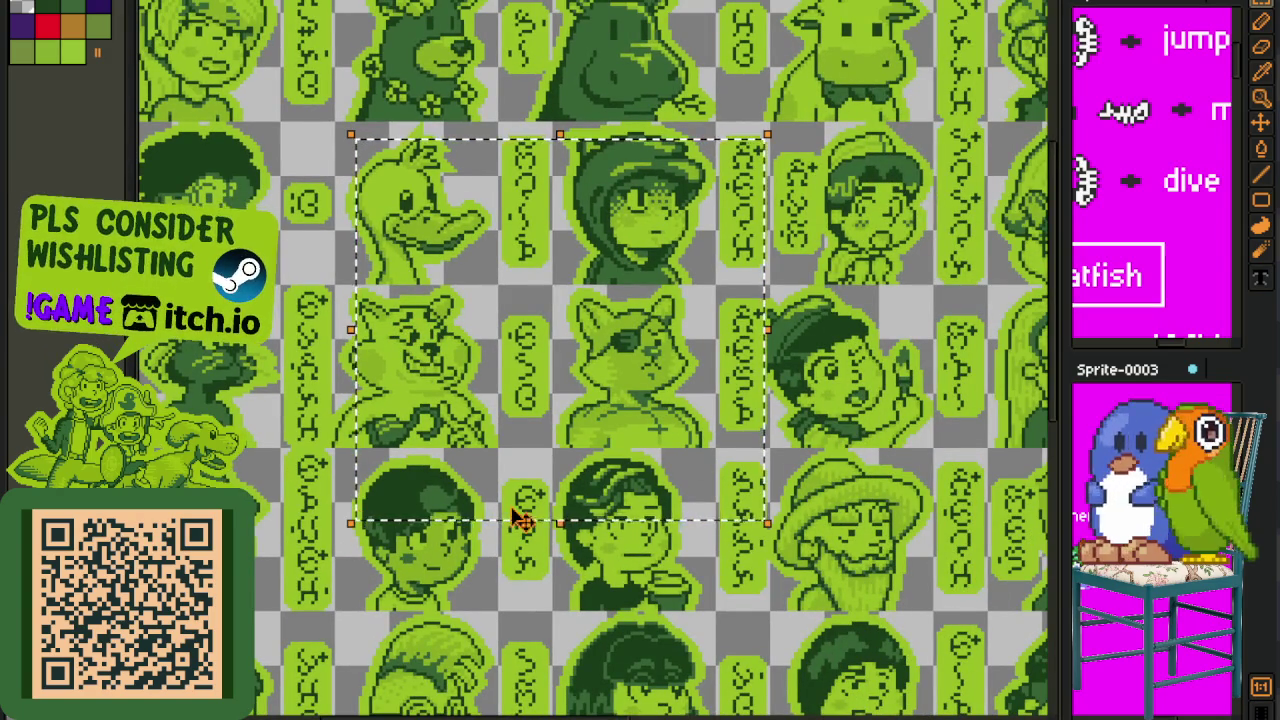
scroll(265, 530, "down", 2)
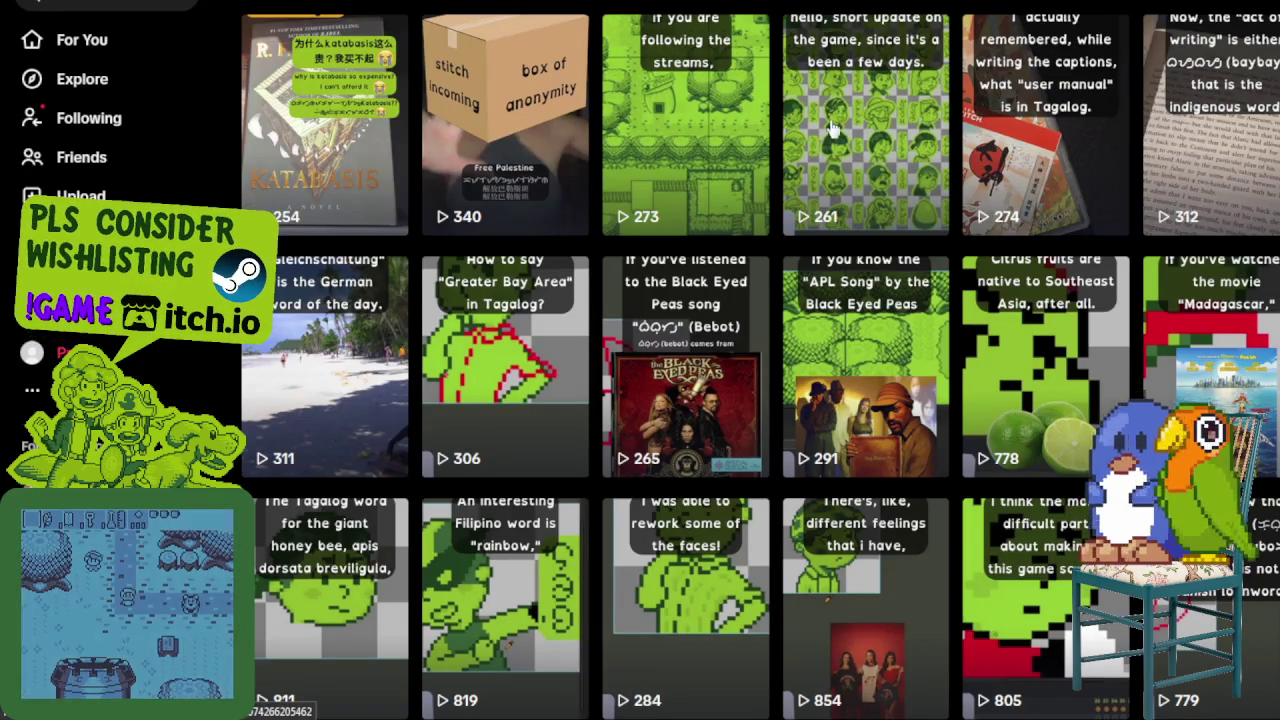
scroll(920, 251, "down", 5)
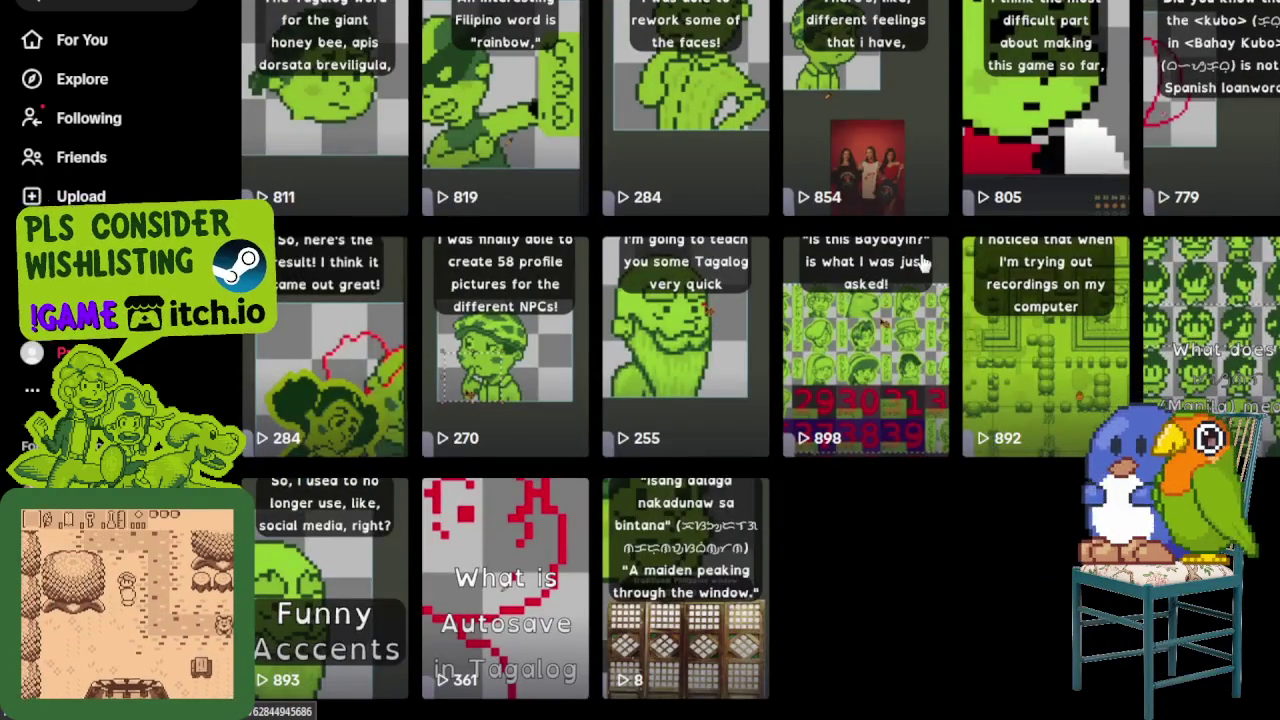
scroll(925, 255, "up", 2)
scroll(929, 252, "up", 2)
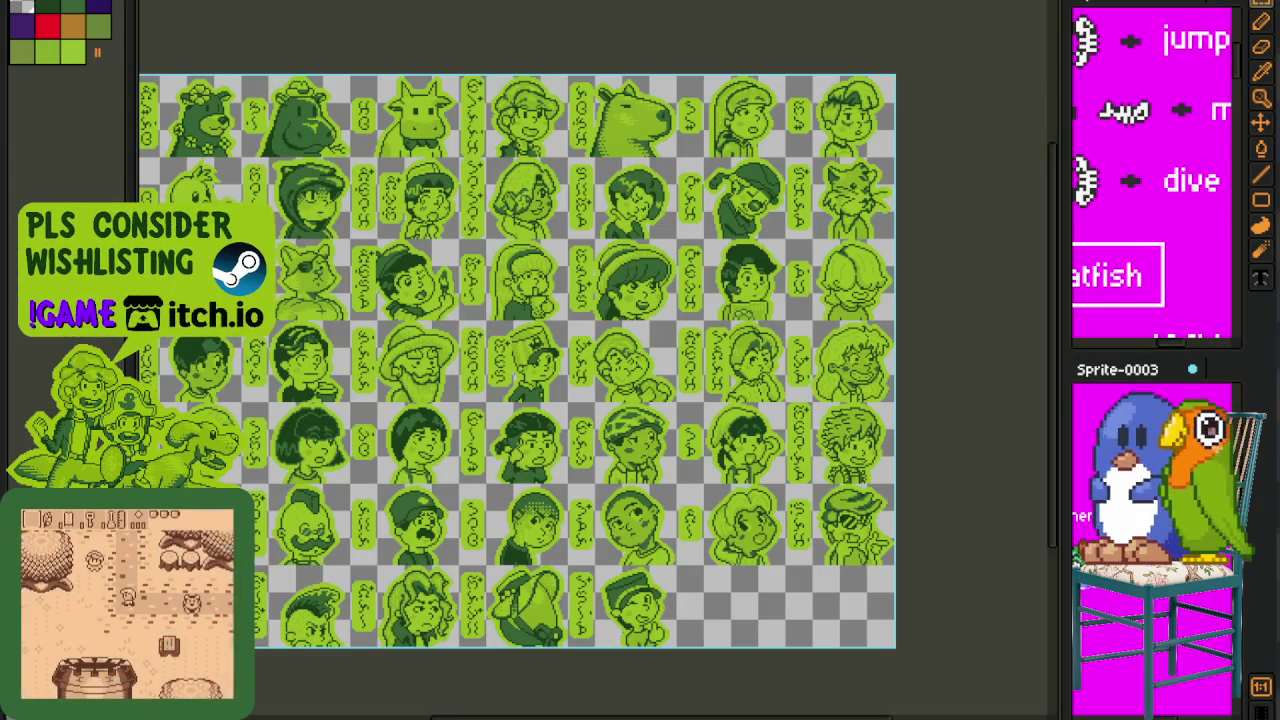
- Zoom in and marquee-select the middle row of portraits
scroll(671, 484, "up", 1)
scroll(671, 484, "up", 1)
scroll(671, 484, "left", 3)
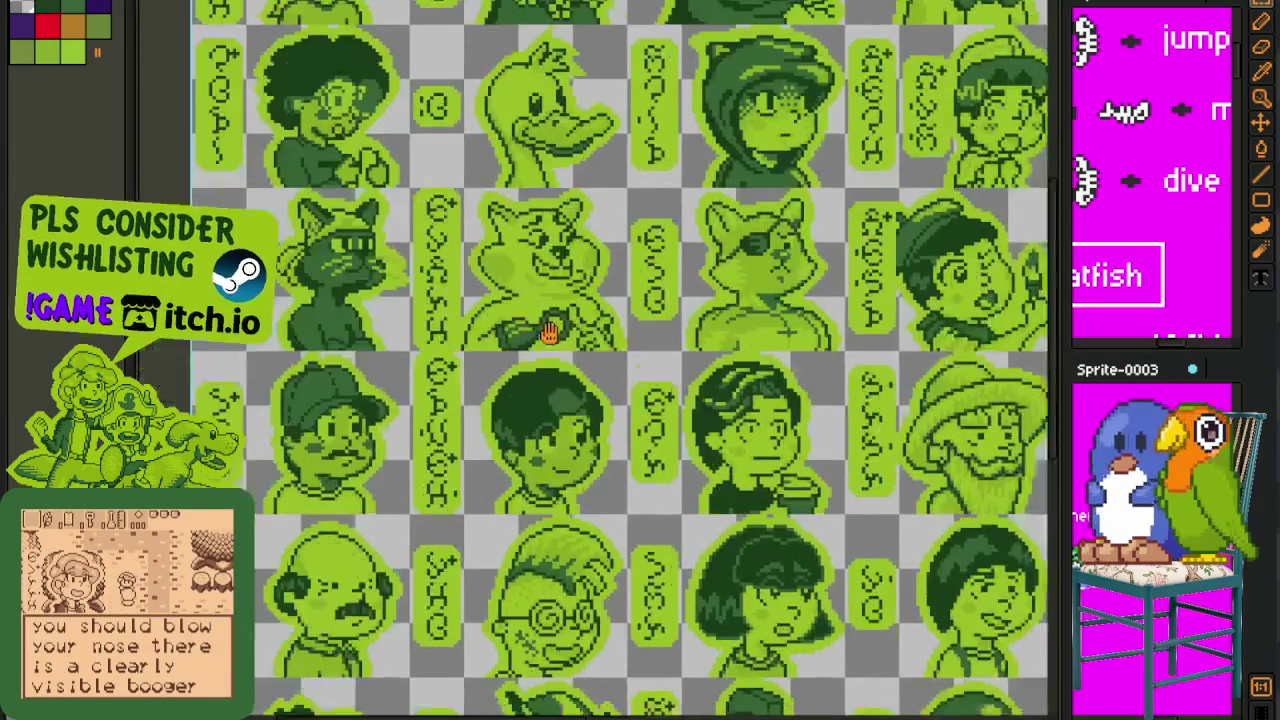
scroll(548, 283, "up", 2)
left_click_drag(176, 130, 1042, 372)
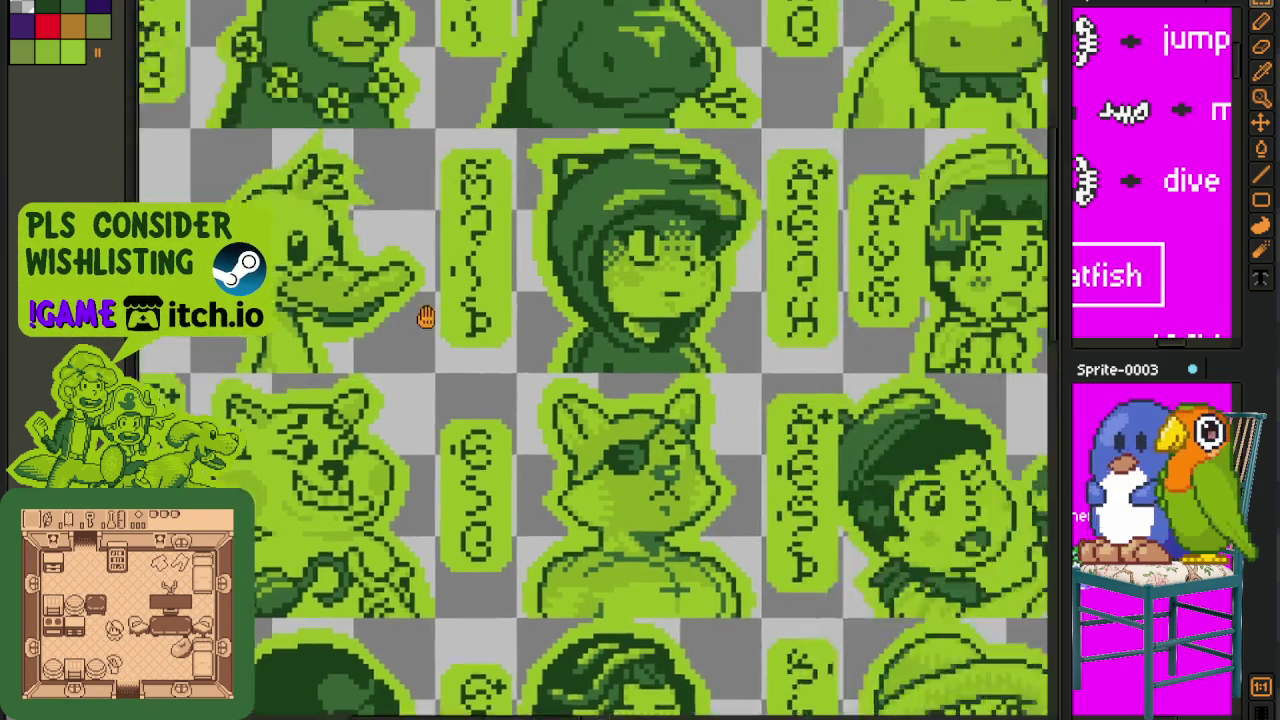
- Bring the hooded character into view and select its portrait
left_click_drag(724, 55, 234, 395)
left_click_drag(213, 203, 560, 468)
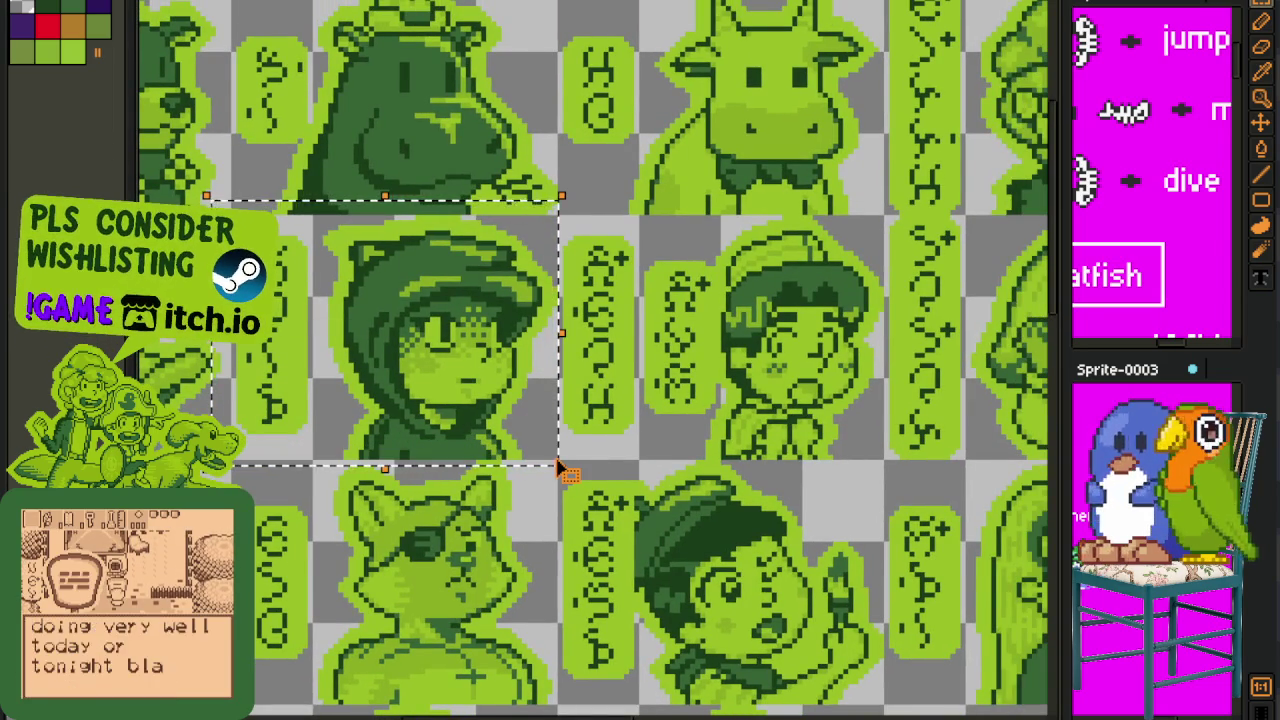
scroll(560, 468, "down", 2)
- Pan across the sheet and select the hat-wearing sprite
left_click_drag(740, 460, 620, 428)
scroll(620, 428, "down", 2)
scroll(632, 506, "down", 2)
scroll(632, 506, "down", 2)
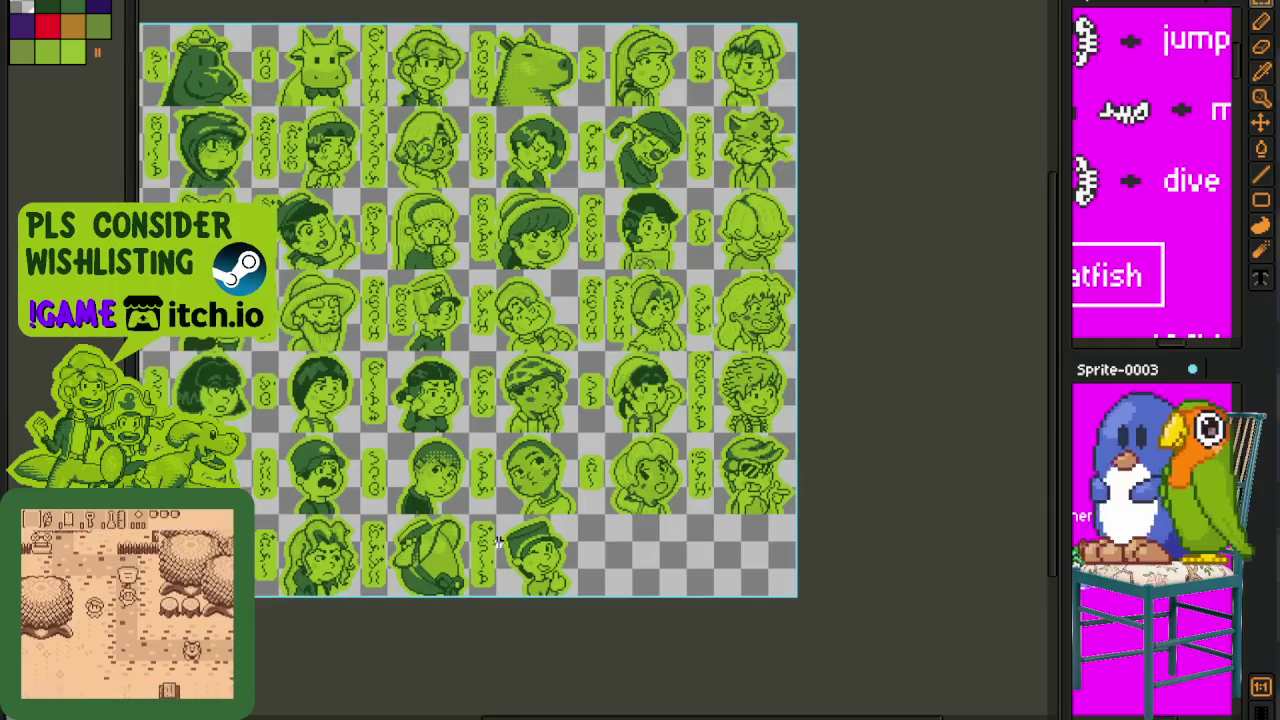
scroll(541, 470, "down", 2)
scroll(541, 470, "up", 4)
left_click_drag(240, 149, 728, 618)
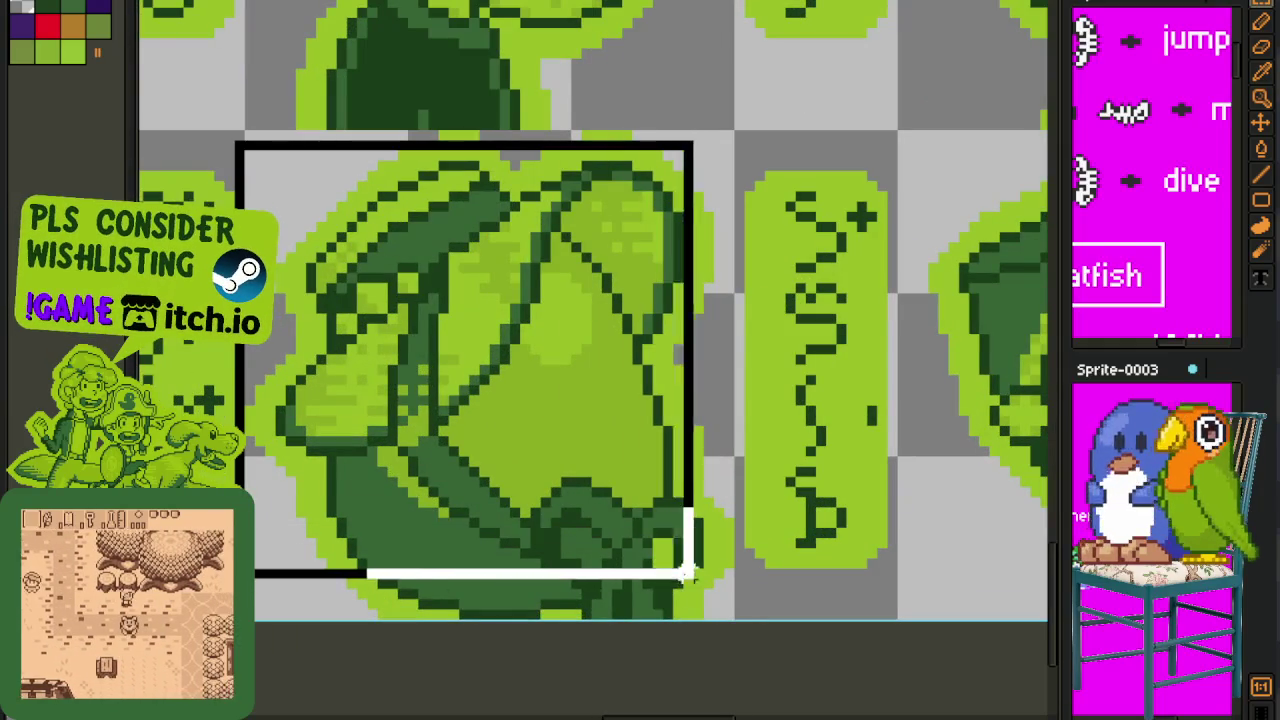
- Move to other portraits and select the hooded character sprite
scroll(910, 521, "down", 1)
scroll(764, 565, "down", 1)
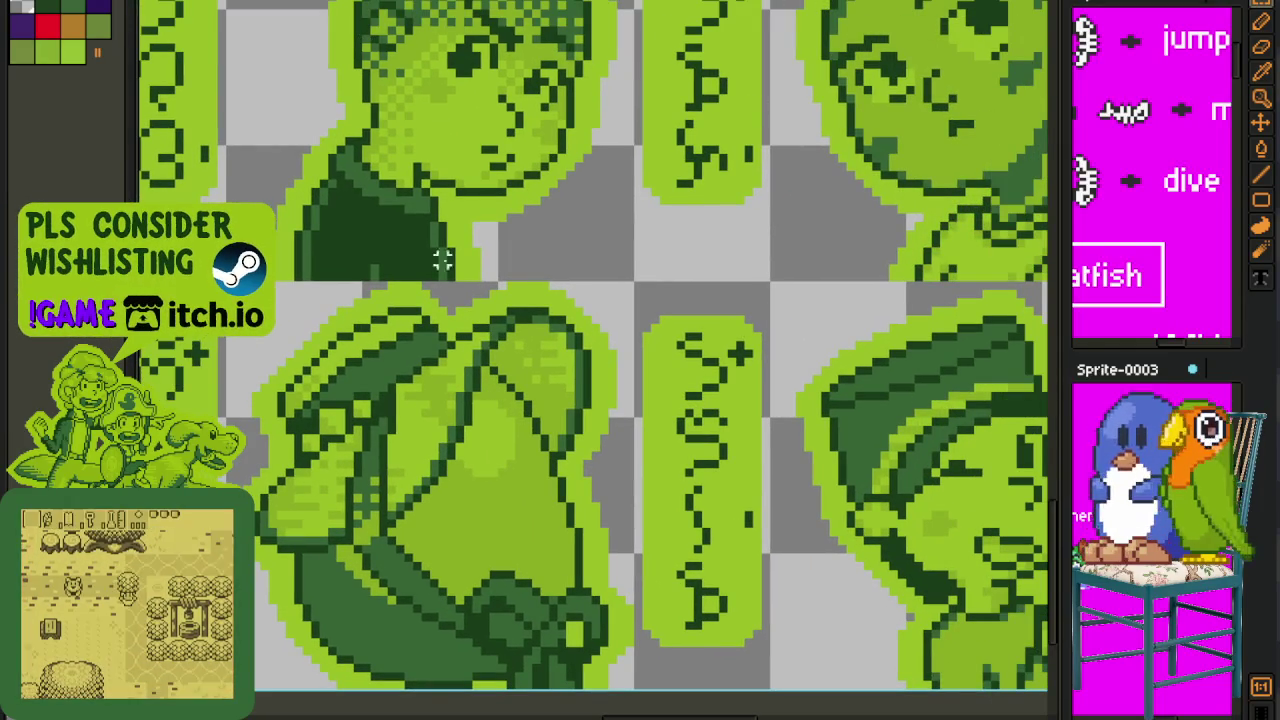
scroll(451, 289, "down", 3)
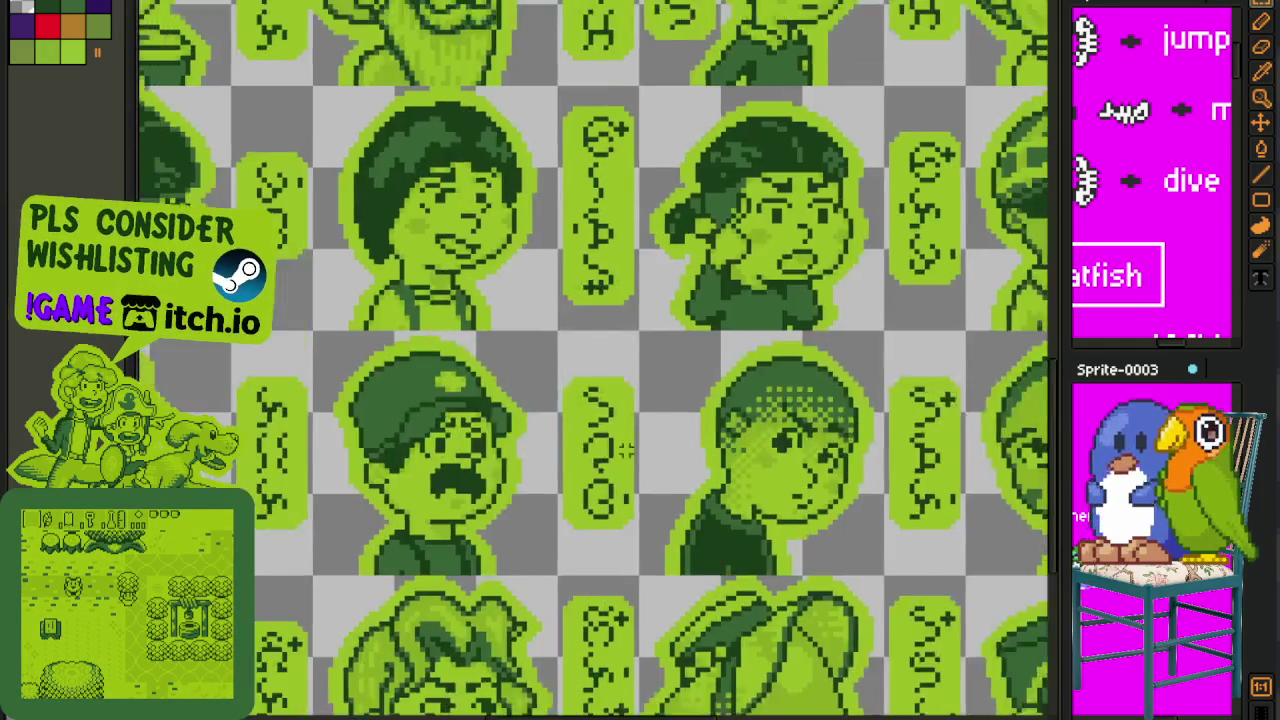
left_click_drag(451, 289, 706, 531)
scroll(706, 531, "up", 3)
scroll(706, 531, "up", 1)
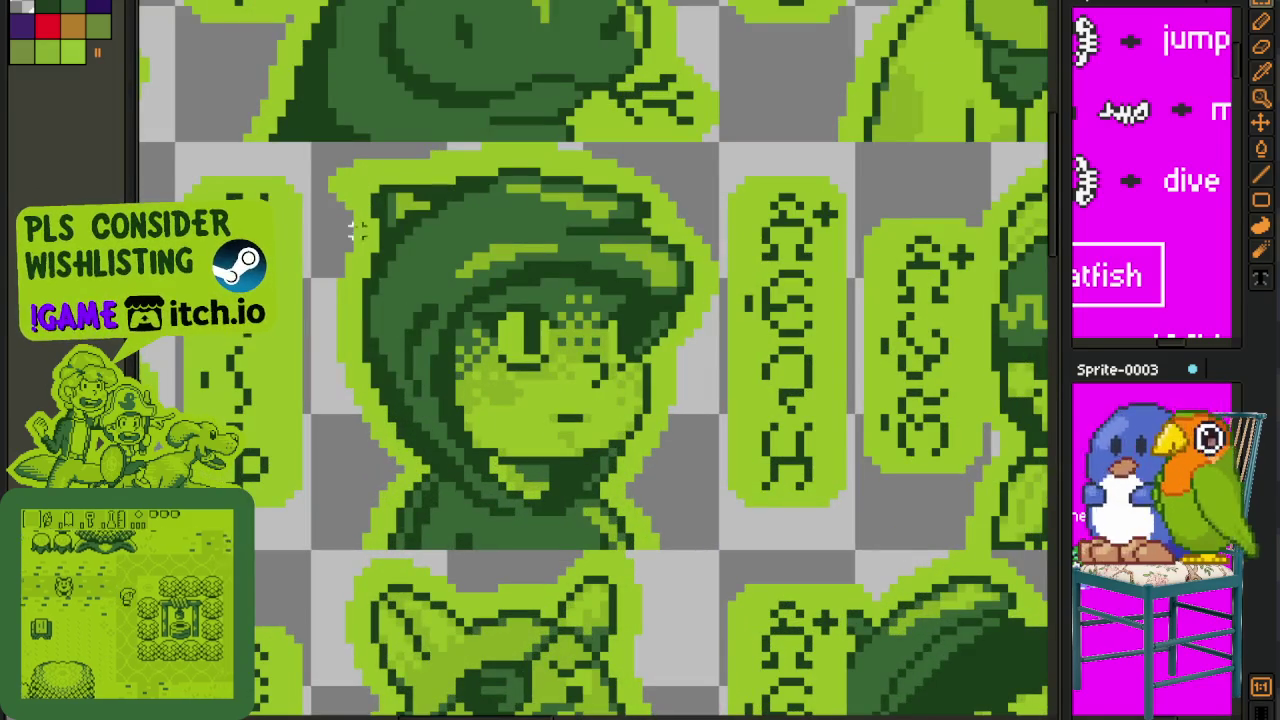
mouse_move(317, 140)
left_mouse_down()
mouse_move(366, 224)
mouse_move(718, 550)
left_mouse_up()
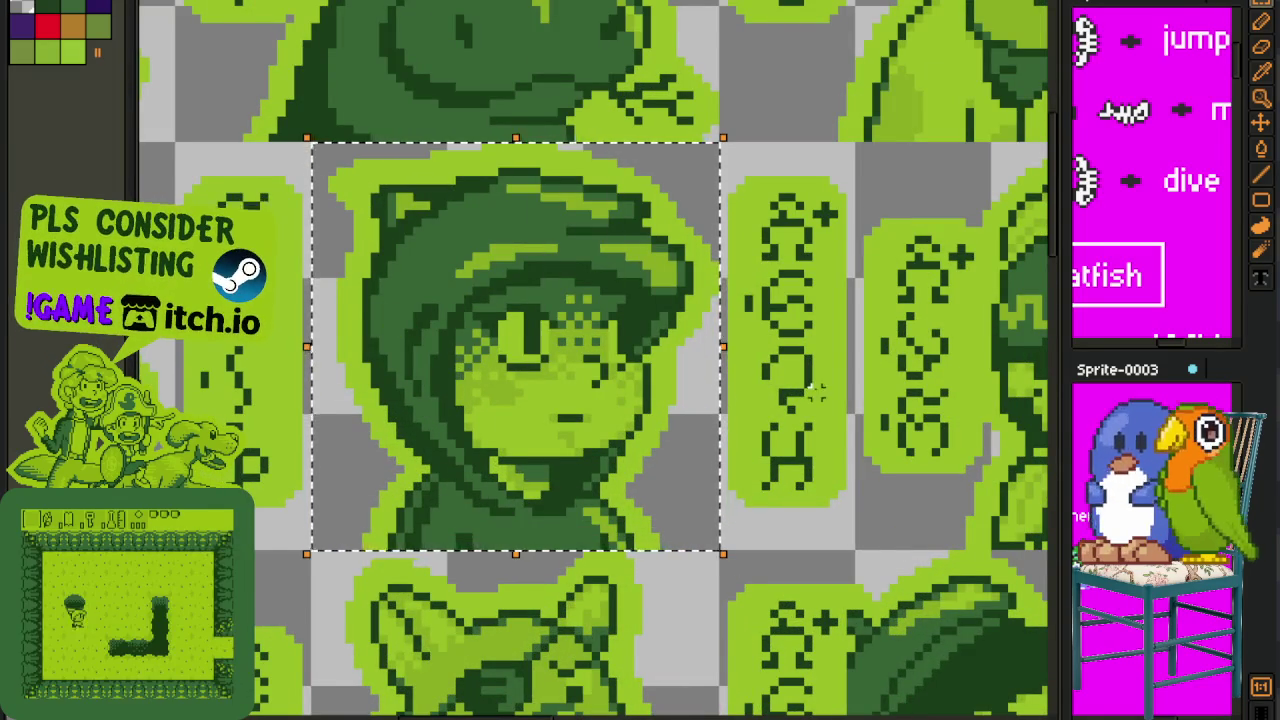
- Select the boy portrait among the lower portraits, then switch to the small green sprite
scroll(675, 395, "down", 2)
mouse_move(1000, 650)
left_mouse_down()
mouse_move(750, 462)
mouse_move(737, 271)
left_mouse_up()
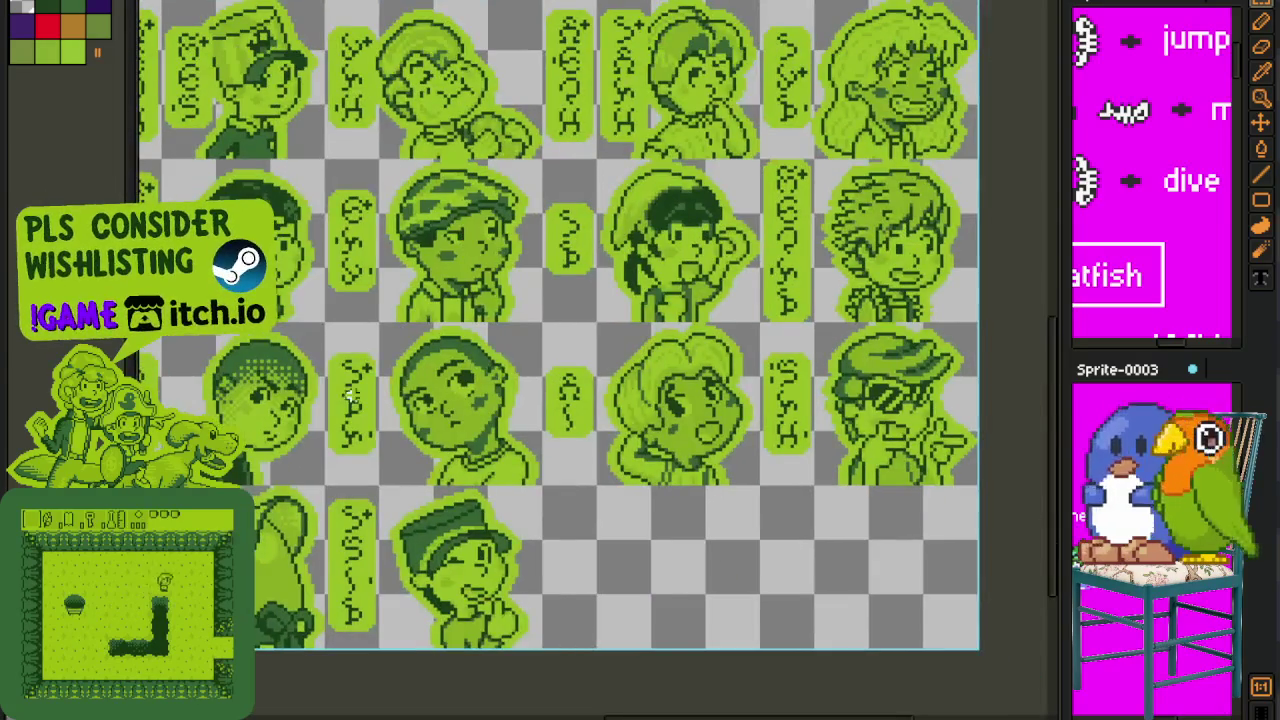
scroll(477, 286, "up", 1)
scroll(422, 192, "up", 1)
left_click_drag(422, 192, 763, 525)
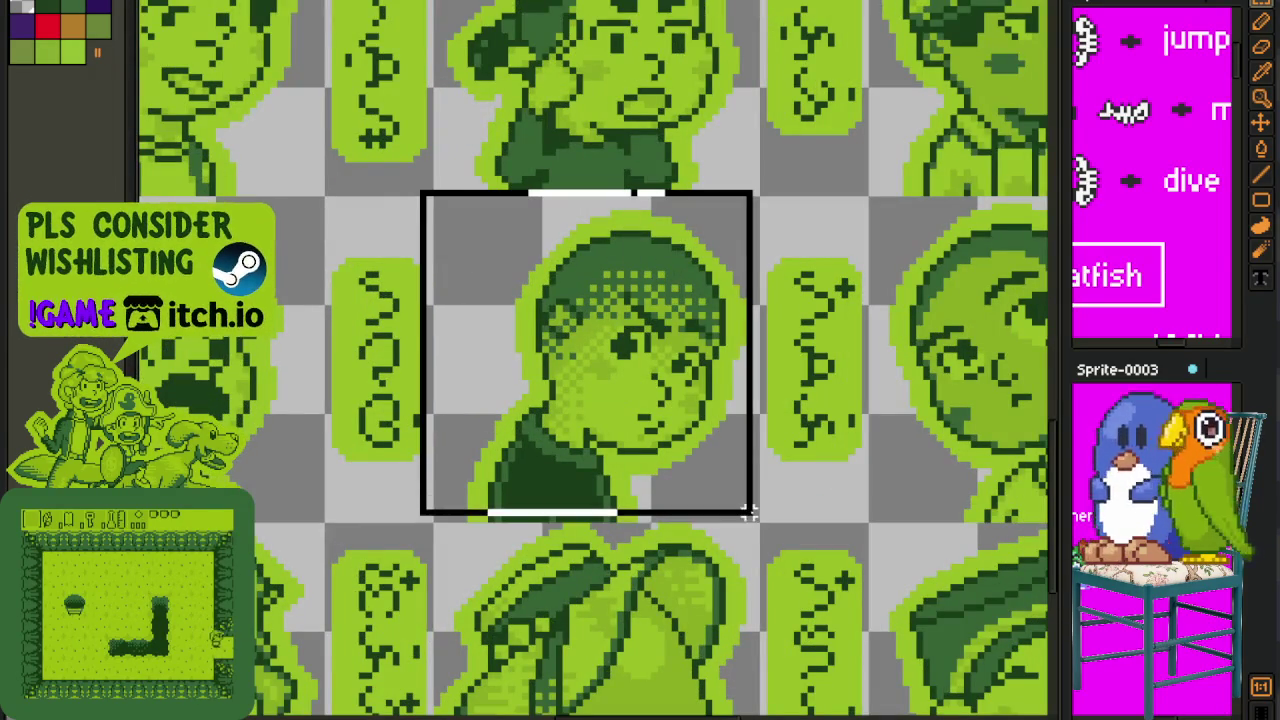
scroll(830, 485, "down", 2)
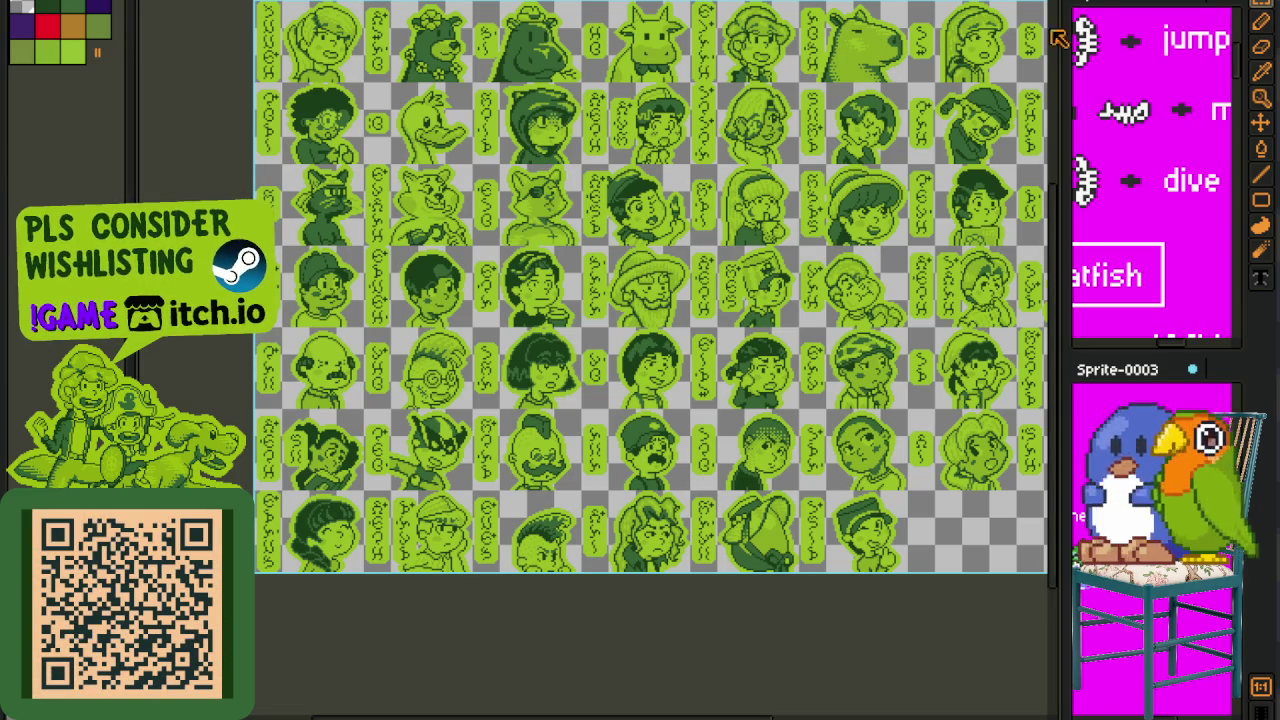
key("ctrl+Tab")
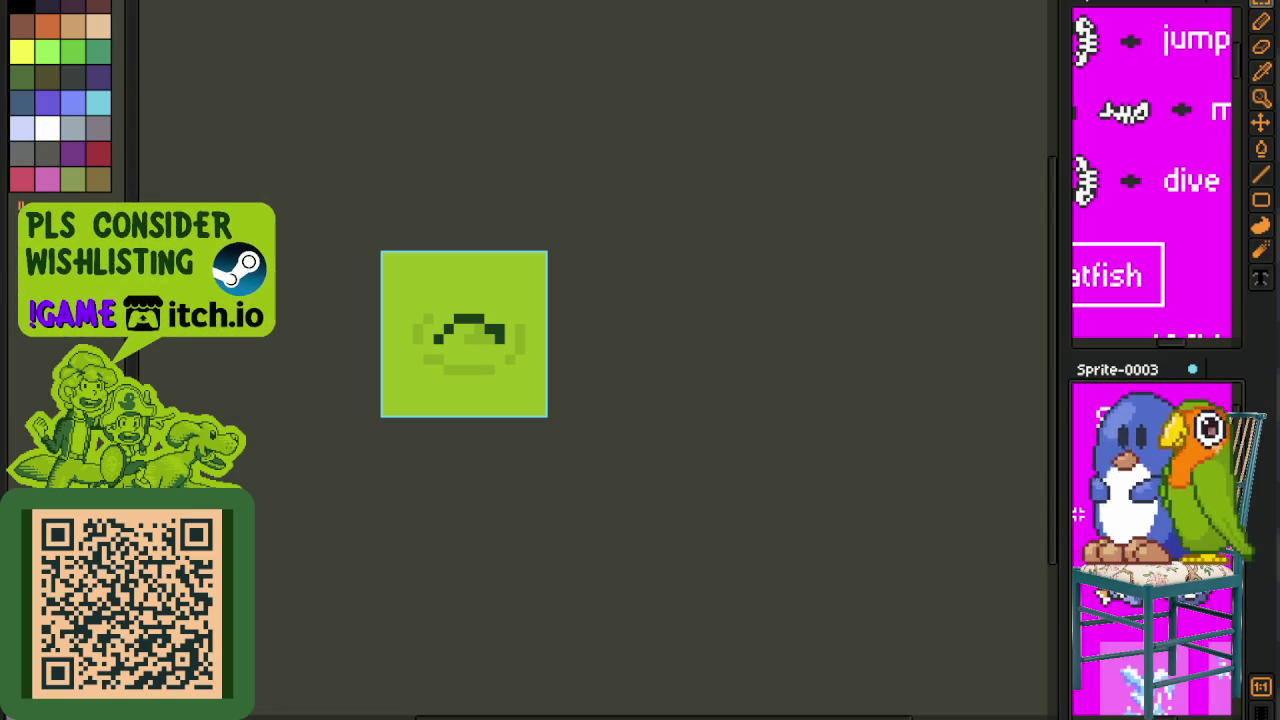
- Widen the right reference panel so the full Catfish label is visible
left_click_drag(1065, 510, 1035, 510)
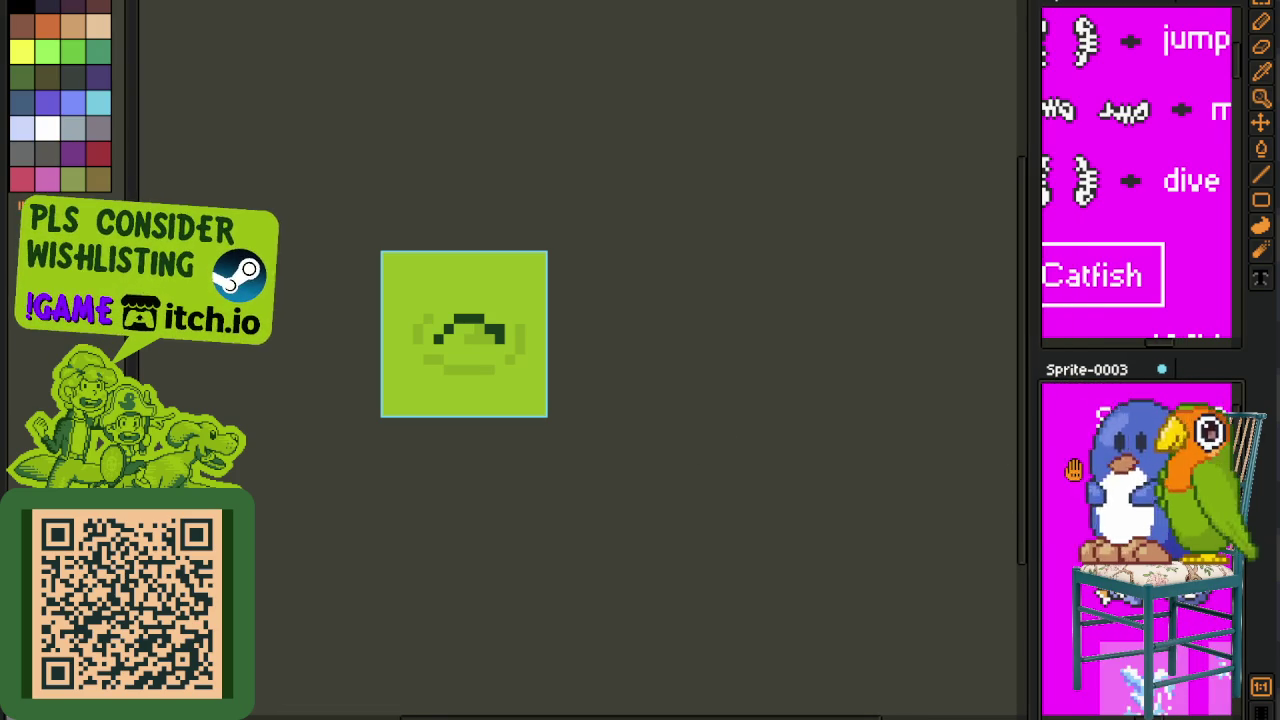
scroll(1145, 195, "up", 2)
scroll(1145, 195, "left", 2)
scroll(1145, 195, "up", 1)
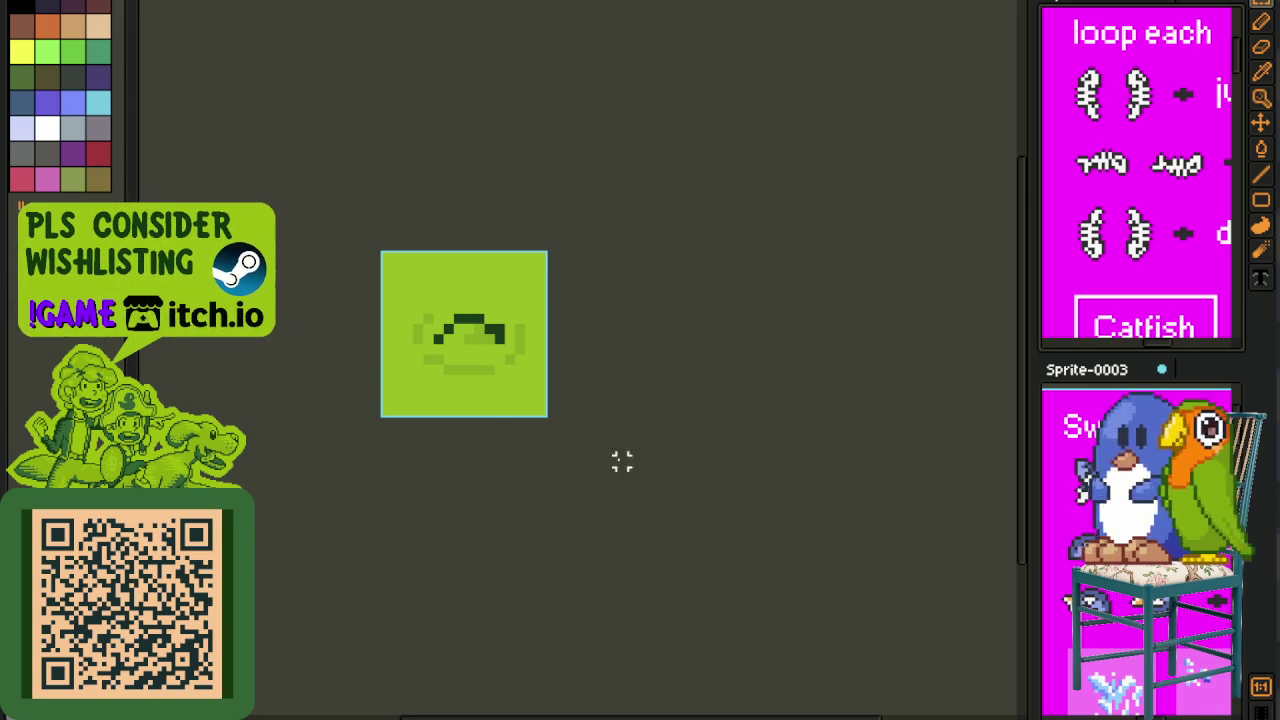
scroll(371, 345, "up", 1)
scroll(371, 343, "up", 1)
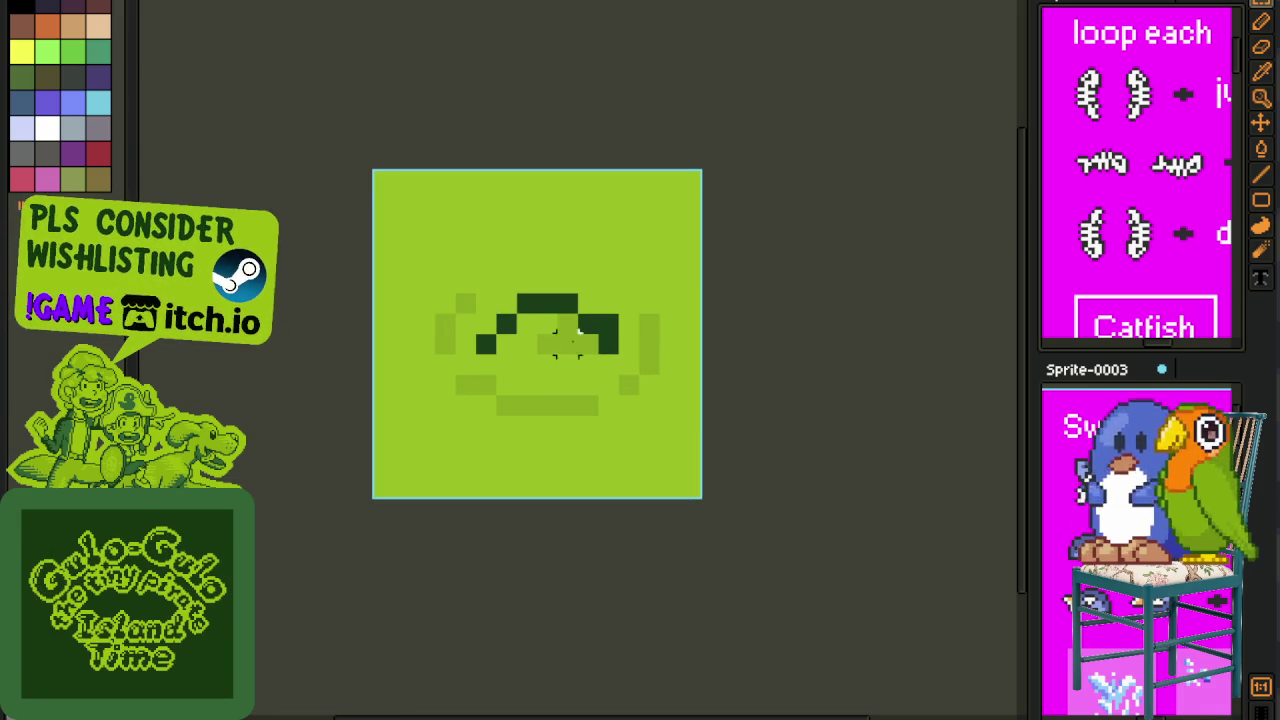
- Show the animation timeline briefly, then hide it again
key("Tab")
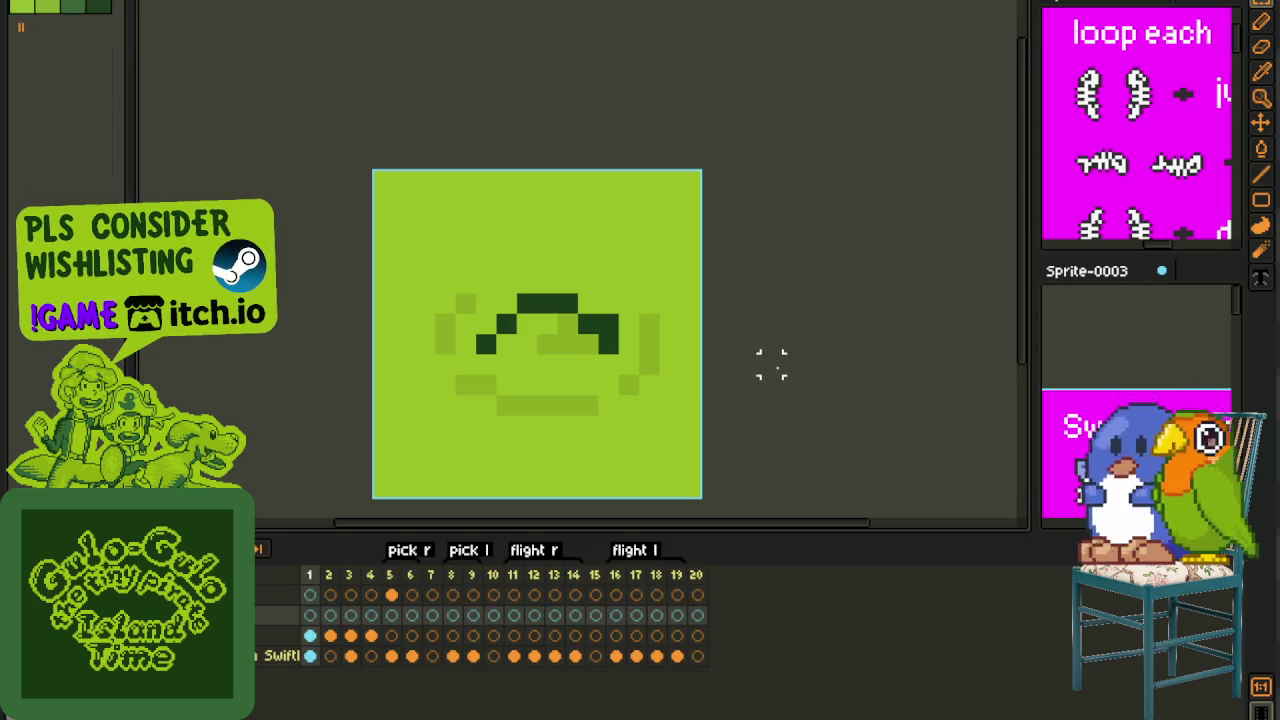
scroll(771, 356, "down", 1)
scroll(780, 360, "down", 1)
key("Tab")
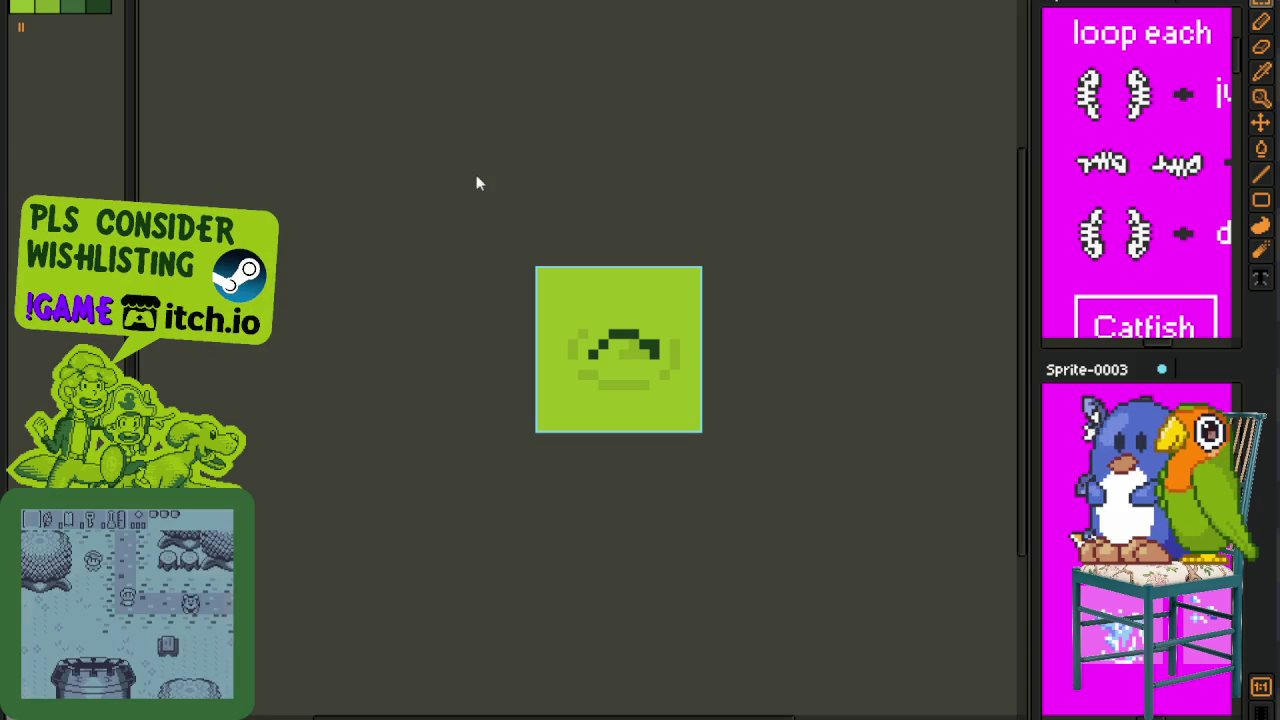
key("plus")
key("Tab")
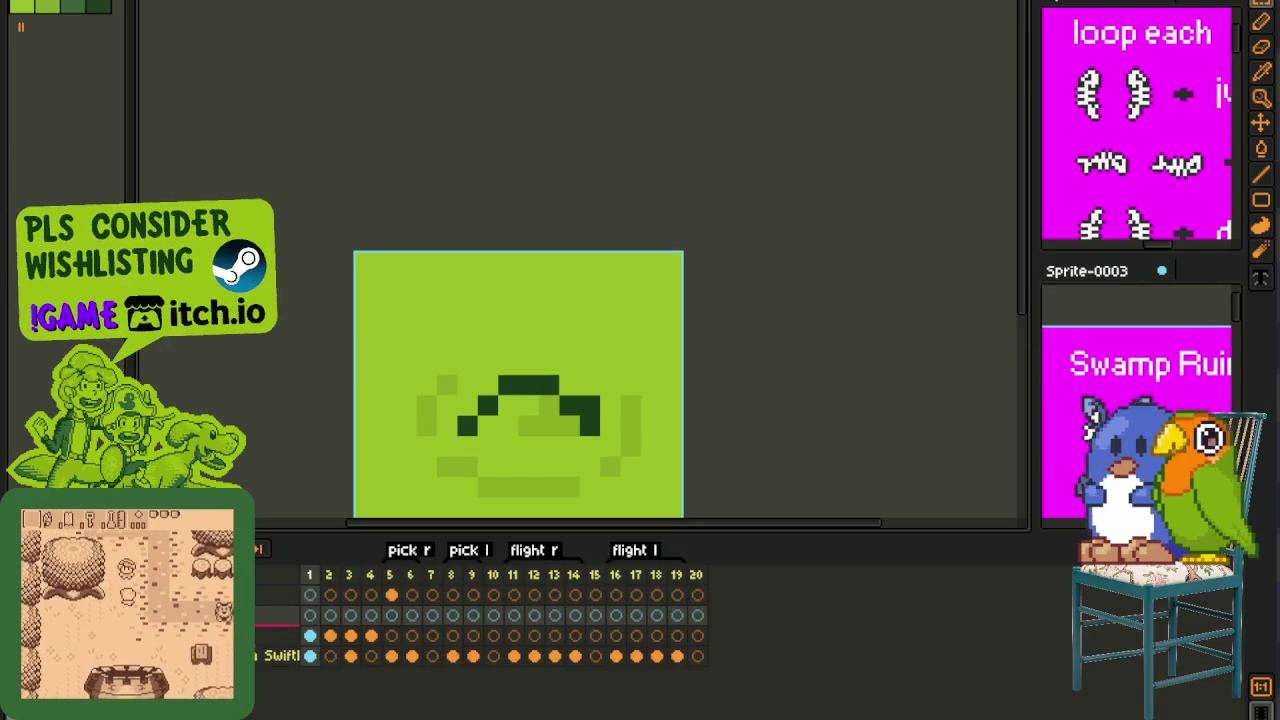
key("Tab")
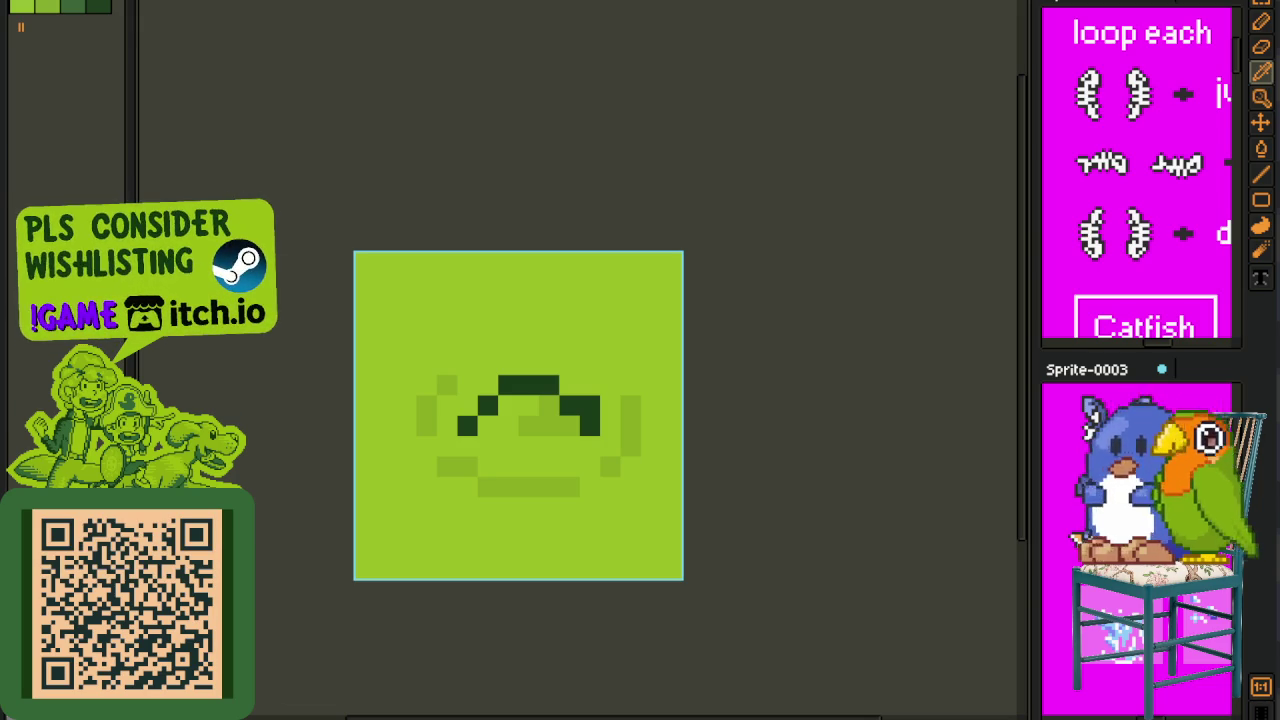
key("m")
- Zoom into the reference sheet and drag a rectangular marquee around one fishbone sprite
scroll(773, 262, "down", 2)
scroll(737, 291, "up", 1)
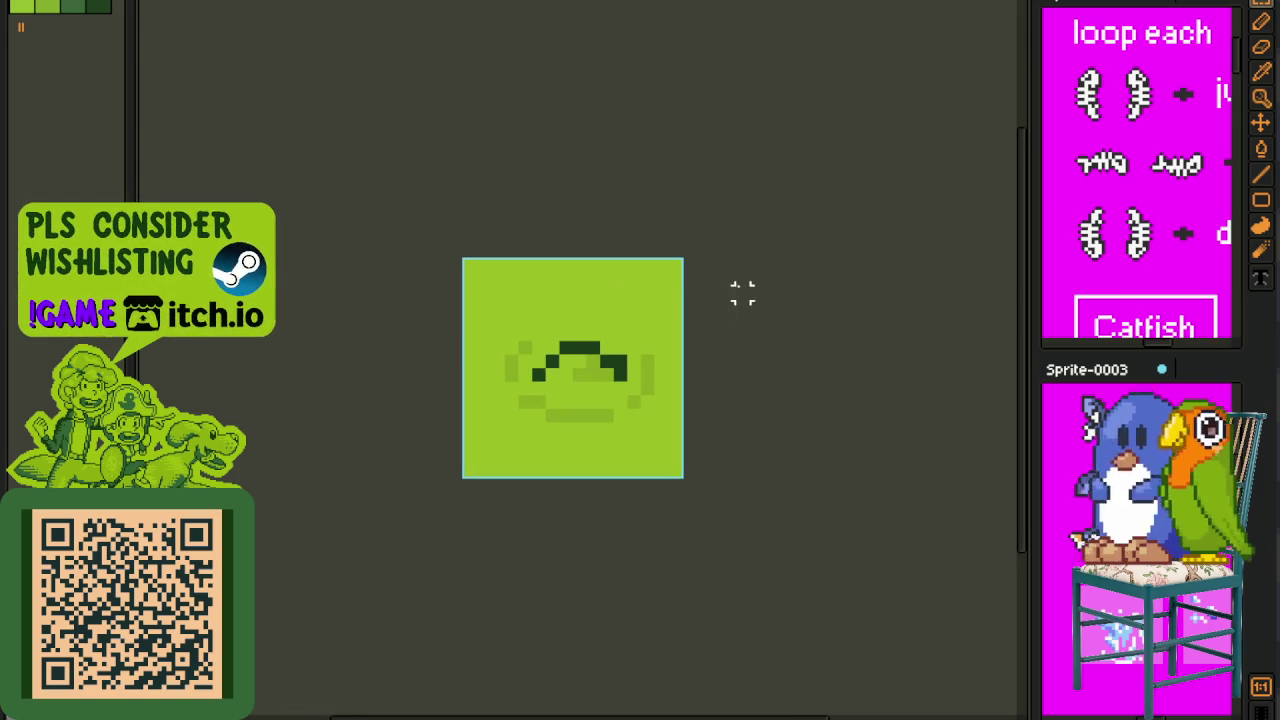
scroll(1120, 220, "up", 2)
scroll(1107, 190, "up", 1)
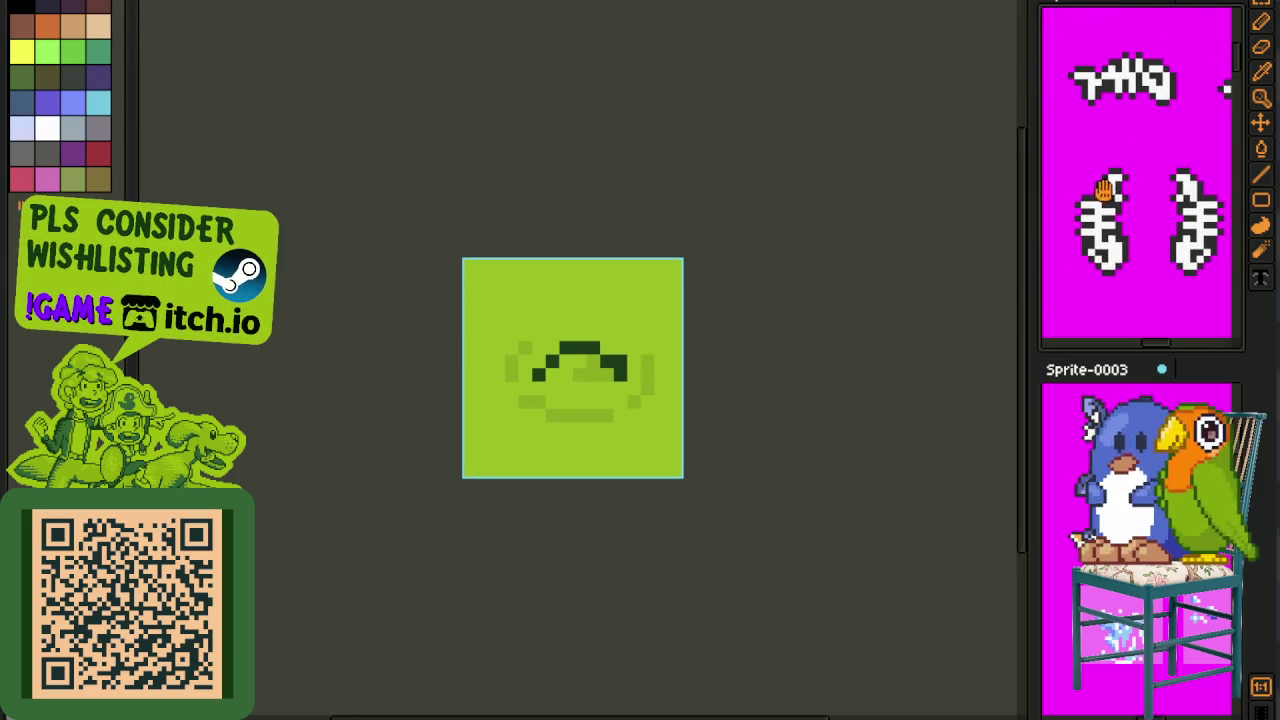
scroll(1110, 185, "up", 1)
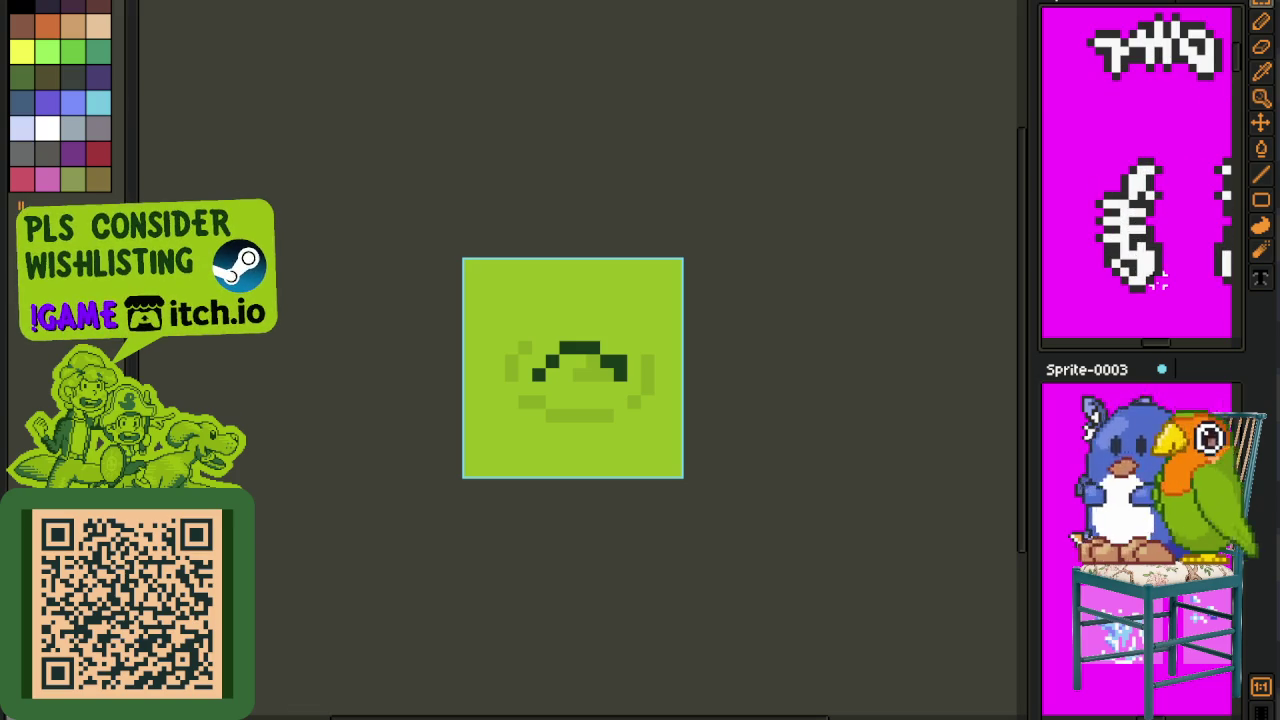
left_click_drag(1158, 288, 1106, 226)
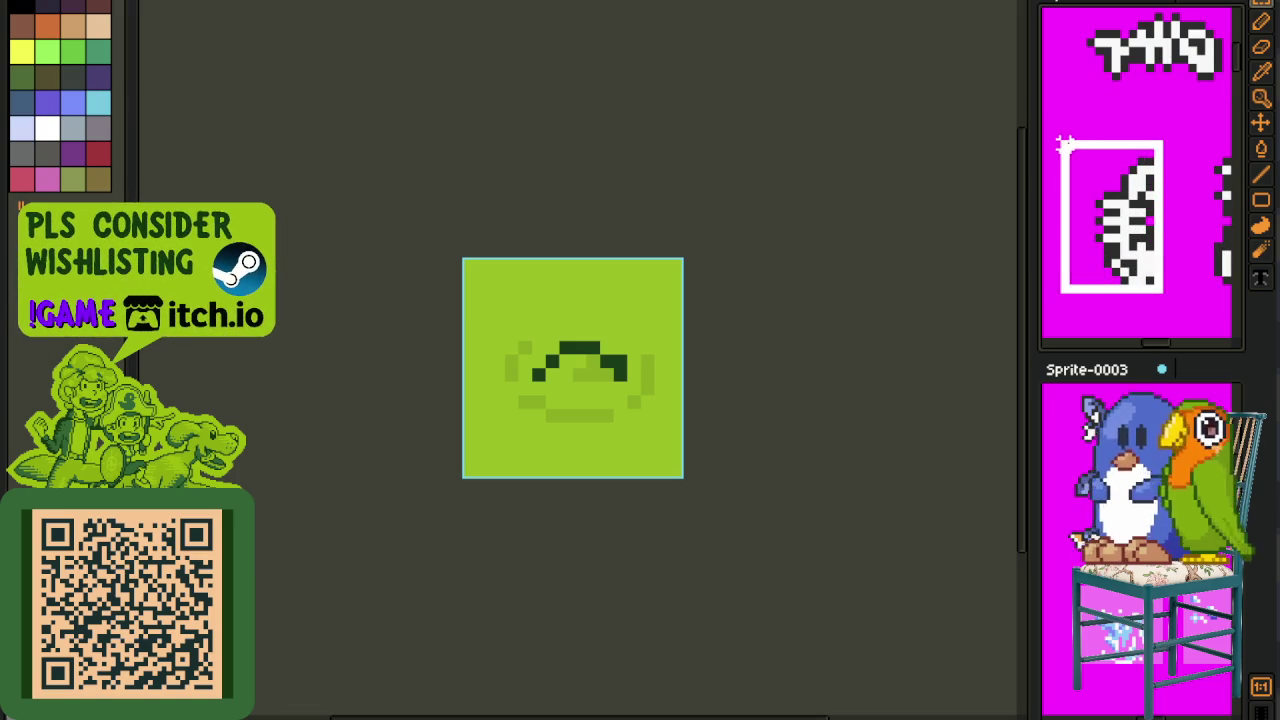
left_click_drag(1083, 157, 1083, 155)
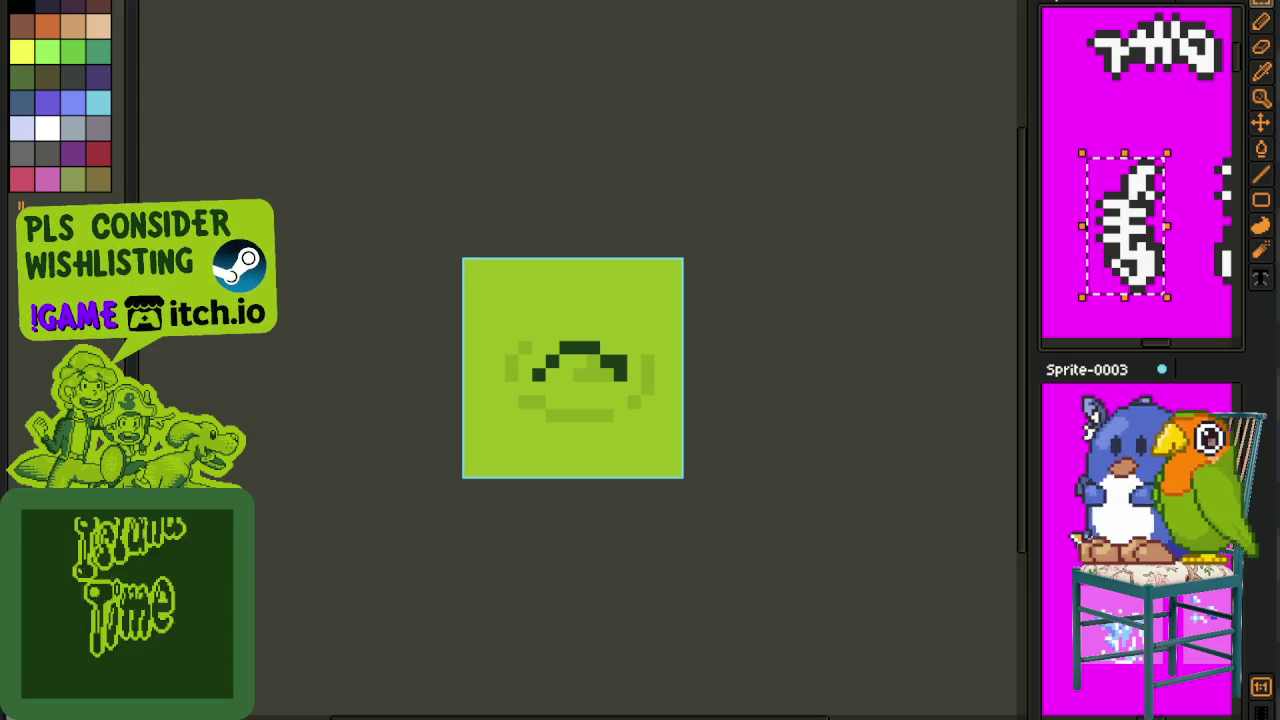
scroll(526, 320, "up", 2)
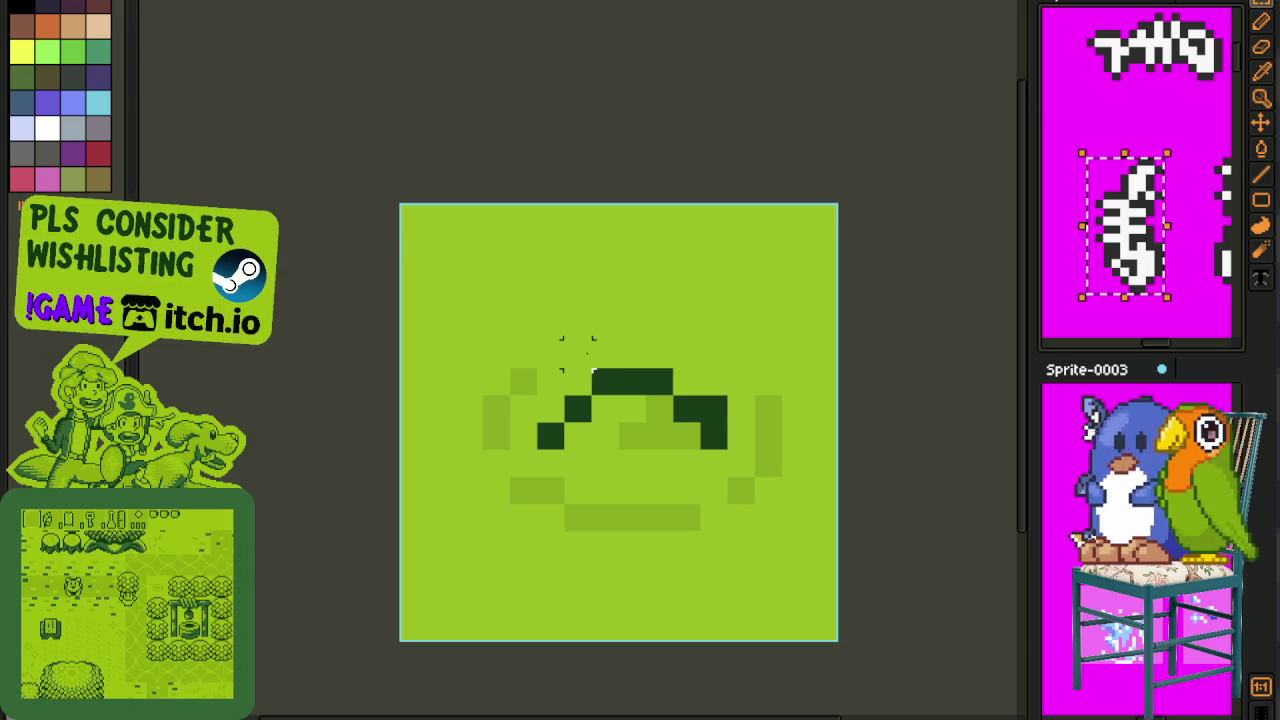
- Show the timeline, jump to frame 7 of the tagged animation, then hide the timeline
scroll(592, 354, "down", 1)
scroll(598, 370, "up", 1)
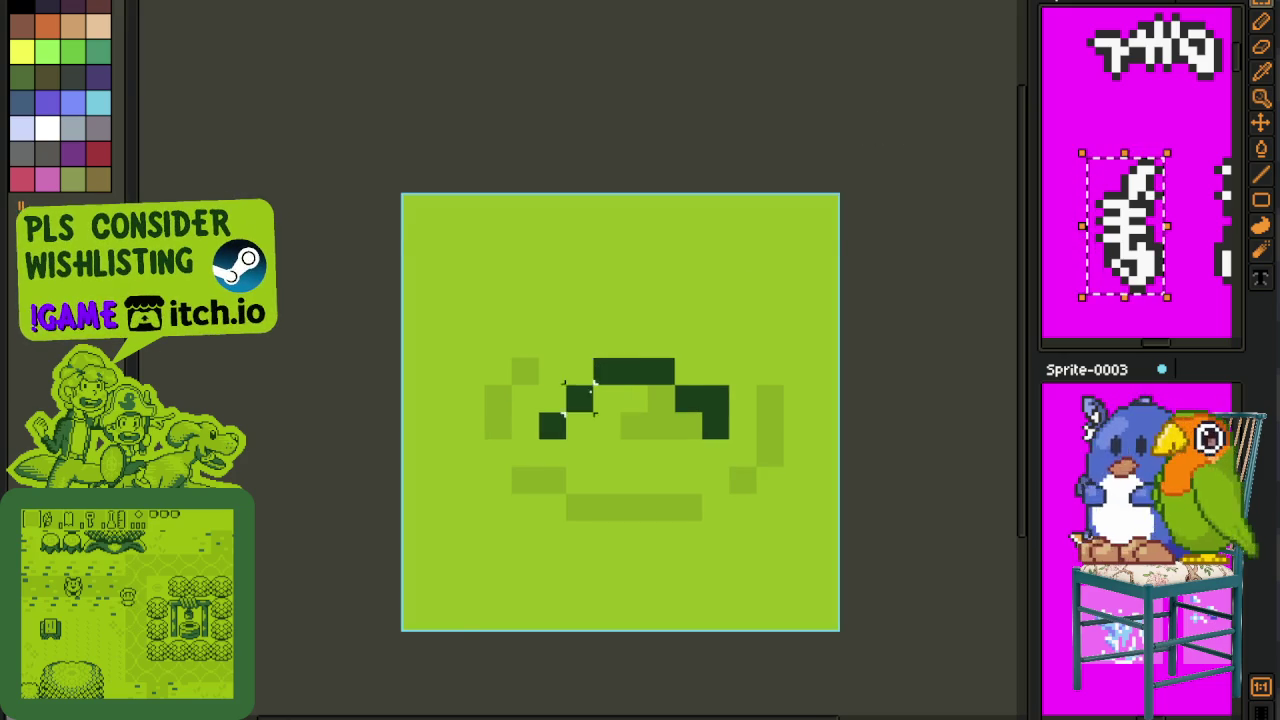
scroll(598, 370, "down", 2)
key("Tab")
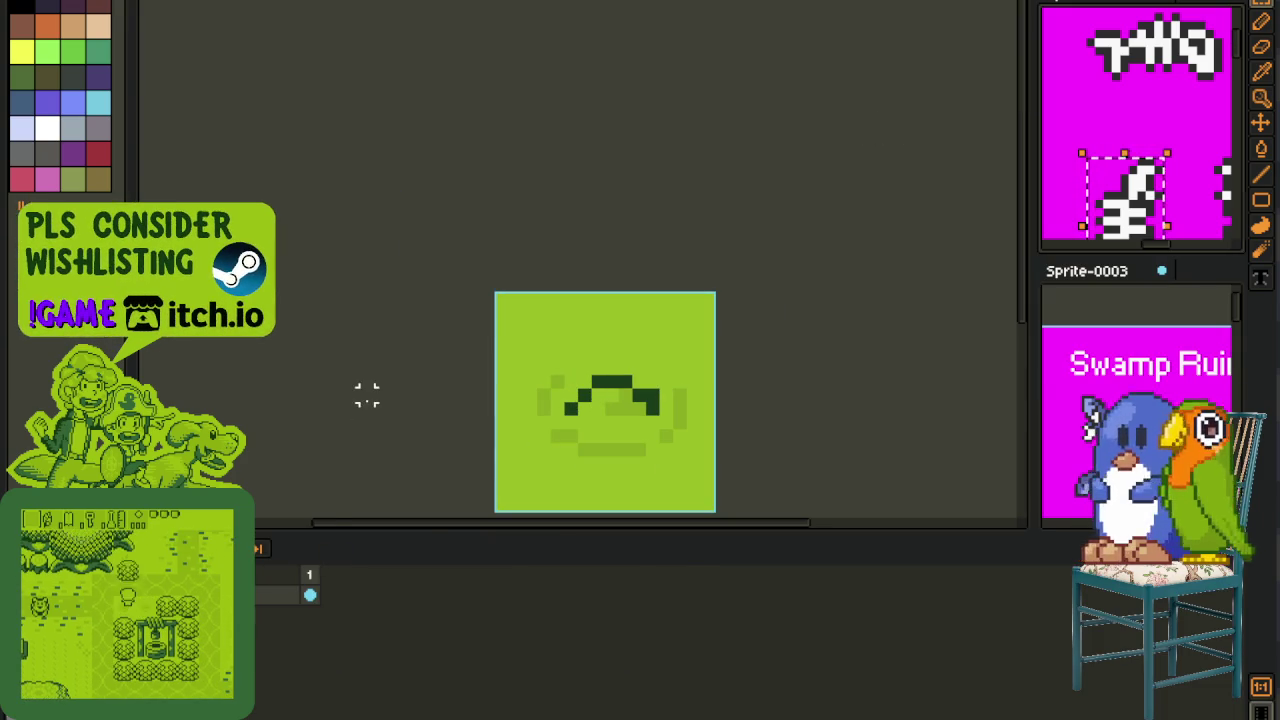
scroll(366, 391, "down", 1)
left_click_drag(471, 386, 440, 317)
scroll(429, 394, "up", 1)
left_click(432, 615)
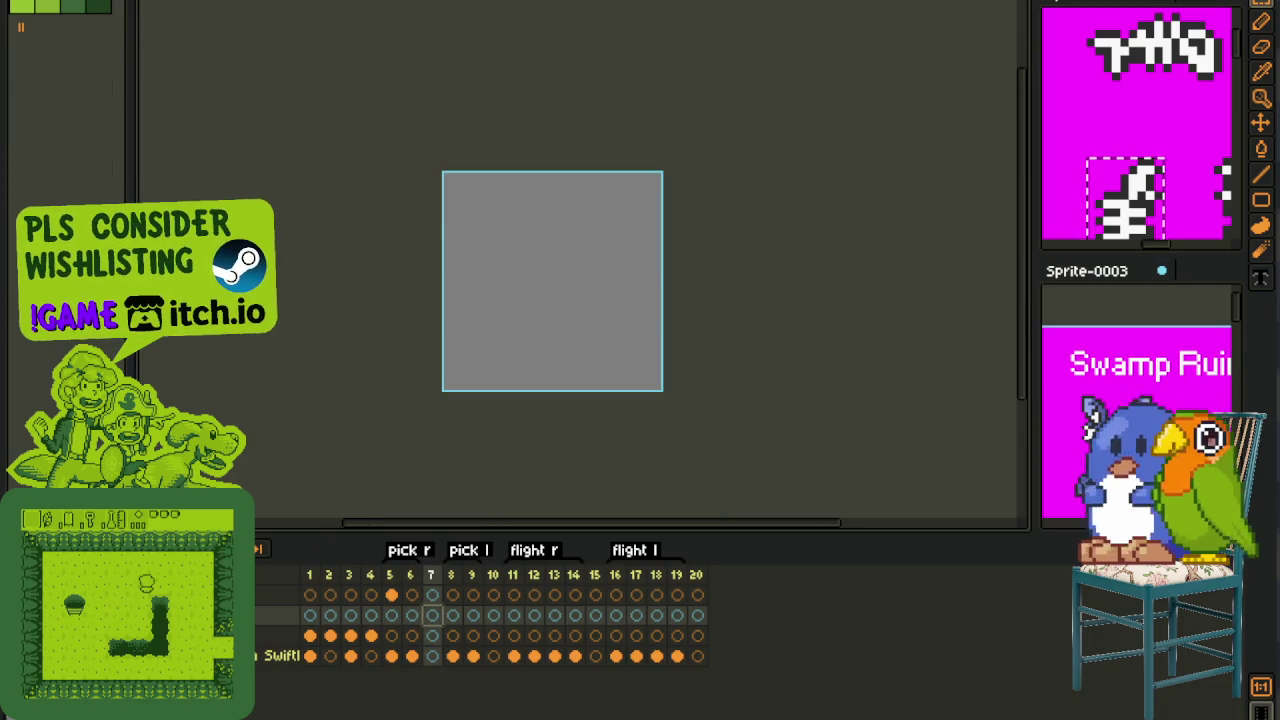
key("Tab")
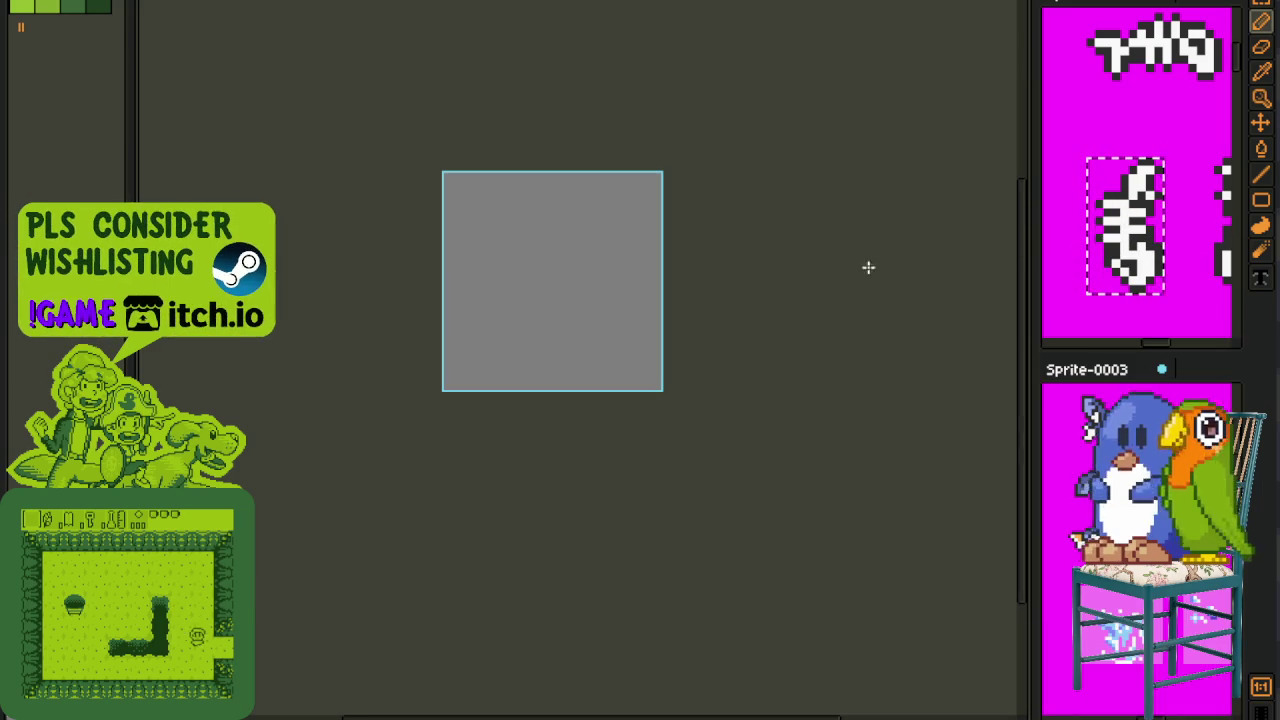
scroll(530, 288, "up", 2)
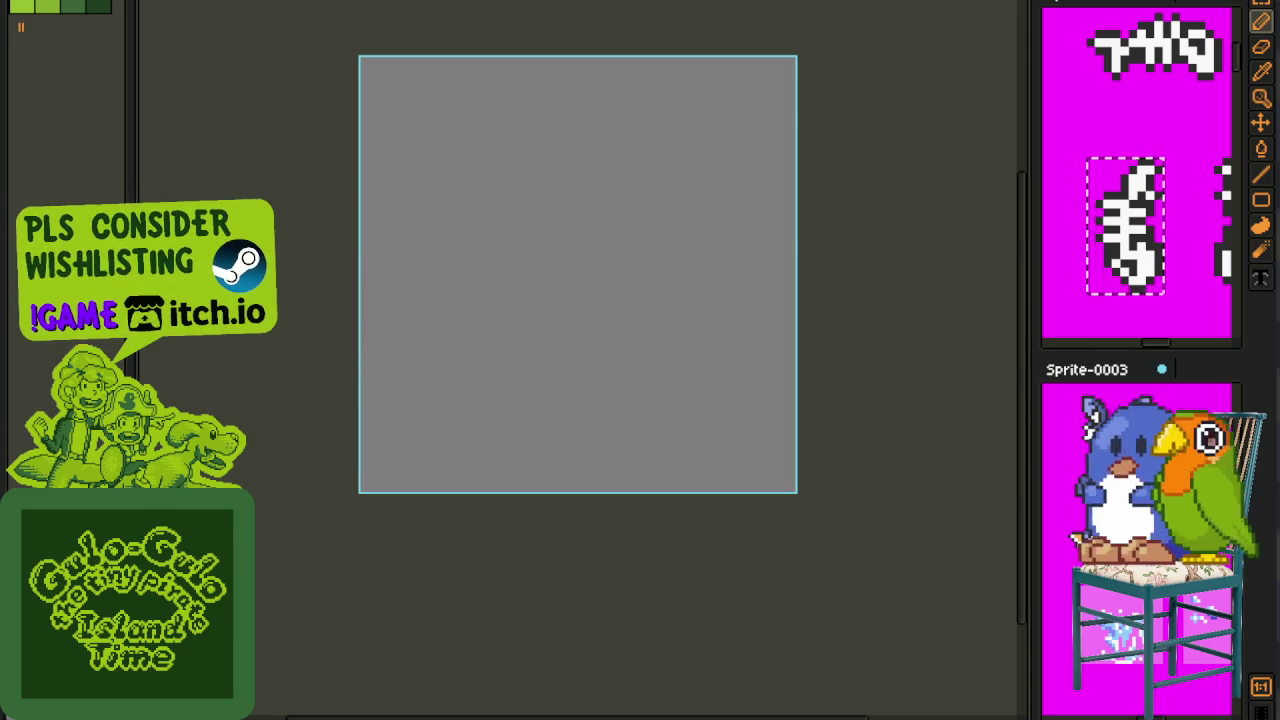
- Reposition the blank canvas and sketch trial red strokes: a staircase, a pixel and an arch
scroll(602, 342, "down", 1)
scroll(608, 320, "up", 1)
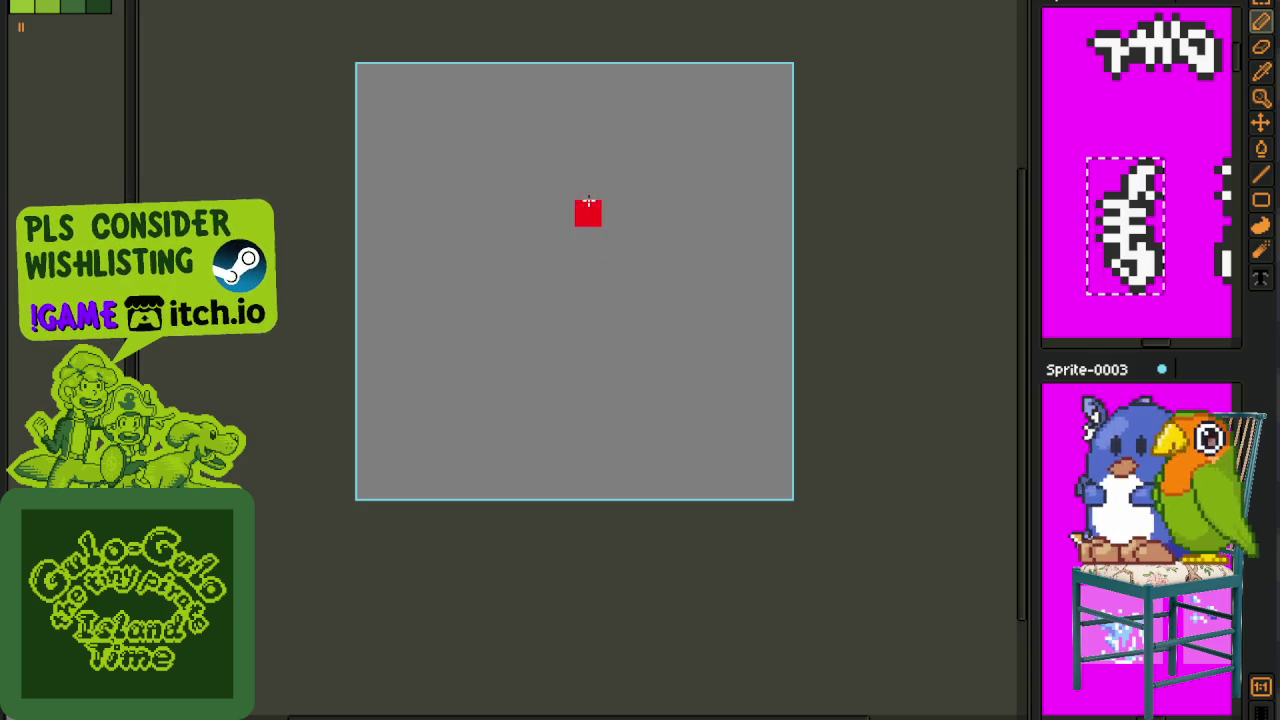
left_click_drag(588, 189, 536, 230)
scroll(536, 230, "up", 1)
left_click_drag(434, 257, 480, 220)
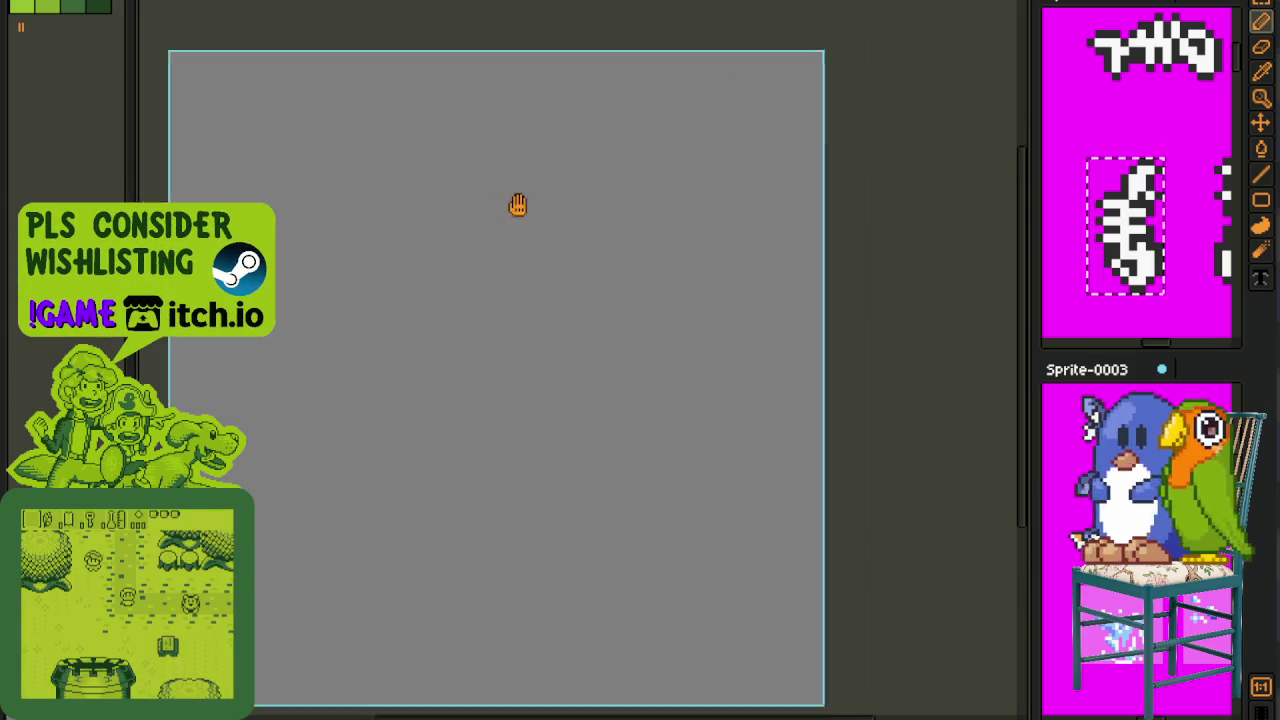
scroll(480, 220, "down", 1)
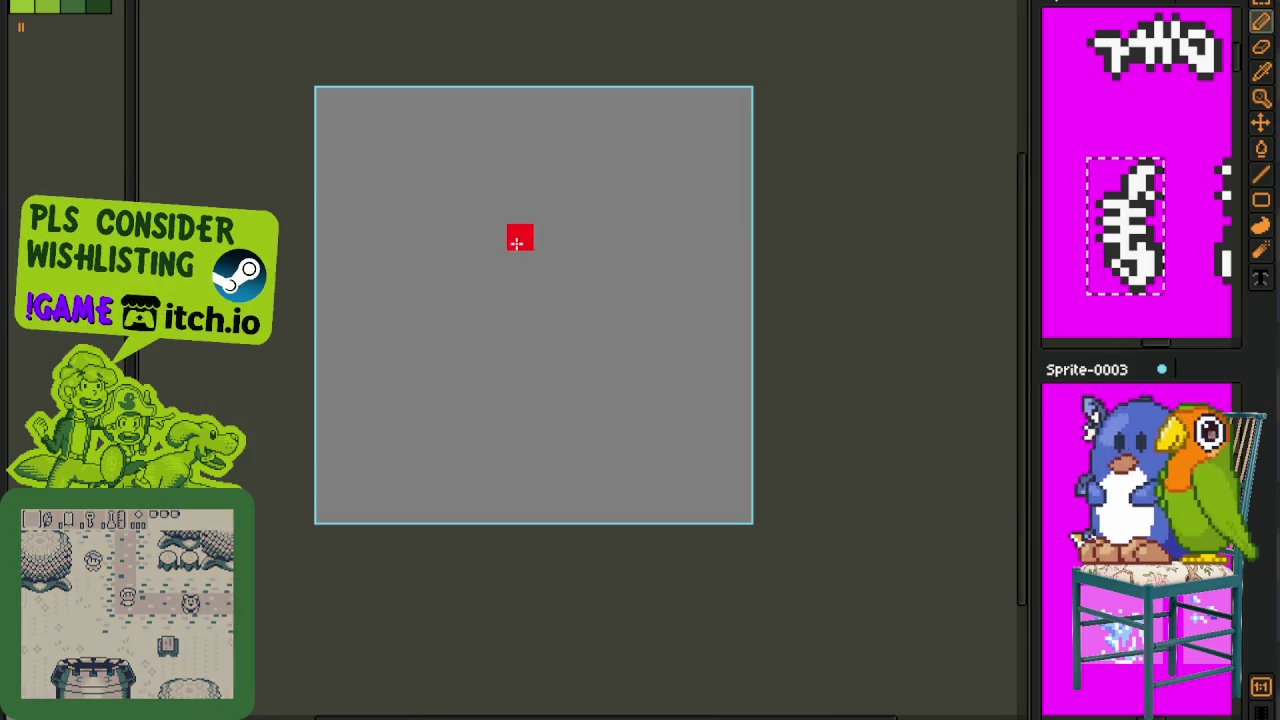
scroll(517, 237, "up", 1)
mouse_move(527, 45)
left_mouse_down()
mouse_move(367, 230)
mouse_move(364, 377)
left_mouse_up()
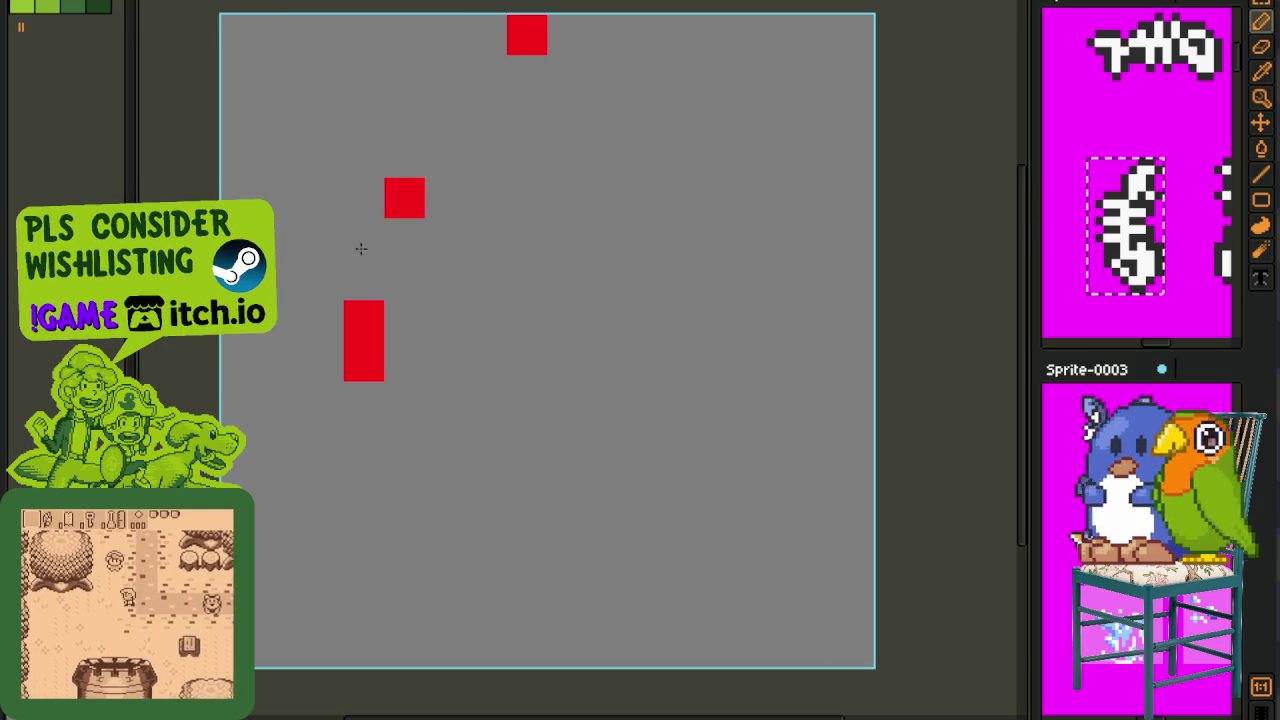
left_click(592, 428)
scroll(592, 428, "down", 1)
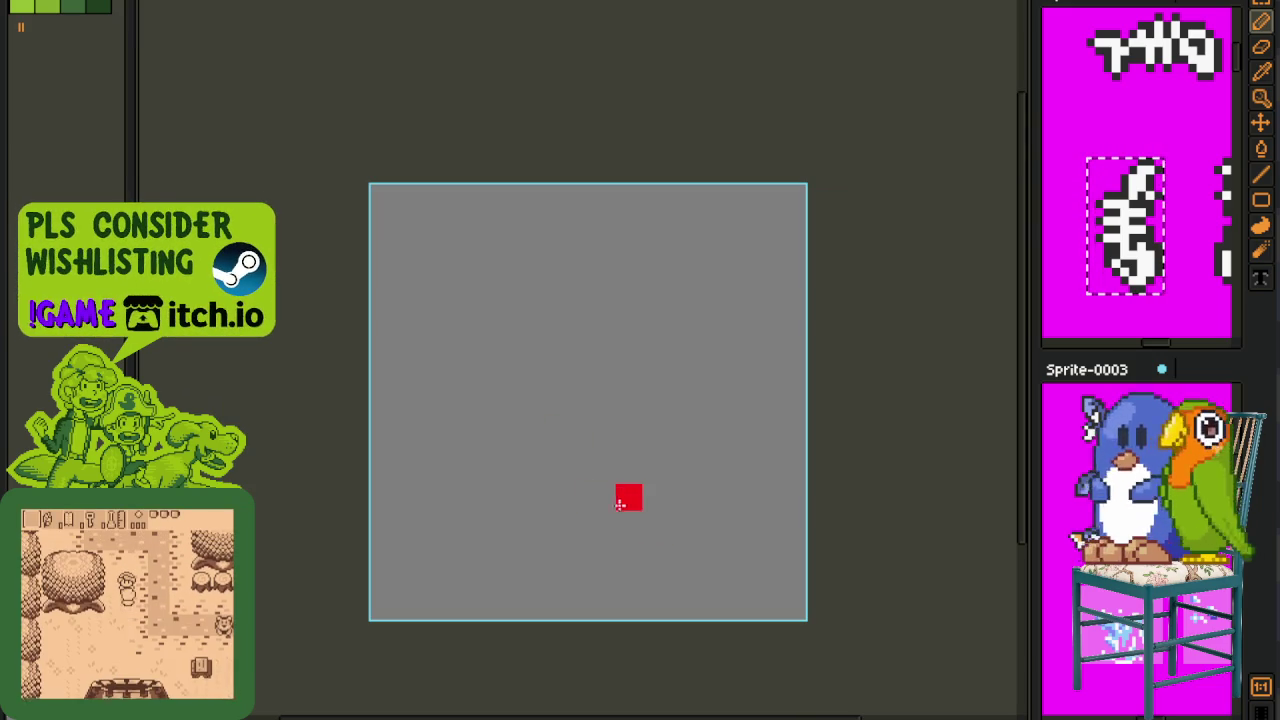
mouse_move(683, 524)
left_mouse_down()
mouse_move(623, 243)
mouse_move(494, 297)
mouse_move(517, 434)
mouse_move(508, 496)
mouse_move(565, 535)
left_mouse_up()
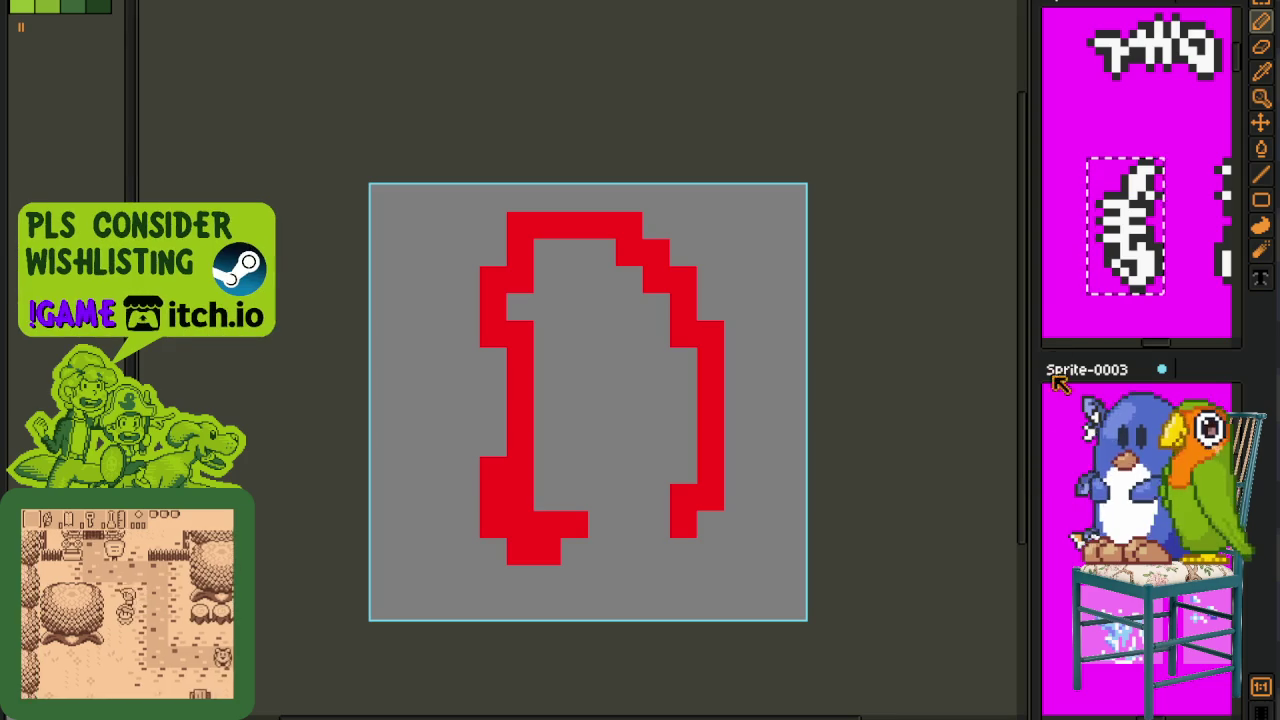
- Collapse the sprite preview panels and erase most of the red arch
left_click_drag(1031, 313, 1238, 313)
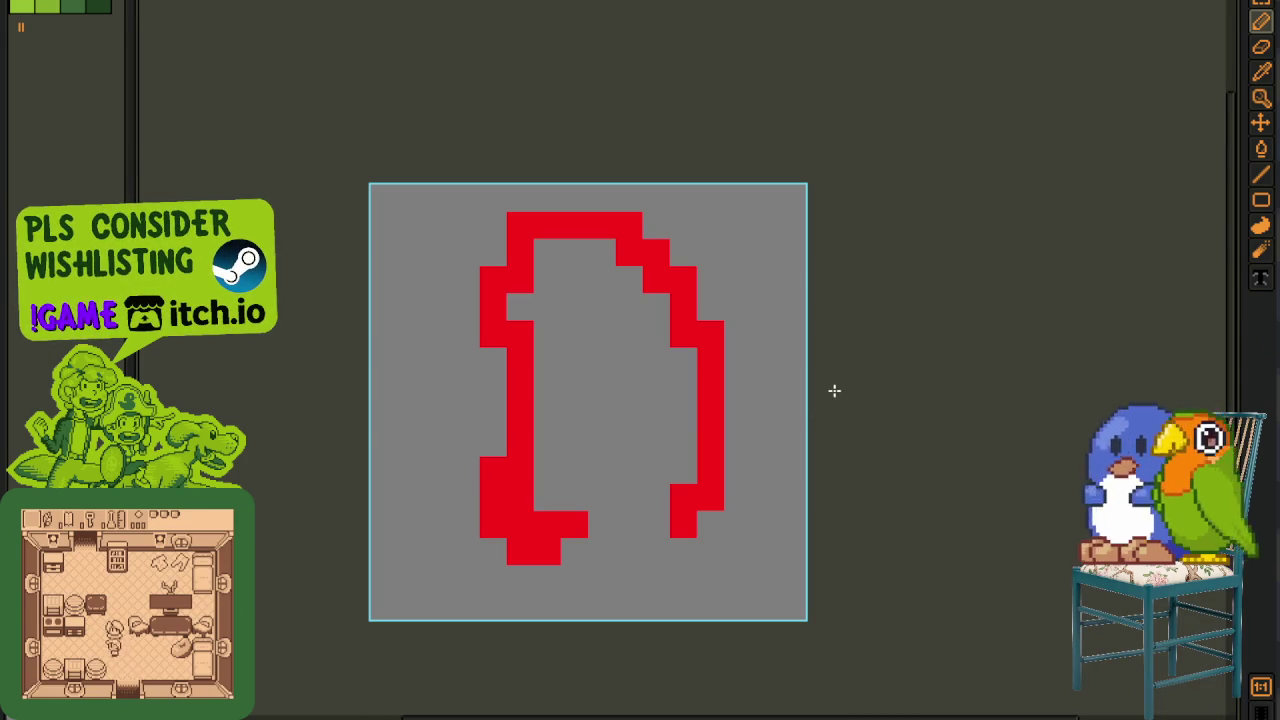
scroll(640, 468, "up", 1)
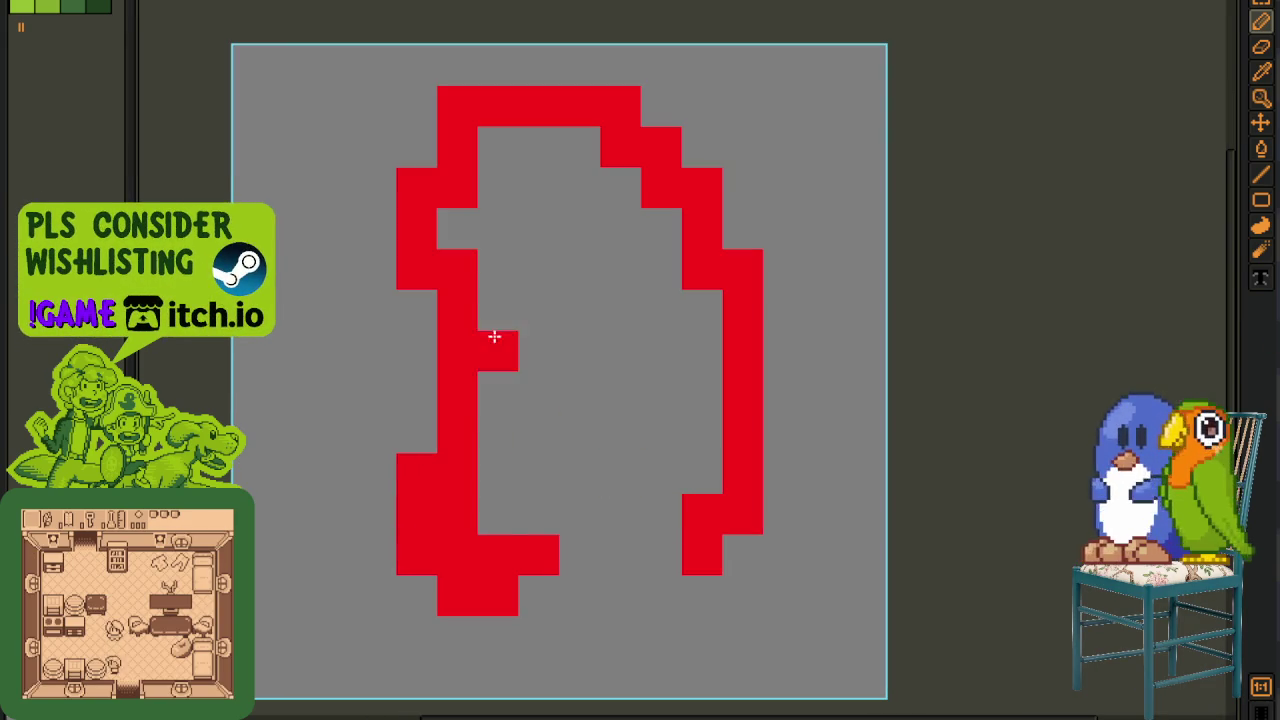
left_click(498, 555)
left_click_drag(457, 268, 457, 555)
left_click_drag(416, 470, 526, 571)
left_click_drag(456, 596, 702, 535)
mouse_move(742, 380)
left_mouse_down()
mouse_move(742, 440)
mouse_move(745, 349)
mouse_move(677, 137)
mouse_move(437, 350)
mouse_move(434, 100)
left_mouse_up()
scroll(515, 323, "down", 3)
scroll(589, 343, "up", 1)
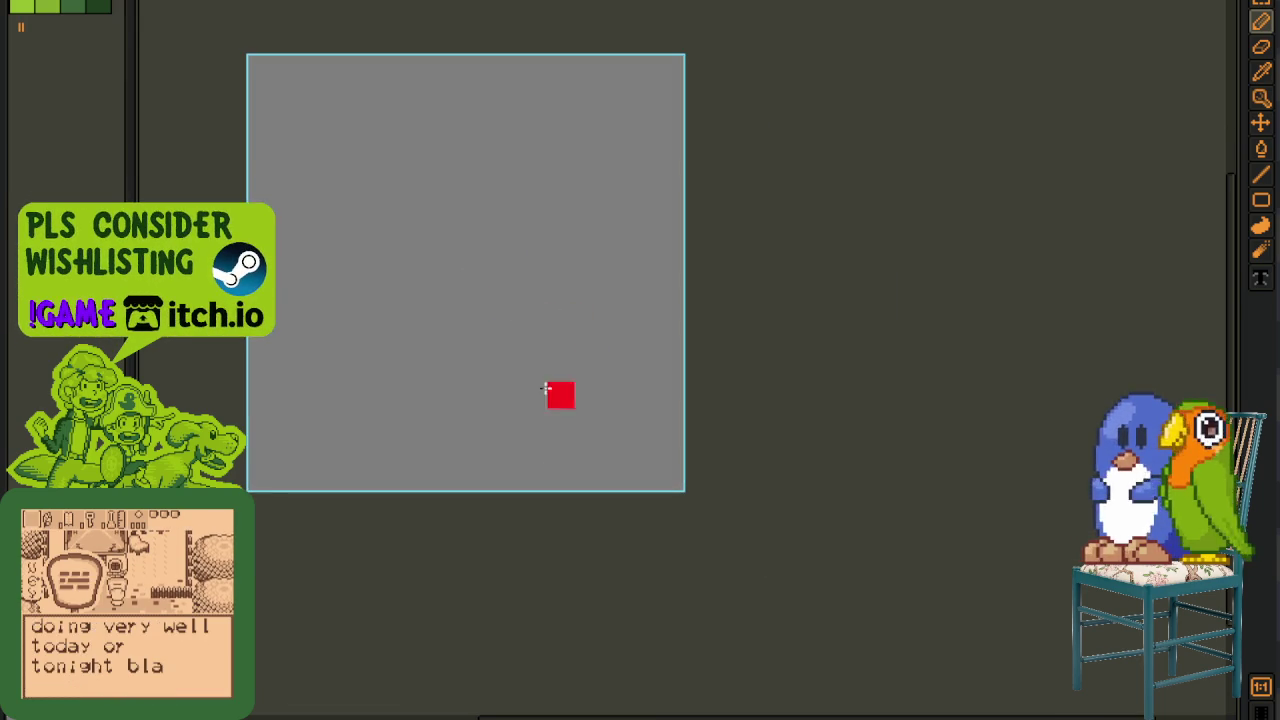
- Draw a red outline, lone pixels and an upward stroke, undoing them as you go
mouse_move(480, 363)
left_mouse_down()
mouse_move(471, 334)
mouse_move(608, 342)
left_mouse_up()
left_click(668, 369)
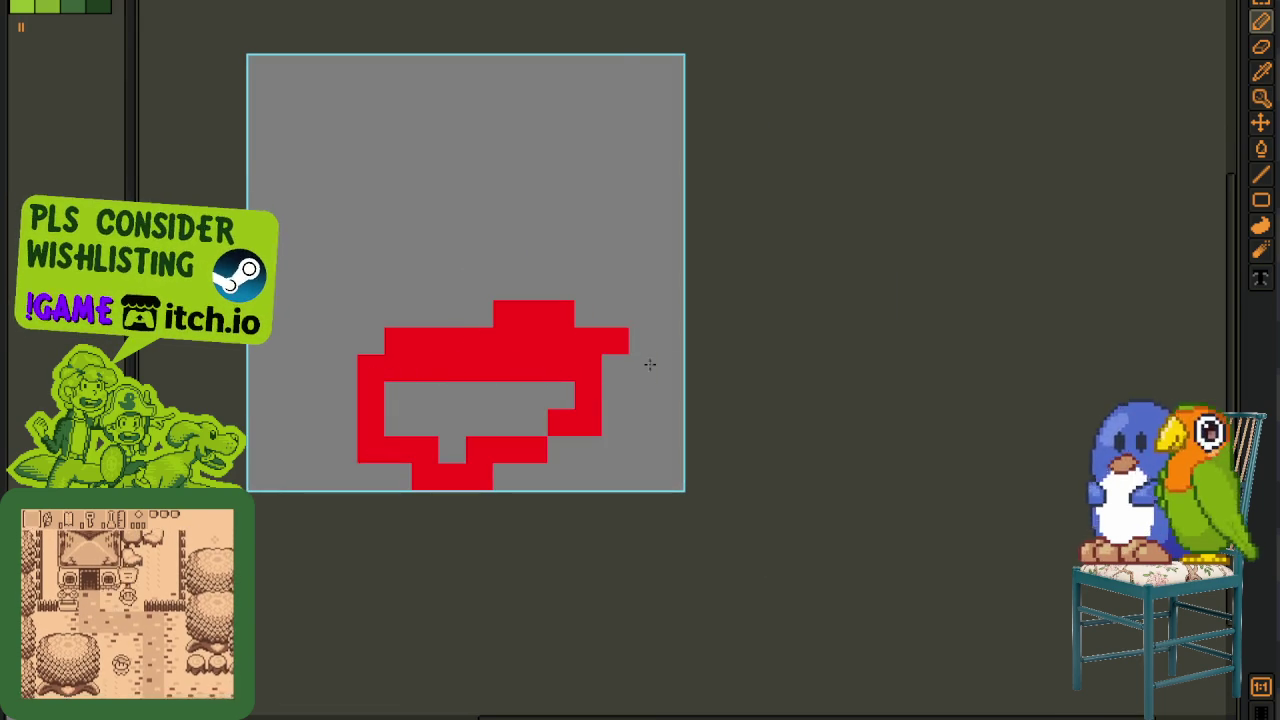
key("ctrl+z")
key("ctrl+z")
key("ctrl+z")
key("ctrl+z")
key("ctrl+z")
key("ctrl+z")
key("ctrl+z")
left_click(506, 394)
key("ctrl+z")
left_click(588, 415)
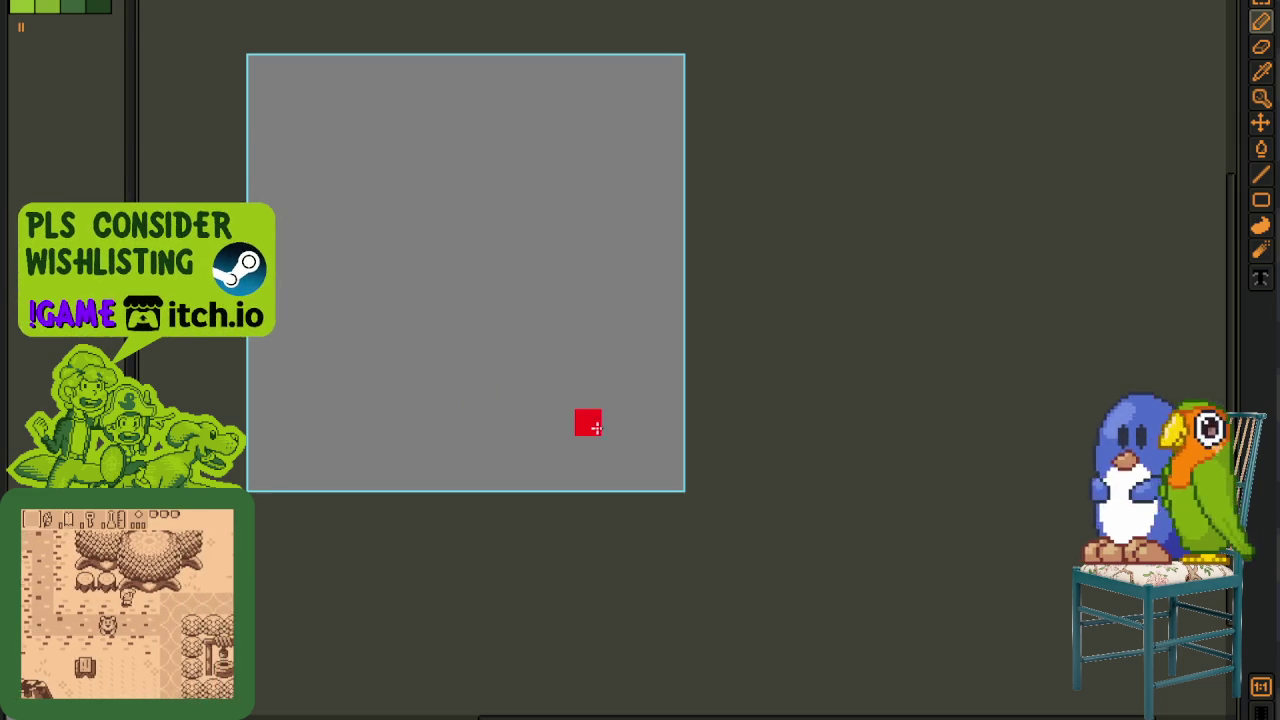
left_click_drag(588, 415, 610, 264)
key("ctrl+z")
key("ctrl+z")
- Draw a red column with a diagonal lower end and left hook, then undo the hook
left_click(578, 425)
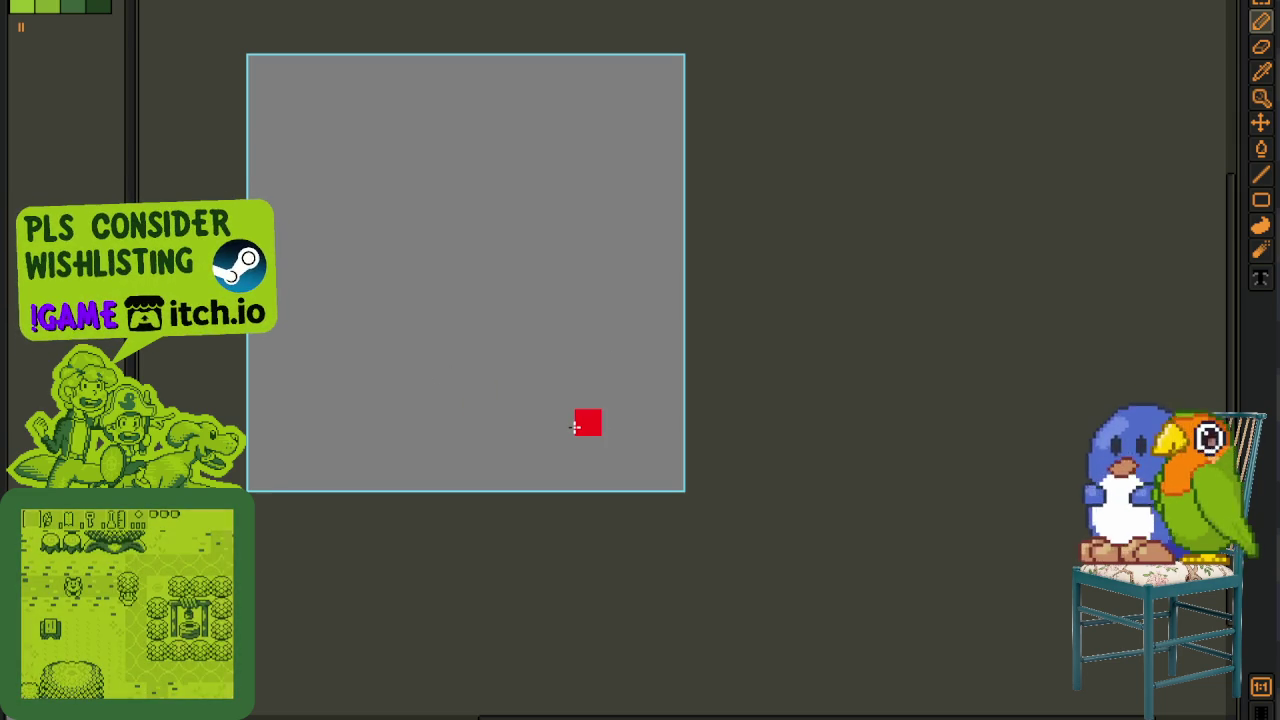
left_click_drag(575, 427, 574, 374)
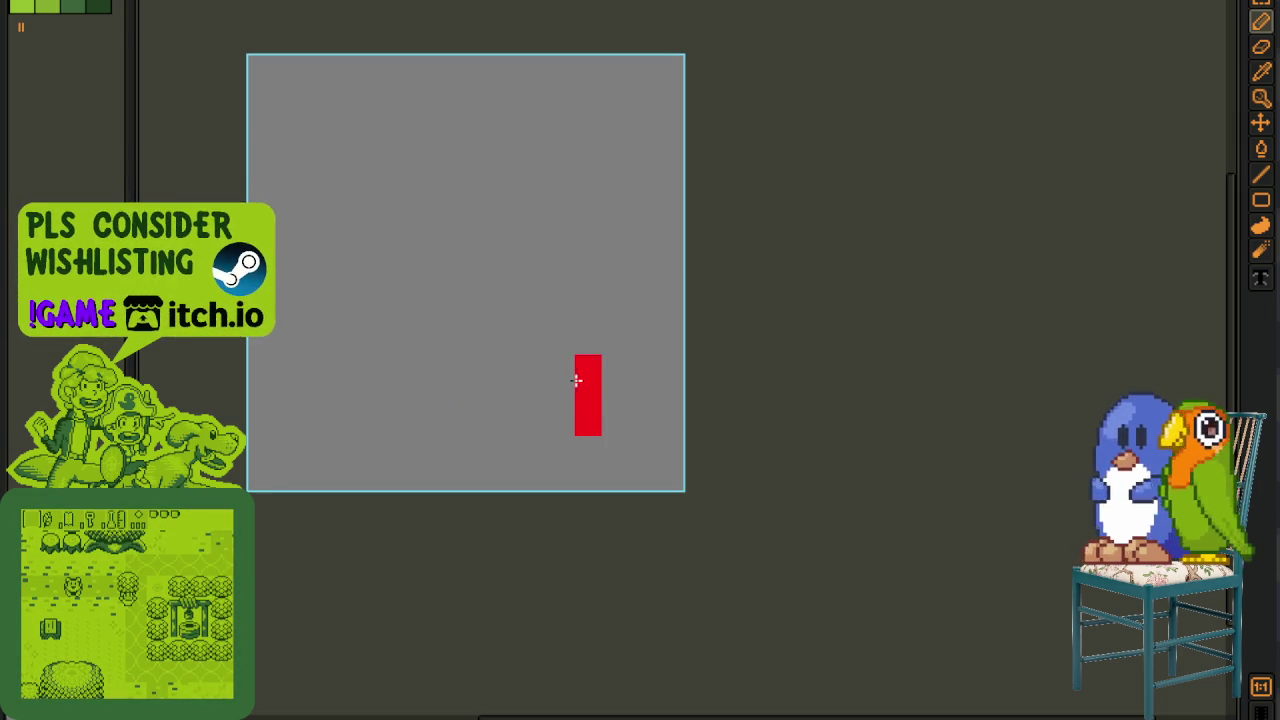
key("ctrl+z")
key("ctrl+z")
left_click(533, 418)
mouse_move(533, 416)
left_mouse_down()
mouse_move(615, 330)
mouse_move(615, 280)
left_mouse_up()
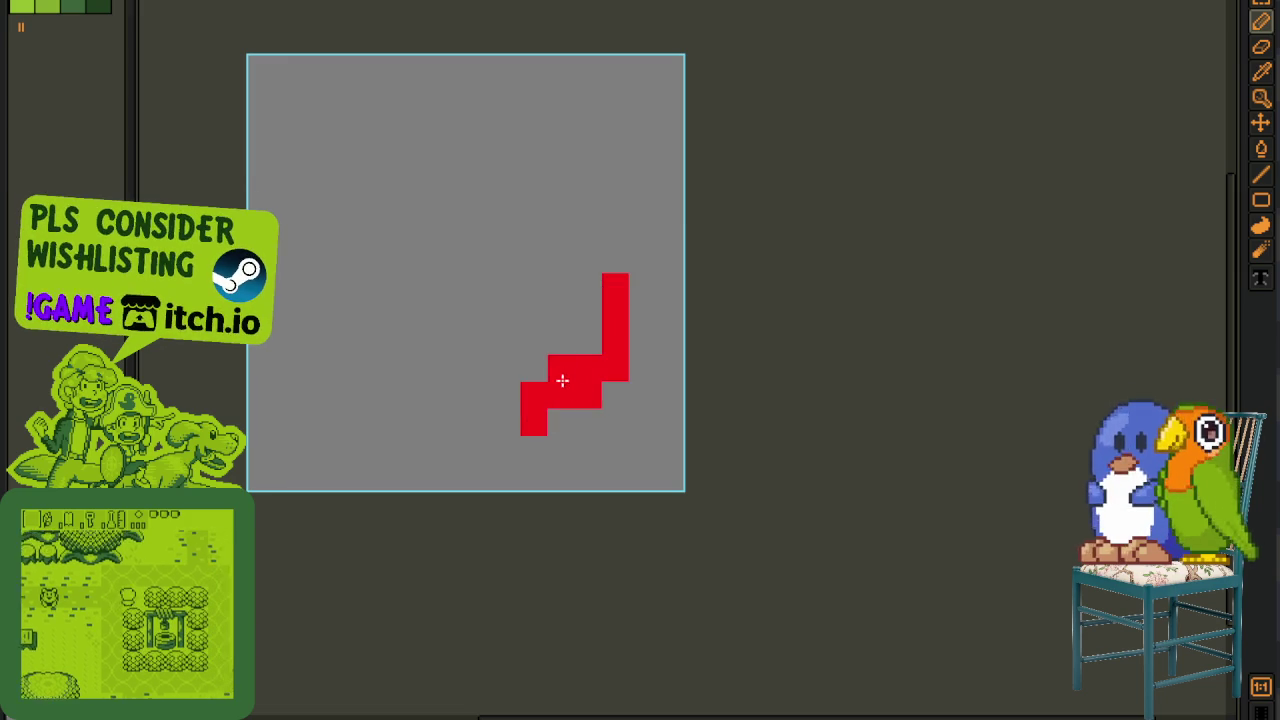
left_click(533, 422)
key("ctrl+z")
mouse_move(560, 422)
left_mouse_down()
mouse_move(586, 371)
mouse_move(614, 366)
mouse_move(601, 358)
left_mouse_up()
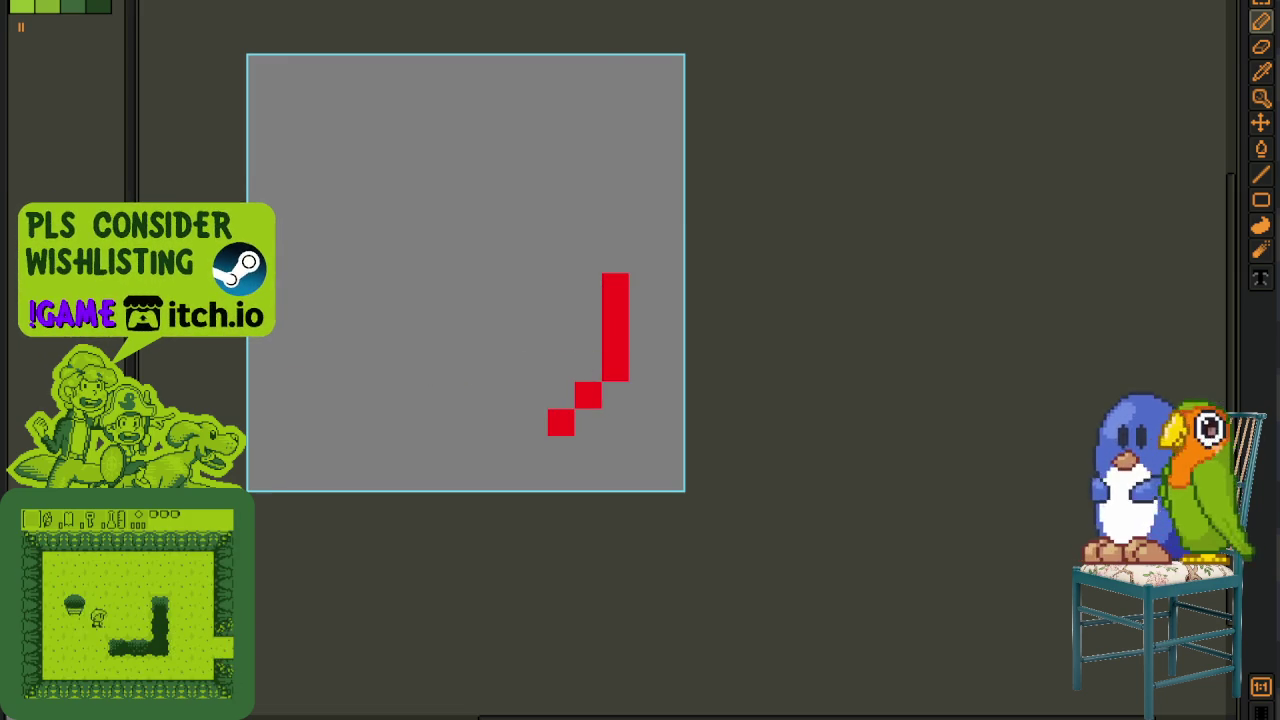
mouse_move(620, 331)
left_mouse_down()
mouse_move(620, 257)
mouse_move(527, 153)
left_mouse_up()
key("ctrl+z")
key("ctrl+z")
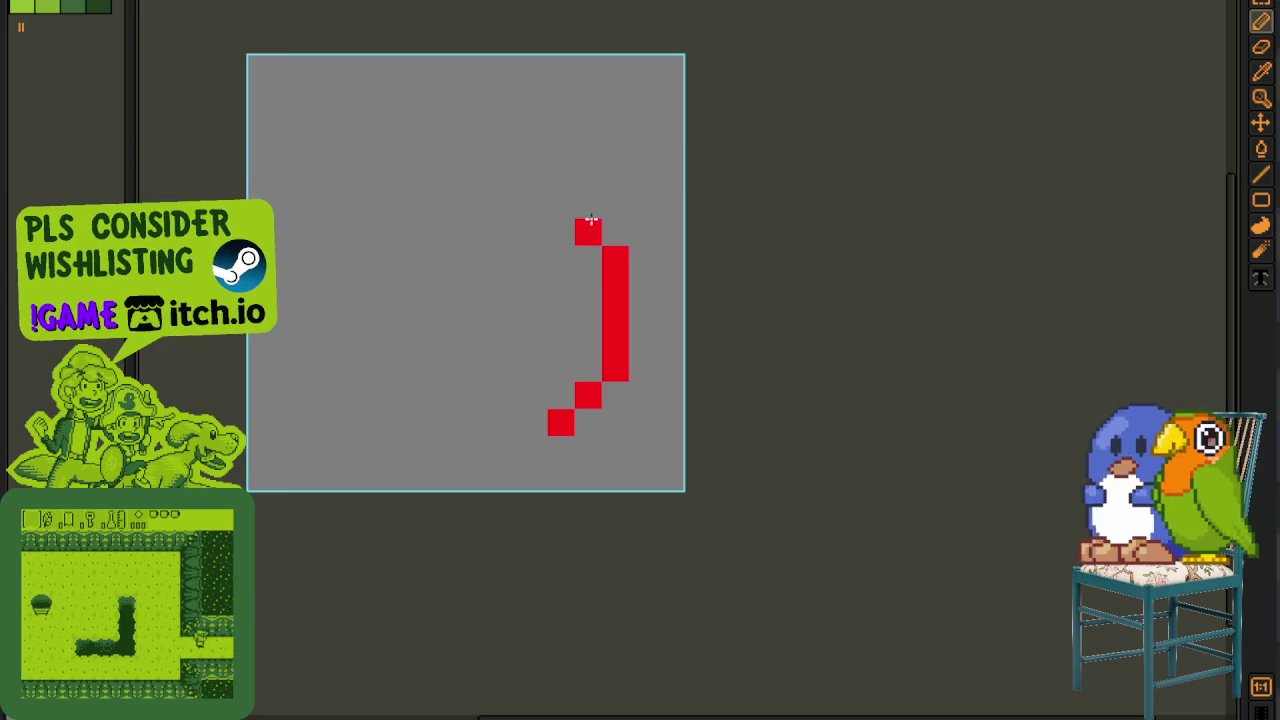
- Erase the column, undo later red strokes until blank, and return to the green-drawing frame
left_click_drag(615, 278, 605, 371)
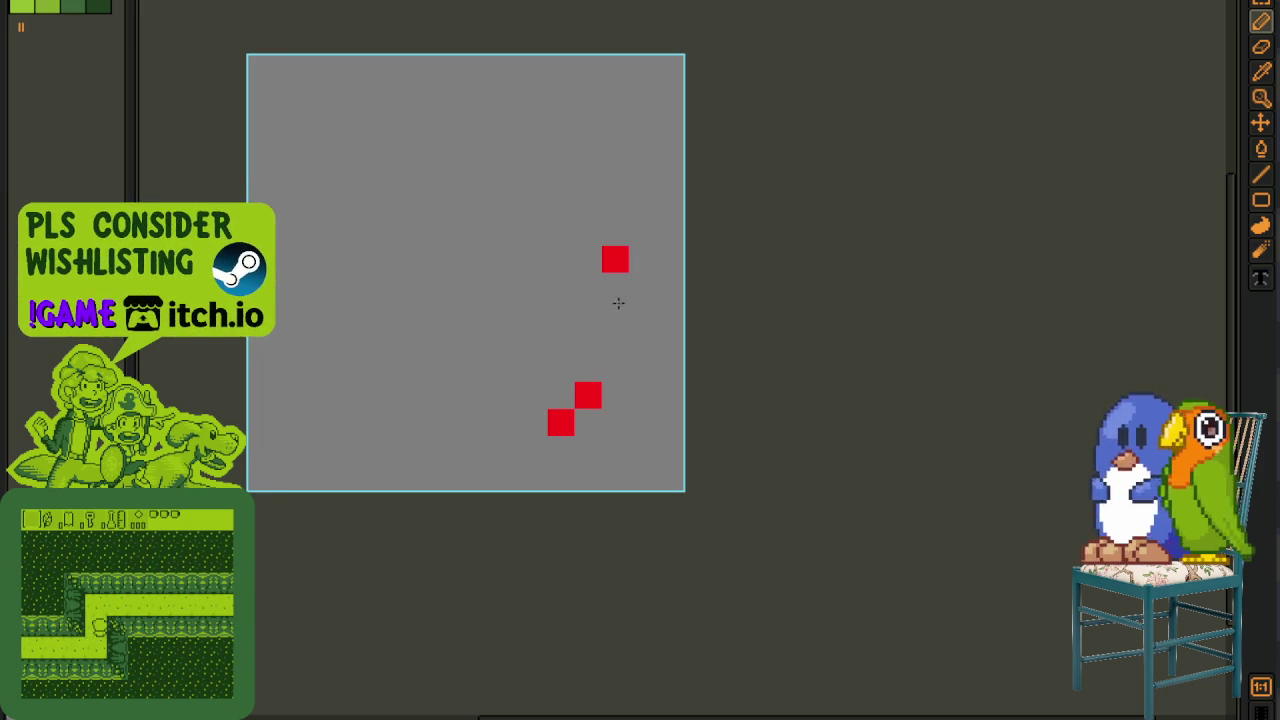
left_click_drag(639, 268, 588, 395)
left_click(561, 422)
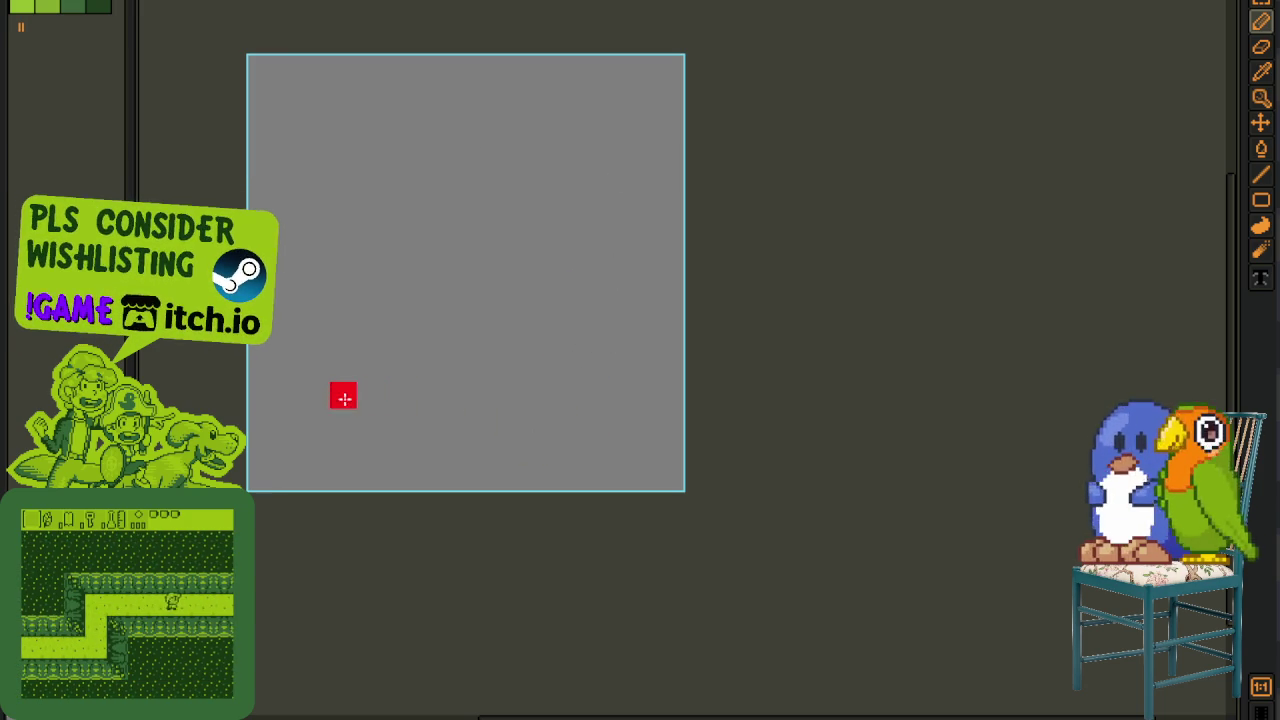
left_click_drag(343, 398, 331, 400)
mouse_move(486, 377)
left_mouse_down()
mouse_move(447, 205)
mouse_move(455, 296)
left_mouse_up()
key("ctrl+z")
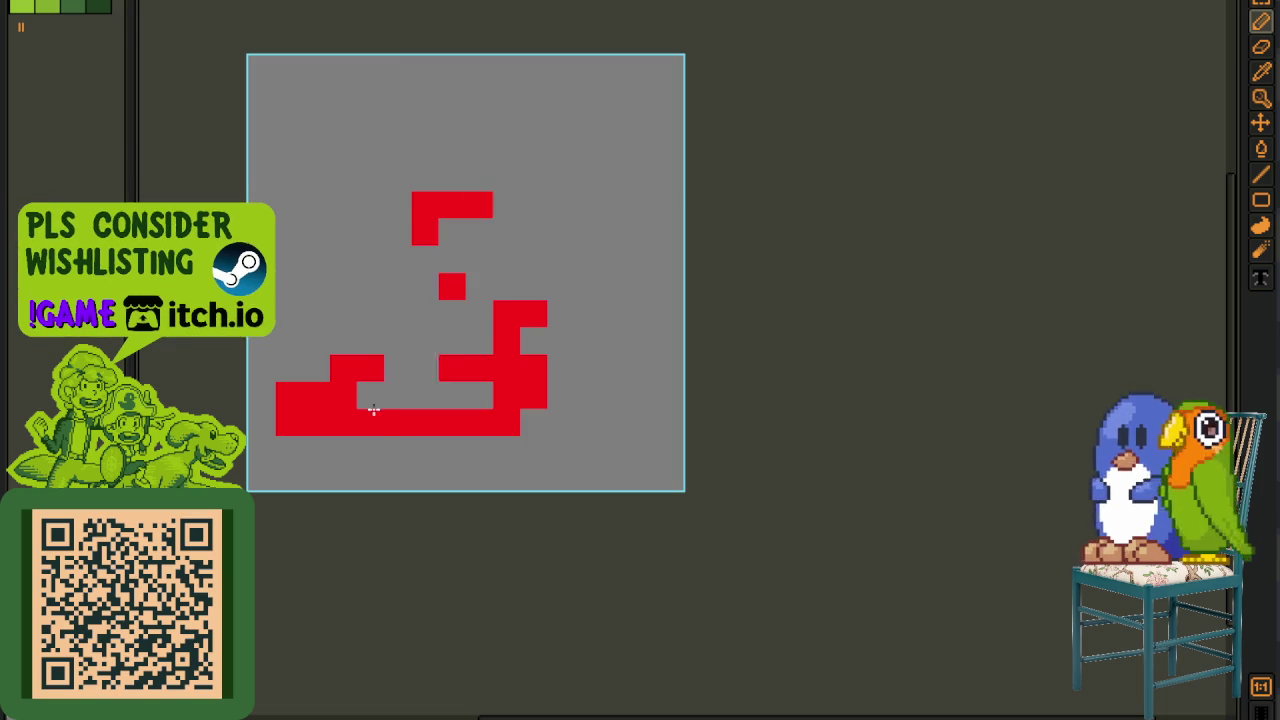
key("ctrl+z")
key("ctrl+z")
key("ctrl+z")
key("ctrl+z")
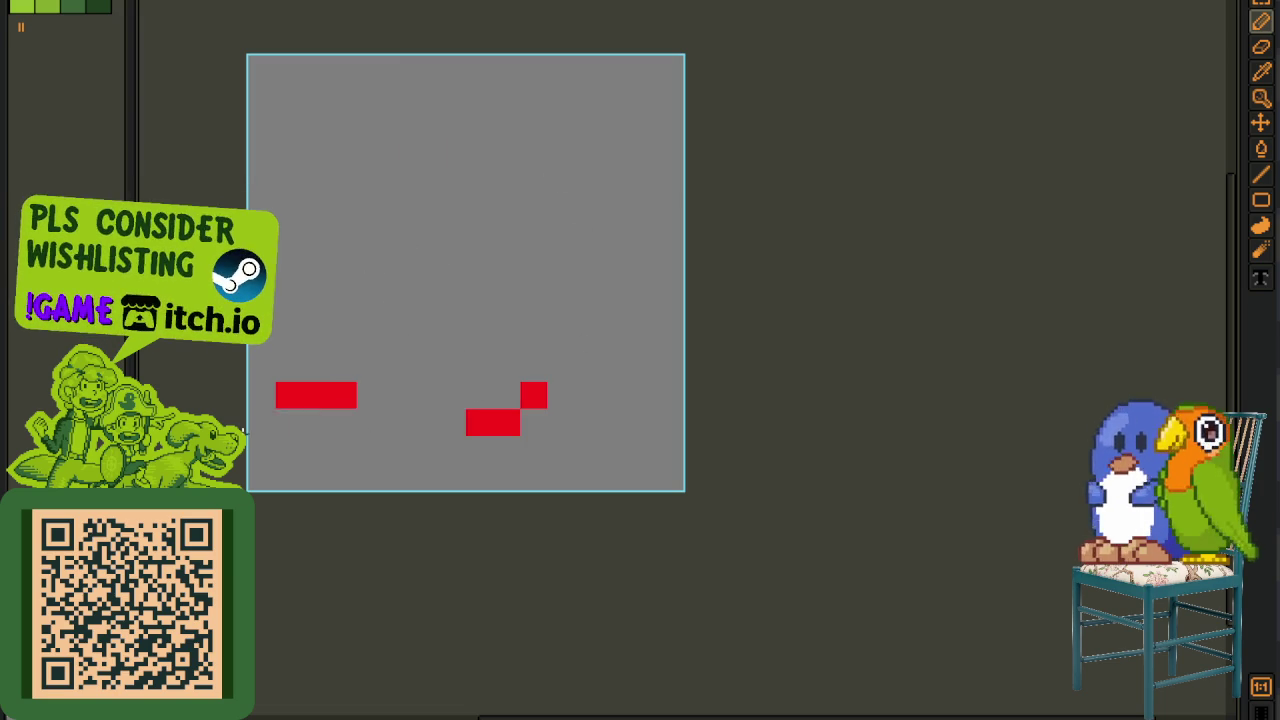
key("ctrl+z")
key("ctrl+z")
key("ctrl+z")
key("ctrl+z")
left_click(540, 414)
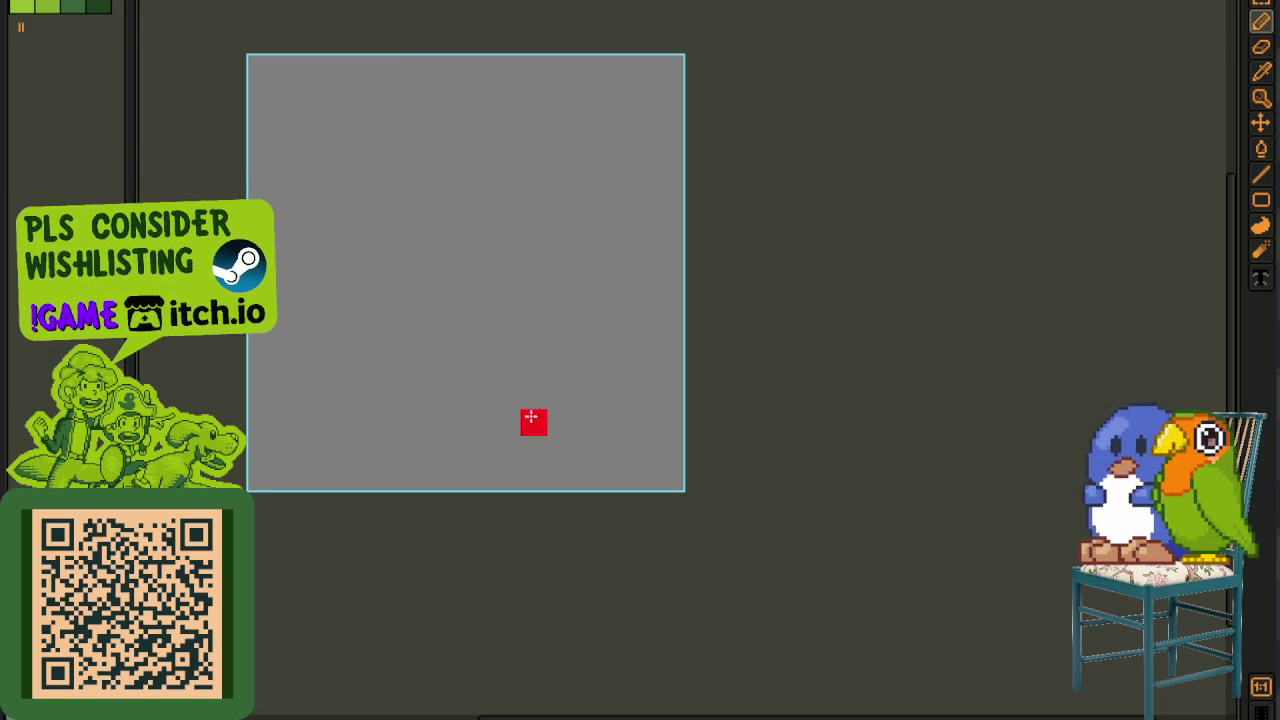
key("ctrl+z")
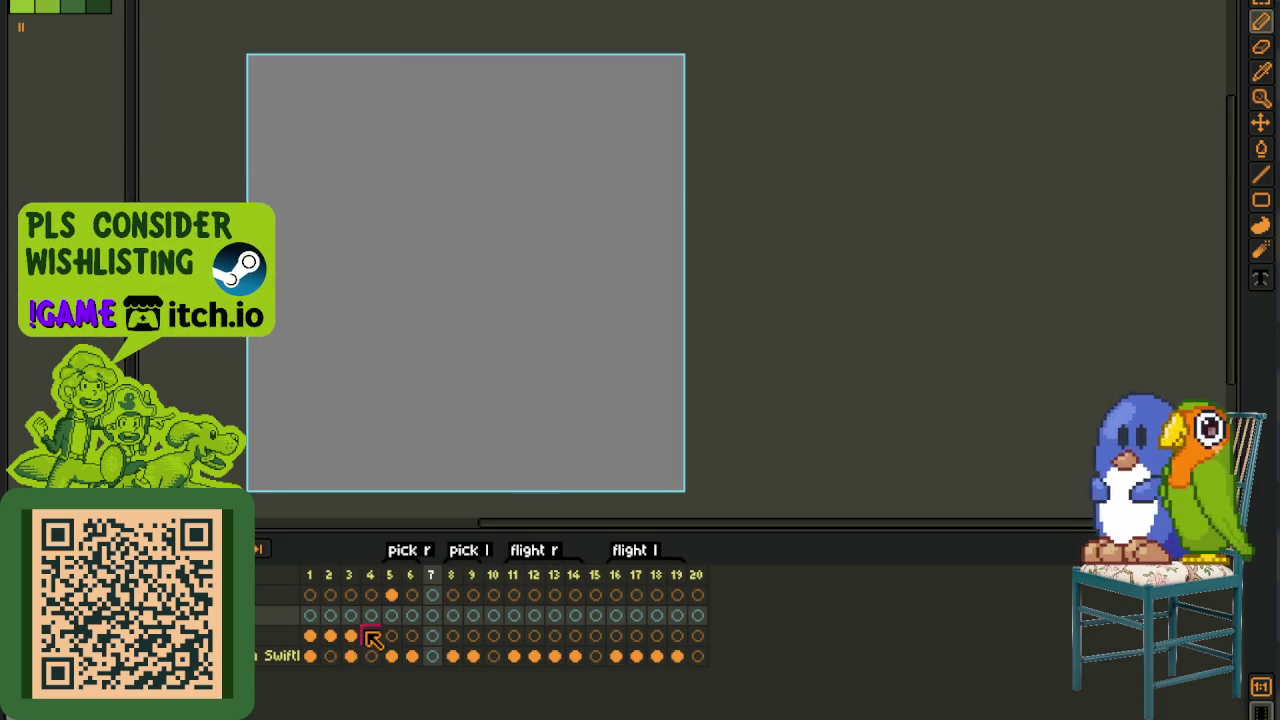
left_click(355, 630)
- Draw the red letter A's vertical bars and adjust its top corners pixel by pixel
left_click_drag(472, 282, 465, 414)
left_click(554, 391)
mouse_move(554, 418)
left_mouse_down()
mouse_move(555, 342)
mouse_move(418, 230)
mouse_move(526, 277)
mouse_move(543, 253)
left_mouse_up()
left_click(521, 258)
mouse_move(390, 420)
left_mouse_down()
mouse_move(390, 330)
mouse_move(495, 255)
left_mouse_up()
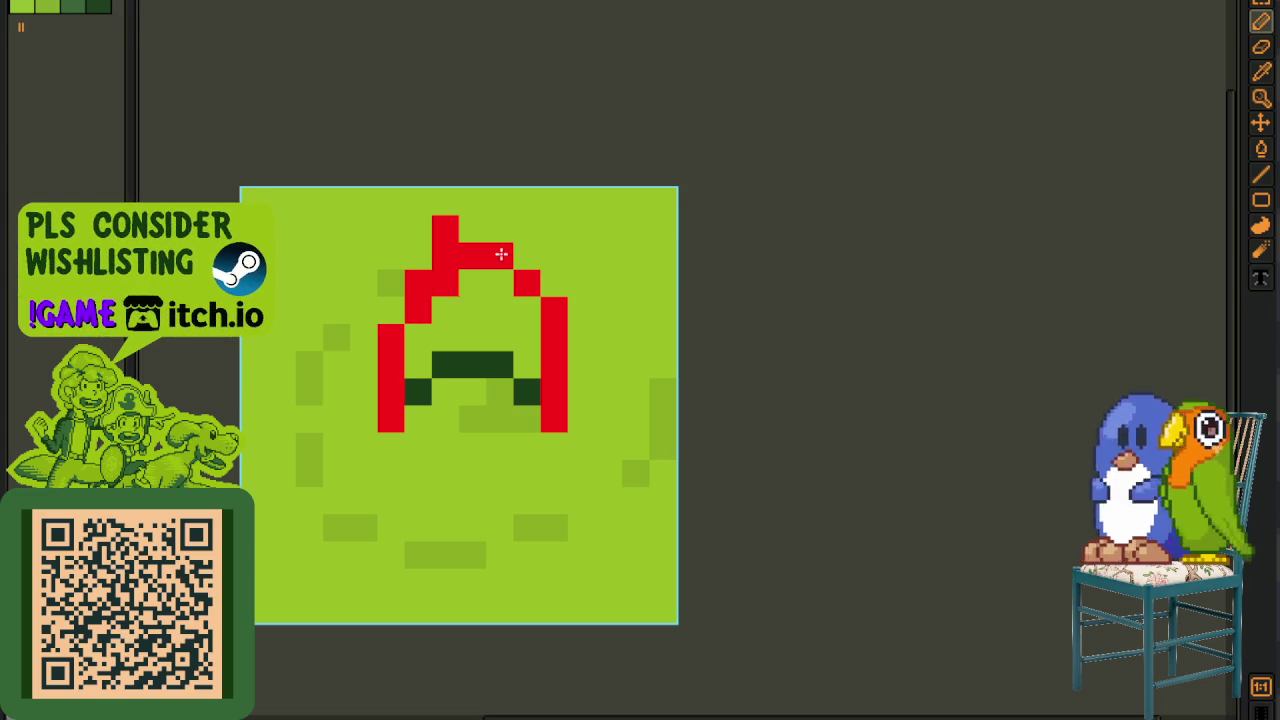
key("ctrl+z")
left_click(382, 276)
right_click(445, 283)
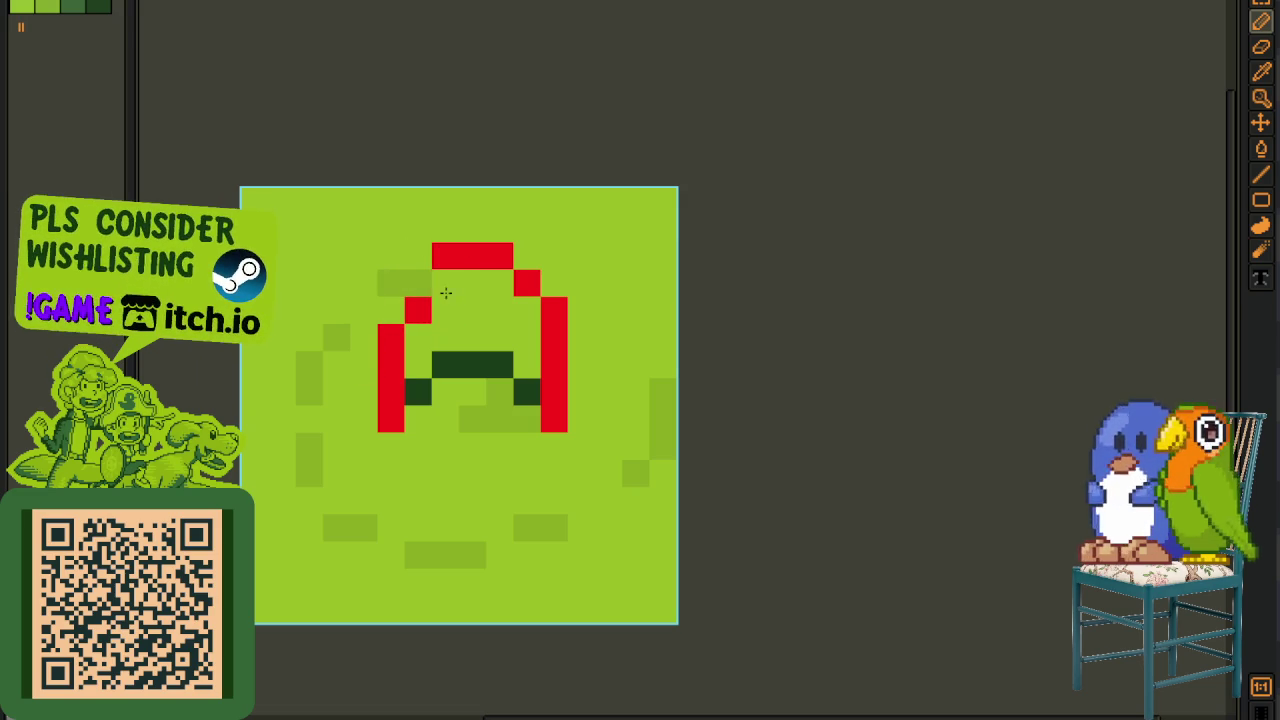
left_click(418, 283)
right_click(418, 310)
left_click(391, 310)
right_click(553, 310)
left_click(527, 310)
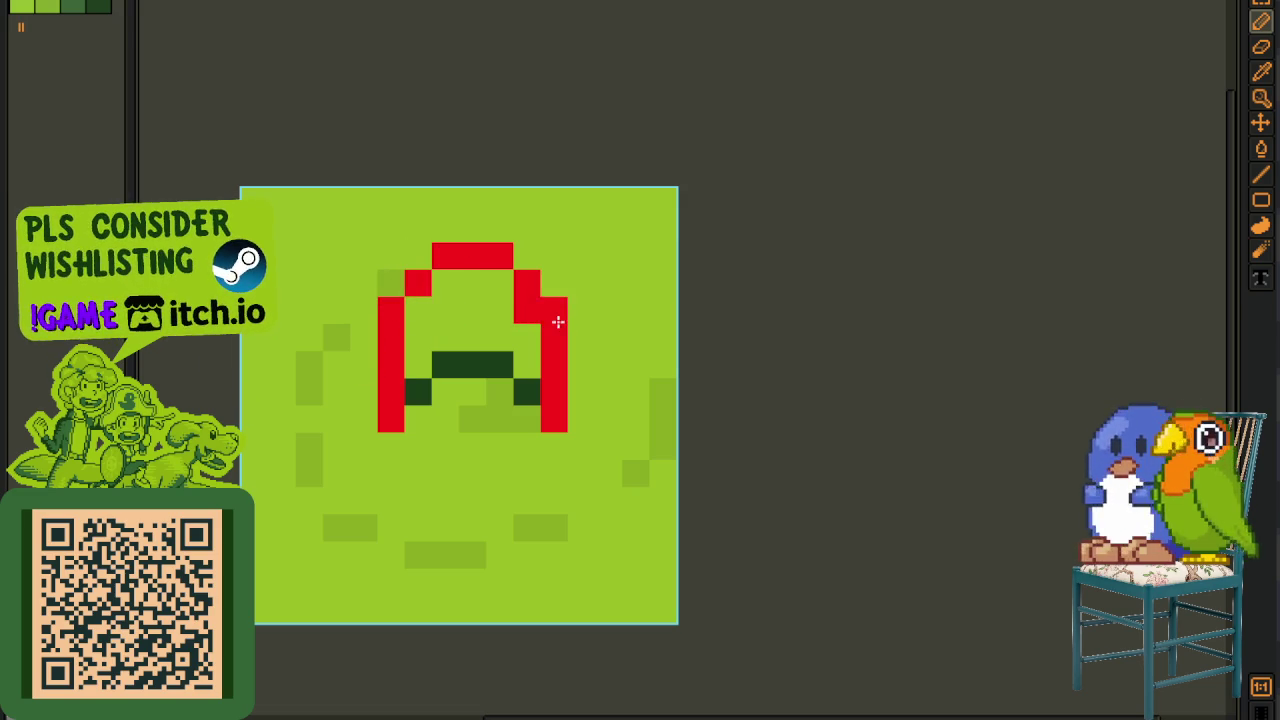
- Add the A's red crossbar pixels and reshape its left diagonal and leg
scroll(554, 320, "down", 1)
scroll(512, 349, "up", 2)
left_click(508, 334)
left_click(542, 331)
scroll(542, 331, "down", 2)
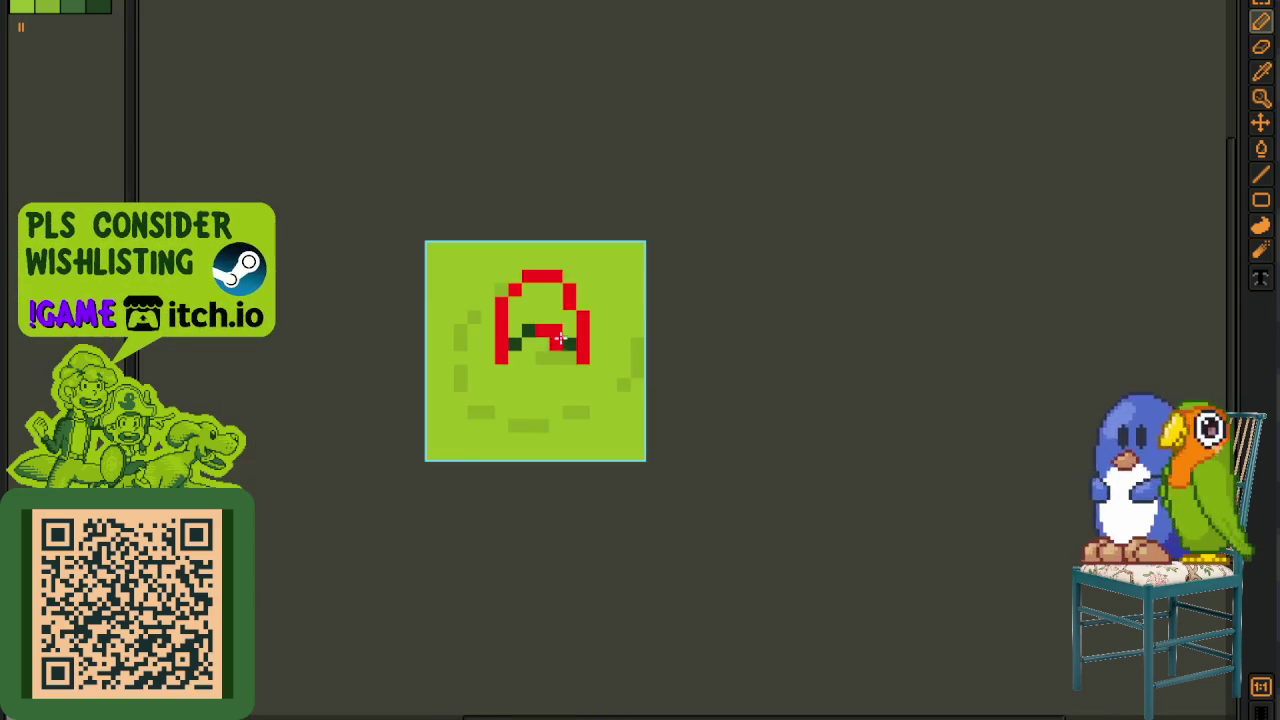
scroll(526, 311, "up", 1)
left_click(504, 231)
right_click(477, 231)
left_click(477, 258)
right_click(450, 258)
right_click(450, 285)
left_click(450, 287)
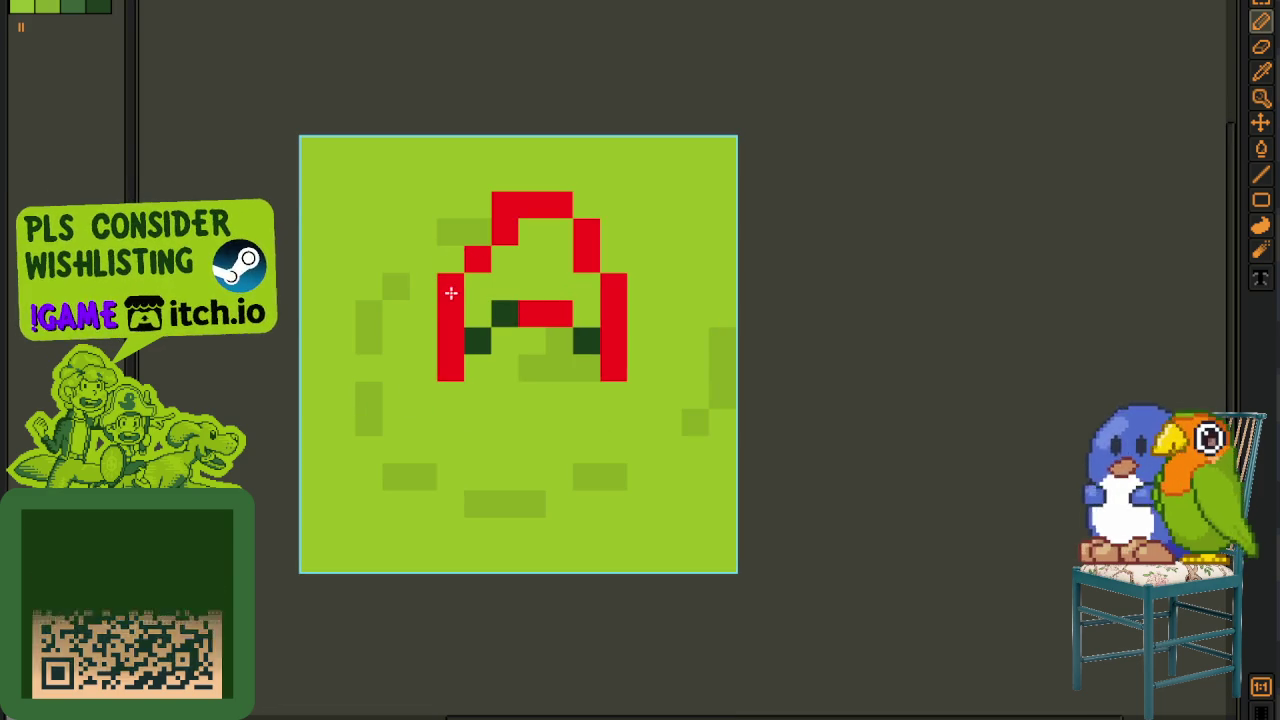
- Fix the A's second-row shoulder pixels on both sides
right_click(504, 231)
left_click(477, 231)
left_click(558, 231)
right_click(585, 231)
right_click(560, 204)
right_click(615, 286)
left_click(588, 286)
- Paint the A's bottom row white, bucket-fill its interior white, then switch to the overworld map
scroll(557, 321, "down", 3)
scroll(592, 352, "down", 1)
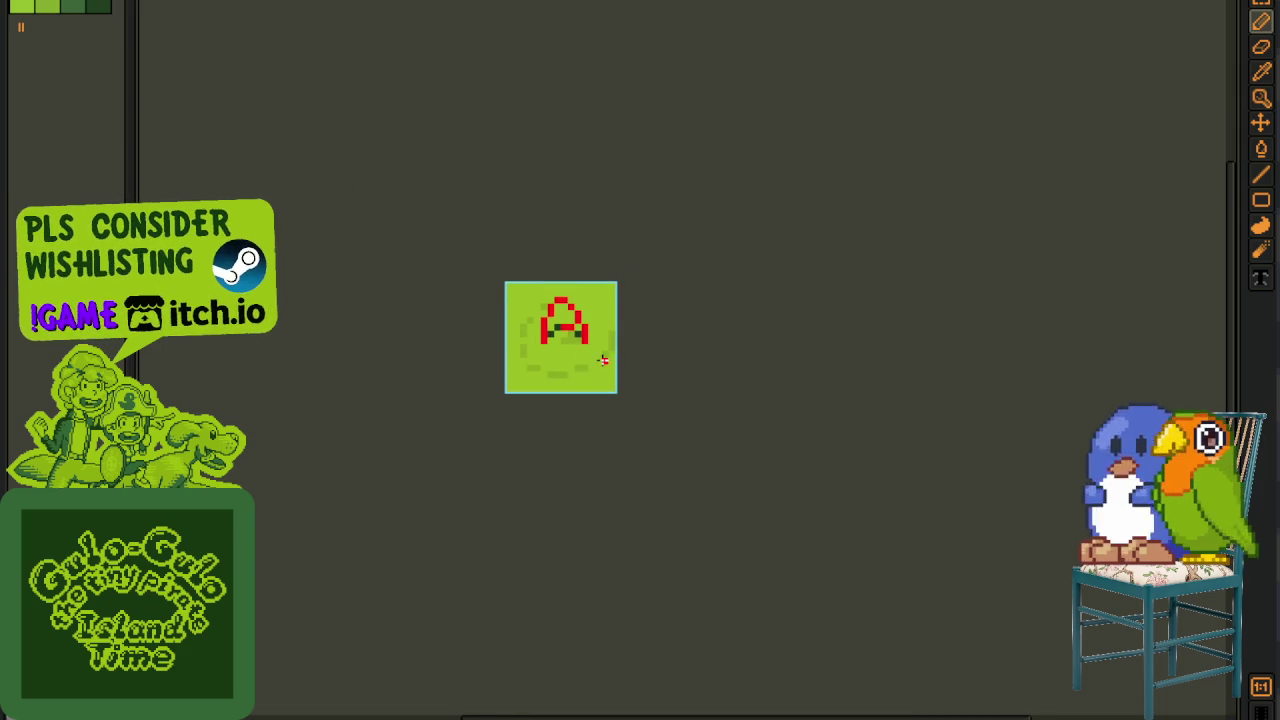
scroll(603, 360, "up", 2)
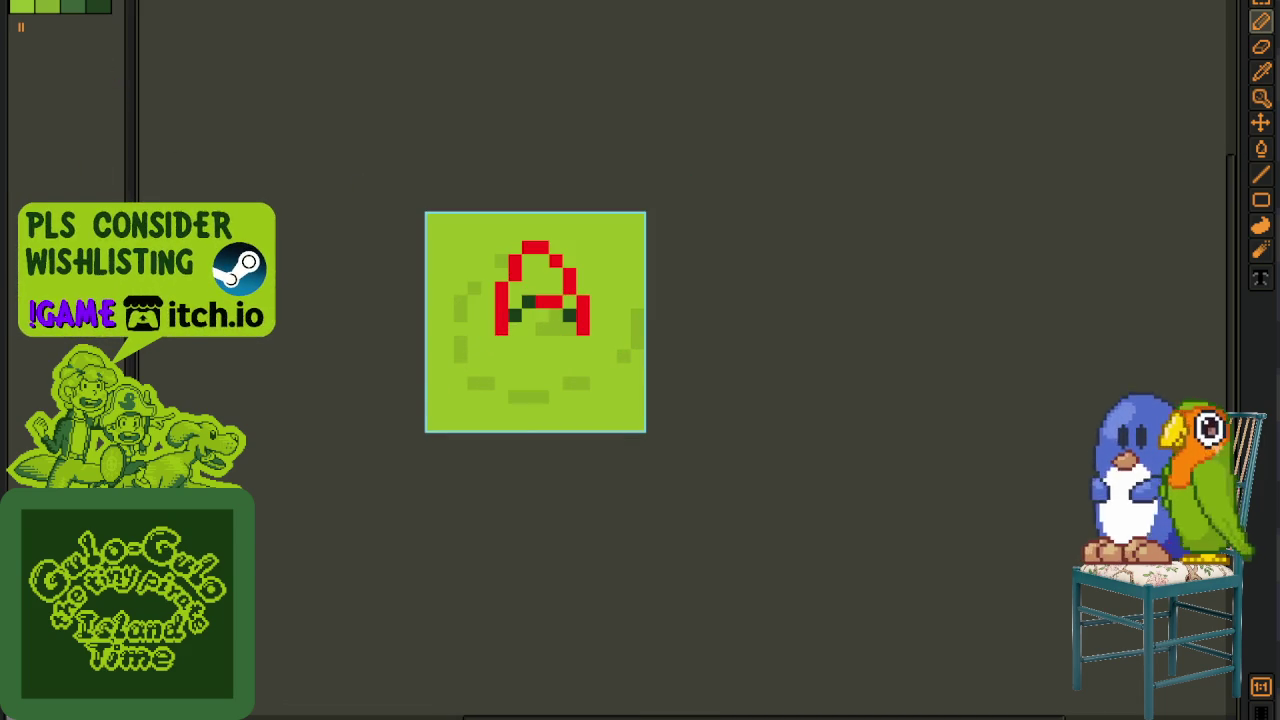
scroll(519, 300, "up", 2)
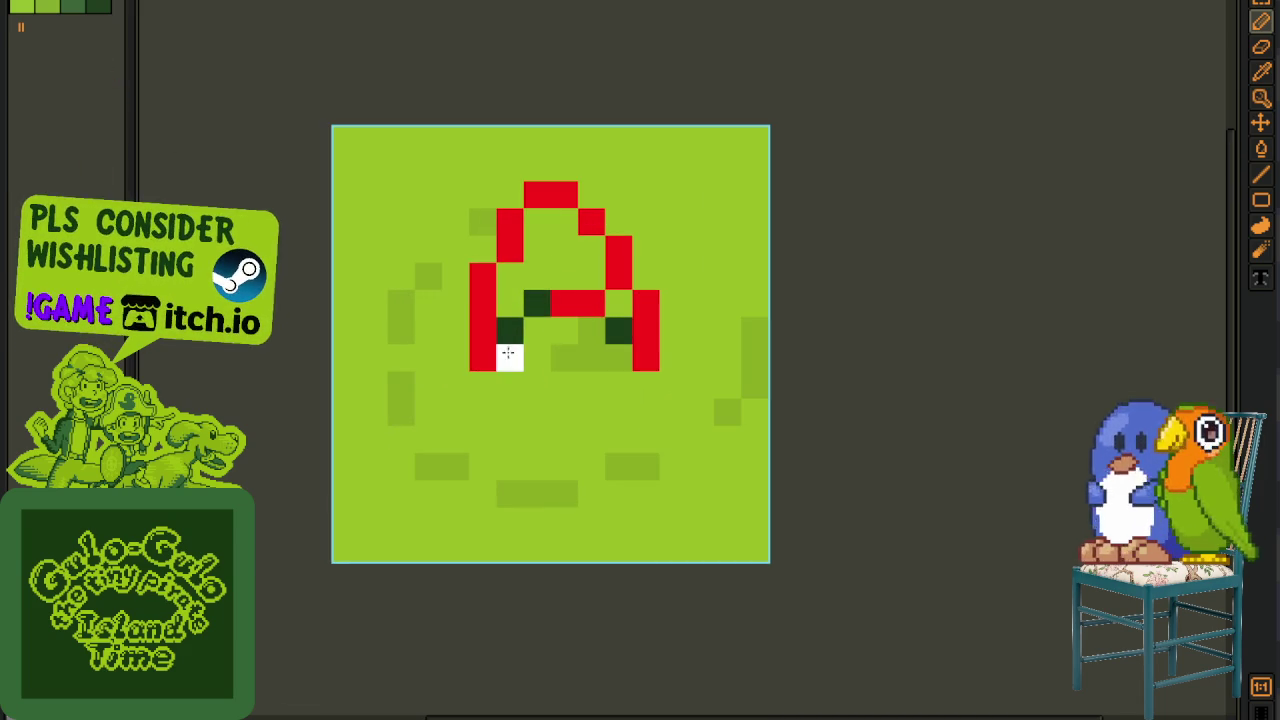
left_click_drag(510, 357, 635, 360)
left_click(619, 331)
scroll(614, 334, "down", 2)
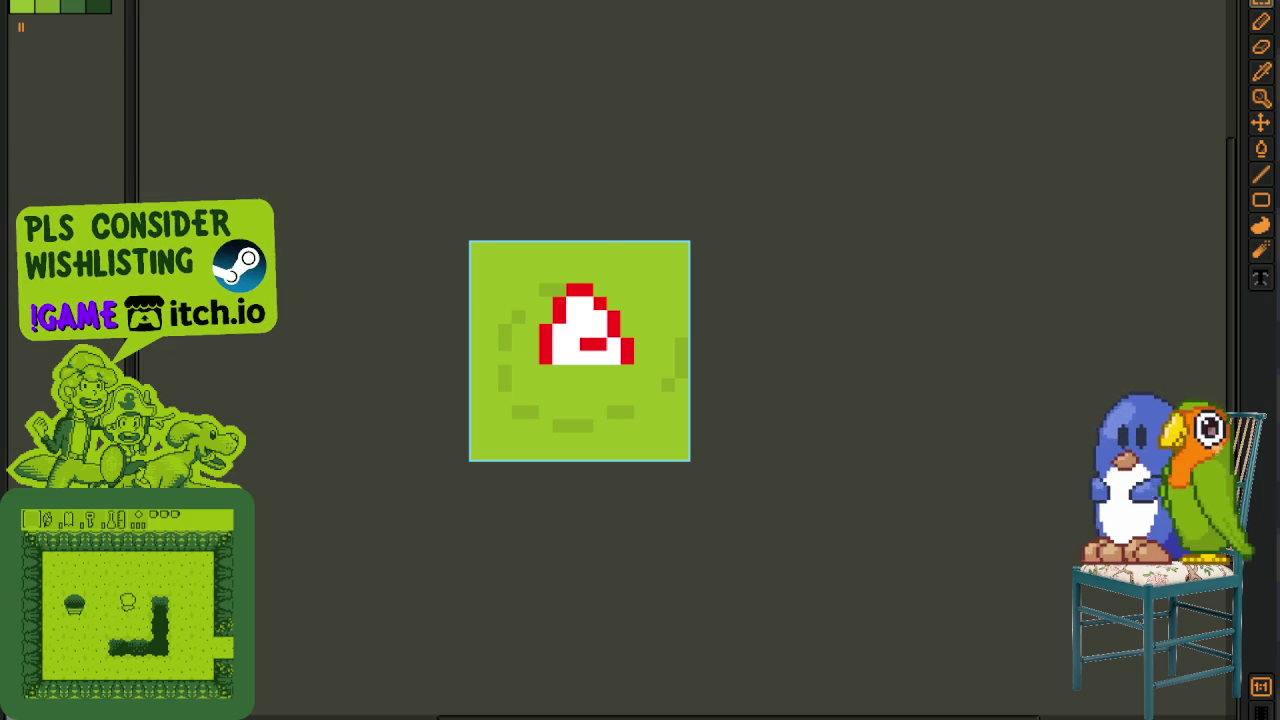
key("ctrl+Tab")
- Zoom and pan the overworld map around its upper-left area
scroll(551, 197, "down", 1)
scroll(551, 197, "down", 1)
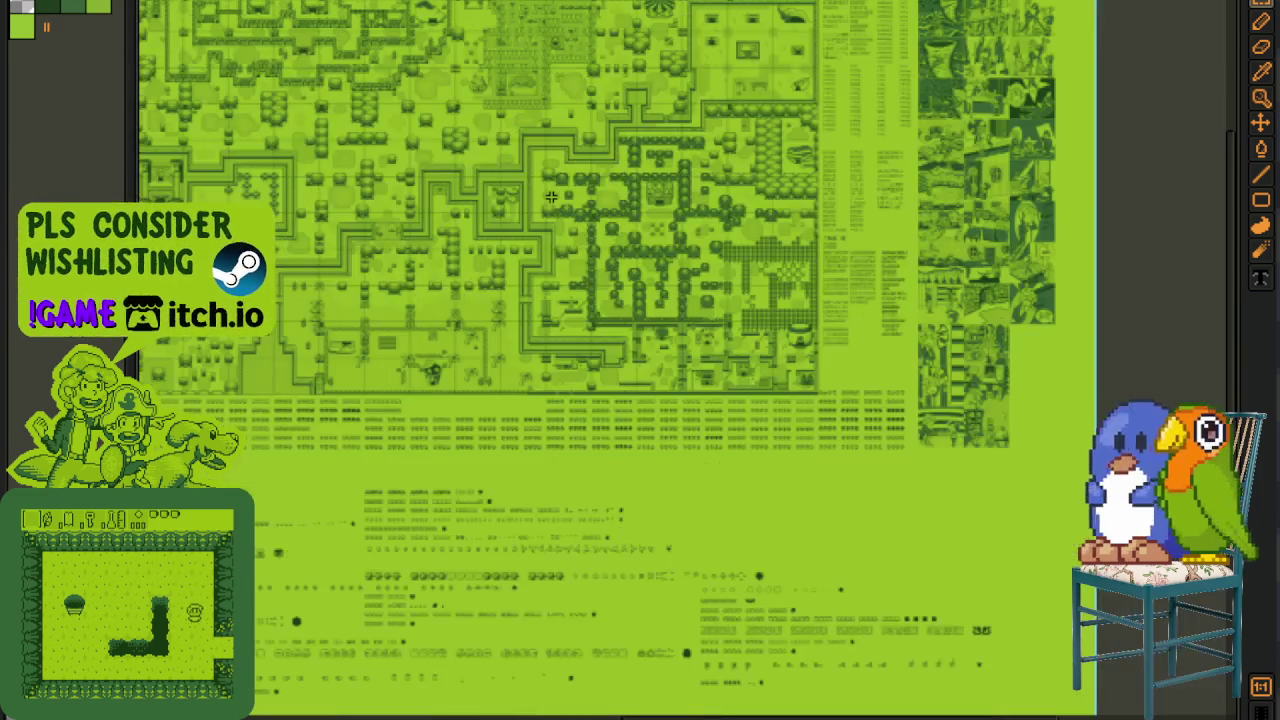
scroll(583, 323, "down", 2)
scroll(583, 323, "up", 1)
left_click_drag(749, 357, 663, 342)
scroll(592, 290, "up", 1)
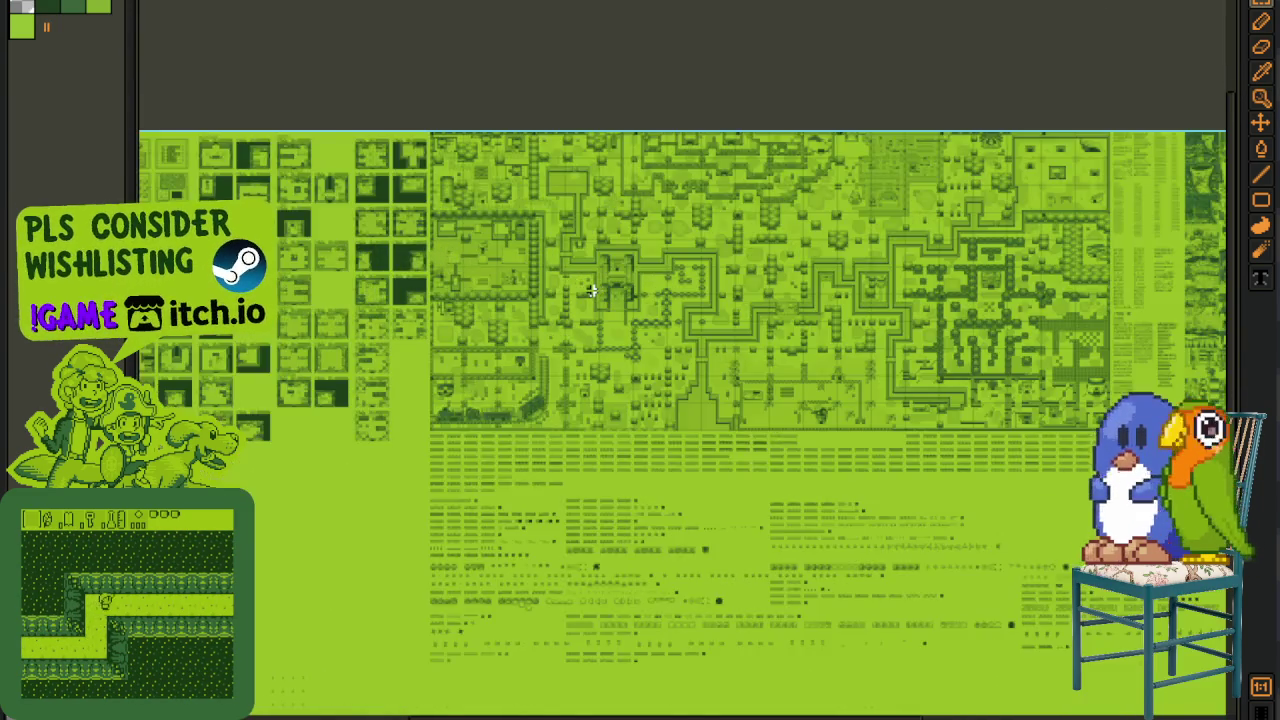
scroll(592, 290, "up", 2)
scroll(592, 290, "up", 1)
left_click_drag(313, 38, 409, 291)
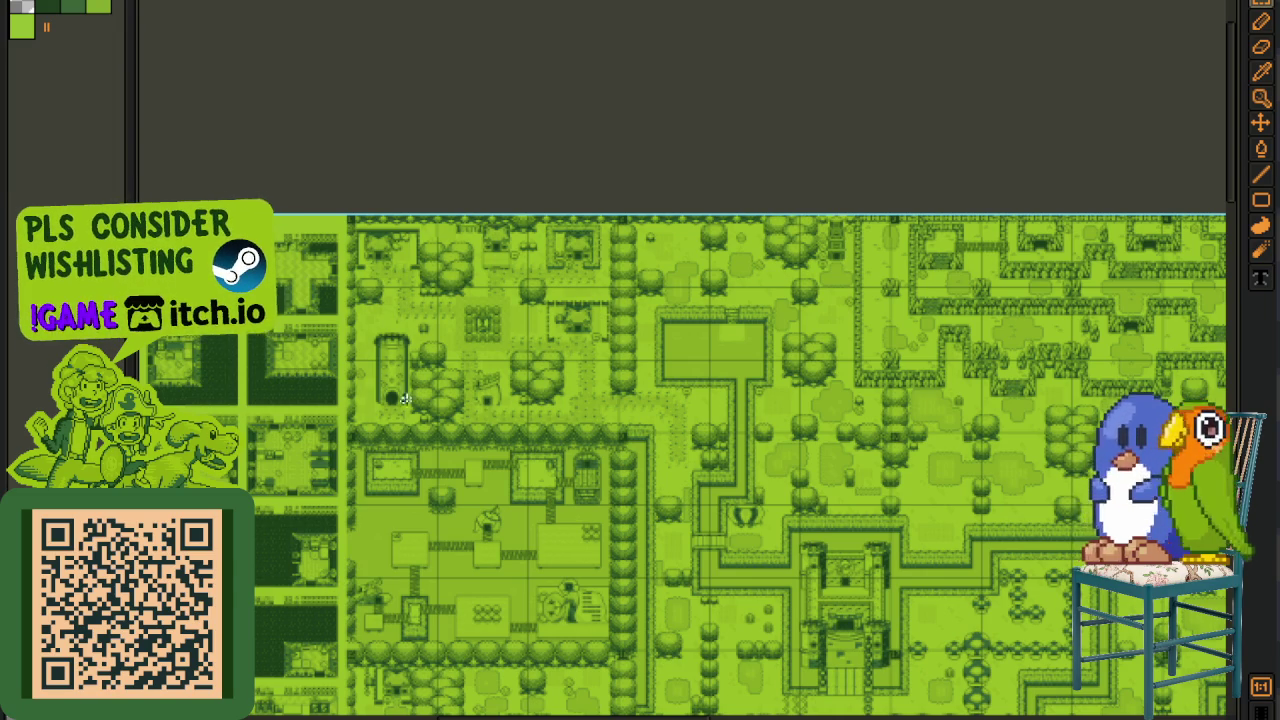
- Pan across the map's houses, trees, sign and lower paths
scroll(347, 344, "up", 5)
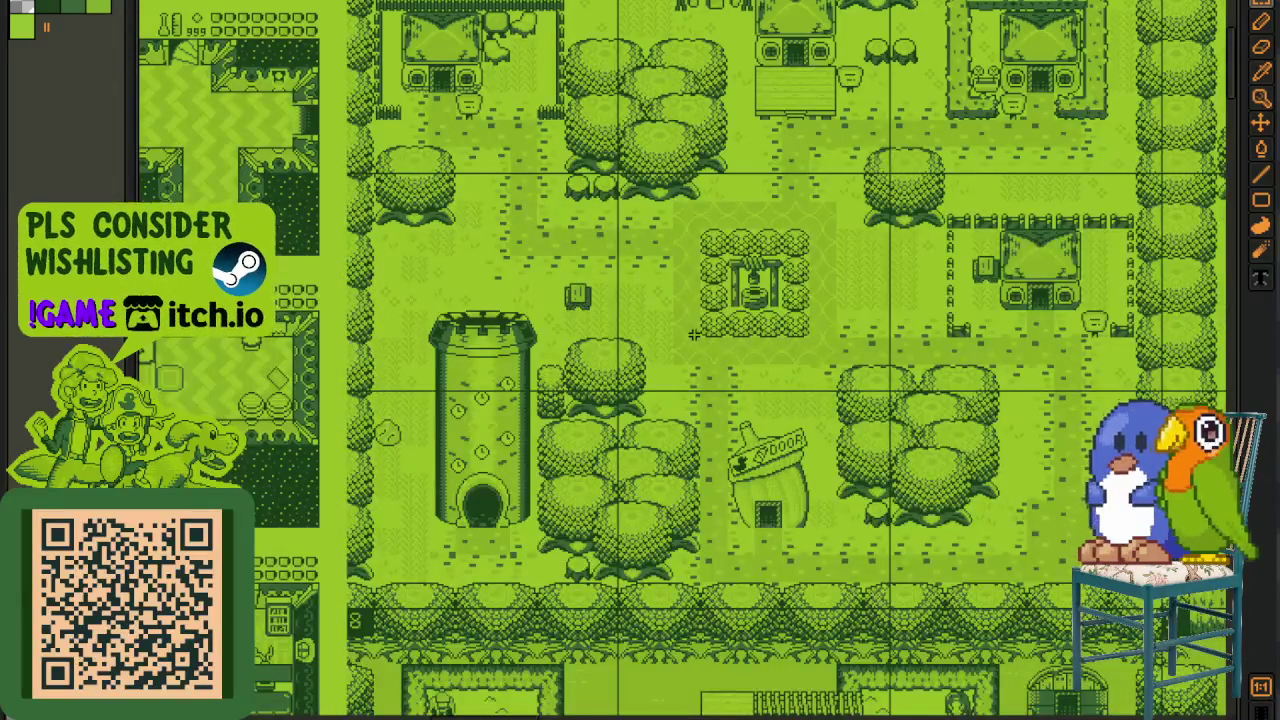
scroll(406, 362, "down", 1)
left_click_drag(427, 483, 627, 530)
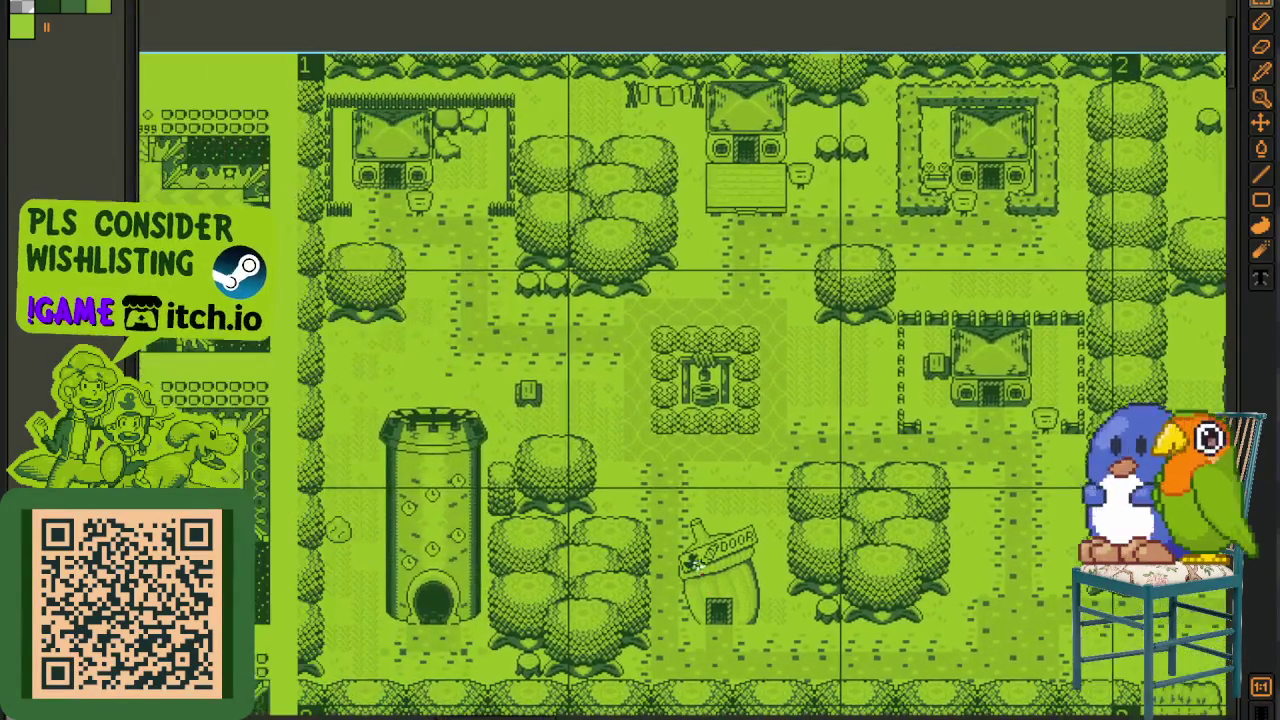
scroll(700, 510, "up", 3)
scroll(700, 510, "up", 1)
scroll(708, 516, "down", 2)
left_click_drag(766, 514, 914, 571)
scroll(930, 550, "up", 2)
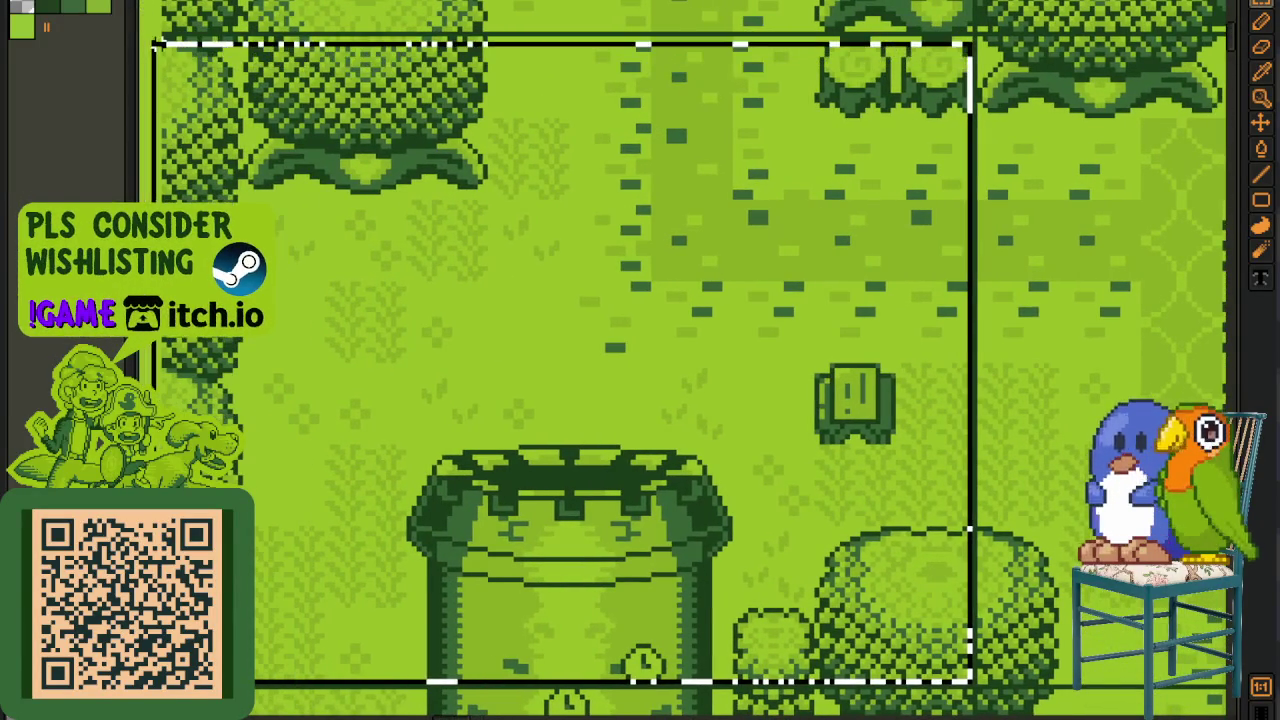
scroll(791, 254, "down", 3)
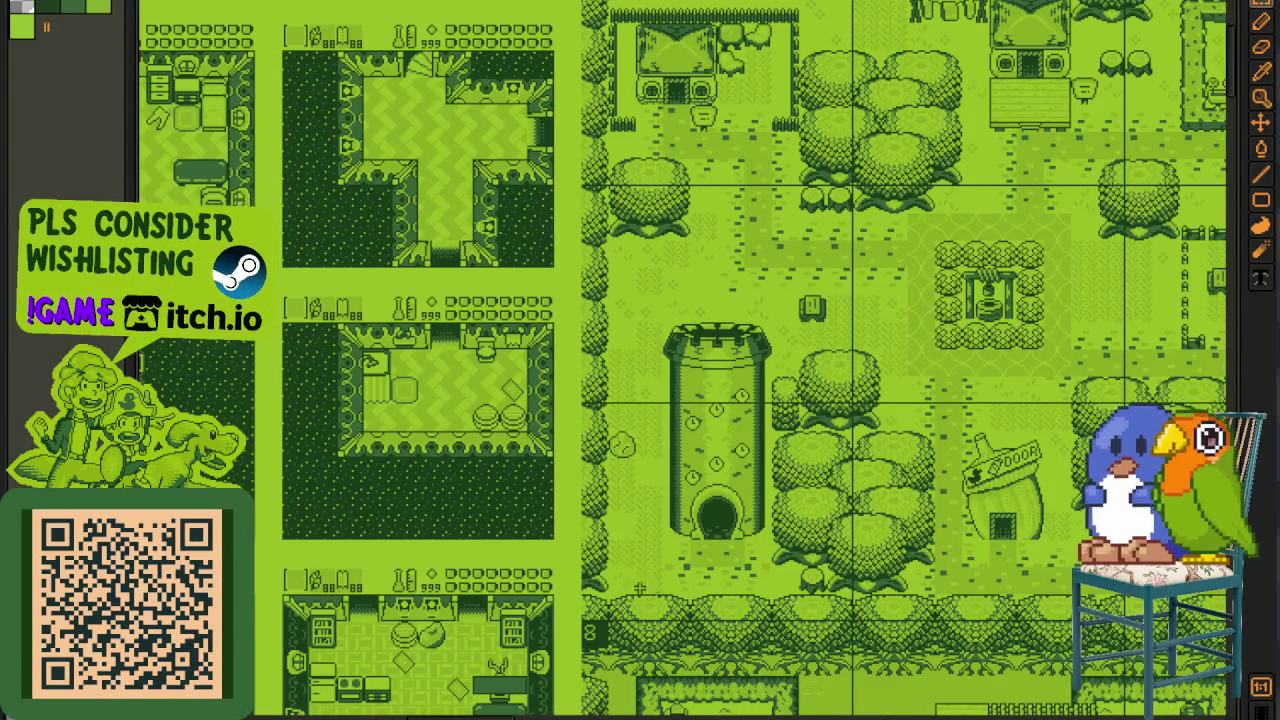
left_click_drag(653, 589, 803, 400)
- Marquee-select the row of four round-headed sprites
scroll(803, 400, "down", 1)
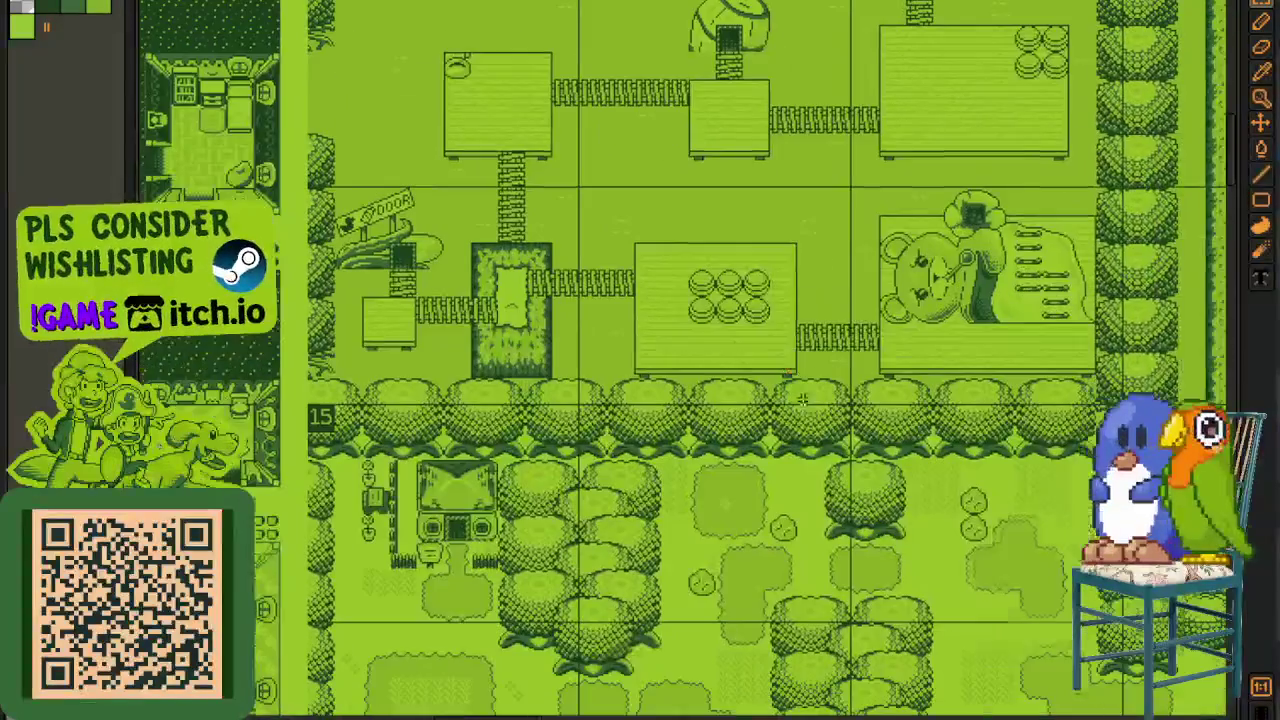
scroll(829, 557, "down", 3)
scroll(706, 543, "down", 3)
scroll(834, 171, "down", 2)
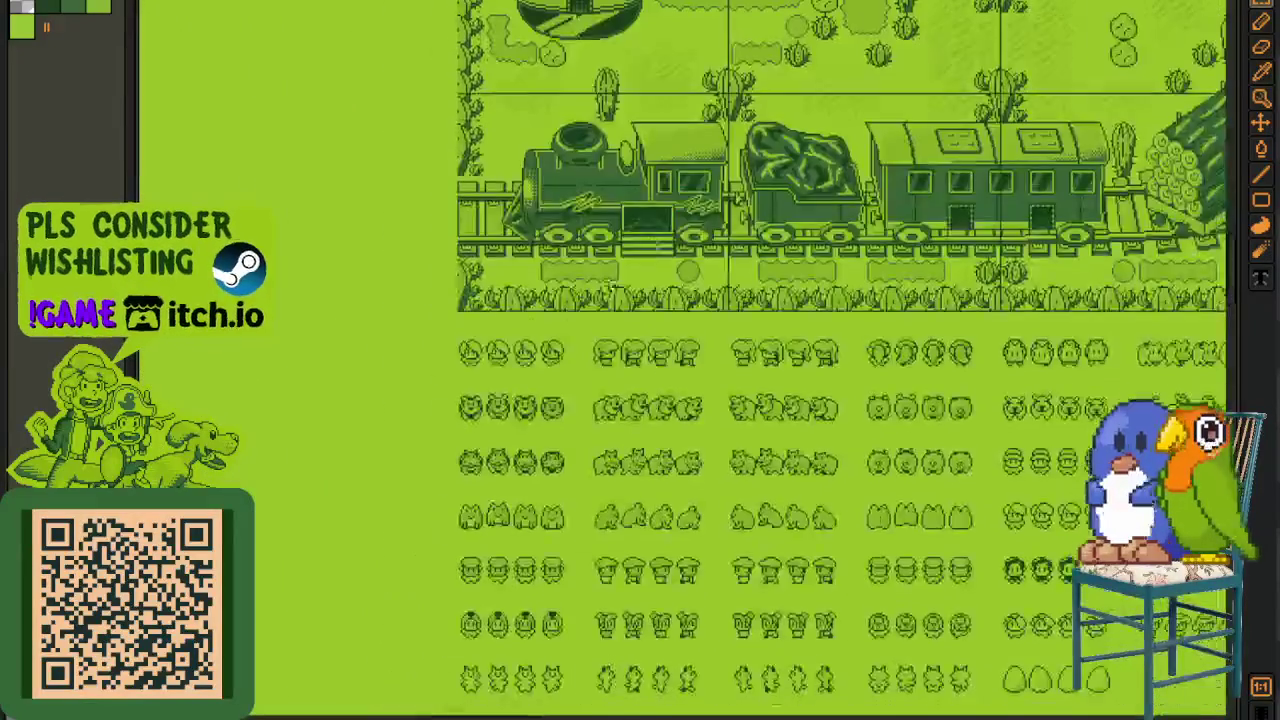
scroll(515, 340, "up", 2)
left_click_drag(282, 300, 762, 494)
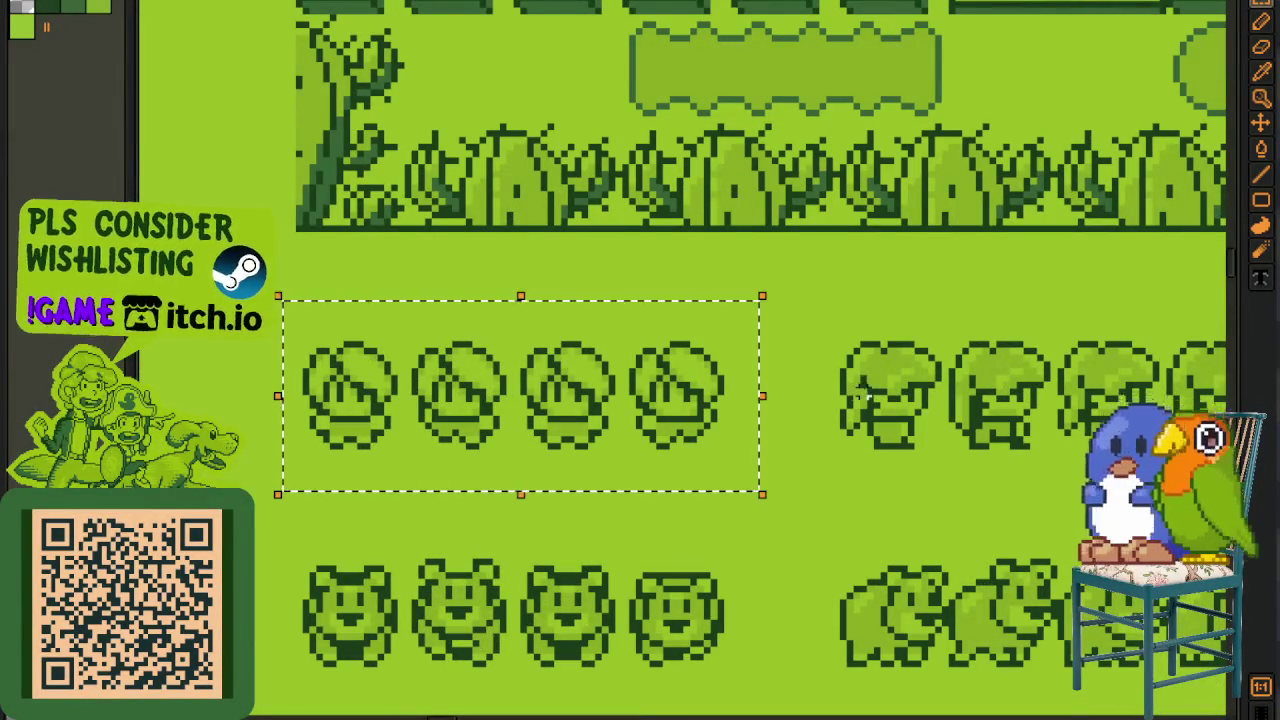
scroll(950, 395, "down", 2)
scroll(950, 395, "down", 2)
- Pan back to the train and select the first broccoli-headed character sprite
left_click_drag(1054, 395, 957, 395)
scroll(957, 395, "up", 1)
scroll(957, 395, "up", 2)
left_click(432, 297)
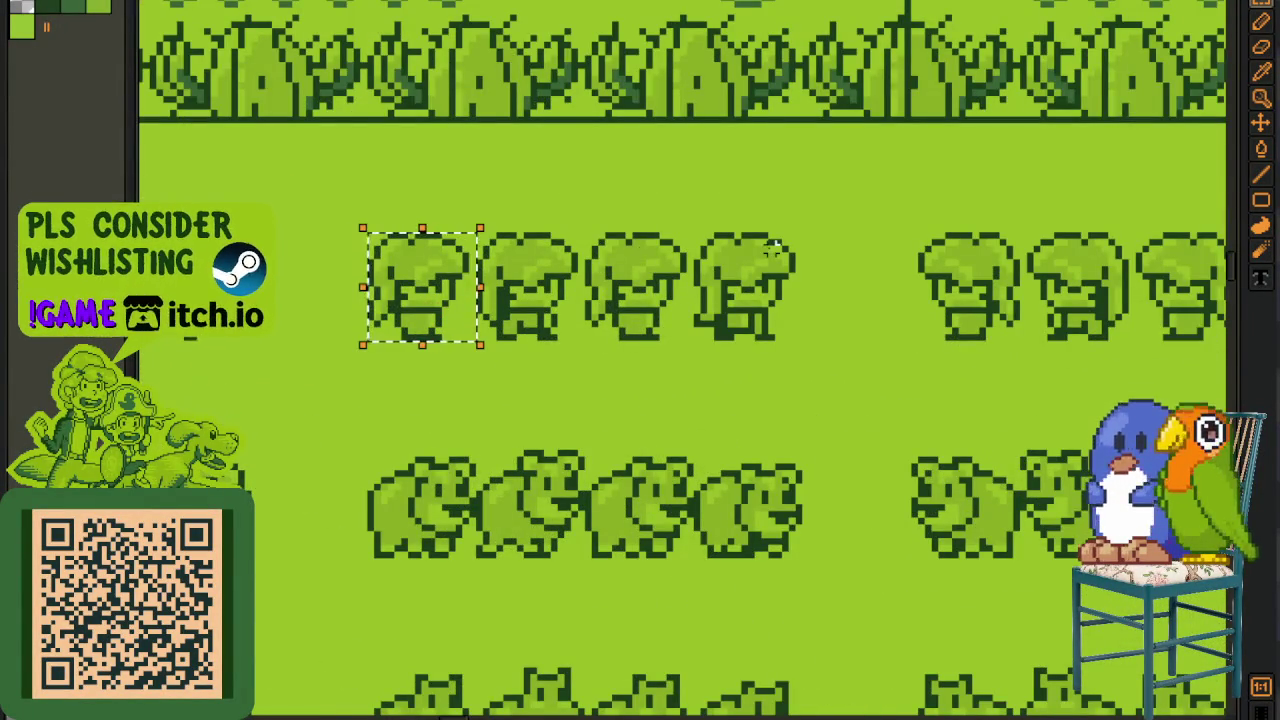
scroll(773, 250, "down", 2)
scroll(692, 398, "down", 1)
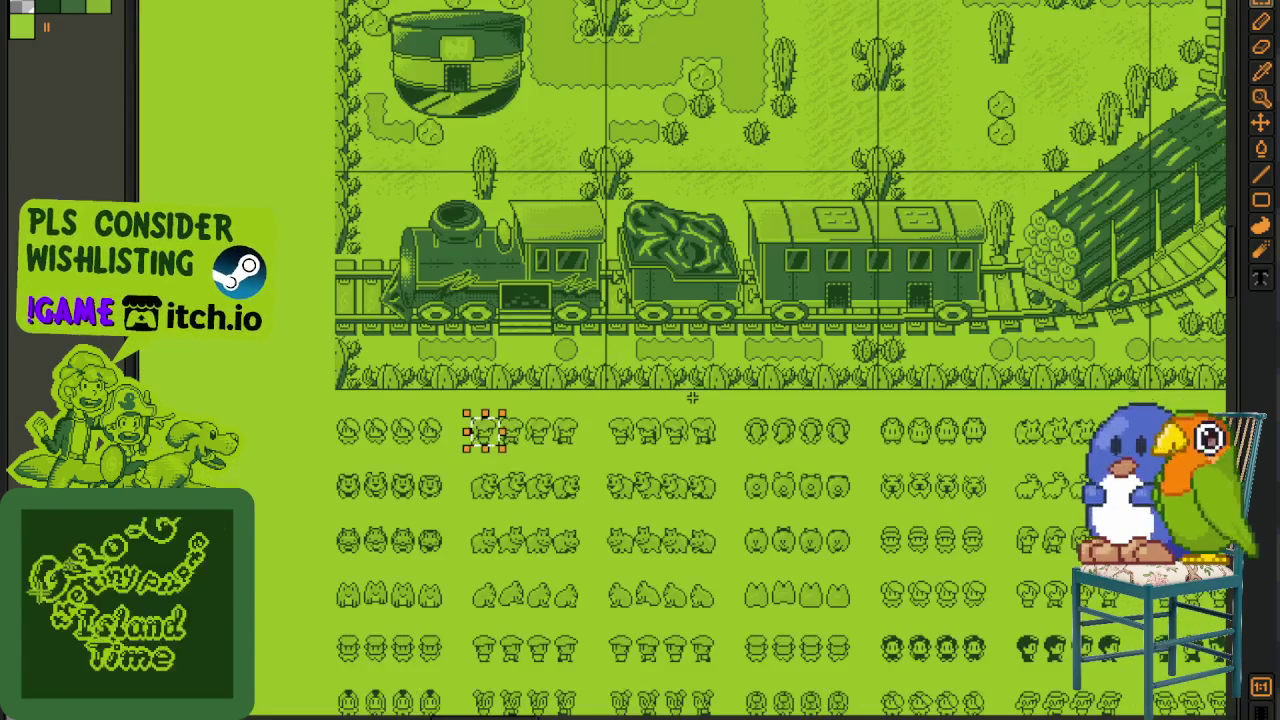
scroll(692, 398, "right", 5)
scroll(705, 410, "right", 2)
scroll(711, 413, "down", 1)
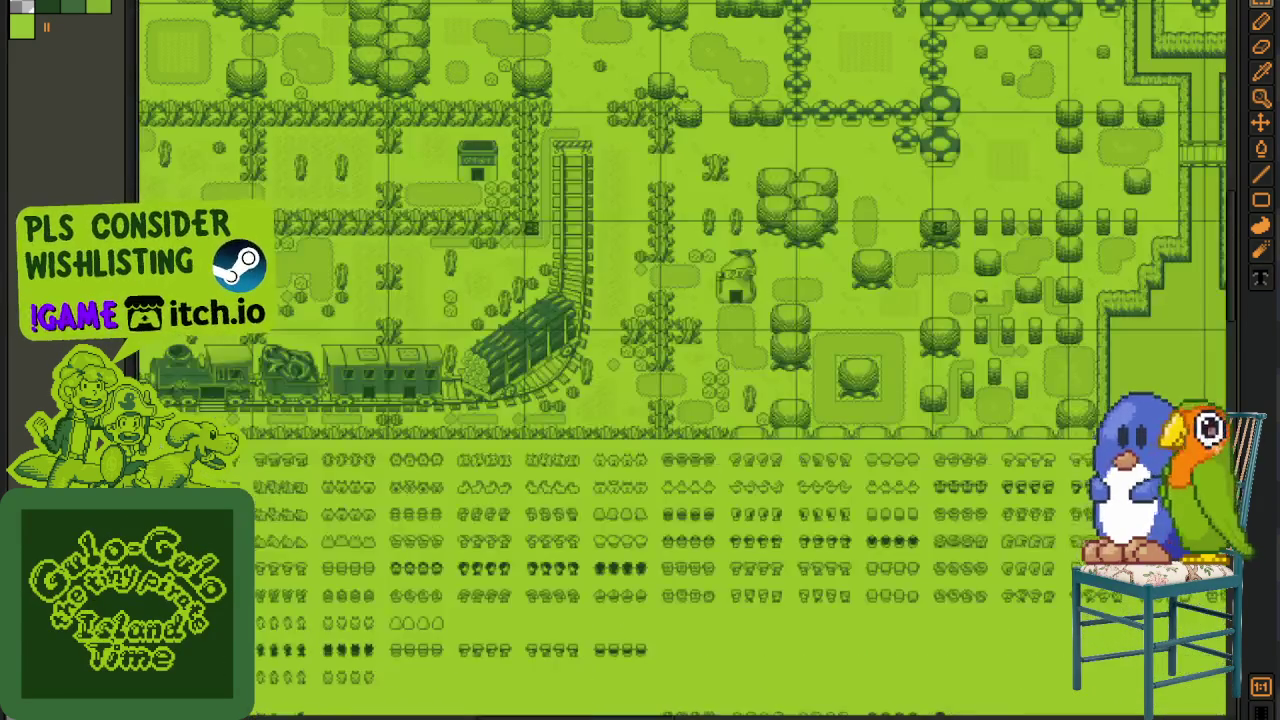
scroll(614, 258, "up", 3)
scroll(500, 240, "up", 3)
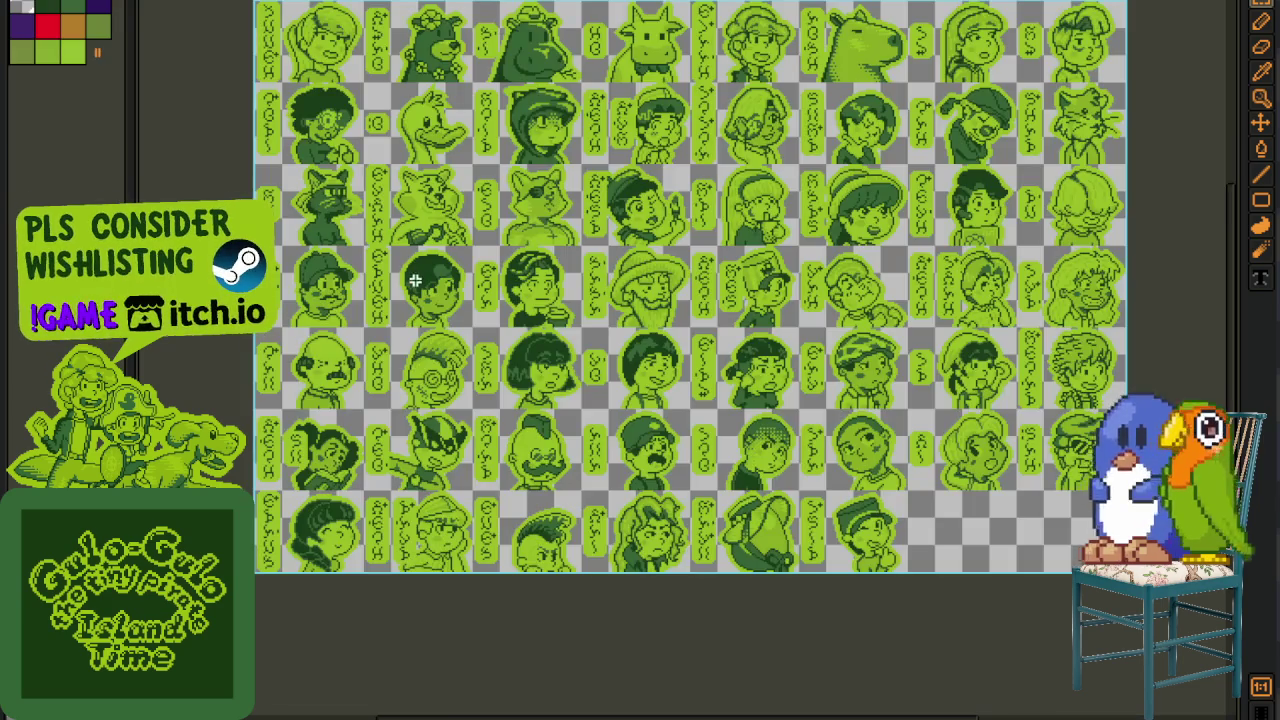
- Zoom in, marquee-select the top-left face portrait, then zoom back out
scroll(437, 277, "up", 1)
scroll(410, 190, "up", 2)
scroll(405, 188, "up", 2)
scroll(405, 188, "up", 1)
scroll(414, 220, "up", 1)
left_click_drag(232, 130, 516, 420)
scroll(900, 372, "right", 5)
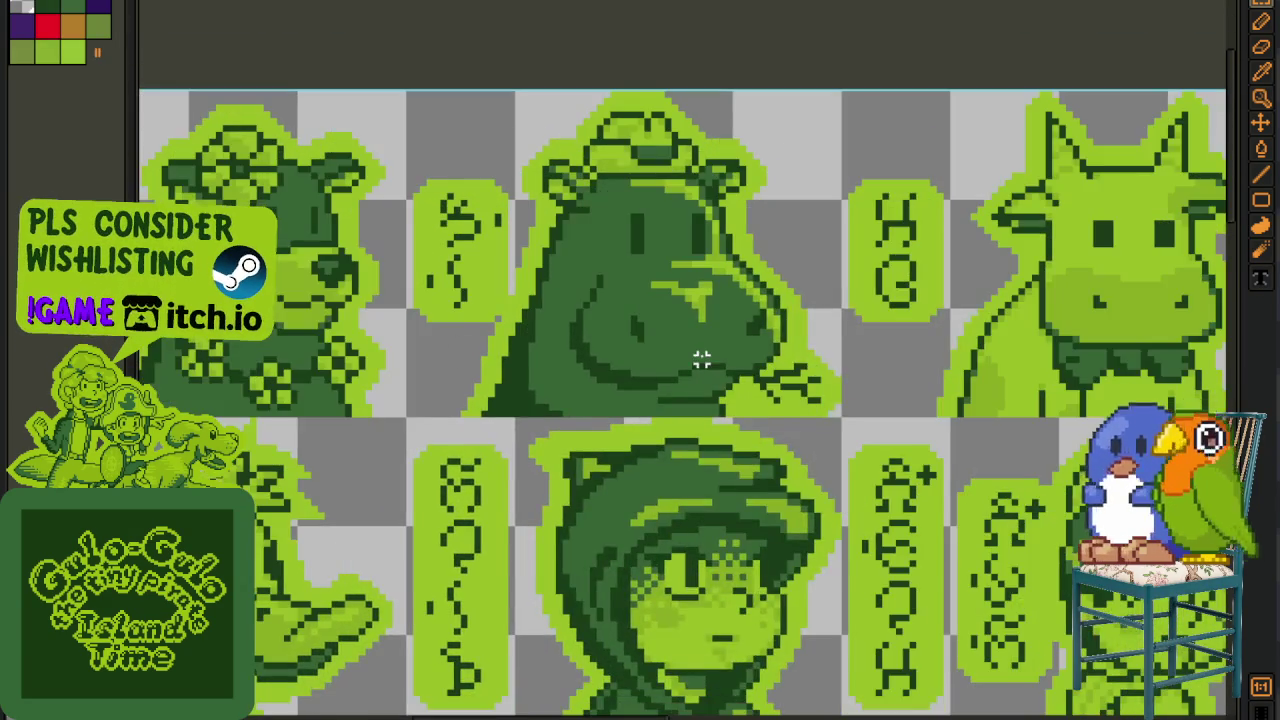
scroll(774, 354, "down", 1)
scroll(706, 437, "down", 1)
scroll(687, 437, "down", 2)
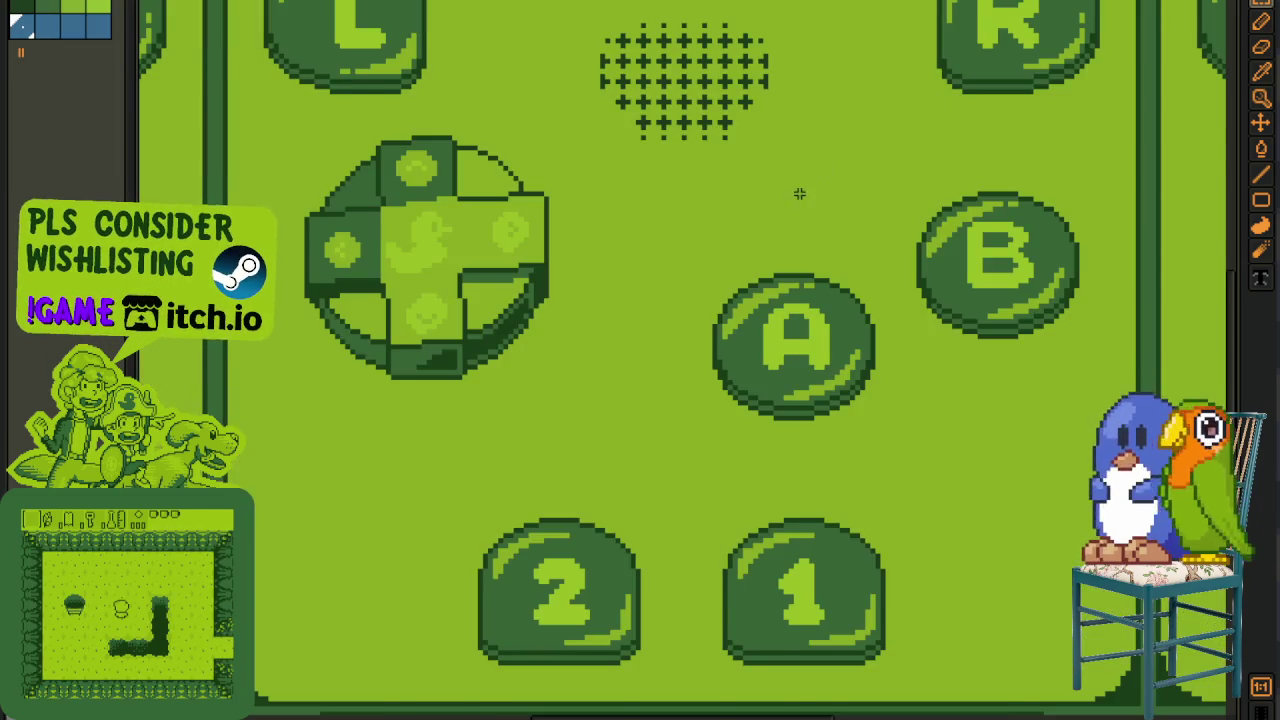
- Pan the handheld artwork to bring the top title screens into view
scroll(745, 226, "down", 2)
left_click_drag(745, 226, 540, 427)
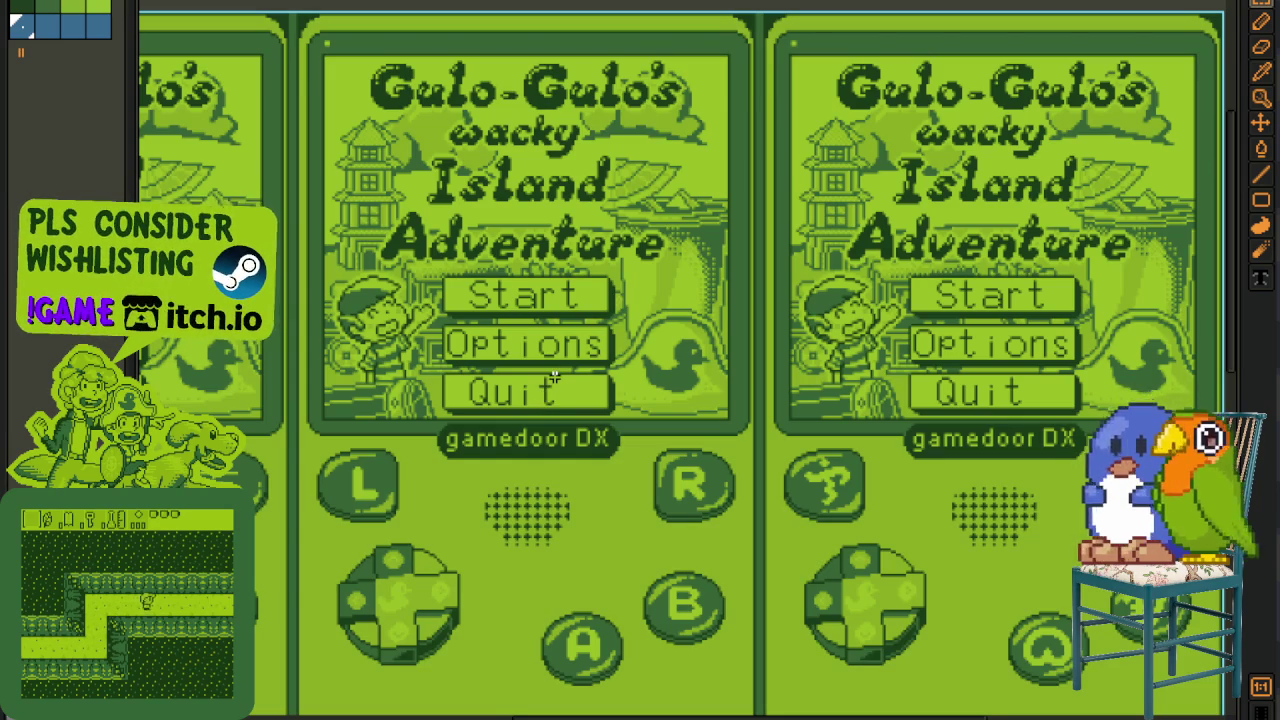
left_click_drag(546, 393, 603, 487)
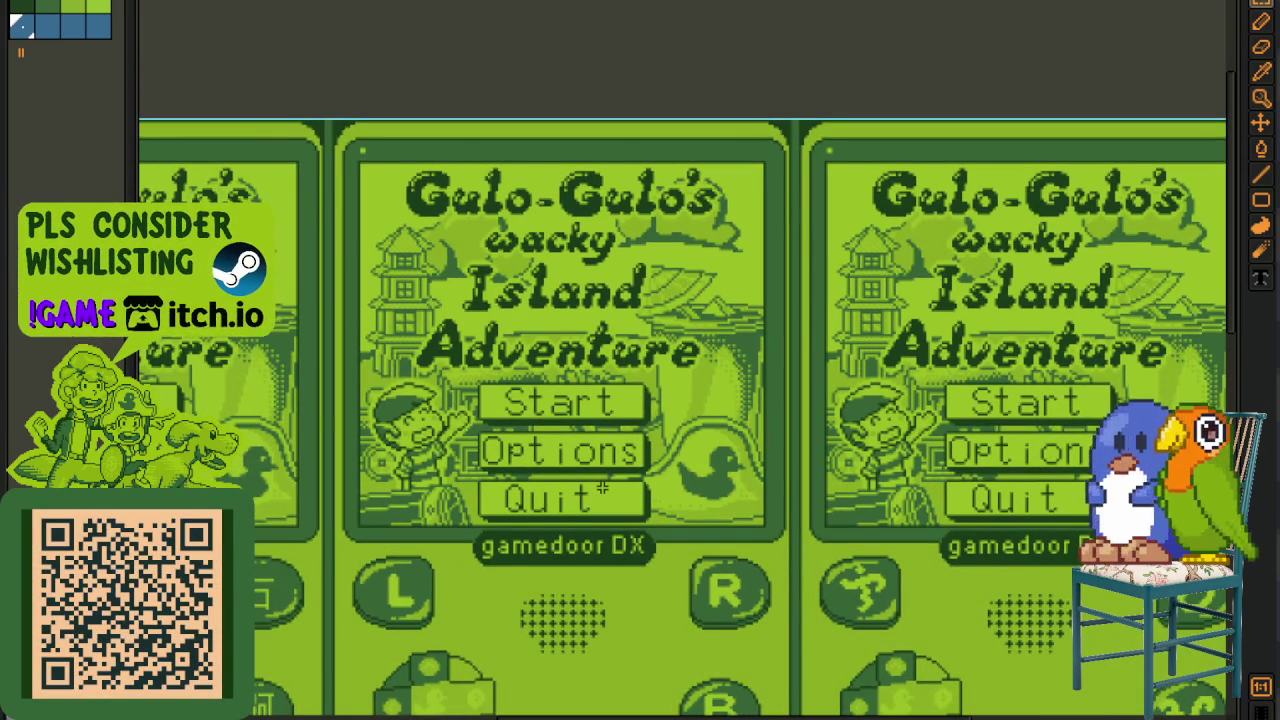
scroll(740, 550, "down", 2)
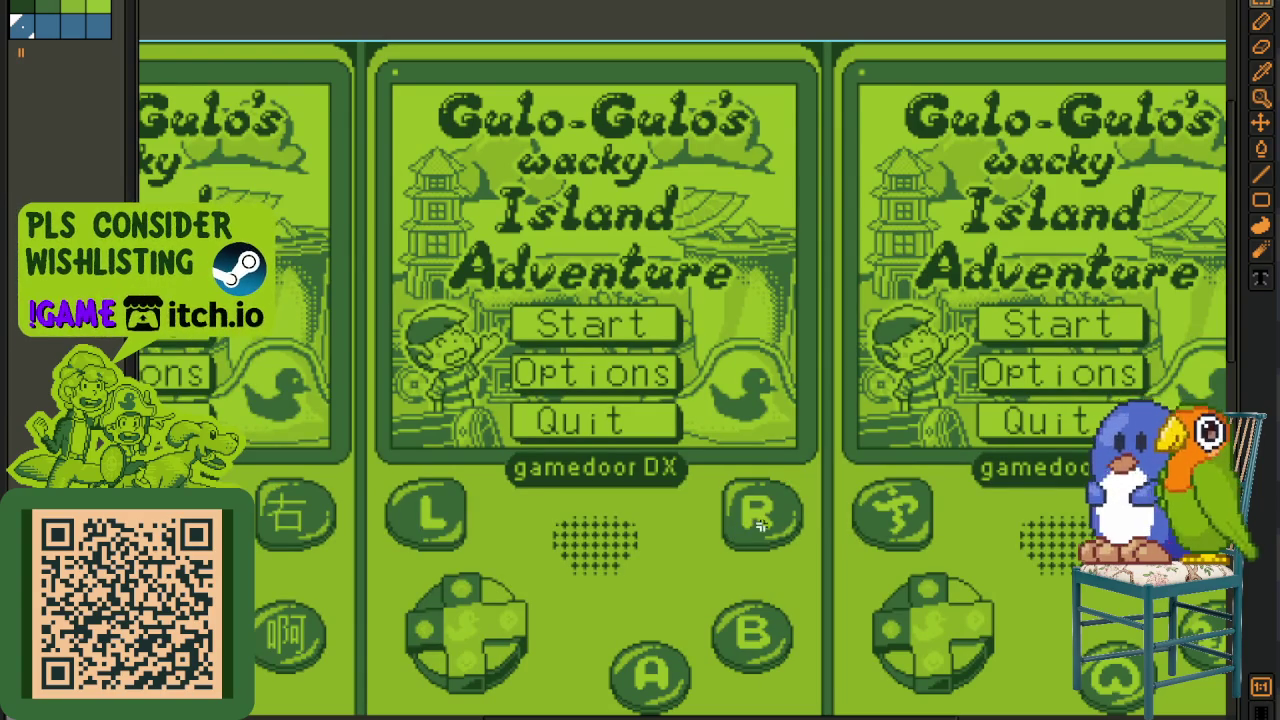
left_click_drag(760, 525, 771, 507)
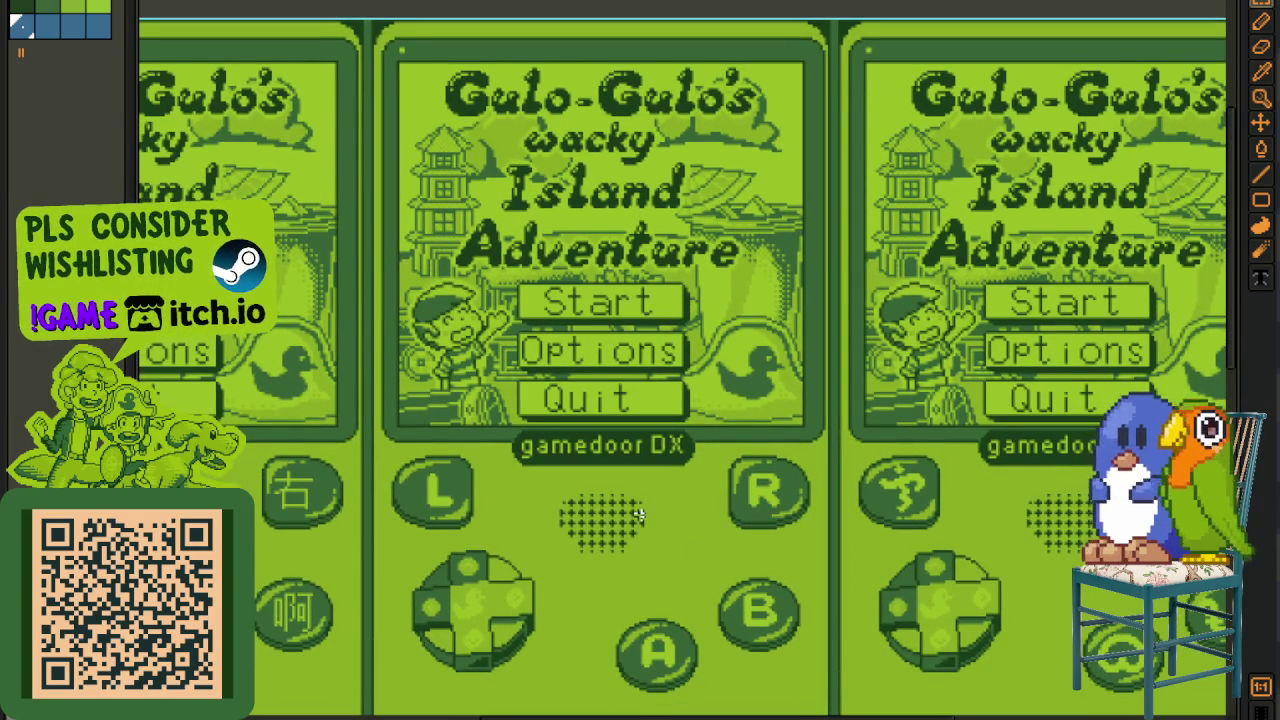
- Zoom onto the Island Adventure title screen and marquee-select it
scroll(694, 531, "down", 2)
scroll(703, 449, "left", 3)
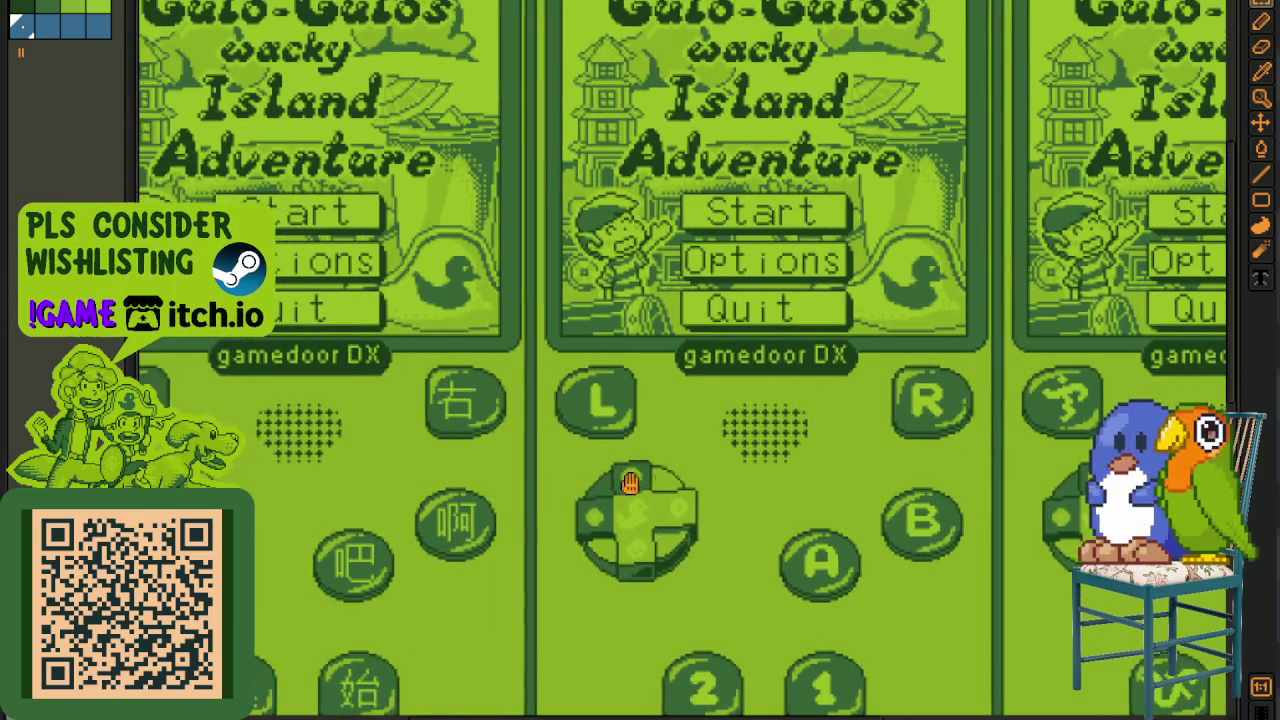
scroll(600, 487, "left", 4)
scroll(508, 433, "up", 3)
scroll(508, 433, "up", 3)
scroll(508, 433, "down", 1)
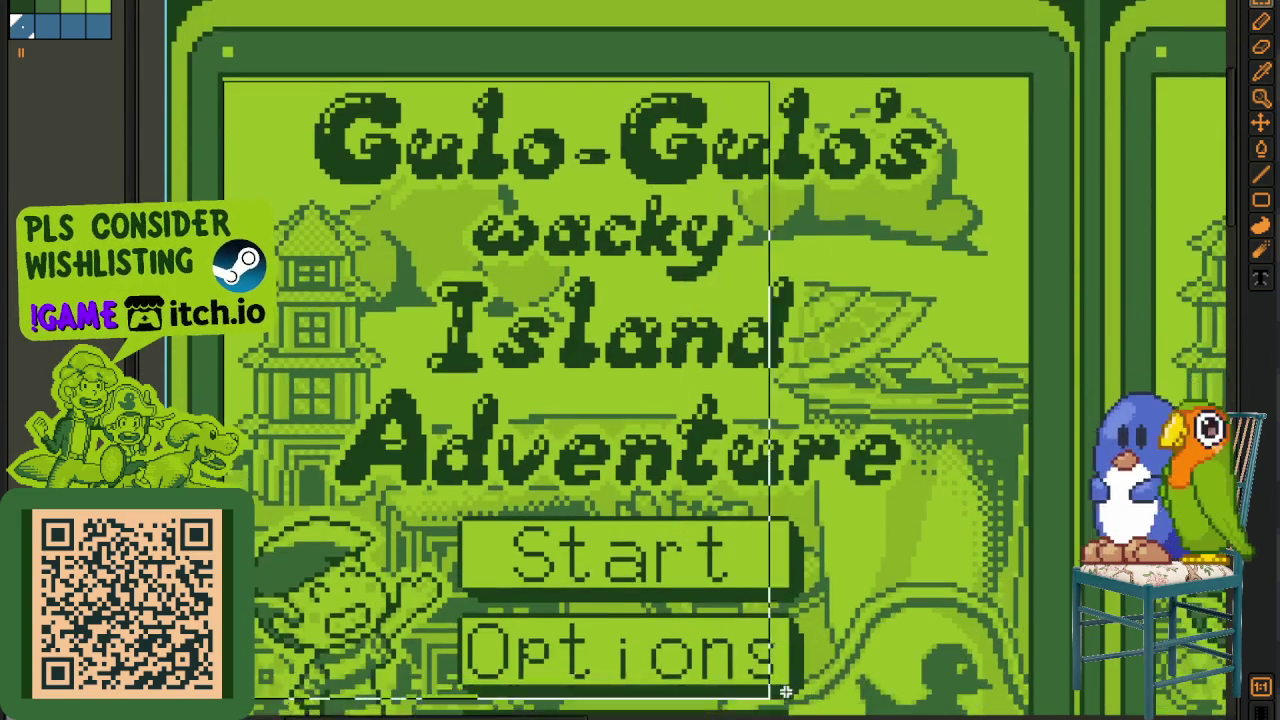
scroll(752, 705, "down", 5)
left_click_drag(752, 705, 1031, 545)
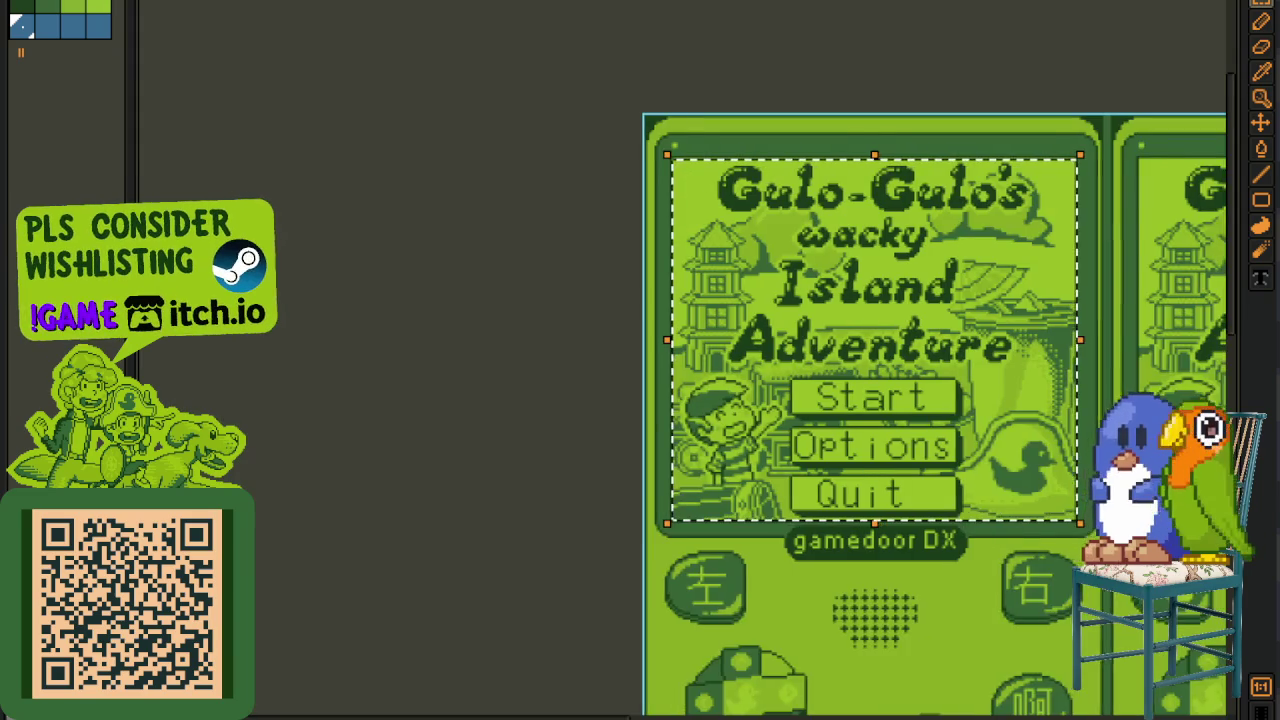
- Marquee-select the left handheld from its top-left corner down past its controls
scroll(794, 323, "right", 3)
scroll(932, 275, "up", 2)
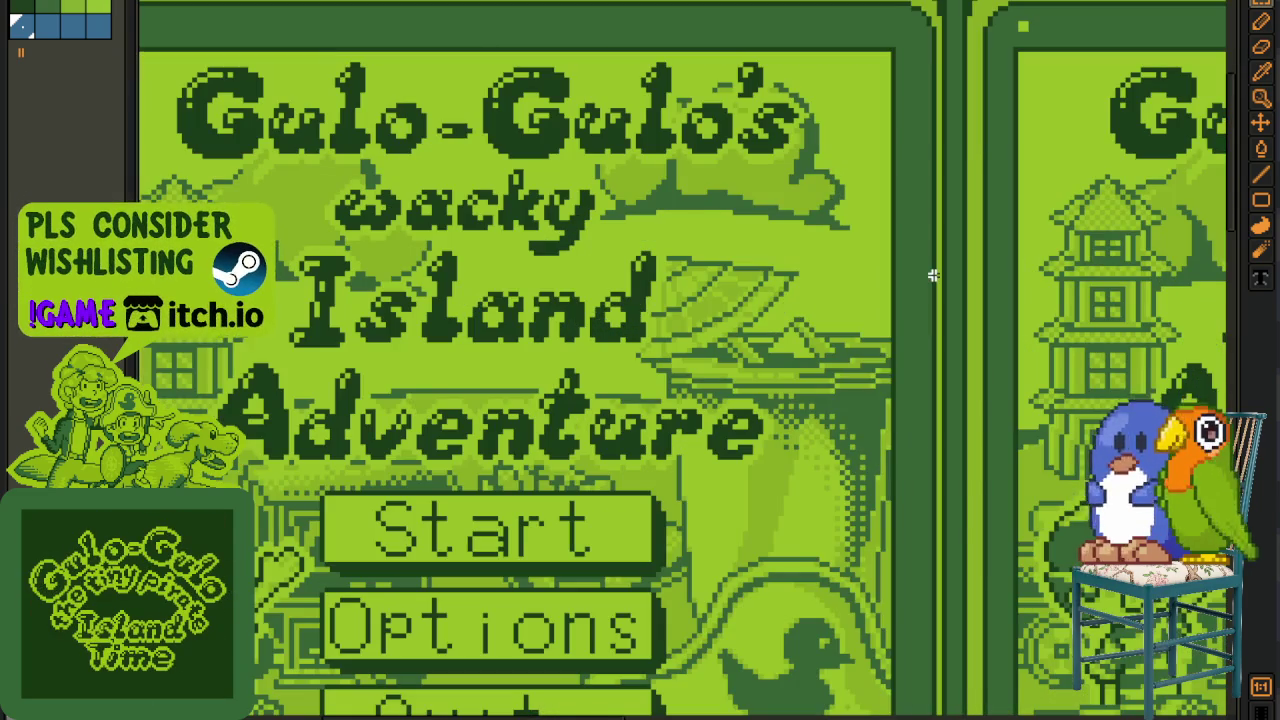
scroll(932, 275, "down", 2)
left_click_drag(808, 330, 743, 331)
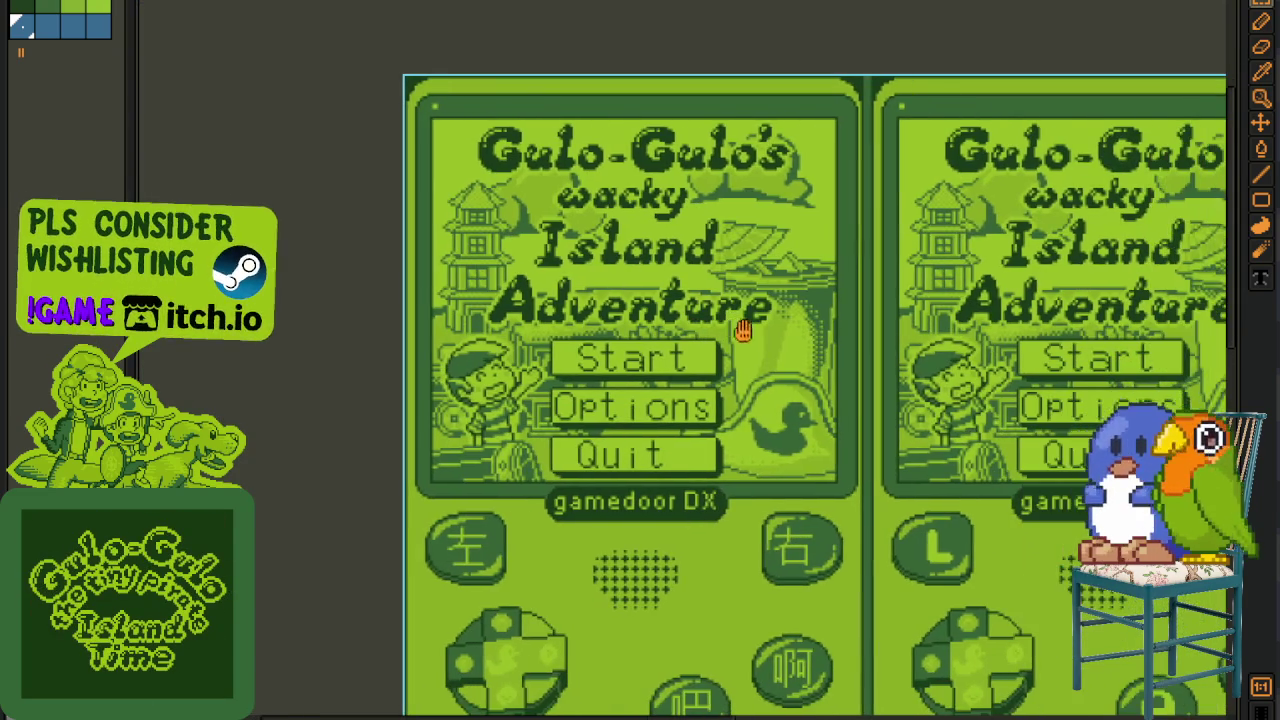
scroll(469, 157, "up", 2)
scroll(398, 58, "down", 2)
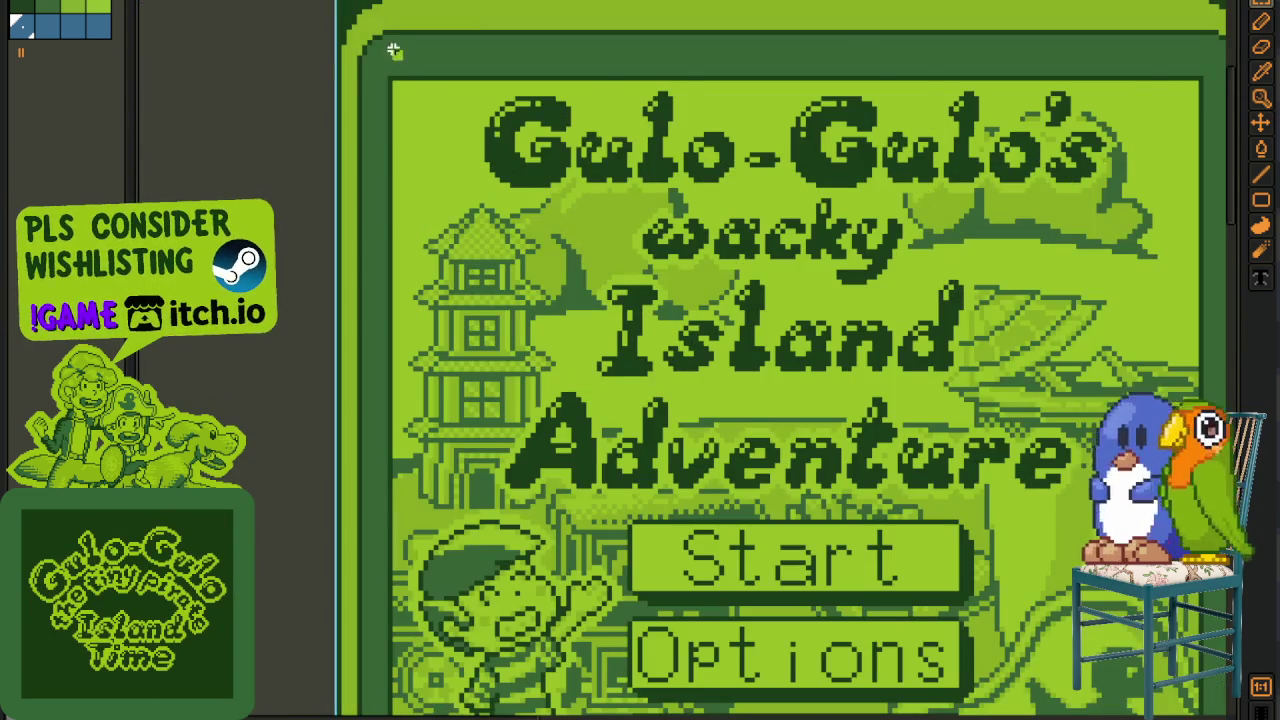
left_click_drag(368, 36, 762, 706)
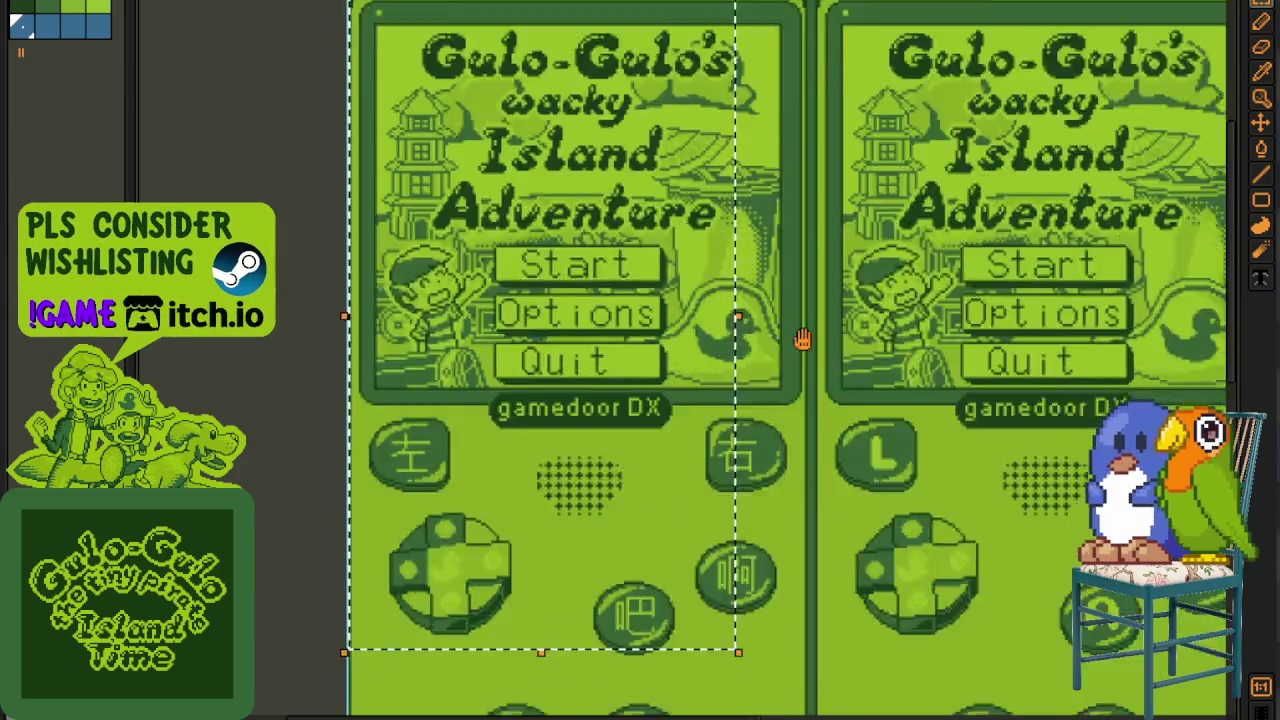
scroll(700, 300, "down", 10)
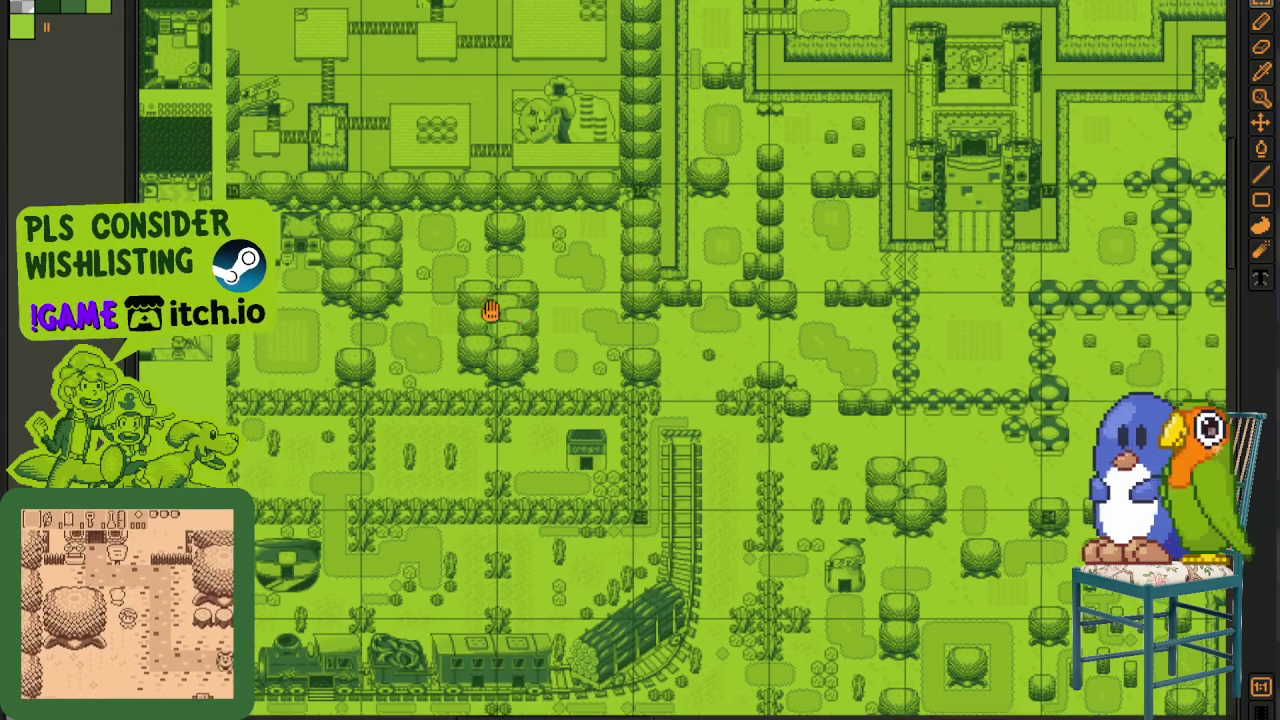
- Pan the overworld map toward the castle and the area to its right
left_click_drag(523, 314, 389, 283)
left_click_drag(780, 366, 574, 374)
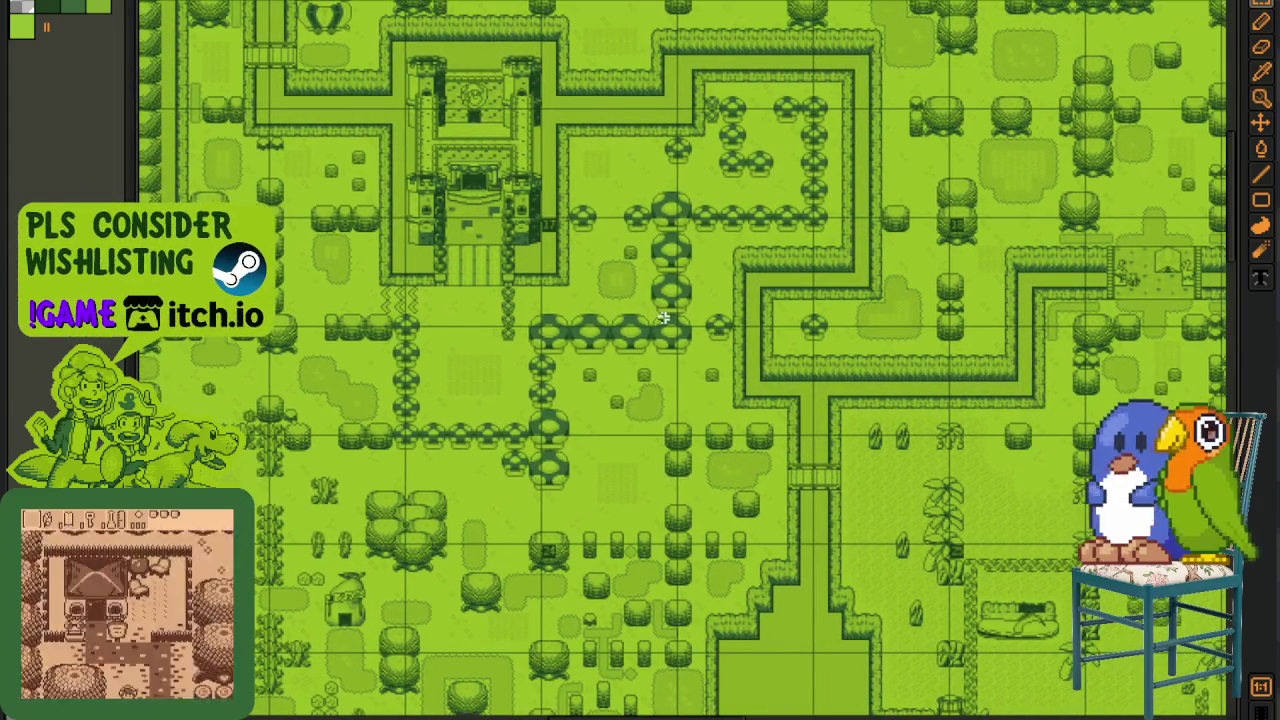
mouse_move(645, 312)
left_mouse_down()
mouse_move(800, 333)
mouse_move(493, 423)
left_mouse_up()
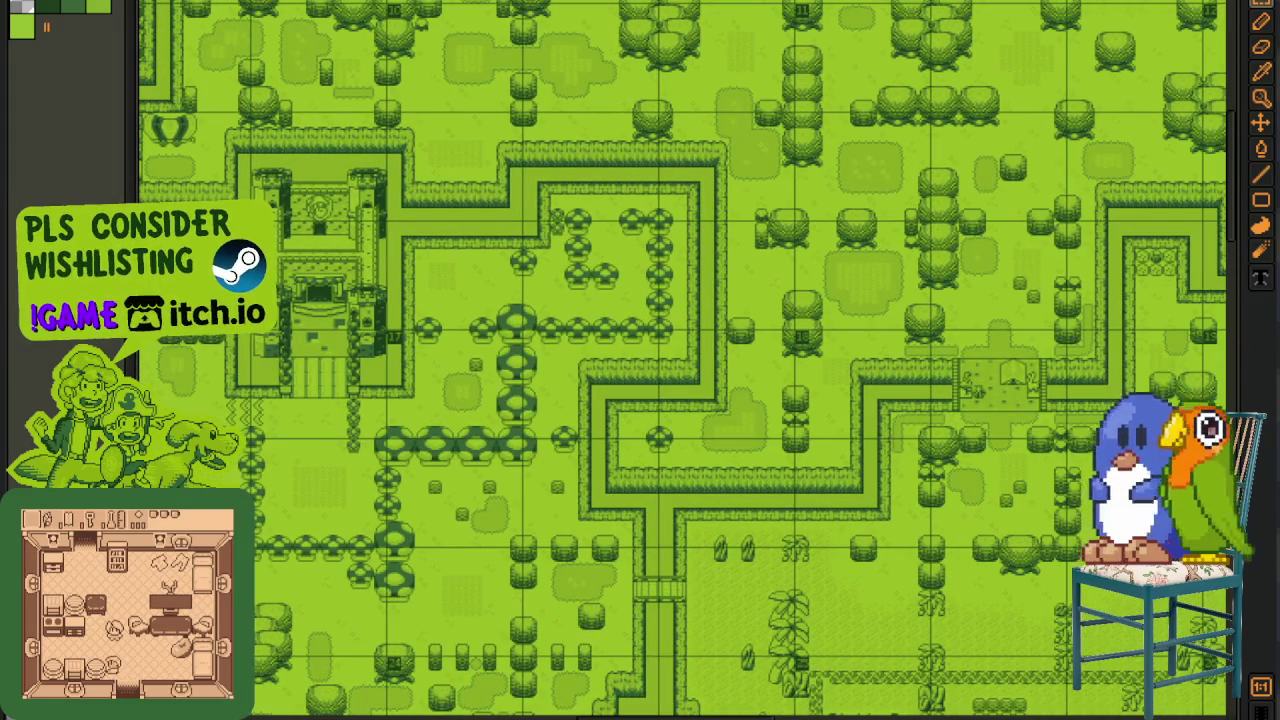
scroll(333, 354, "up", 1)
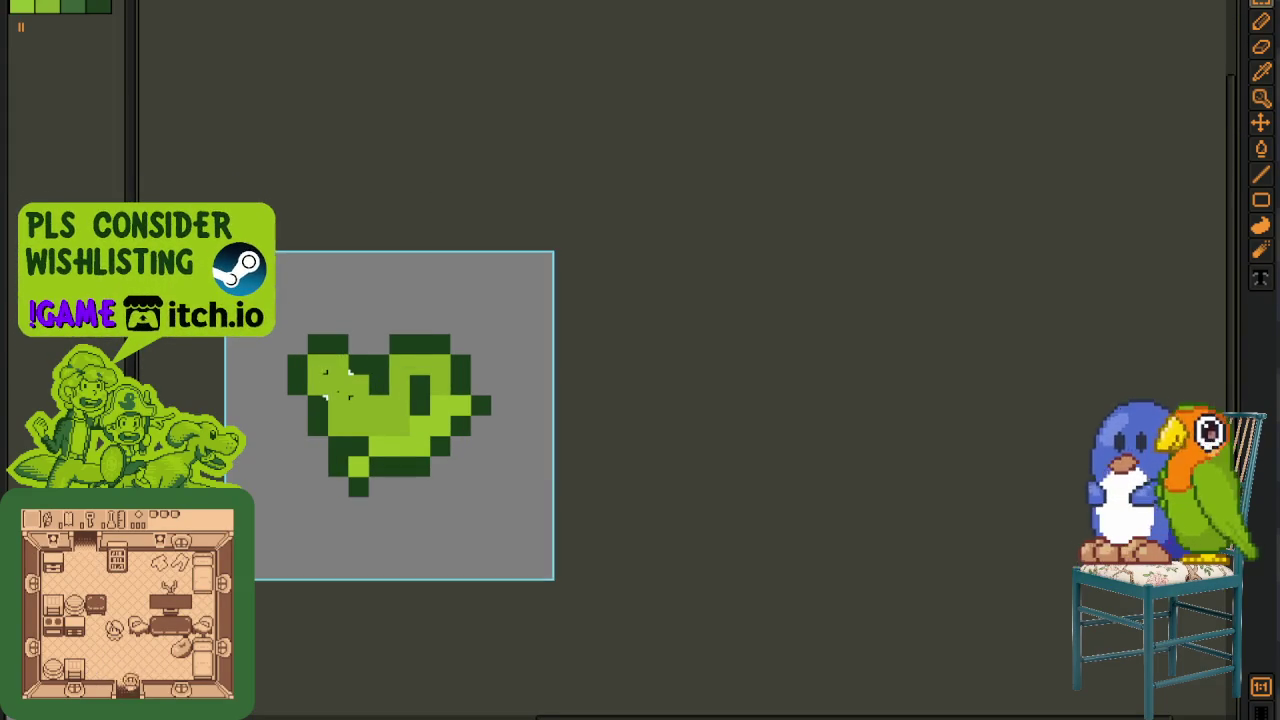
scroll(351, 374, "up", 1)
- Show the bird sprite's timeline, view frames 5 and 3, then return to the map
key("Tab")
scroll(574, 357, "down", 1)
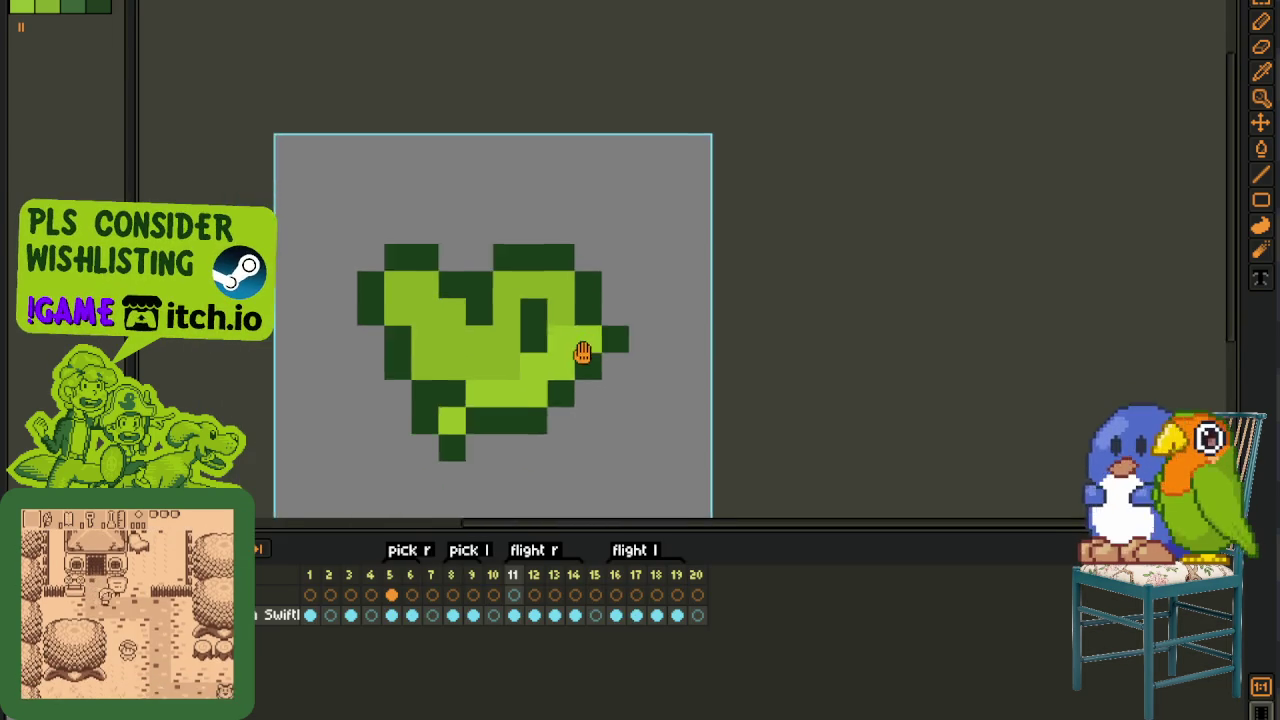
scroll(603, 335, "down", 1)
scroll(603, 335, "down", 1)
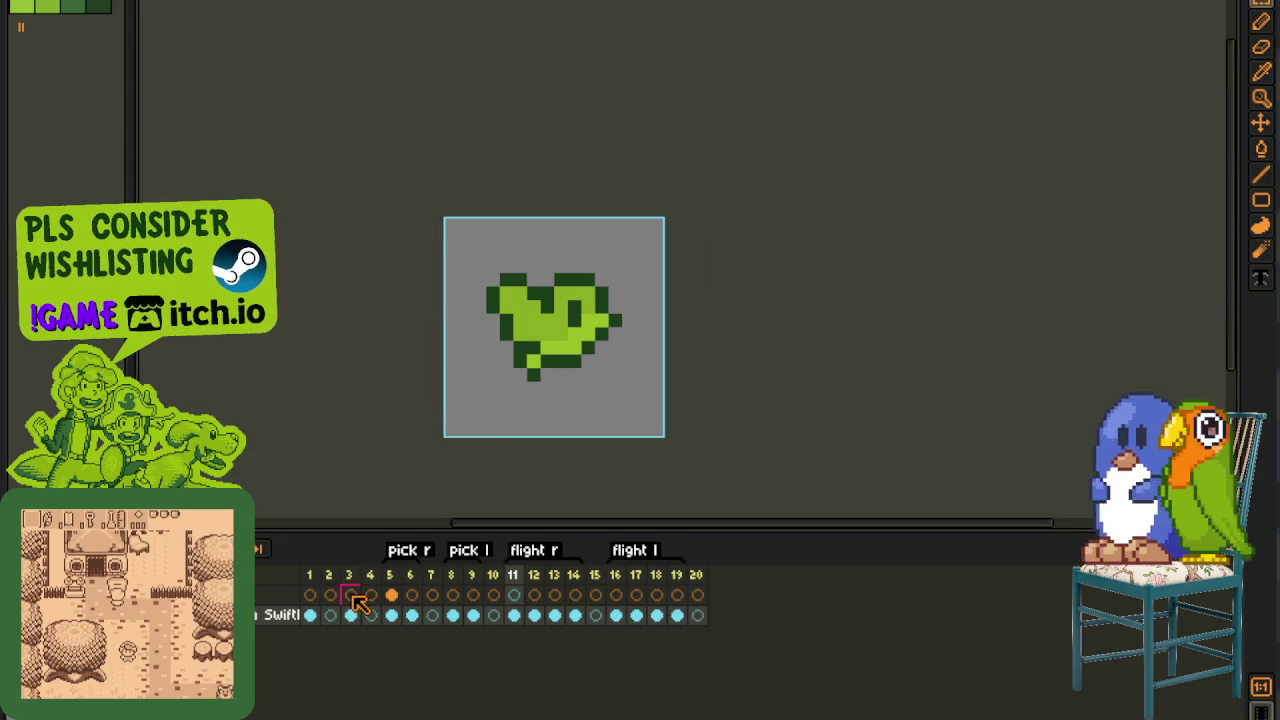
left_click(392, 595)
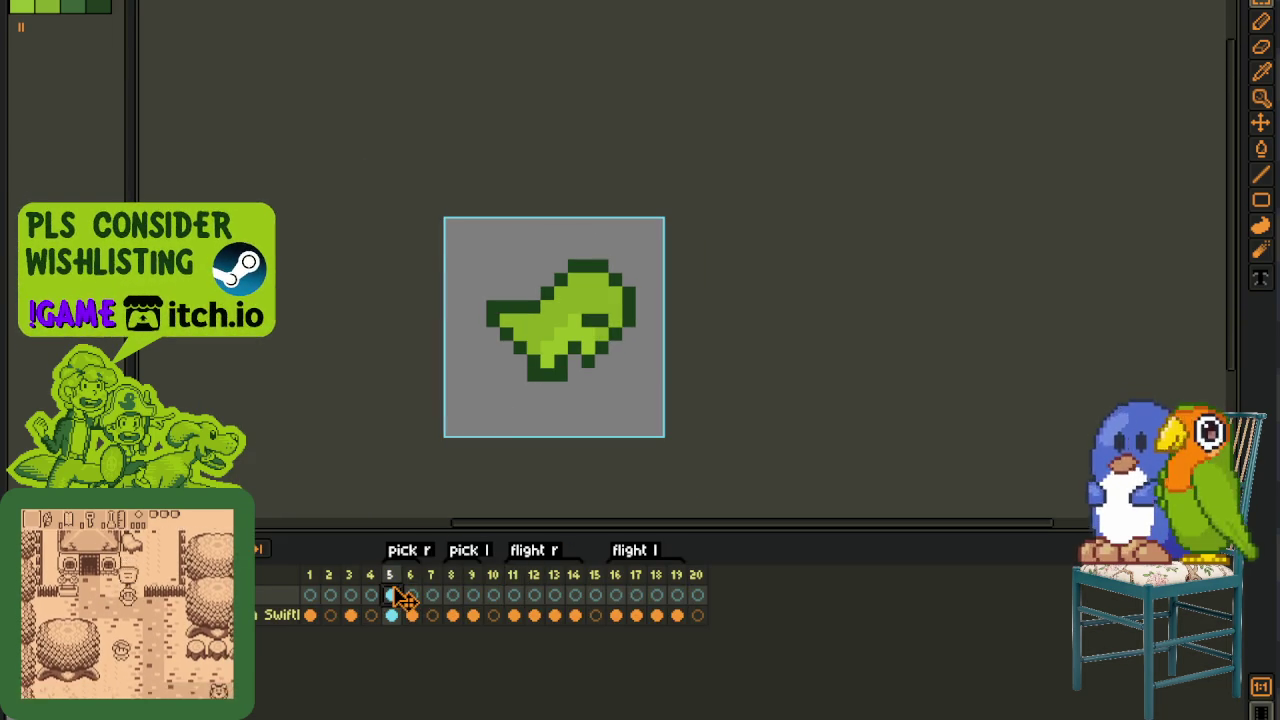
left_click(350, 595)
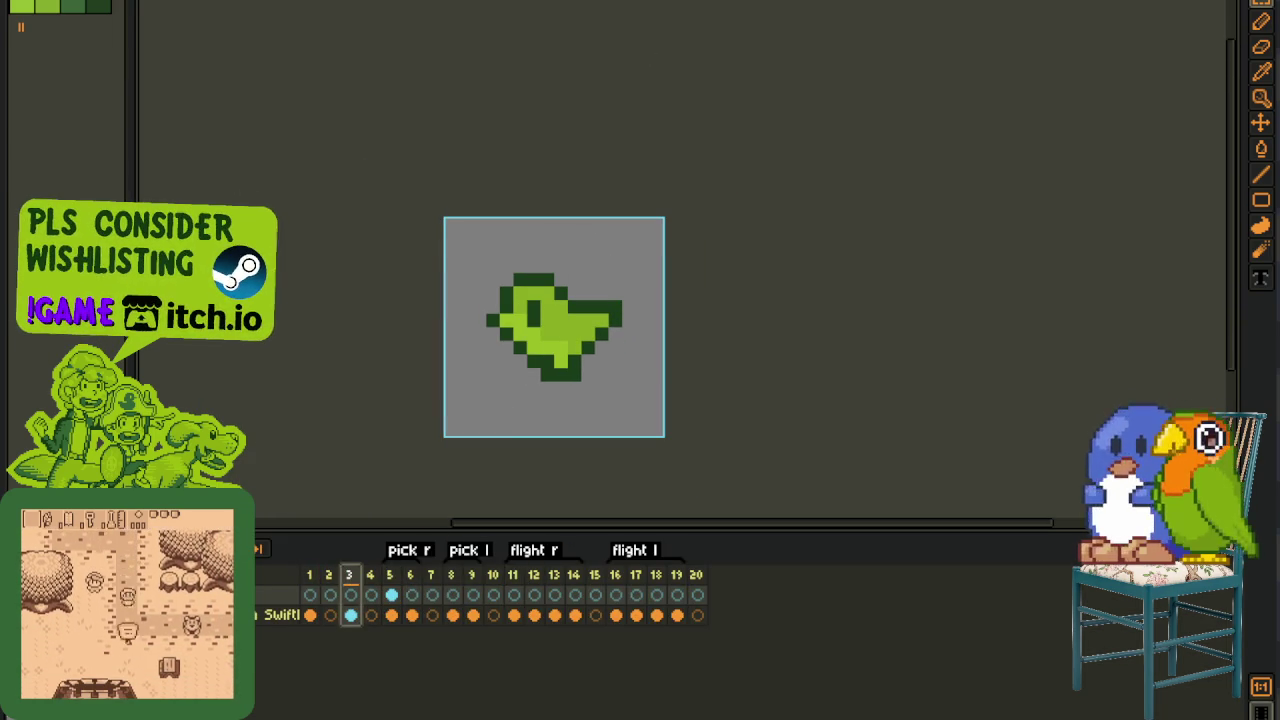
key("ctrl+Tab")
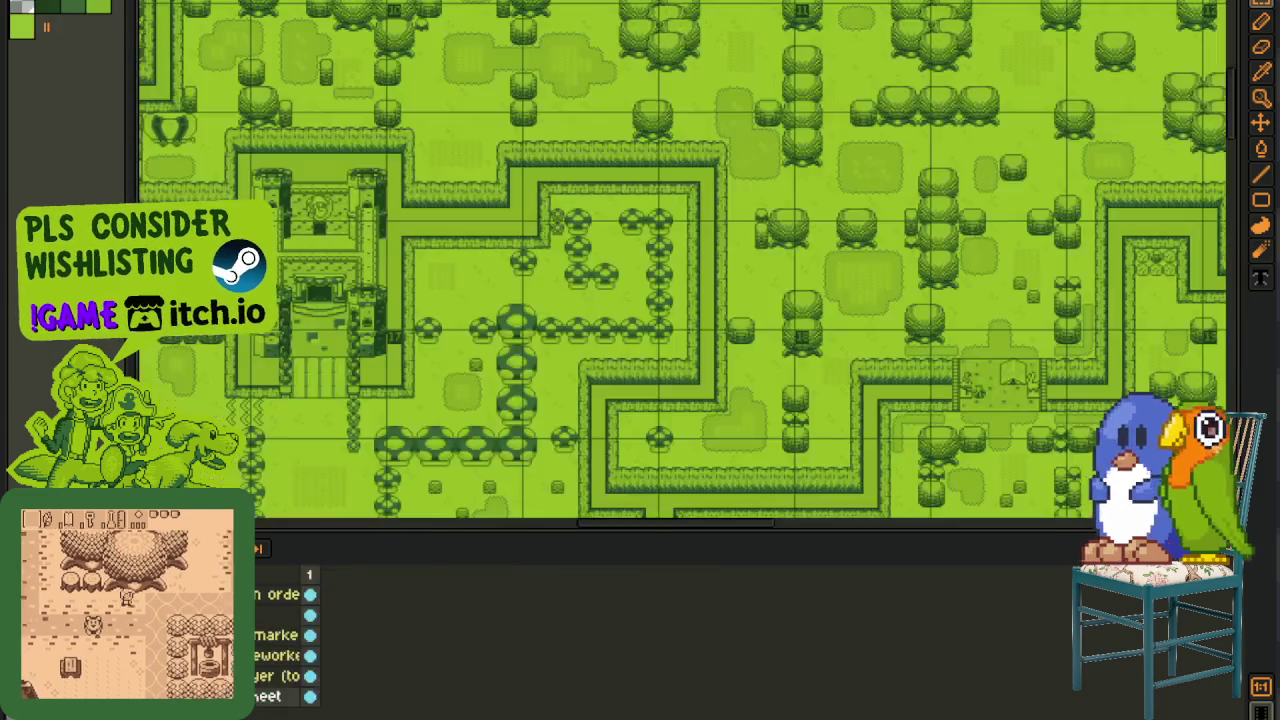
key("ctrl+Tab")
key("ctrl+Tab")
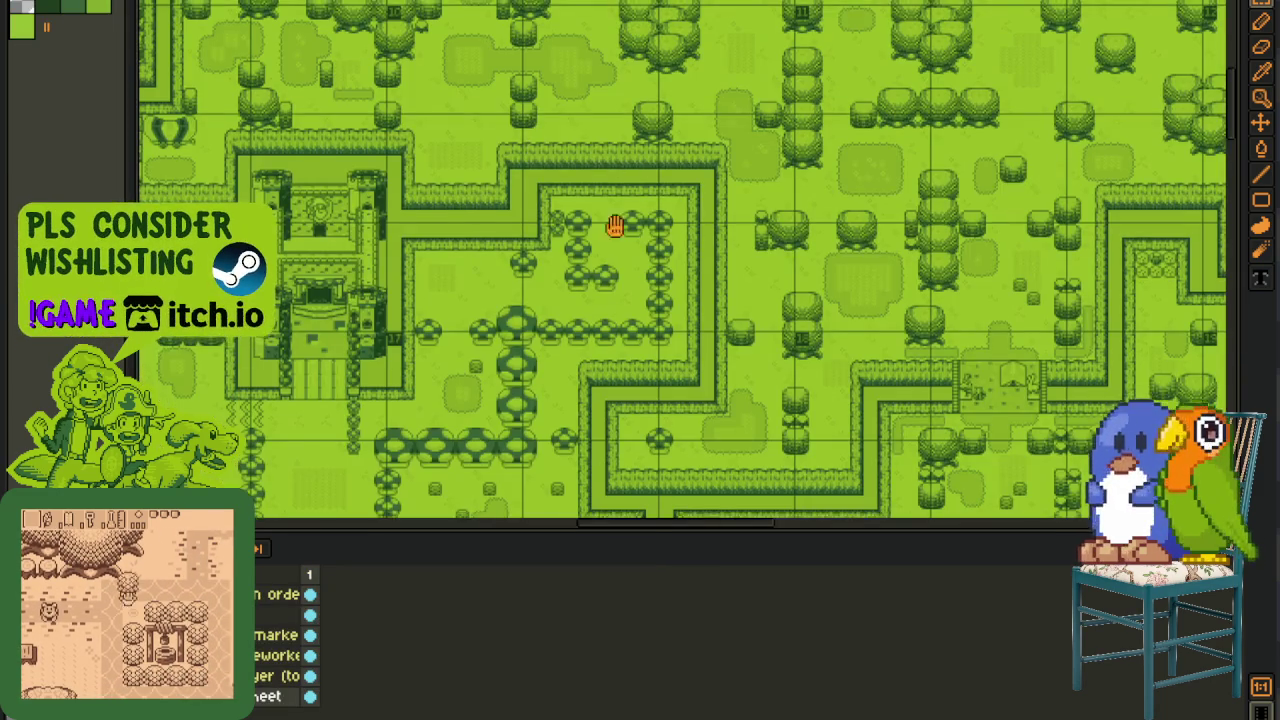
scroll(423, 246, "up", 3)
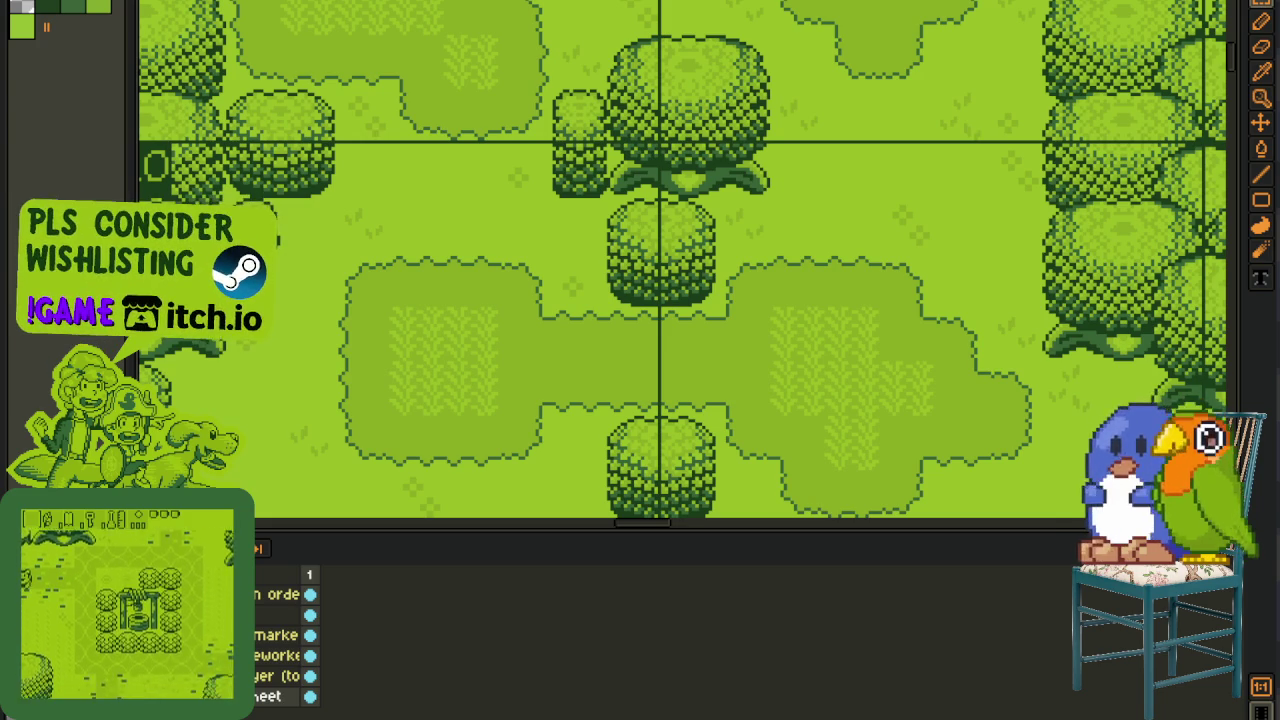
scroll(522, 260, "down", 2)
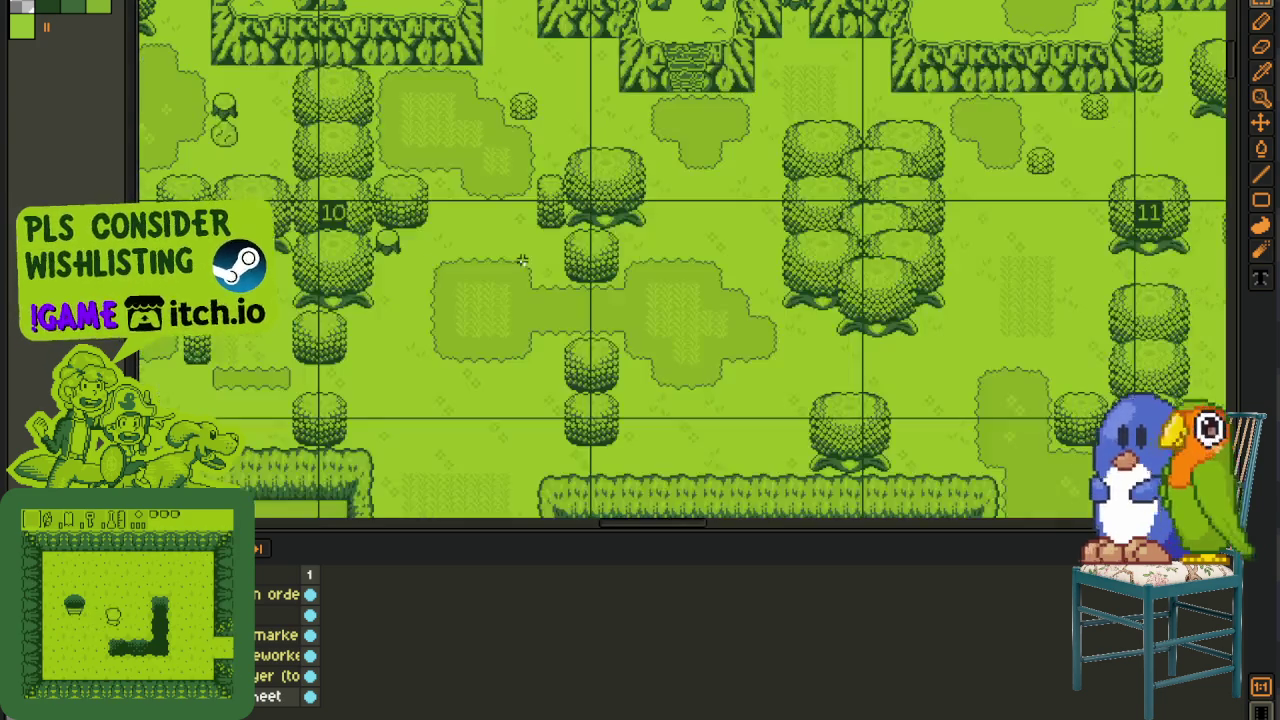
left_click_drag(447, 258, 623, 277)
scroll(380, 249, "down", 2)
mouse_move(380, 249)
left_mouse_down()
mouse_move(591, 303)
mouse_move(400, 265)
mouse_move(590, 432)
left_mouse_up()
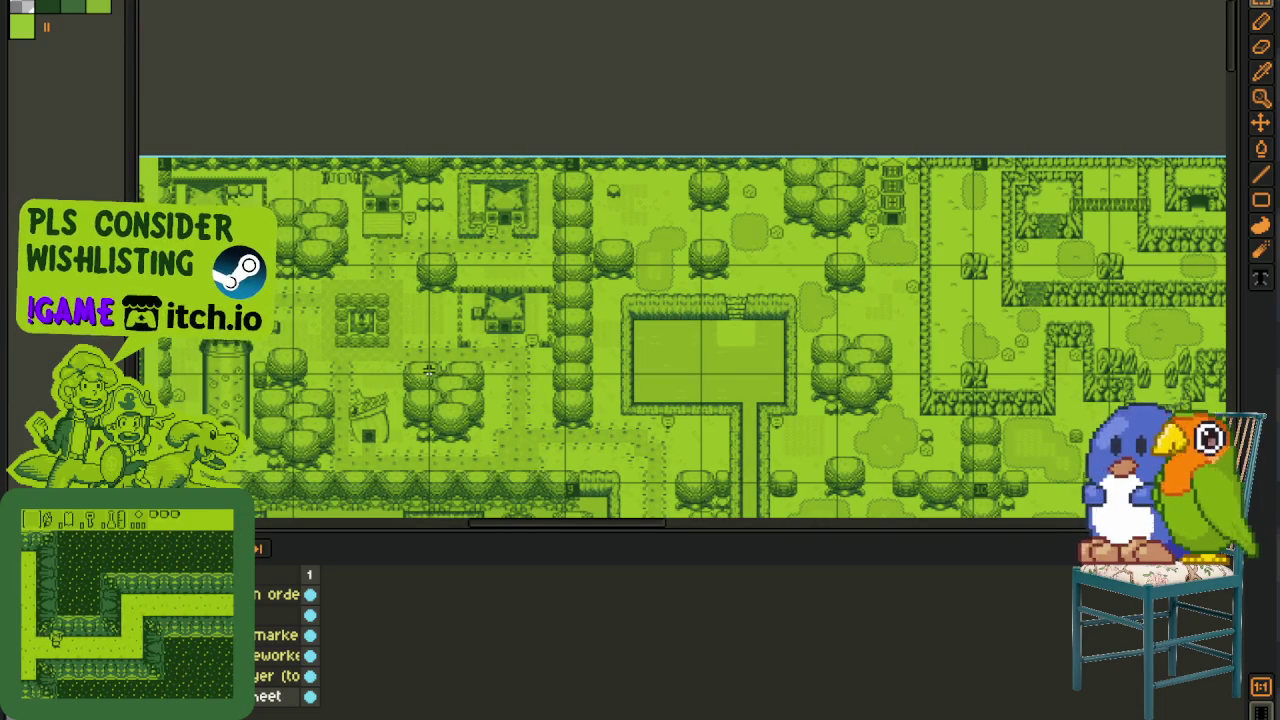
scroll(426, 369, "up", 2)
scroll(370, 262, "up", 2)
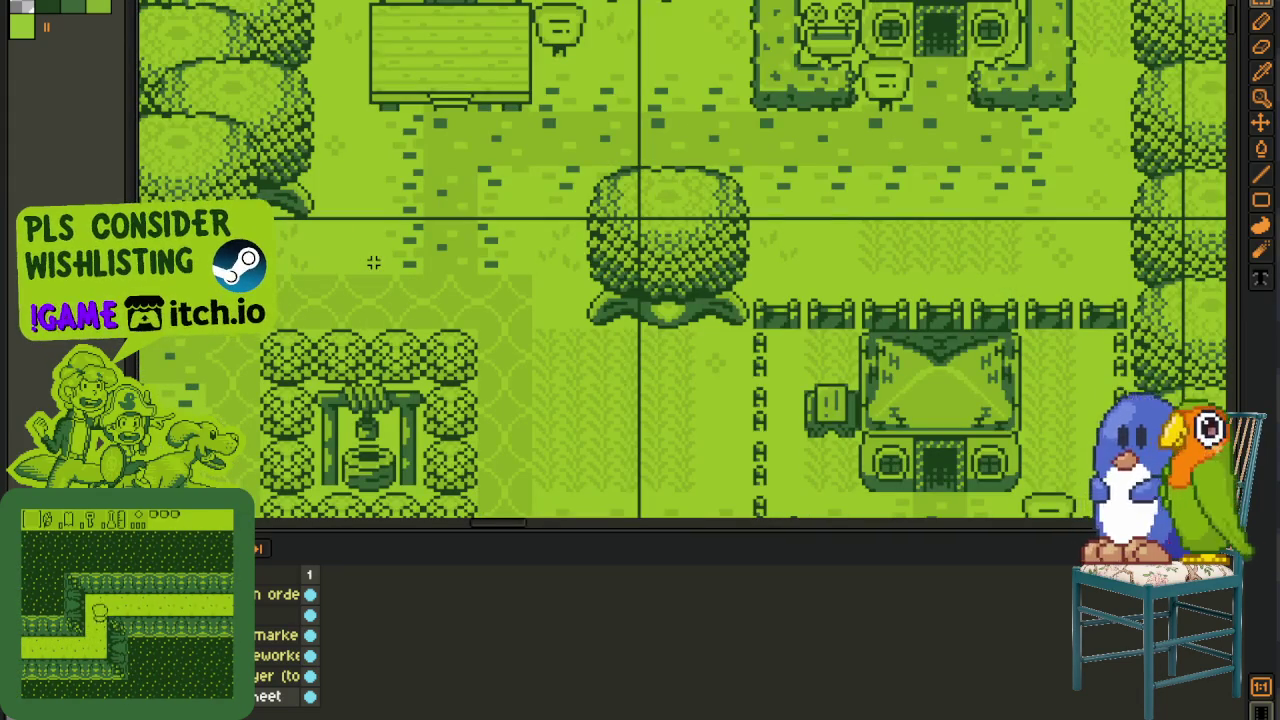
scroll(503, 234, "down", 1)
scroll(530, 245, "down", 1)
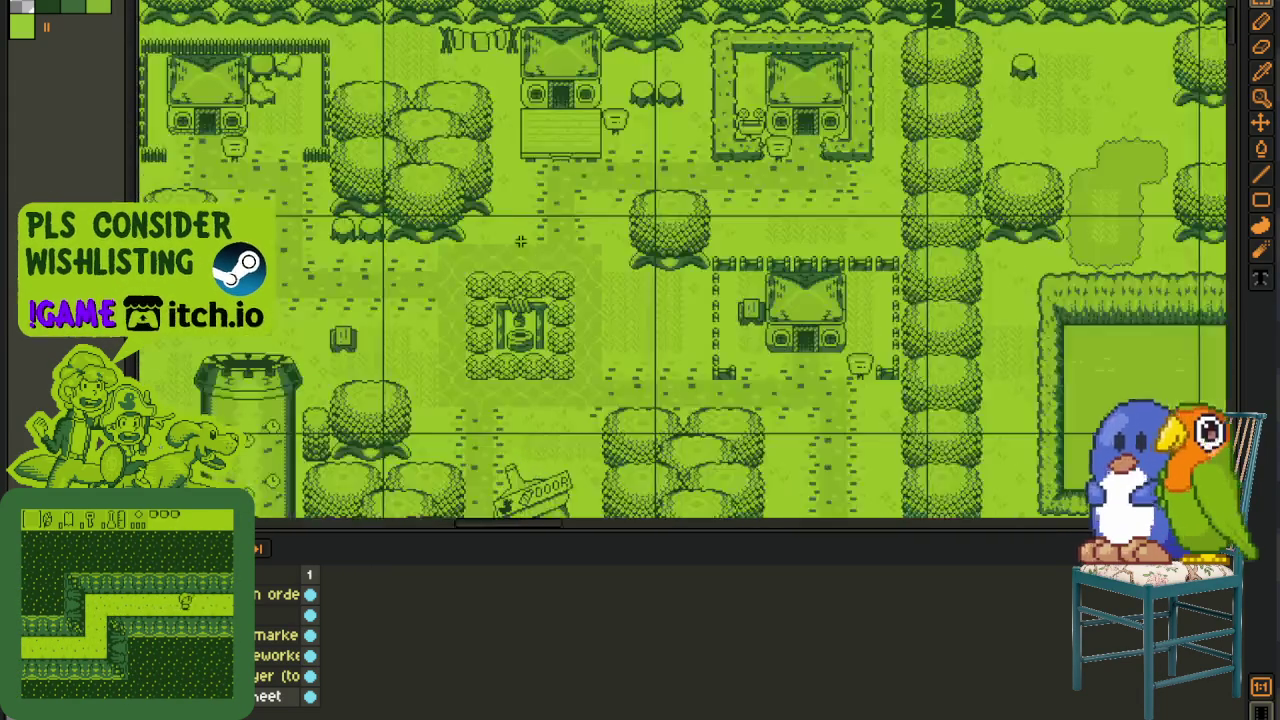
scroll(545, 252, "down", 1)
scroll(651, 303, "up", 2)
mouse_move(646, 297)
left_mouse_down()
mouse_move(368, 265)
mouse_move(322, 171)
left_mouse_up()
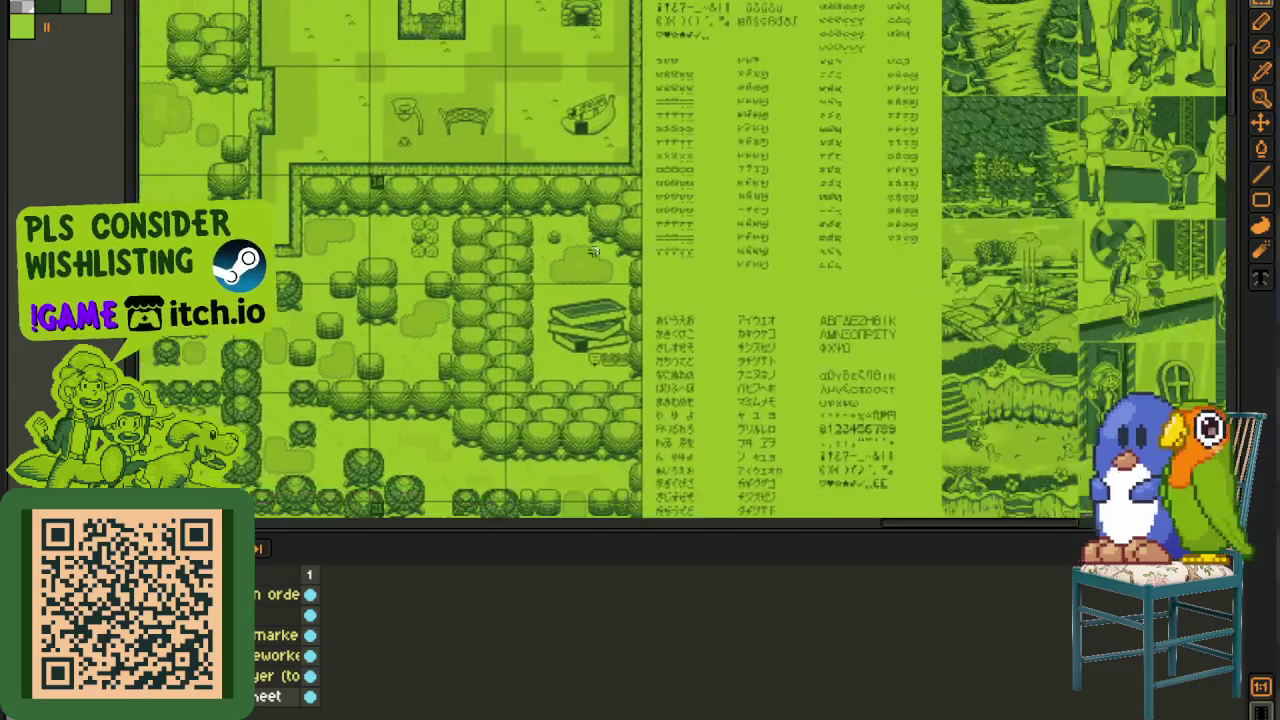
scroll(753, 379, "up", 1)
scroll(753, 379, "up", 2)
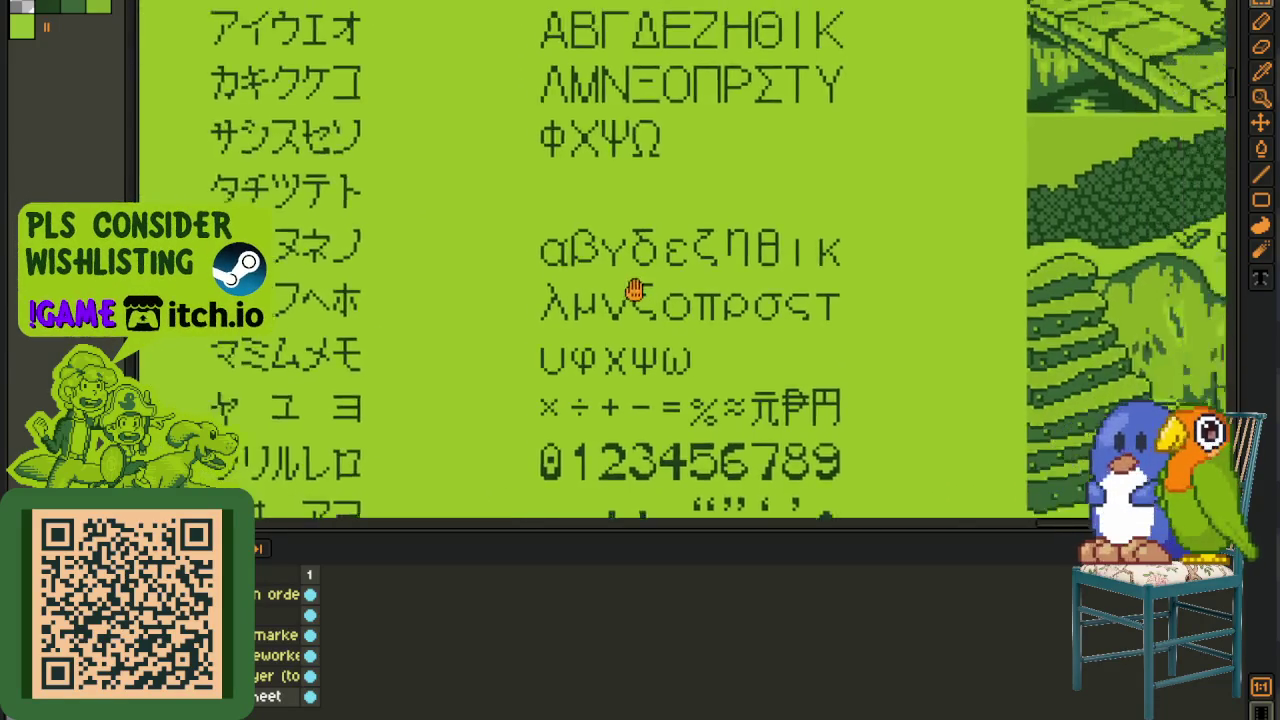
left_click_drag(540, 537, 541, 695)
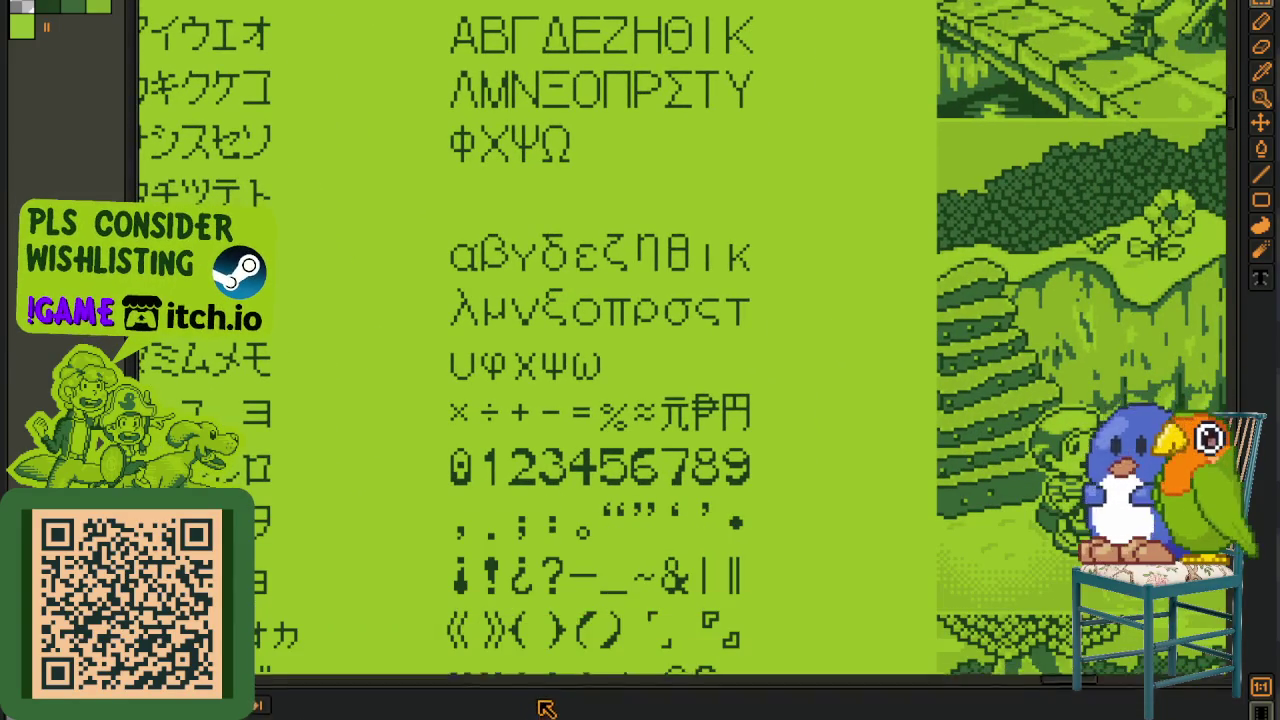
left_click_drag(571, 523, 571, 251)
scroll(517, 338, "up", 1)
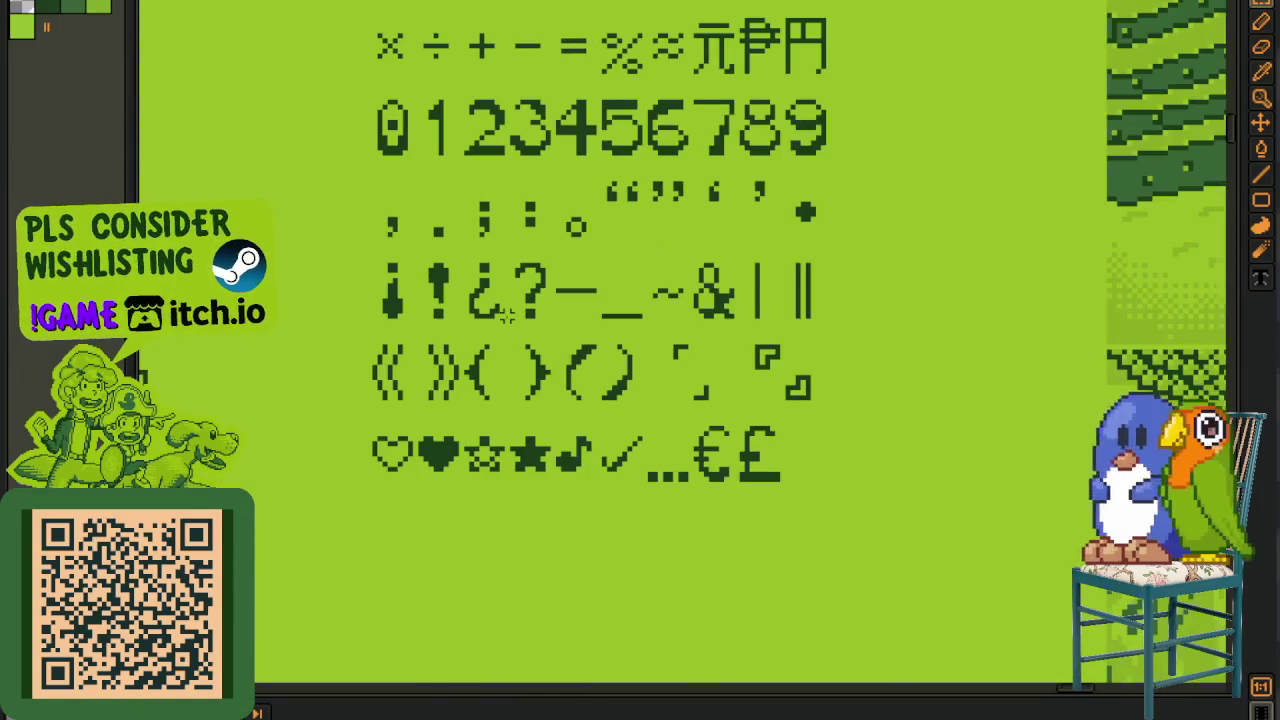
scroll(507, 316, "down", 1)
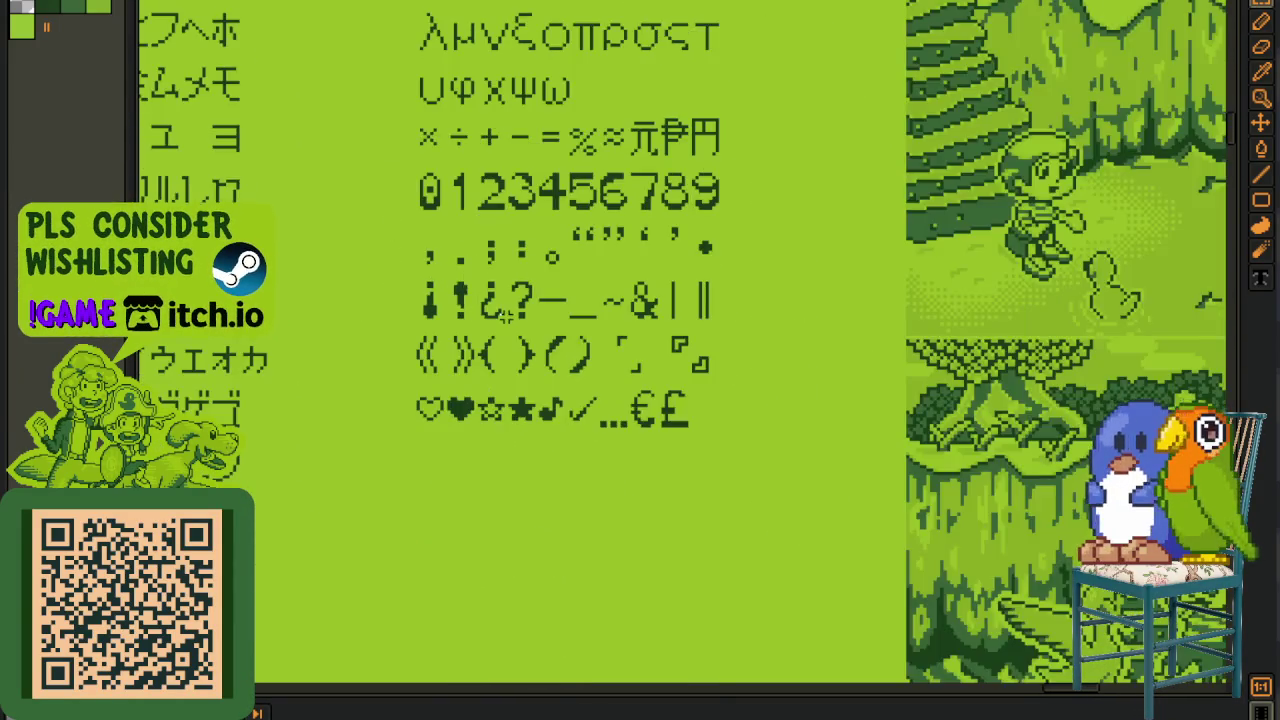
scroll(507, 316, "down", 3)
scroll(450, 380, "down", 2)
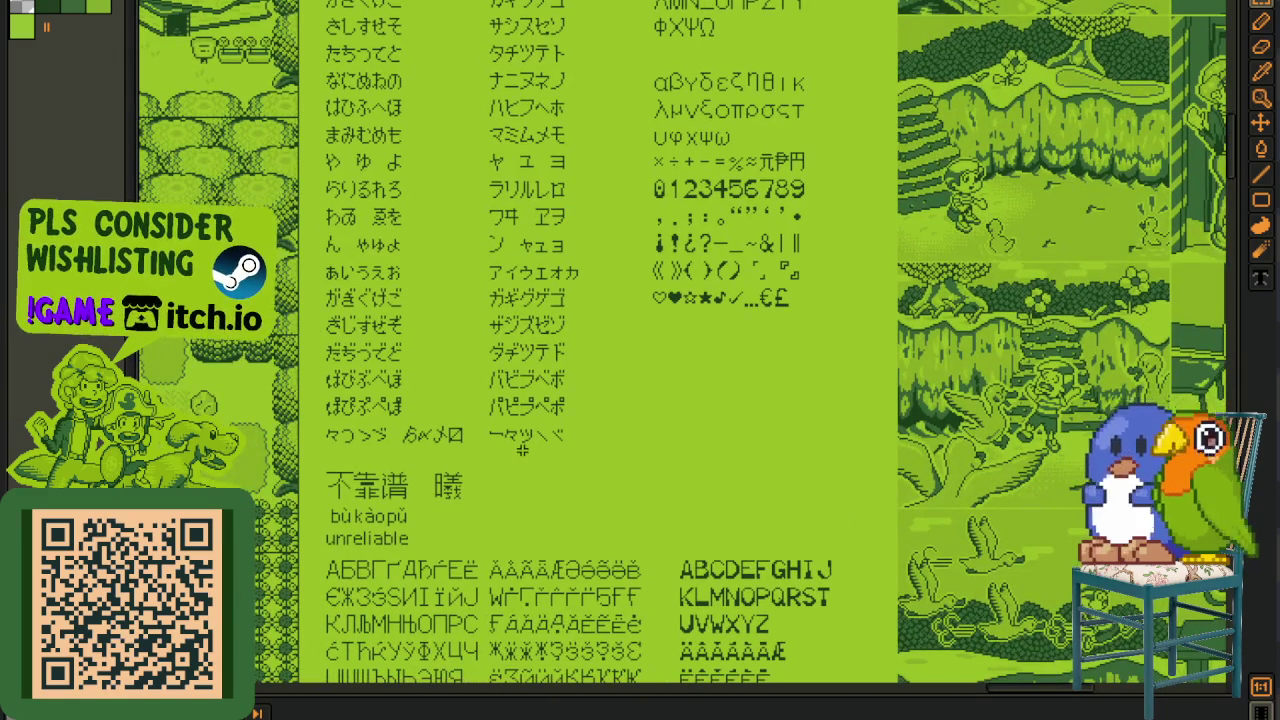
mouse_move(560, 558)
left_mouse_down()
mouse_move(514, 420)
mouse_move(513, 360)
left_mouse_up()
scroll(524, 535, "up", 1)
scroll(576, 488, "up", 1)
left_click_drag(576, 488, 634, 388)
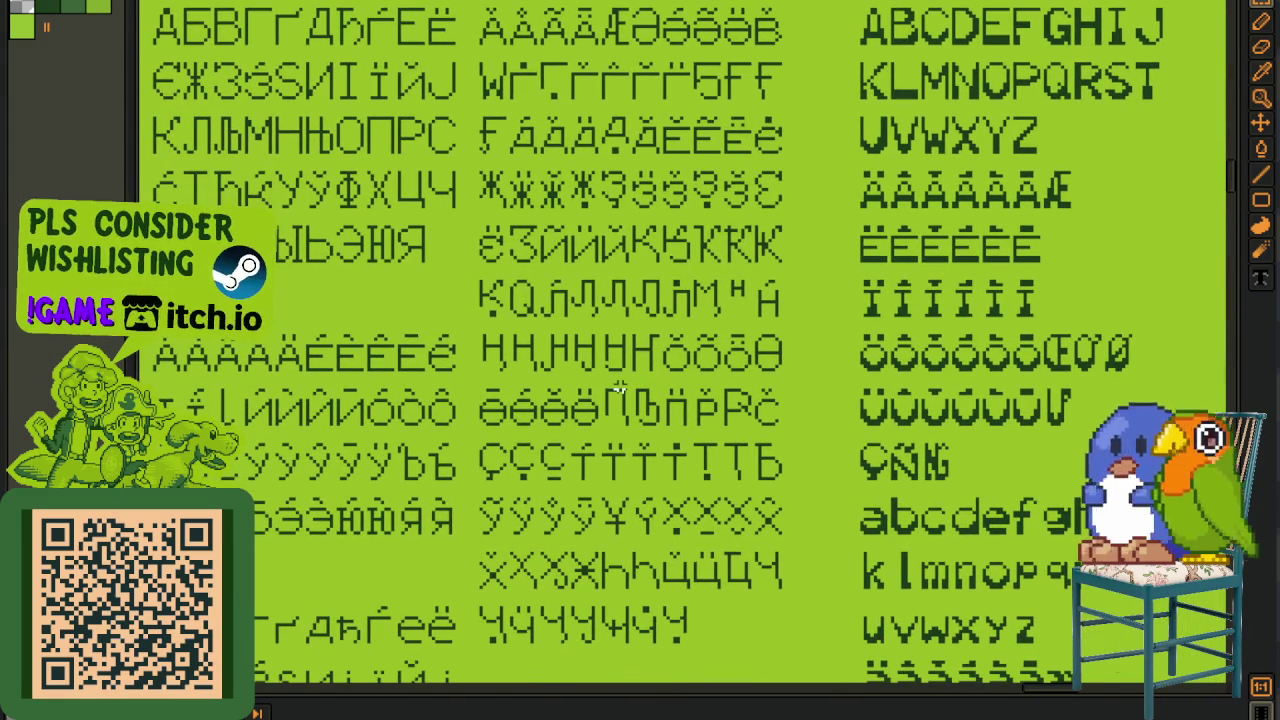
scroll(605, 284, "down", 1)
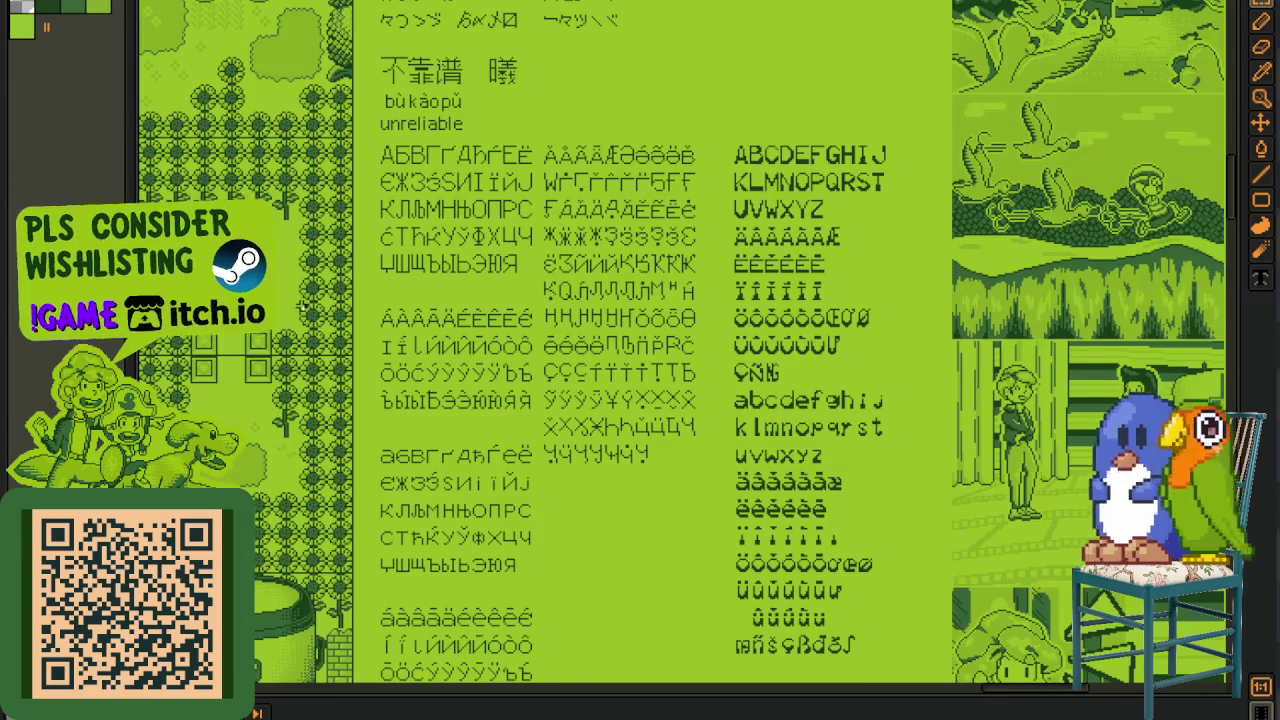
left_click_drag(302, 304, 374, 272)
scroll(321, 291, "up", 1)
scroll(321, 291, "up", 1)
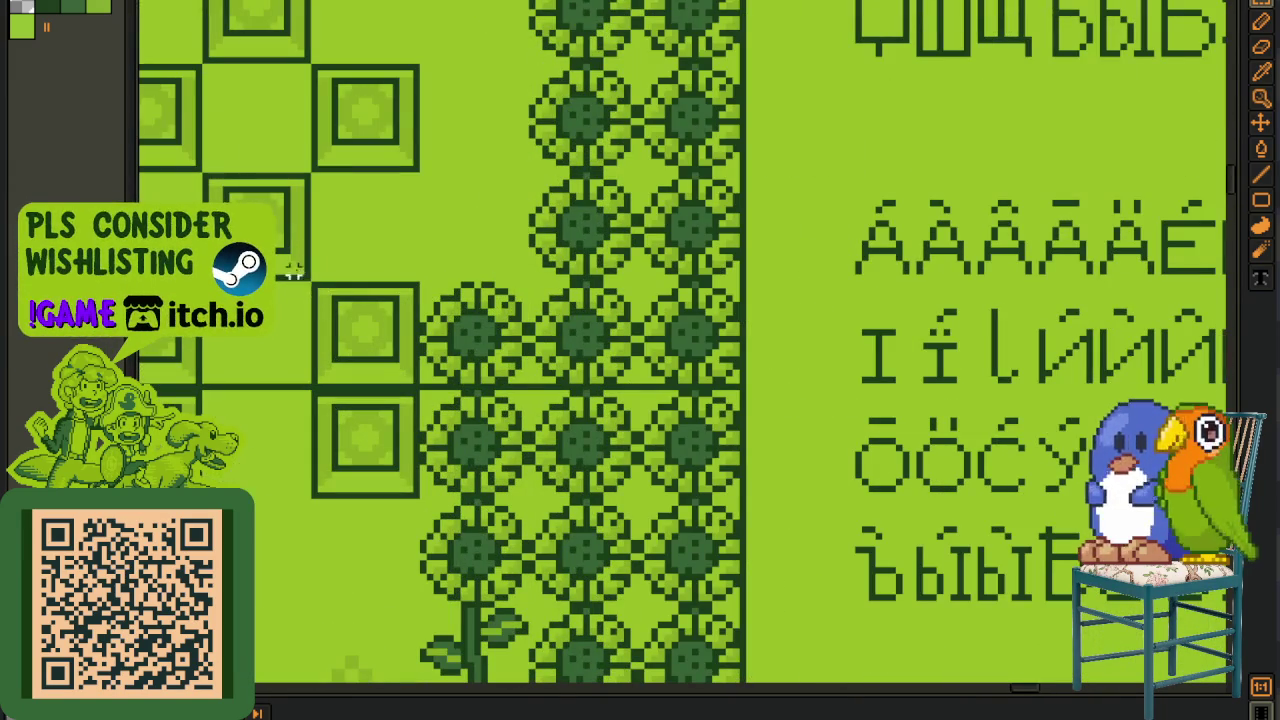
left_click(328, 316)
left_click(604, 268)
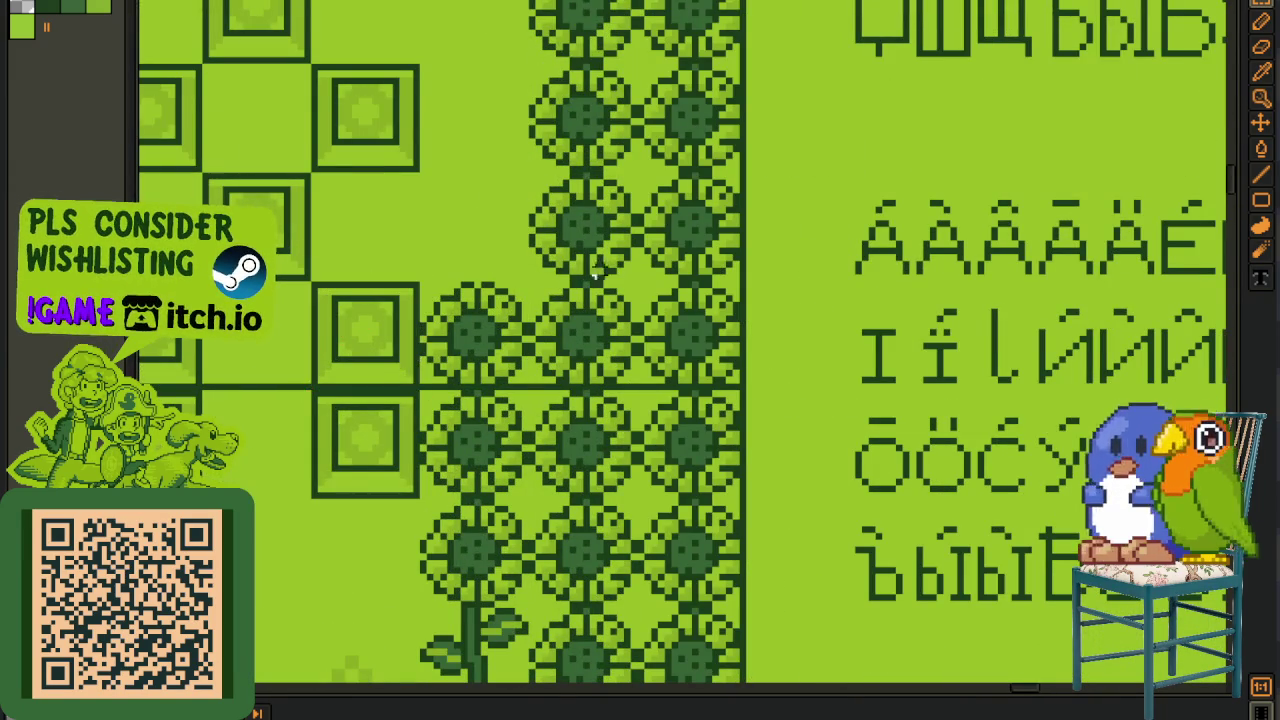
scroll(592, 262, "down", 3)
scroll(738, 315, "right", 5)
scroll(635, 346, "right", 5)
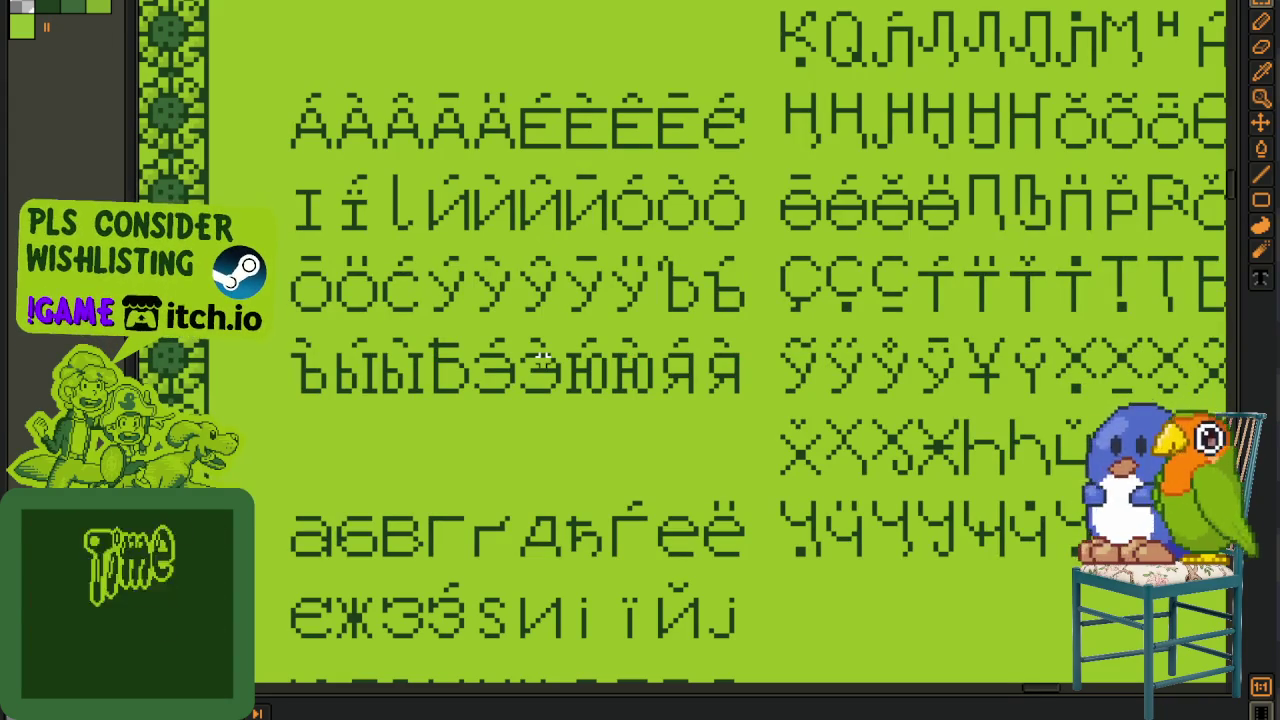
scroll(828, 400, "left", 3)
scroll(760, 460, "up", 5)
scroll(720, 500, "up", 5)
scroll(687, 524, "up", 5)
scroll(687, 524, "left", 3)
scroll(800, 491, "up", 5)
scroll(714, 409, "up", 3)
scroll(699, 377, "up", 5)
scroll(699, 377, "right", 2)
scroll(699, 377, "up", 5)
scroll(737, 391, "up", 5)
scroll(783, 366, "down", 15)
scroll(771, 603, "right", 3)
scroll(773, 523, "up", 3)
scroll(786, 603, "up", 5)
scroll(786, 603, "left", 3)
scroll(800, 520, "up", 5)
scroll(816, 452, "up", 5)
scroll(816, 452, "up", 5)
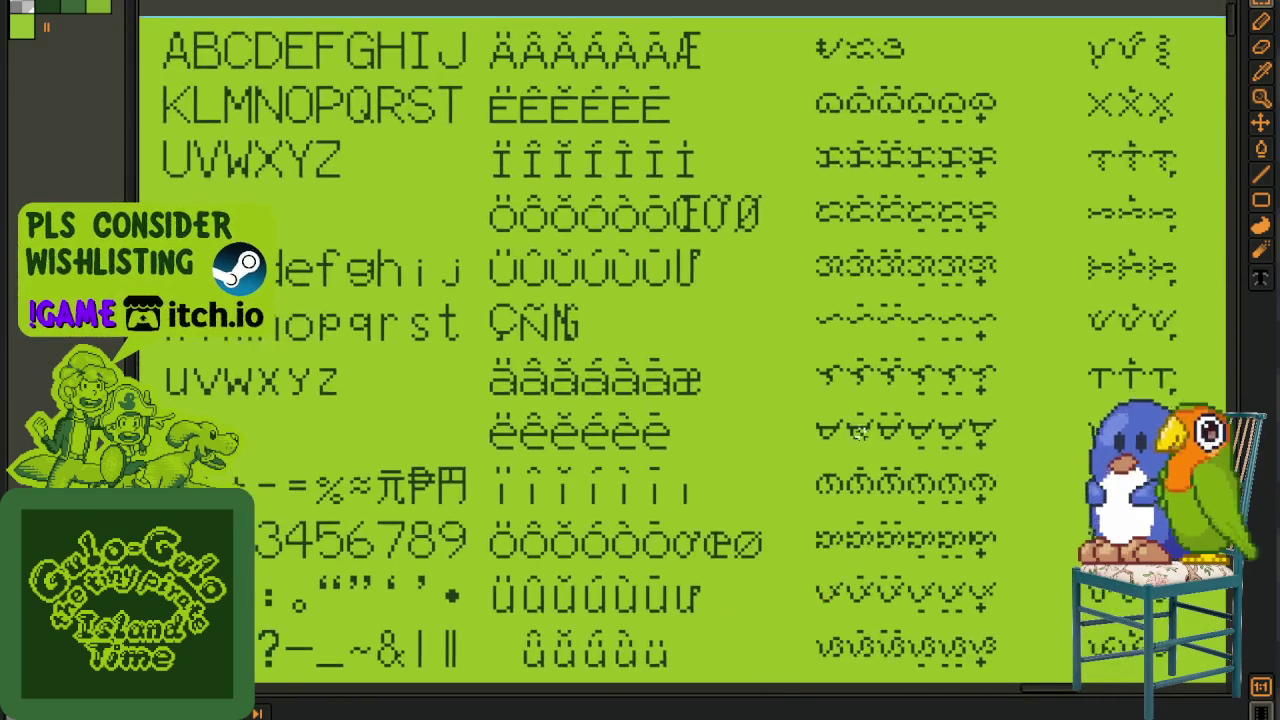
scroll(816, 452, "up", 3)
scroll(840, 430, "down", 2)
scroll(873, 402, "left", 1)
scroll(873, 402, "left", 5)
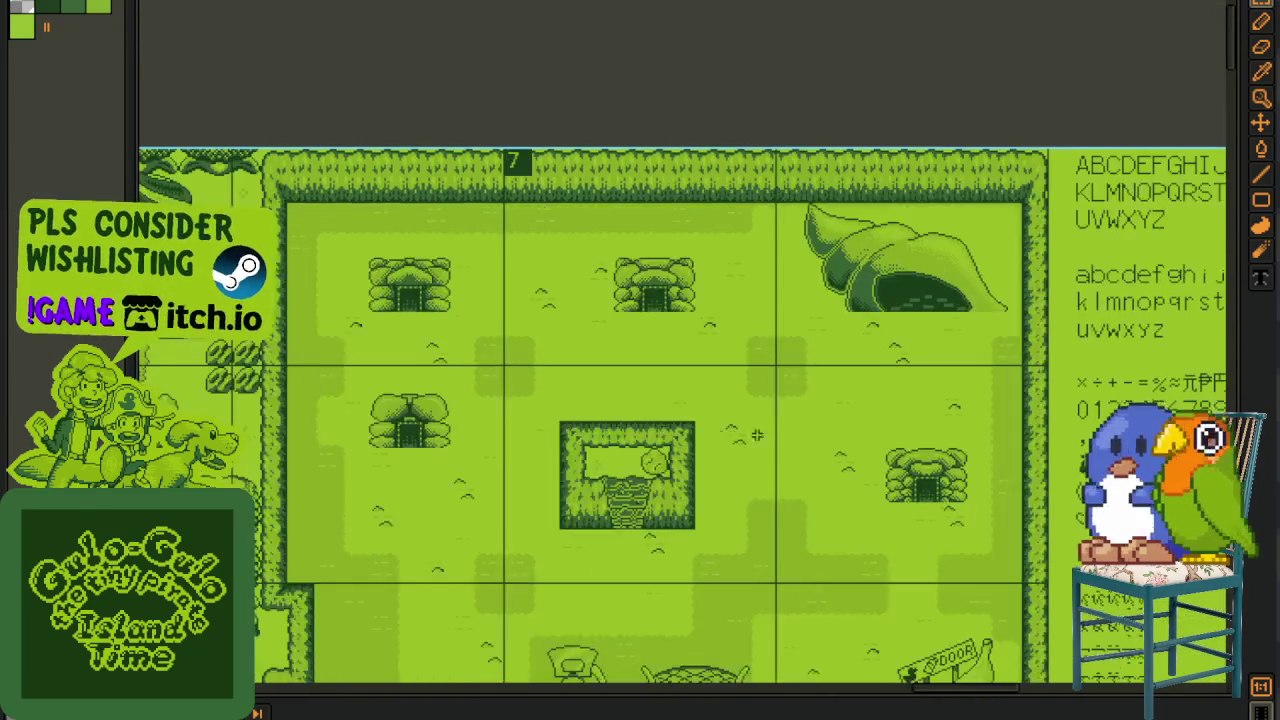
- Scroll the overworld map view left and down across its western side
scroll(760, 420, "left", 3)
scroll(760, 420, "down", 2)
scroll(643, 442, "left", 3)
scroll(643, 442, "down", 2)
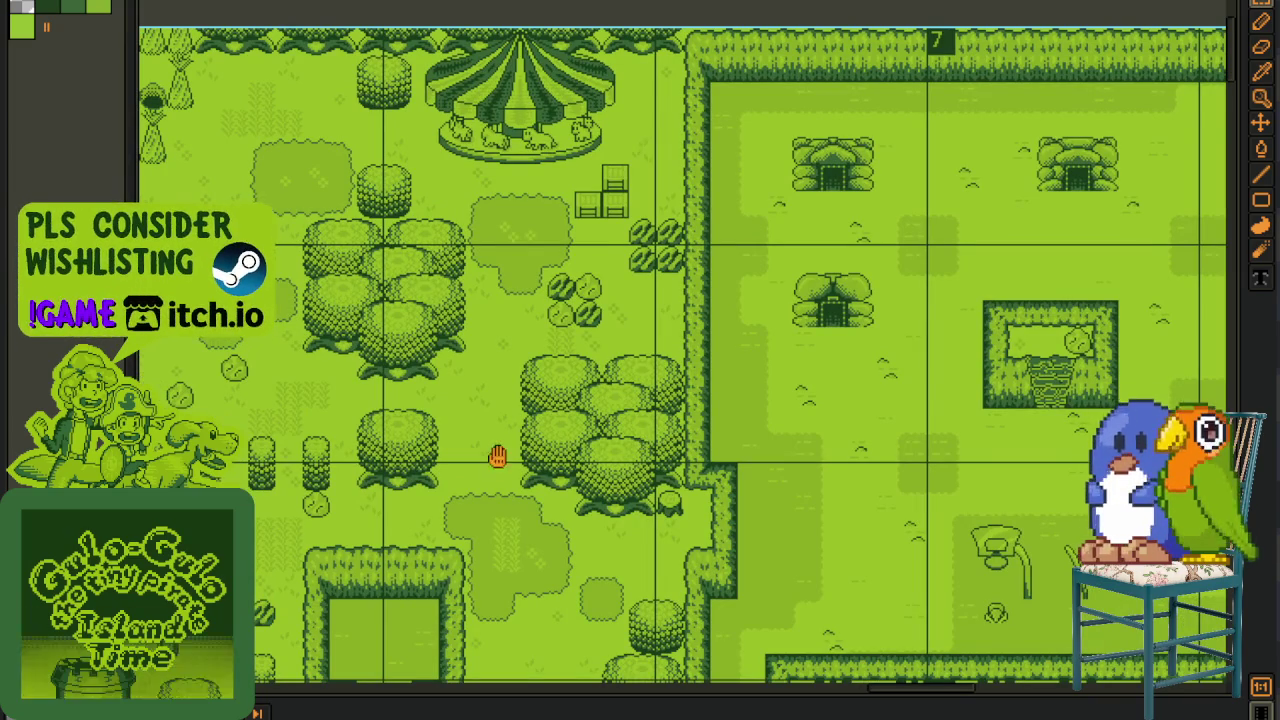
scroll(643, 444, "left", 3)
scroll(643, 444, "down", 1)
scroll(700, 400, "left", 4)
scroll(734, 369, "left", 1)
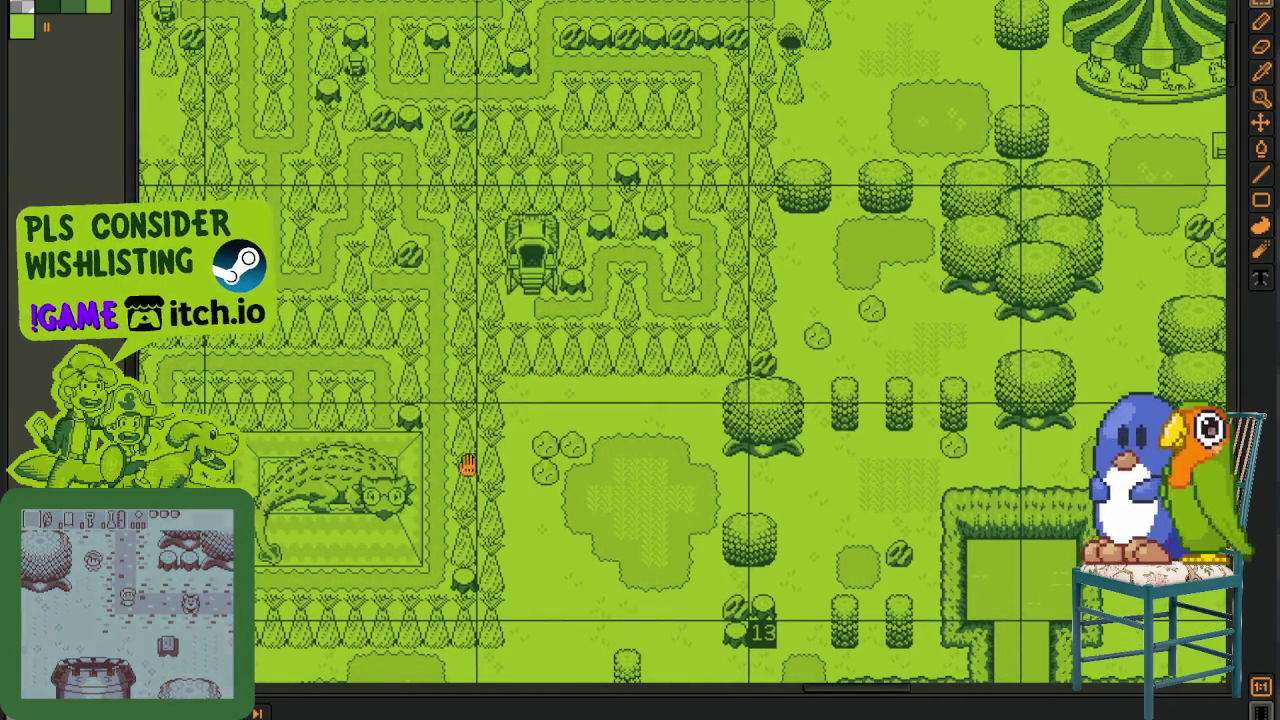
scroll(575, 411, "left", 3)
scroll(575, 411, "down", 1)
scroll(560, 430, "up", 1)
scroll(560, 430, "left", 1)
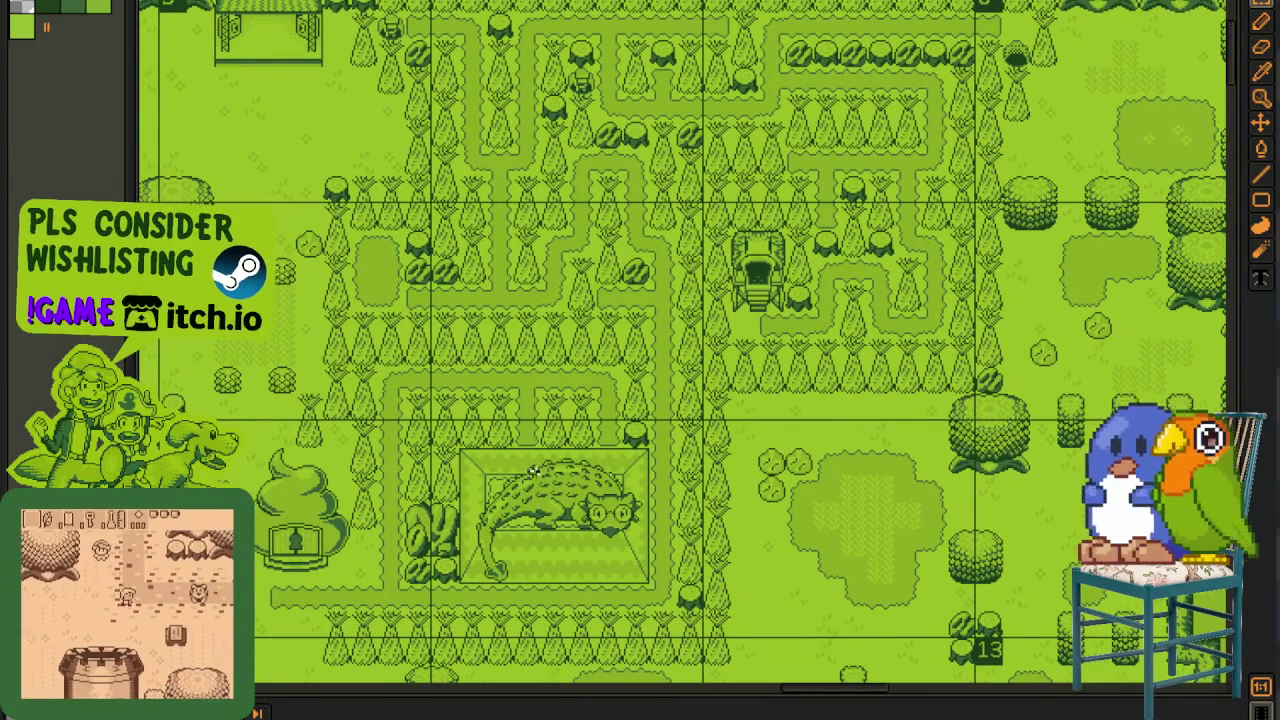
- Pan across the overworld map and zoom in and out on the area
left_click_drag(467, 497, 597, 443)
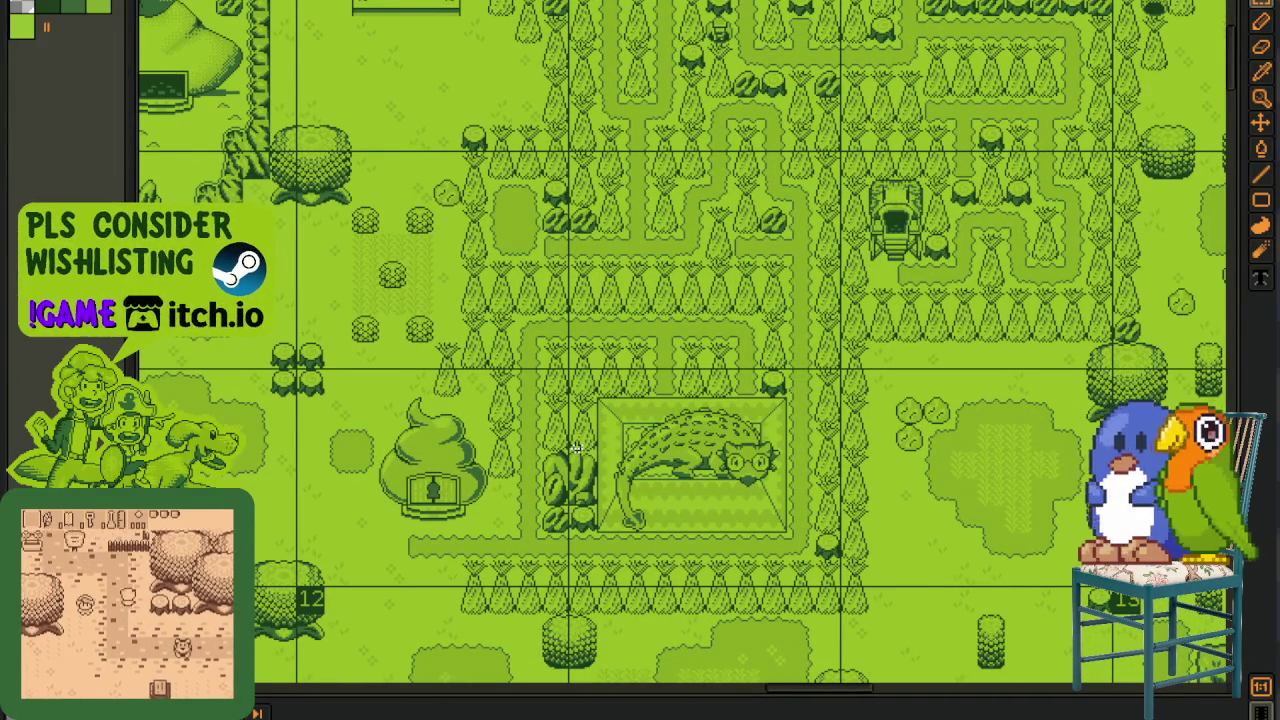
scroll(576, 447, "down", 2)
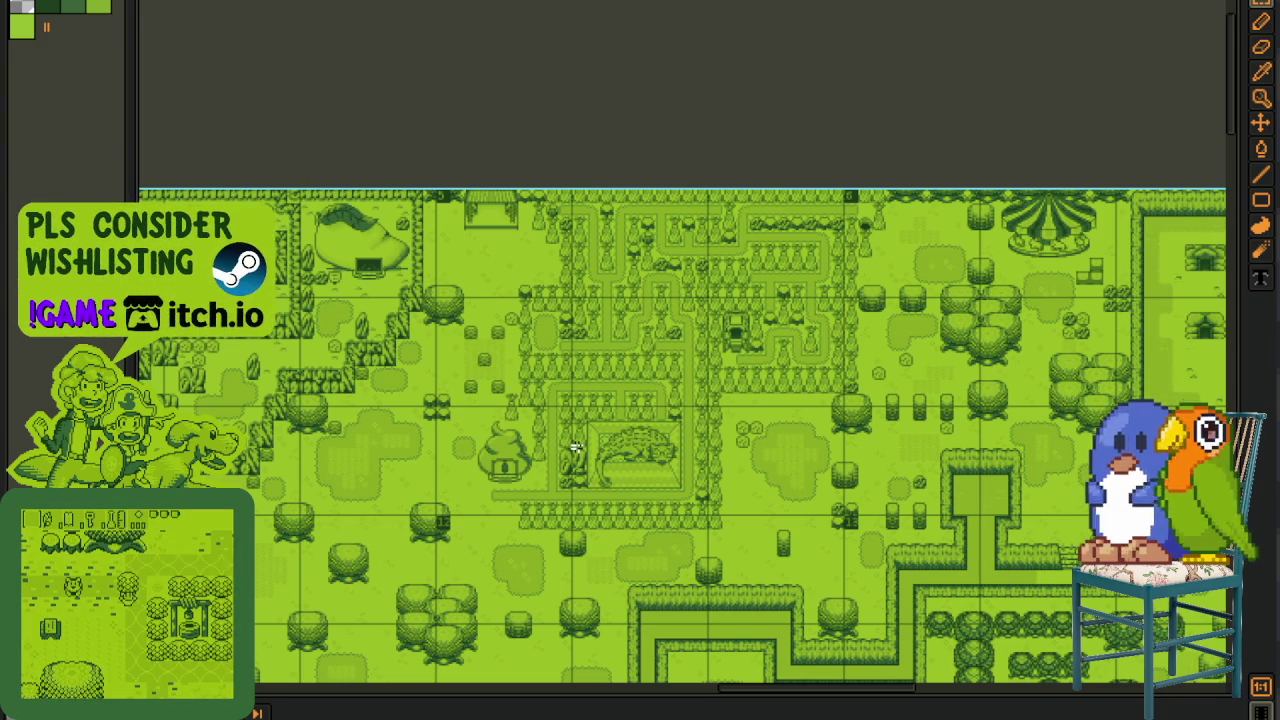
scroll(692, 356, "right", 10)
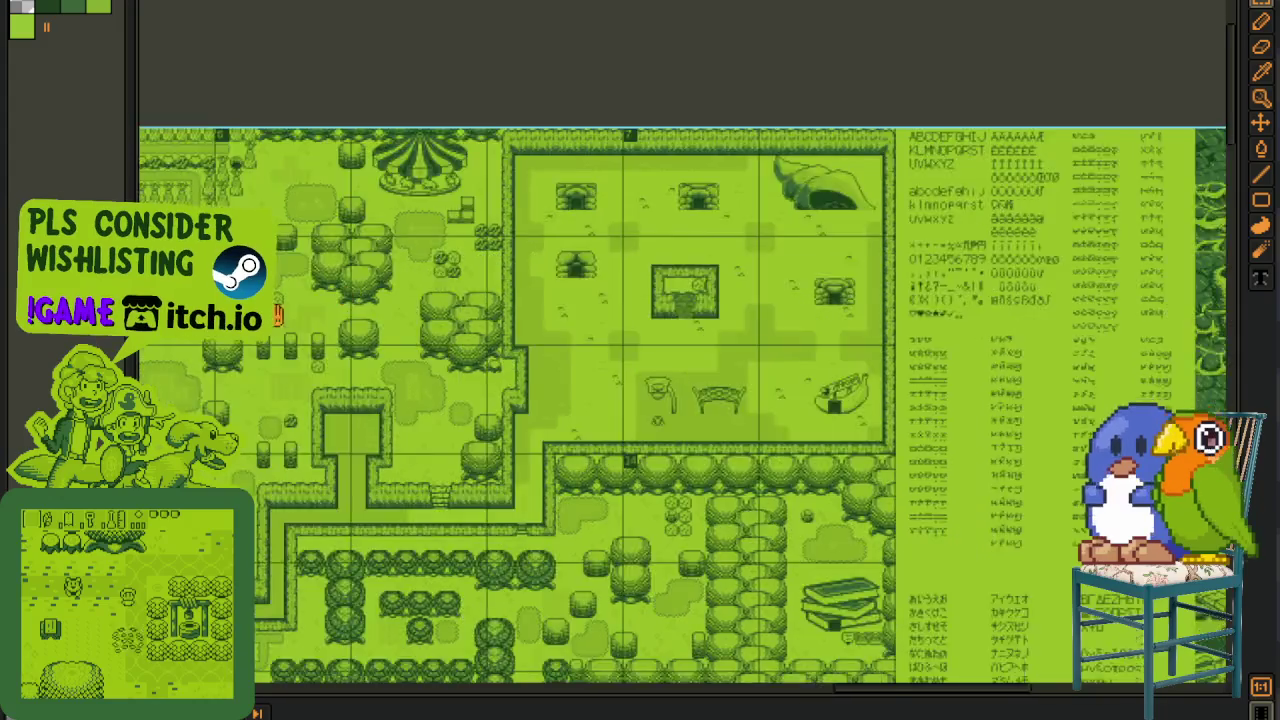
scroll(636, 318, "up", 3)
scroll(636, 318, "up", 2)
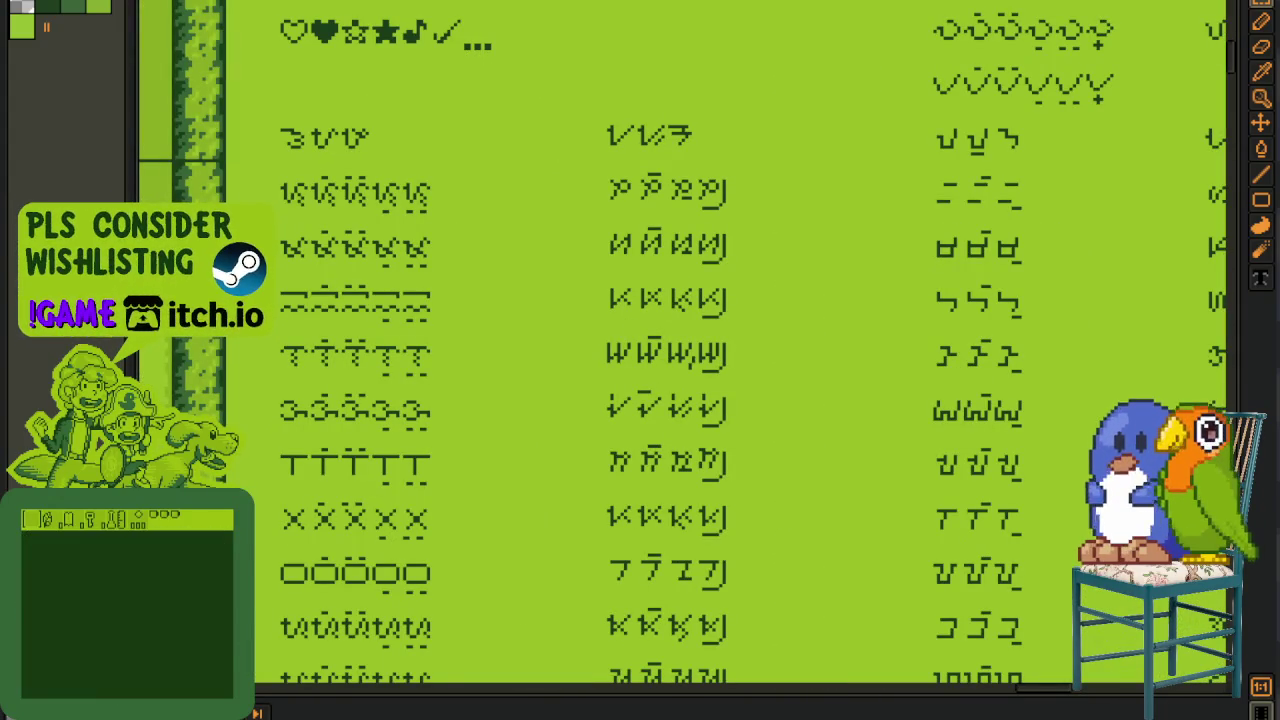
scroll(680, 350, "down", 2)
scroll(623, 486, "up", 5)
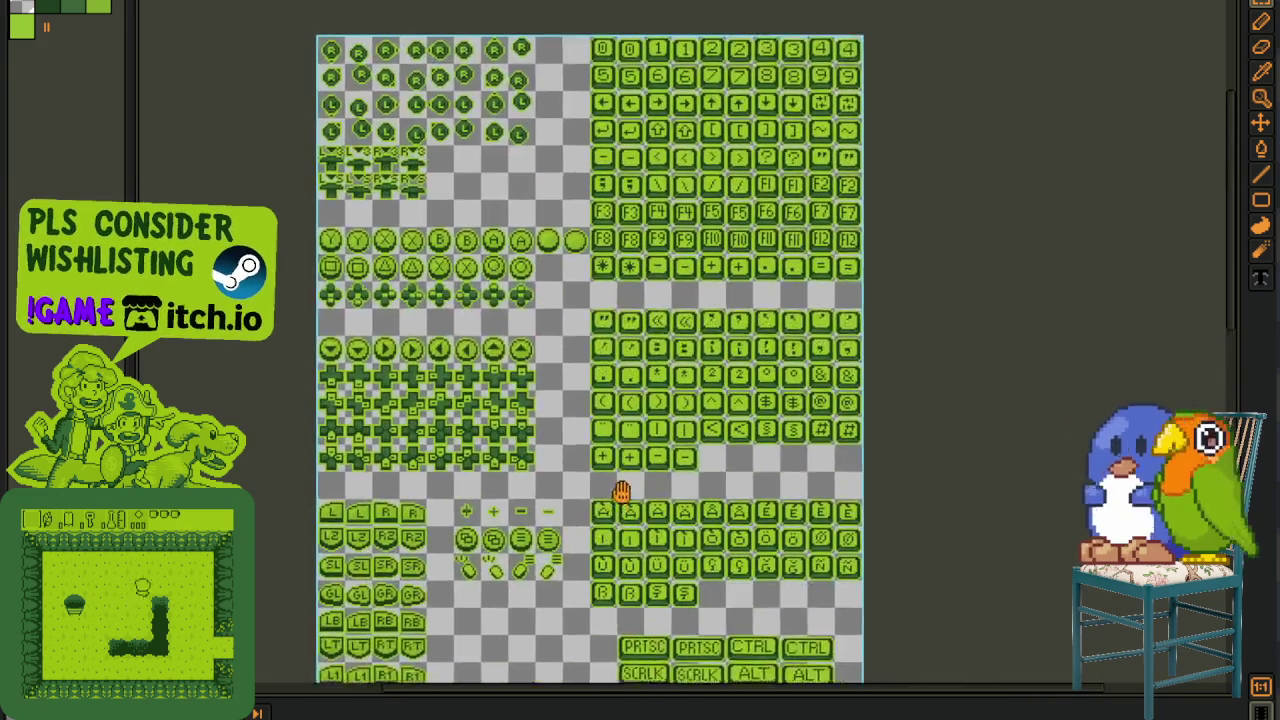
- Look over the keyboard-key icon sheet, then Ctrl+Tab to the rounded lettered button sheet
scroll(646, 175, "down", 2)
scroll(646, 175, "down", 2)
scroll(646, 175, "down", 2)
scroll(646, 175, "down", 2)
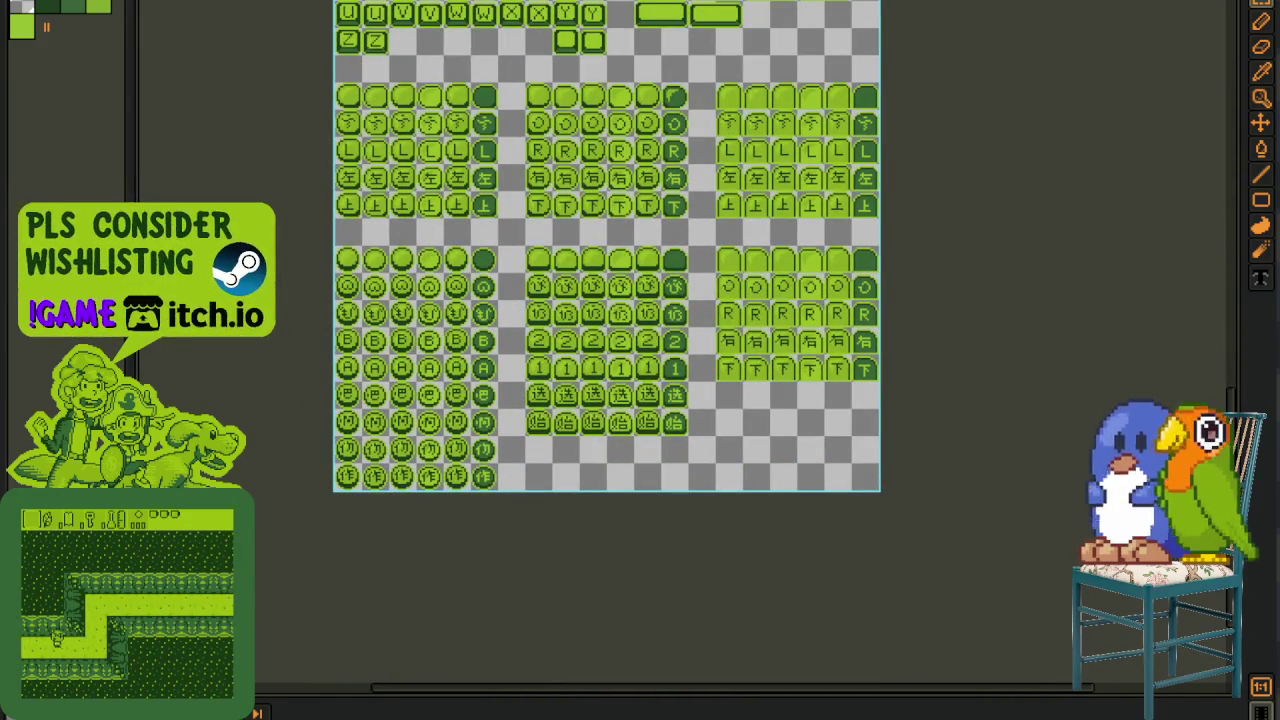
scroll(674, 274, "up", 2)
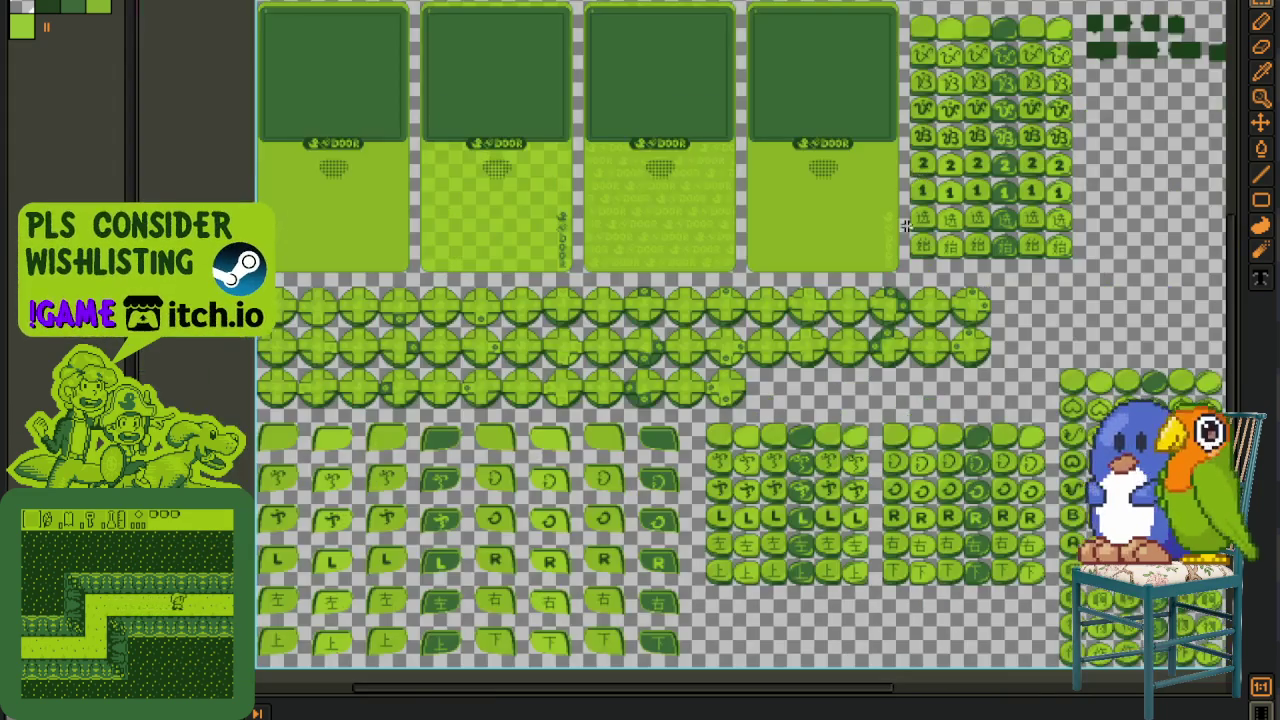
scroll(674, 274, "down", 1)
left_click_drag(674, 274, 757, 410)
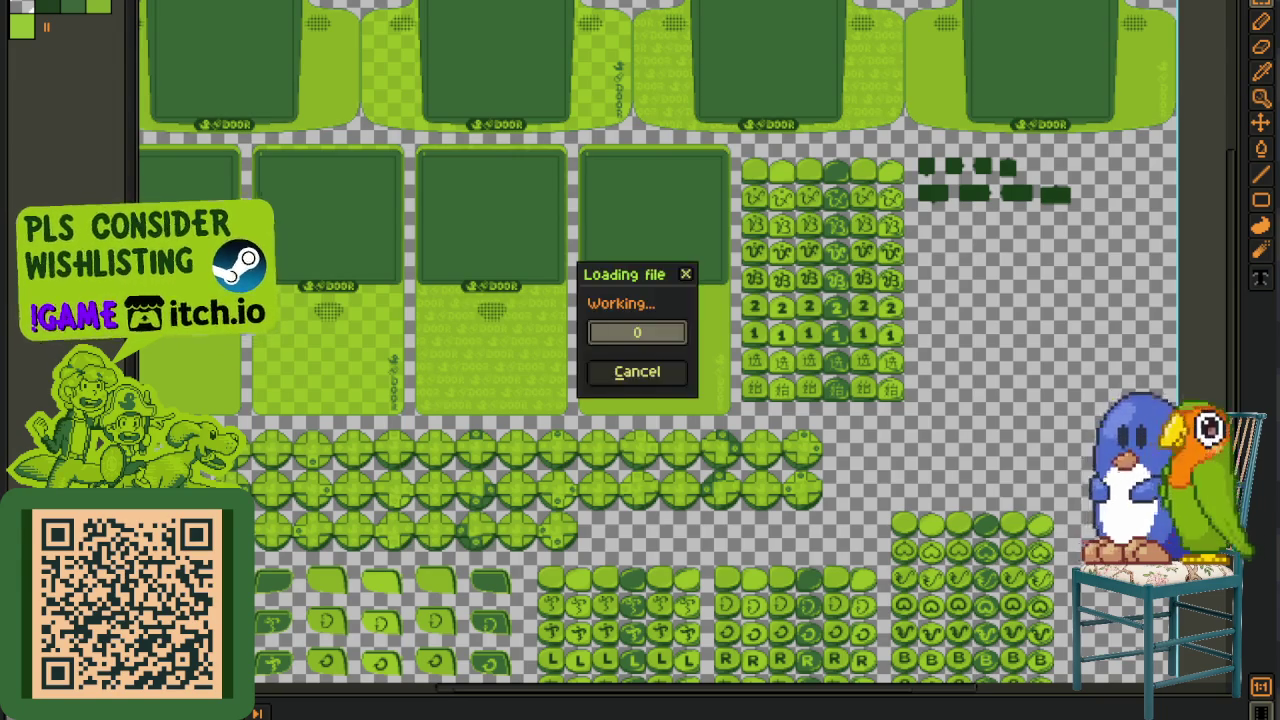
scroll(893, 203, "down", 2)
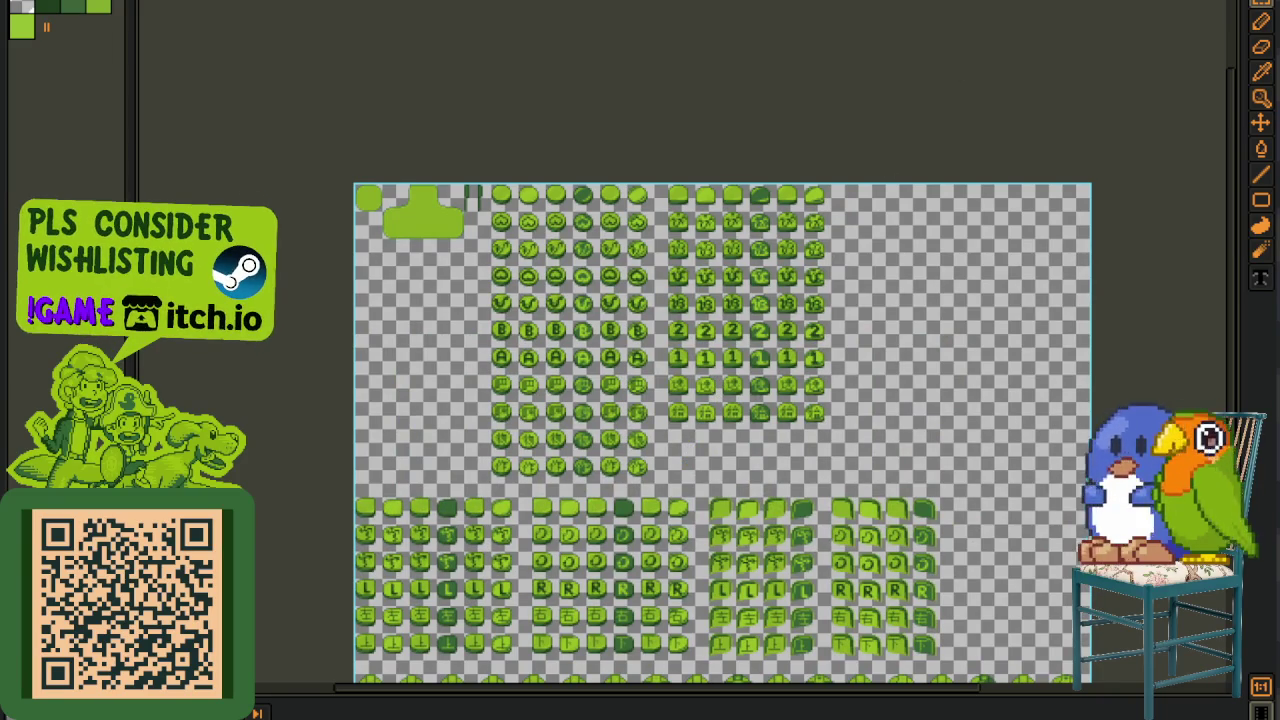
key("ctrl+Tab")
key("ctrl+Tab")
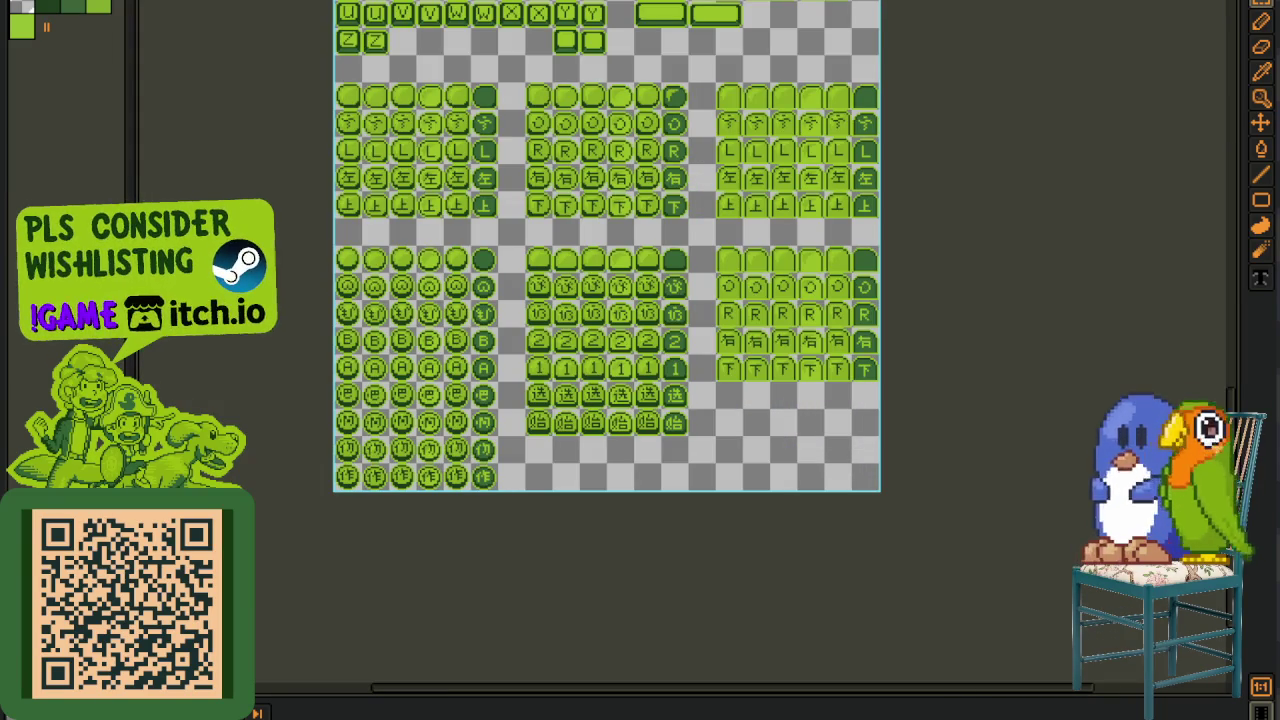
key("ctrl+Tab")
key("ctrl+Tab")
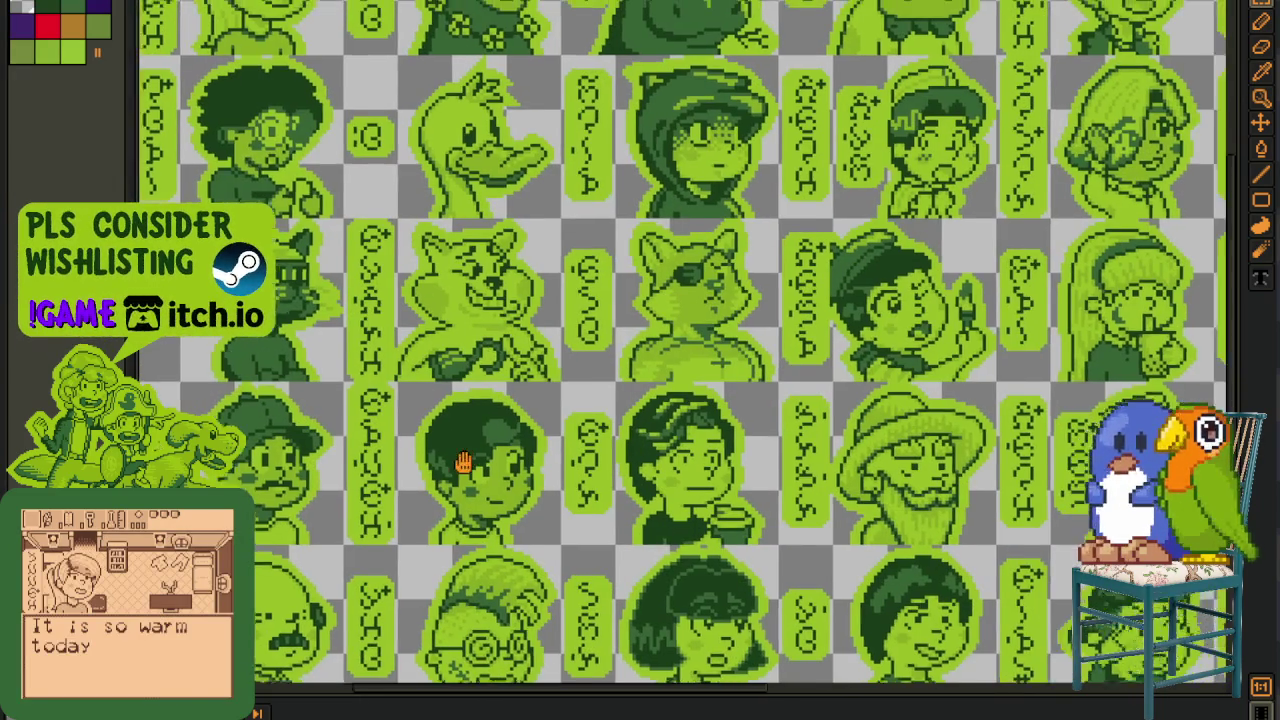
- Marquee-select a pair of portraits, then pan down, up and right across the faces
mouse_move(484, 452)
left_mouse_down()
mouse_move(601, 575)
mouse_move(655, 322)
left_mouse_up()
left_click_drag(177, 291, 517, 432)
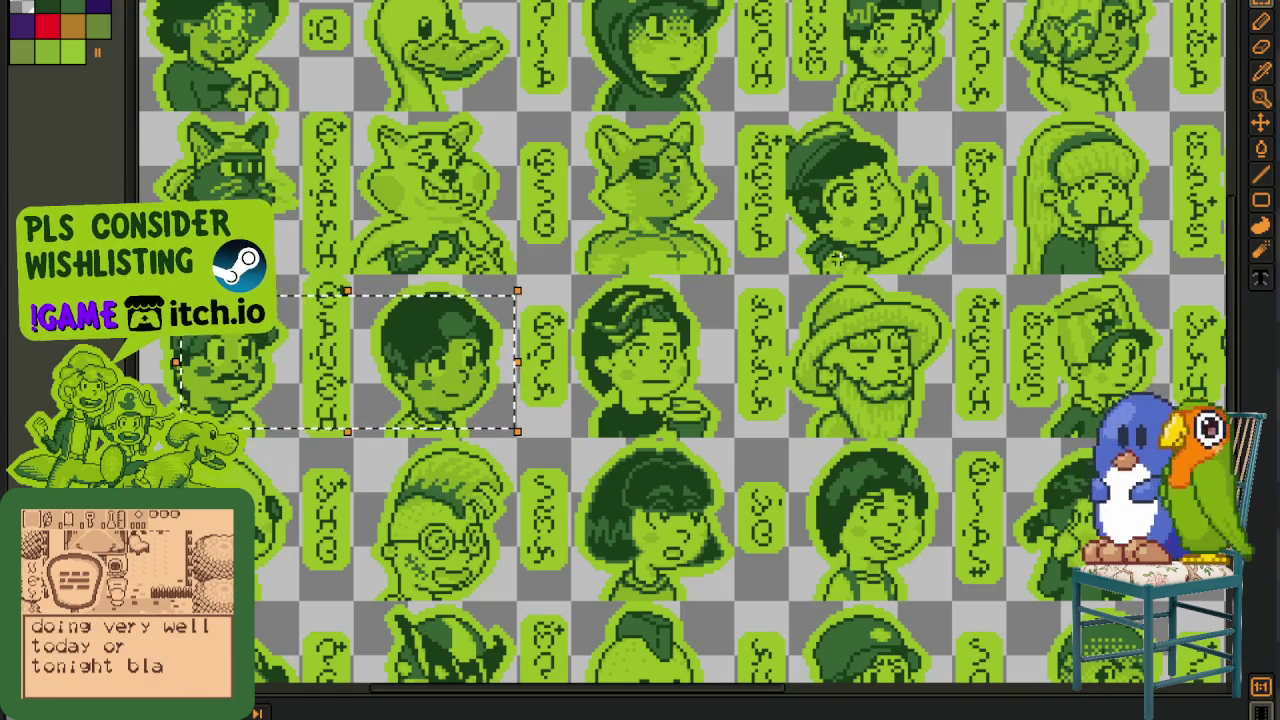
left_click_drag(895, 358, 921, 158)
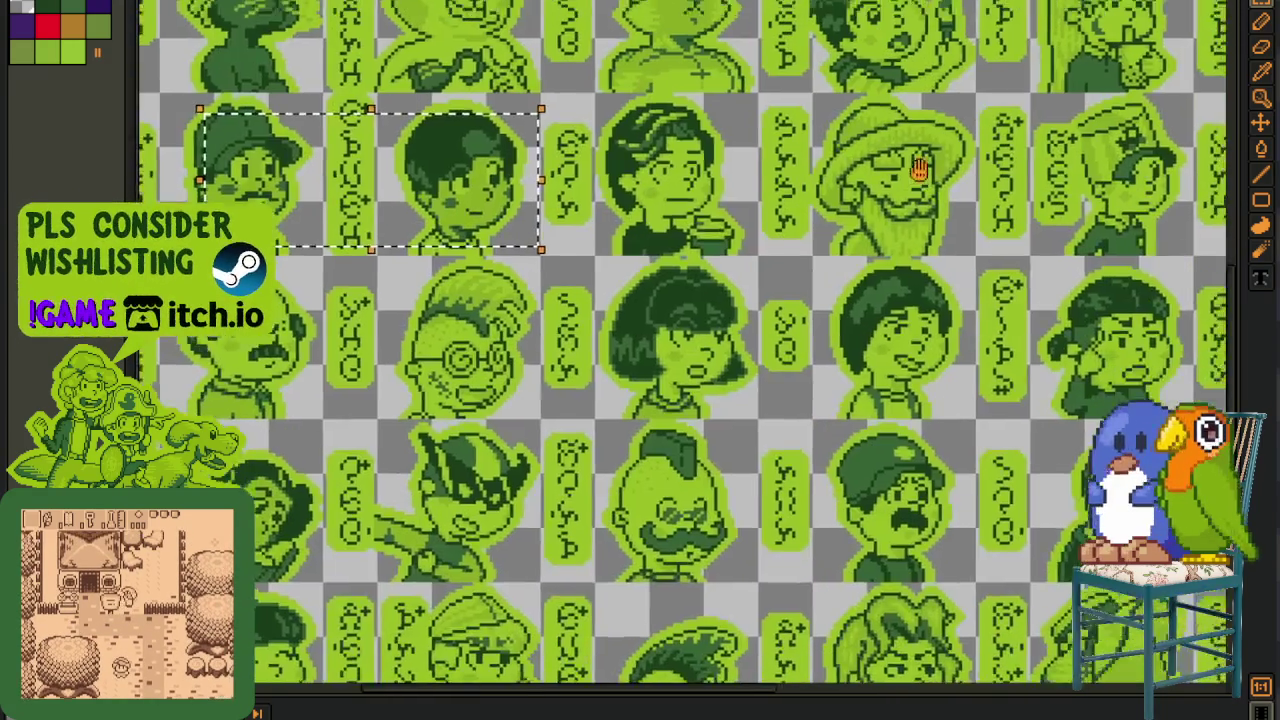
left_click_drag(580, 525, 651, 342)
scroll(651, 342, "up", 1)
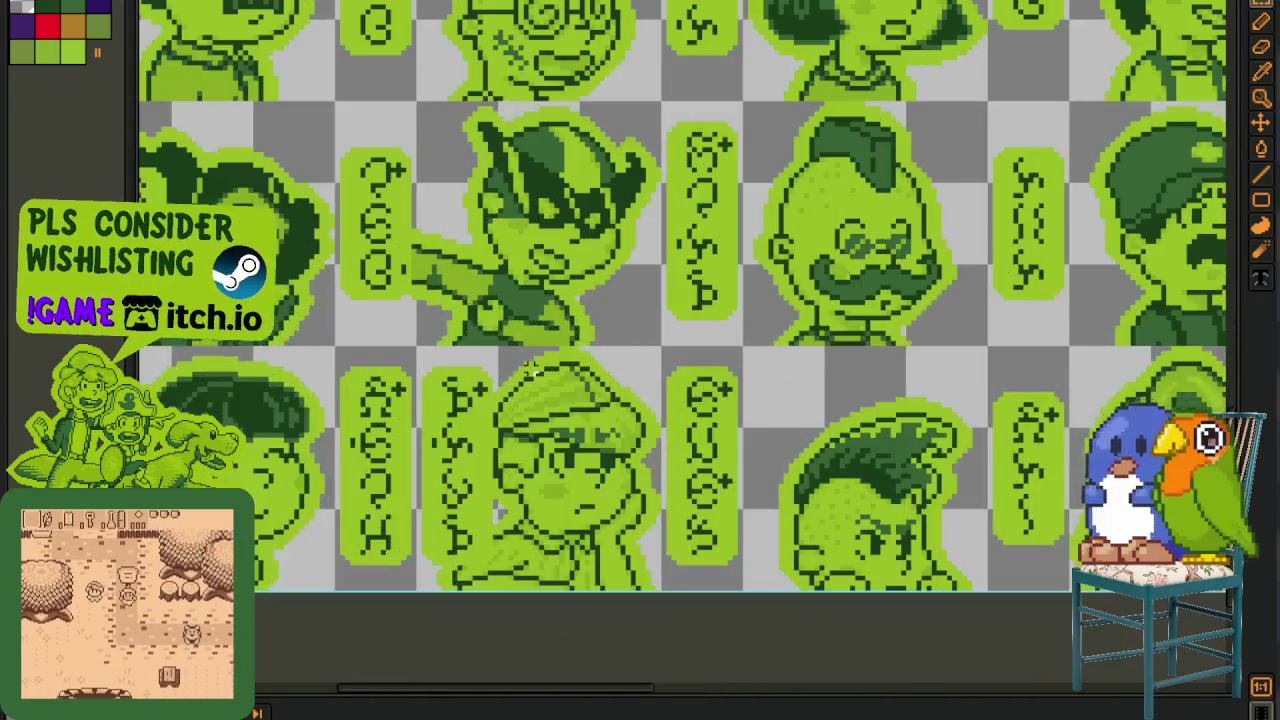
scroll(620, 323, "down", 2)
scroll(900, 347, "up", 1)
left_click_drag(900, 347, 872, 391)
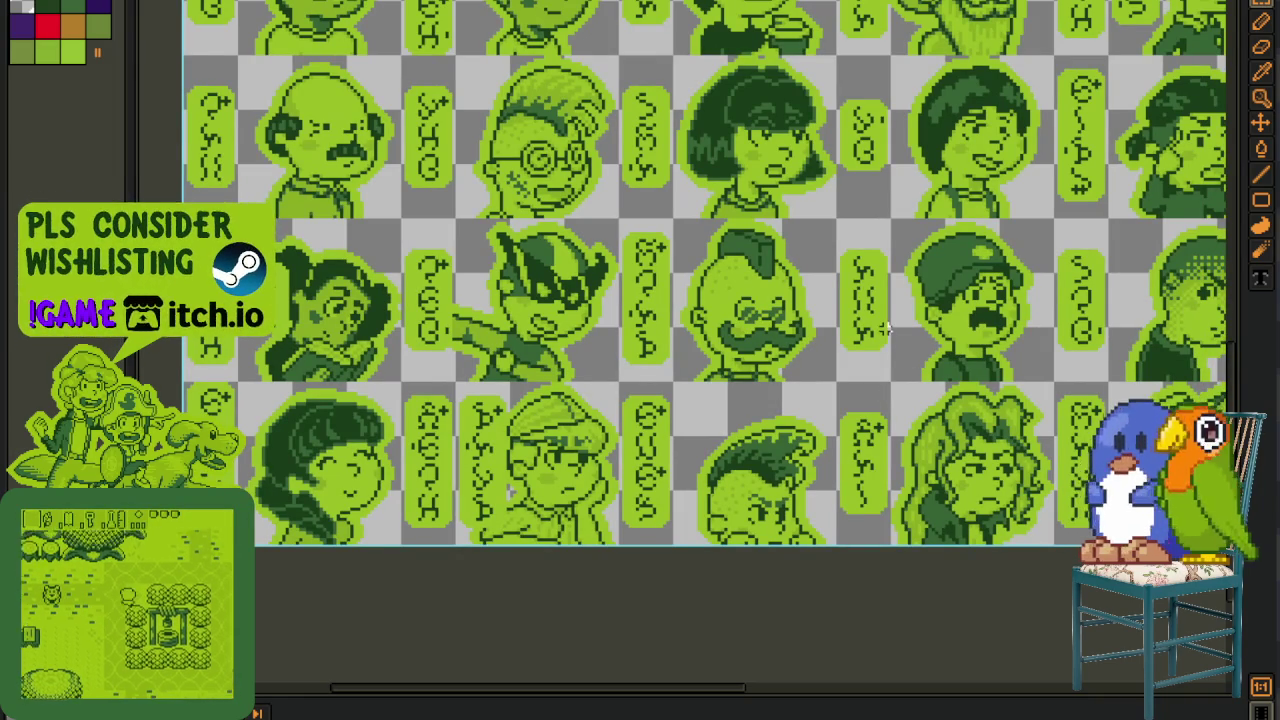
mouse_move(892, 352)
left_mouse_down()
mouse_move(836, 397)
mouse_move(548, 371)
left_mouse_up()
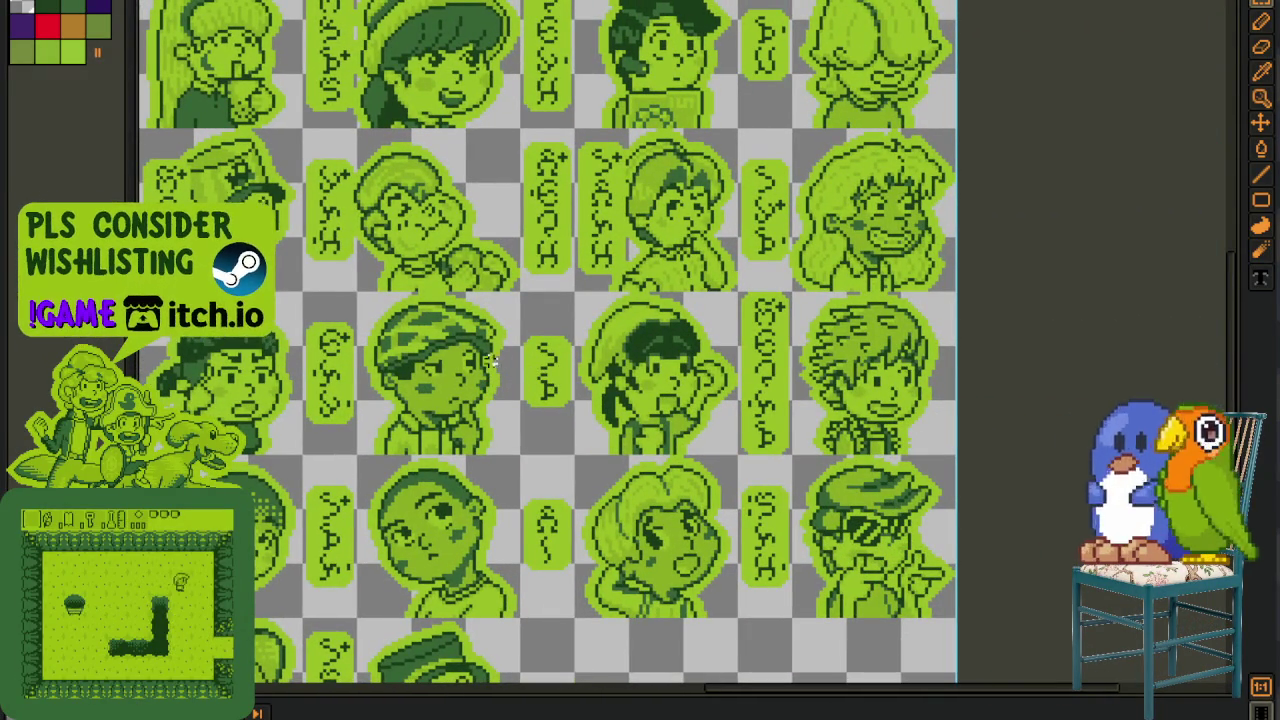
left_click_drag(486, 360, 640, 443)
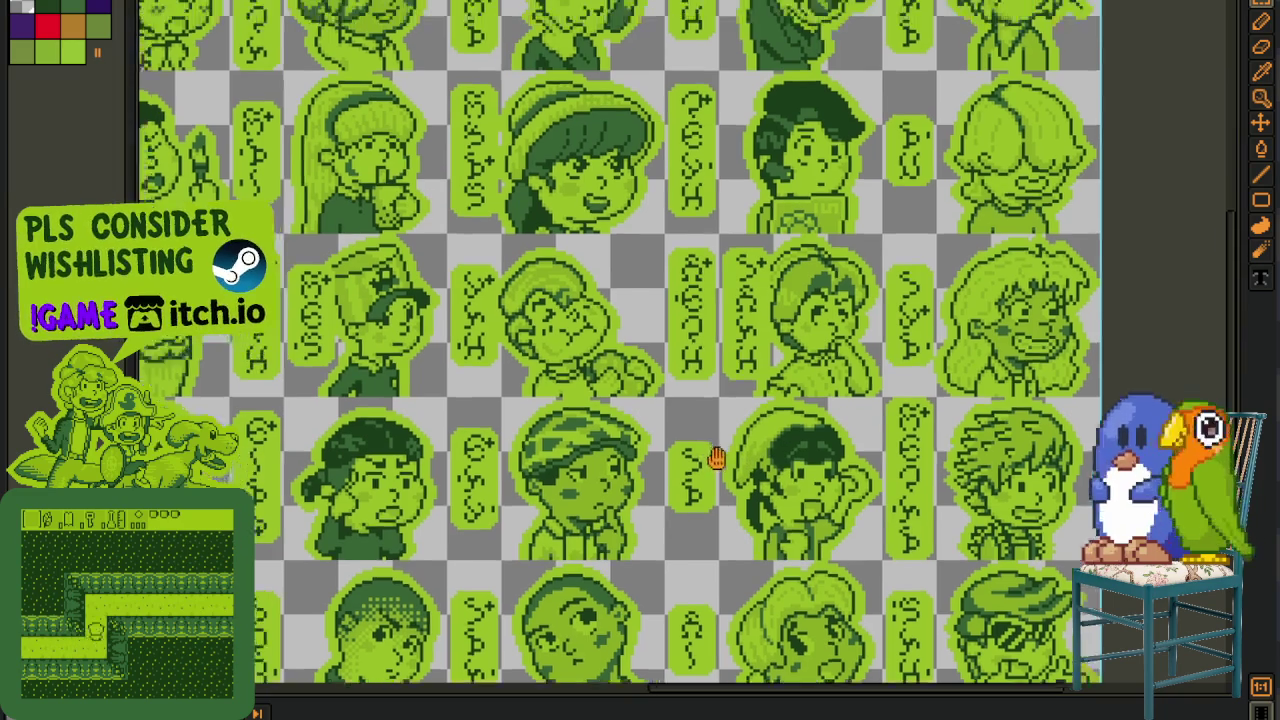
left_click_drag(758, 425, 779, 462)
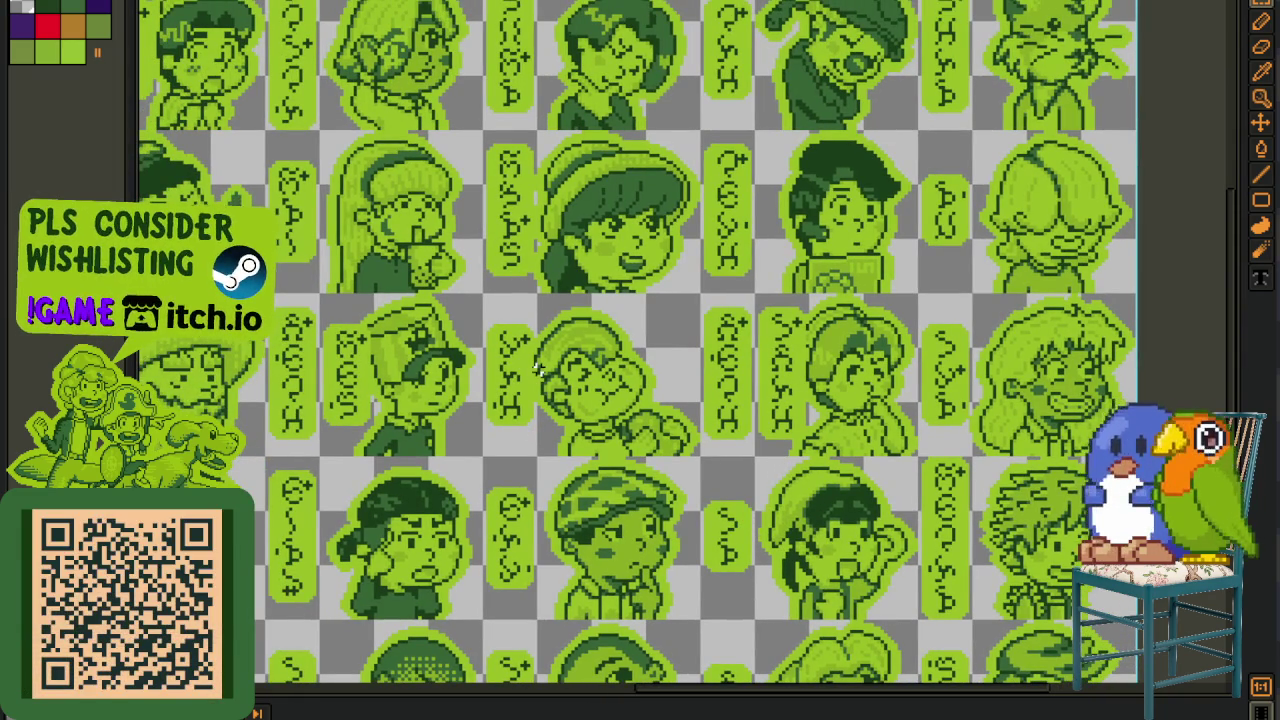
mouse_move(537, 368)
left_mouse_down()
mouse_move(745, 495)
mouse_move(586, 591)
mouse_move(495, 617)
left_mouse_up()
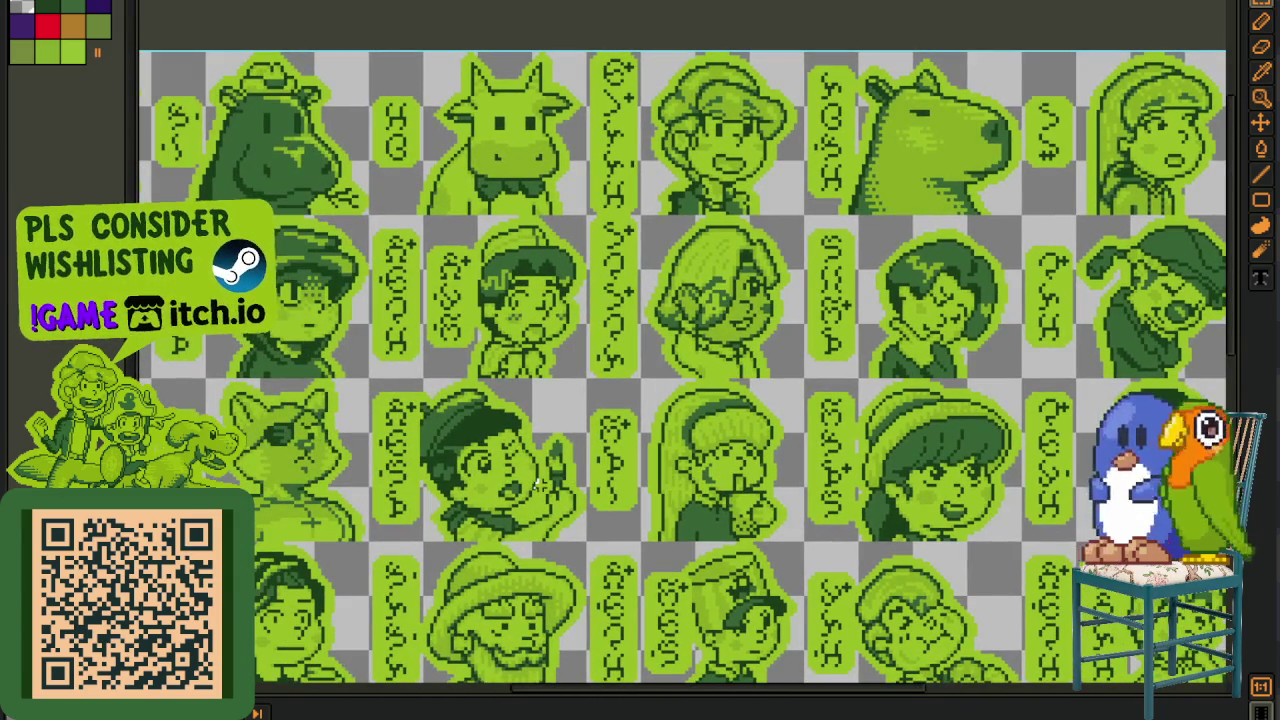
left_click_drag(395, 488, 601, 465)
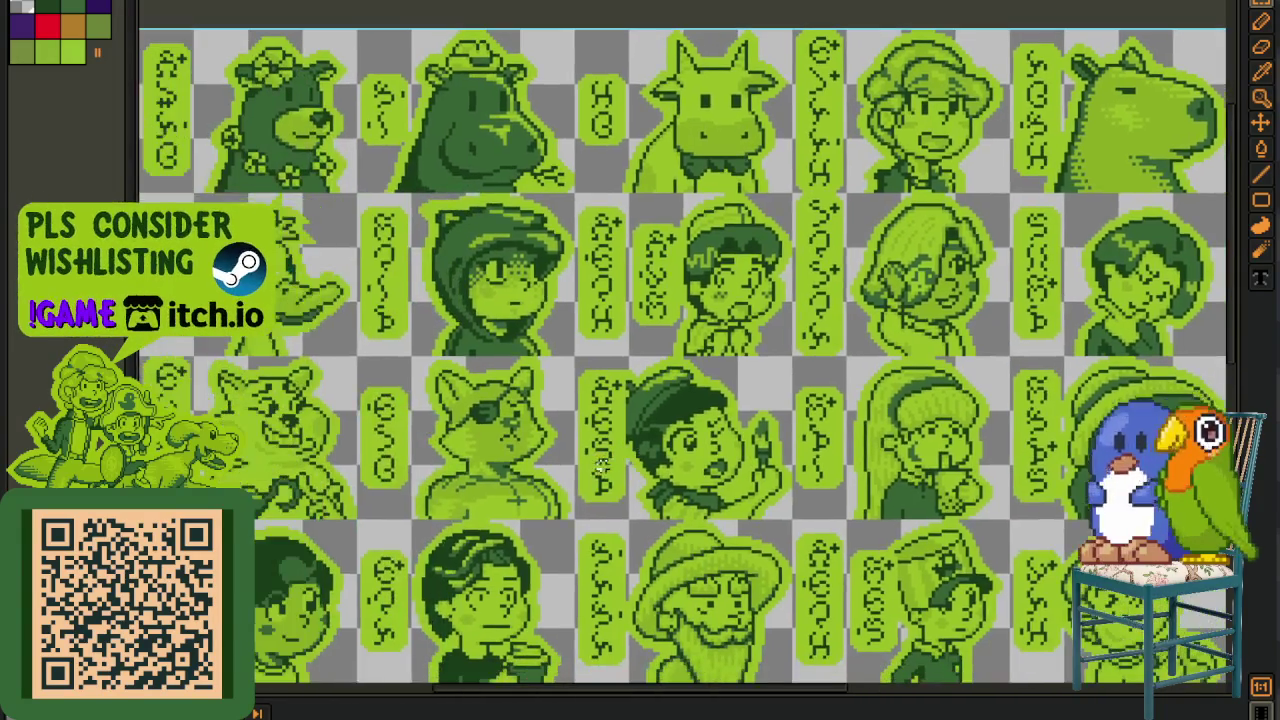
left_click_drag(436, 480, 582, 480)
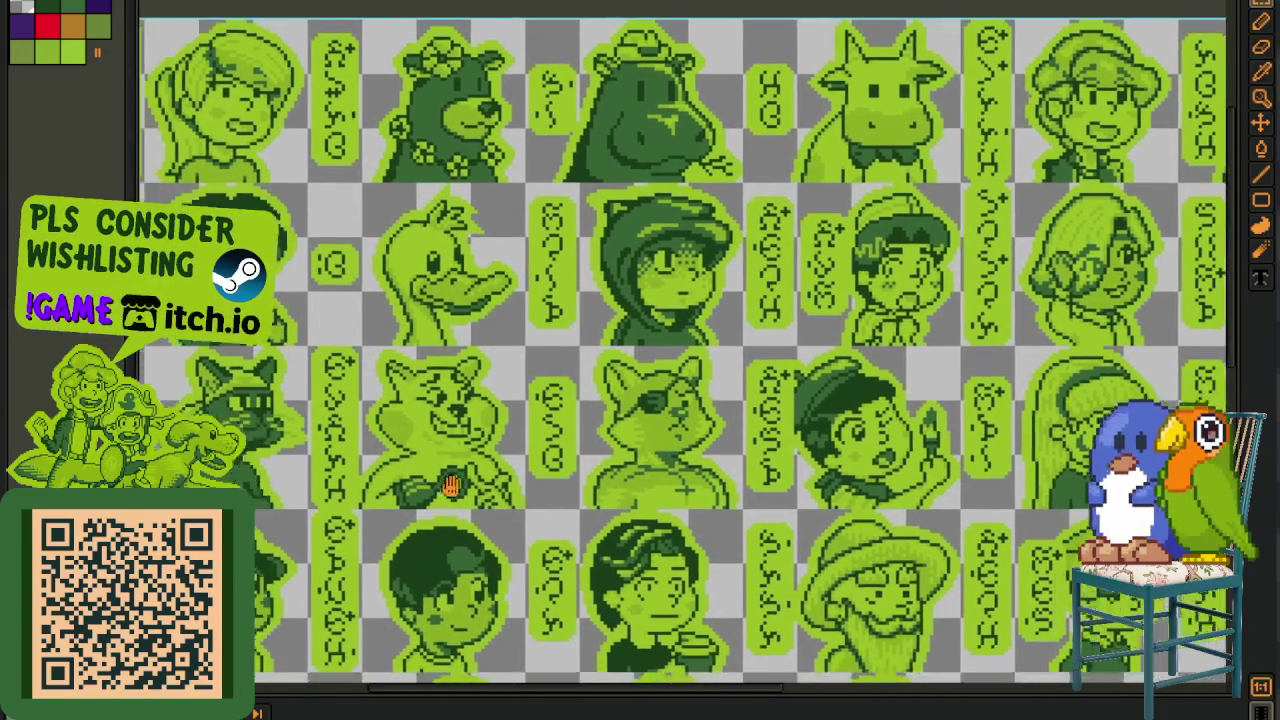
left_click_drag(400, 443, 461, 441)
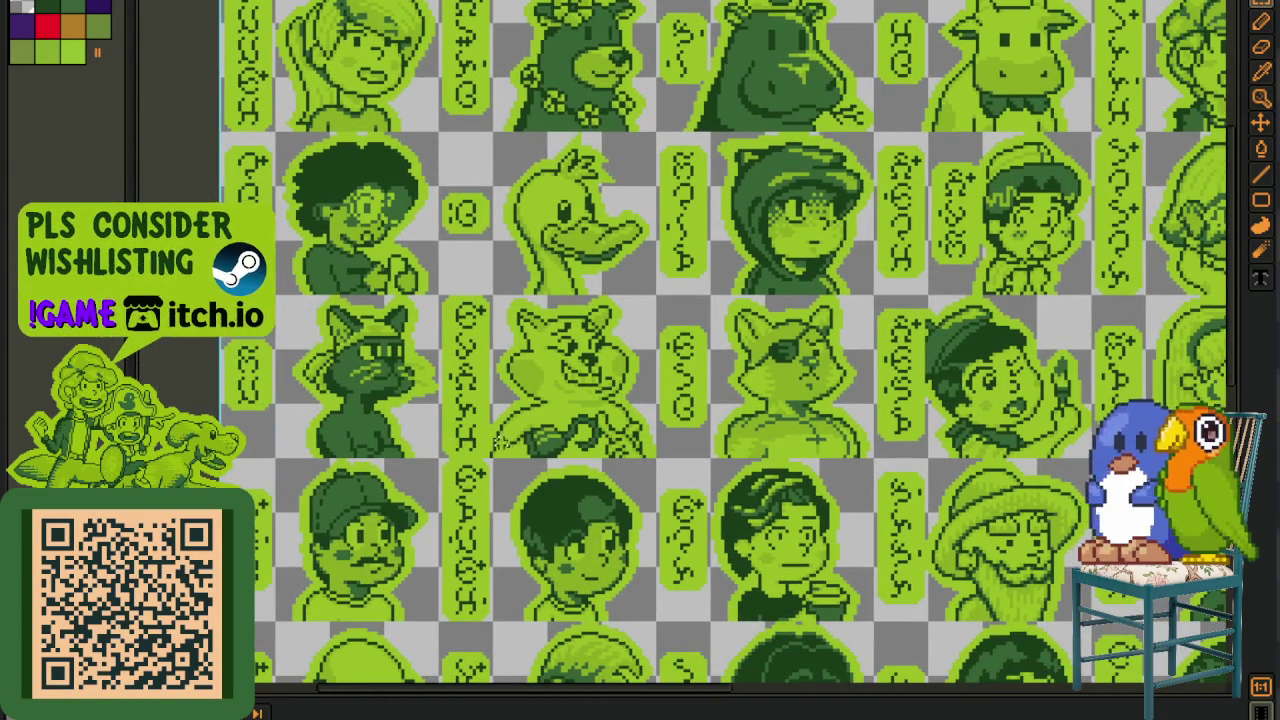
scroll(545, 319, "down", 3)
scroll(530, 360, "up", 1)
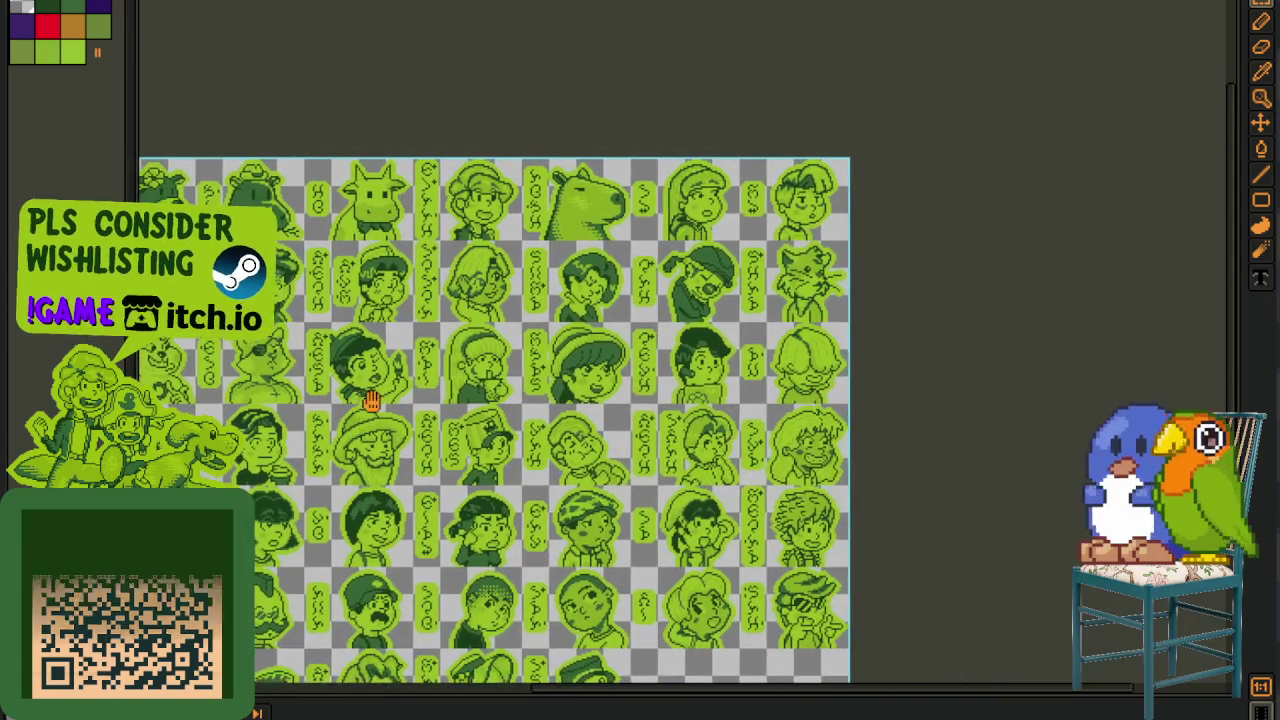
scroll(513, 406, "up", 1)
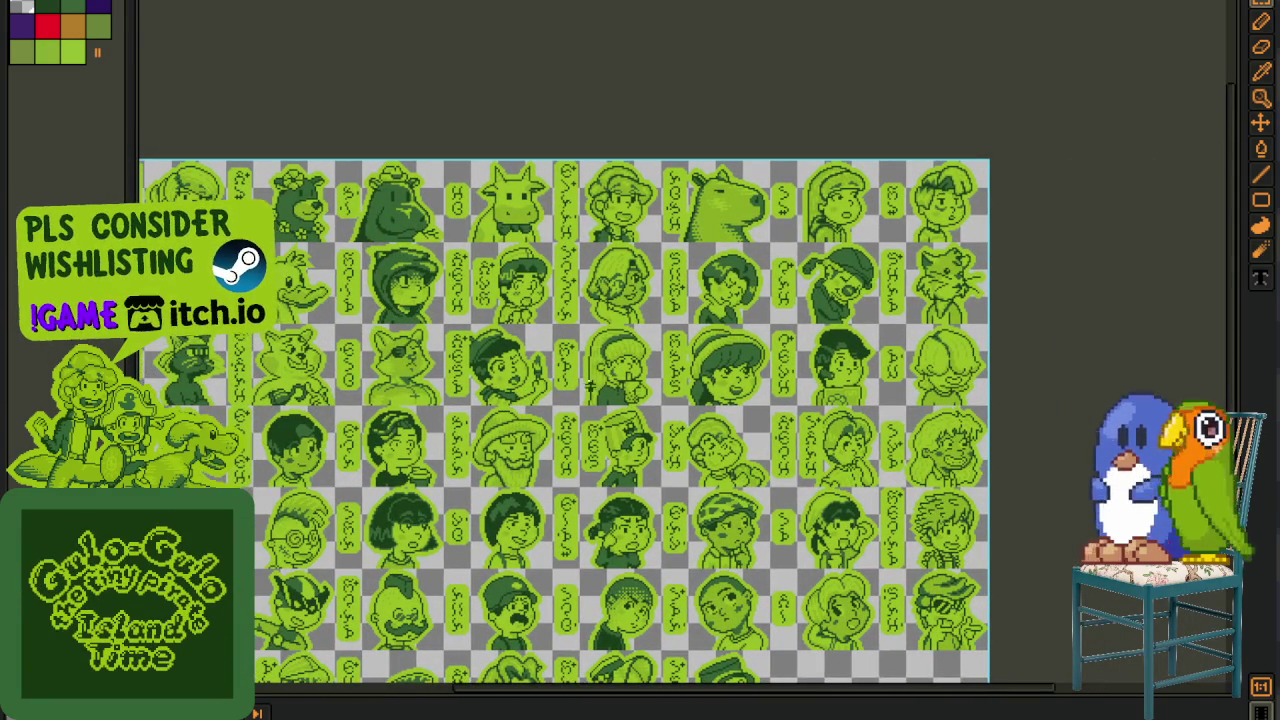
left_click_drag(565, 397, 598, 391)
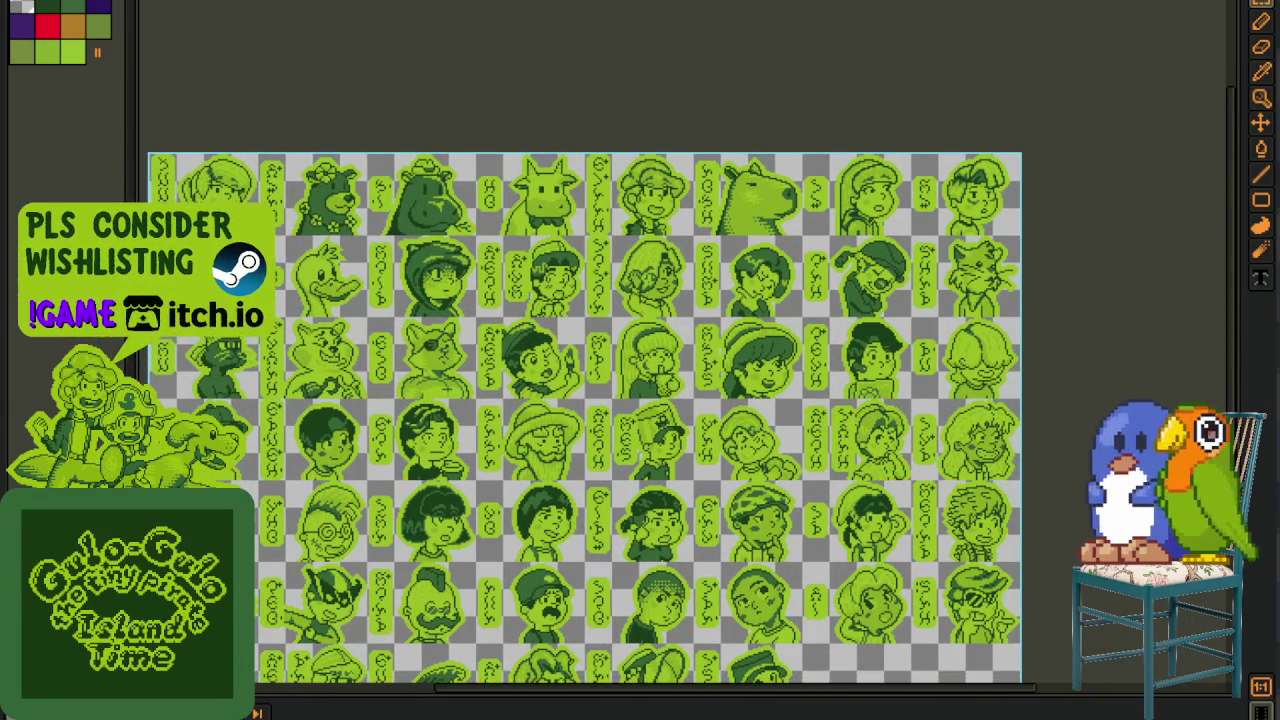
scroll(190, 373, "up", 1)
mouse_move(328, 418)
left_mouse_down()
mouse_move(534, 434)
mouse_move(500, 483)
left_mouse_up()
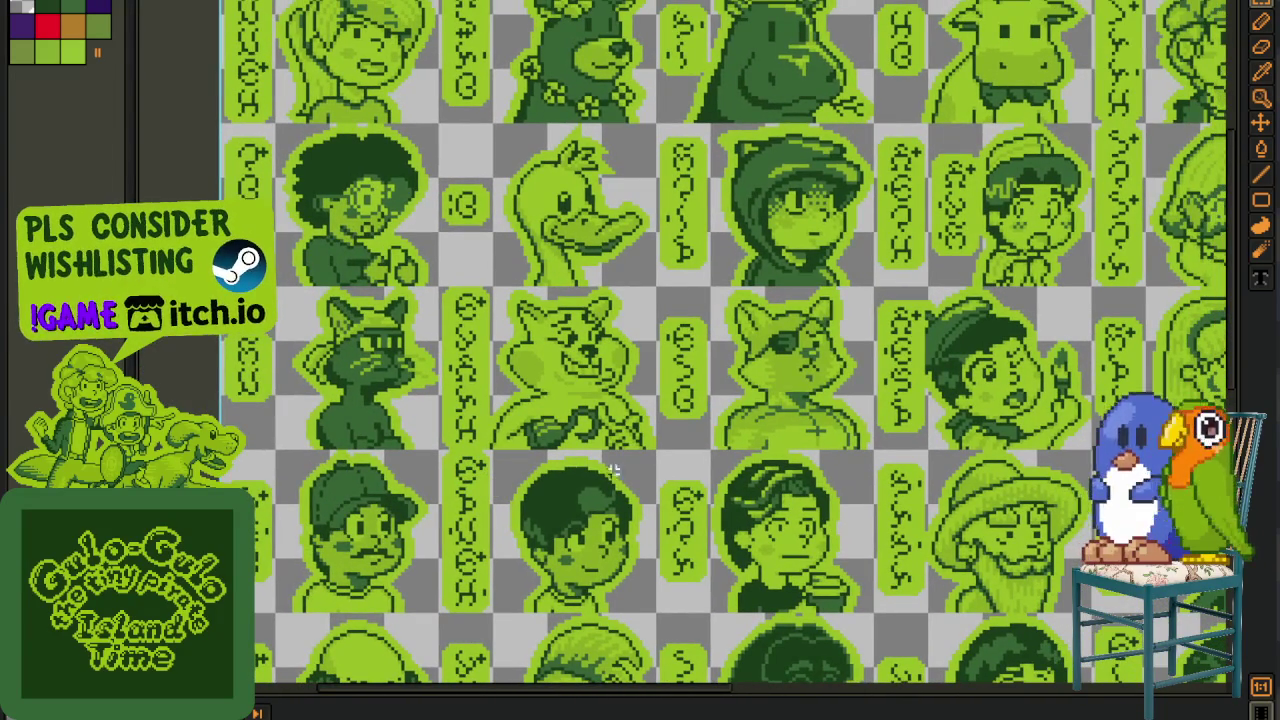
mouse_move(722, 489)
left_mouse_down()
mouse_move(333, 489)
mouse_move(461, 518)
left_mouse_up()
left_click_drag(687, 547, 573, 478)
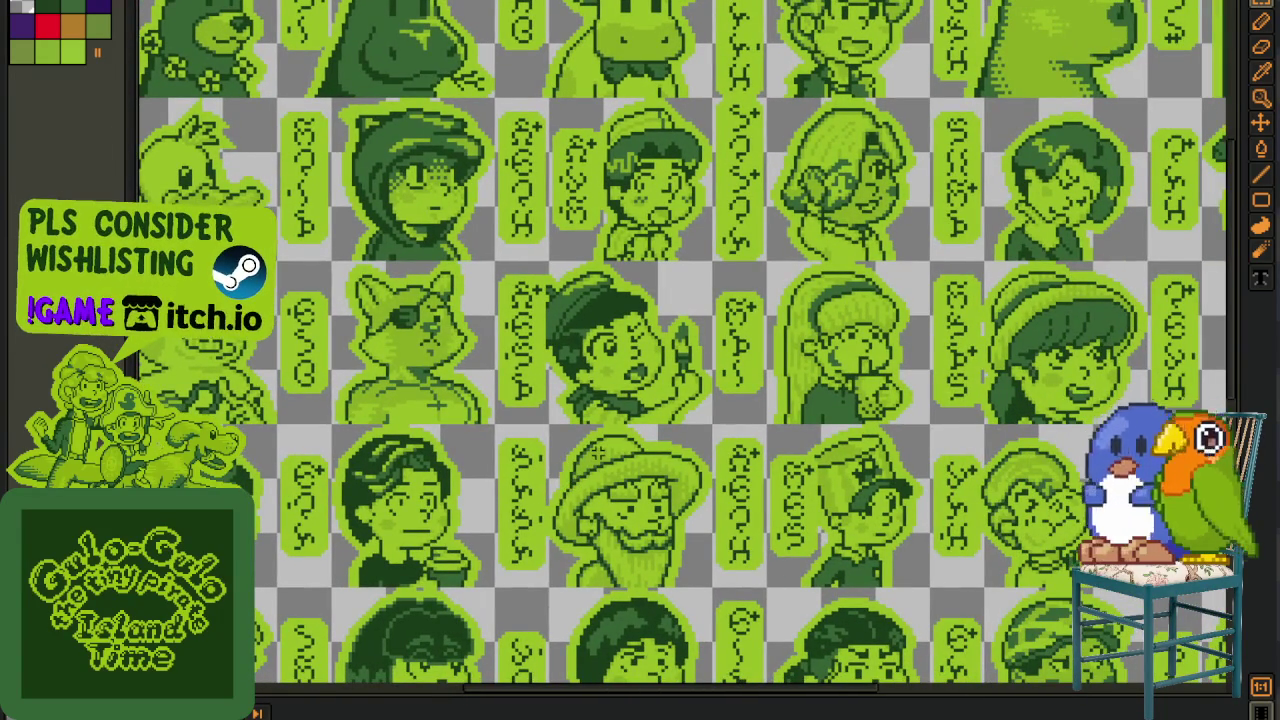
scroll(597, 448, "down", 1)
scroll(478, 456, "down", 1)
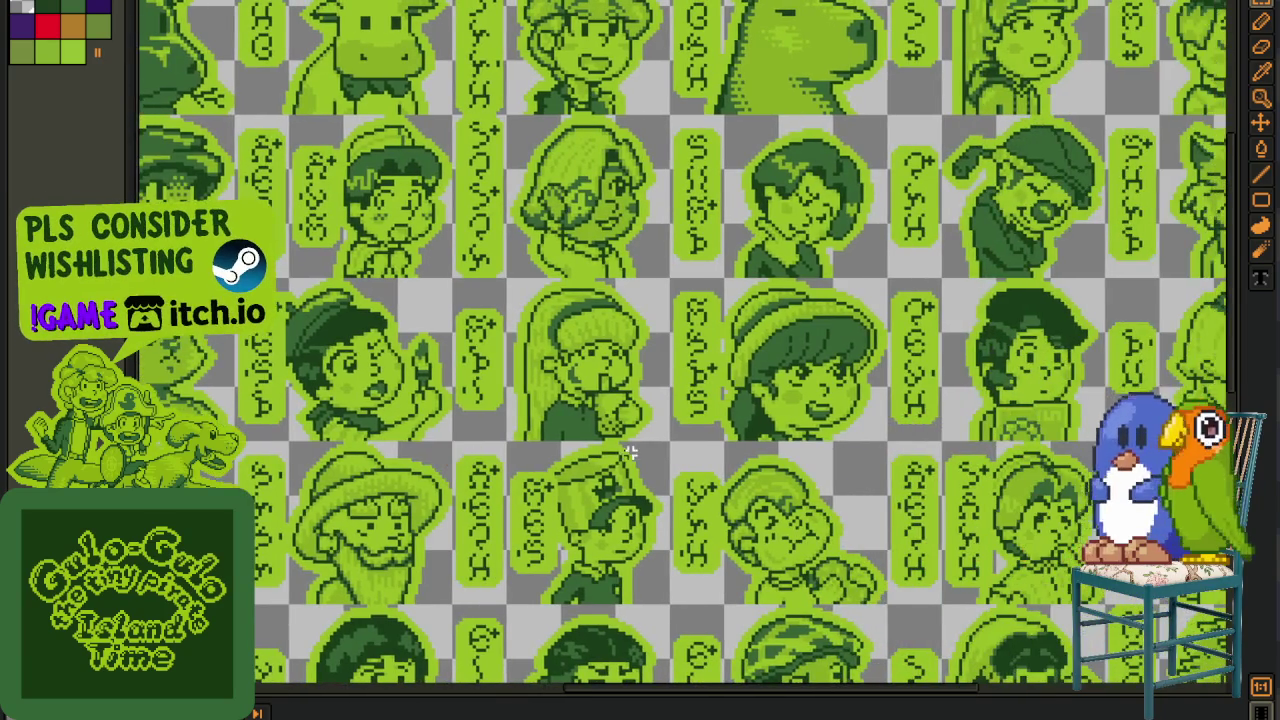
scroll(630, 455, "down", 1)
left_click_drag(763, 443, 689, 474)
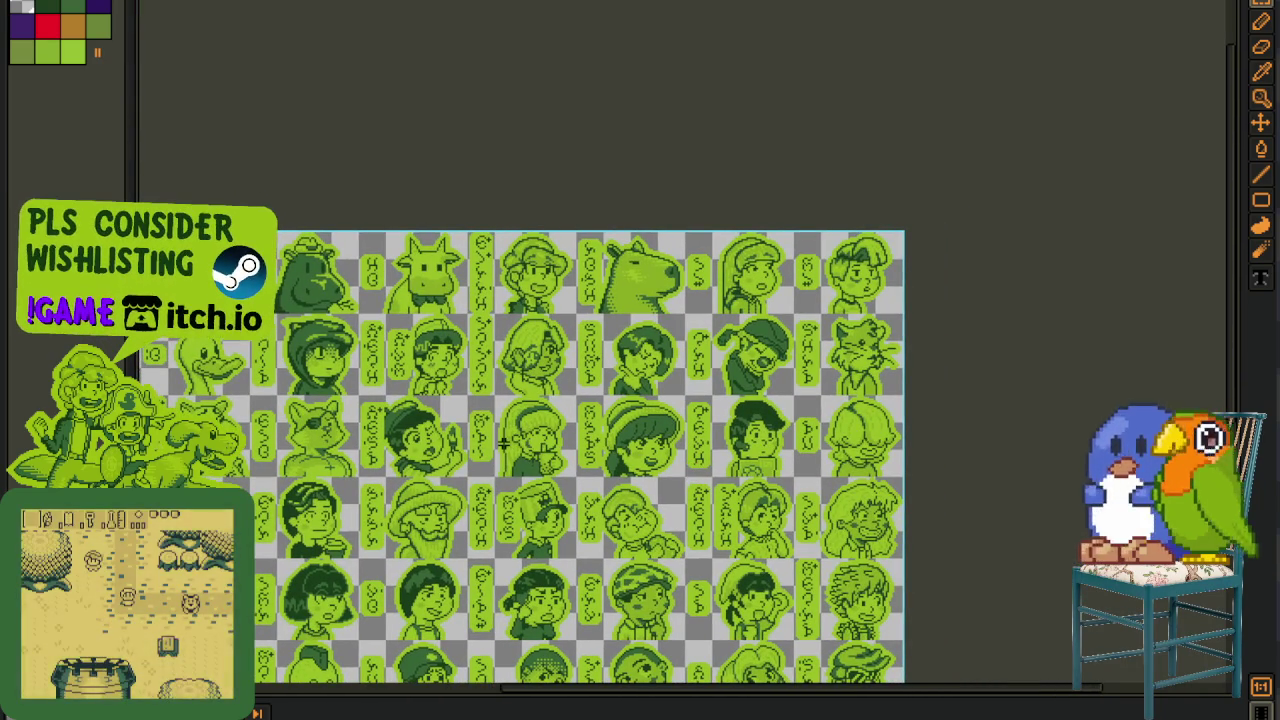
left_click_drag(504, 442, 580, 433)
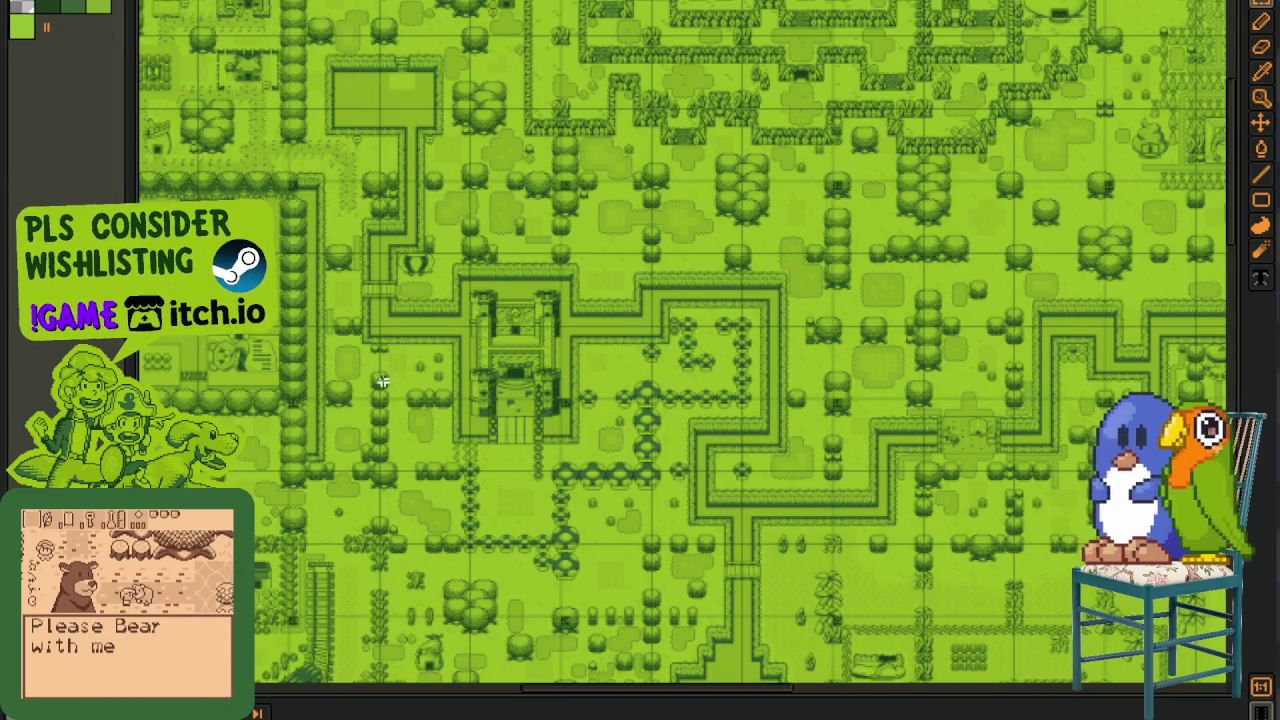
scroll(272, 346, "up", 1)
scroll(272, 346, "up", 2)
left_click_drag(272, 346, 646, 432)
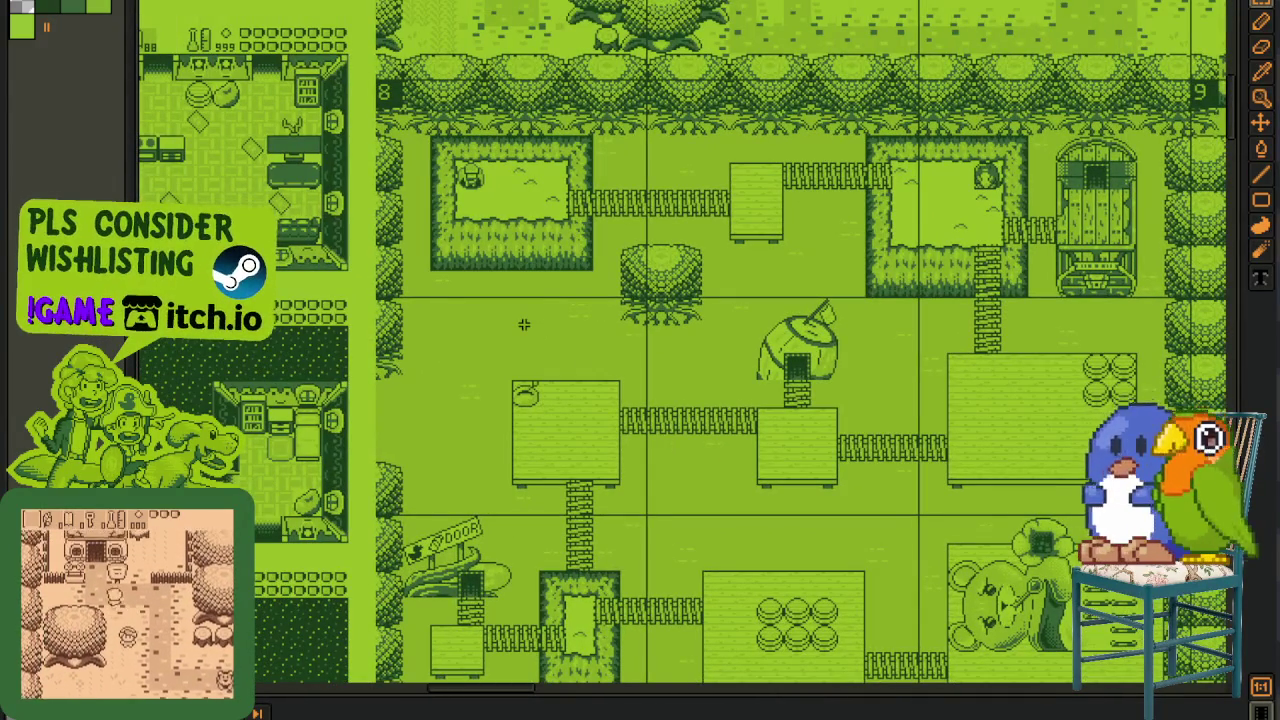
mouse_move(534, 326)
left_mouse_down()
mouse_move(452, 390)
mouse_move(514, 457)
mouse_move(553, 462)
left_mouse_up()
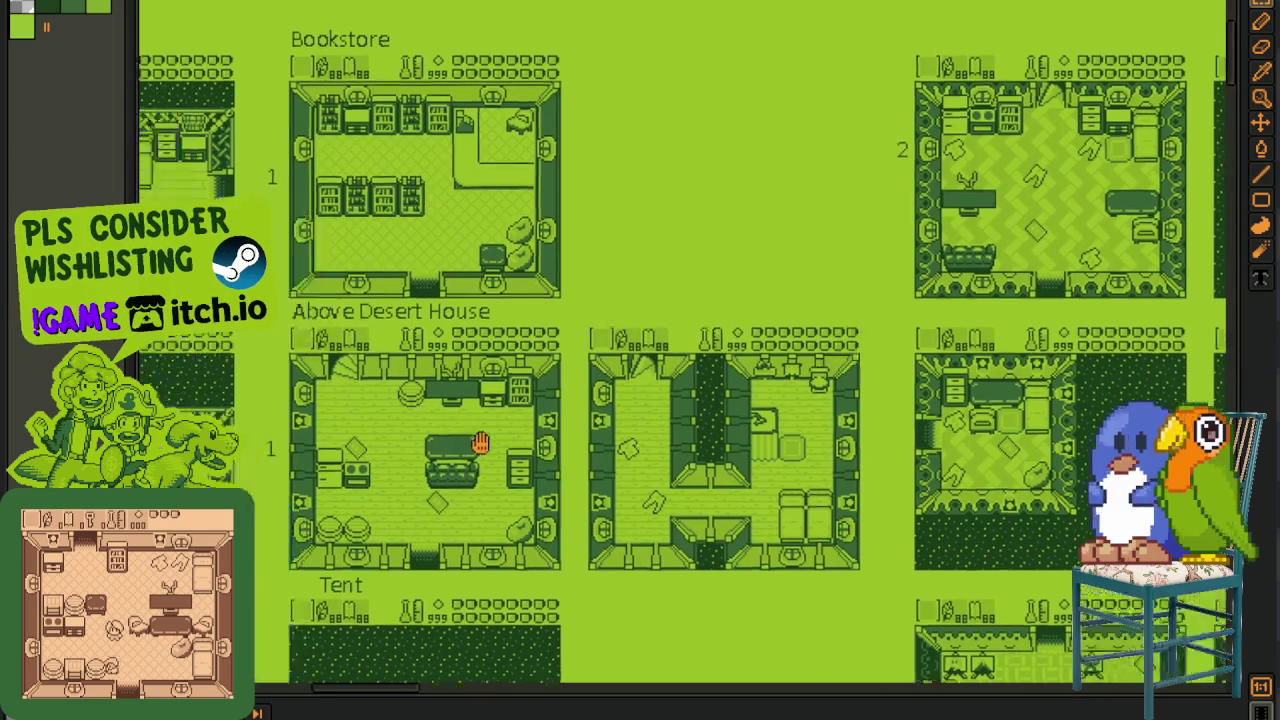
mouse_move(440, 431)
left_mouse_down()
mouse_move(502, 415)
mouse_move(443, 396)
left_mouse_up()
left_click_drag(625, 428, 477, 428)
scroll(676, 395, "up", 2)
scroll(676, 395, "up", 1)
scroll(676, 395, "down", 1)
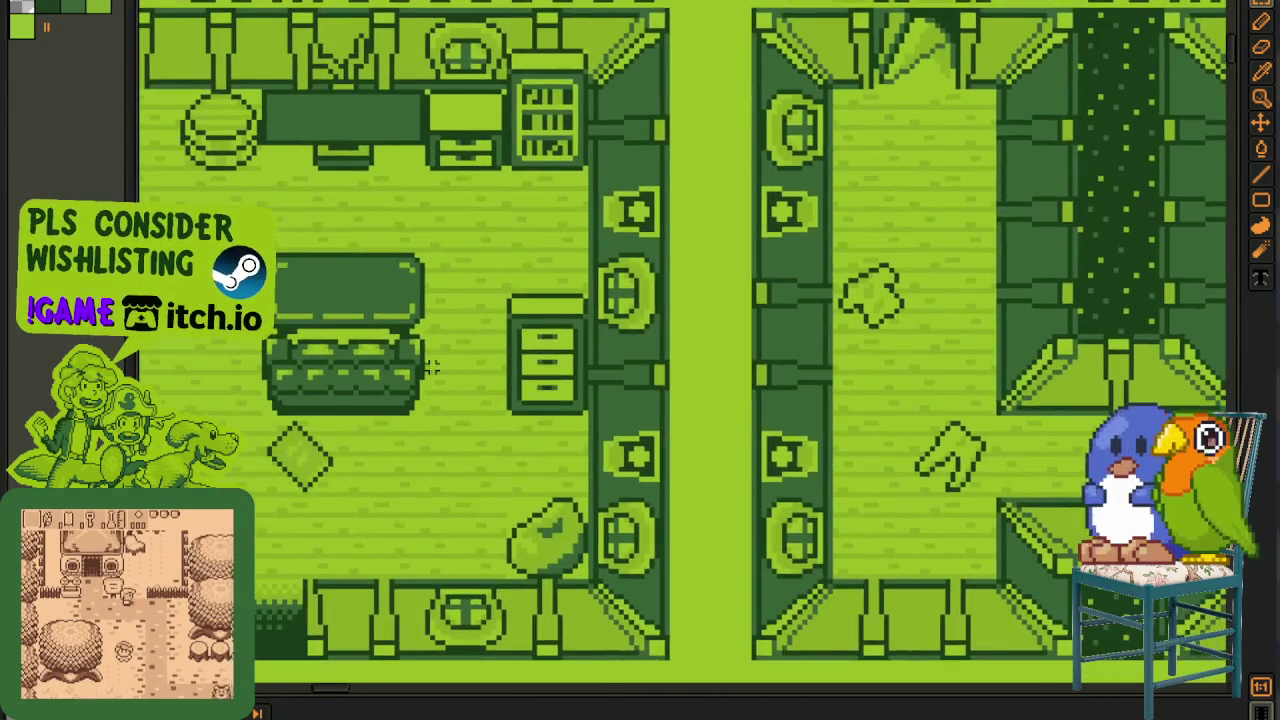
scroll(459, 357, "up", 2)
left_click_drag(565, 522, 609, 560)
scroll(560, 450, "up", 2)
scroll(480, 360, "up", 2)
scroll(614, 363, "down", 1)
scroll(614, 363, "down", 2)
left_click(971, 320)
scroll(958, 352, "down", 1)
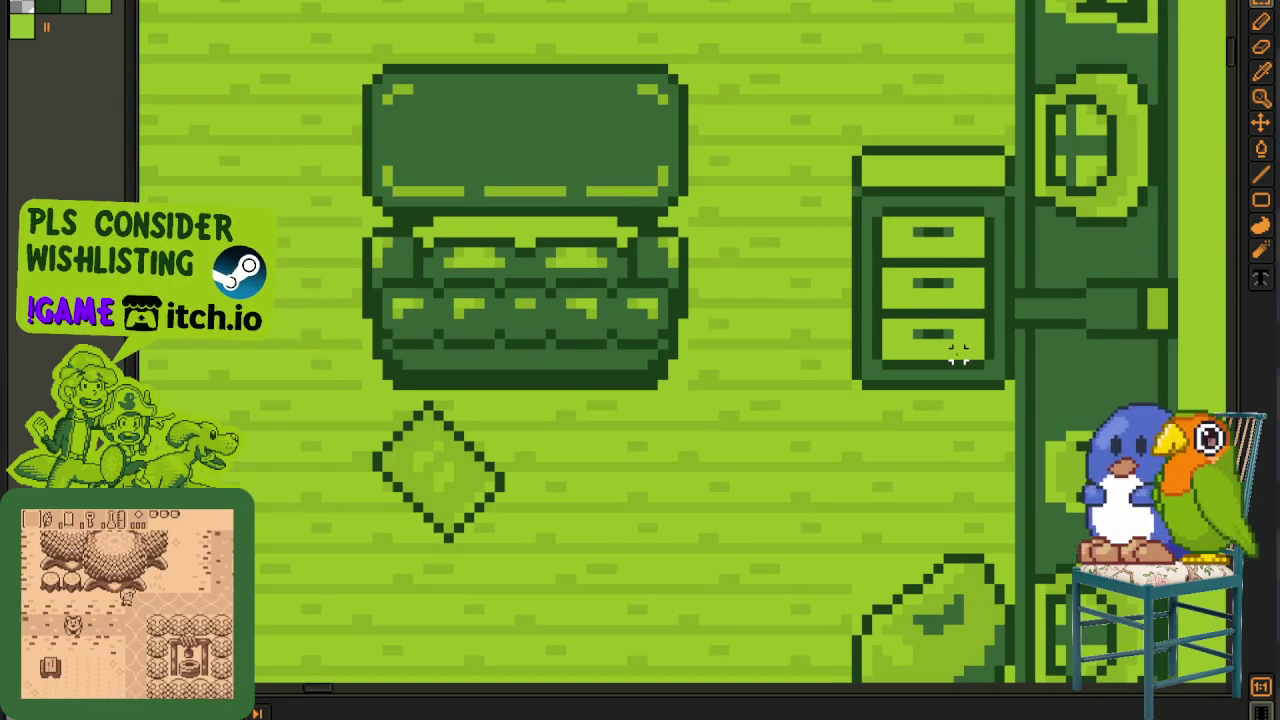
scroll(958, 352, "down", 1)
left_click_drag(954, 343, 614, 333)
left_click_drag(913, 390, 557, 323)
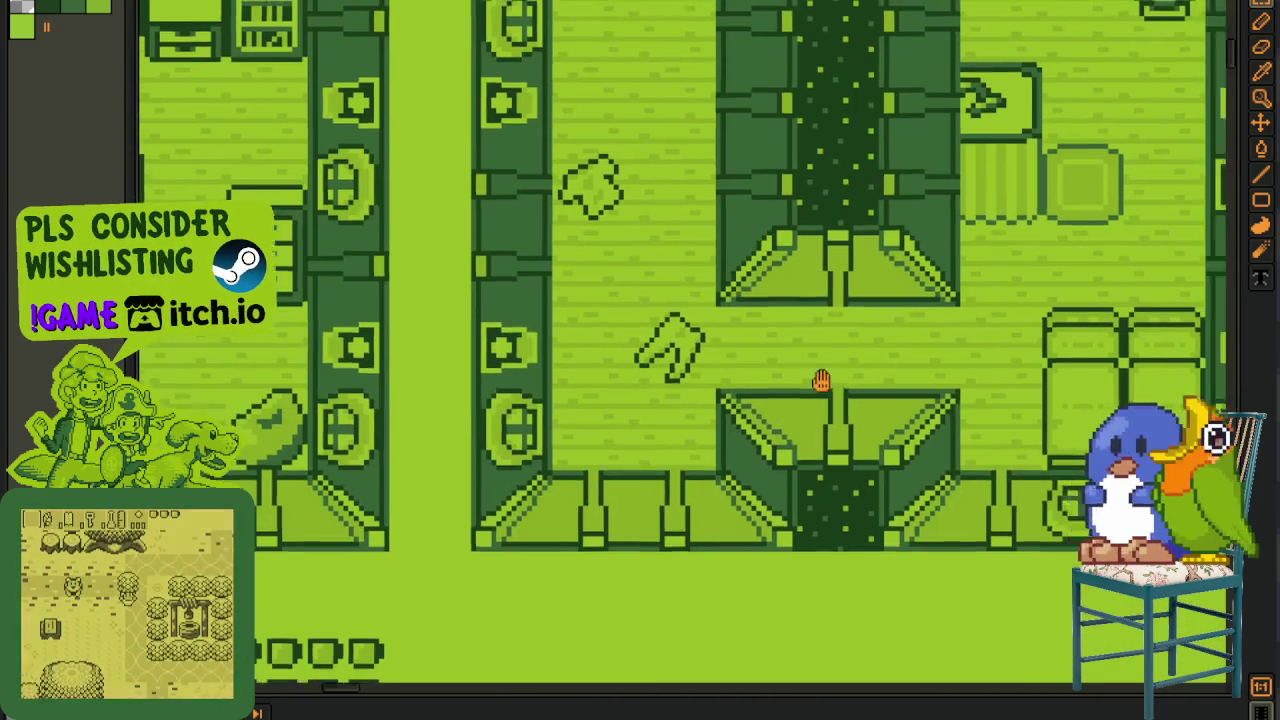
left_click_drag(900, 380, 687, 381)
scroll(951, 406, "down", 1)
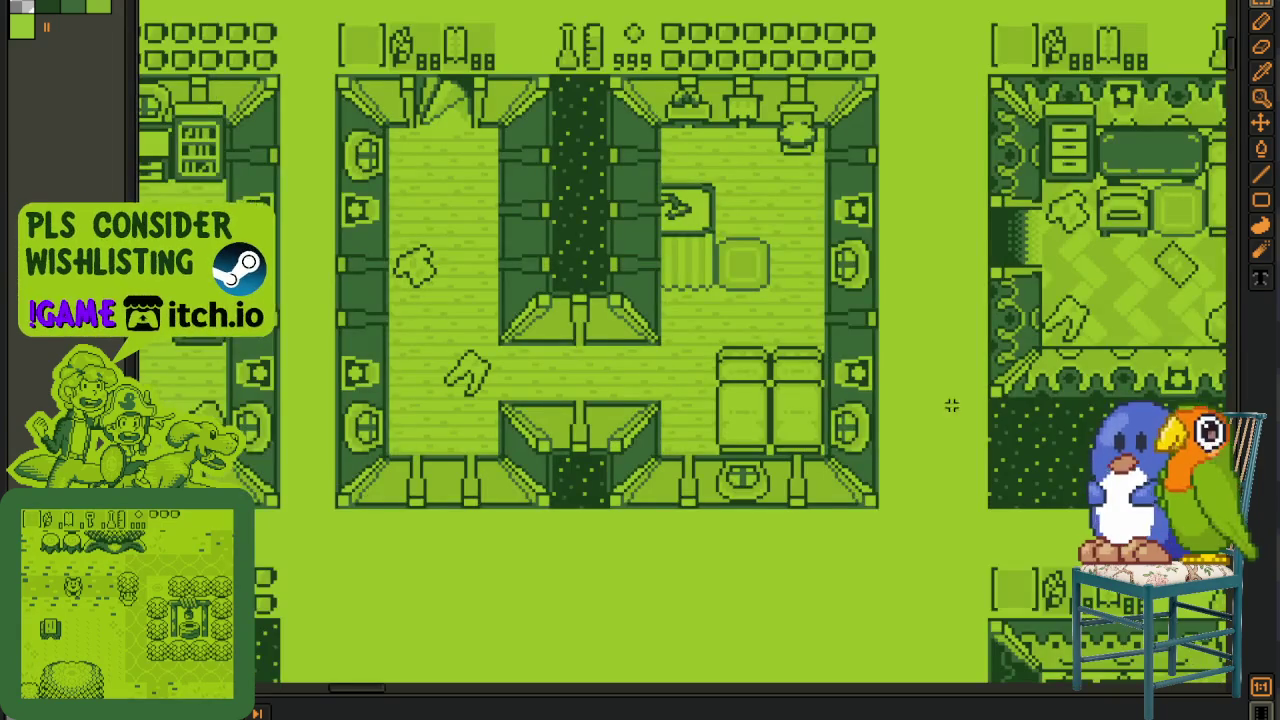
left_click_drag(951, 406, 663, 457)
scroll(983, 457, "down", 1)
left_click_drag(983, 457, 655, 479)
scroll(655, 479, "down", 1)
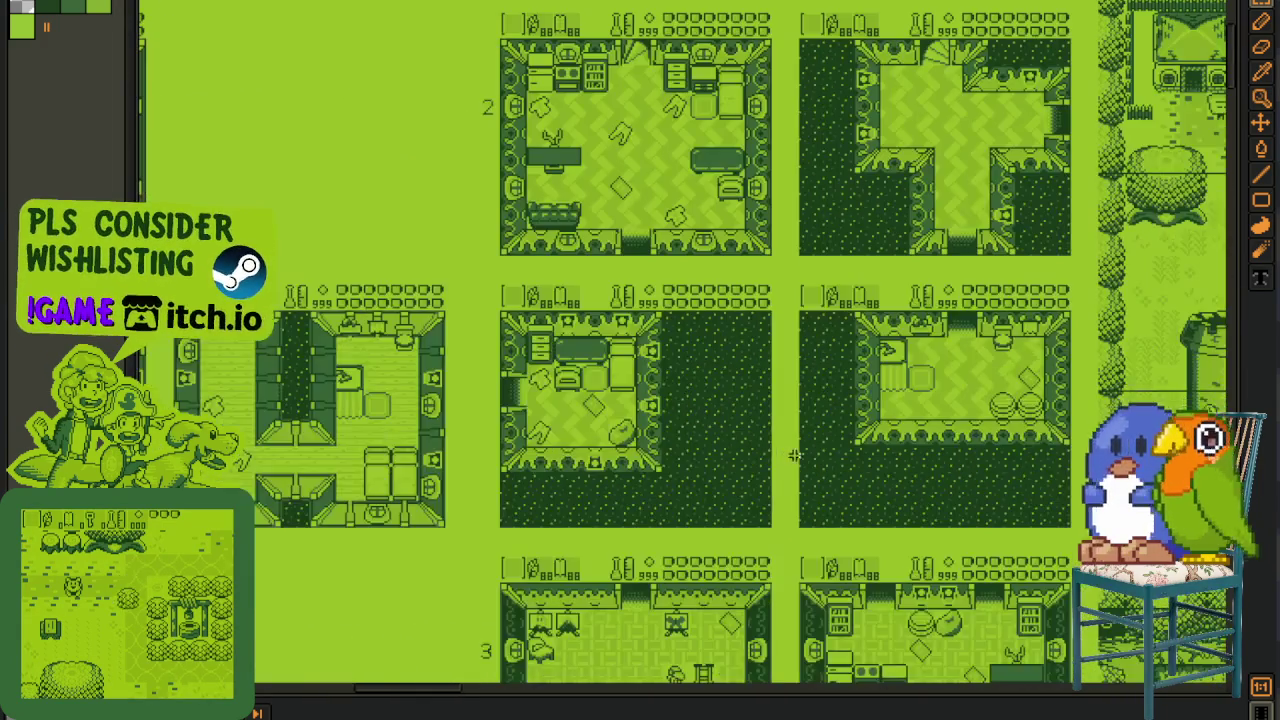
left_click_drag(950, 480, 609, 500)
mouse_move(878, 489)
left_mouse_down()
mouse_move(648, 489)
mouse_move(471, 429)
left_mouse_up()
scroll(648, 489, "up", 1)
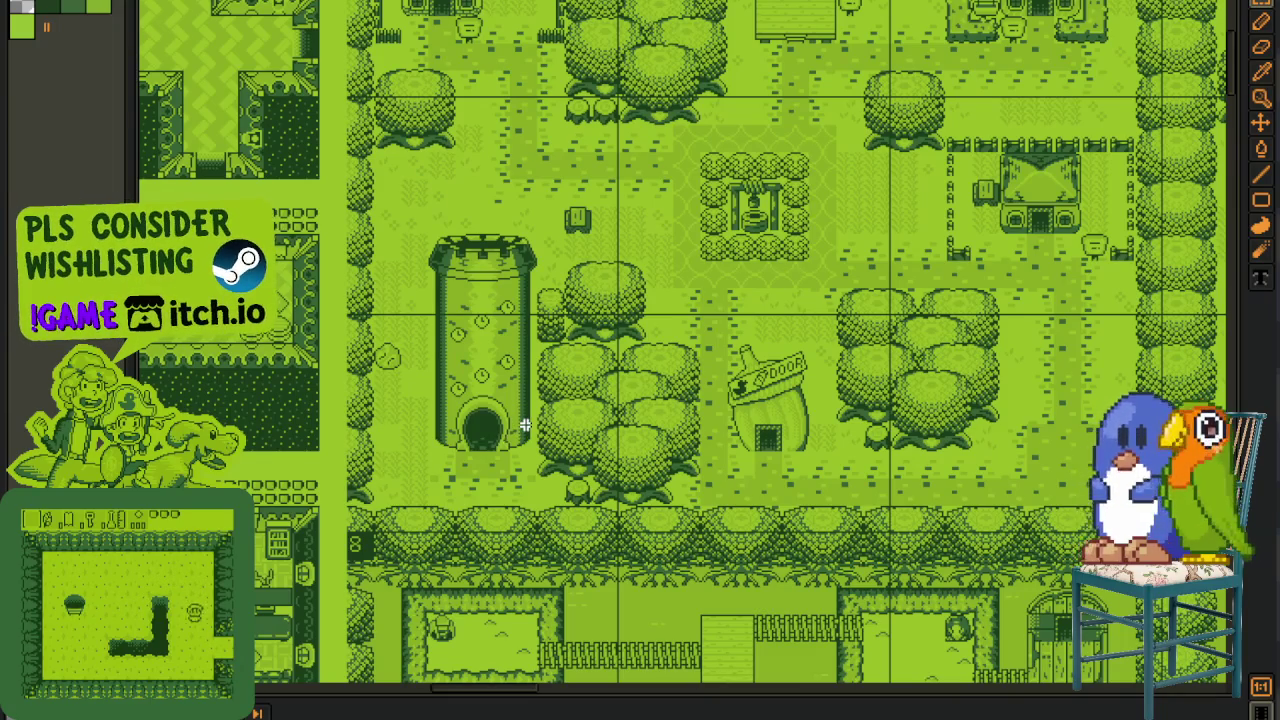
scroll(500, 438, "down", 2)
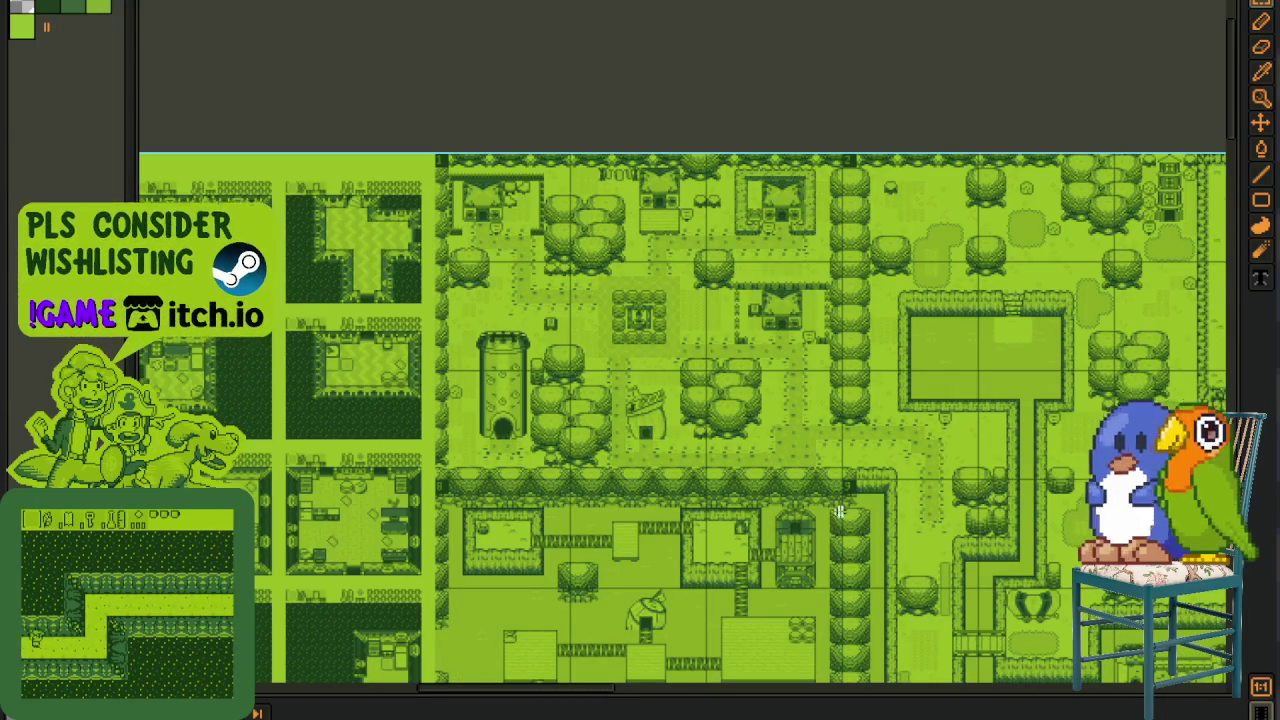
left_click_drag(730, 559, 615, 374)
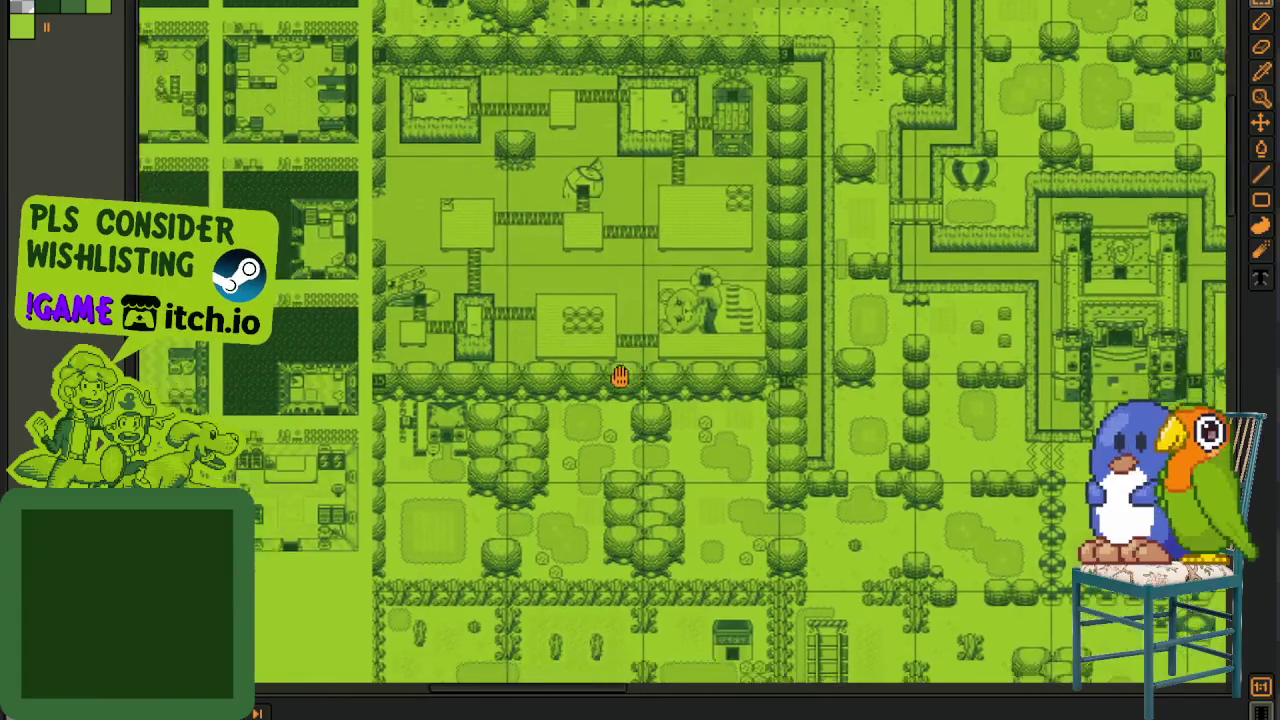
left_click_drag(615, 374, 470, 492)
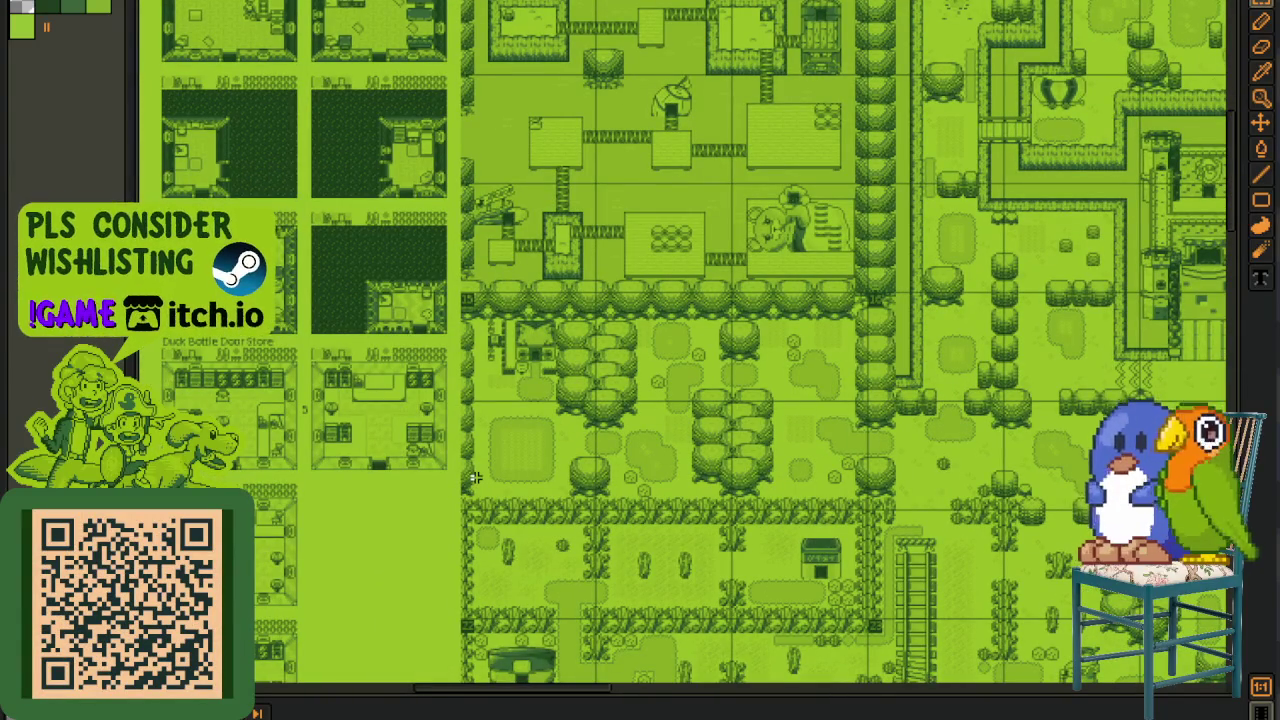
scroll(473, 536, "down", 3)
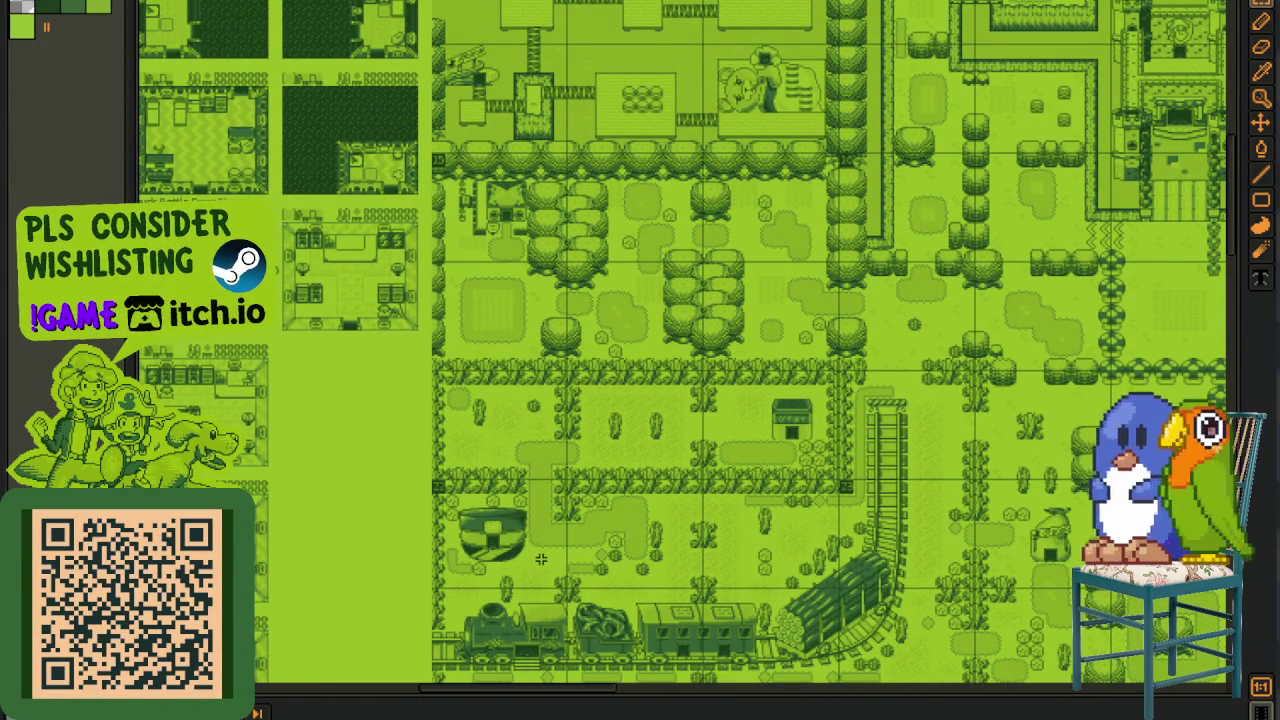
left_click_drag(594, 591, 569, 501)
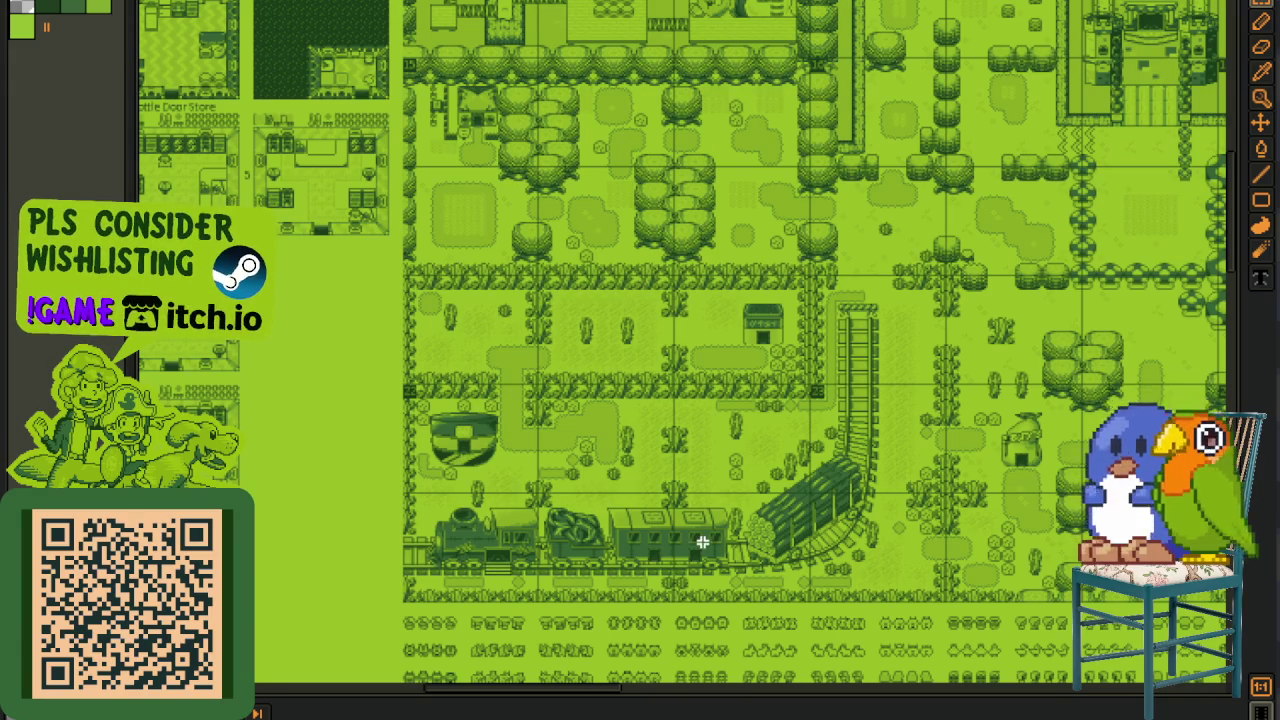
left_click_drag(699, 541, 408, 506)
mouse_move(848, 500)
left_mouse_down()
mouse_move(350, 578)
mouse_move(397, 603)
mouse_move(666, 526)
left_mouse_up()
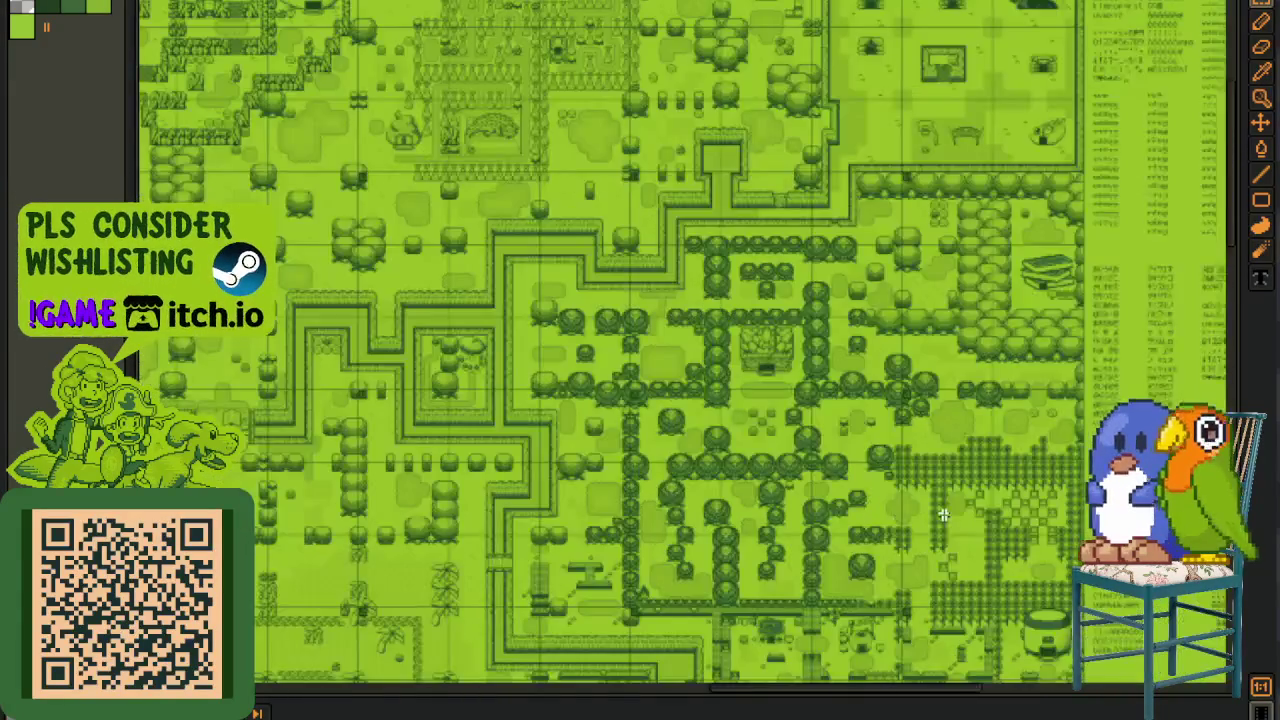
mouse_move(943, 515)
left_mouse_down()
mouse_move(780, 537)
mouse_move(745, 565)
mouse_move(765, 565)
left_mouse_up()
scroll(661, 533, "up", 1)
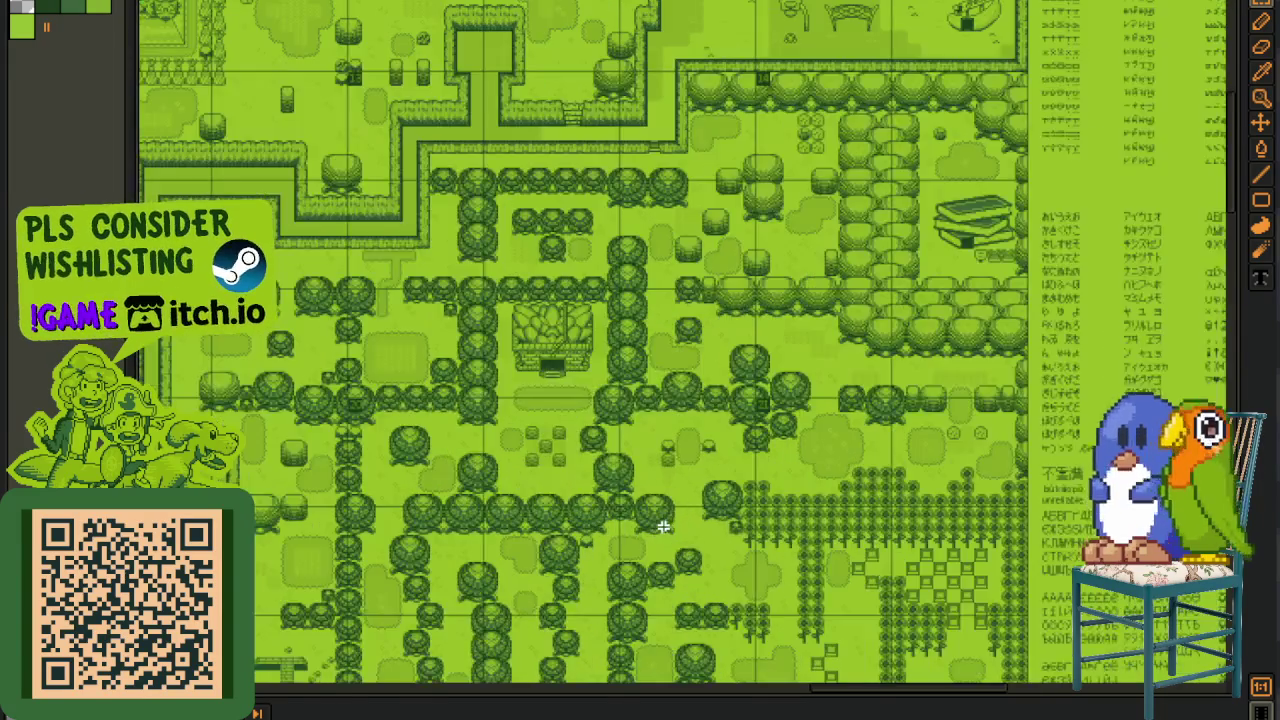
scroll(663, 527, "up", 2)
left_click_drag(624, 484, 746, 572)
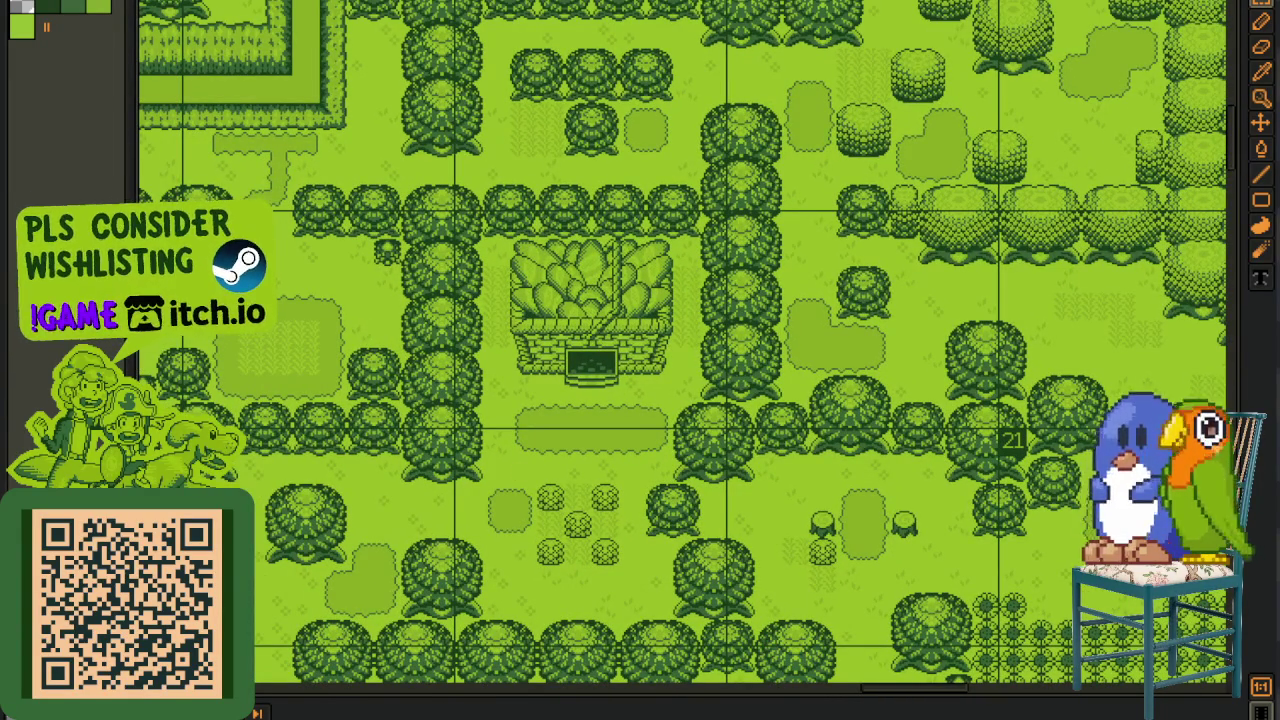
scroll(617, 400, "down", 3)
left_click_drag(617, 400, 314, 380)
scroll(566, 396, "up", 3)
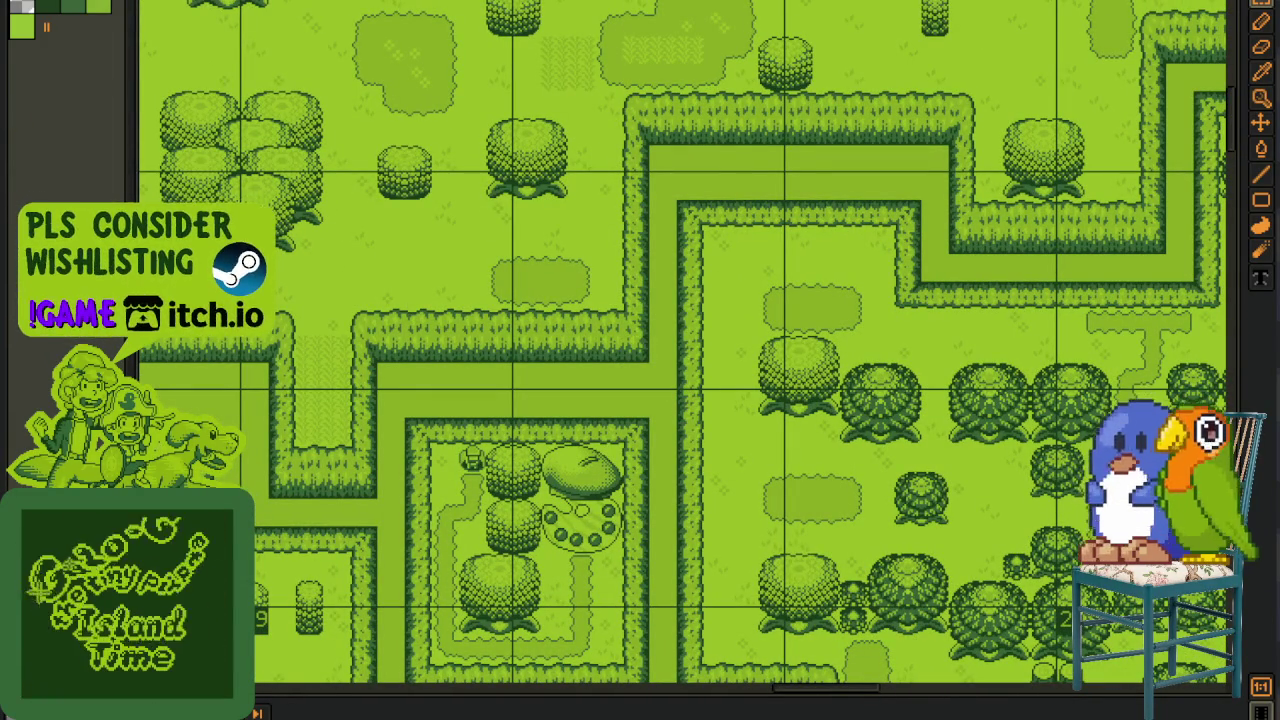
left_click_drag(343, 383, 505, 436)
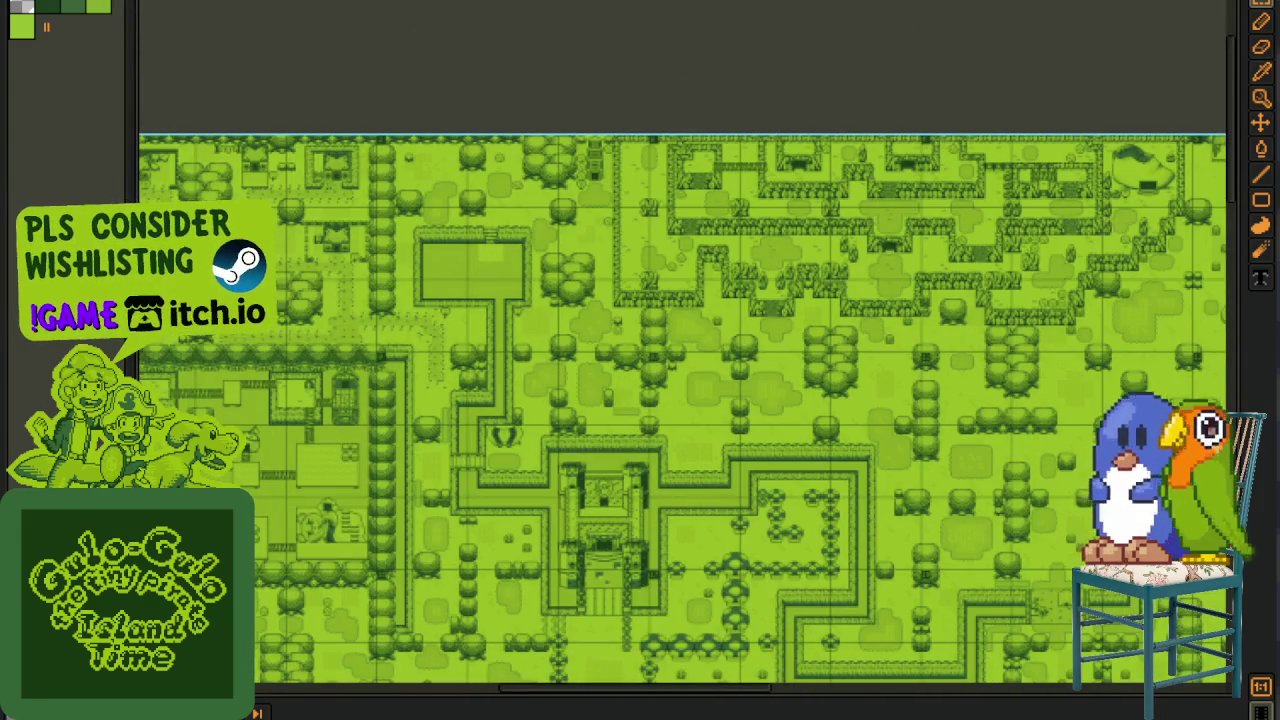
left_click_drag(289, 221, 573, 264)
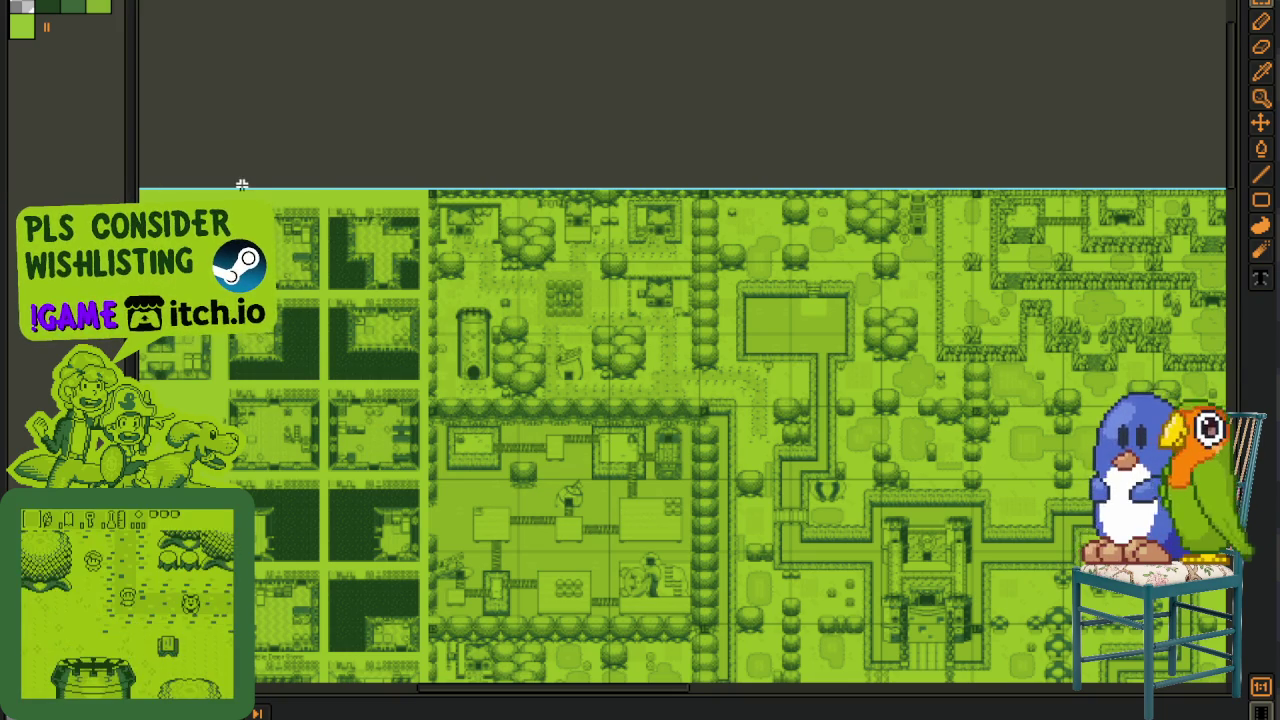
left_click_drag(137, 246, 438, 254)
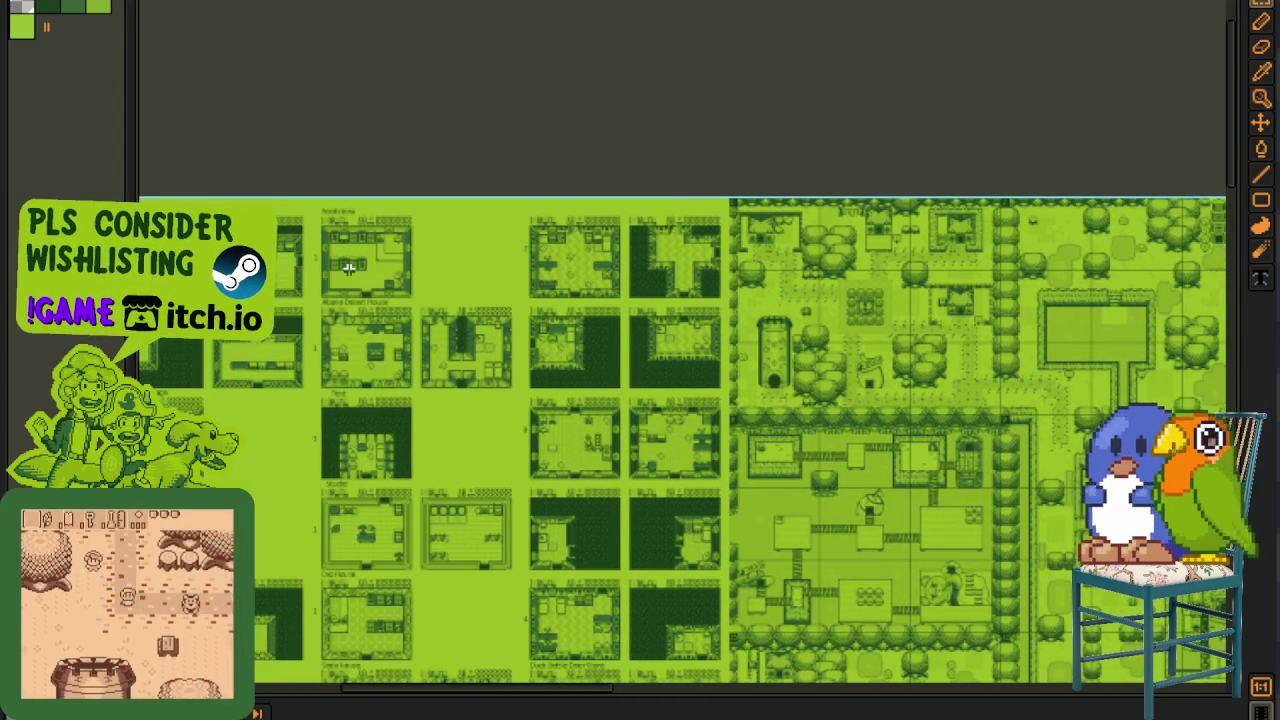
scroll(221, 295, "up", 2)
left_click_drag(205, 271, 293, 273)
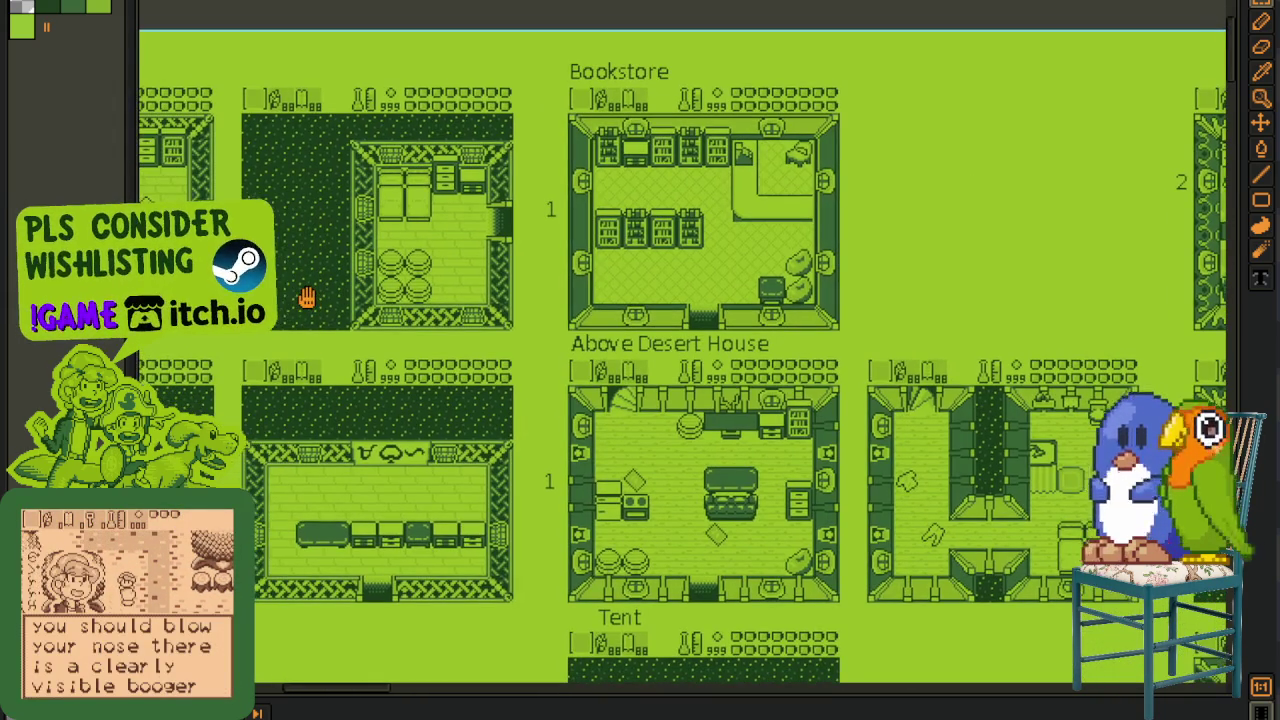
right_click(88, 12)
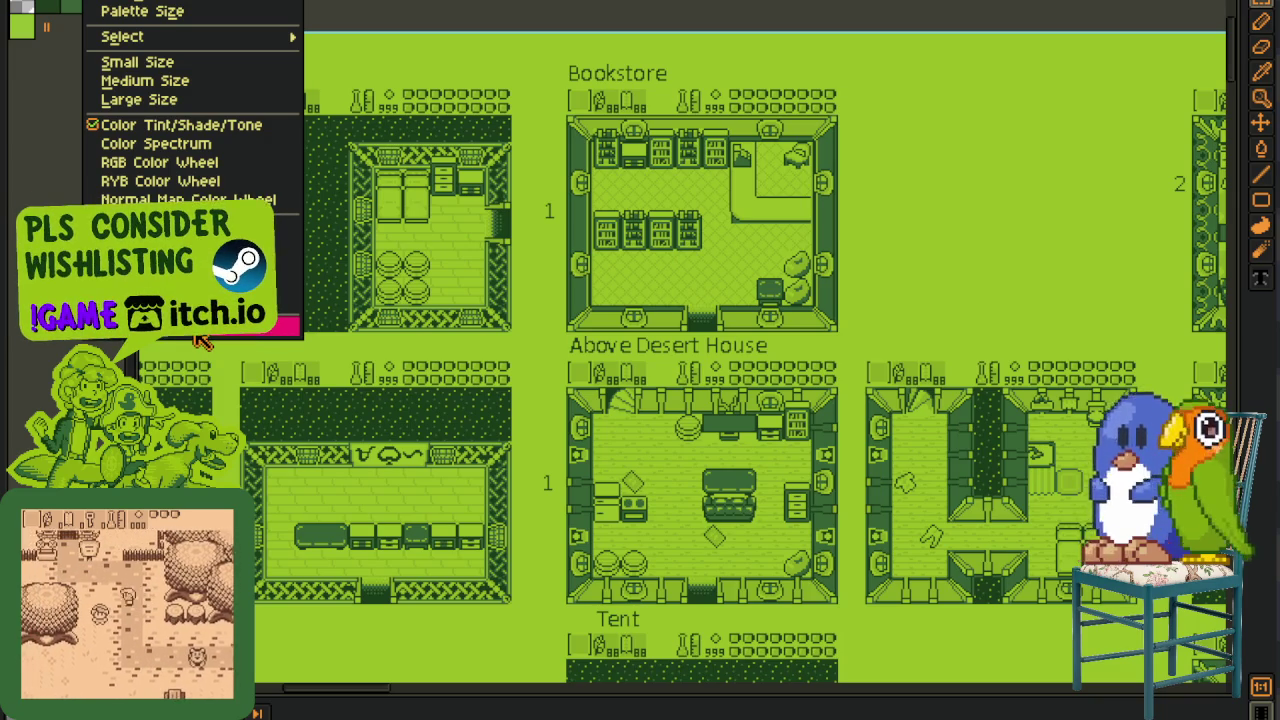
left_click(57, 70)
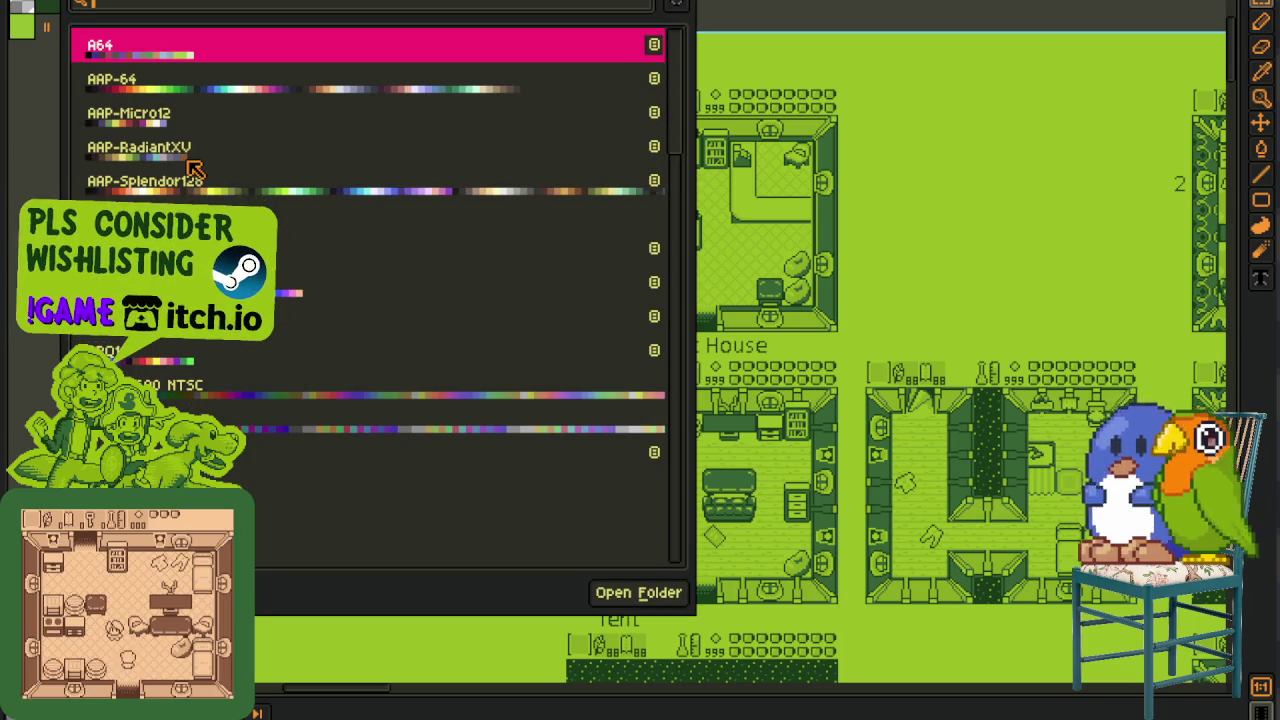
scroll(193, 170, "down", 1)
scroll(190, 168, "down", 2)
scroll(185, 166, "down", 2)
scroll(182, 165, "down", 2)
scroll(182, 165, "down", 3)
scroll(182, 165, "down", 3)
scroll(182, 165, "down", 3)
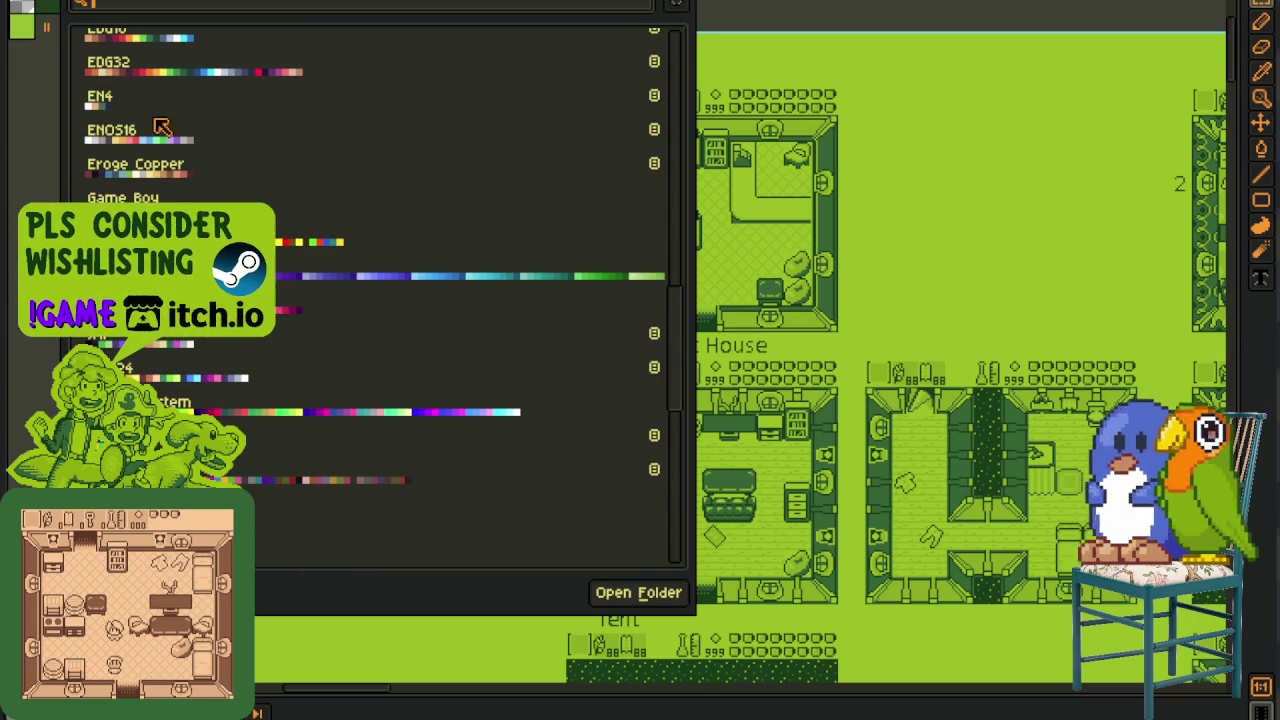
scroll(140, 163, "down", 1)
scroll(172, 163, "down", 1)
left_click(113, 140)
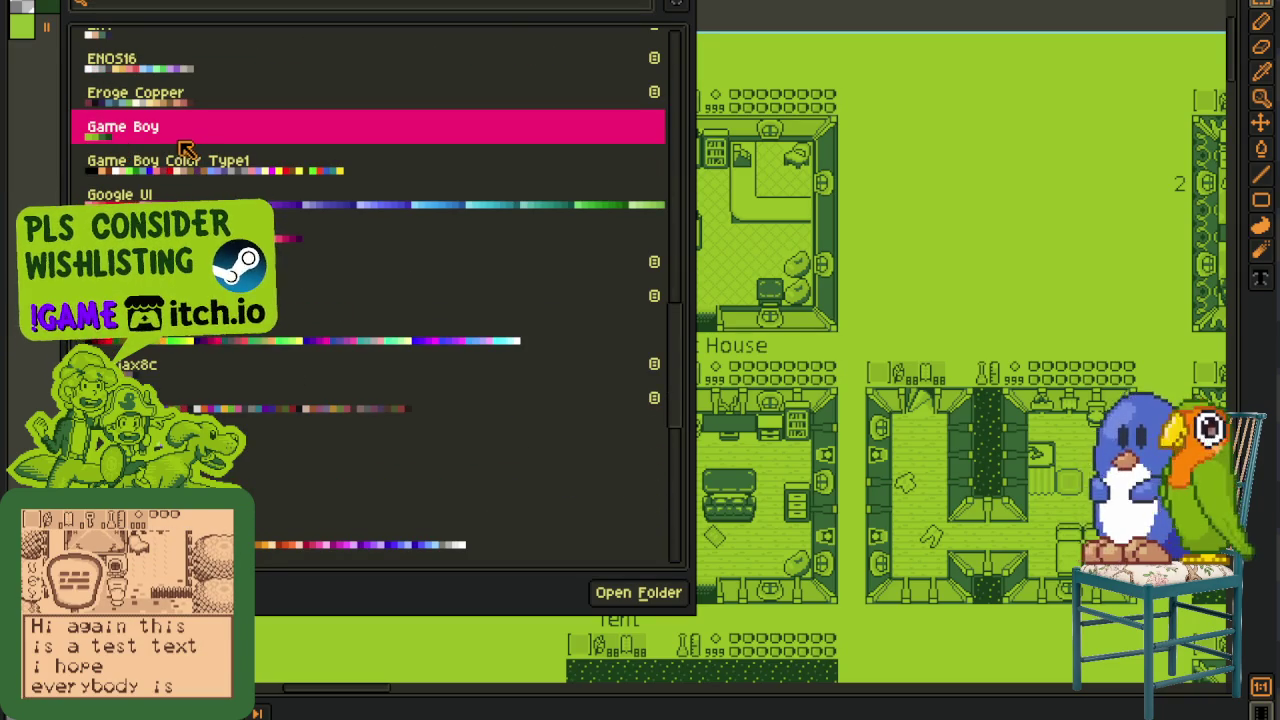
scroll(214, 145, "down", 1)
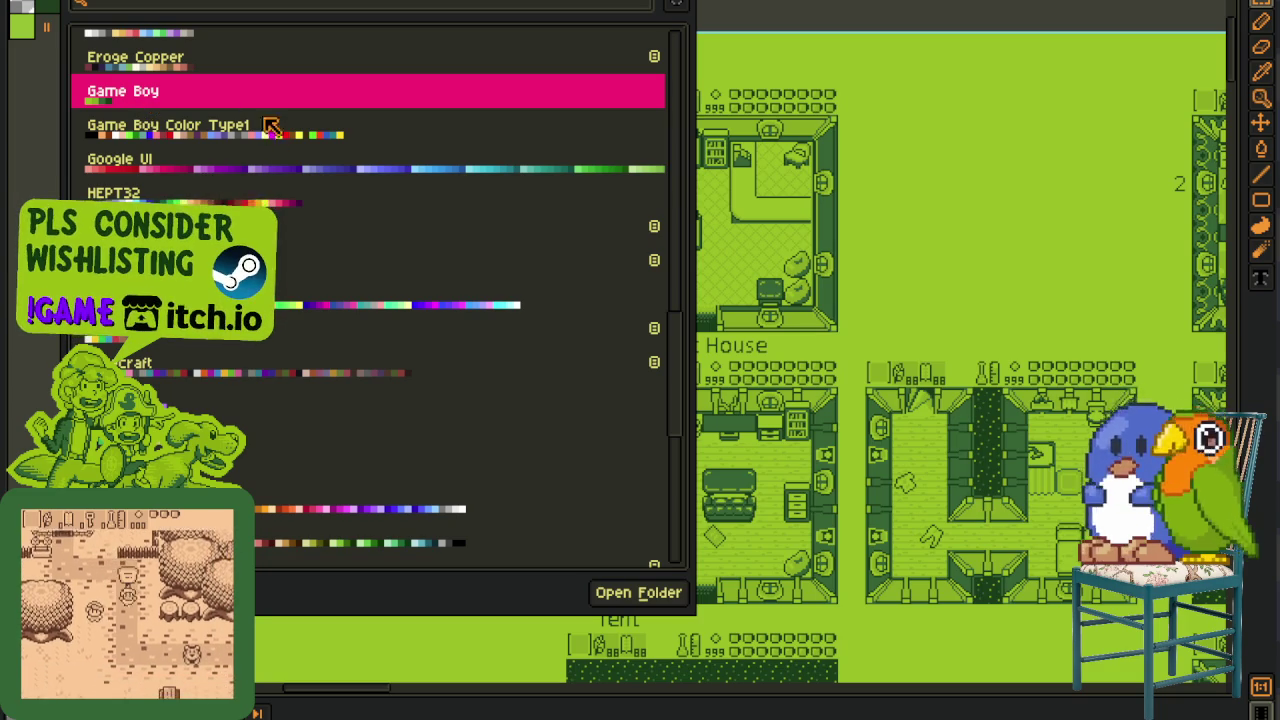
scroll(440, 366, "down", 1)
scroll(440, 366, "up", 1)
left_click(724, 8)
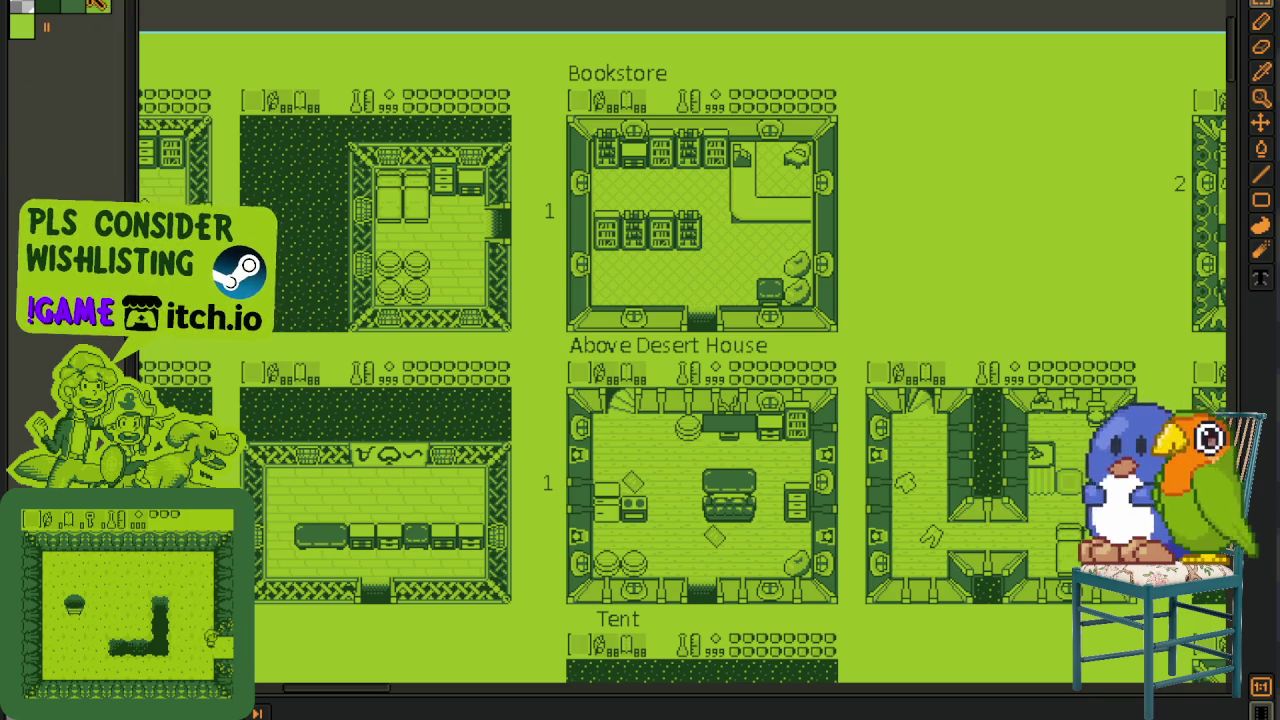
left_click(98, 9)
scroll(370, 250, "down", 2)
scroll(370, 300, "down", 2)
scroll(370, 300, "down", 1)
scroll(370, 300, "down", 2)
scroll(370, 300, "down", 2)
scroll(370, 300, "down", 1)
scroll(370, 300, "down", 1)
scroll(370, 300, "down", 2)
scroll(113, 115, "down", 2)
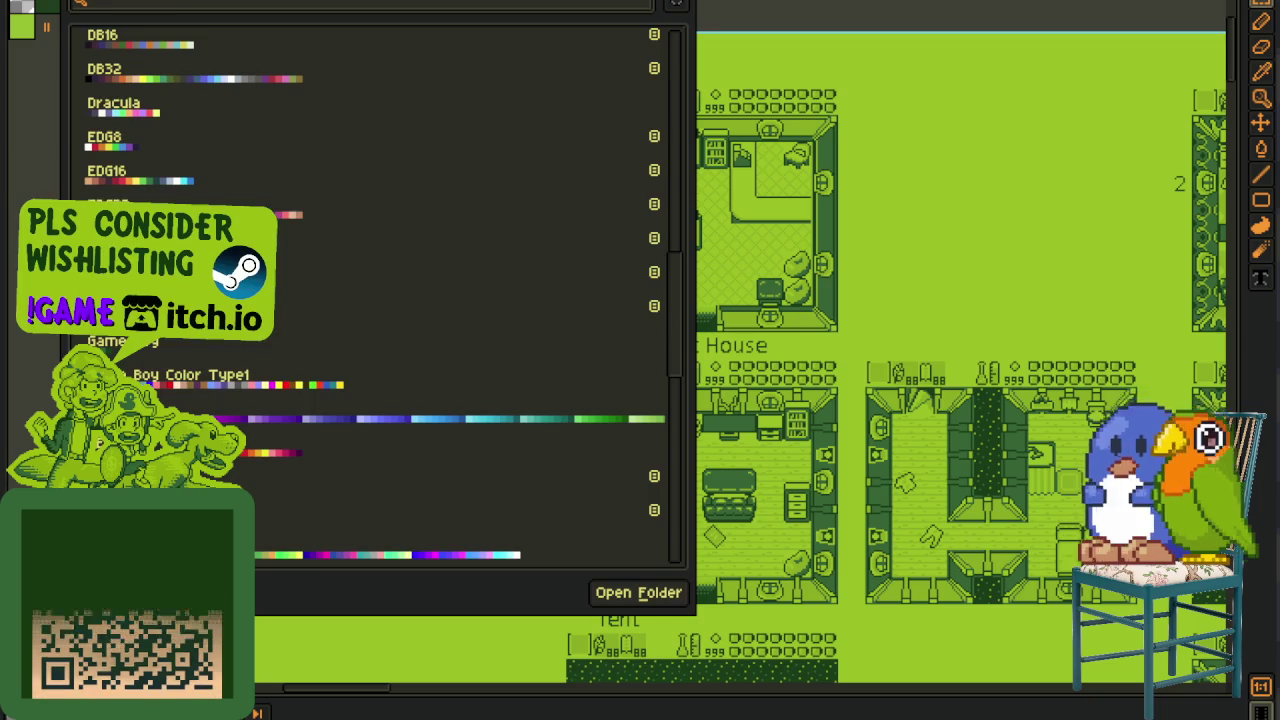
scroll(113, 115, "down", 2)
scroll(113, 115, "down", 2)
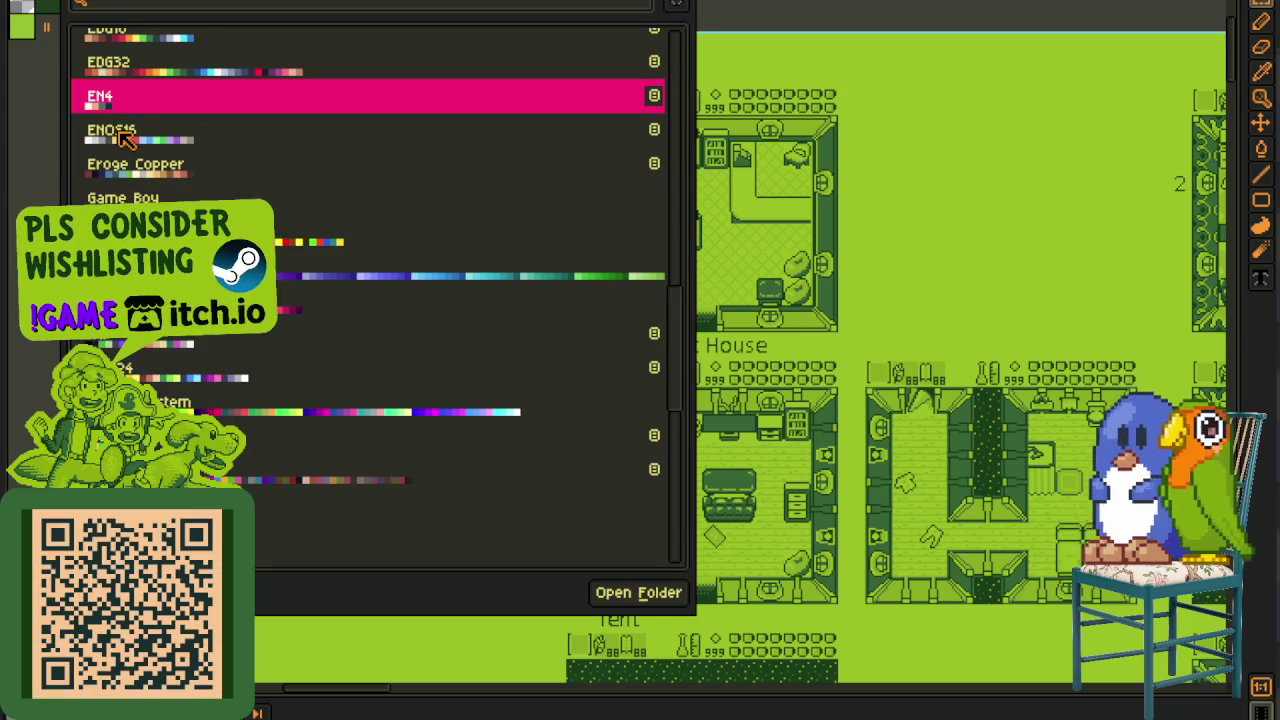
scroll(248, 422, "down", 2)
scroll(248, 422, "up", 1)
scroll(245, 420, "up", 5)
scroll(236, 416, "up", 4)
scroll(237, 417, "up", 5)
scroll(238, 412, "up", 3)
scroll(240, 406, "up", 2)
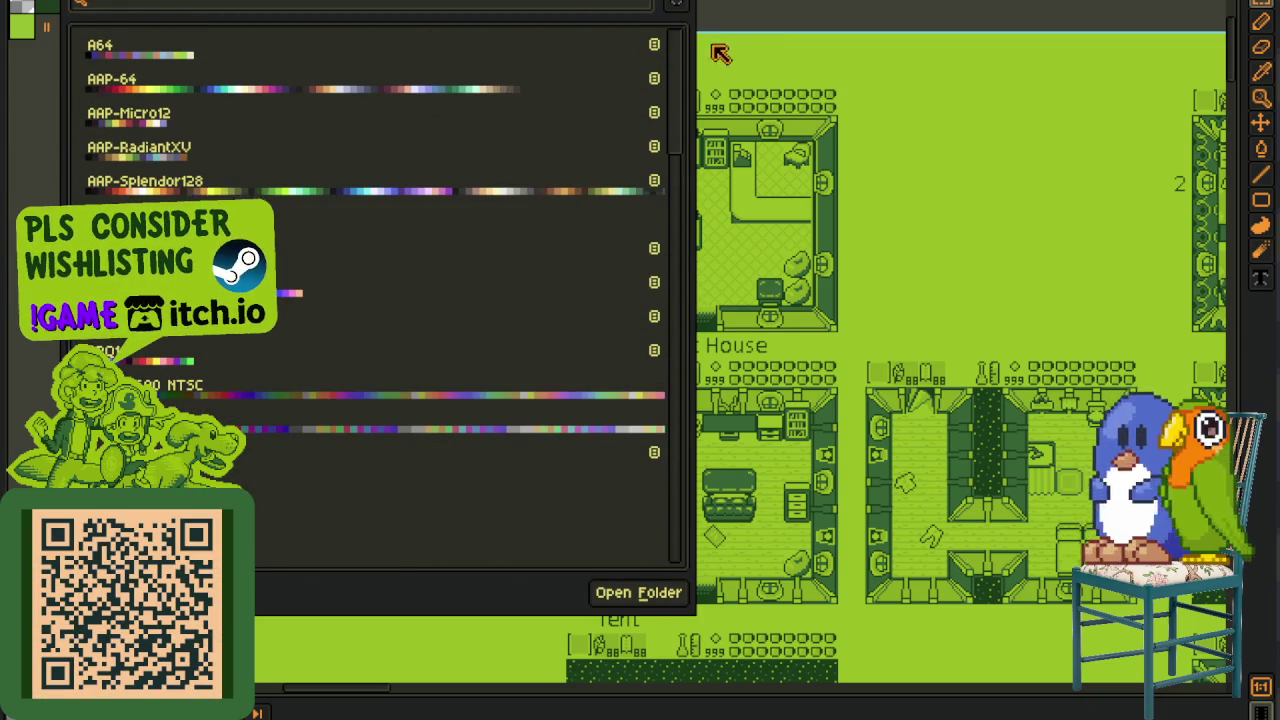
left_click(746, 18)
scroll(495, 182, "down", 3)
scroll(560, 280, "up", 1)
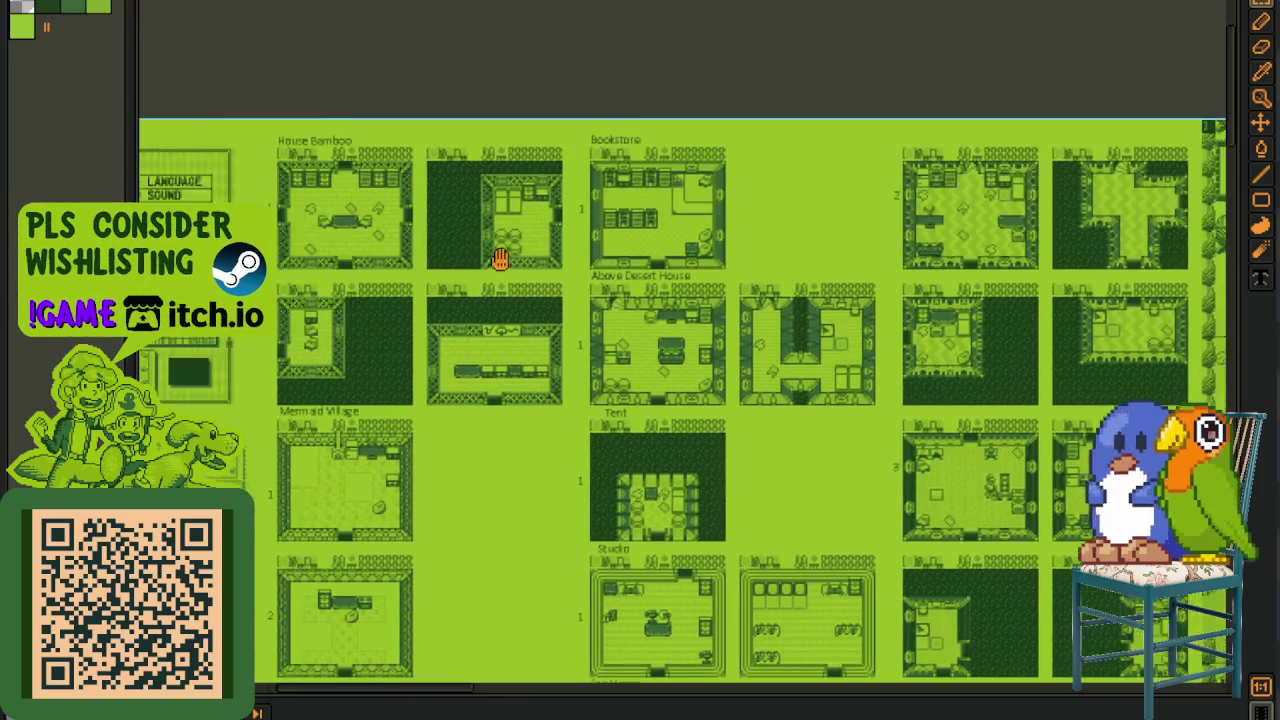
mouse_move(700, 320)
left_mouse_down()
mouse_move(597, 322)
mouse_move(314, 270)
mouse_move(156, 266)
left_mouse_up()
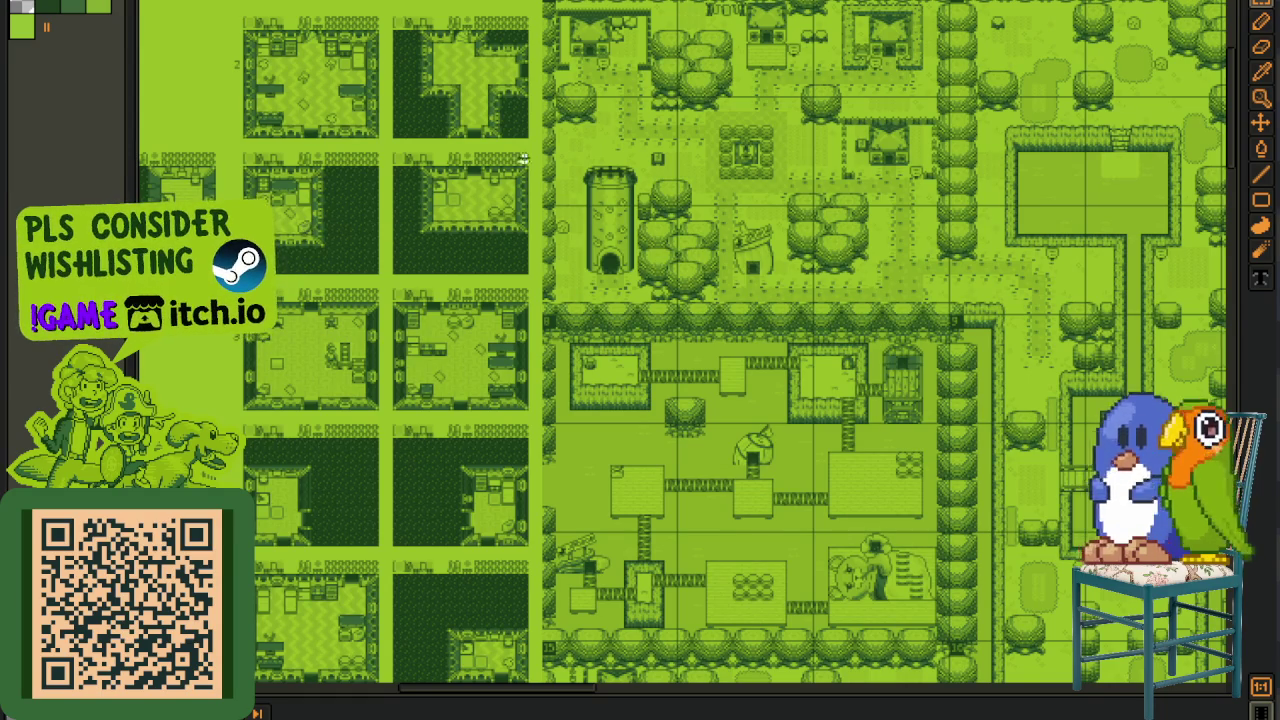
- Zoom into one room interior, select all with Ctrl+A, then deselect with Ctrl+D
scroll(407, 148, "up", 2)
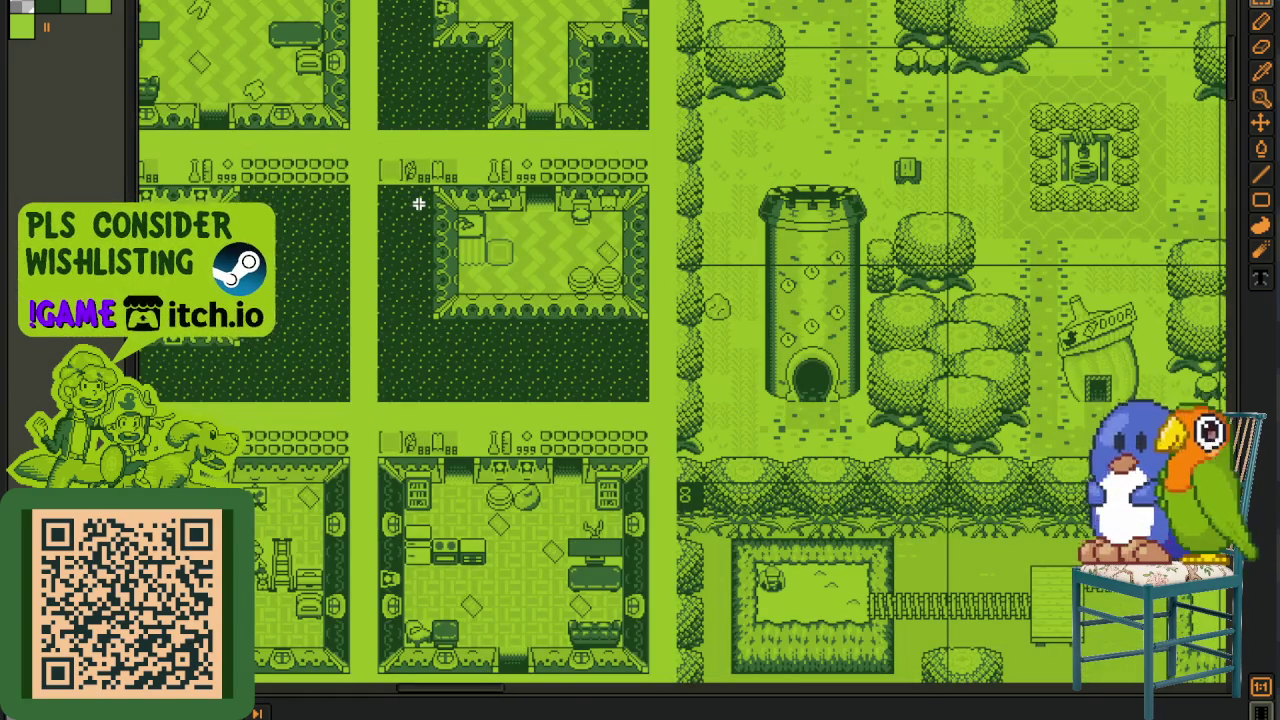
scroll(418, 204, "up", 3)
scroll(286, 366, "up", 2)
scroll(234, 478, "up", 2)
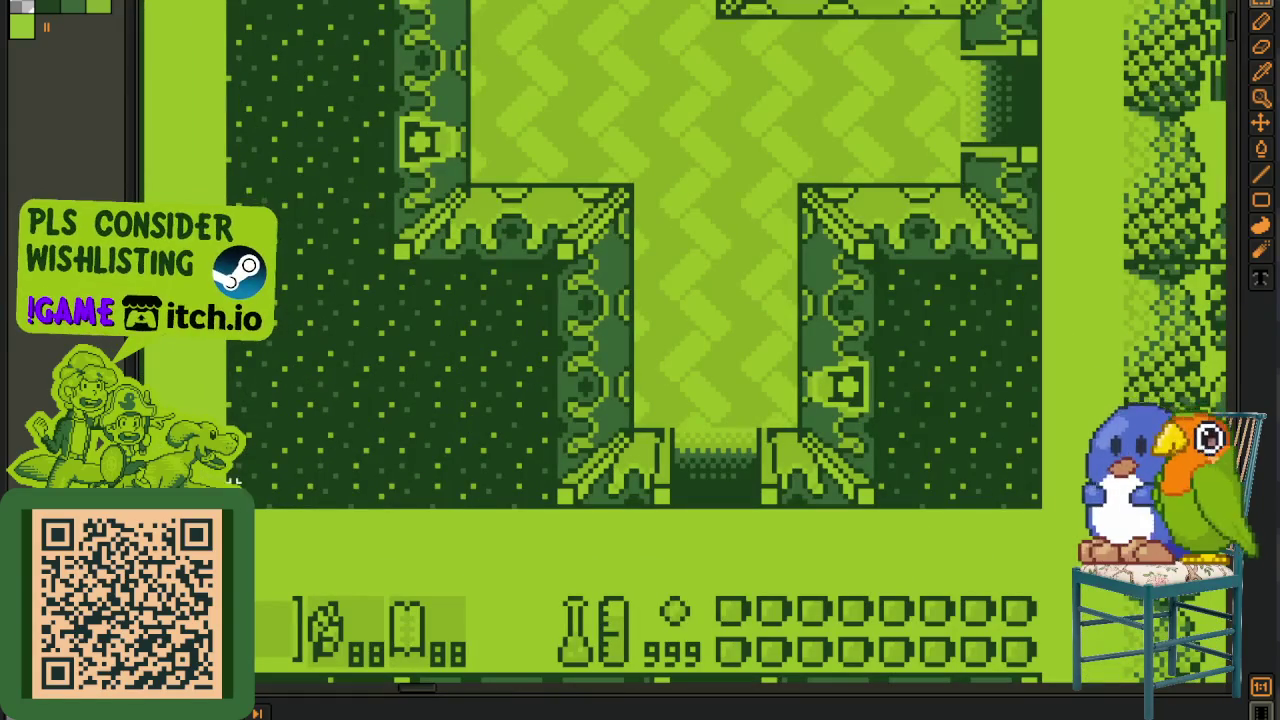
scroll(635, 344, "up", 2)
scroll(635, 344, "up", 2)
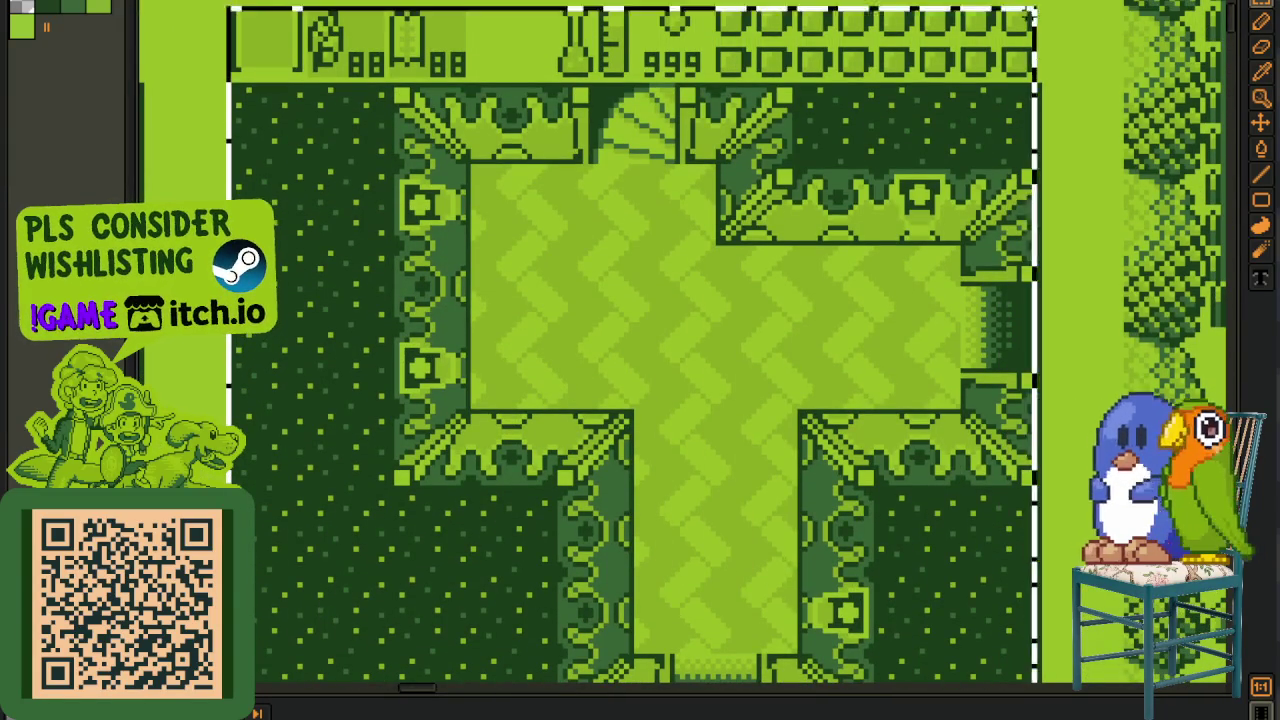
key("ctrl+a")
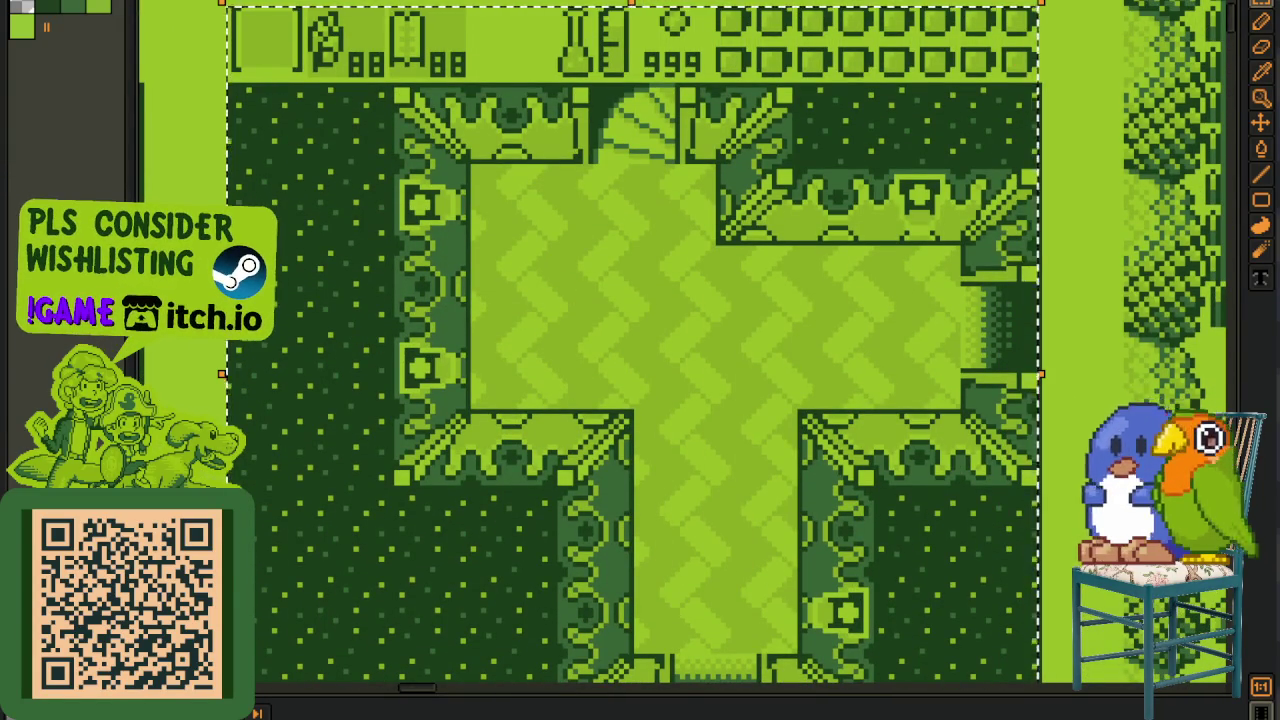
key("ctrl+d")
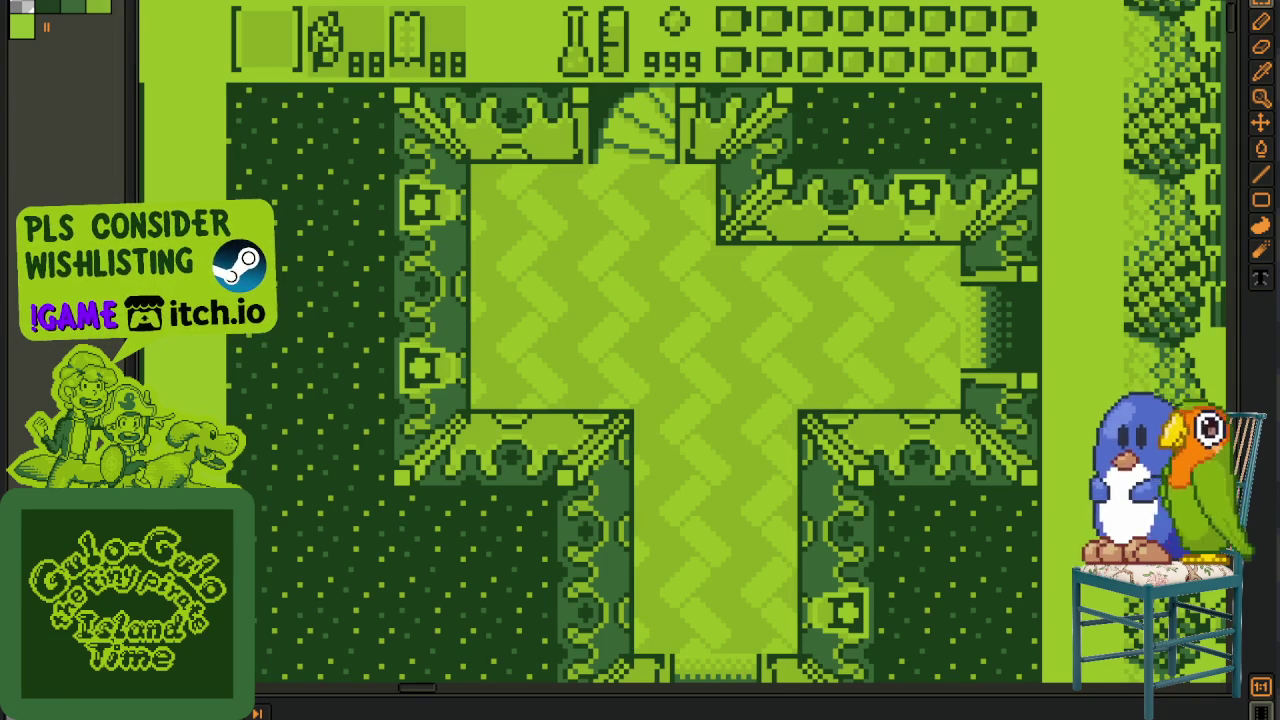
scroll(397, 240, "up", 1)
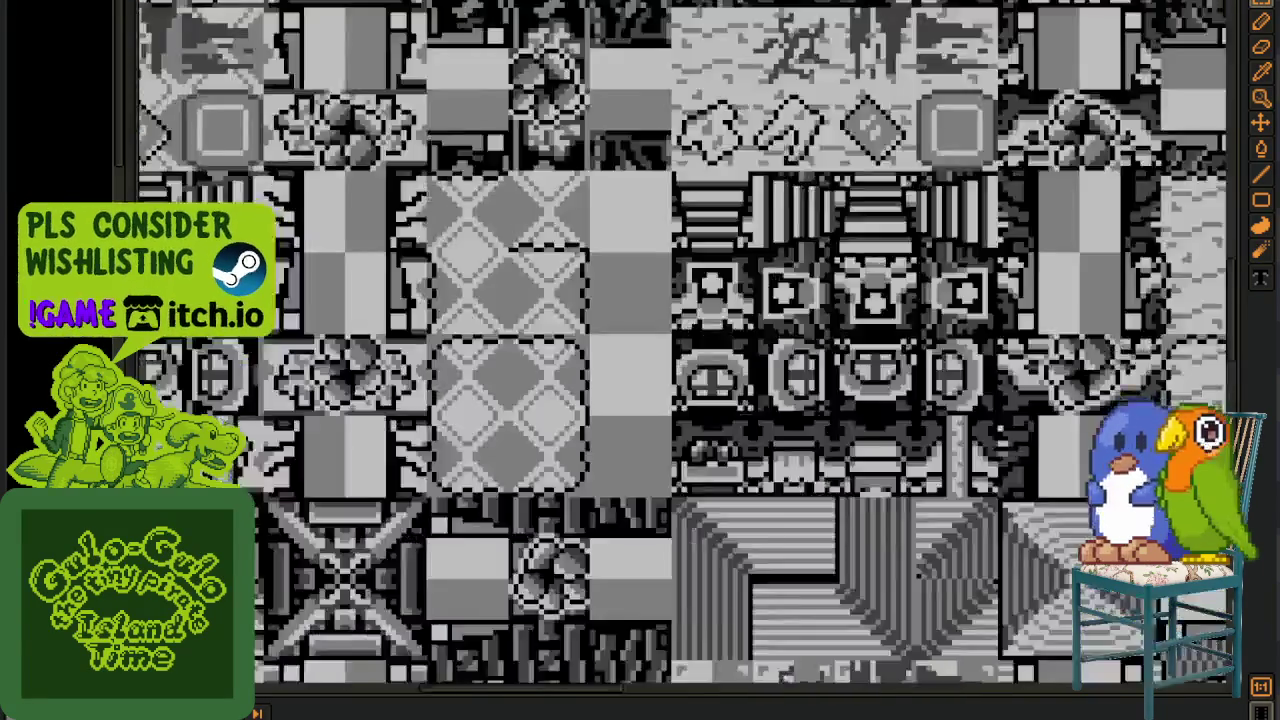
- Pan across the grayscale tileset to see it whole, then its bottom-right part
scroll(380, 235, "down", 3)
scroll(360, 230, "down", 1)
scroll(340, 222, "down", 1)
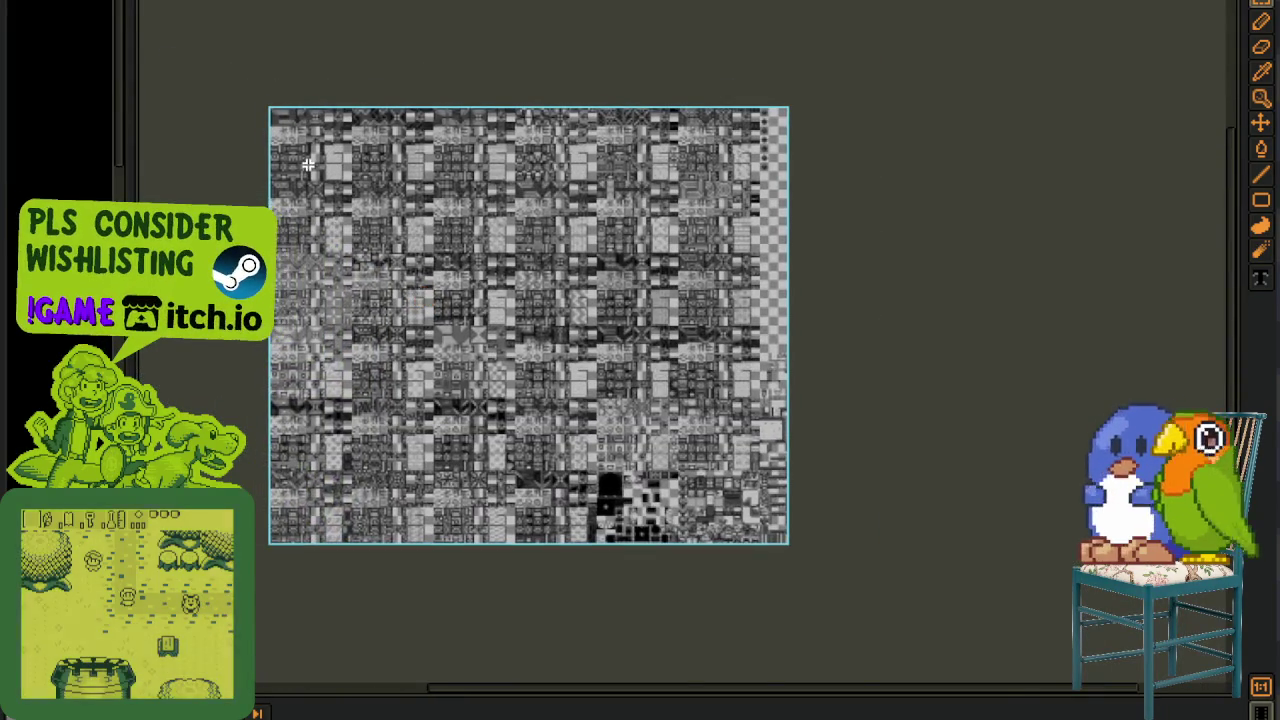
scroll(308, 166, "up", 1)
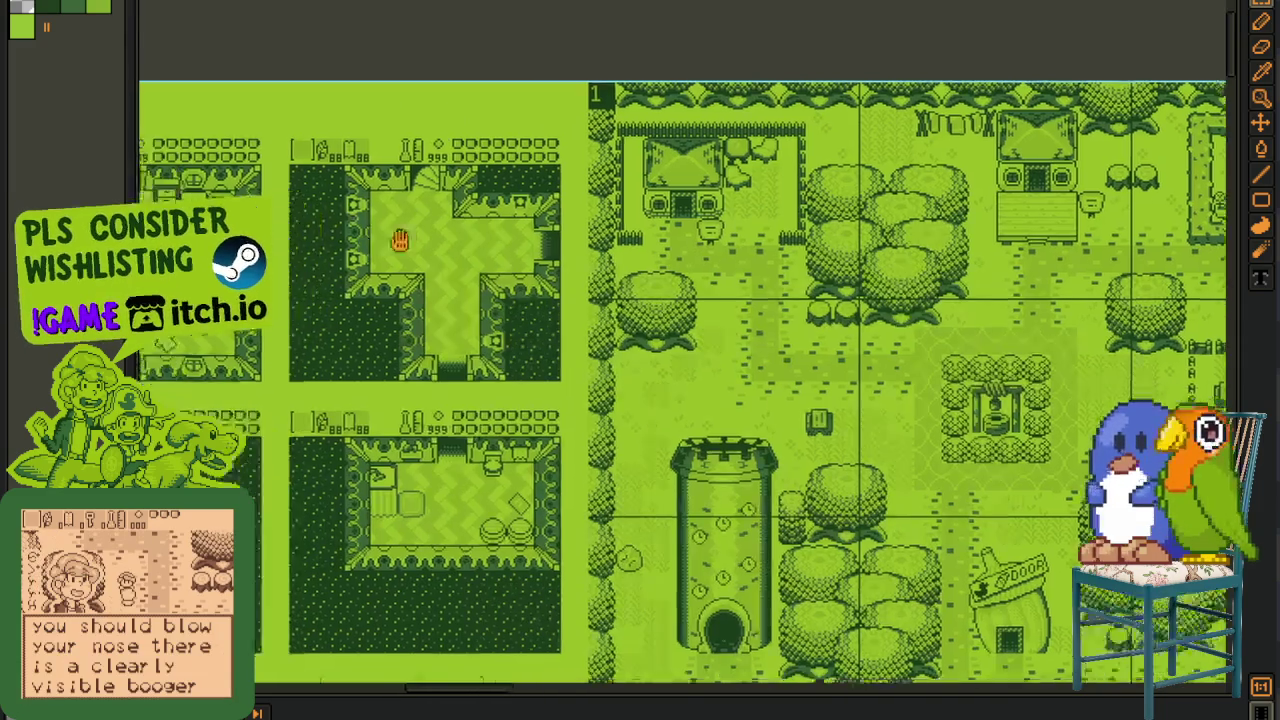
mouse_move(400, 240)
left_mouse_down()
mouse_move(557, 343)
mouse_move(677, 306)
mouse_move(708, 414)
mouse_move(569, 394)
mouse_move(607, 66)
left_mouse_up()
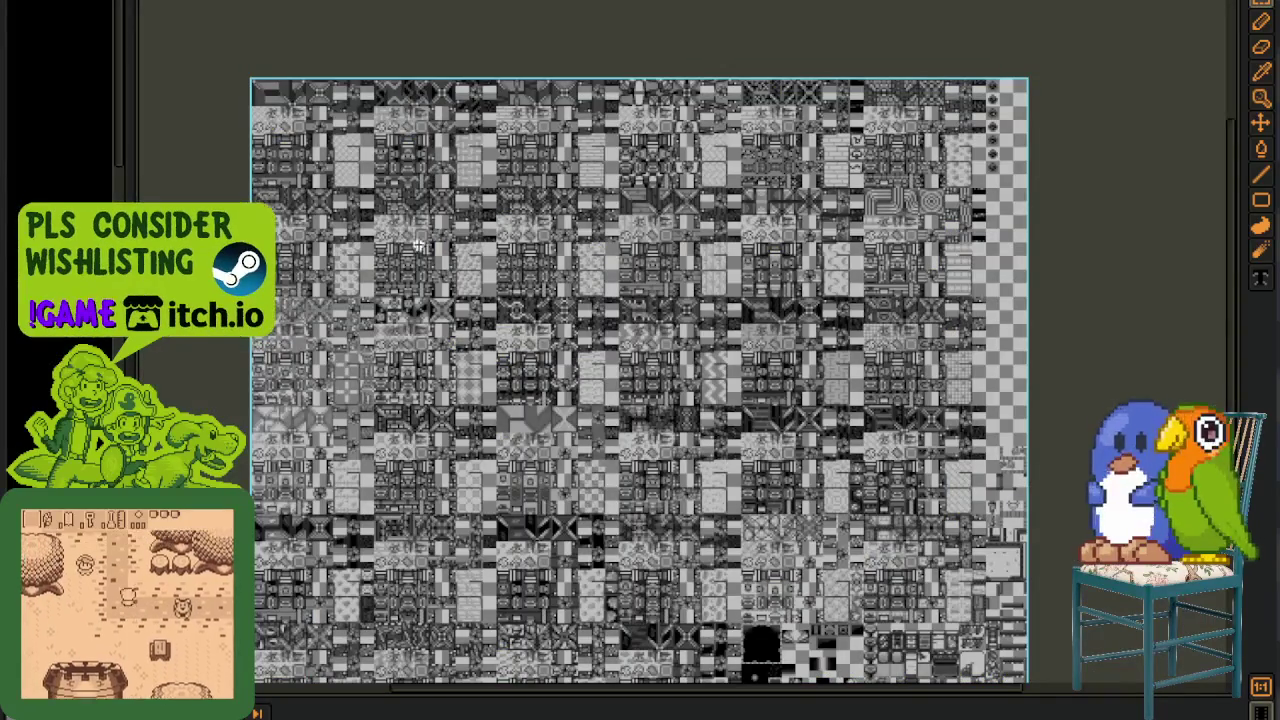
mouse_move(763, 578)
left_mouse_down()
mouse_move(763, 431)
mouse_move(635, 385)
mouse_move(737, 486)
left_mouse_up()
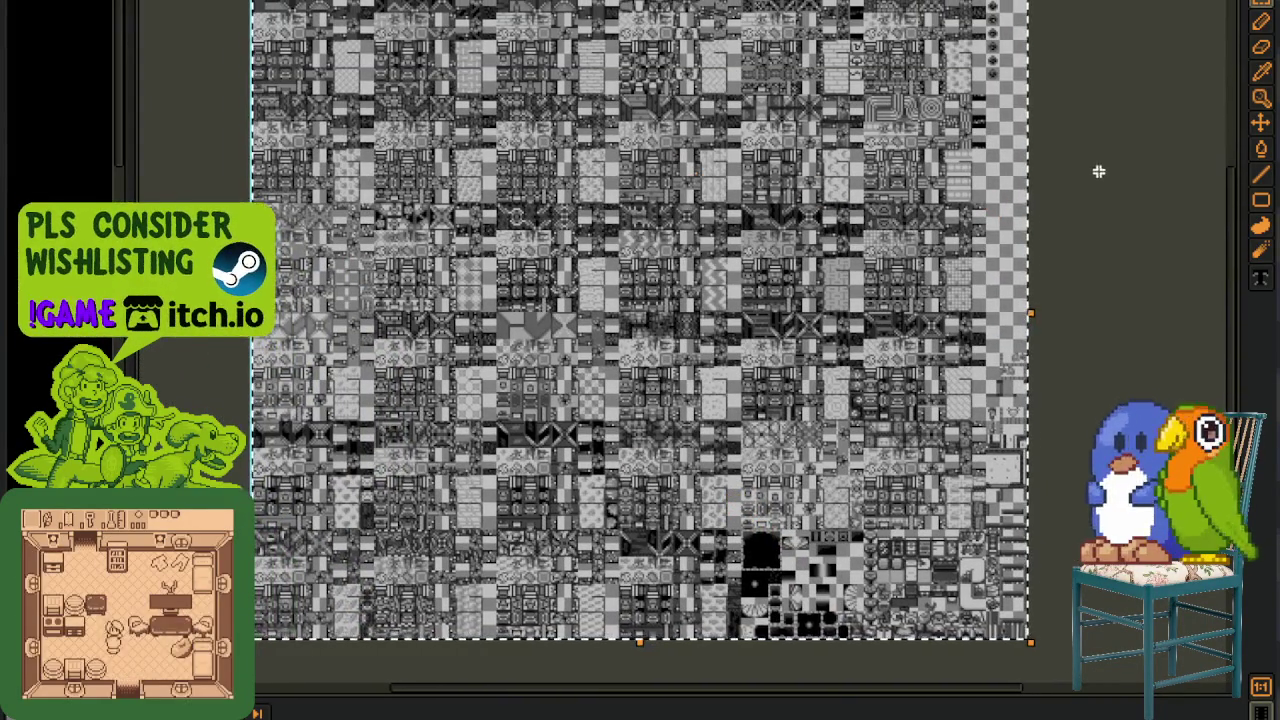
- Zoom in on the tileset, then move to the small green sprite file
scroll(328, 222, "up", 2)
scroll(328, 222, "up", 3)
scroll(328, 222, "up", 1)
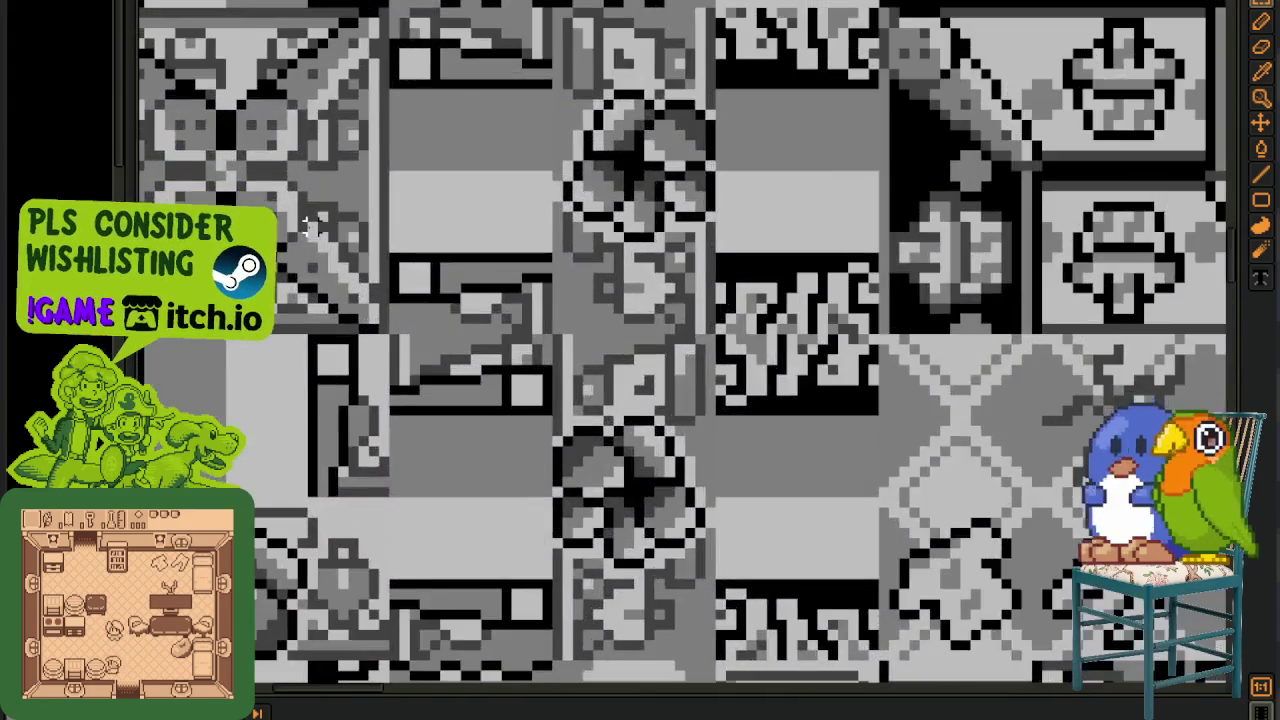
scroll(340, 215, "up", 1)
scroll(355, 205, "up", 1)
scroll(378, 193, "up", 1)
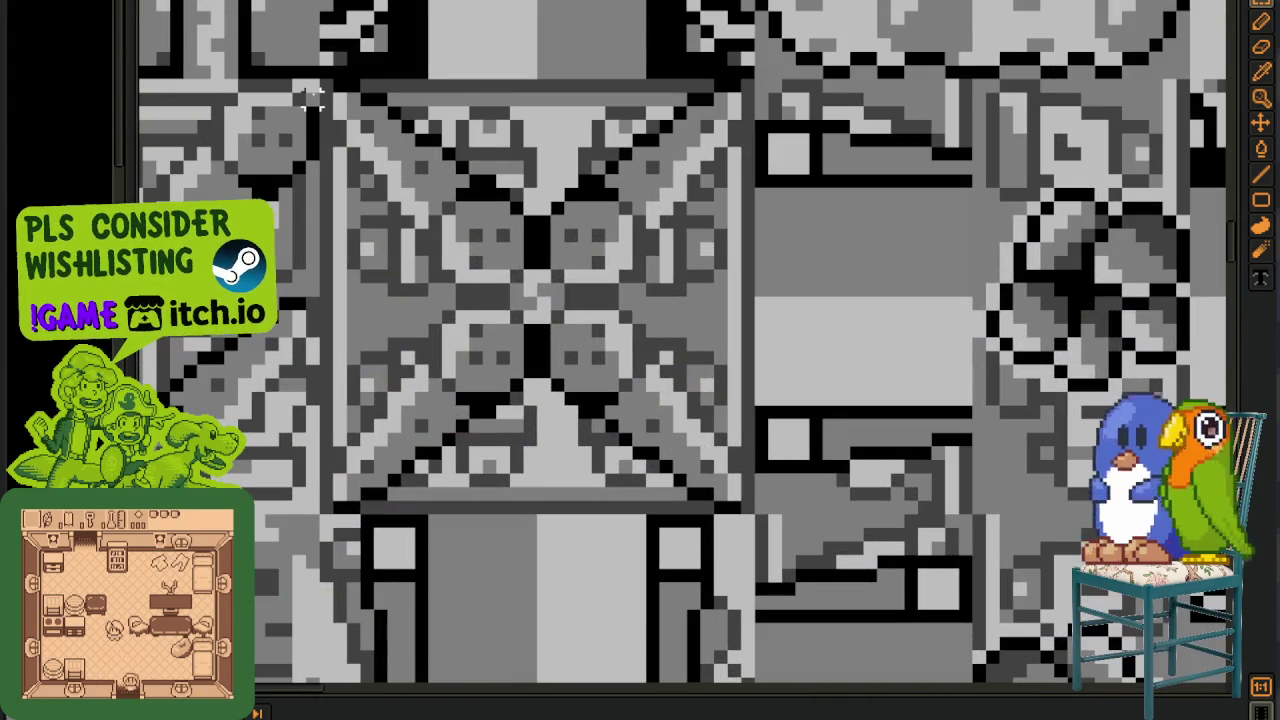
scroll(780, 305, "down", 2)
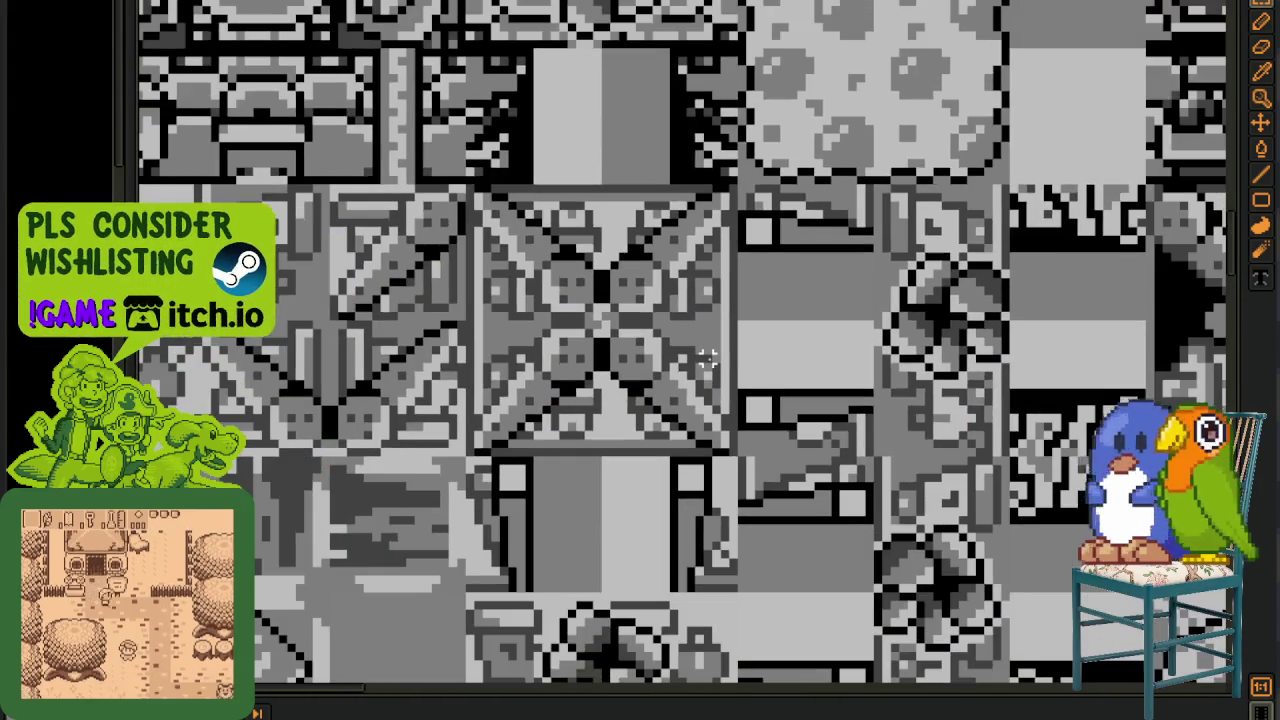
scroll(783, 314, "down", 1)
key("ctrl+Tab")
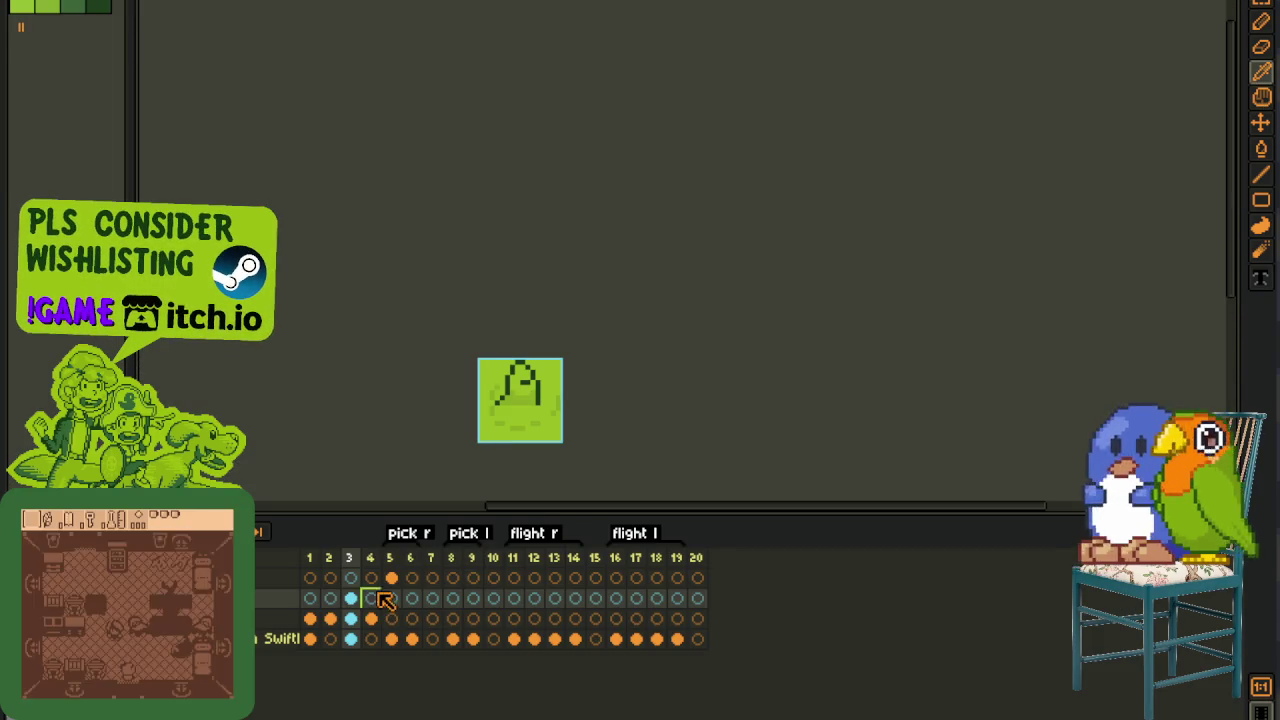
- Paste the green bag drawing into frame 2 of the animation
left_click_drag(510, 378, 499, 349)
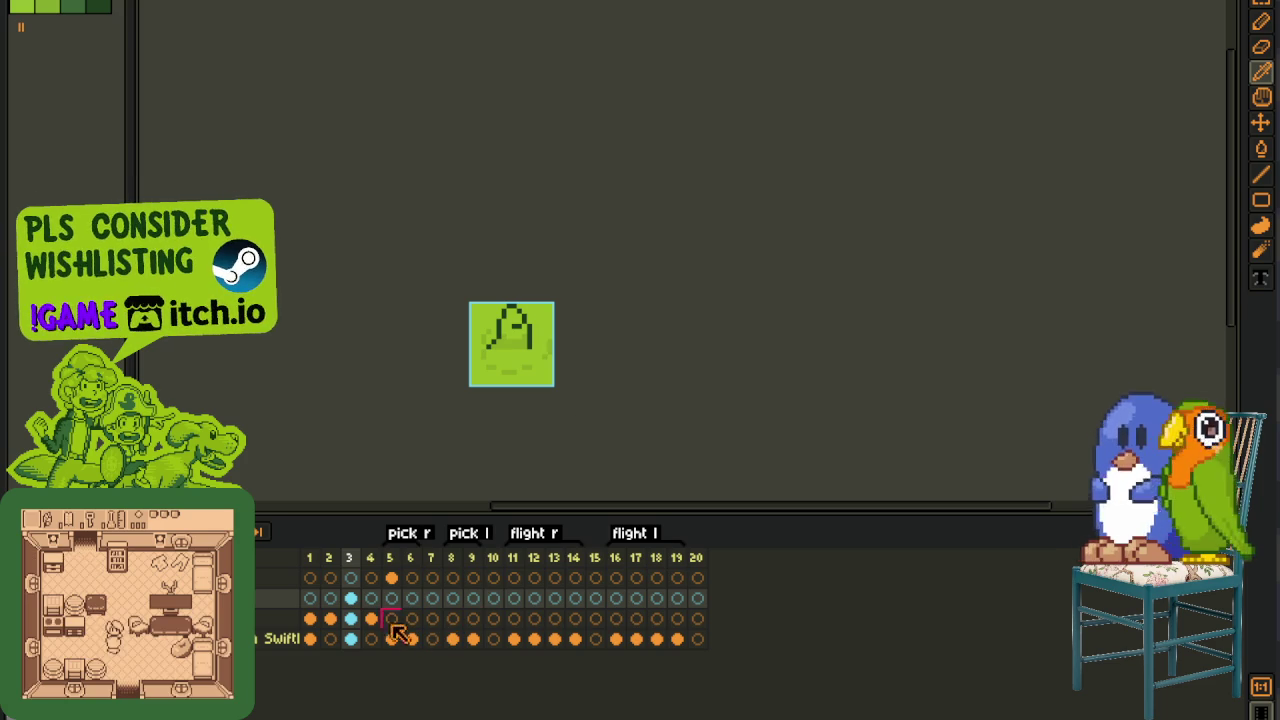
key("m")
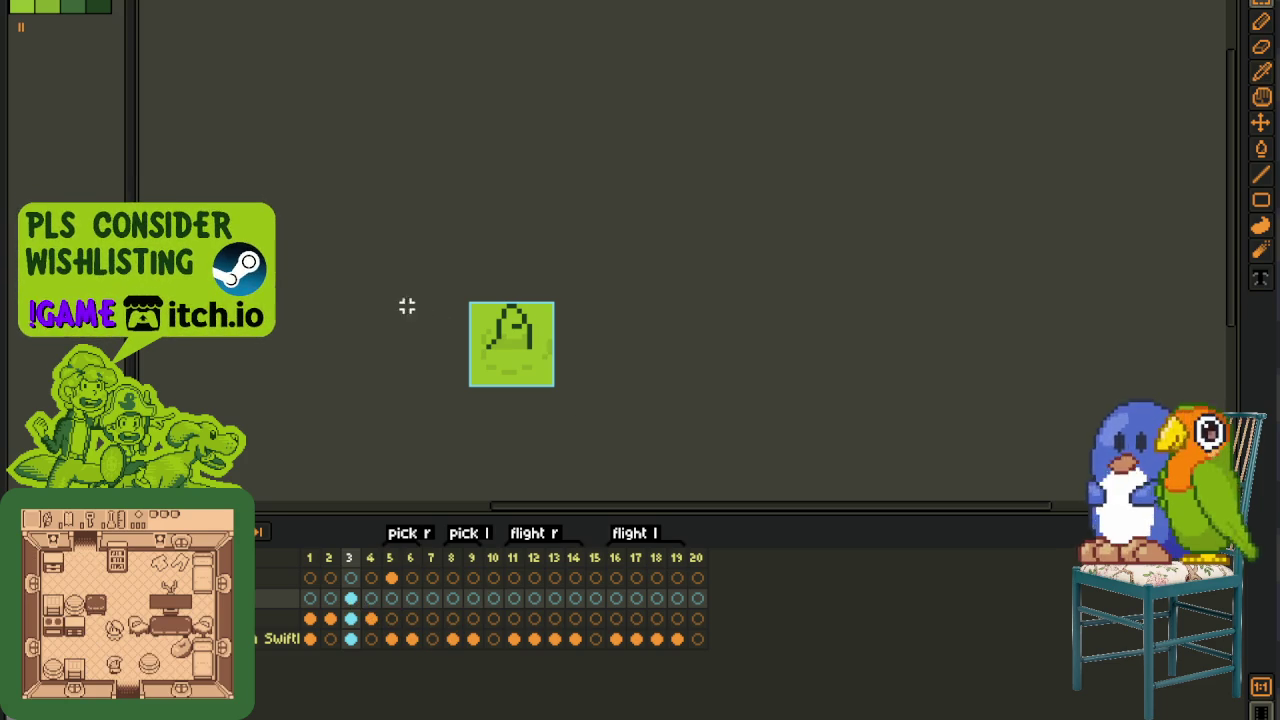
left_click(310, 618)
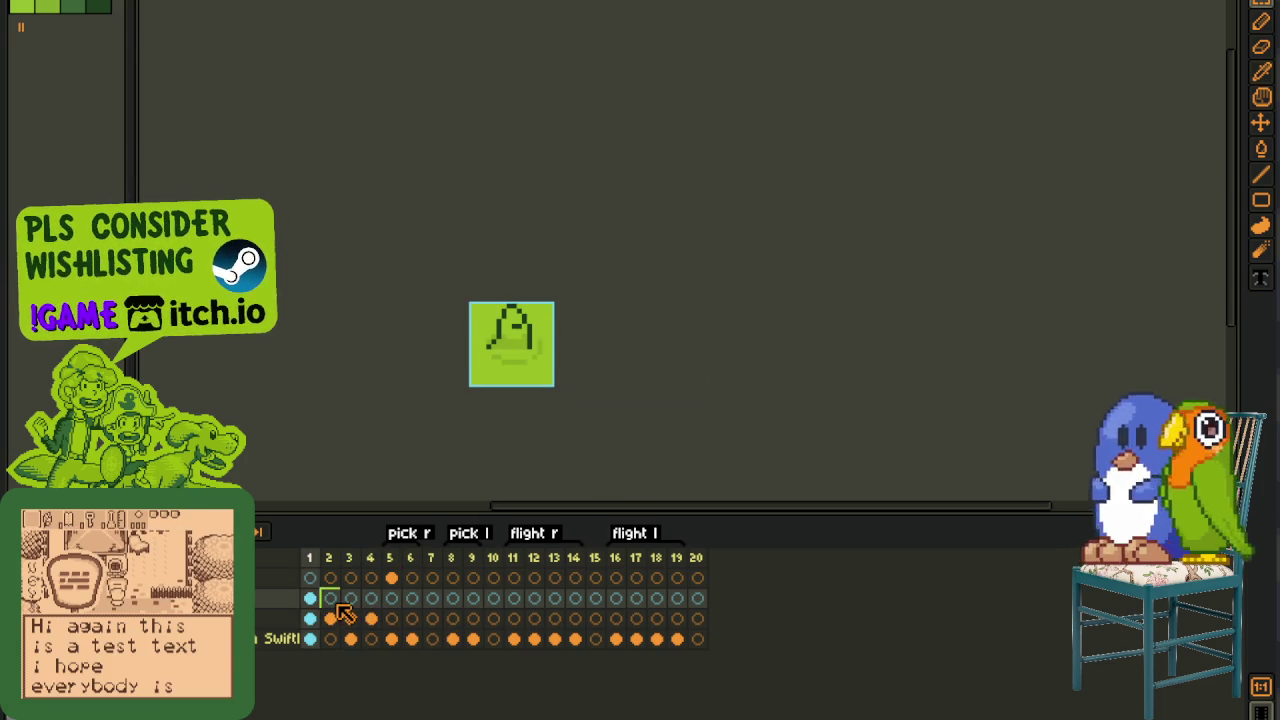
left_click(330, 618)
key("ctrl+v")
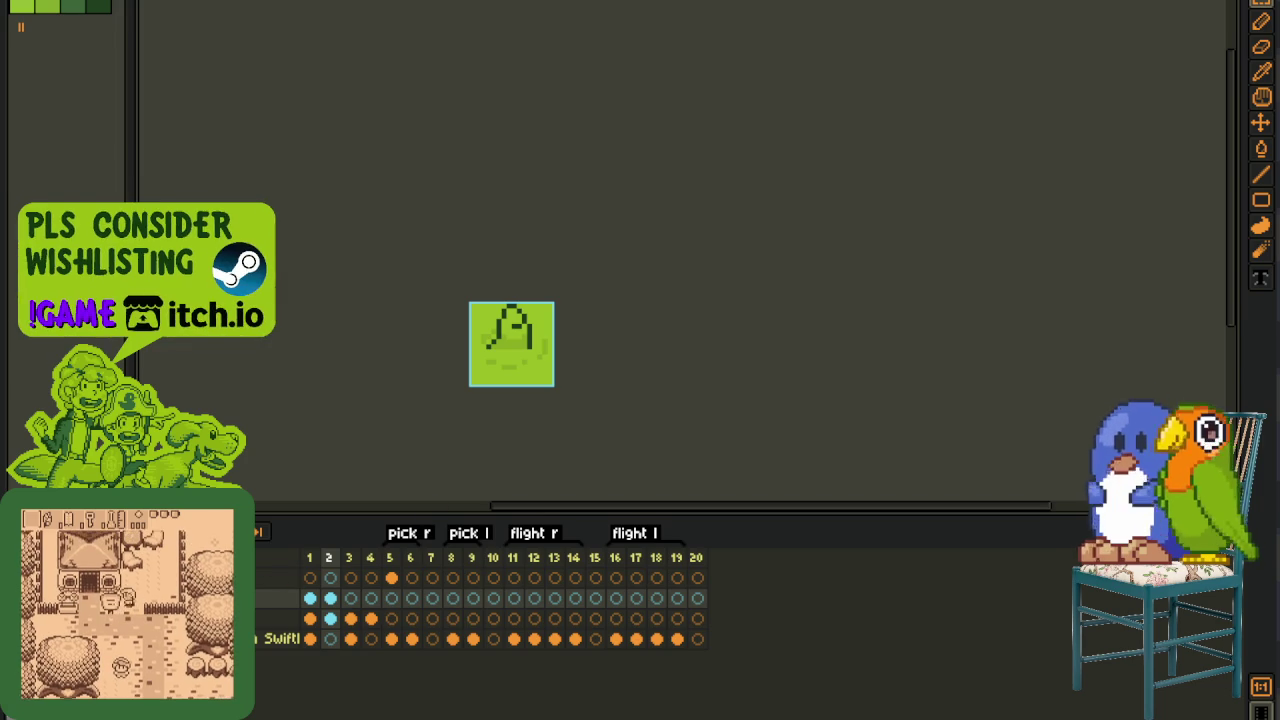
- With the timeline hidden, add a dark-green pixel below the bag's outline and save
scroll(563, 351, "up", 1)
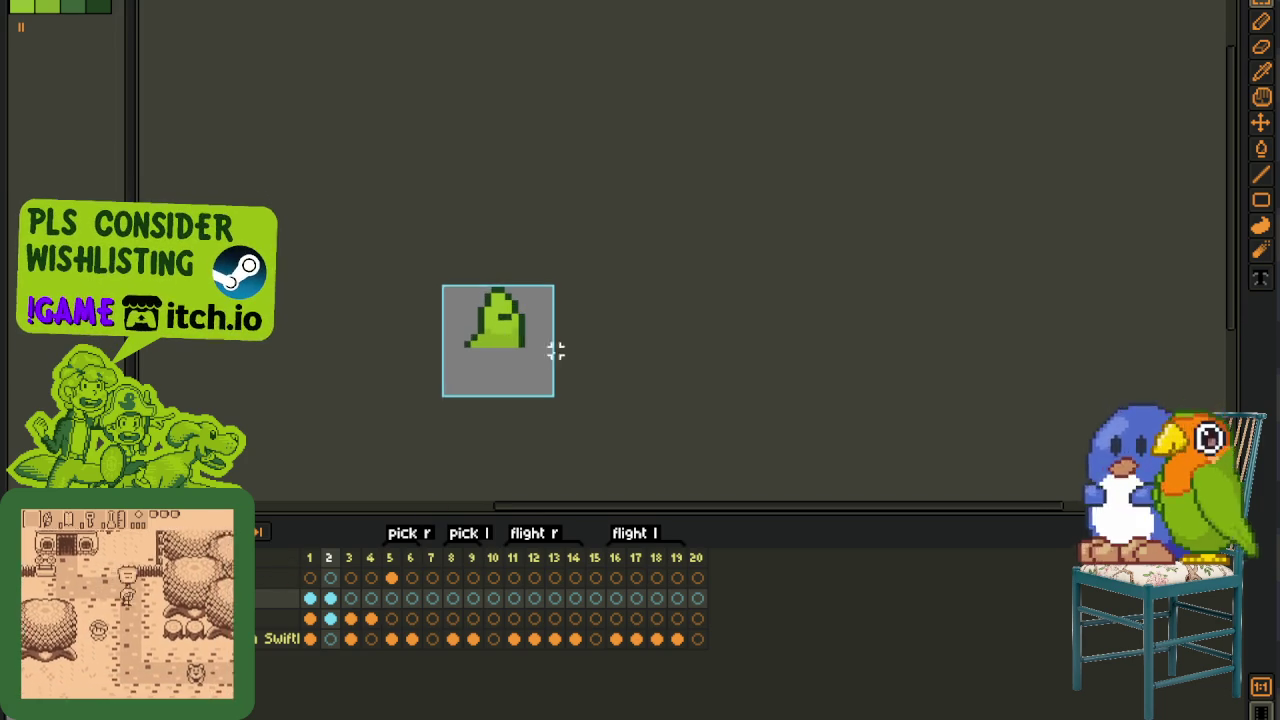
scroll(490, 338, "up", 1)
scroll(490, 338, "up", 1)
key("Tab")
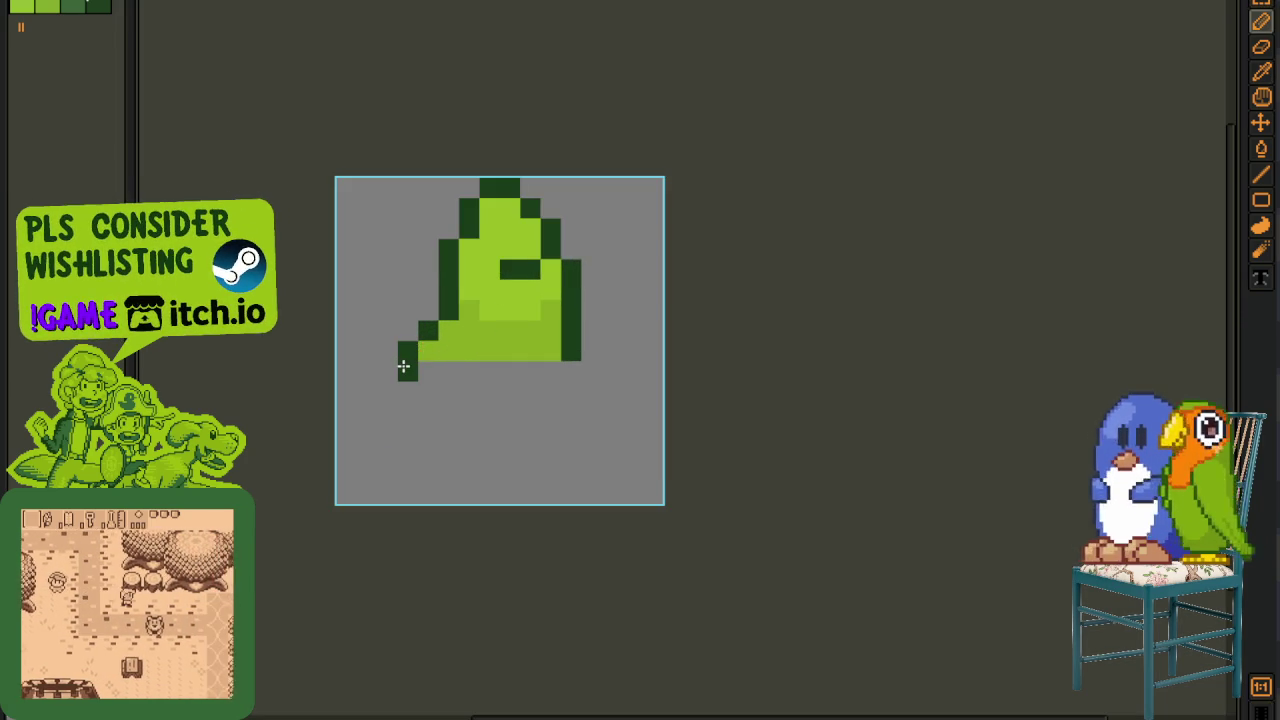
left_click(405, 392)
key("ctrl+s")
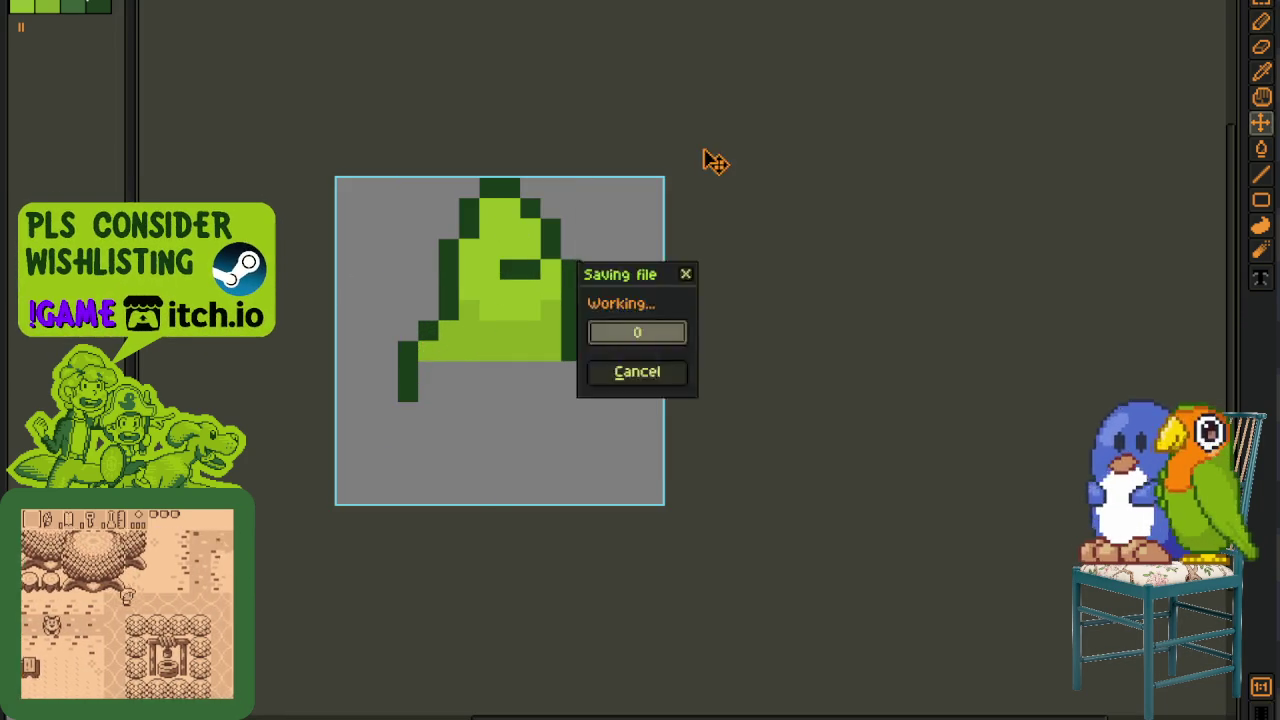